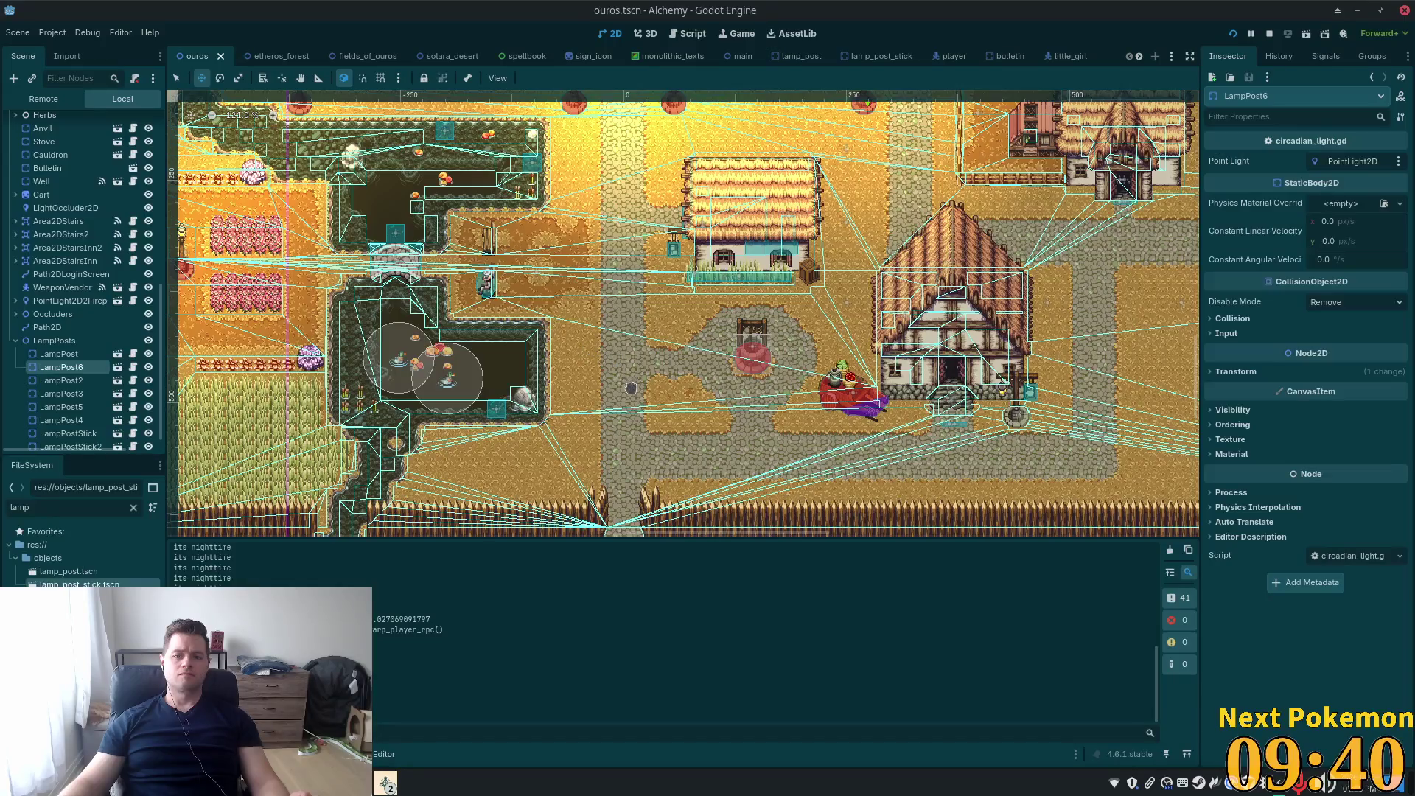
Bring the western farm area into view and select LampPostStick2
{"action": "scroll", "coordinate": [546, 345], "scroll_direction": "down", "scroll_amount": 1}
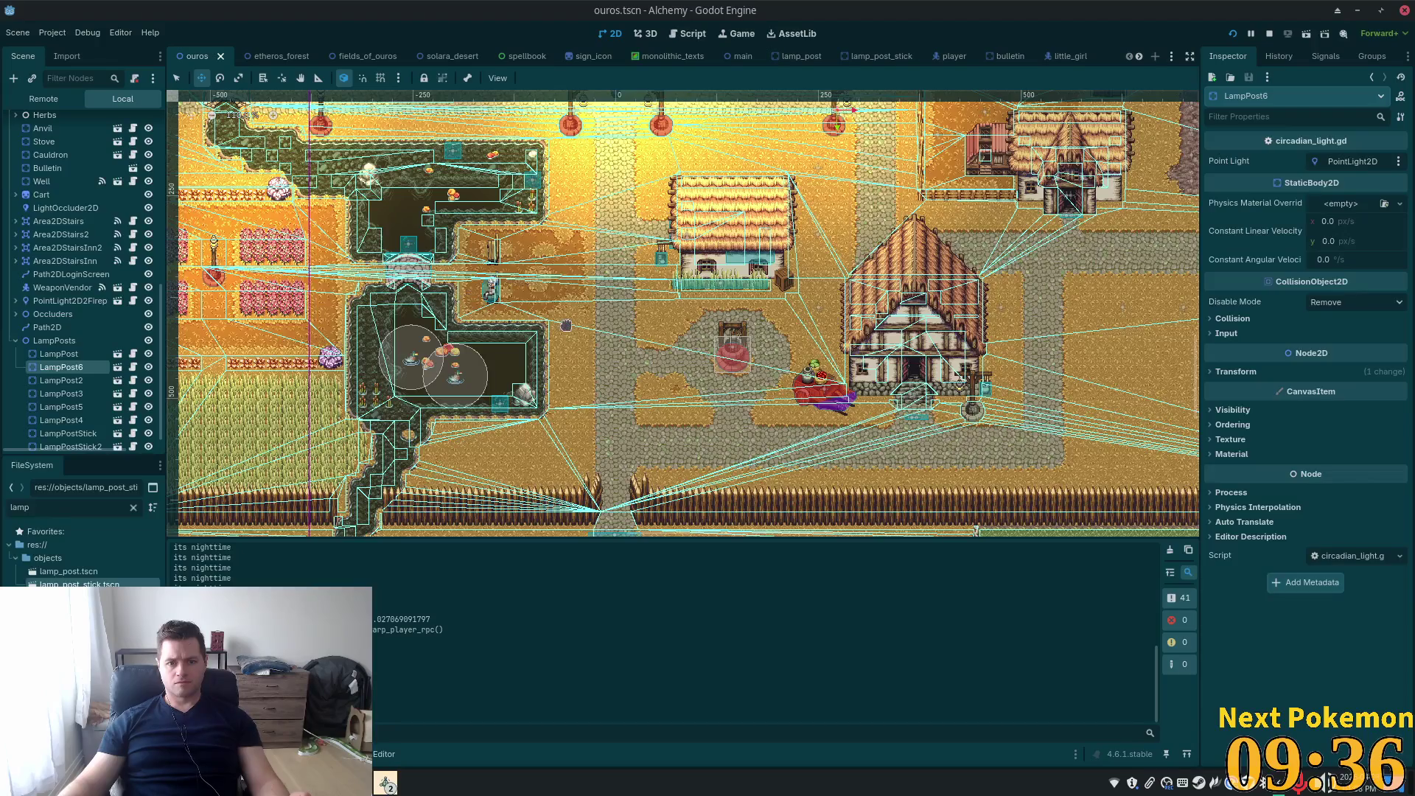
{"action": "left_click_drag", "start_coordinate": [609, 326], "coordinate": [675, 379]}
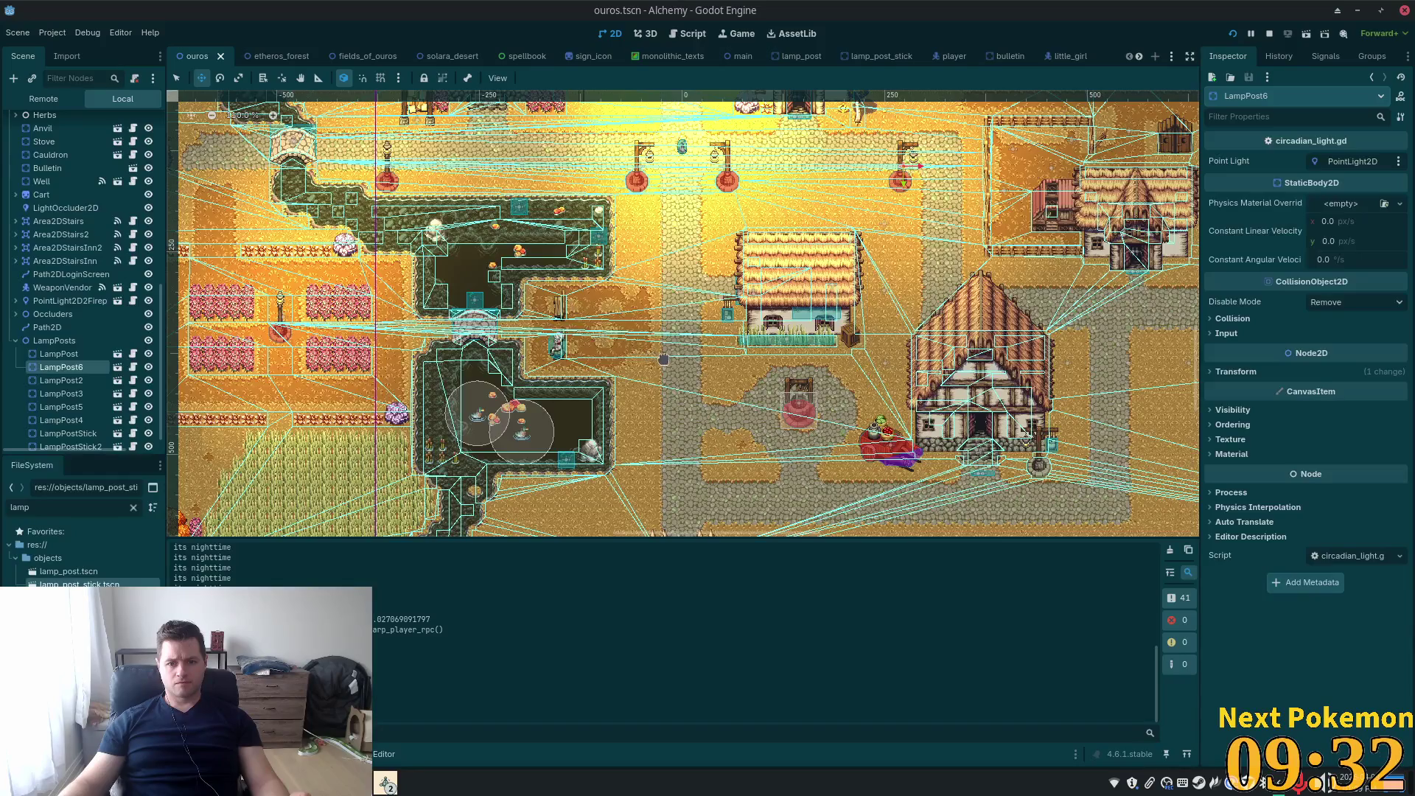
{"action": "mouse_move", "coordinate": [692, 352]}
{"action": "left_mouse_down"}
{"action": "mouse_move", "coordinate": [710, 379]}
{"action": "mouse_move", "coordinate": [830, 428]}
{"action": "left_mouse_up"}
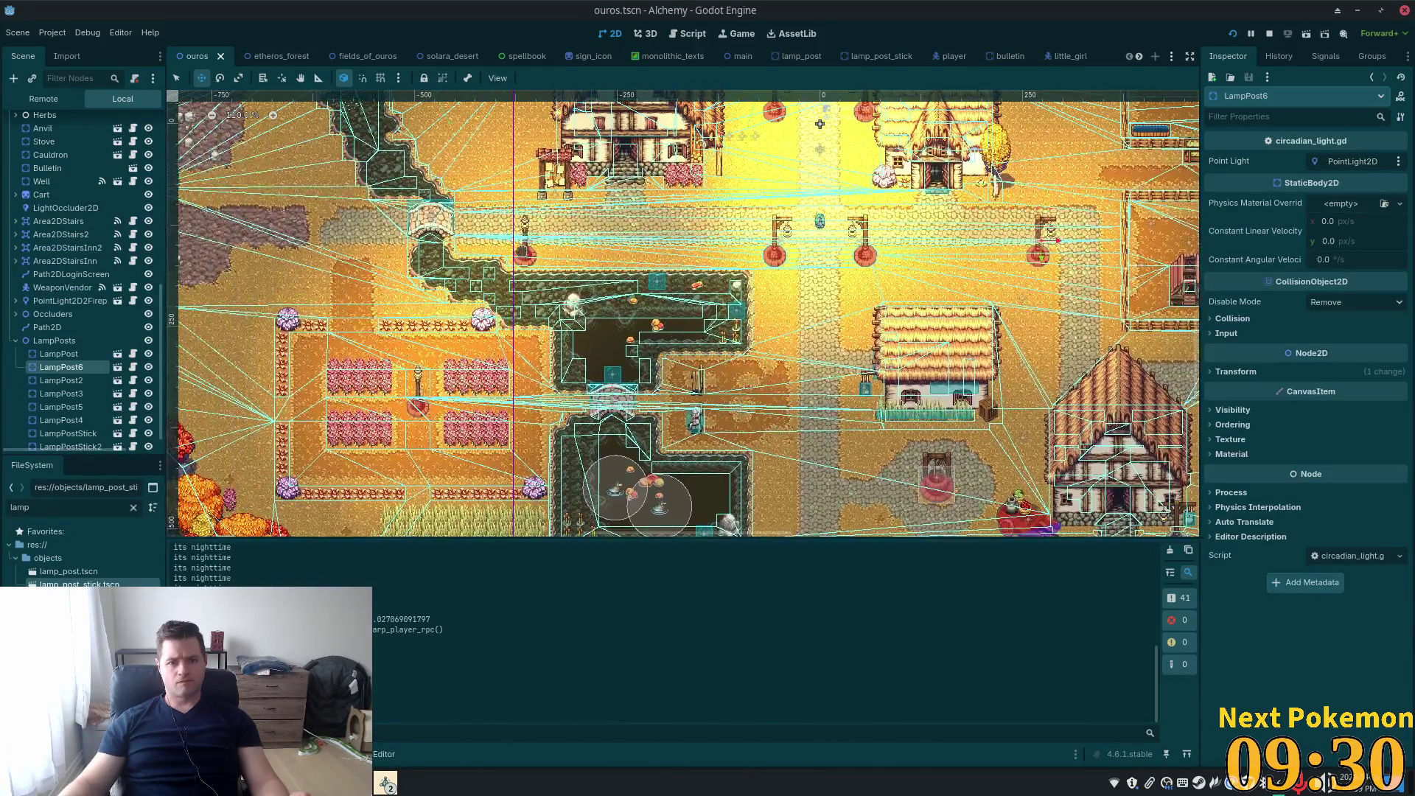
{"action": "left_click", "coordinate": [176, 79]}
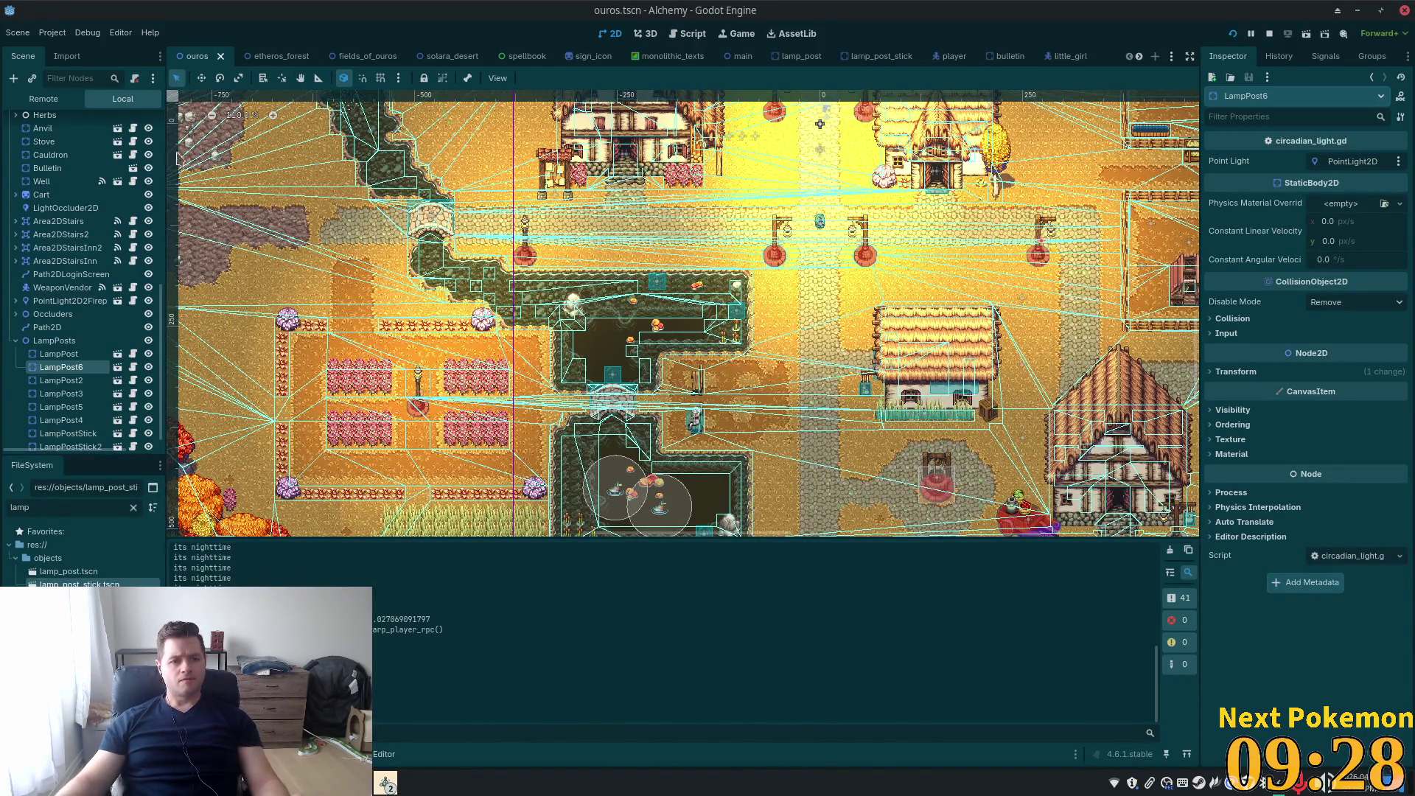
{"action": "left_click", "coordinate": [83, 434]}
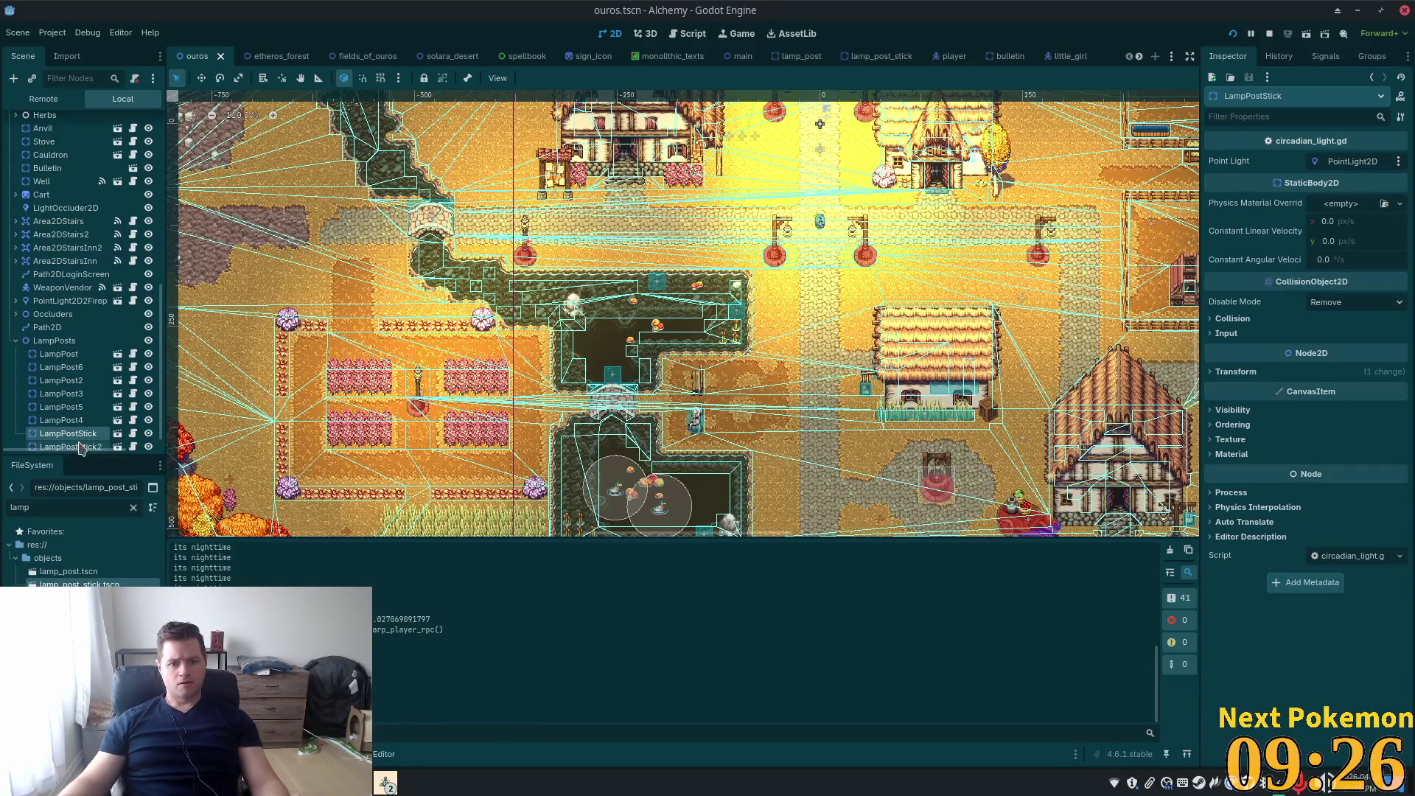
{"action": "left_click", "coordinate": [81, 448]}
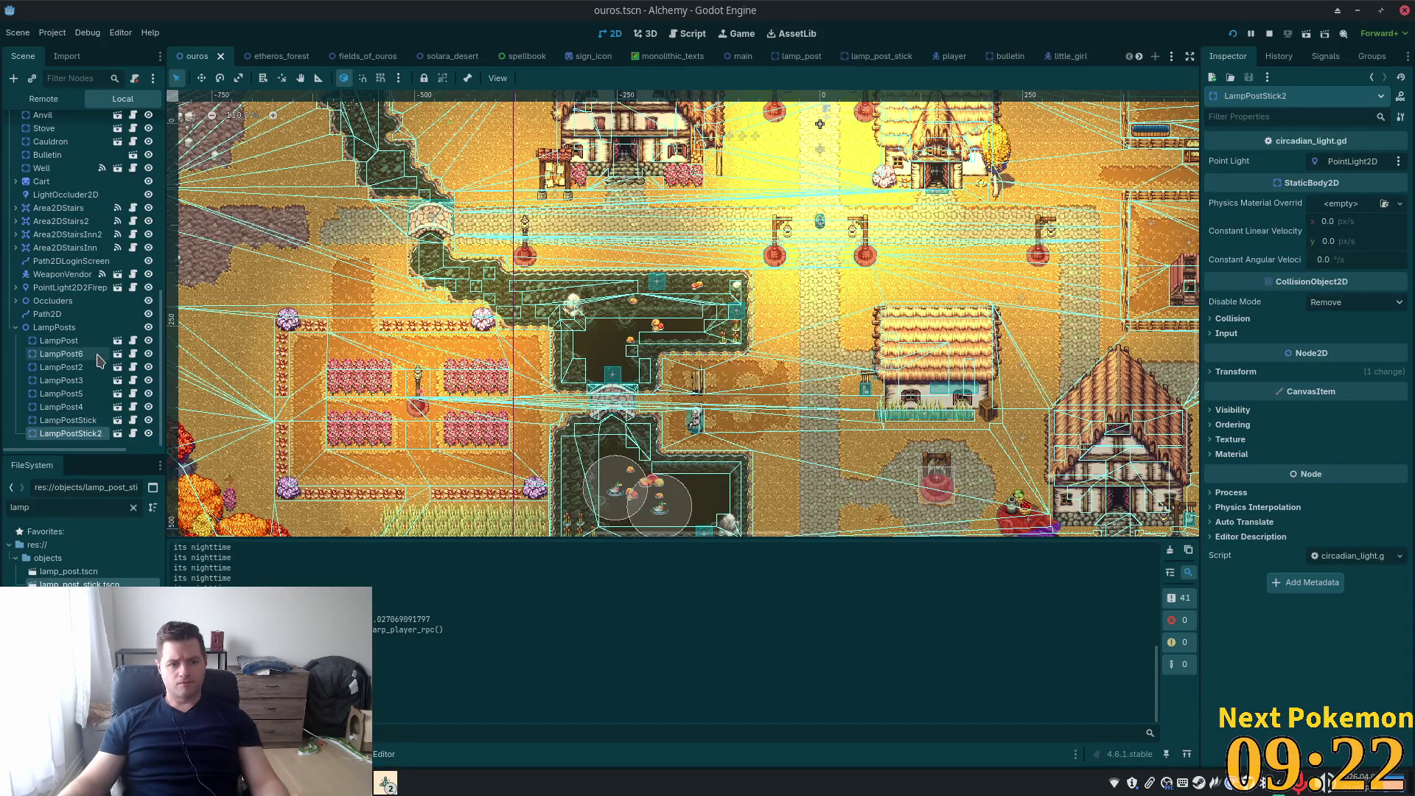
Duplicate LampPostStick2 and place the new LampPostStick3 left of the central well
{"action": "key", "text": "ctrl+d"}
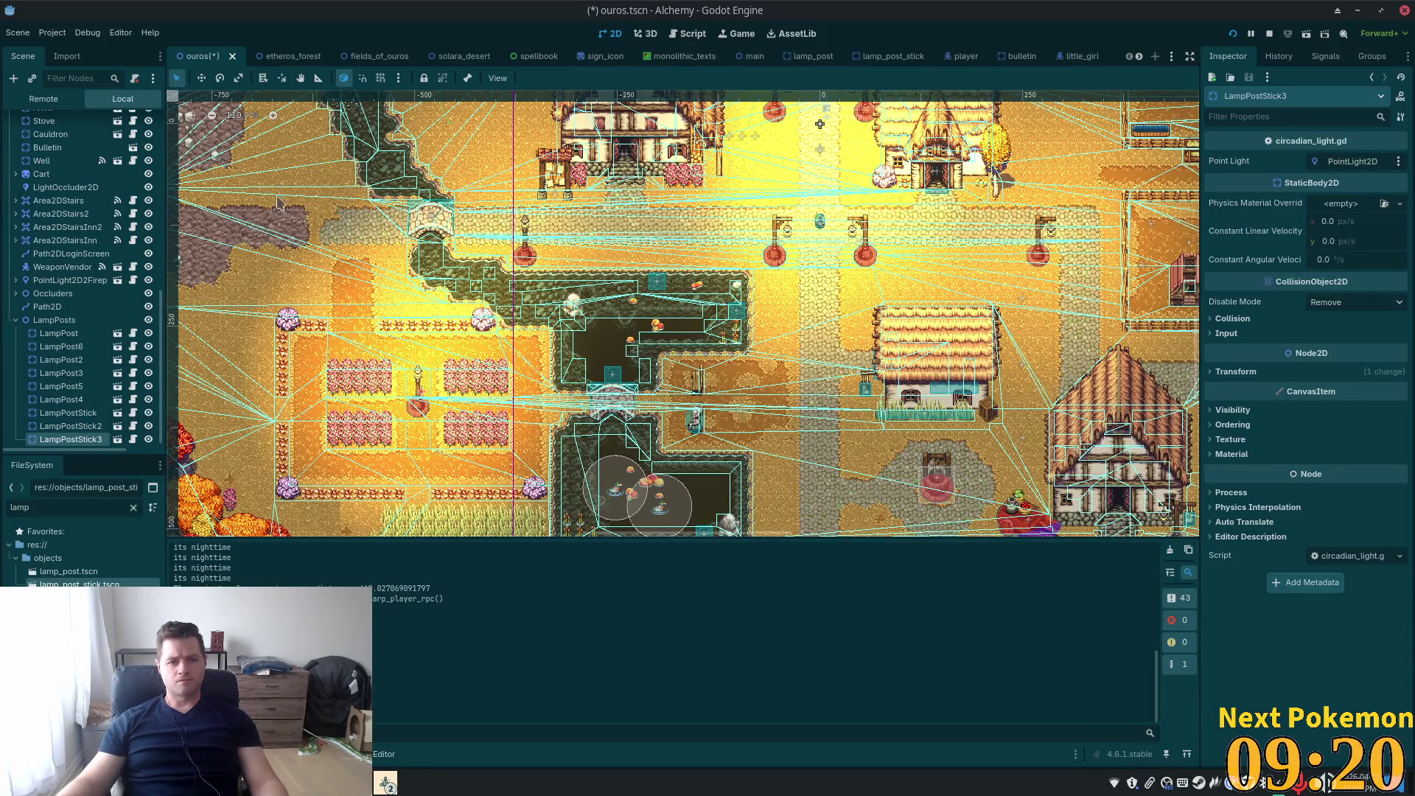
{"action": "left_click", "coordinate": [202, 78]}
{"action": "mouse_move", "coordinate": [418, 383]}
{"action": "left_mouse_down"}
{"action": "mouse_move", "coordinate": [568, 427]}
{"action": "mouse_move", "coordinate": [857, 451]}
{"action": "left_mouse_up"}
{"action": "scroll", "coordinate": [858, 451], "scroll_direction": "up", "scroll_amount": 5}
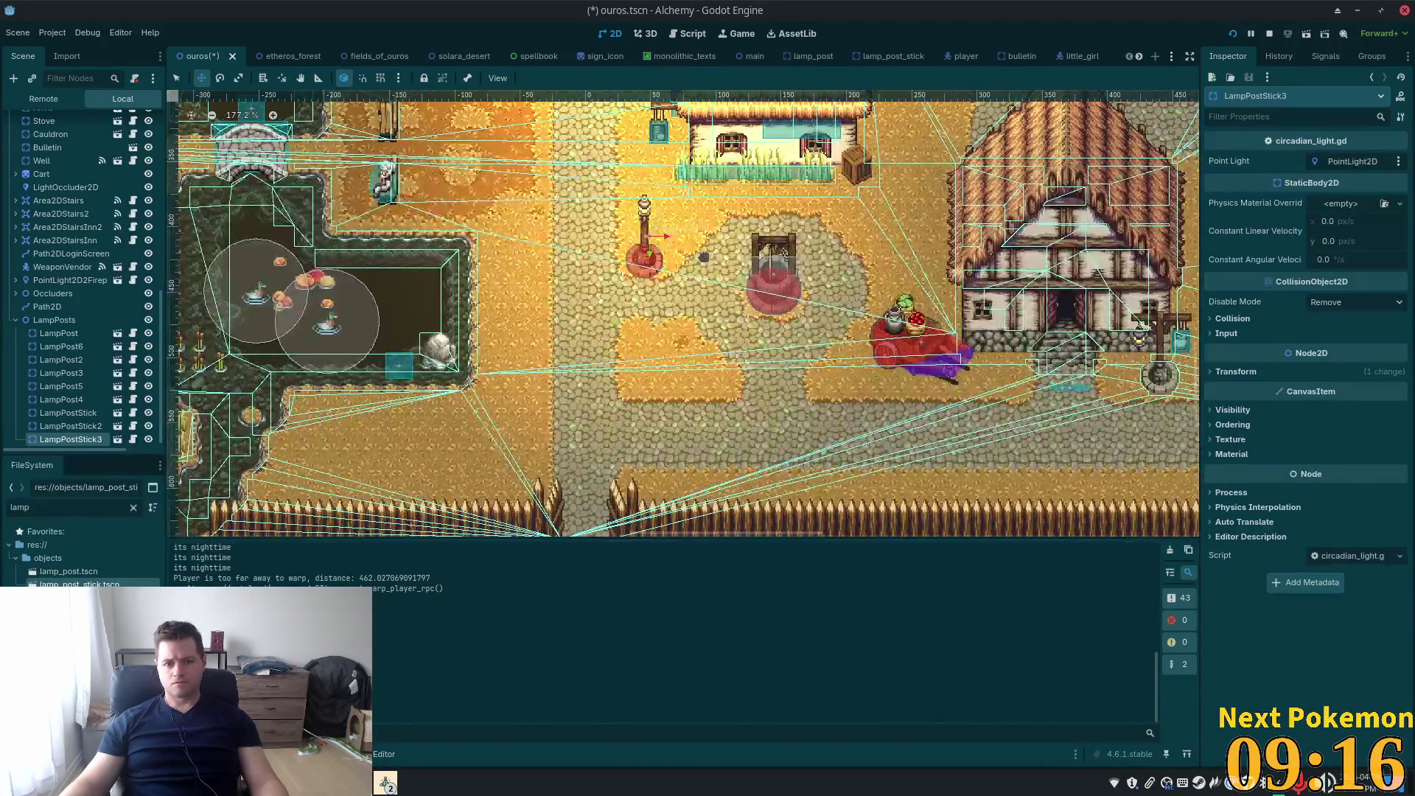
{"action": "mouse_move", "coordinate": [661, 271]}
{"action": "left_mouse_down"}
{"action": "mouse_move", "coordinate": [661, 295]}
{"action": "mouse_move", "coordinate": [744, 336]}
{"action": "mouse_move", "coordinate": [730, 331]}
{"action": "mouse_move", "coordinate": [728, 364]}
{"action": "mouse_move", "coordinate": [754, 379]}
{"action": "mouse_move", "coordinate": [715, 376]}
{"action": "left_mouse_up"}
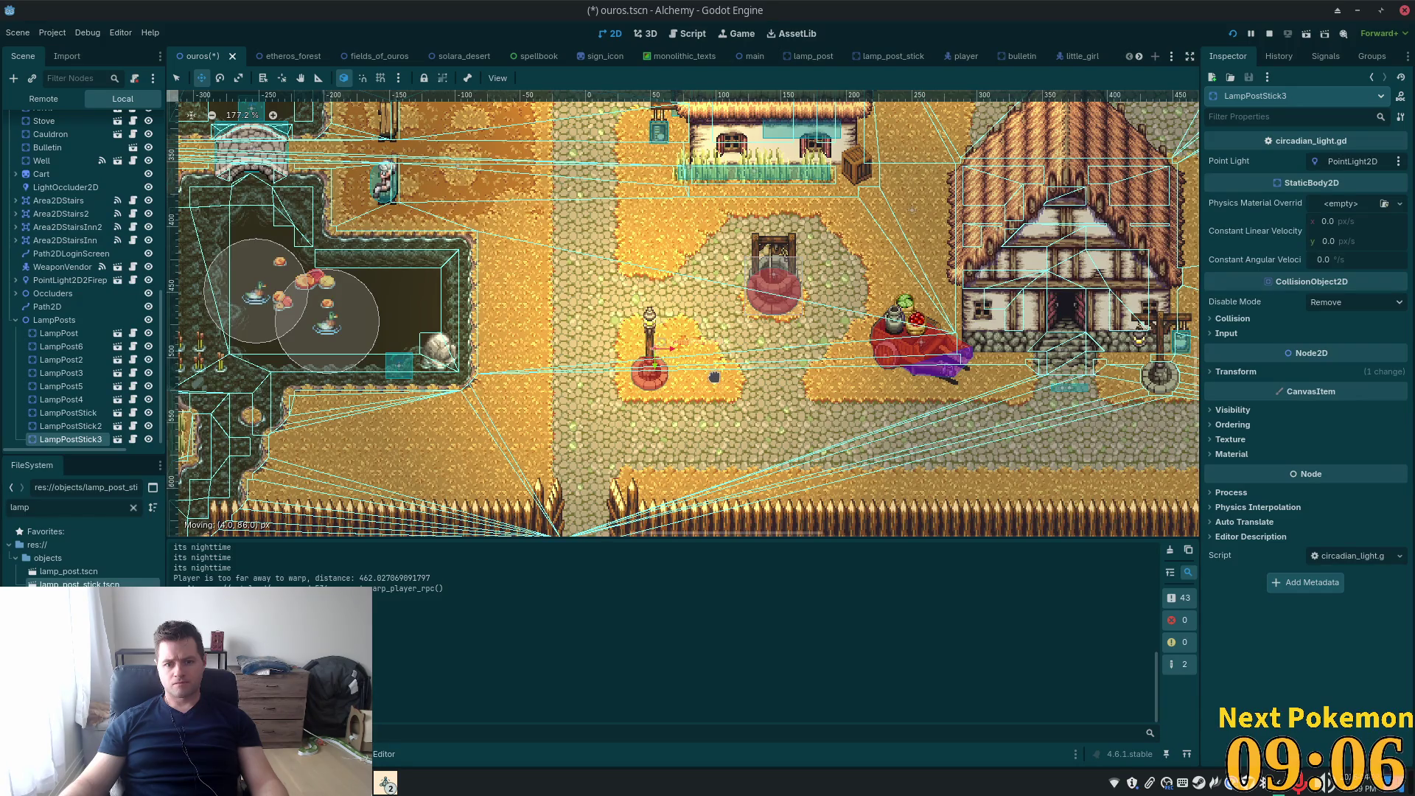
Save the Ouros scene
{"action": "key", "text": "ctrl+s"}
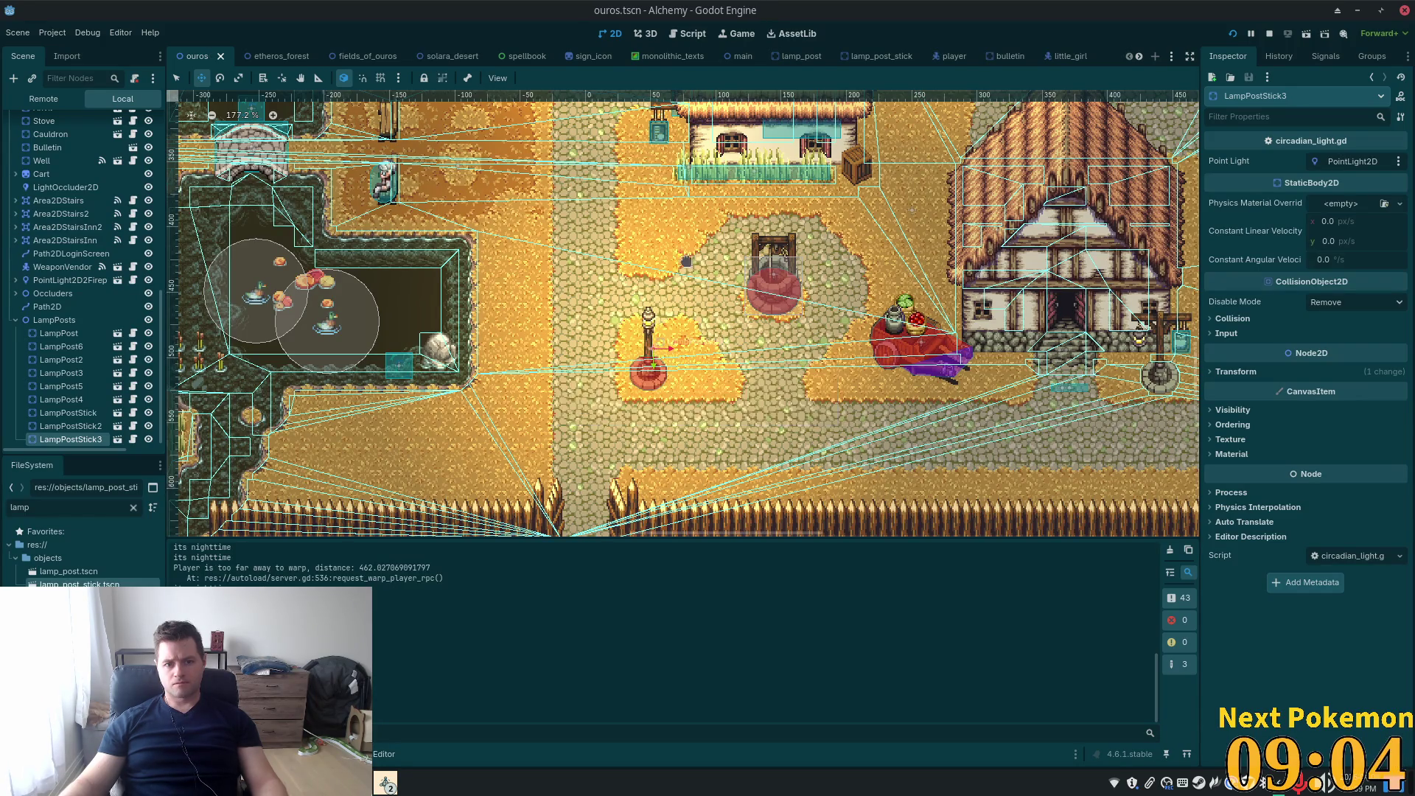
{"action": "scroll", "coordinate": [774, 413], "scroll_direction": "up", "scroll_amount": 5}
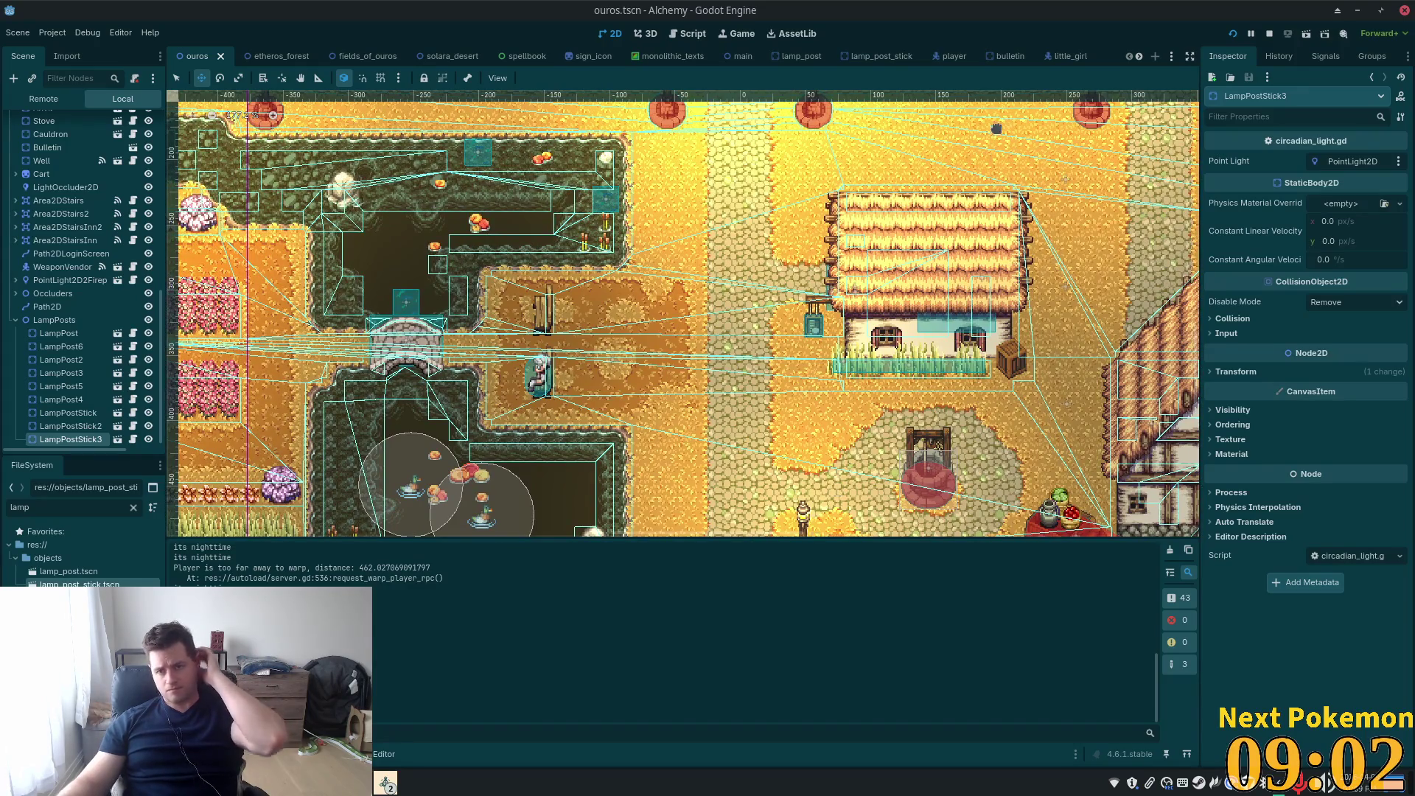
{"action": "mouse_move", "coordinate": [386, 785]}
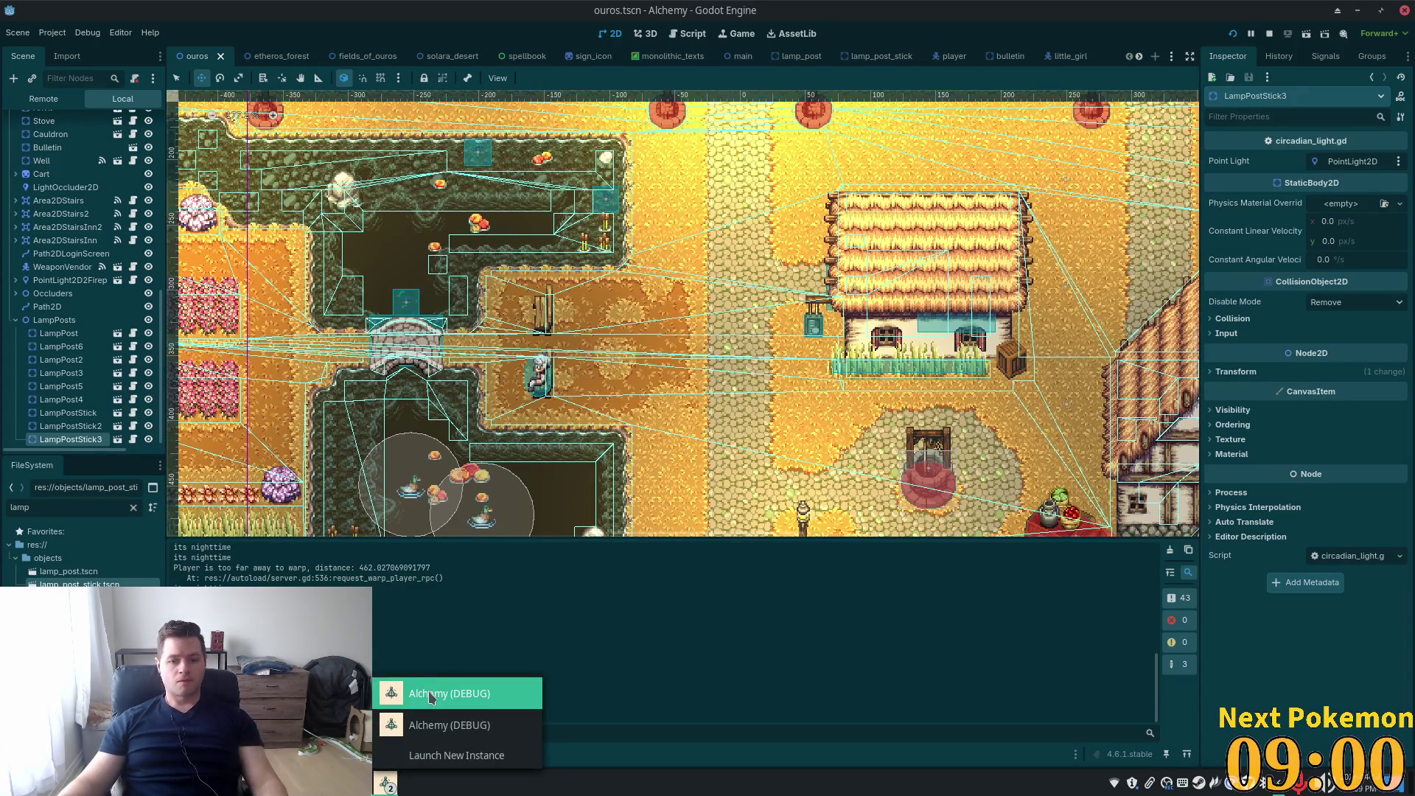
{"action": "left_click", "coordinate": [413, 692]}
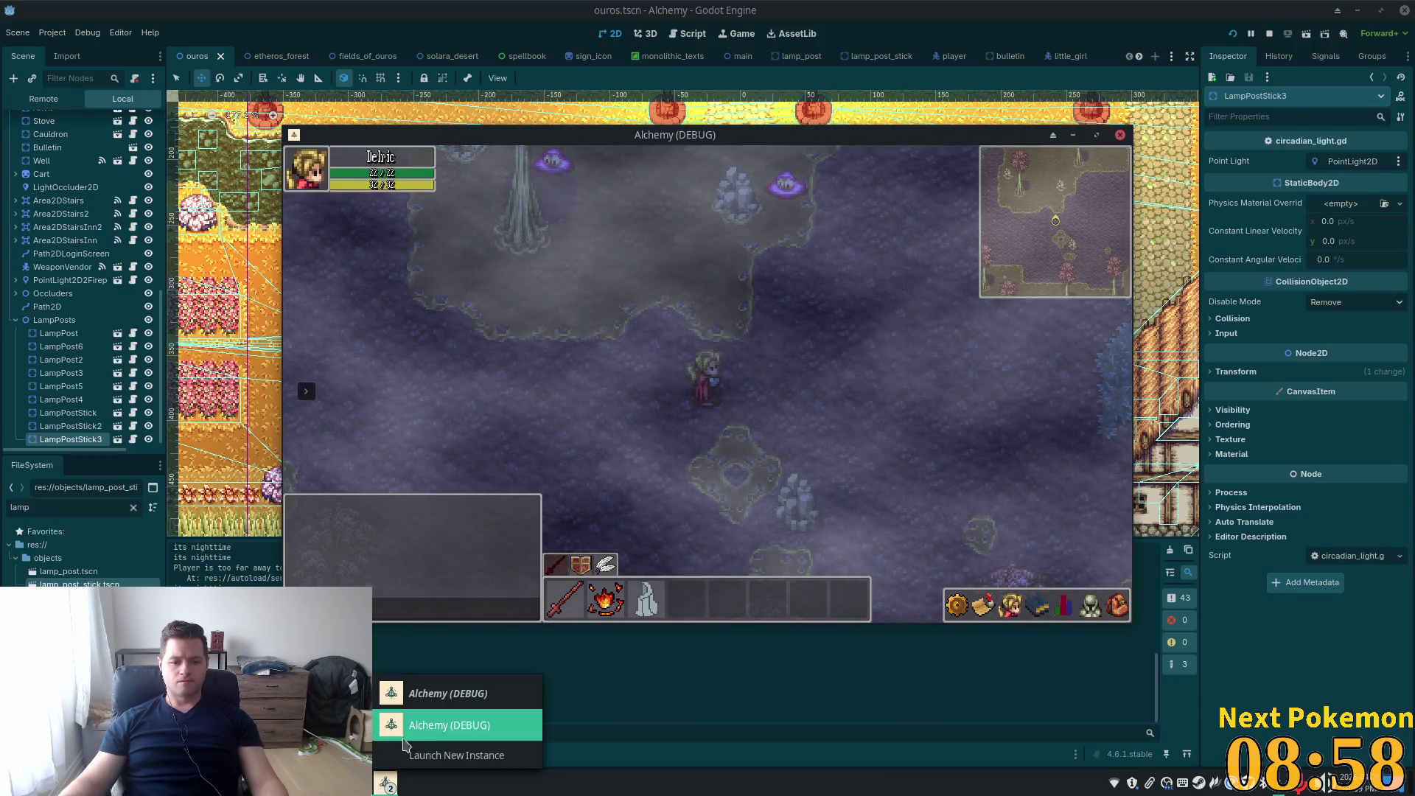
{"action": "left_click", "coordinate": [413, 720]}
{"action": "key", "text": "s"}
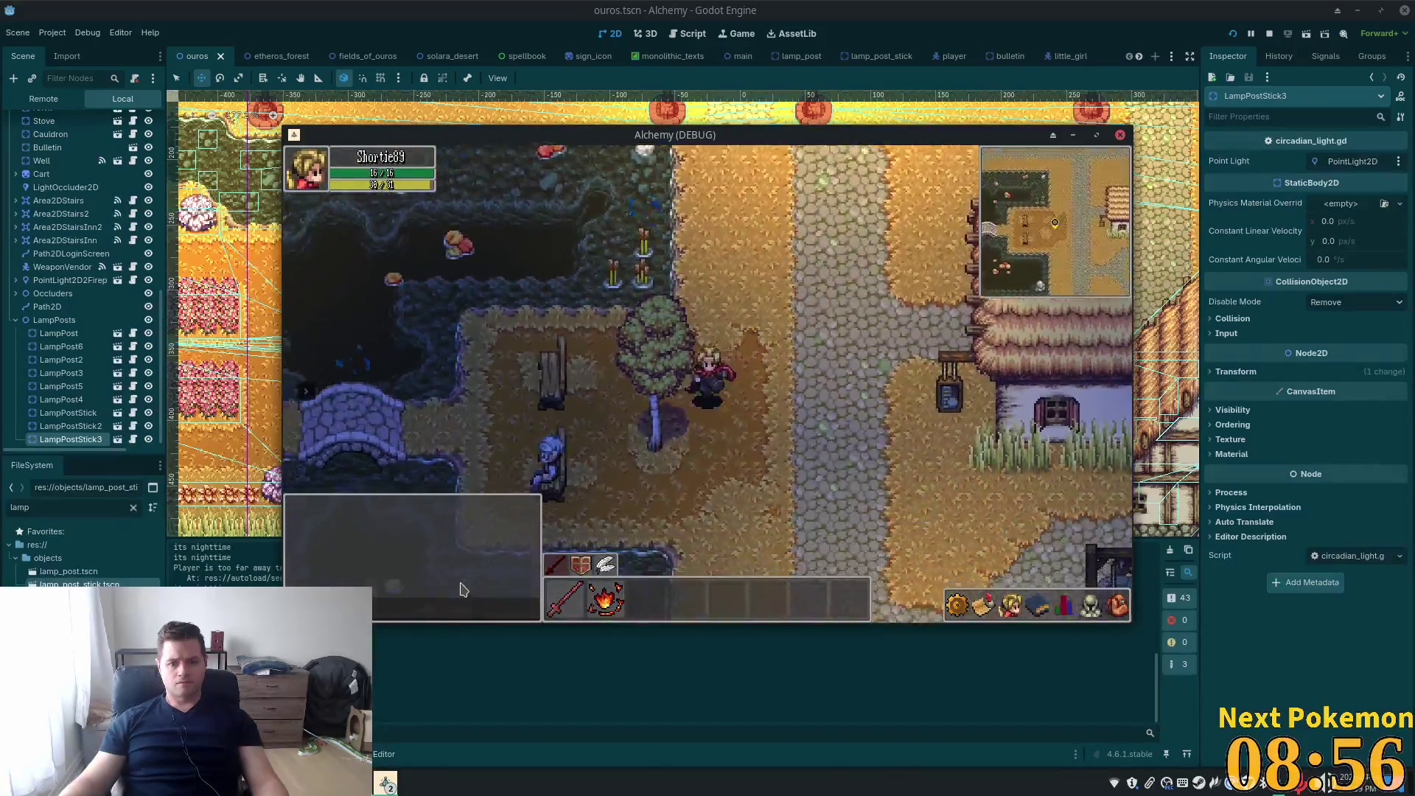
{"action": "key", "text": "a"}
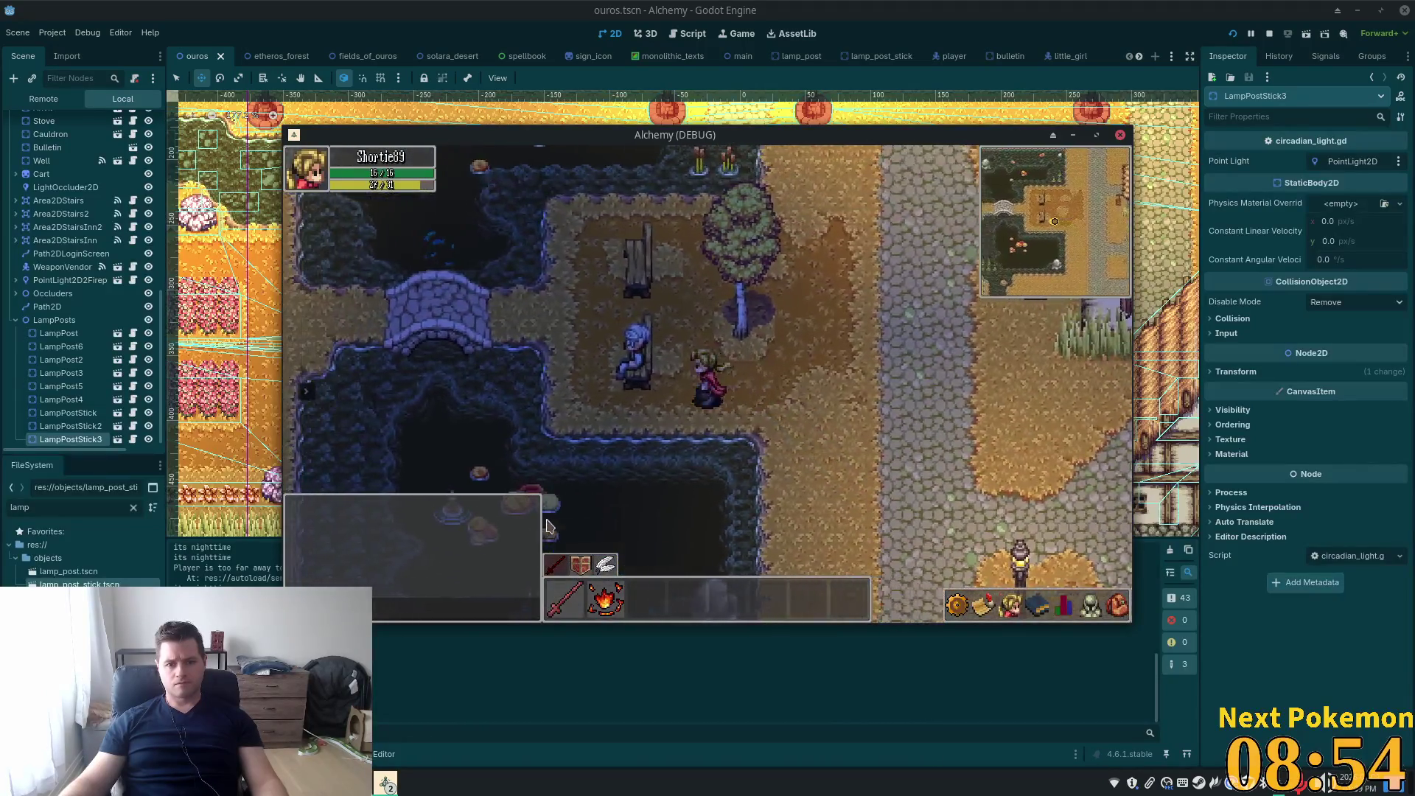
{"action": "key", "text": "w"}
{"action": "key", "text": "d"}
{"action": "key", "text": "s"}
{"action": "key", "text": "d"}
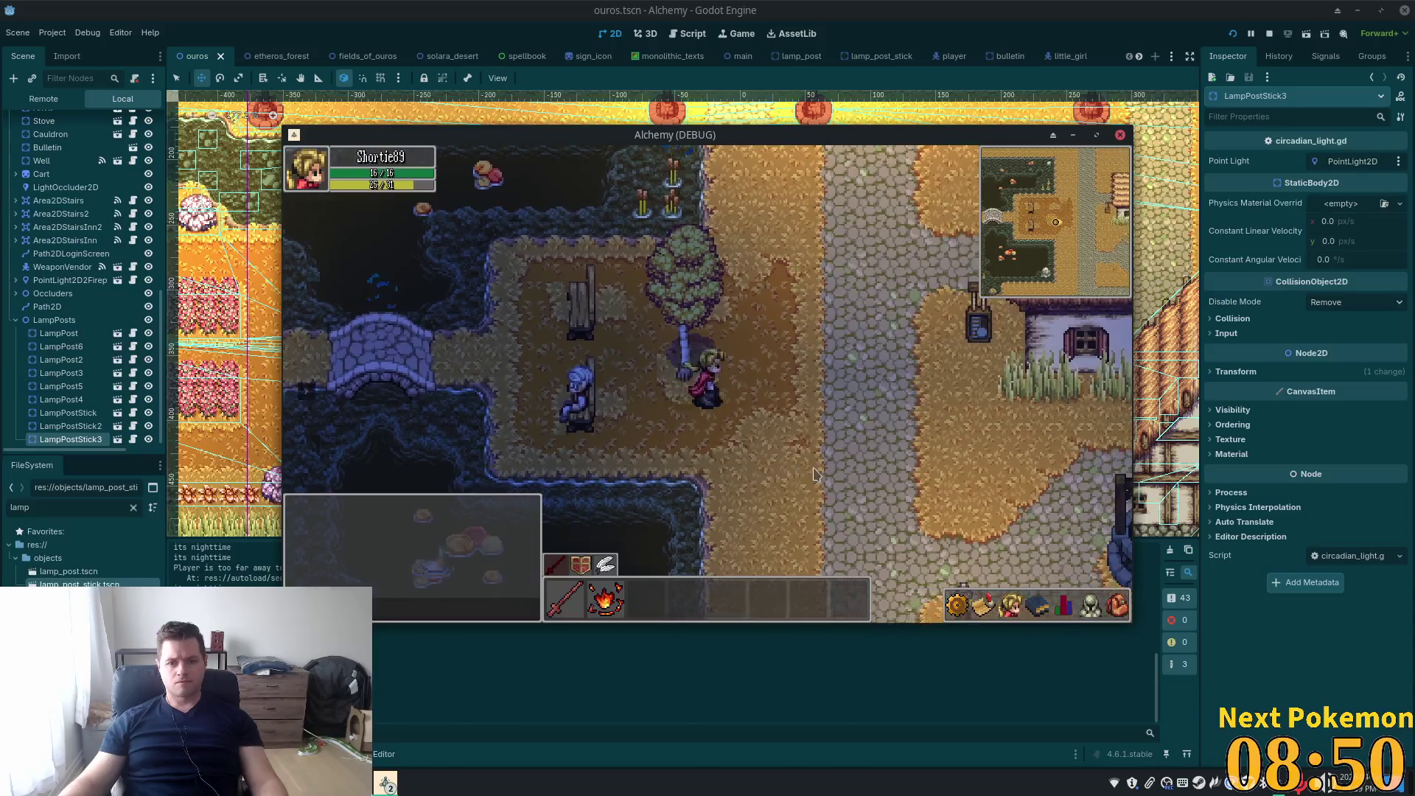
{"action": "key", "text": "d"}
{"action": "key", "text": "w"}
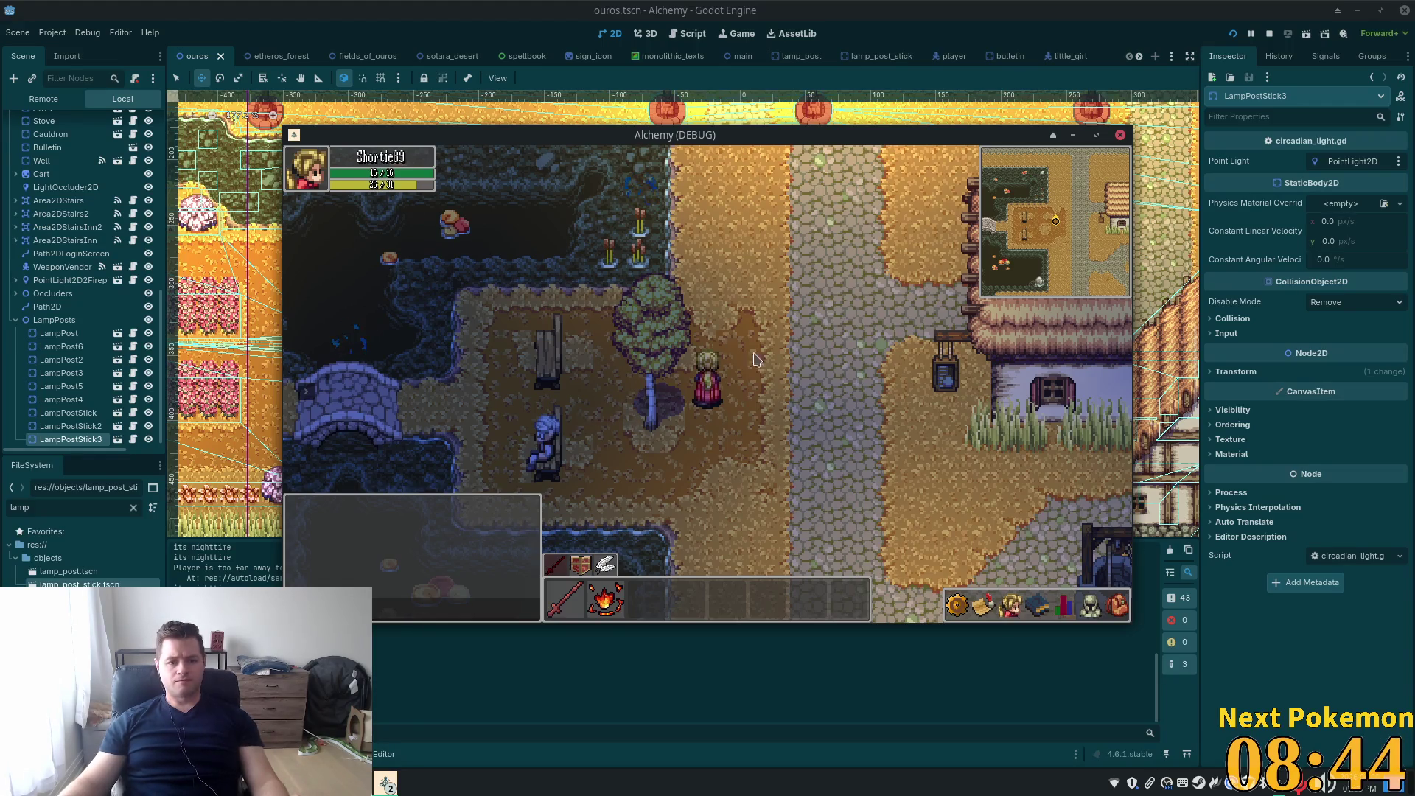
{"action": "key", "text": "a"}
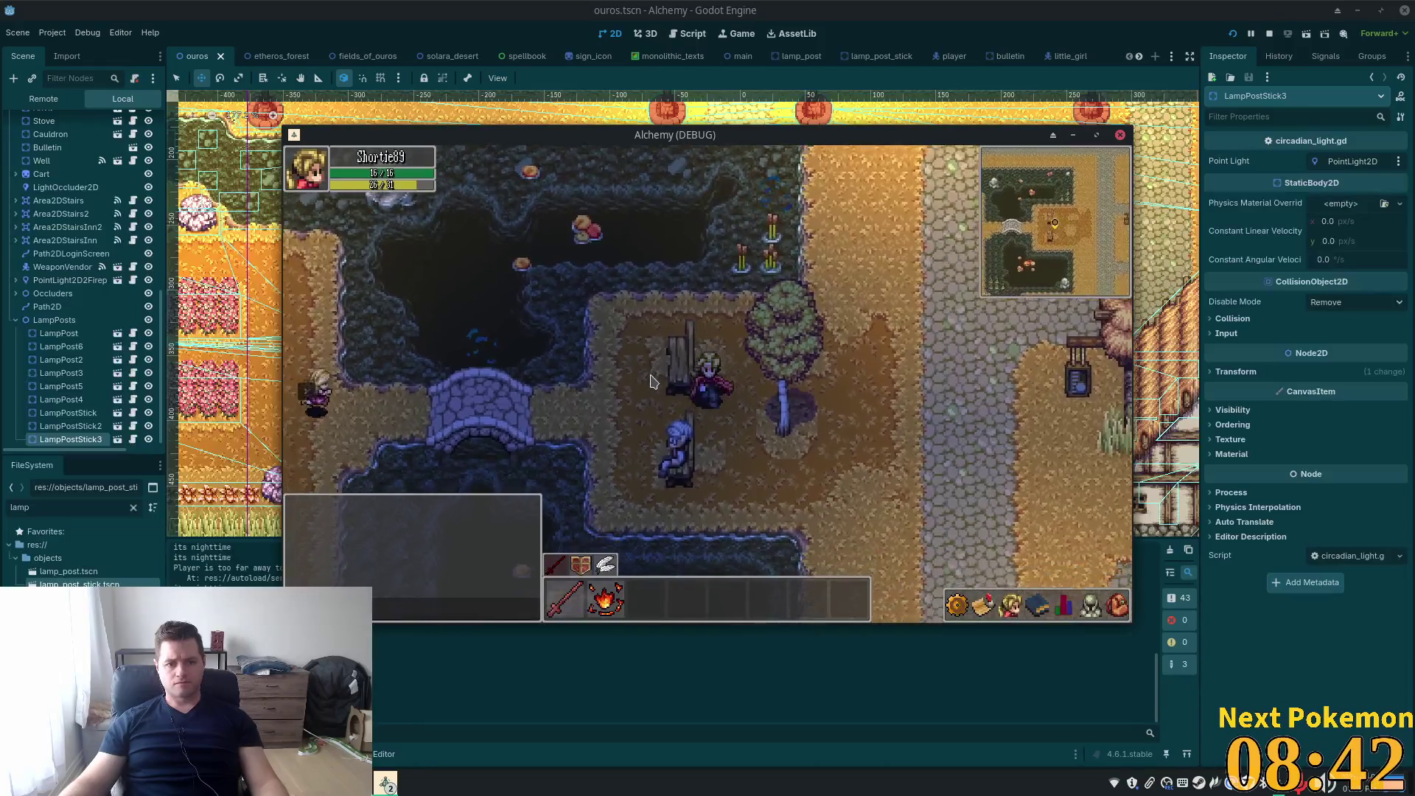
{"action": "key", "text": "d"}
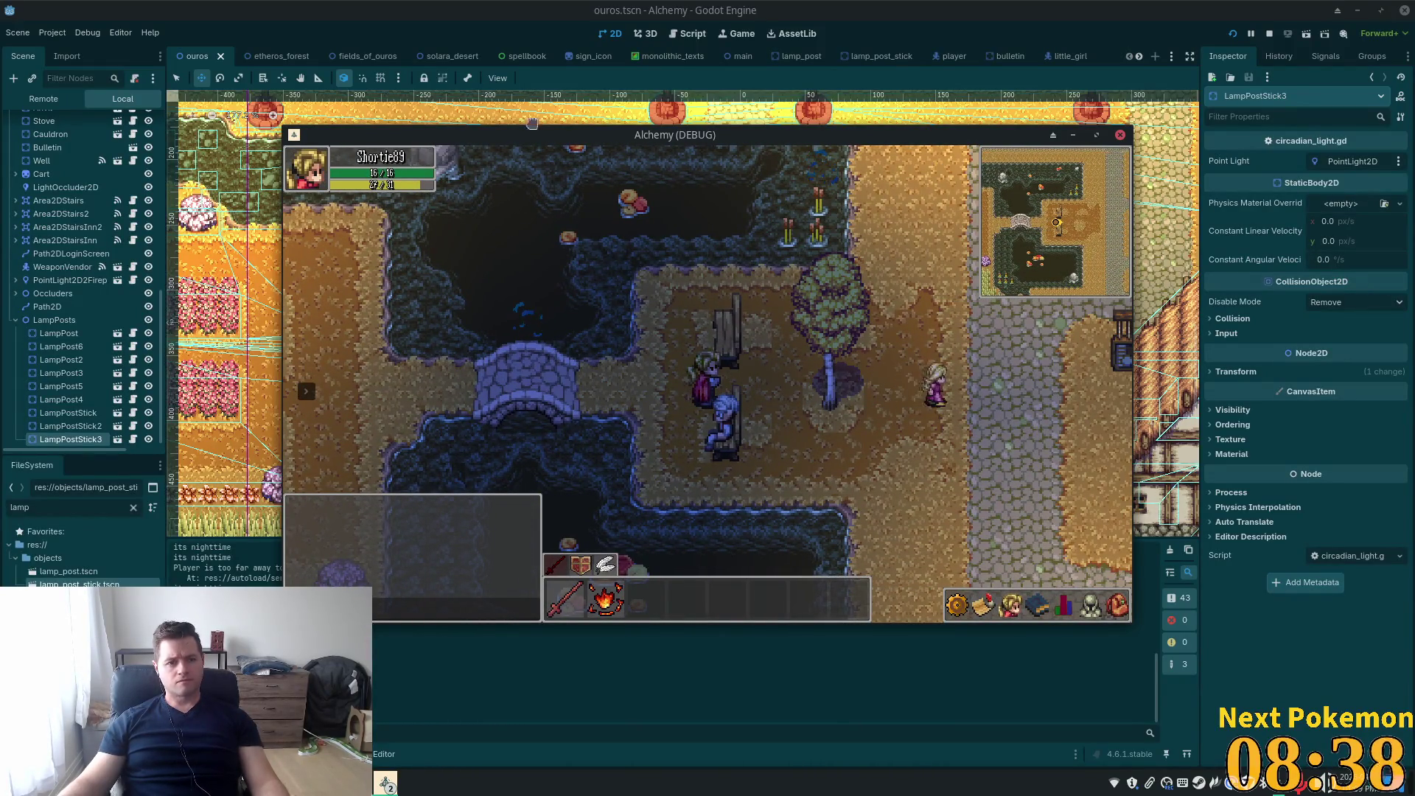
{"action": "left_click", "coordinate": [875, 24]}
{"action": "scroll", "coordinate": [649, 339], "scroll_direction": "down", "scroll_amount": 5}
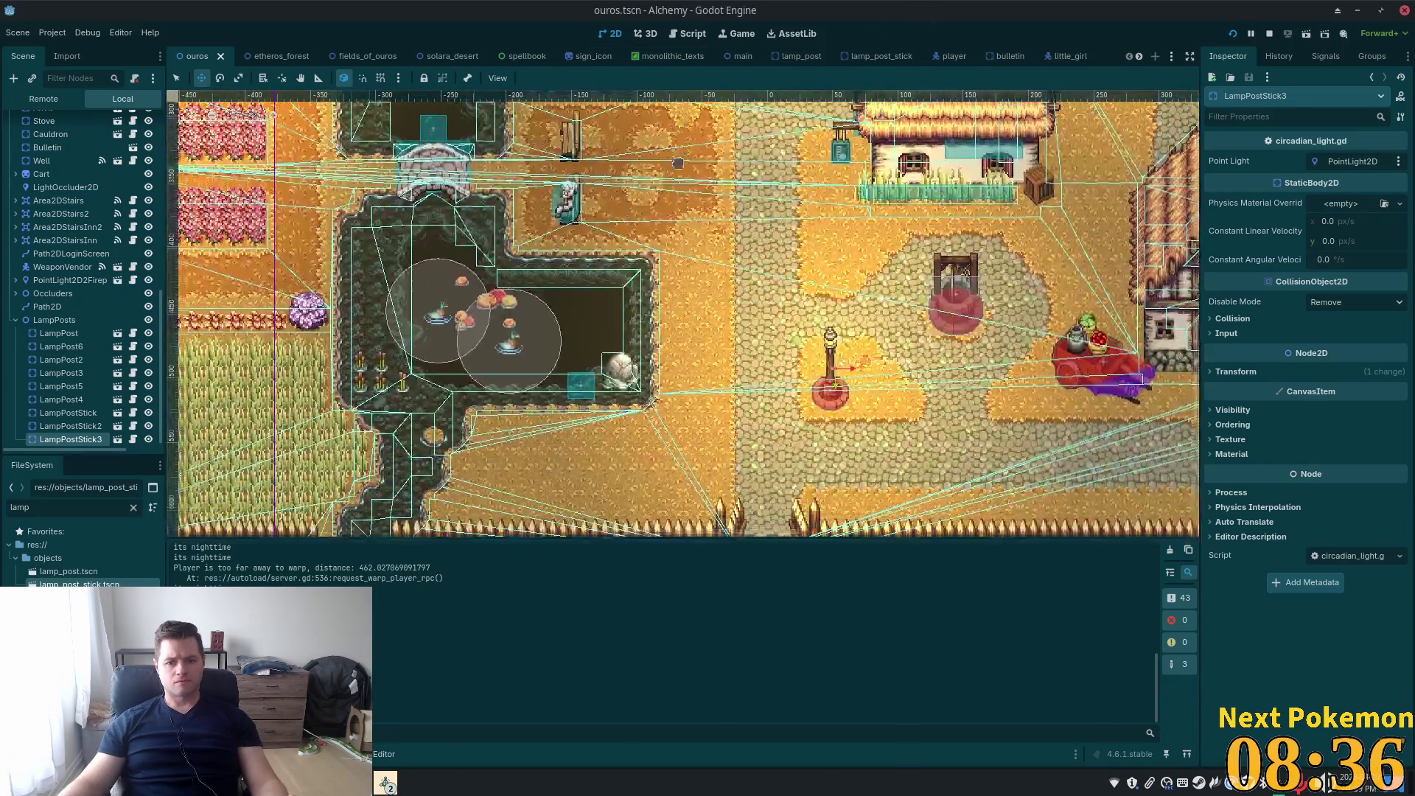
Duplicate LampPostStick3 and place LampPostStick4 beside the bench above the pond
{"action": "key", "text": "ctrl+d"}
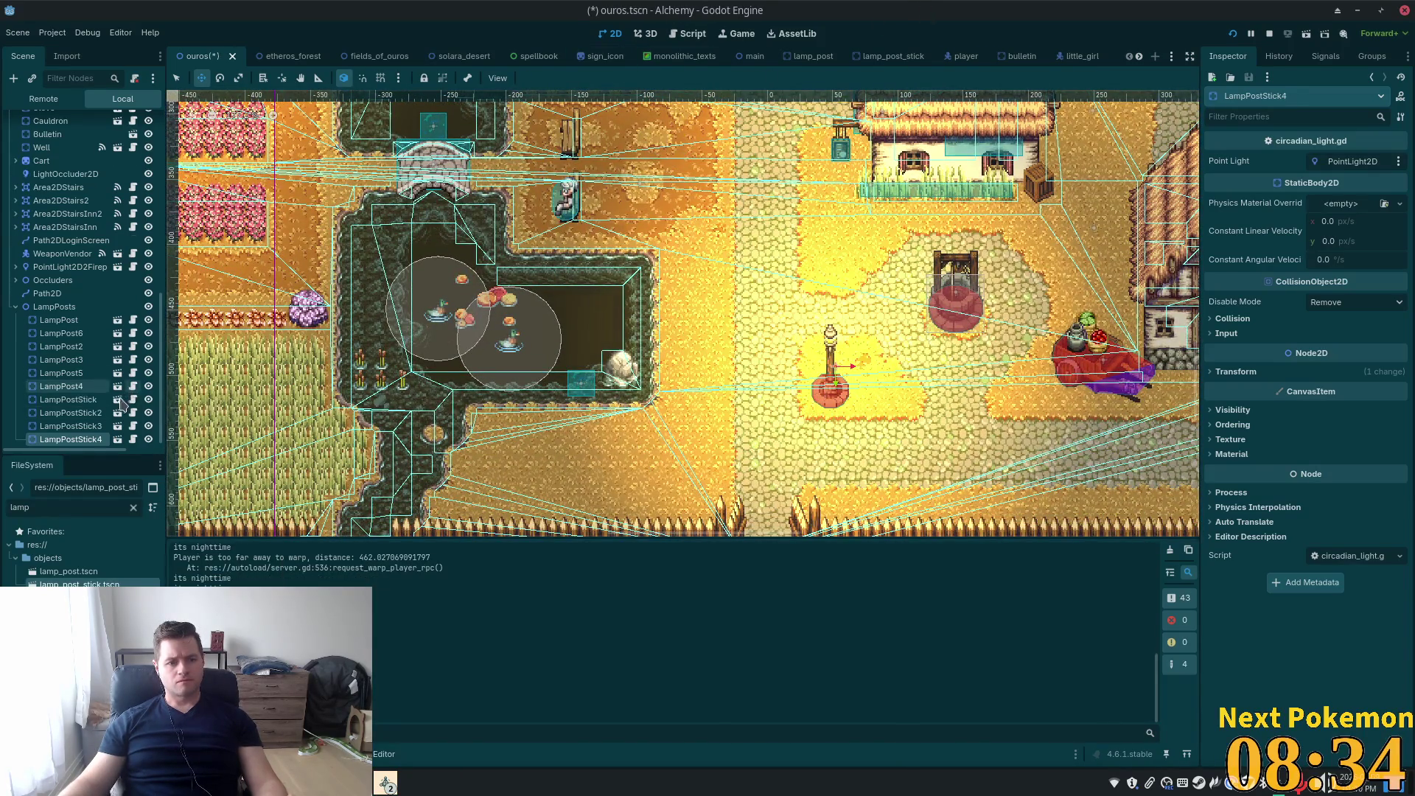
{"action": "mouse_move", "coordinate": [830, 368]}
{"action": "left_mouse_down"}
{"action": "mouse_move", "coordinate": [664, 221]}
{"action": "mouse_move", "coordinate": [546, 184]}
{"action": "left_mouse_up"}
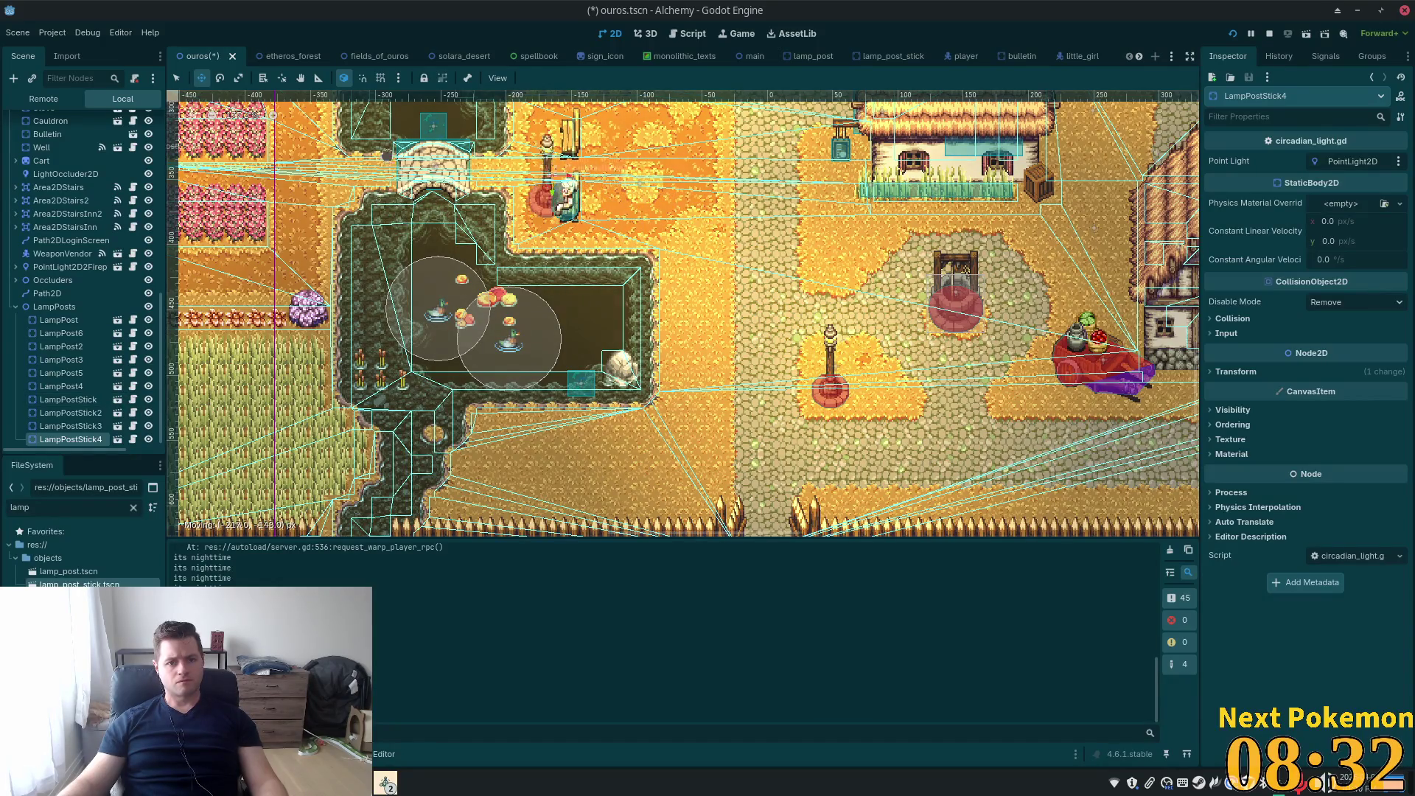
{"action": "scroll", "coordinate": [545, 184], "scroll_direction": "up", "scroll_amount": 4}
{"action": "mouse_move", "coordinate": [546, 374]}
{"action": "left_mouse_down"}
{"action": "mouse_move", "coordinate": [640, 327]}
{"action": "mouse_move", "coordinate": [608, 328]}
{"action": "left_mouse_up"}
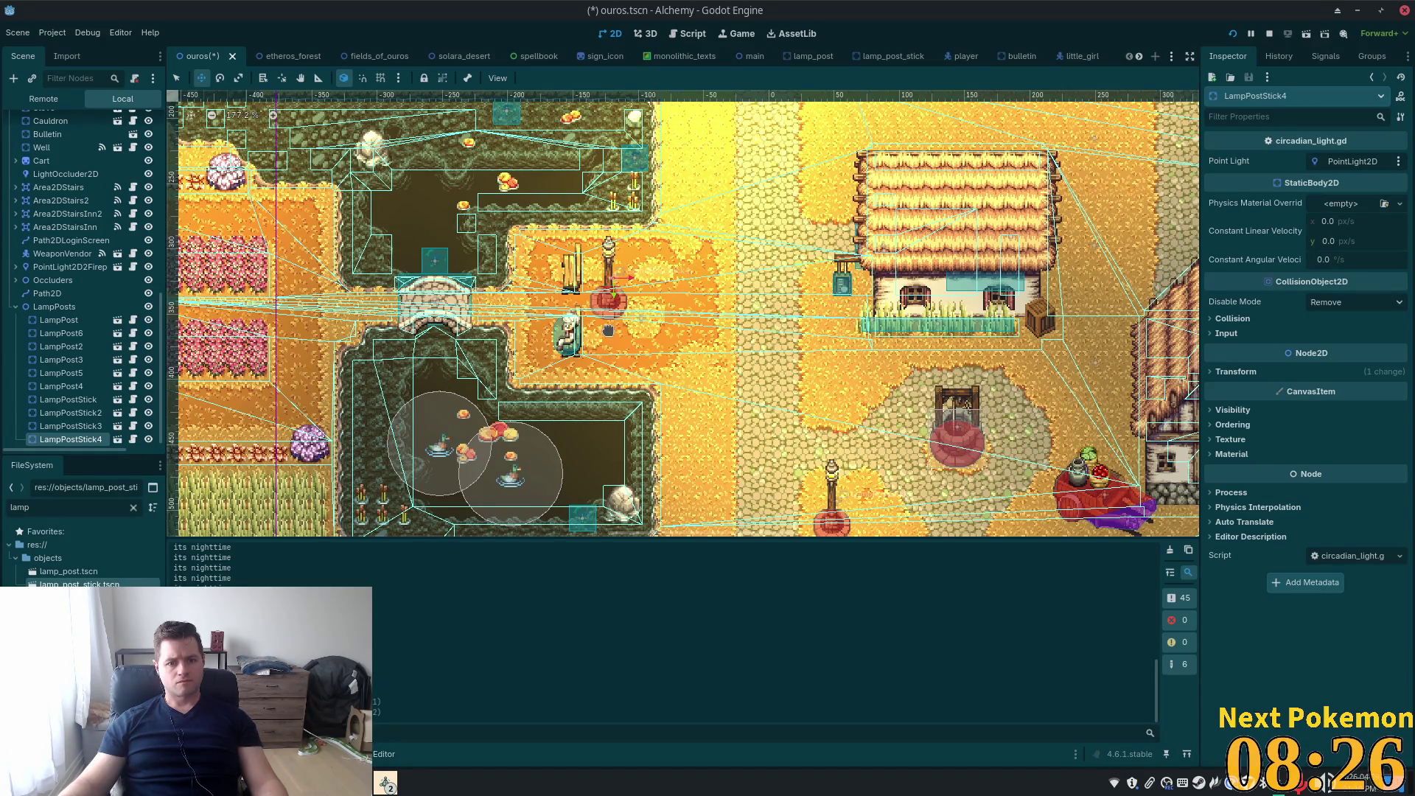
{"action": "scroll", "coordinate": [608, 331], "scroll_direction": "up", "scroll_amount": 4}
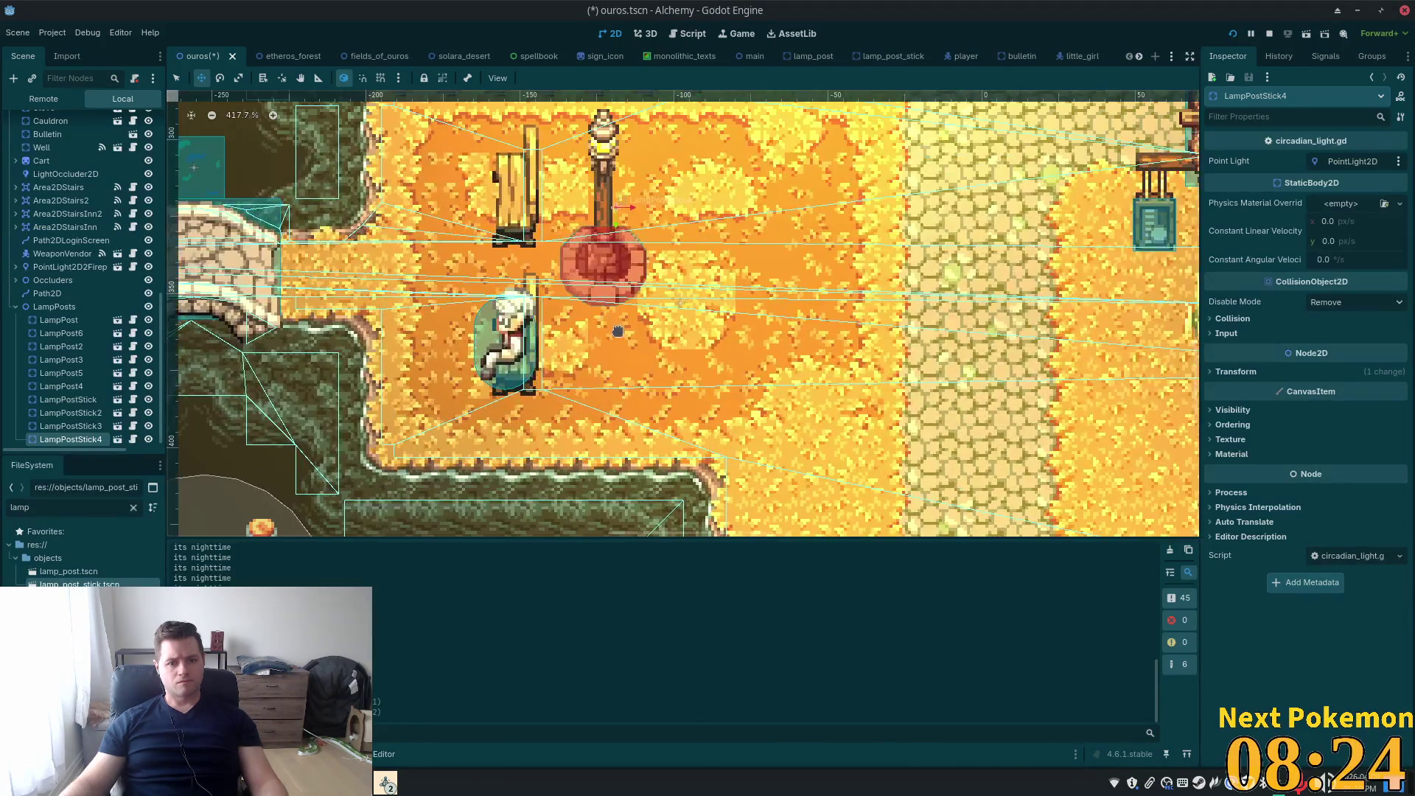
{"action": "left_click_drag", "start_coordinate": [614, 329], "coordinate": [612, 342]}
Save the Ouros scene and bring the running game window to the front
{"action": "key", "text": "ctrl+s"}
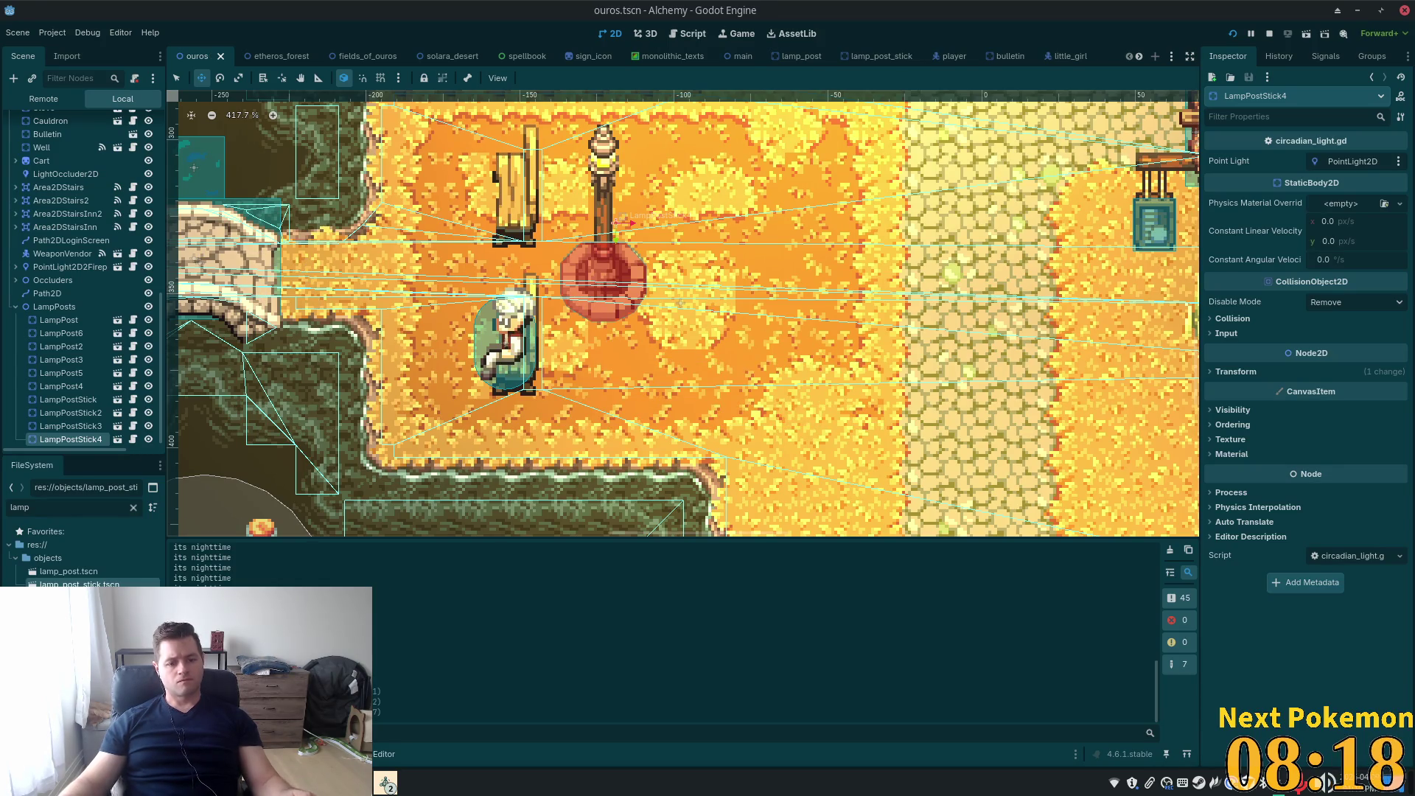
{"action": "left_click", "coordinate": [386, 783]}
{"action": "left_click", "coordinate": [442, 723]}
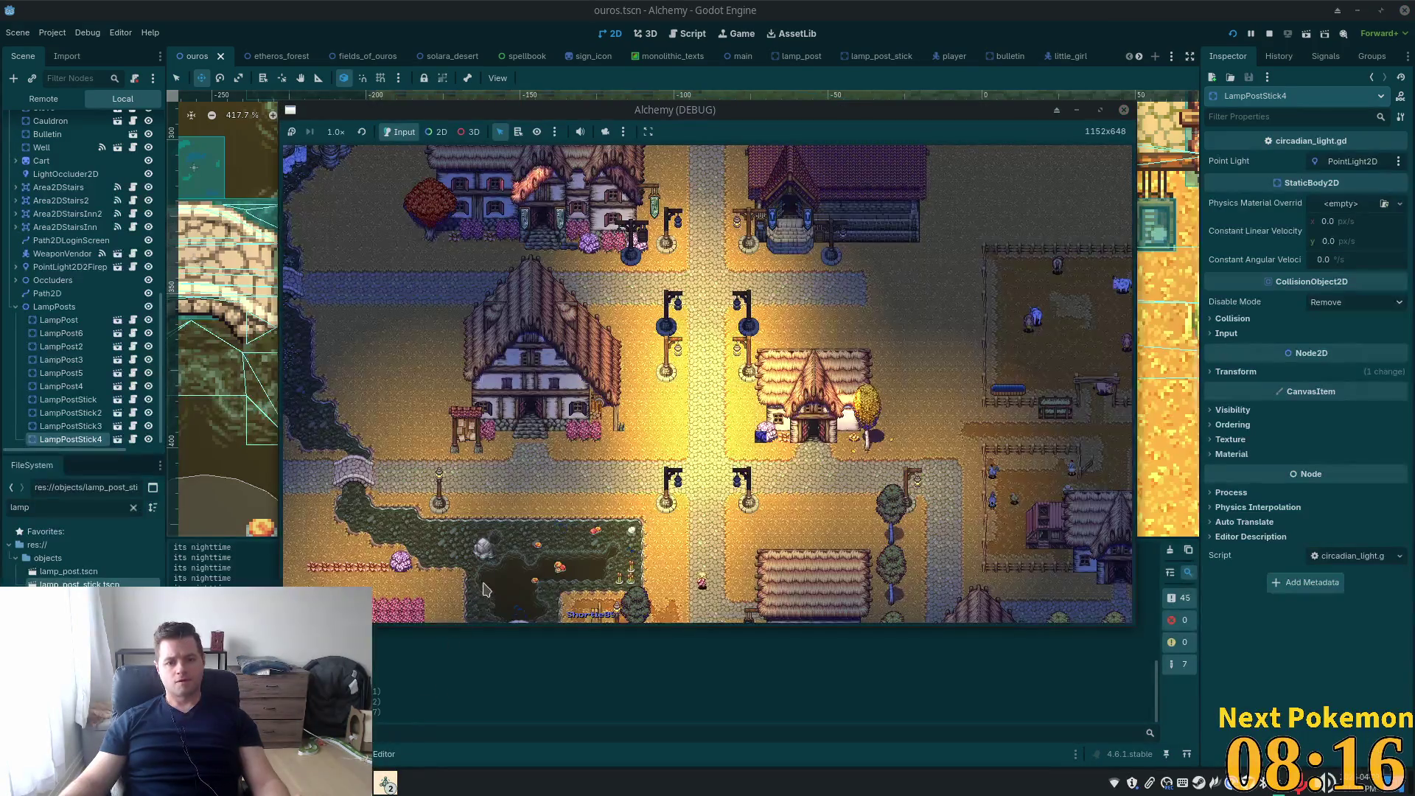
In the second Alchemy (DEBUG) window, walk to the bench lamp post, then close the game
{"action": "mouse_move", "coordinate": [396, 788]}
{"action": "left_click", "coordinate": [421, 726]}
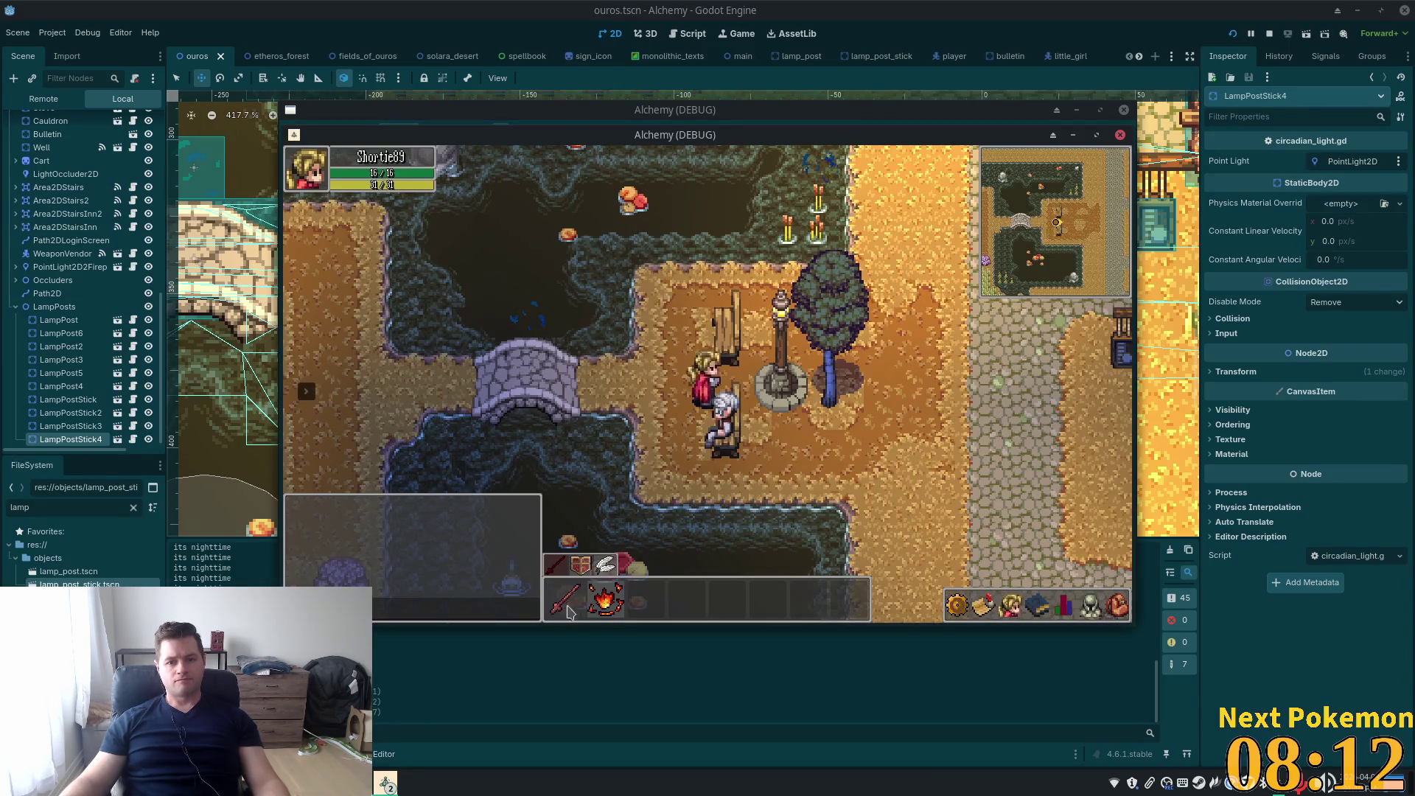
{"action": "key", "text": "w"}
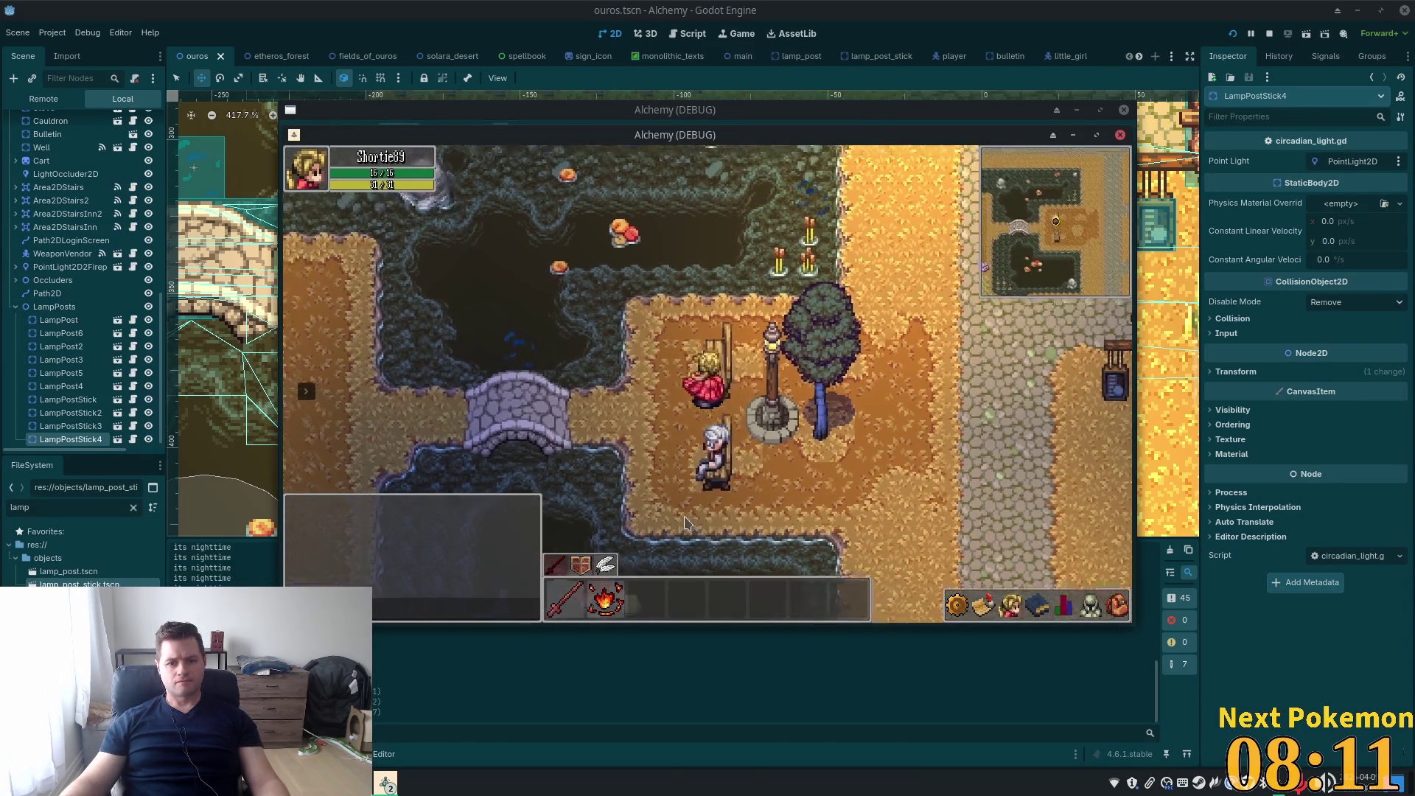
{"action": "key", "text": "s"}
{"action": "key", "text": "a"}
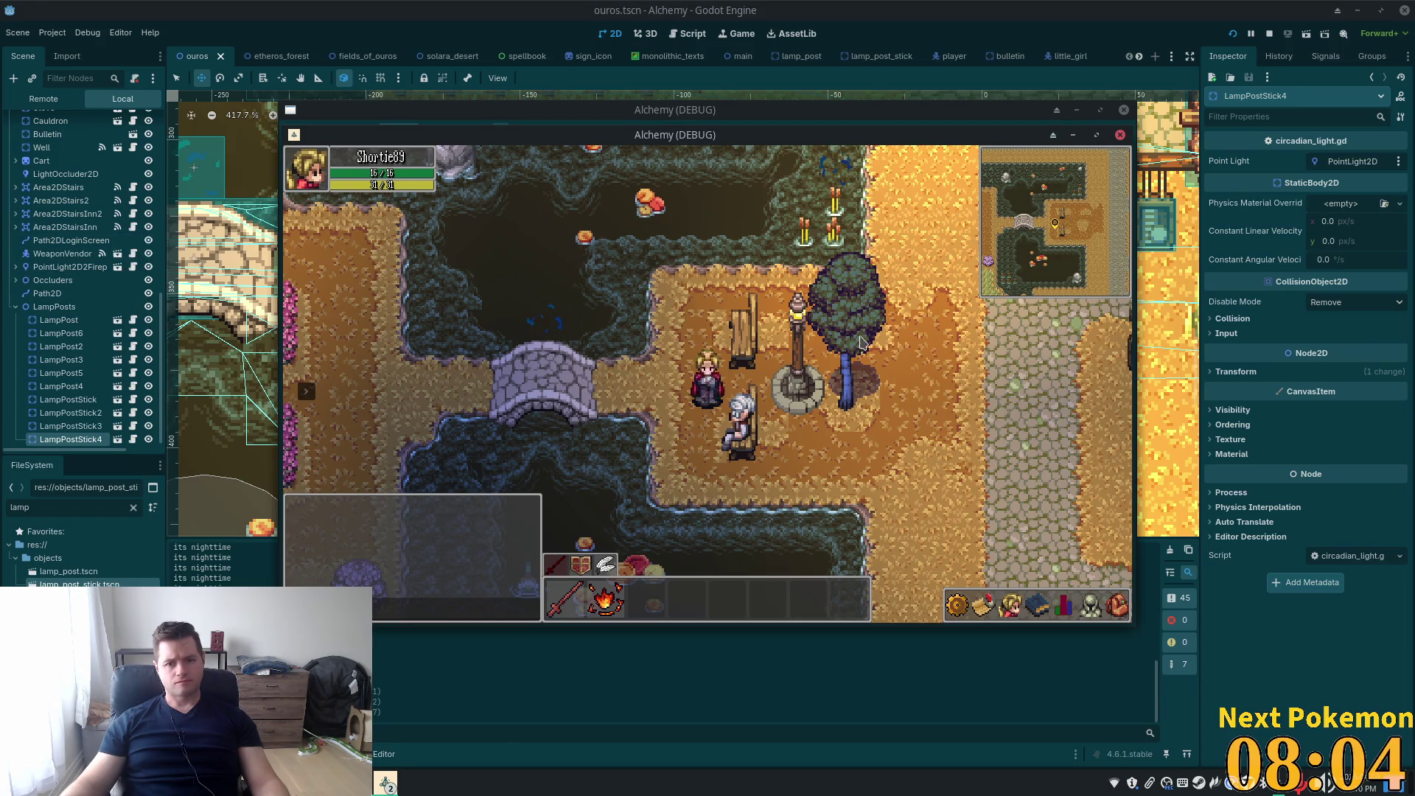
{"action": "key", "text": "F8"}
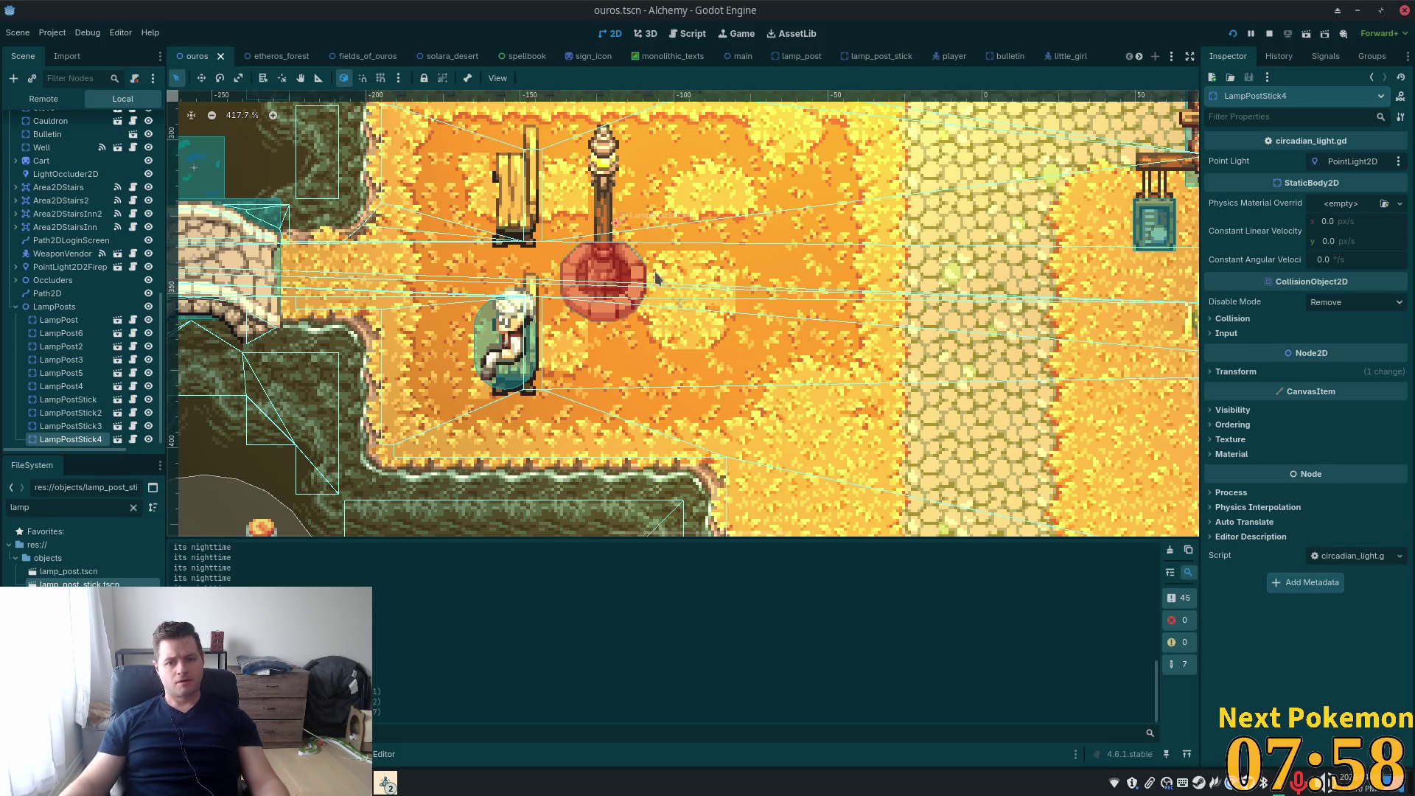
{"action": "scroll", "coordinate": [836, 334], "scroll_direction": "down", "scroll_amount": 5}
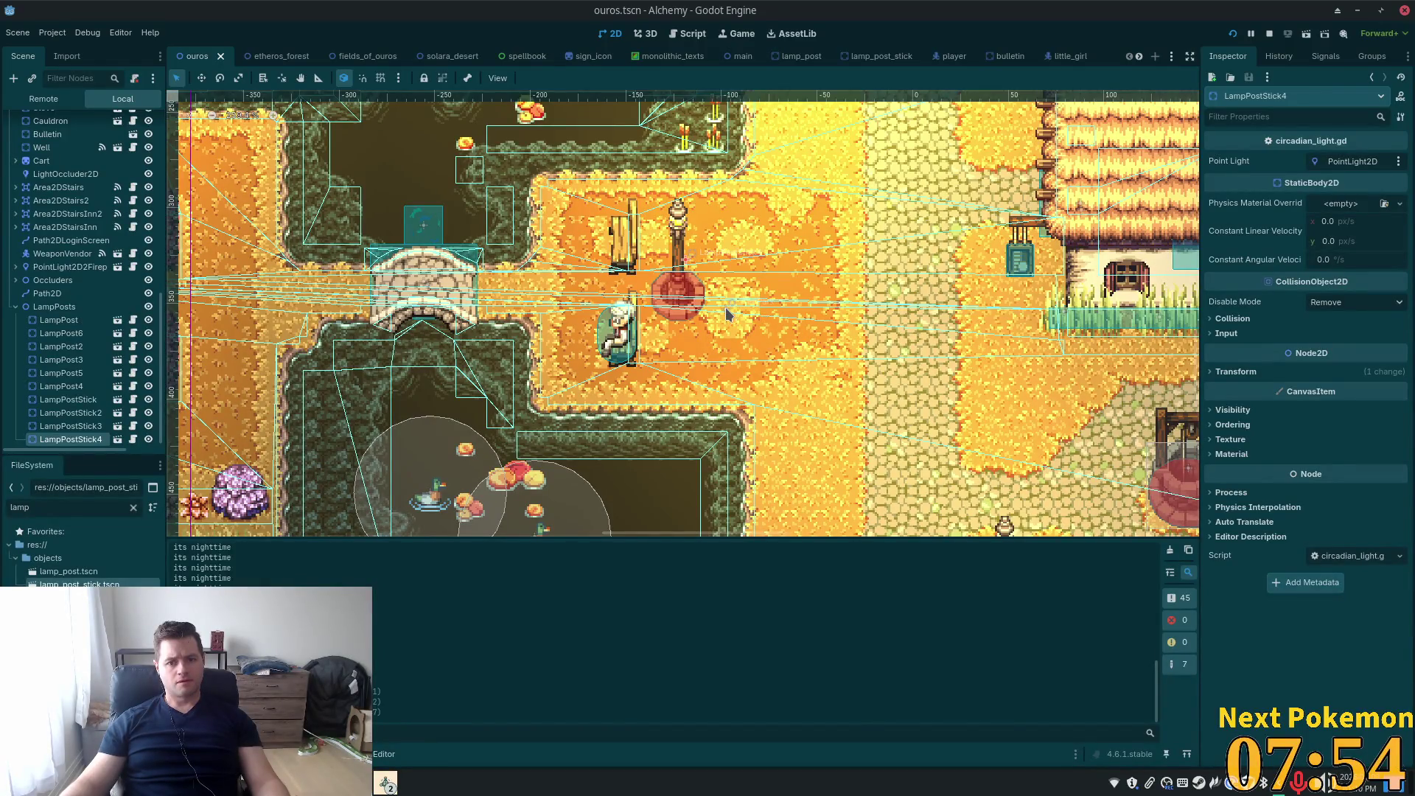
Return to the ouros scene, inspect the Cauldron and root nodes, collapse LampPosts, and zoom in
{"action": "double_click", "coordinate": [727, 314]}
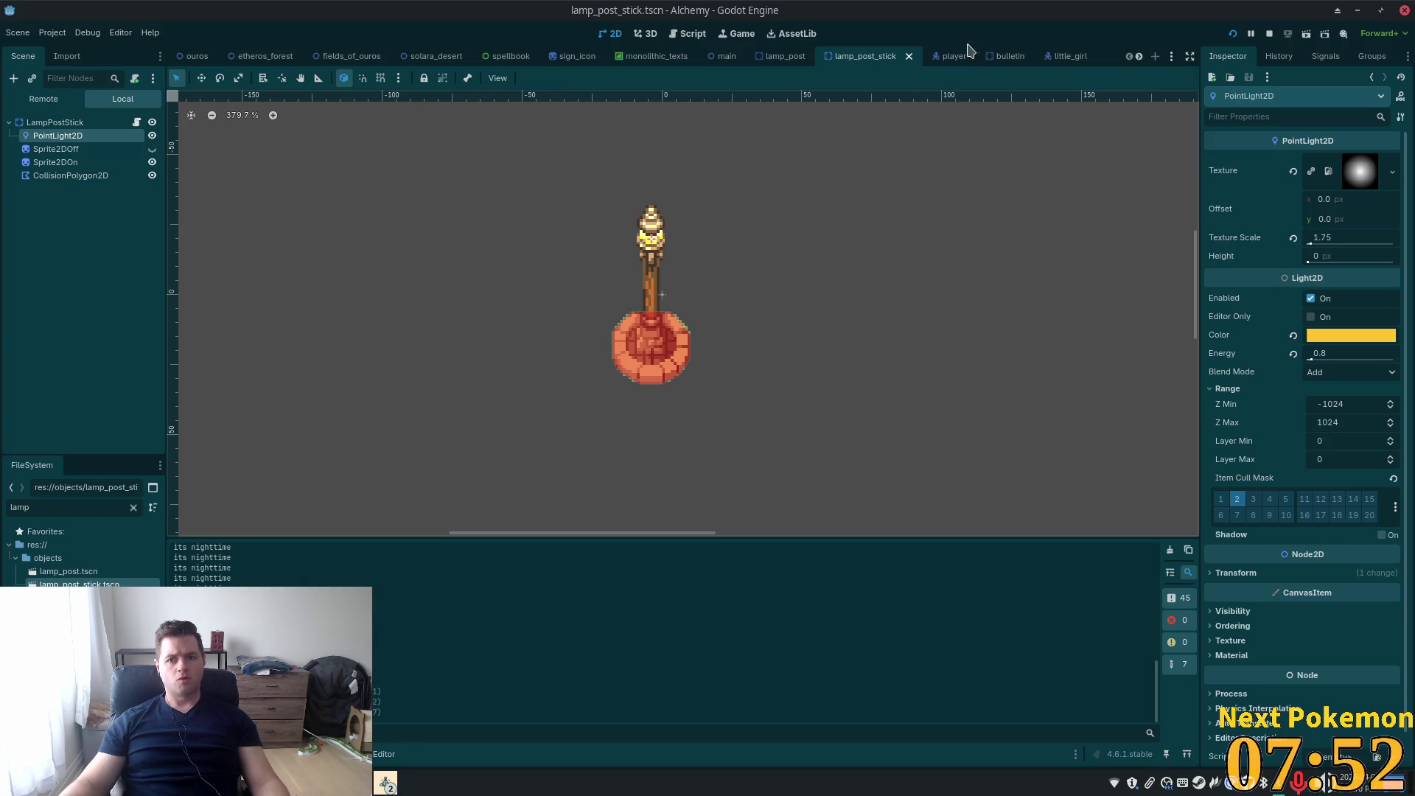
{"action": "left_click", "coordinate": [193, 56]}
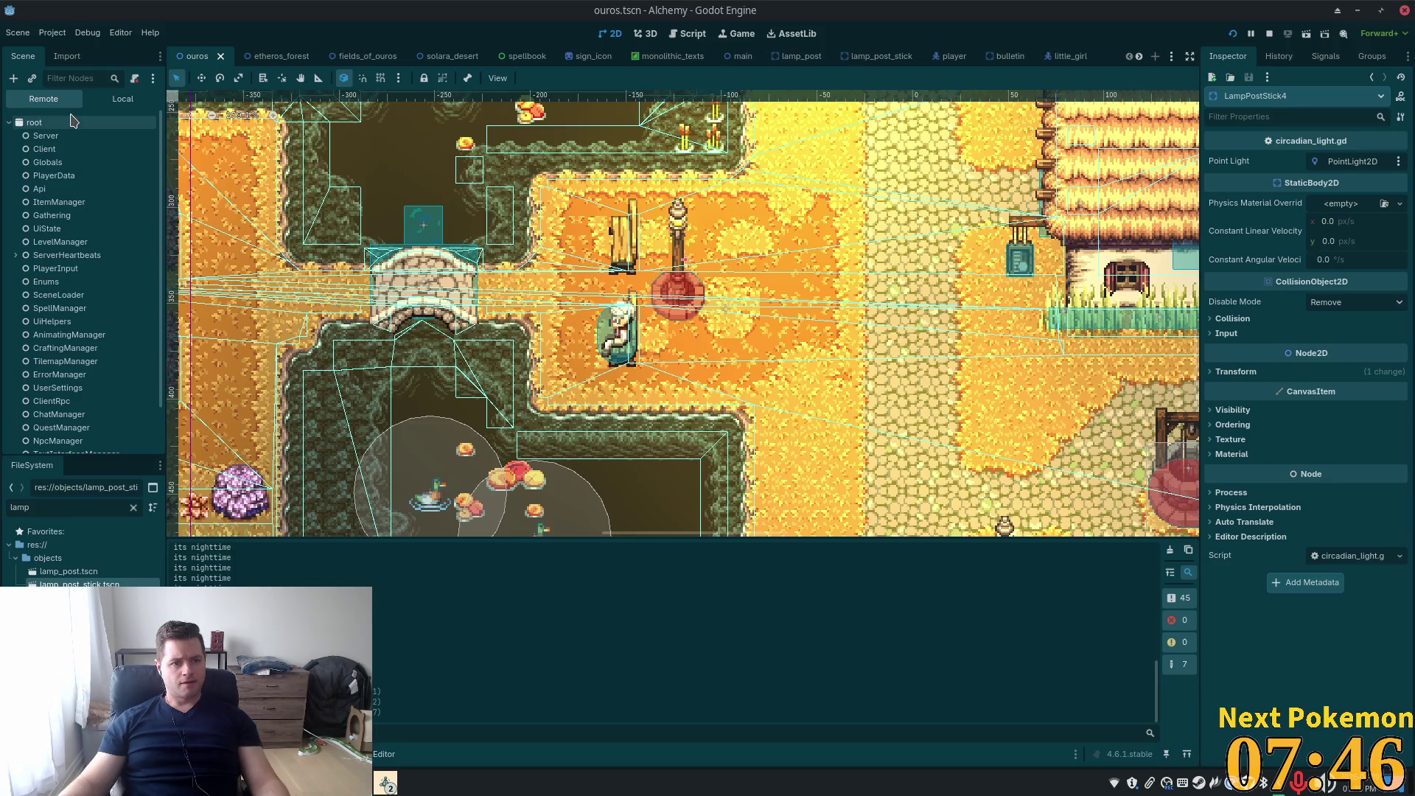
{"action": "left_click", "coordinate": [108, 122]}
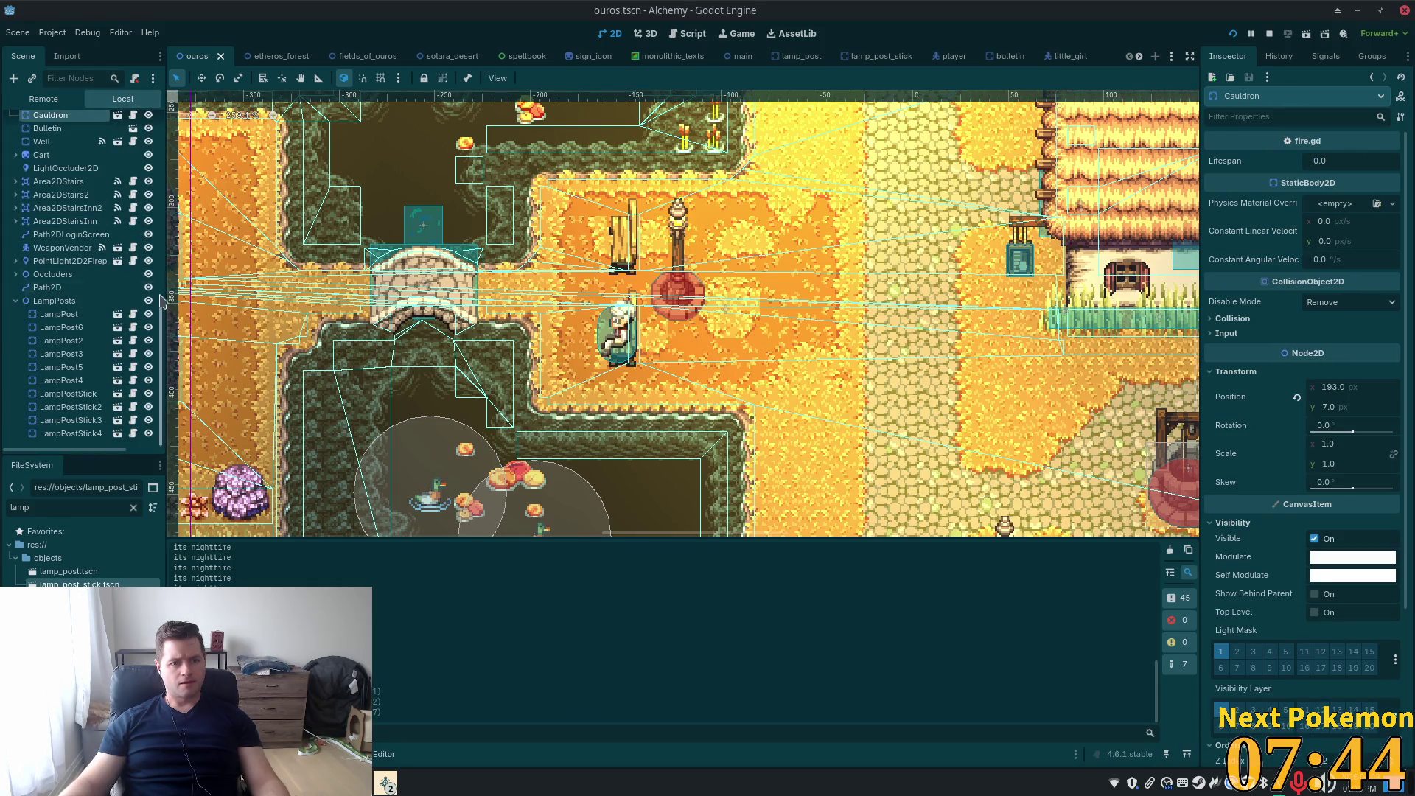
{"action": "scroll", "coordinate": [48, 124], "scroll_direction": "up", "scroll_amount": 5}
{"action": "left_click", "coordinate": [50, 123]}
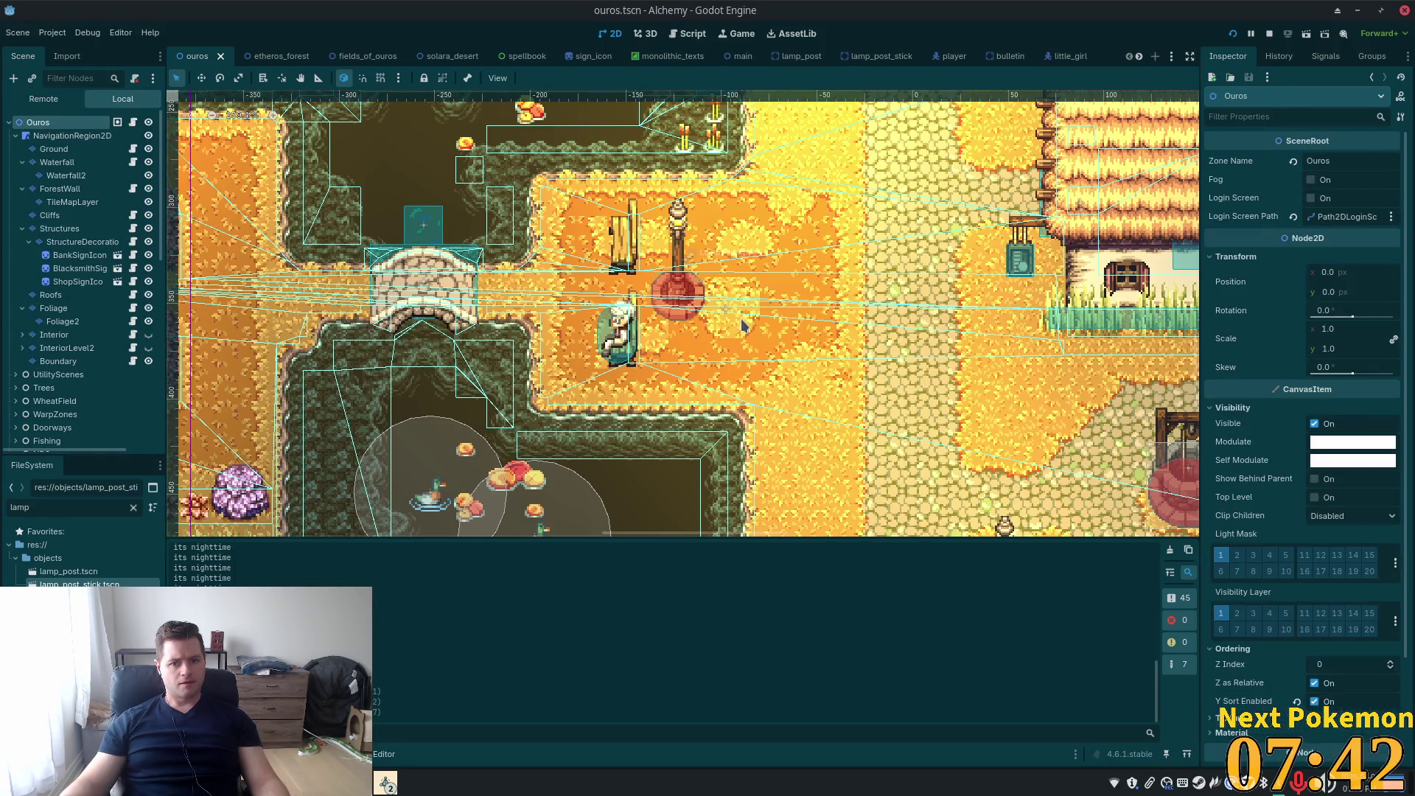
{"action": "key", "text": "End"}
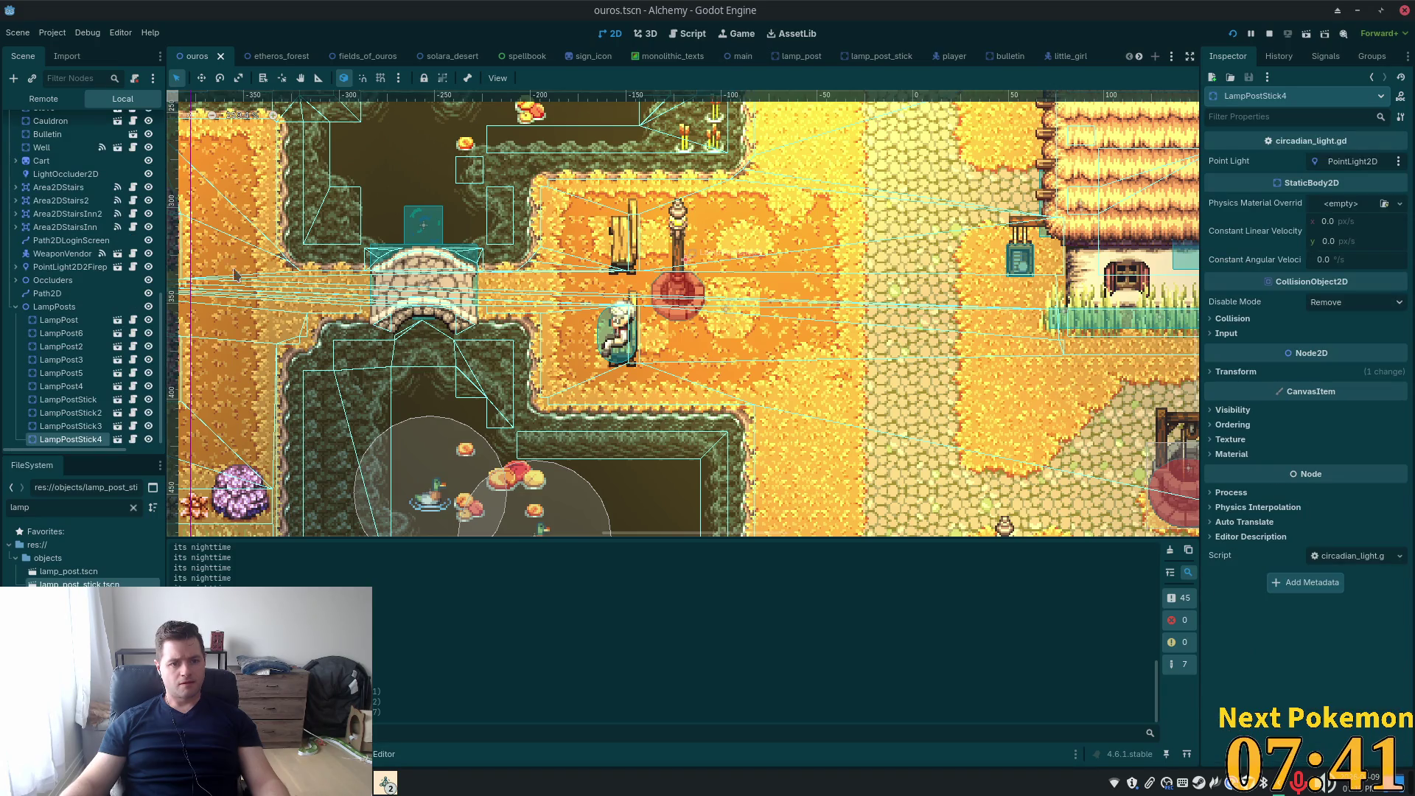
{"action": "left_click", "coordinate": [16, 307]}
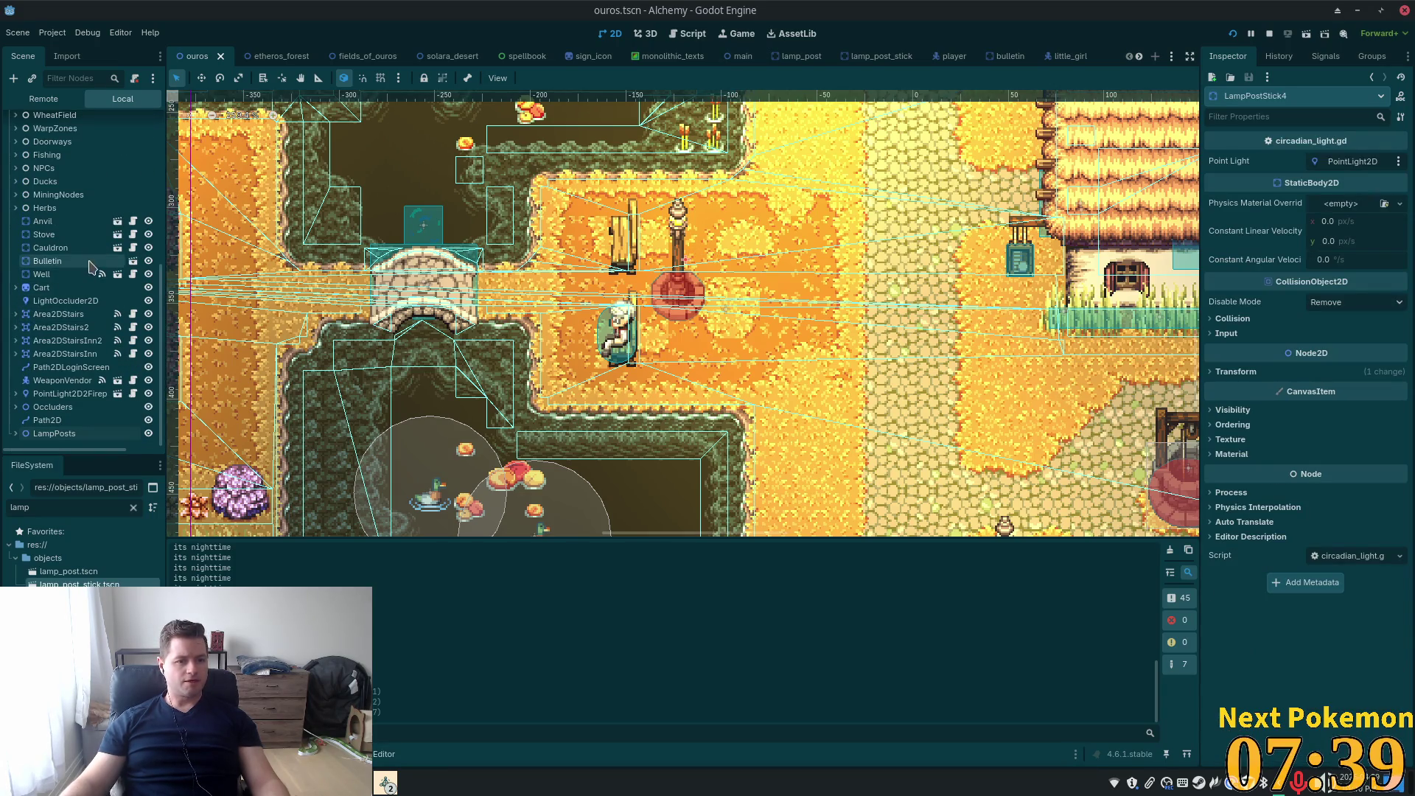
{"action": "scroll", "coordinate": [766, 299], "scroll_direction": "up", "scroll_amount": 2}
{"action": "scroll", "coordinate": [693, 342], "scroll_direction": "up", "scroll_amount": 5}
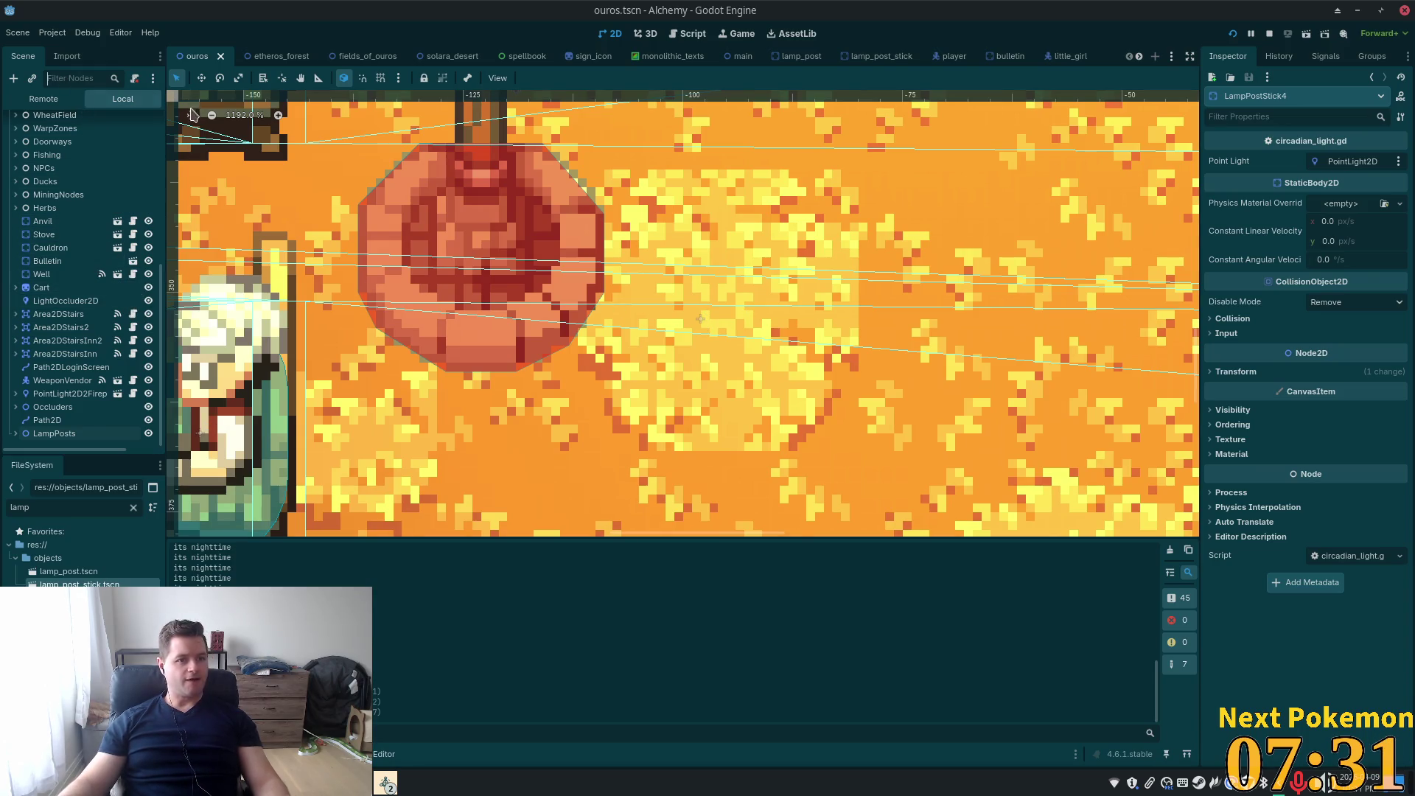
Filter for 'tree', move TreePark to (-78, 324) beside the park lamp post, and run
{"action": "type", "text": "tree"}
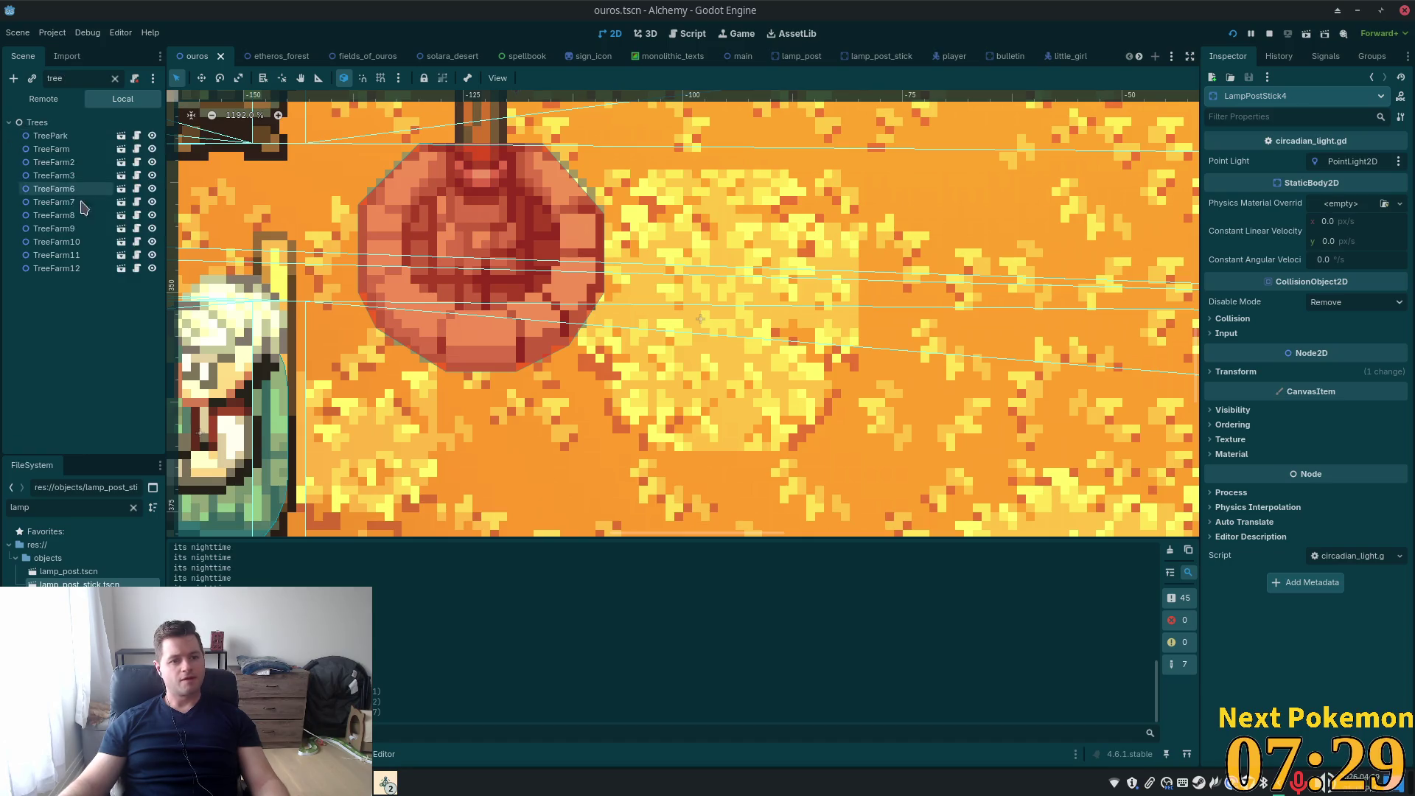
{"action": "left_click", "coordinate": [51, 136]}
{"action": "scroll", "coordinate": [516, 361], "scroll_direction": "down", "scroll_amount": 6}
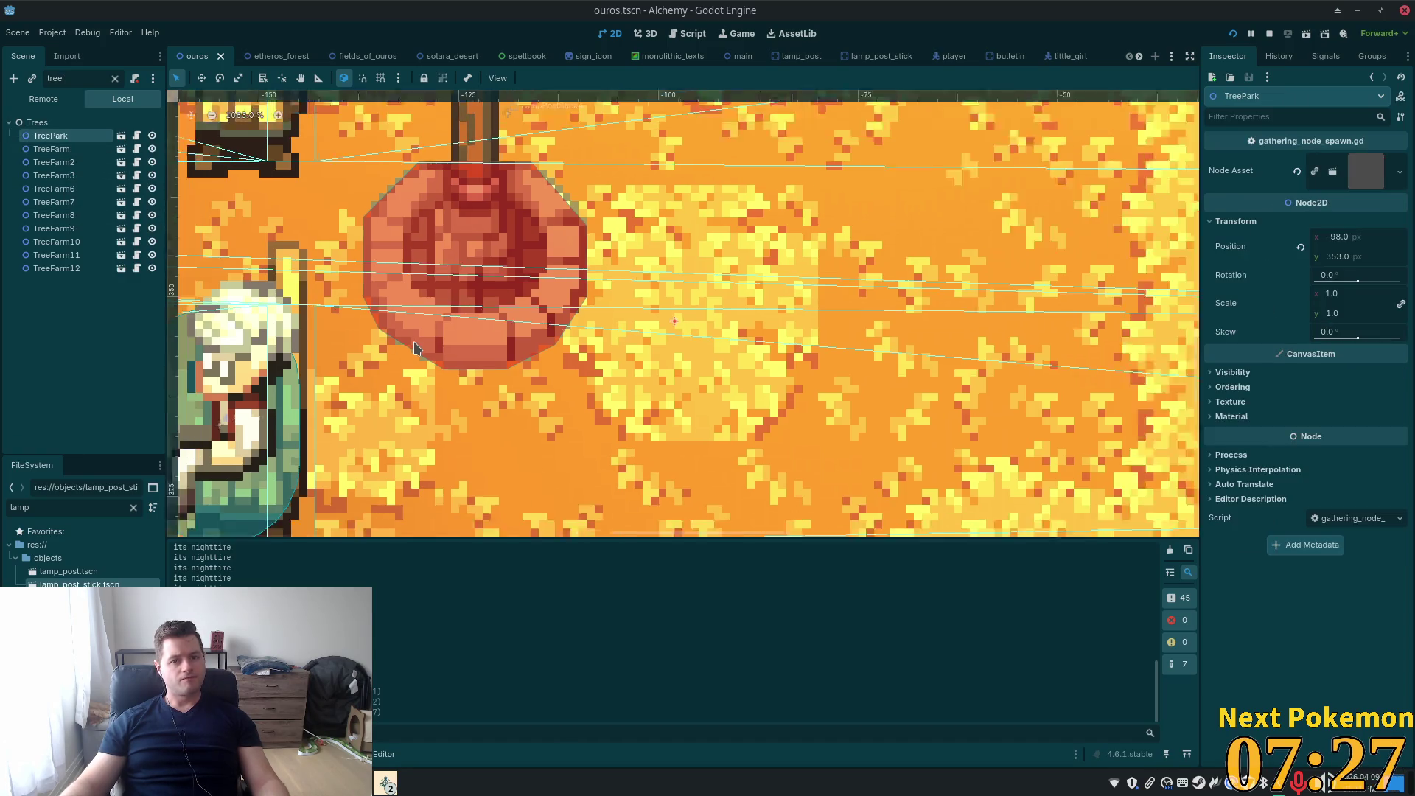
{"action": "scroll", "coordinate": [515, 360], "scroll_direction": "down", "scroll_amount": 2}
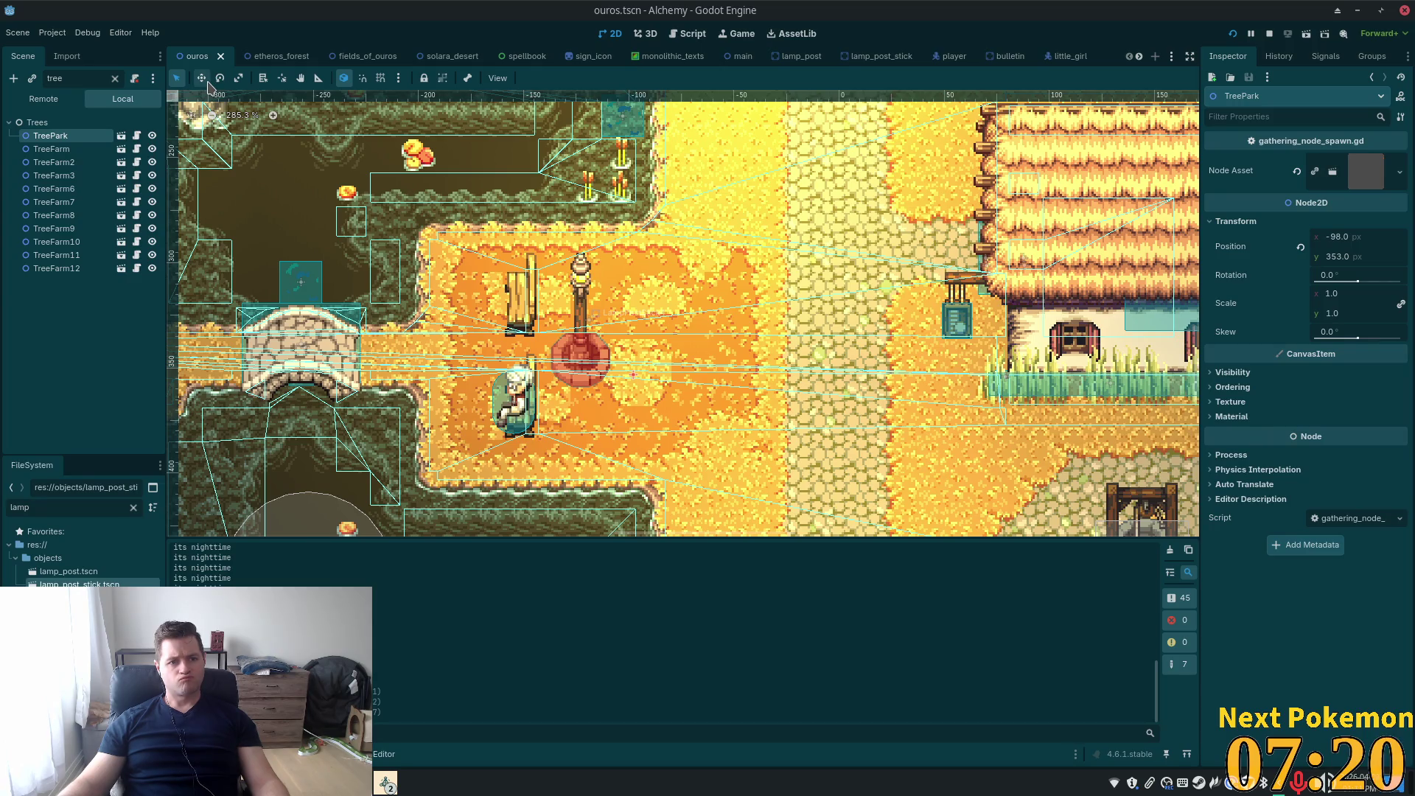
{"action": "left_click", "coordinate": [206, 83]}
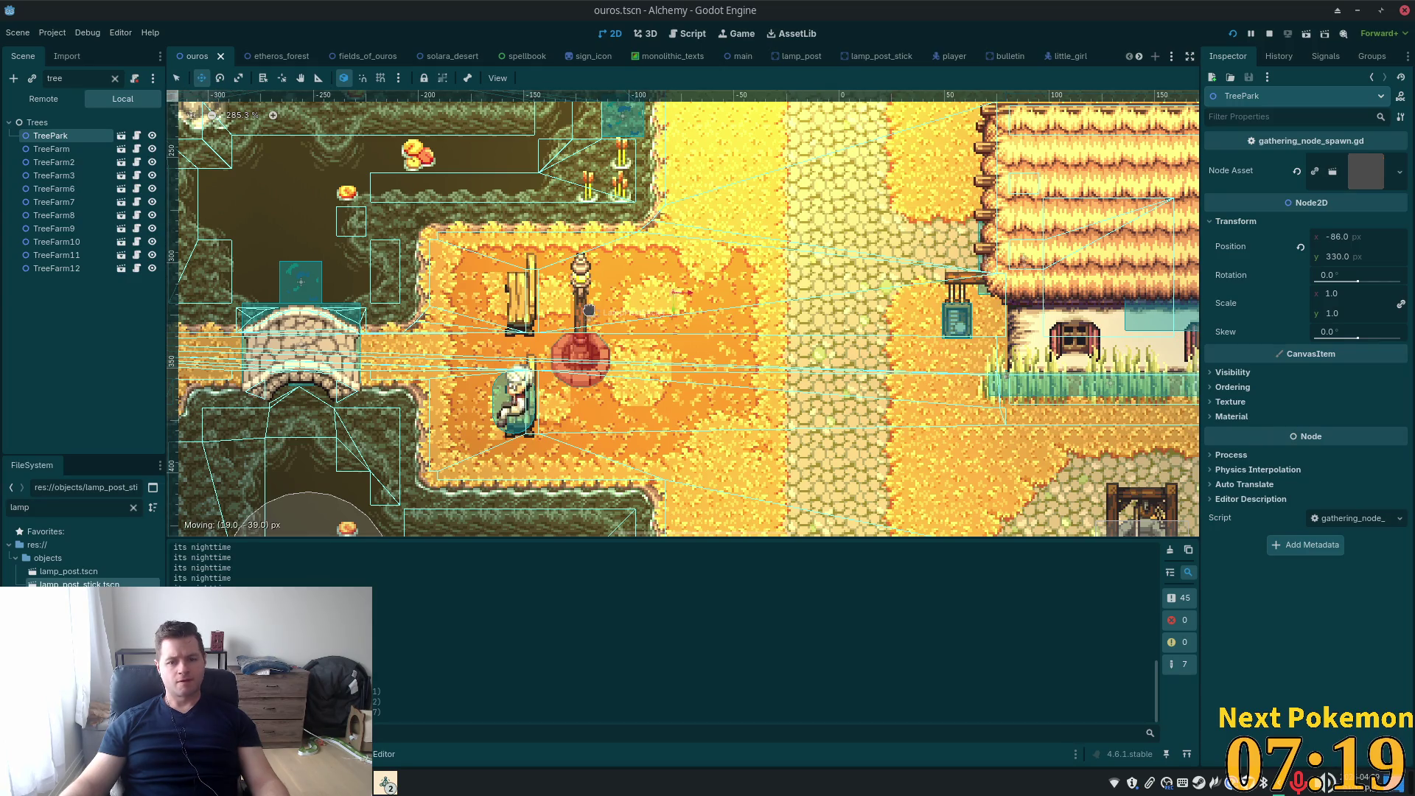
{"action": "left_click_drag", "start_coordinate": [592, 329], "coordinate": [591, 331]}
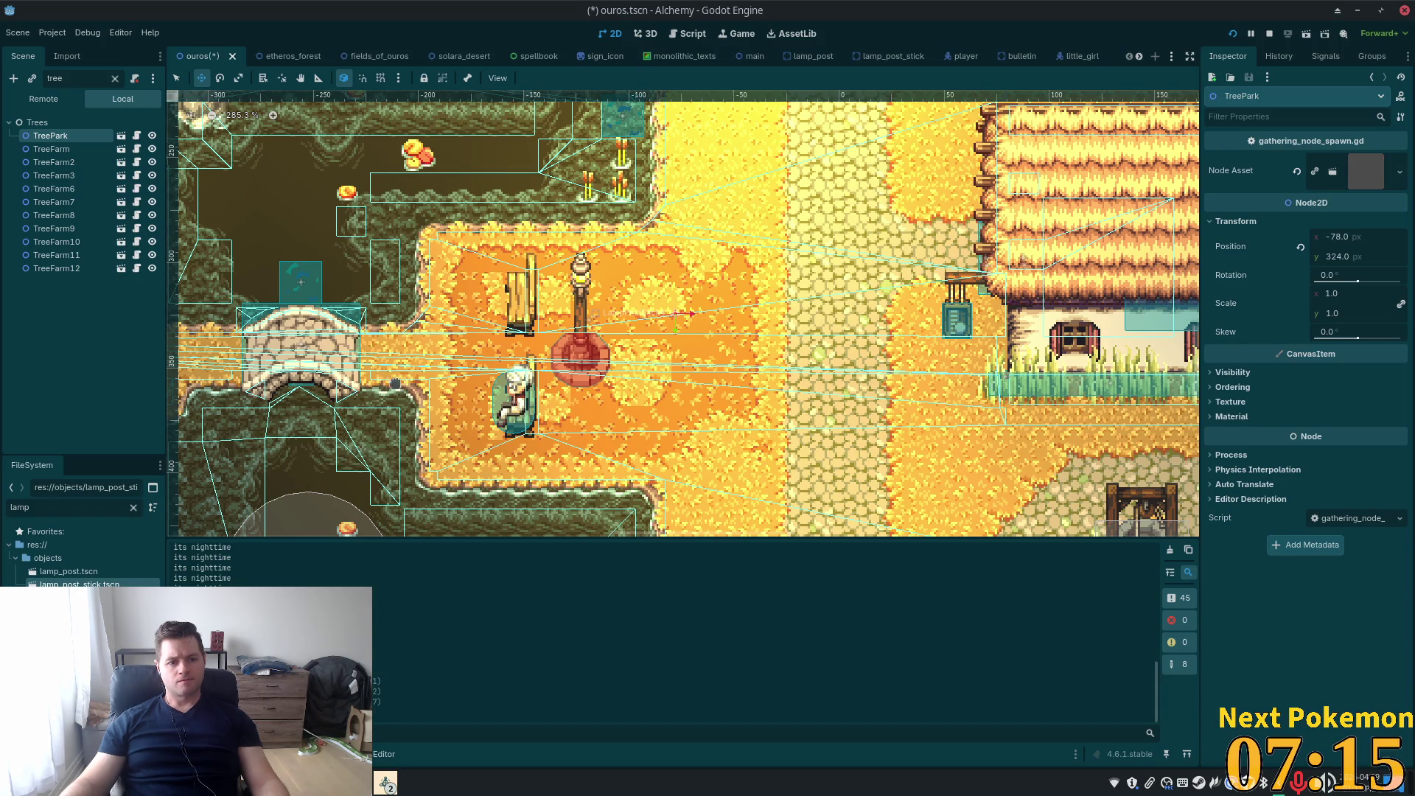
{"action": "key", "text": "F5"}
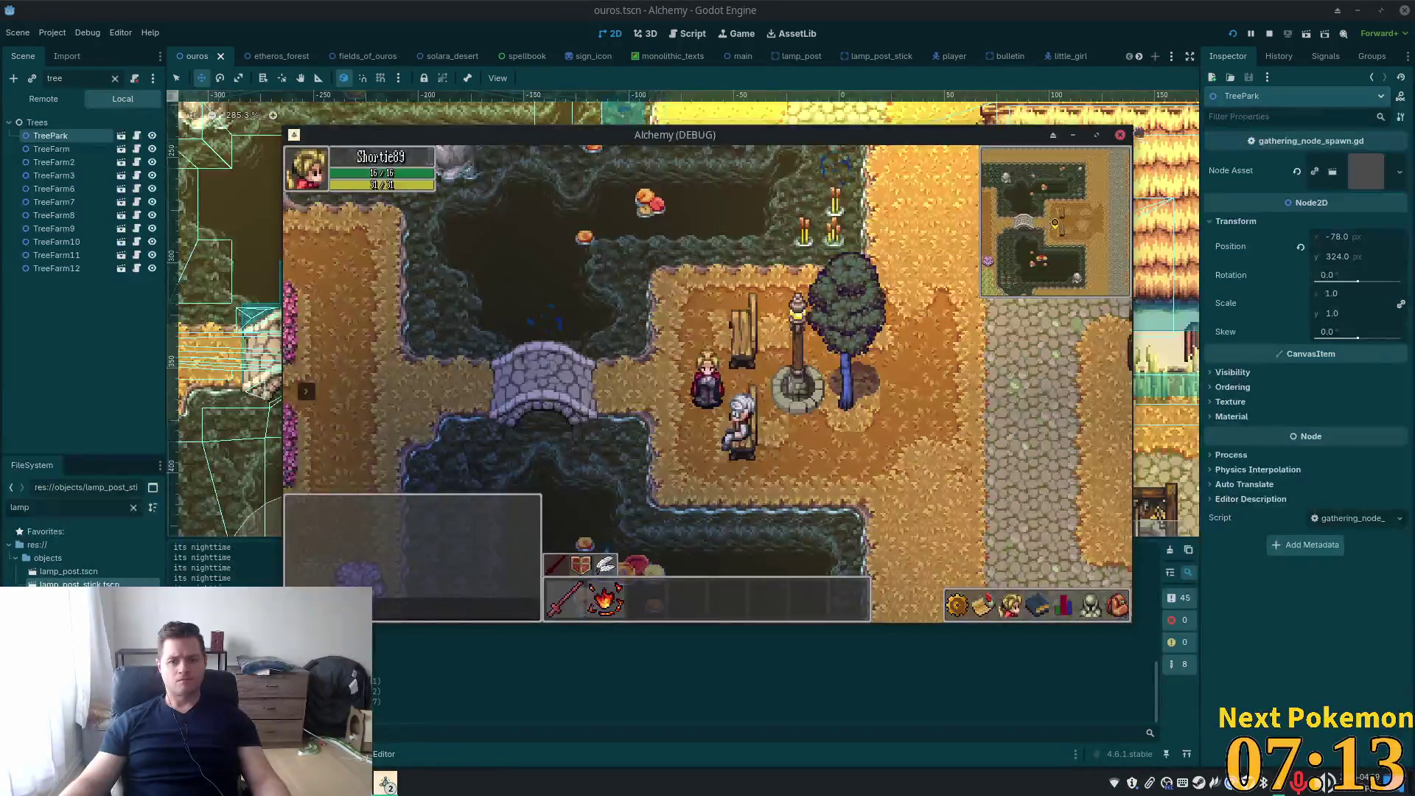
Restart the game with F5 and bring the Ouros debug window to the front
{"action": "left_click", "coordinate": [1207, 37]}
{"action": "key", "text": "F5"}
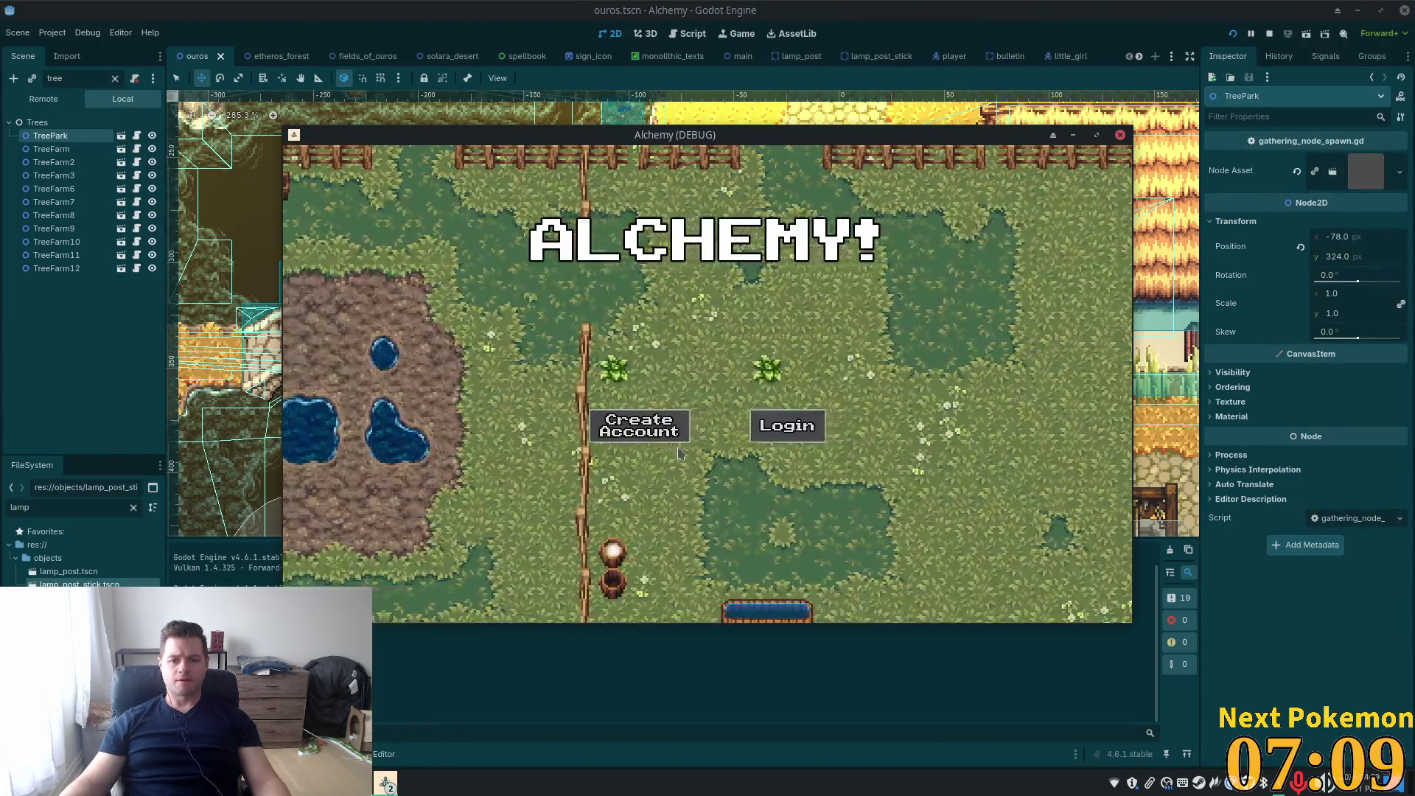
{"action": "mouse_move", "coordinate": [713, 144]}
{"action": "left_mouse_down"}
{"action": "mouse_move", "coordinate": [555, 197]}
{"action": "mouse_move", "coordinate": [575, 200]}
{"action": "left_mouse_up"}
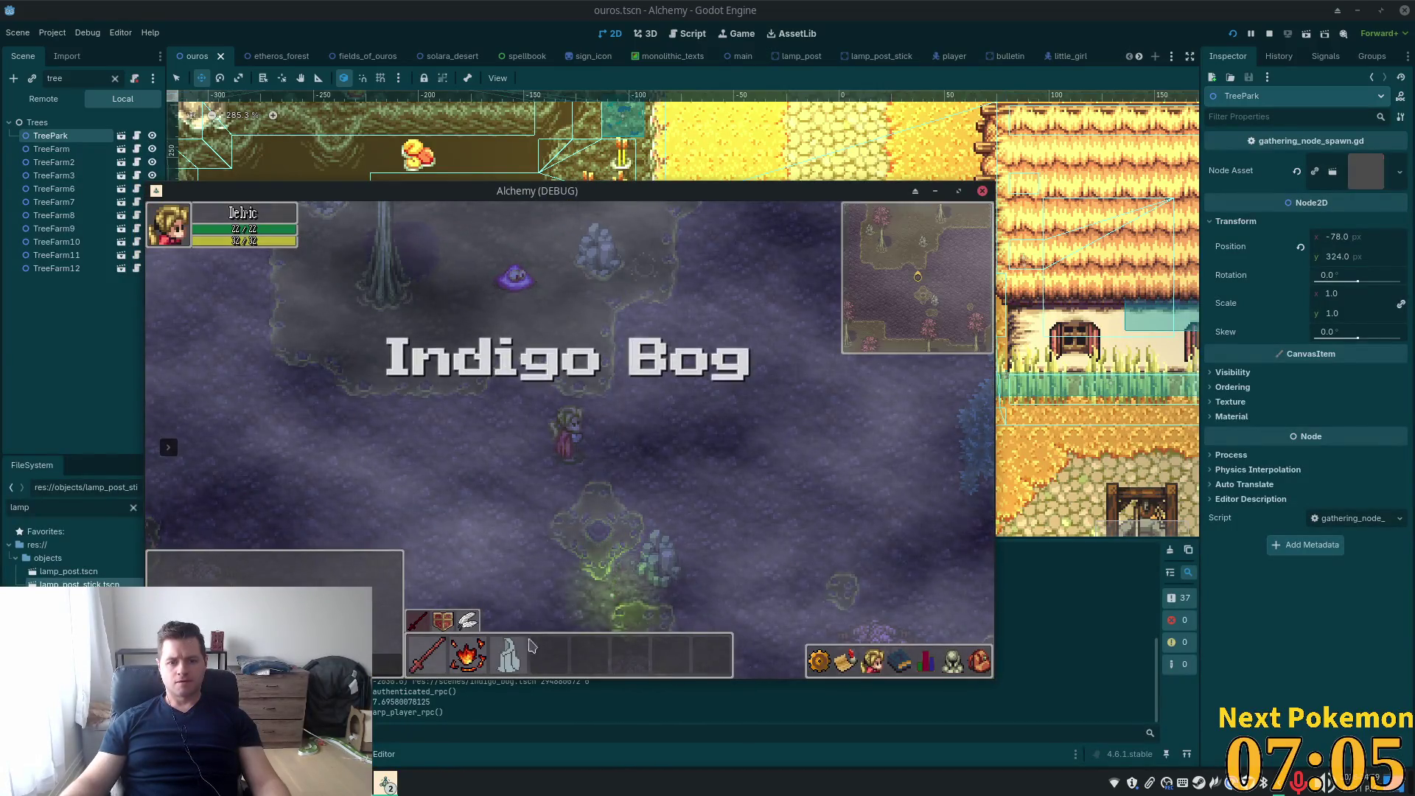
{"action": "left_click", "coordinate": [386, 784]}
{"action": "left_click", "coordinate": [450, 726]}
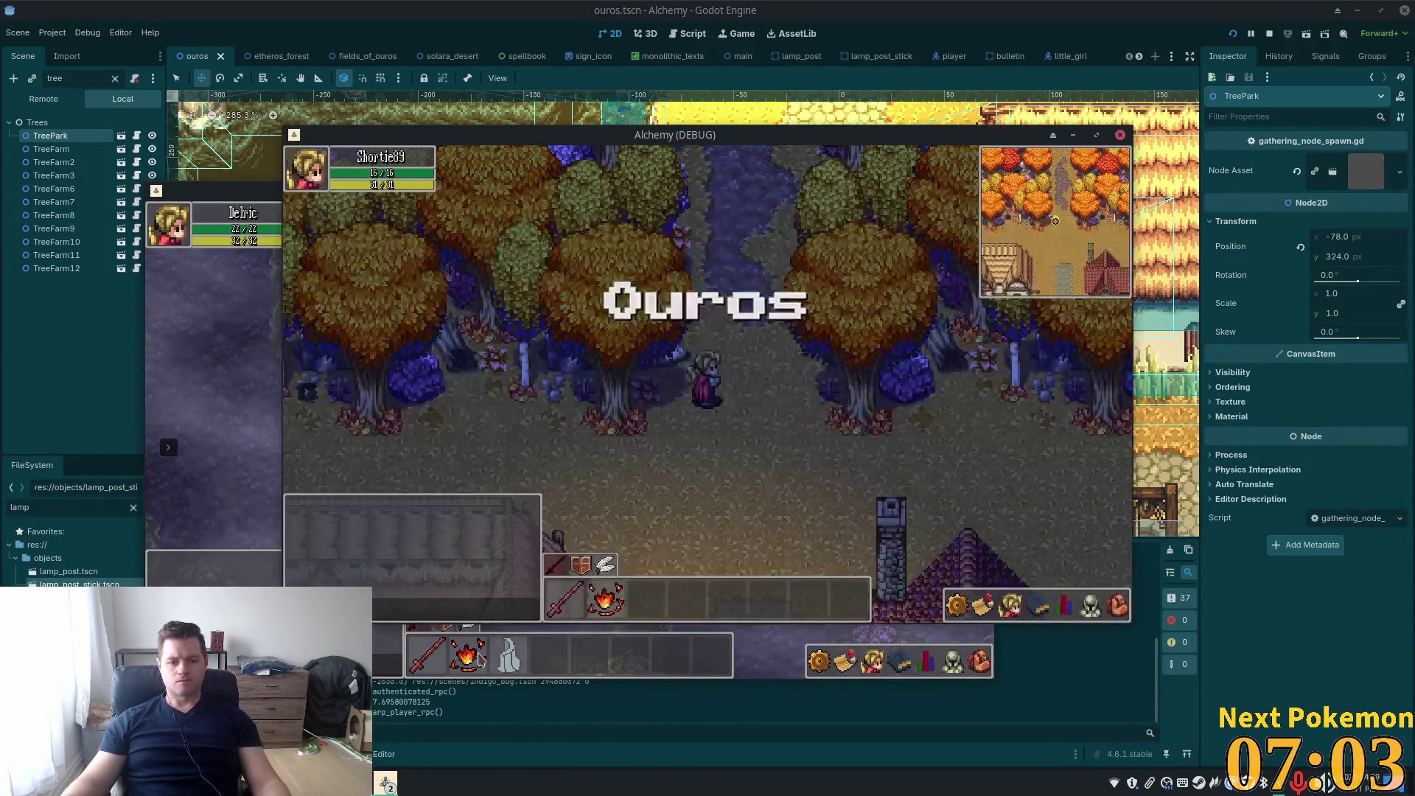
Walk the character south to the park, right of the tree, then stop the game
{"action": "key", "text": "Down"}
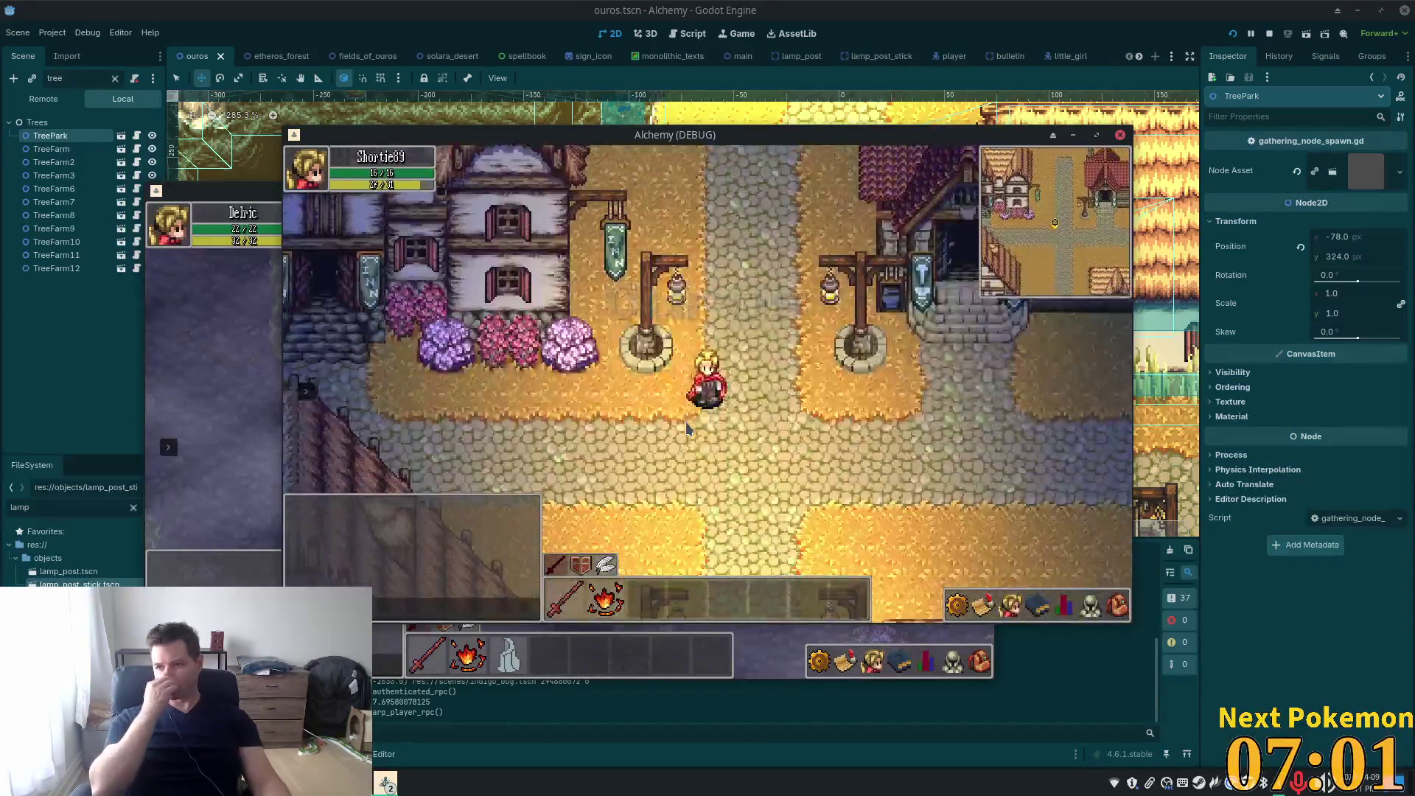
{"action": "key", "text": "Down"}
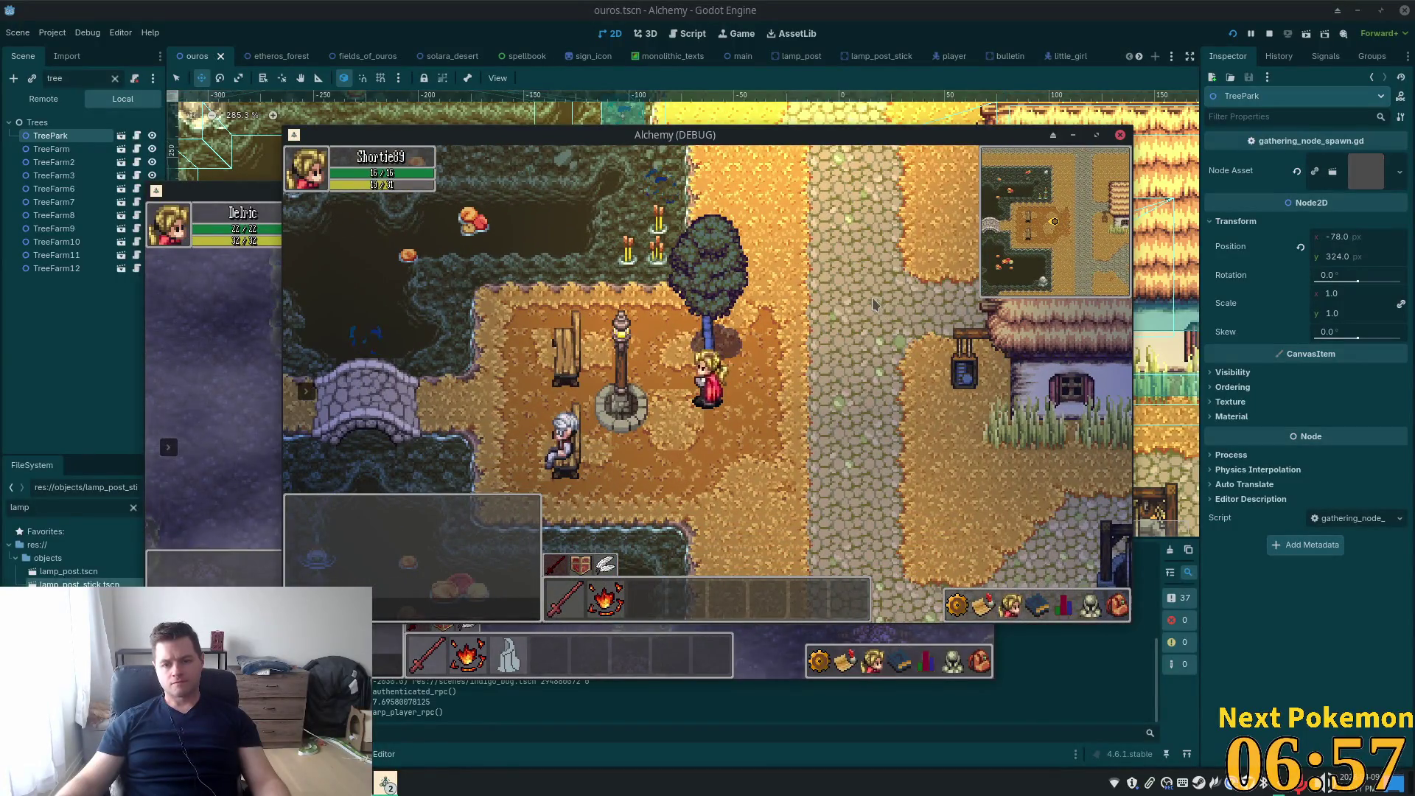
{"action": "key", "text": "Right"}
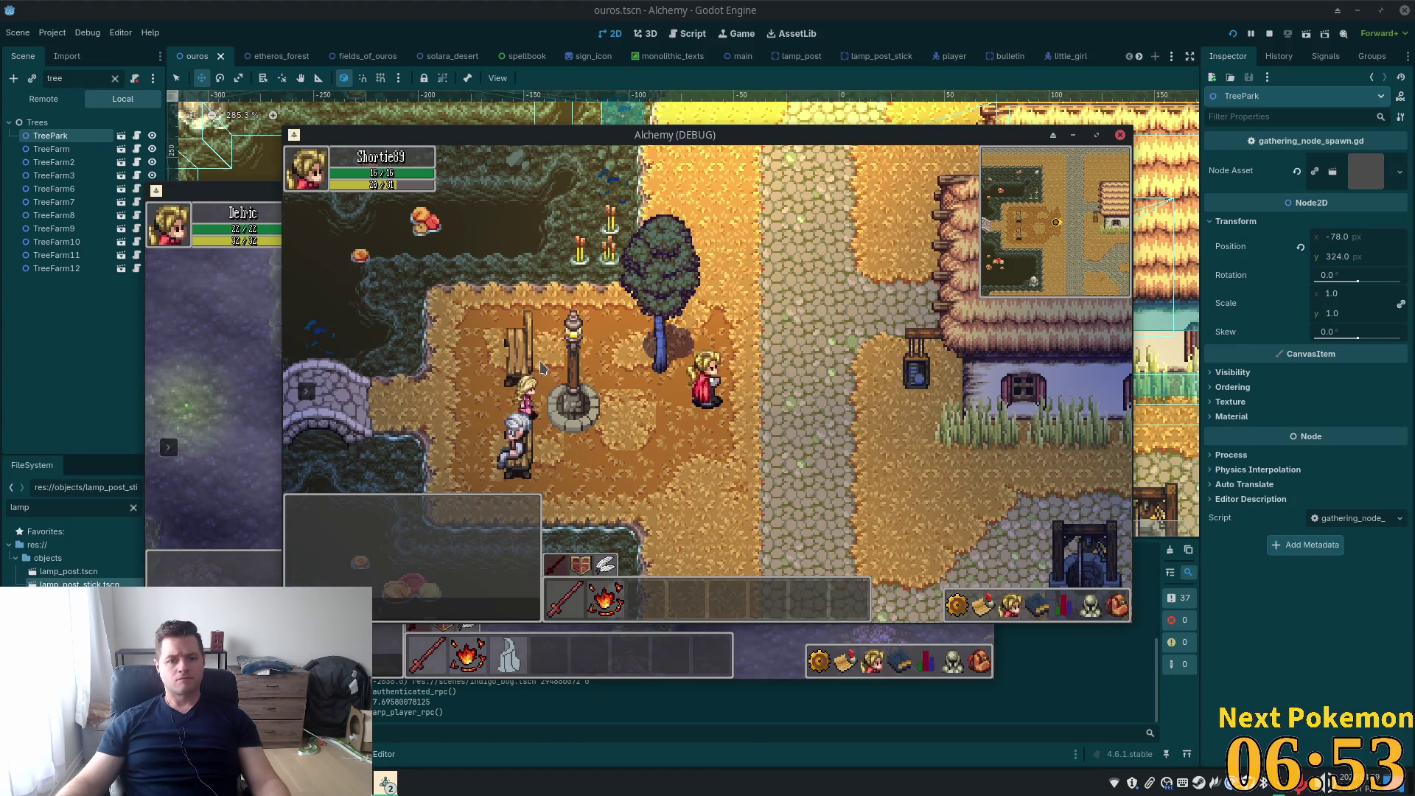
{"action": "key", "text": "F8"}
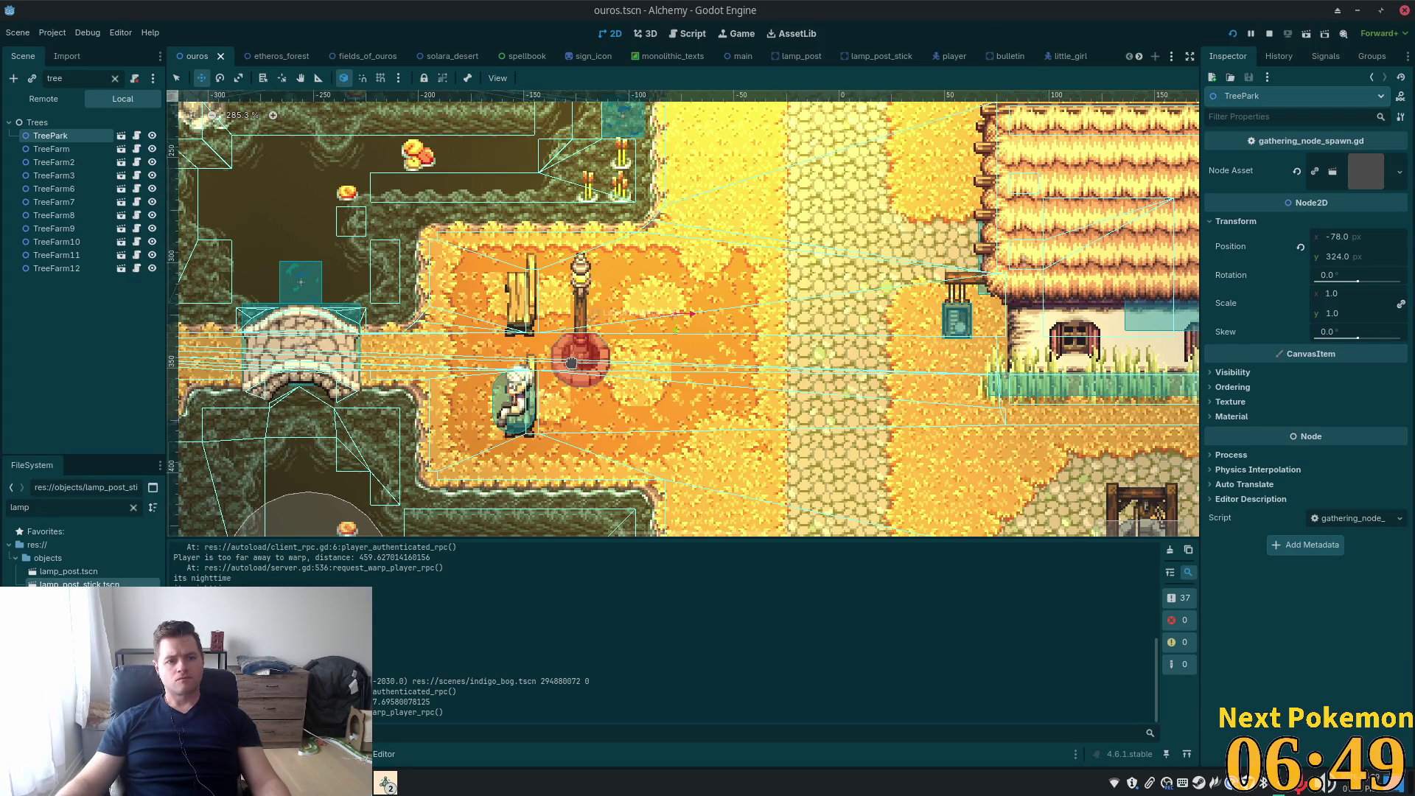
Nudge TreePark slightly upward, clear the node filter, and inspect LampPostStick4
{"action": "left_click_drag", "start_coordinate": [754, 323], "coordinate": [750, 289]}
{"action": "left_click", "coordinate": [182, 78]}
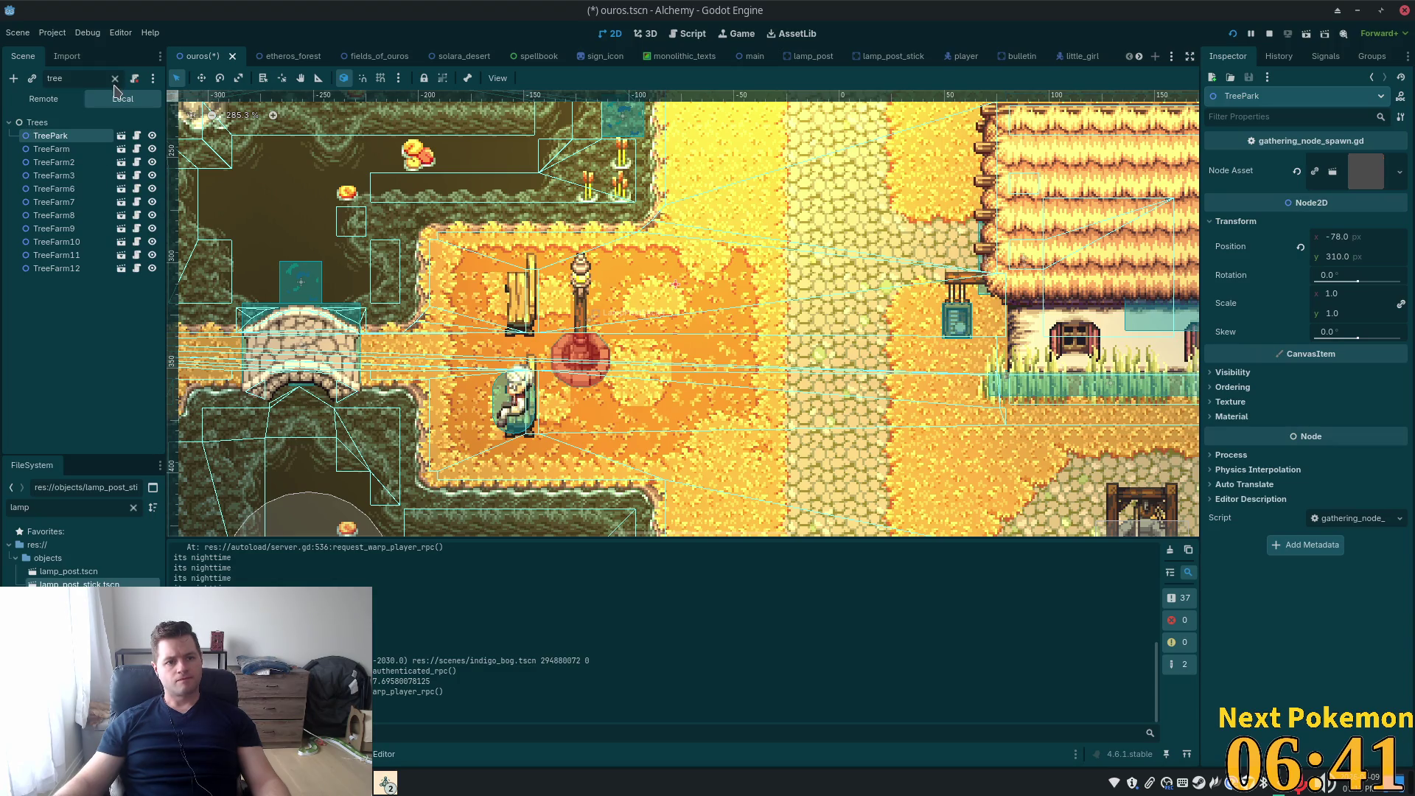
{"action": "left_click", "coordinate": [114, 78]}
{"action": "left_click", "coordinate": [586, 355]}
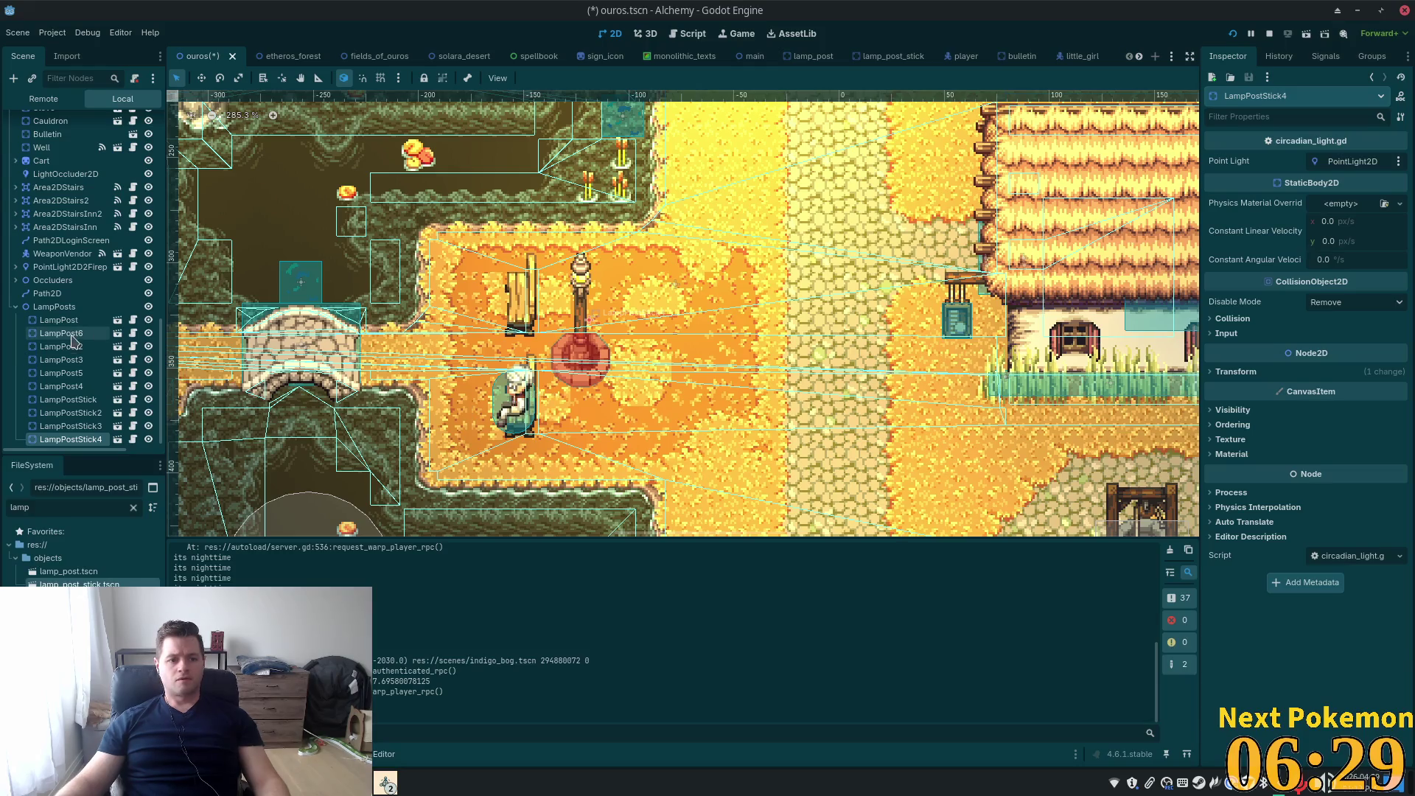
Filter the scene tree for 'tree' and duplicate TreePark into TreePark2
{"action": "left_click", "coordinate": [70, 78]}
{"action": "type", "text": "tree"}
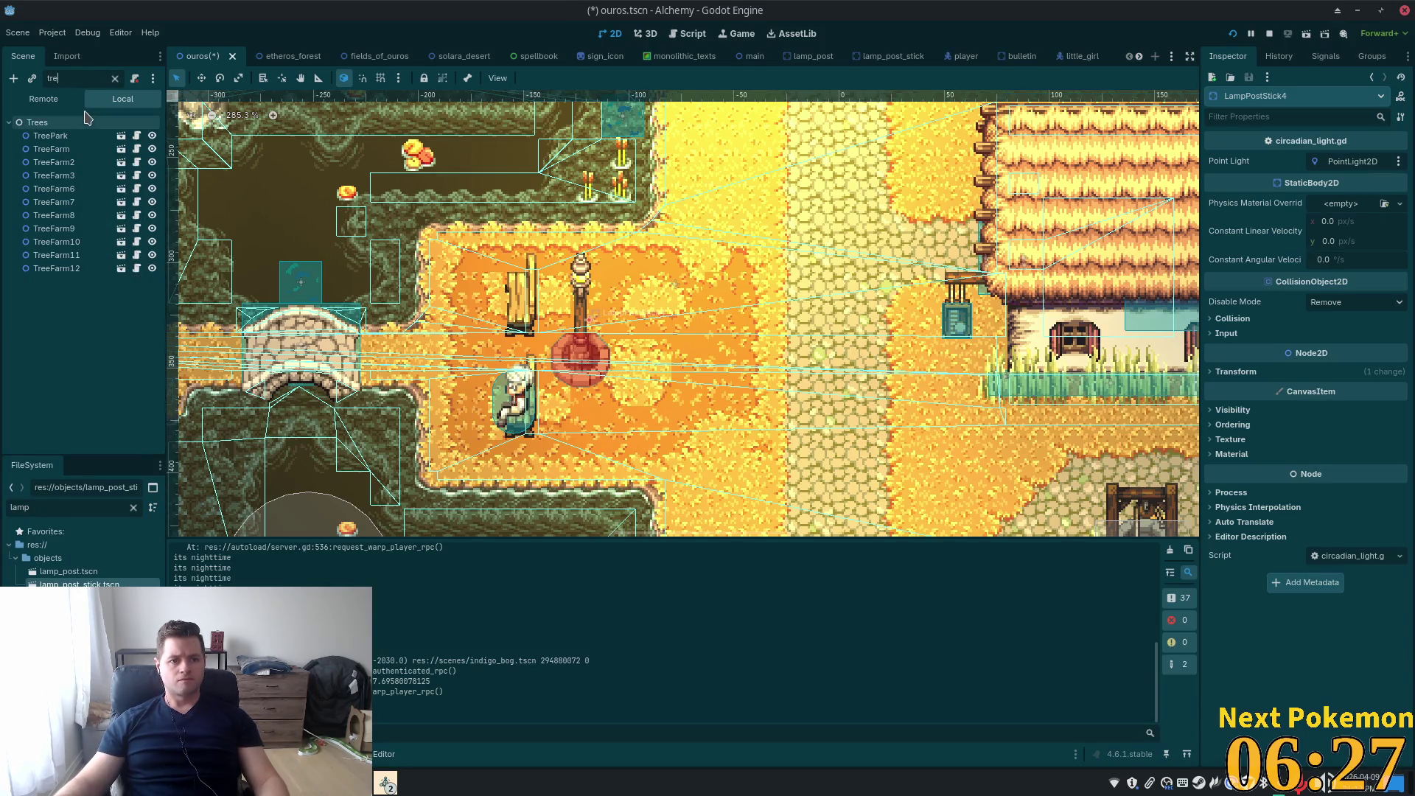
{"action": "left_click", "coordinate": [50, 138]}
{"action": "key", "text": "ctrl+d"}
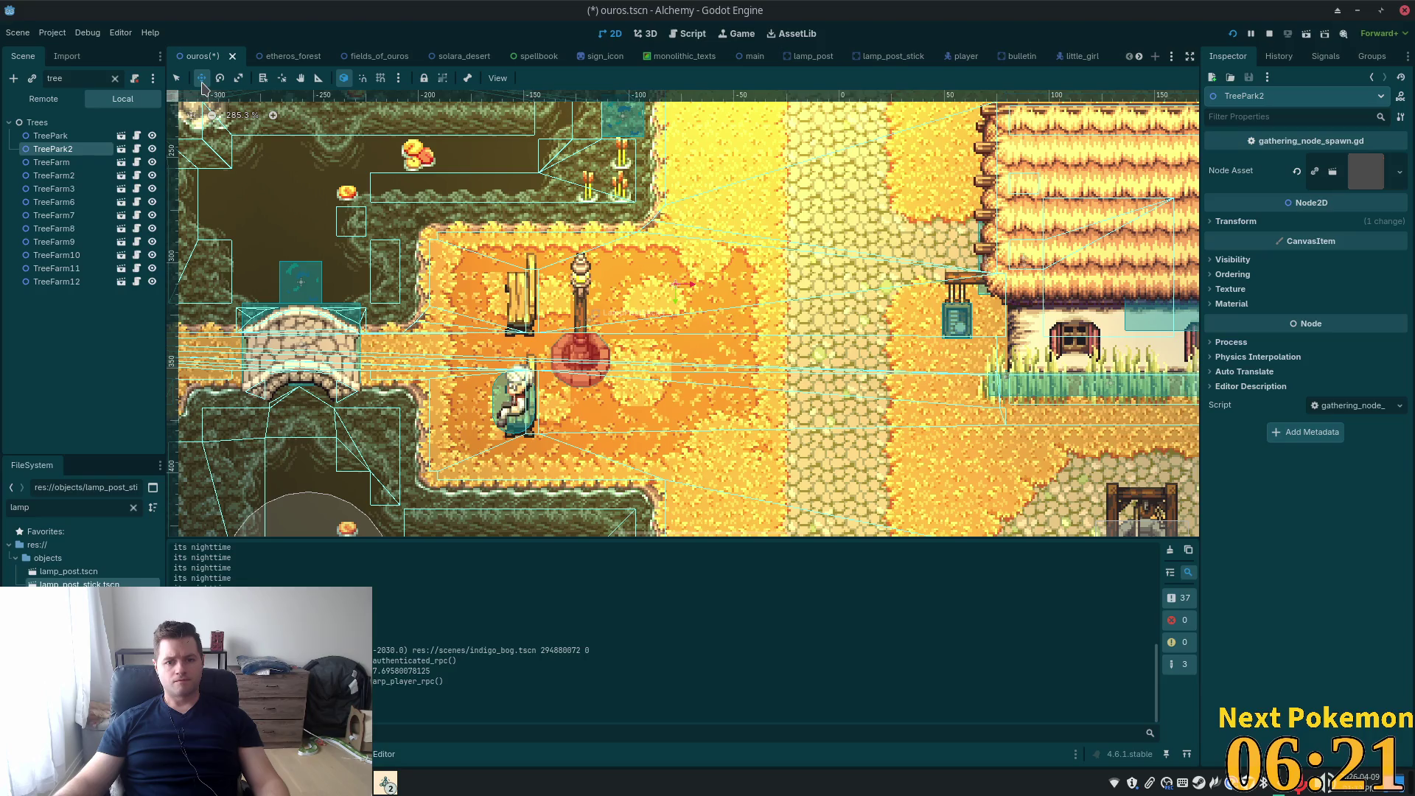
Place TreePark2 just below TreePark, then save and run the game
{"action": "left_click_drag", "start_coordinate": [720, 289], "coordinate": [732, 369]}
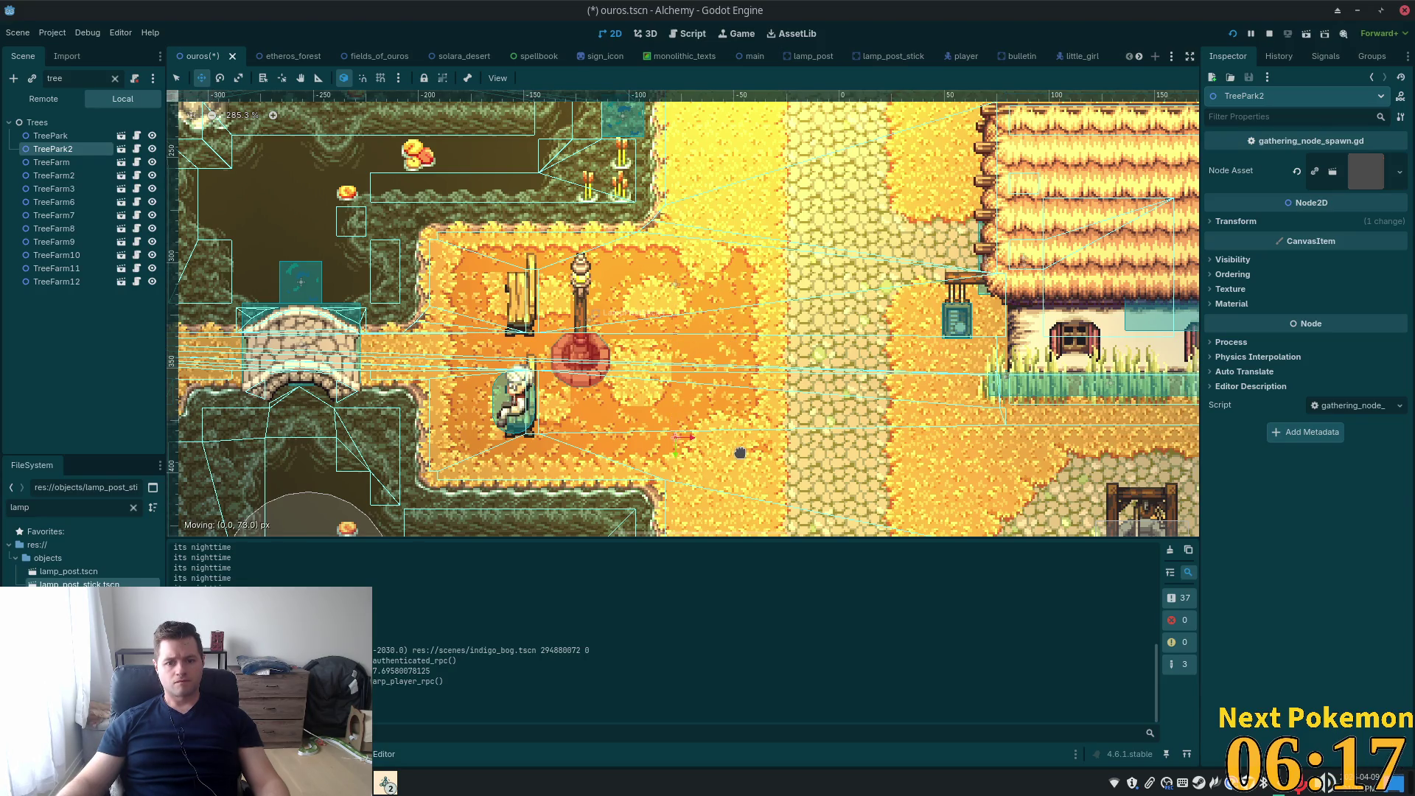
{"action": "left_click_drag", "start_coordinate": [740, 453], "coordinate": [740, 452]}
{"action": "key", "text": "F6"}
{"action": "left_click", "coordinate": [1233, 33]}
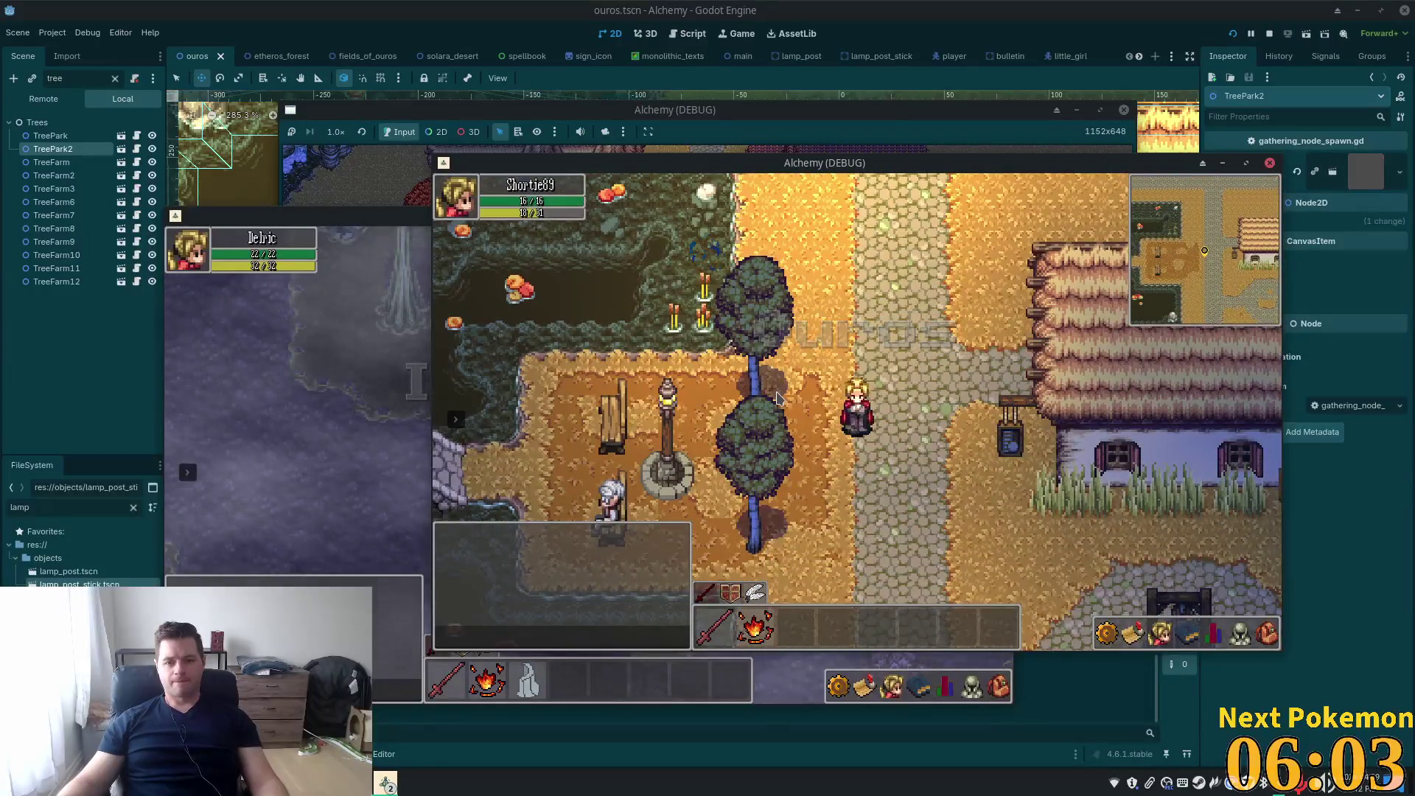
Walk the character left past the lamp post toward the pond, then return to the editor
{"action": "key", "text": "Left"}
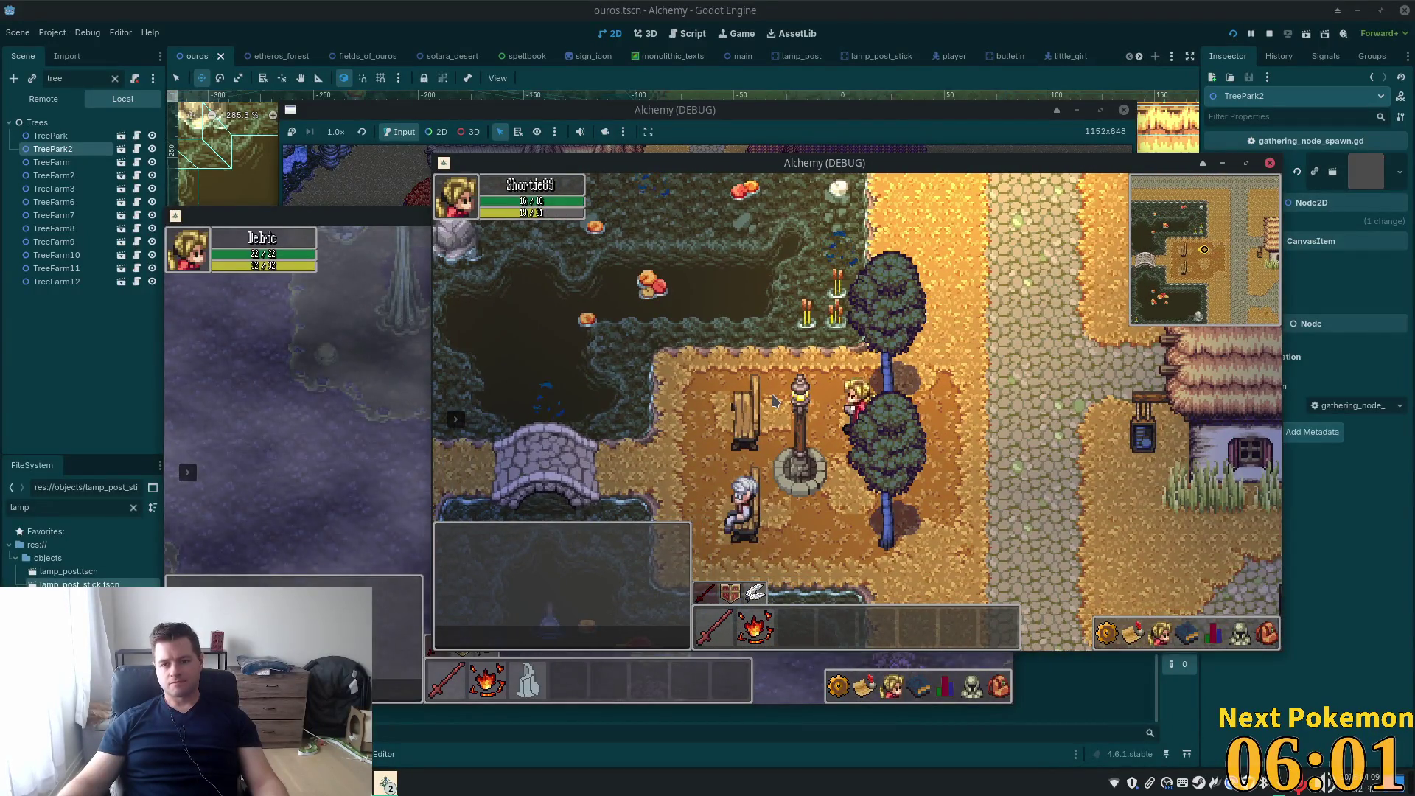
{"action": "key", "text": "Left"}
{"action": "key", "text": "Up"}
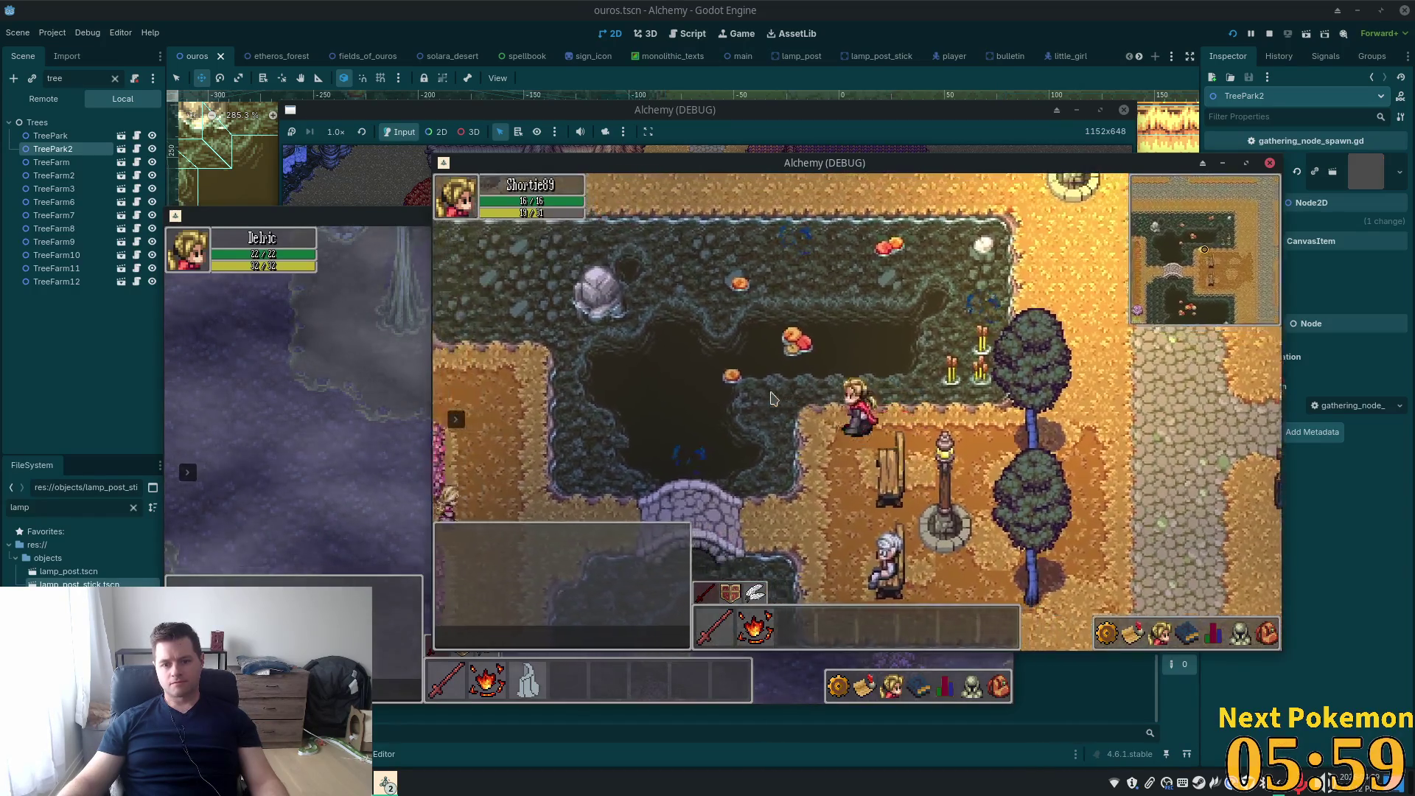
{"action": "key", "text": "alt+Tab"}
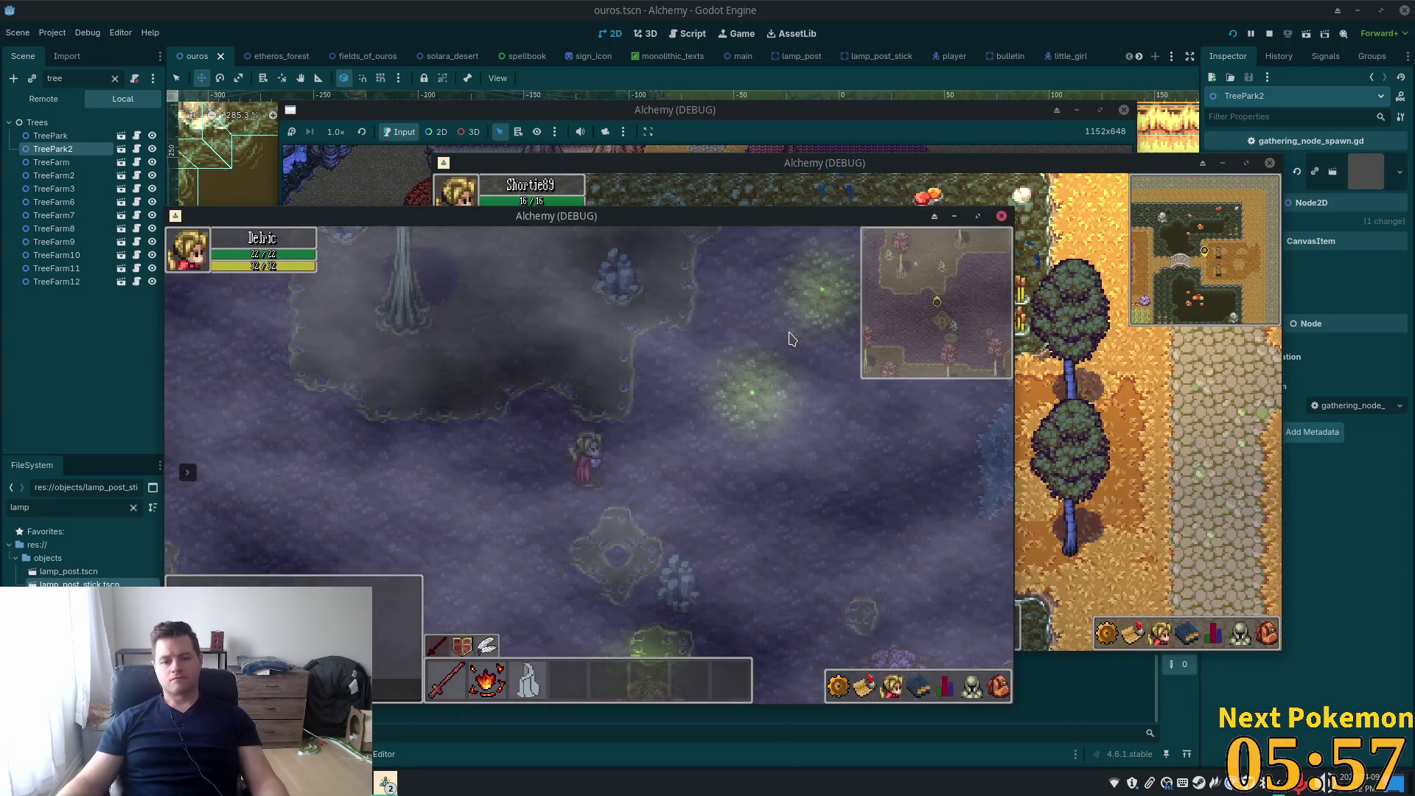
{"action": "key", "text": "alt+Tab"}
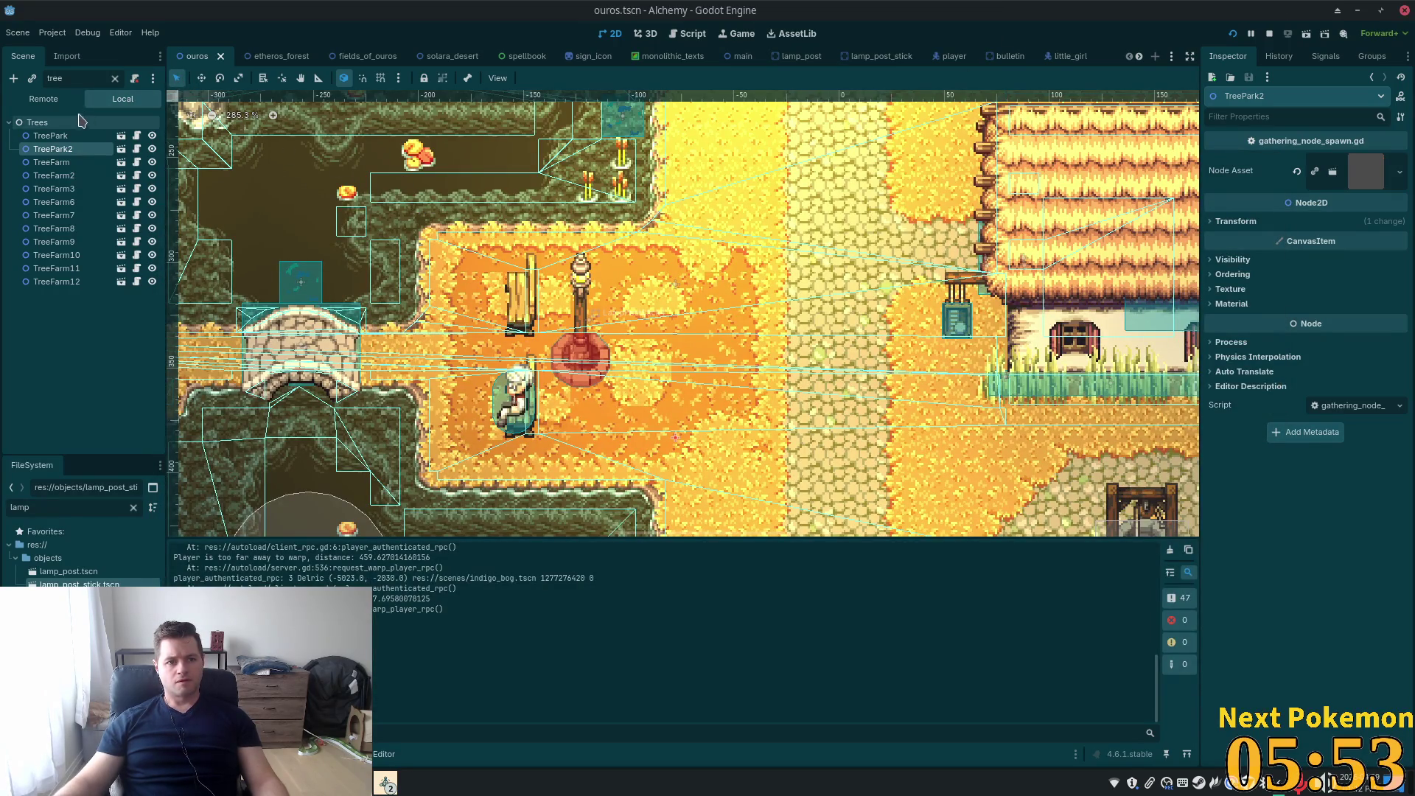
Clear the filter, select LampPostStick4, and run the project in a debug window
{"action": "left_click", "coordinate": [115, 78]}
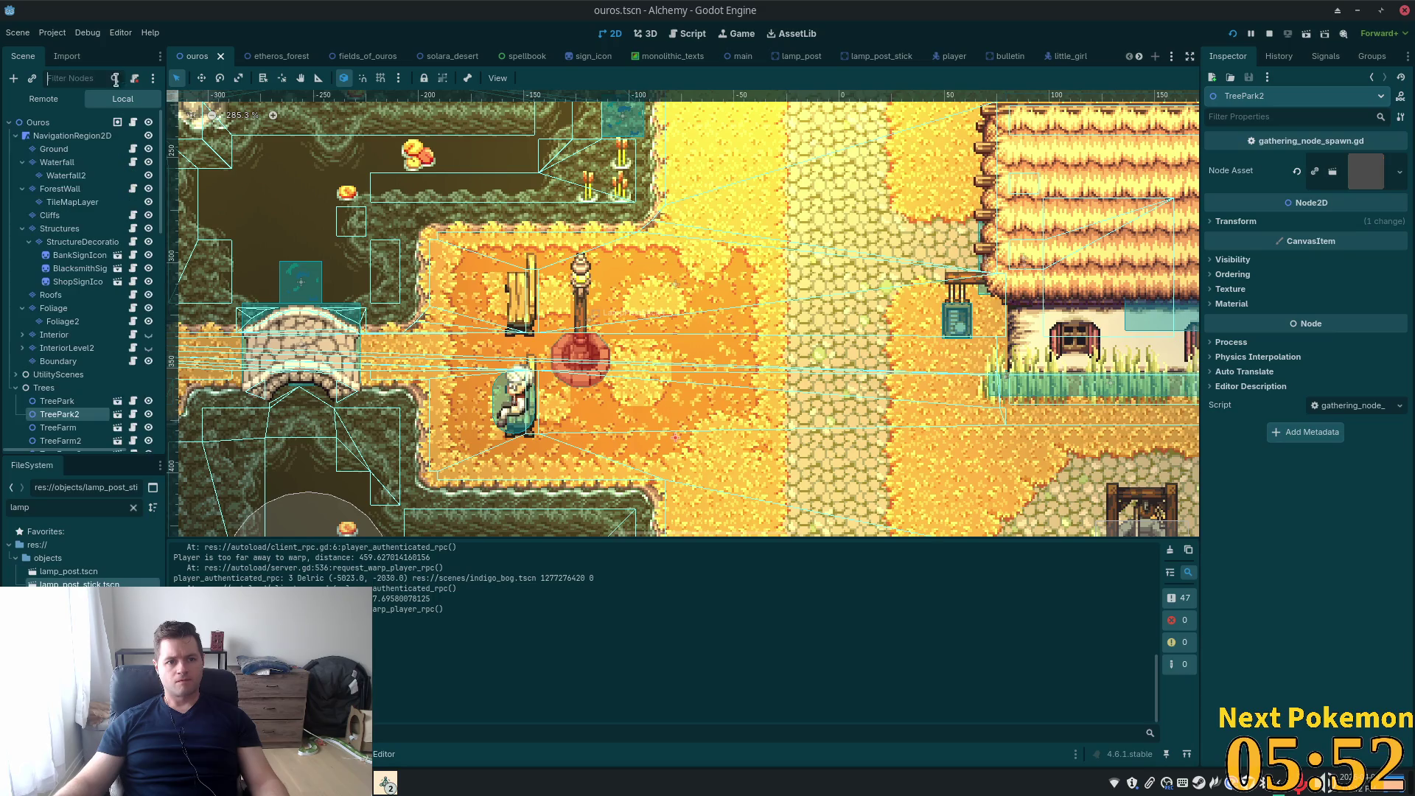
{"action": "left_click", "coordinate": [583, 356]}
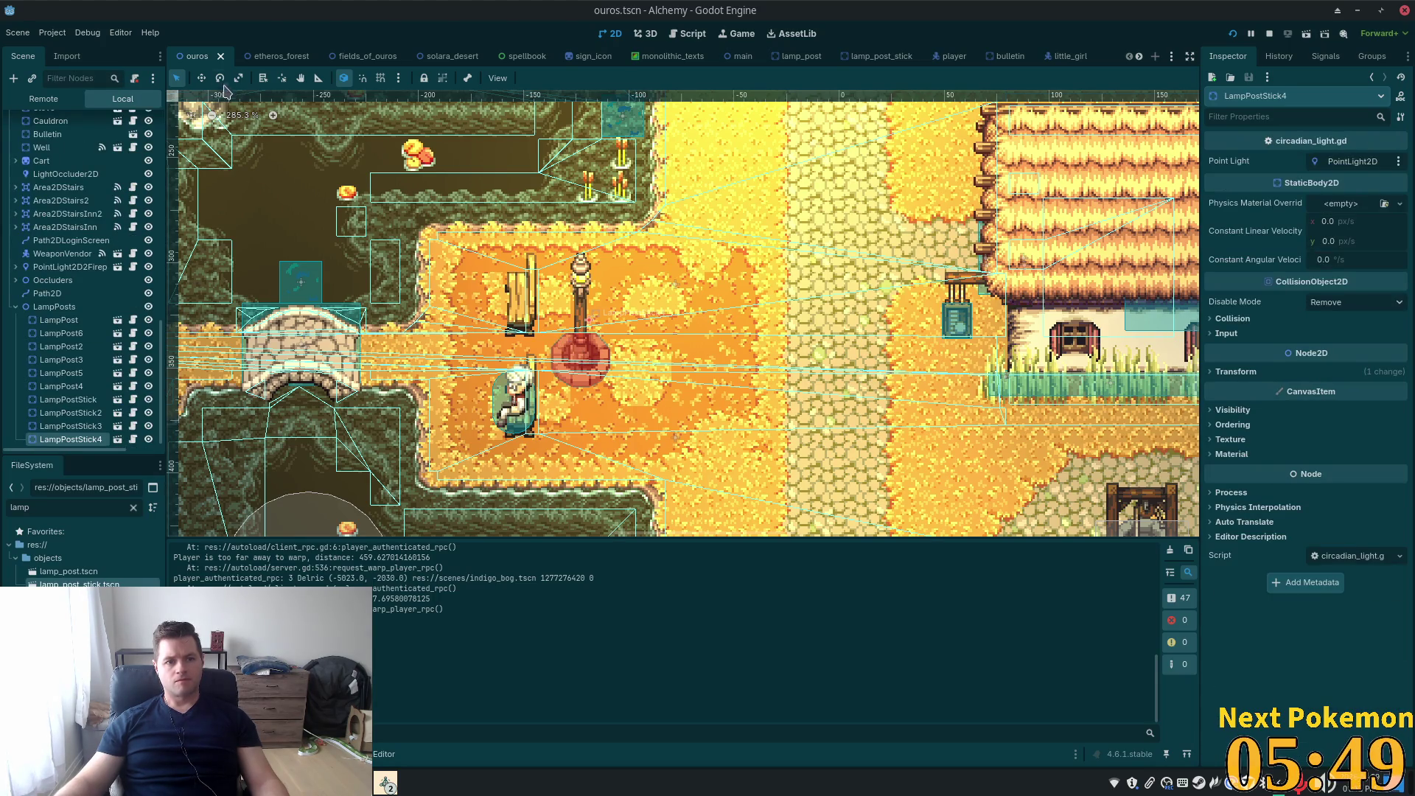
{"action": "left_click", "coordinate": [202, 78]}
{"action": "key", "text": "F5"}
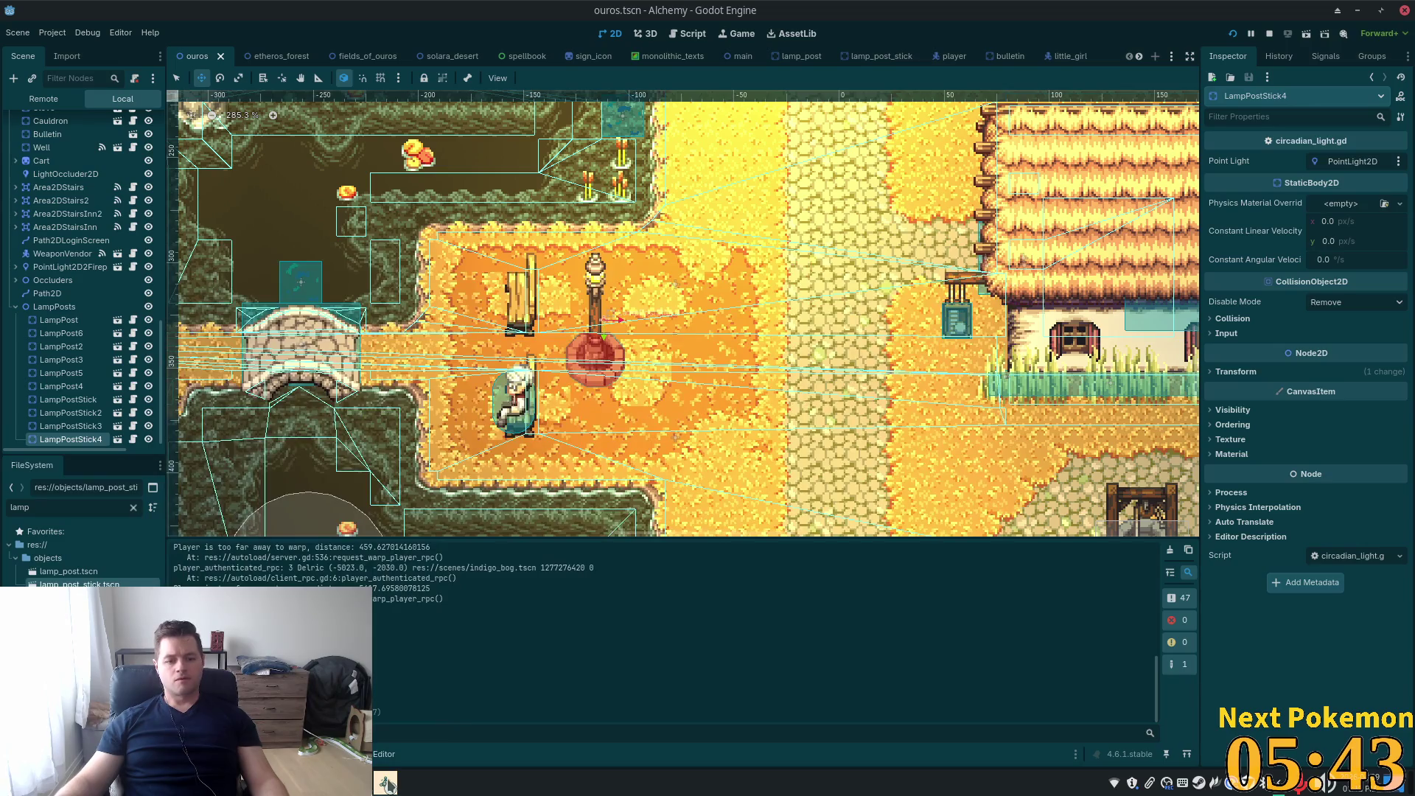
{"action": "mouse_move", "coordinate": [386, 783]}
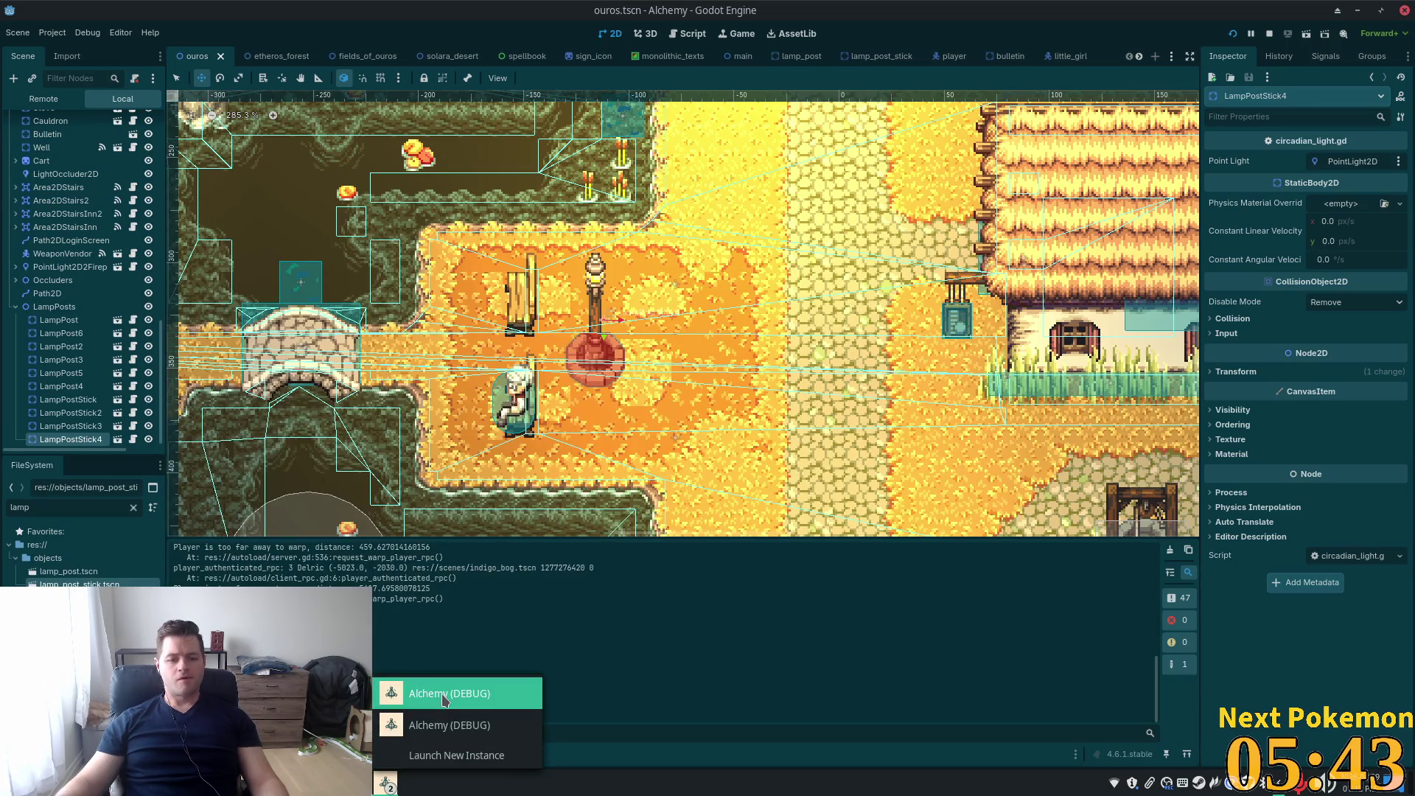
{"action": "left_click", "coordinate": [496, 679]}
Walk the player right toward the village house, then left past the bench
{"action": "key", "text": "Right"}
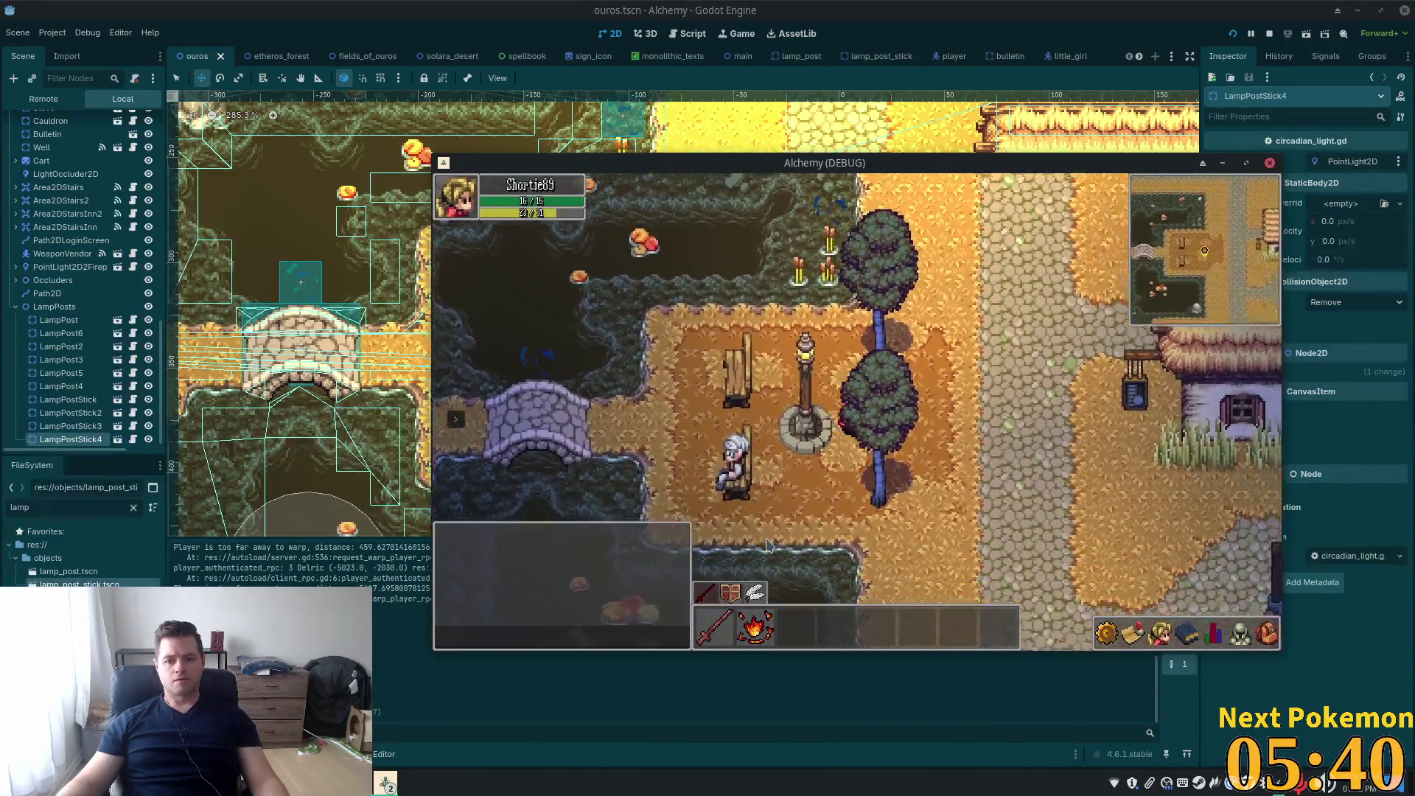
{"action": "key", "text": "Left"}
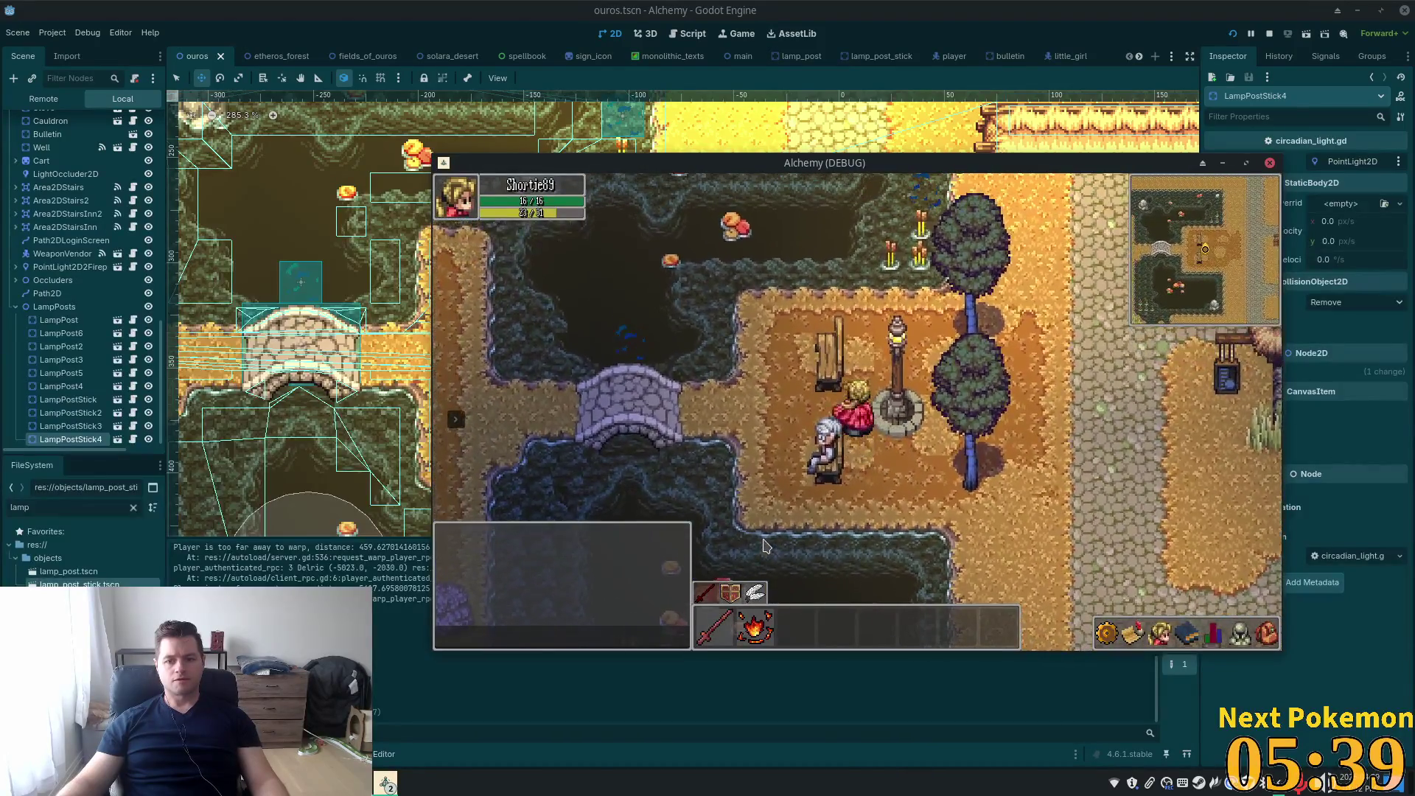
{"action": "key", "text": "Left"}
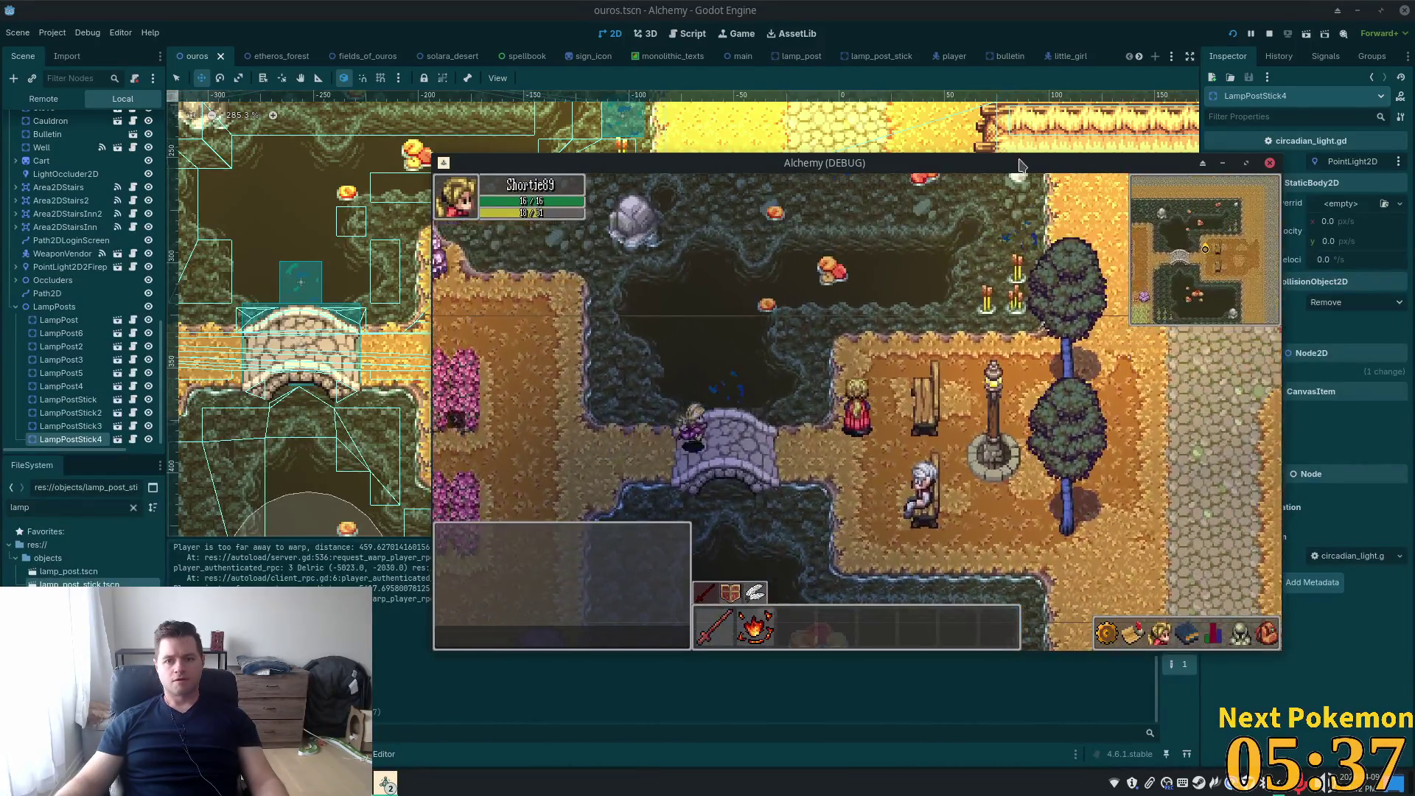
{"action": "left_click", "coordinate": [942, 7]}
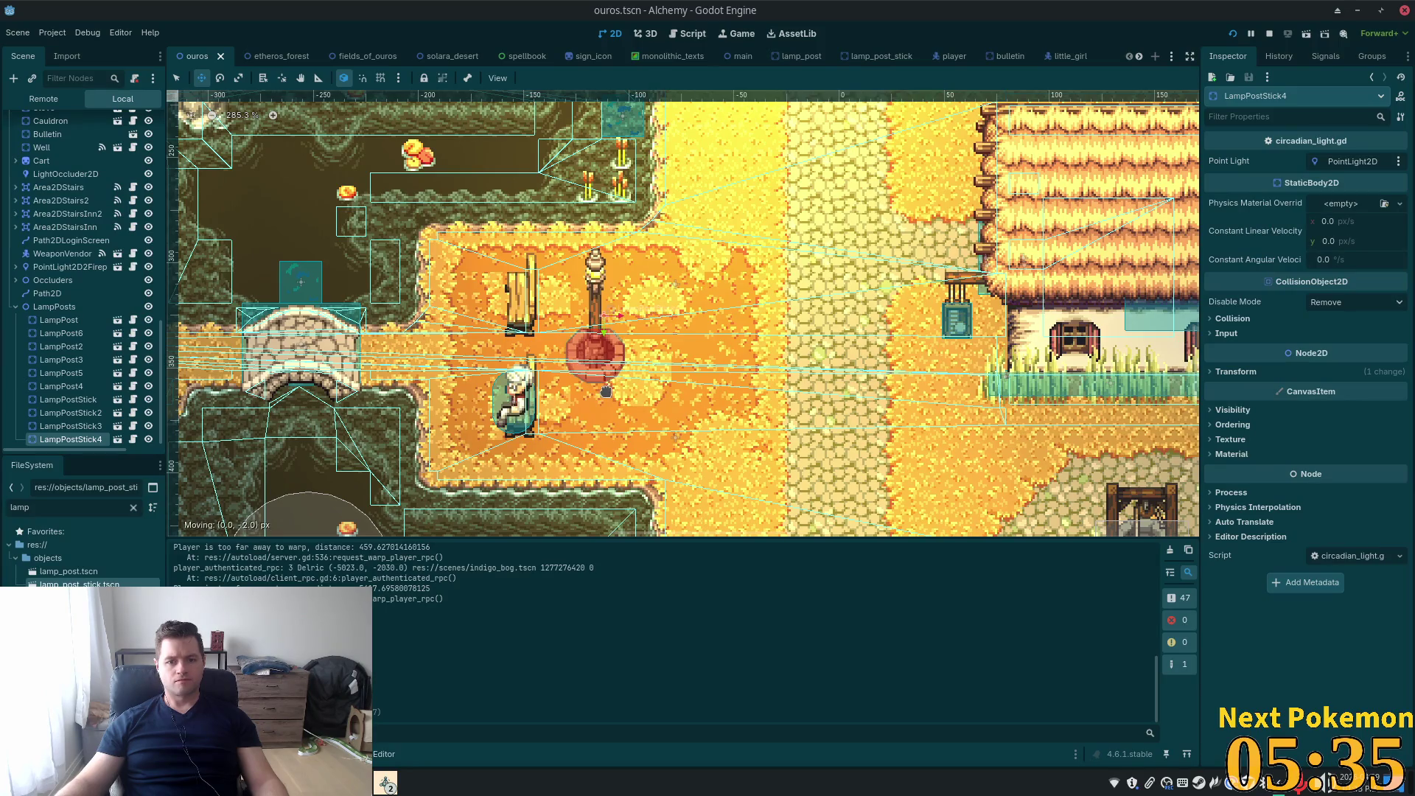
{"action": "key", "text": "alt+Tab"}
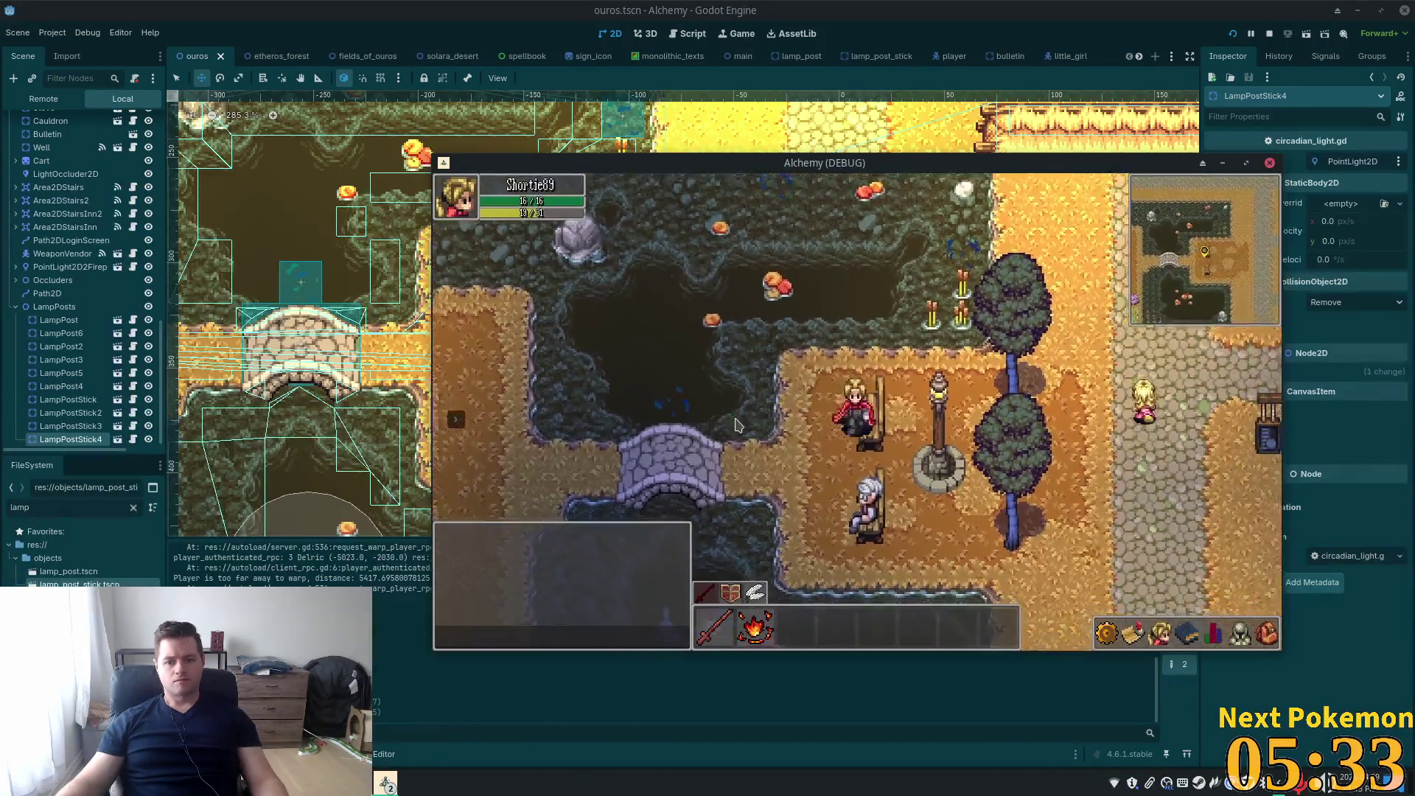
Walk past the lamp post, across the stone bridge to the flower-bed farm and back
{"action": "key", "text": "Right"}
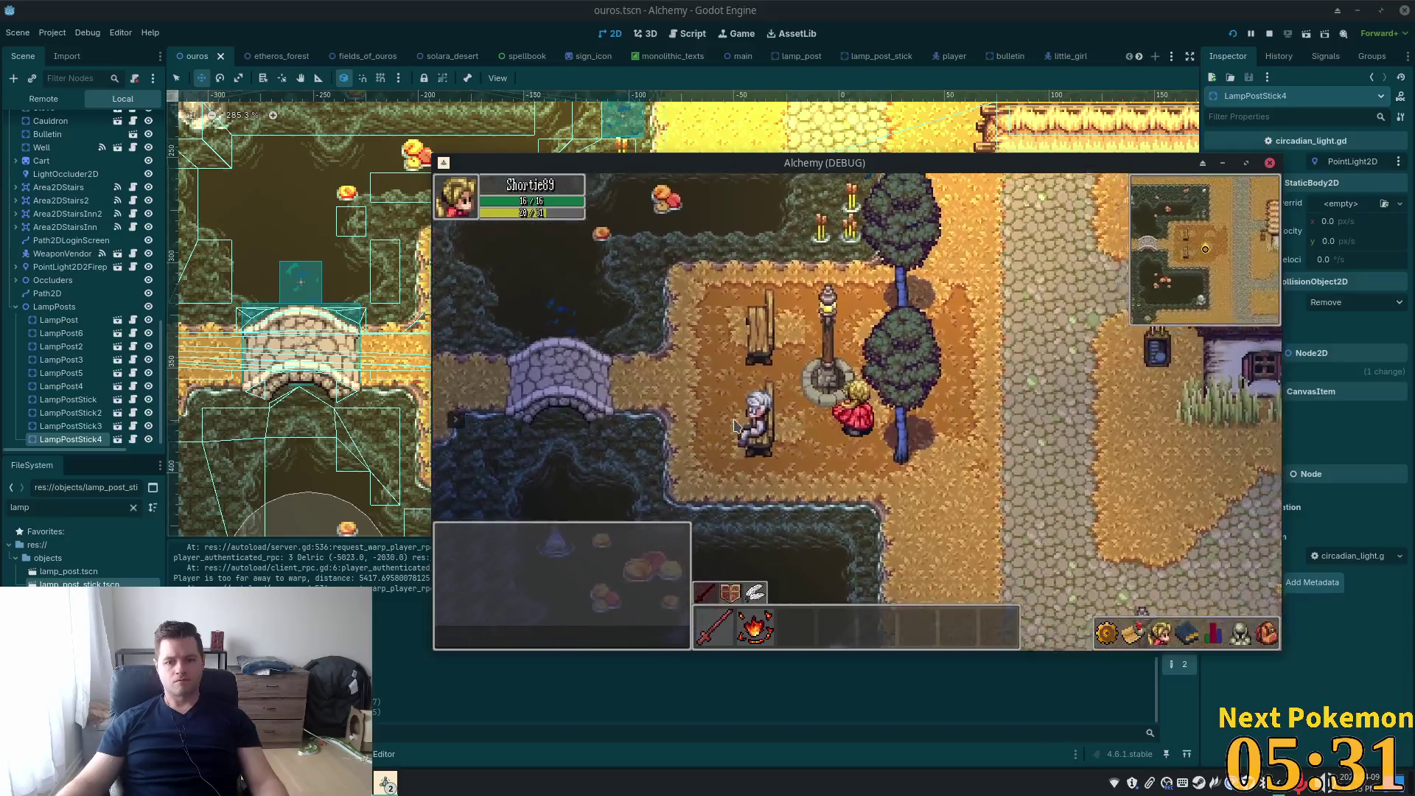
{"action": "key", "text": "Up"}
{"action": "key", "text": "Left"}
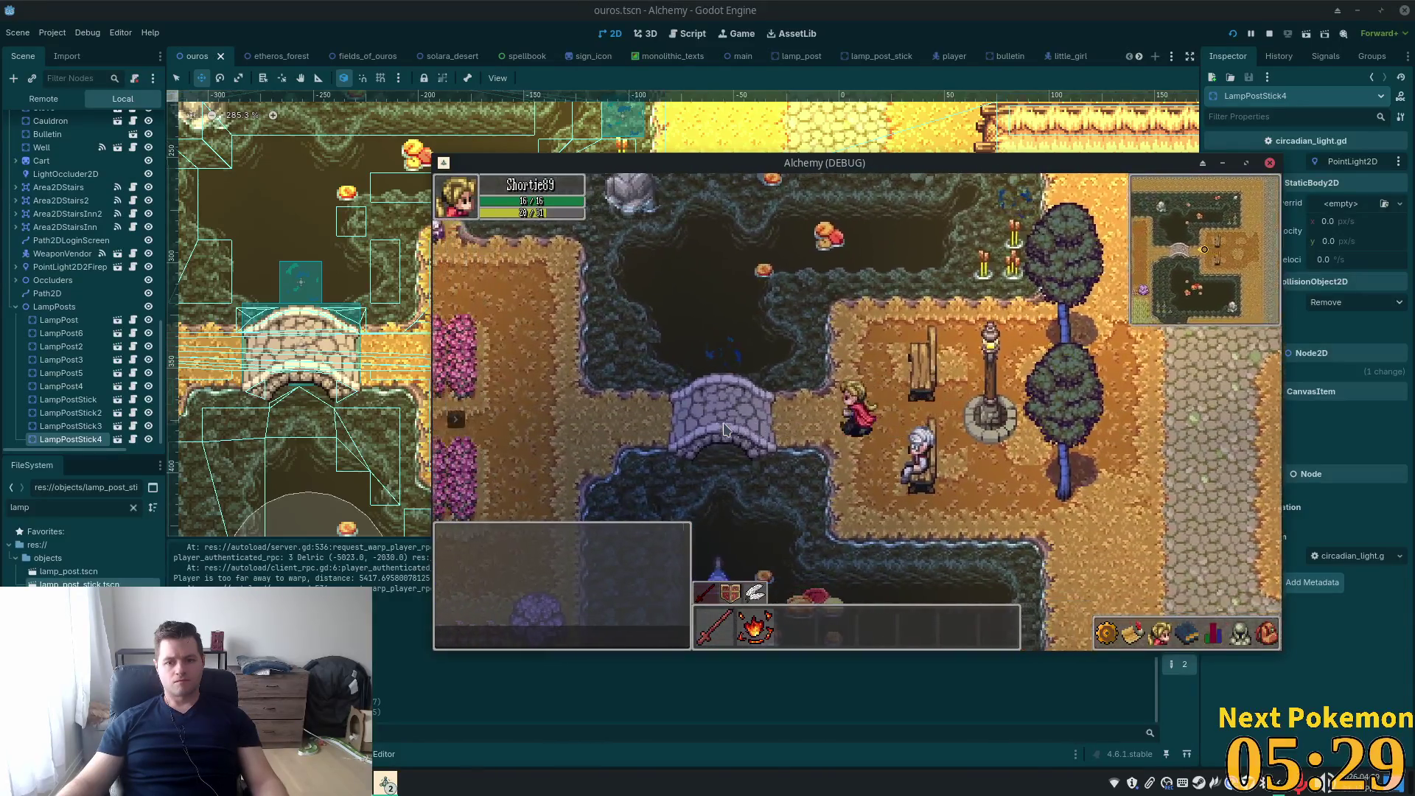
{"action": "key", "text": "Left"}
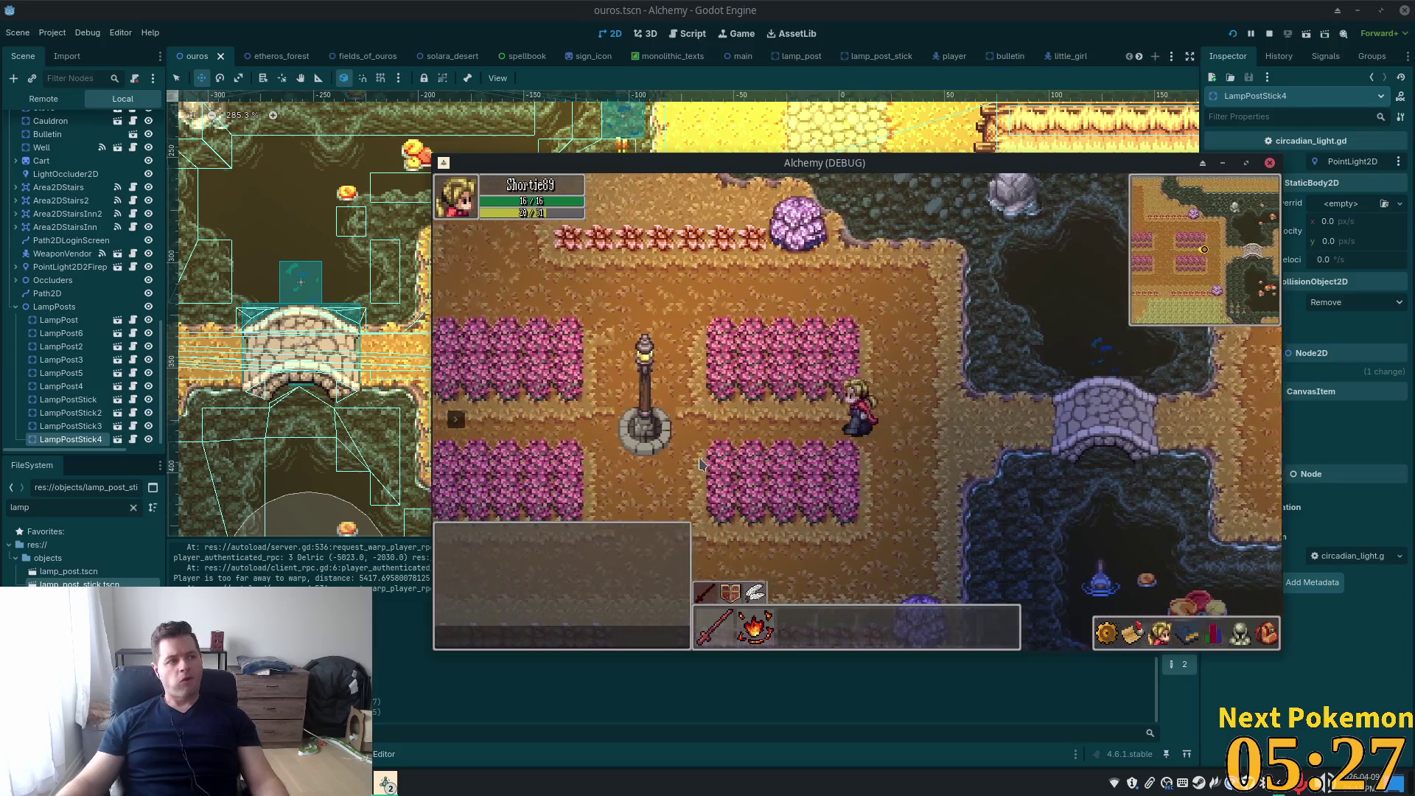
{"action": "key", "text": "Right"}
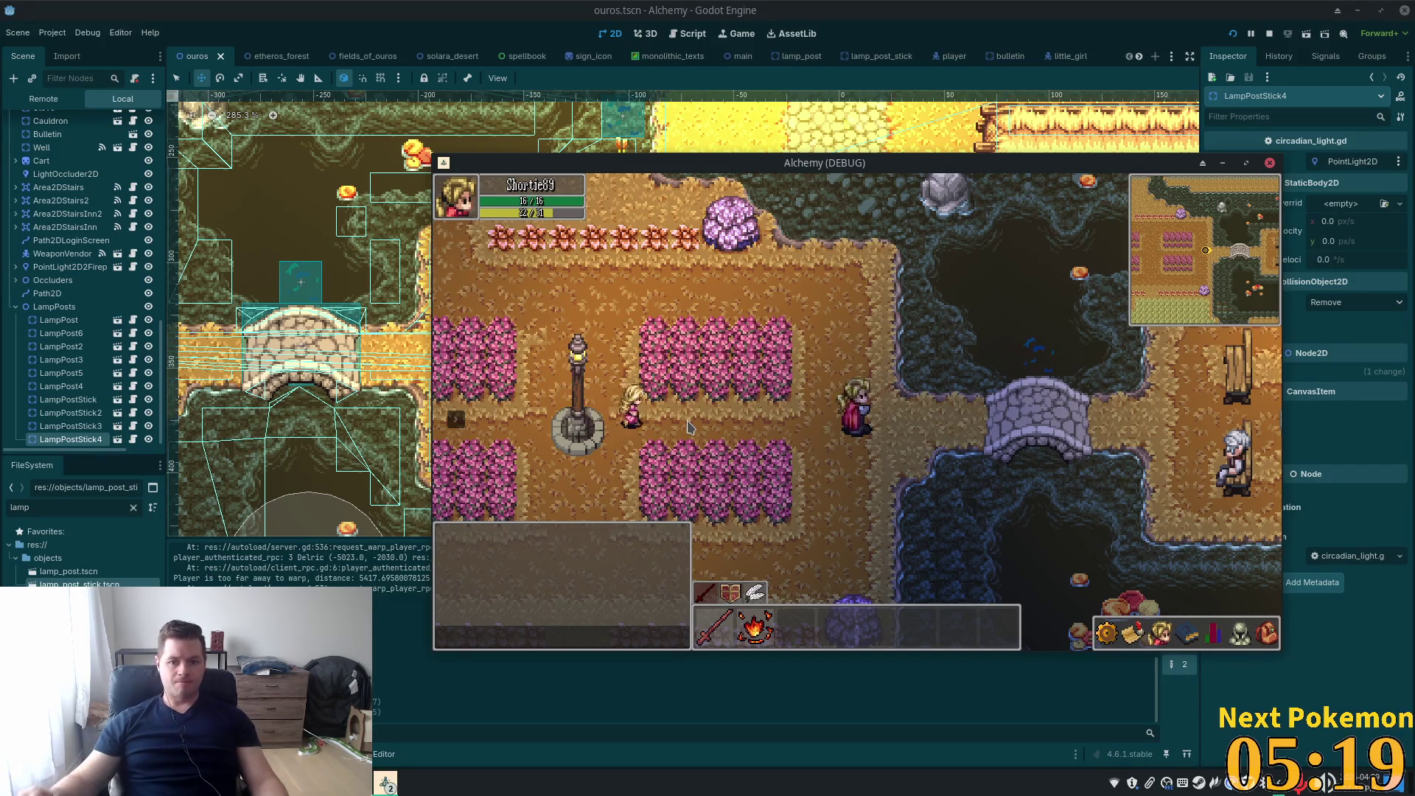
{"action": "key", "text": "Right"}
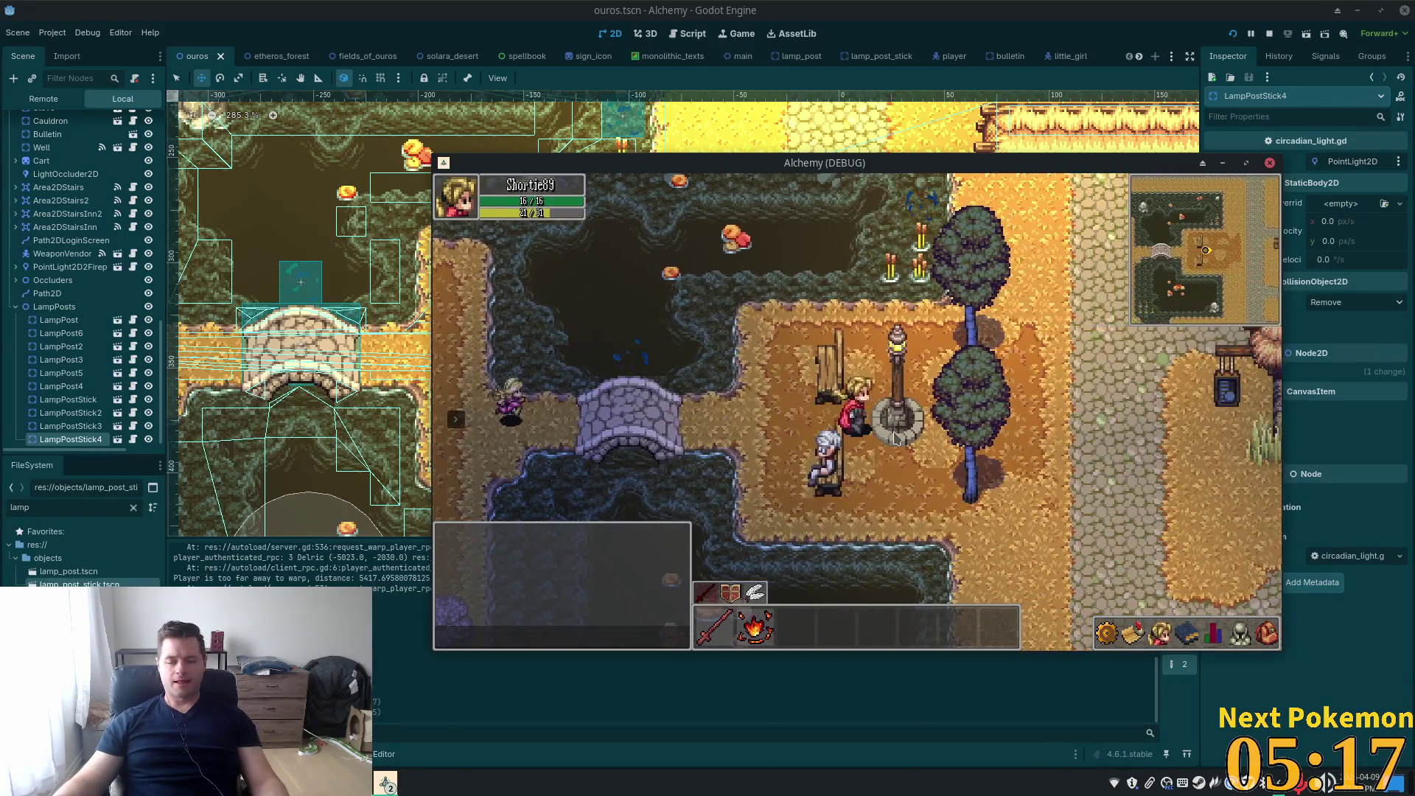
{"action": "key", "text": "alt+Tab"}
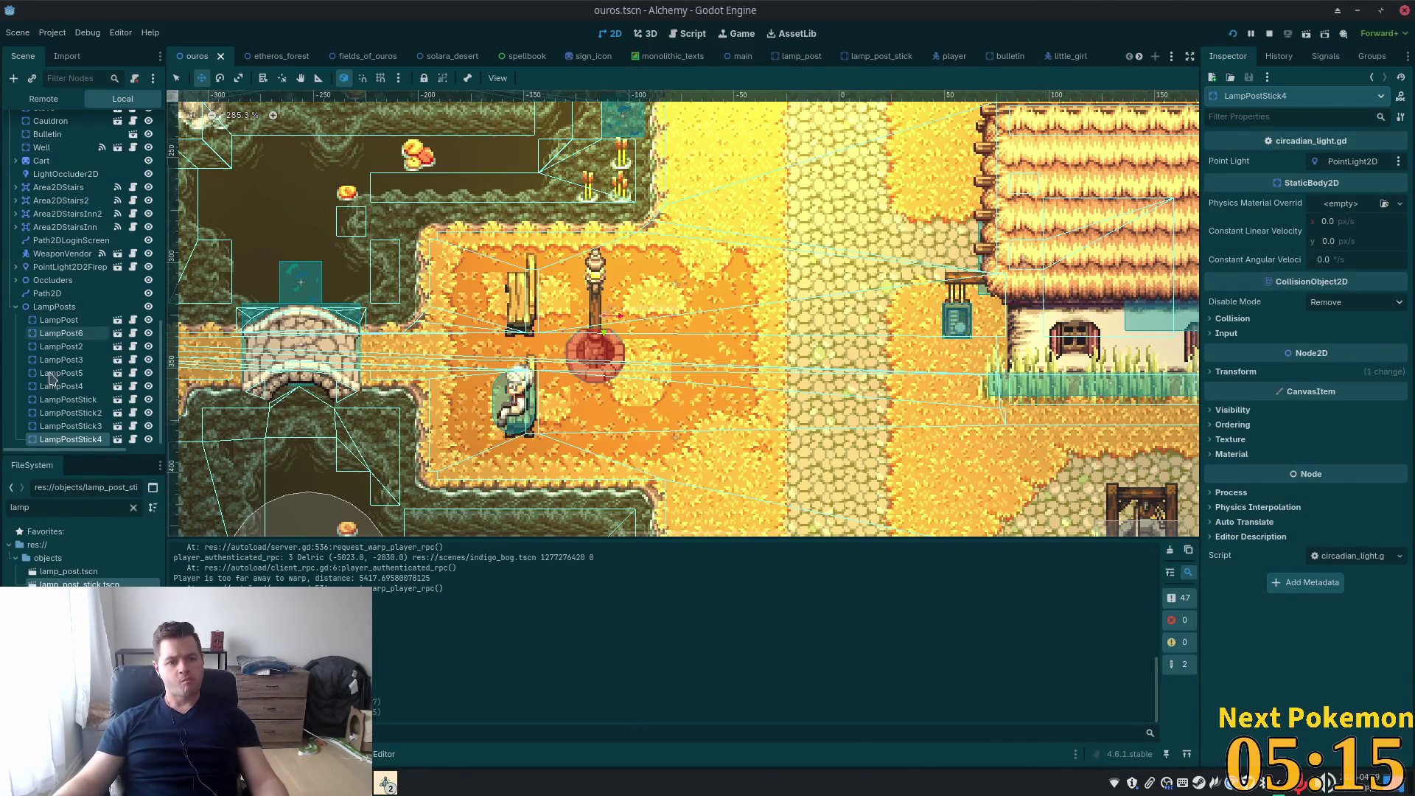
Filter the Scene dock by 'tree', then briefly open and close the gathering_node_spawn scene
{"action": "left_click_drag", "start_coordinate": [161, 339], "coordinate": [162, 148]}
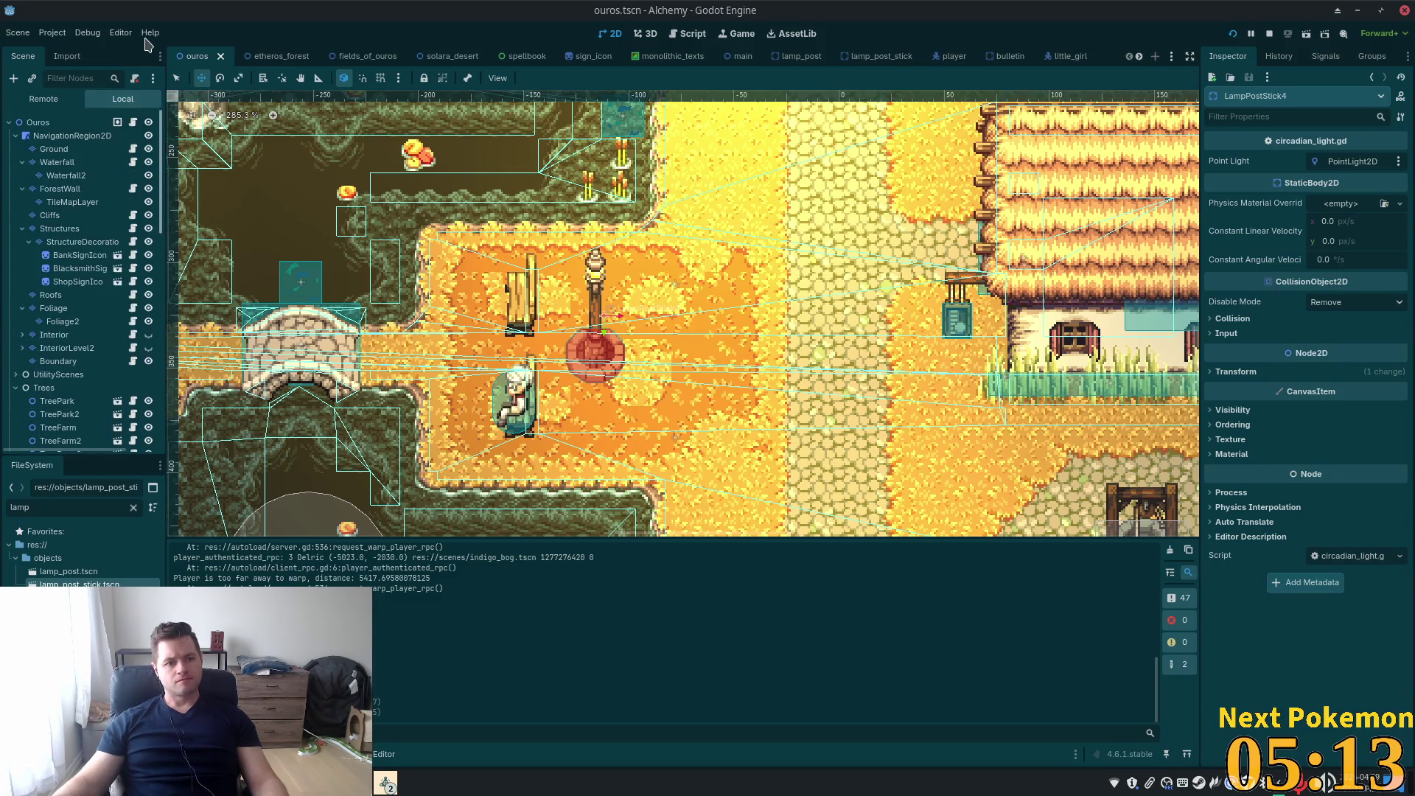
{"action": "left_click", "coordinate": [70, 80]}
{"action": "type", "text": "tree"}
{"action": "left_click", "coordinate": [117, 134]}
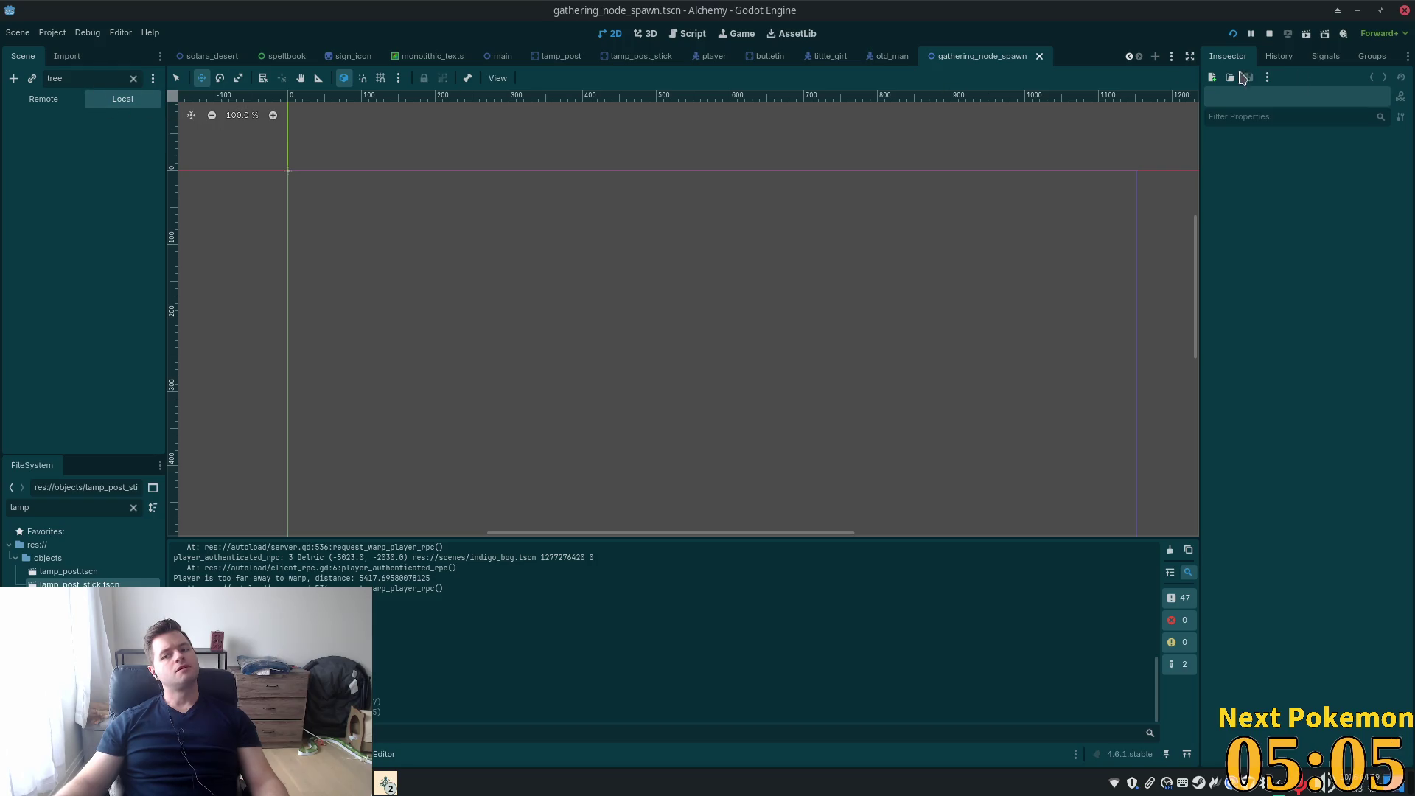
{"action": "left_click", "coordinate": [1041, 57]}
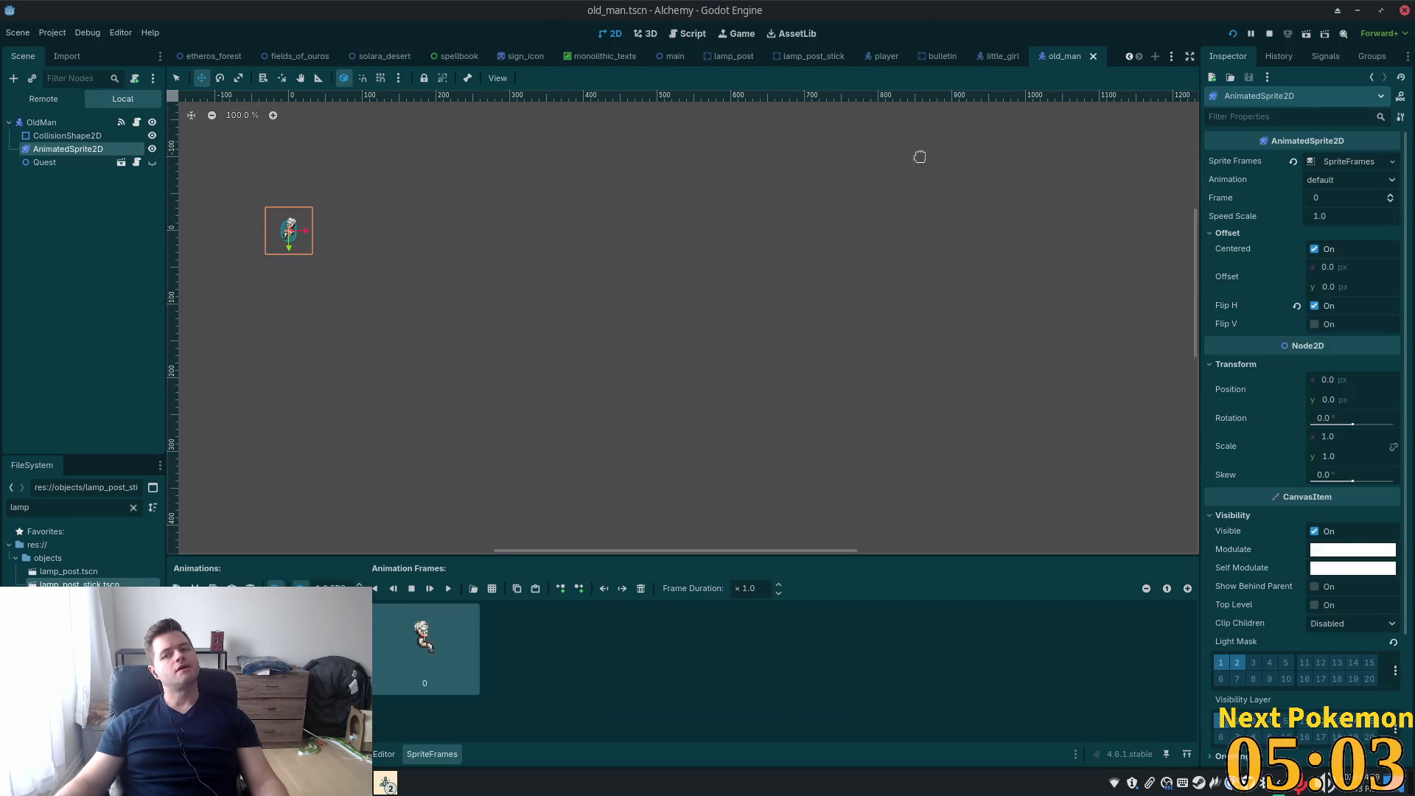
Back in ouros, select TreePark and open its yellow_birch_tree.tscn node asset
{"action": "left_click", "coordinate": [208, 57]}
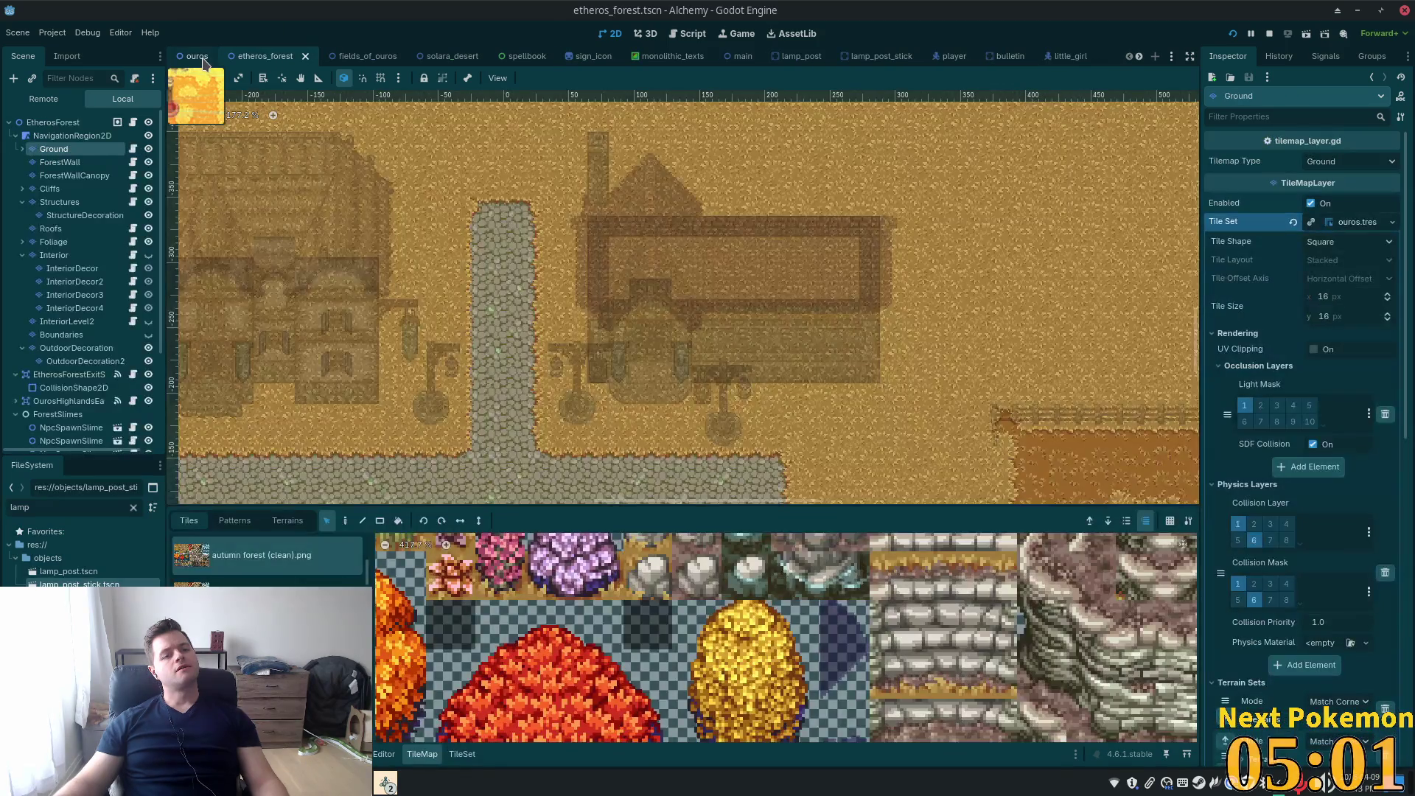
{"action": "left_click", "coordinate": [204, 61]}
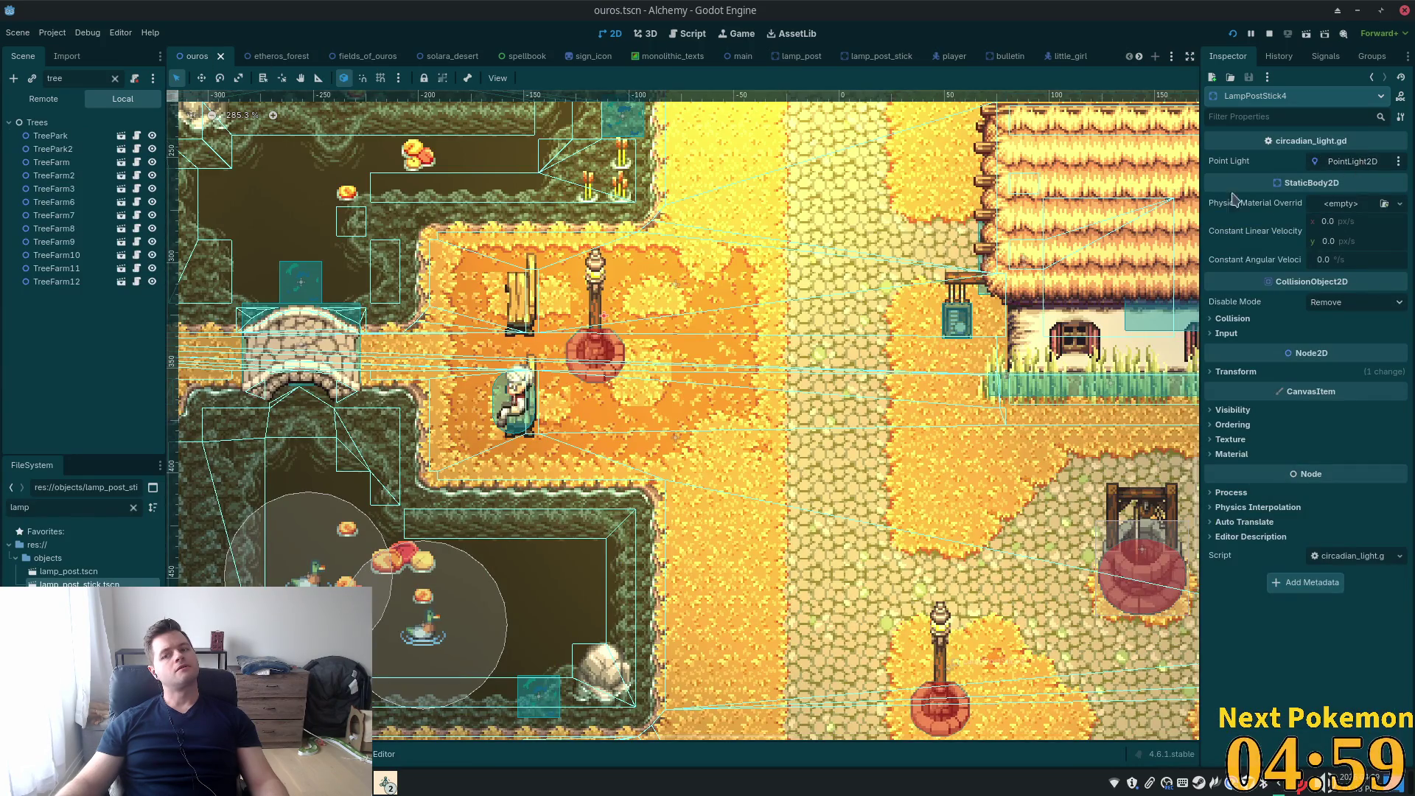
{"action": "left_click", "coordinate": [96, 136]}
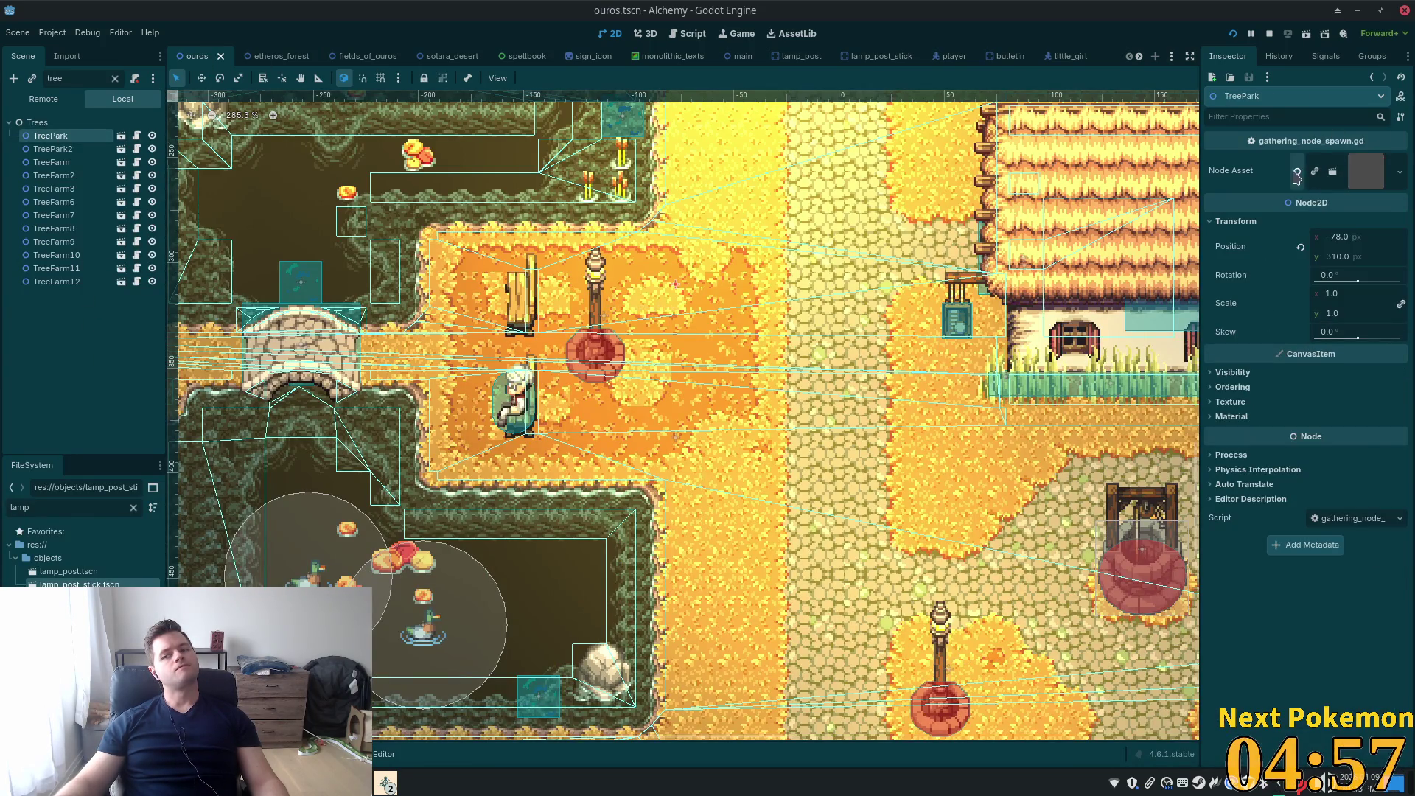
{"action": "left_click", "coordinate": [1335, 174]}
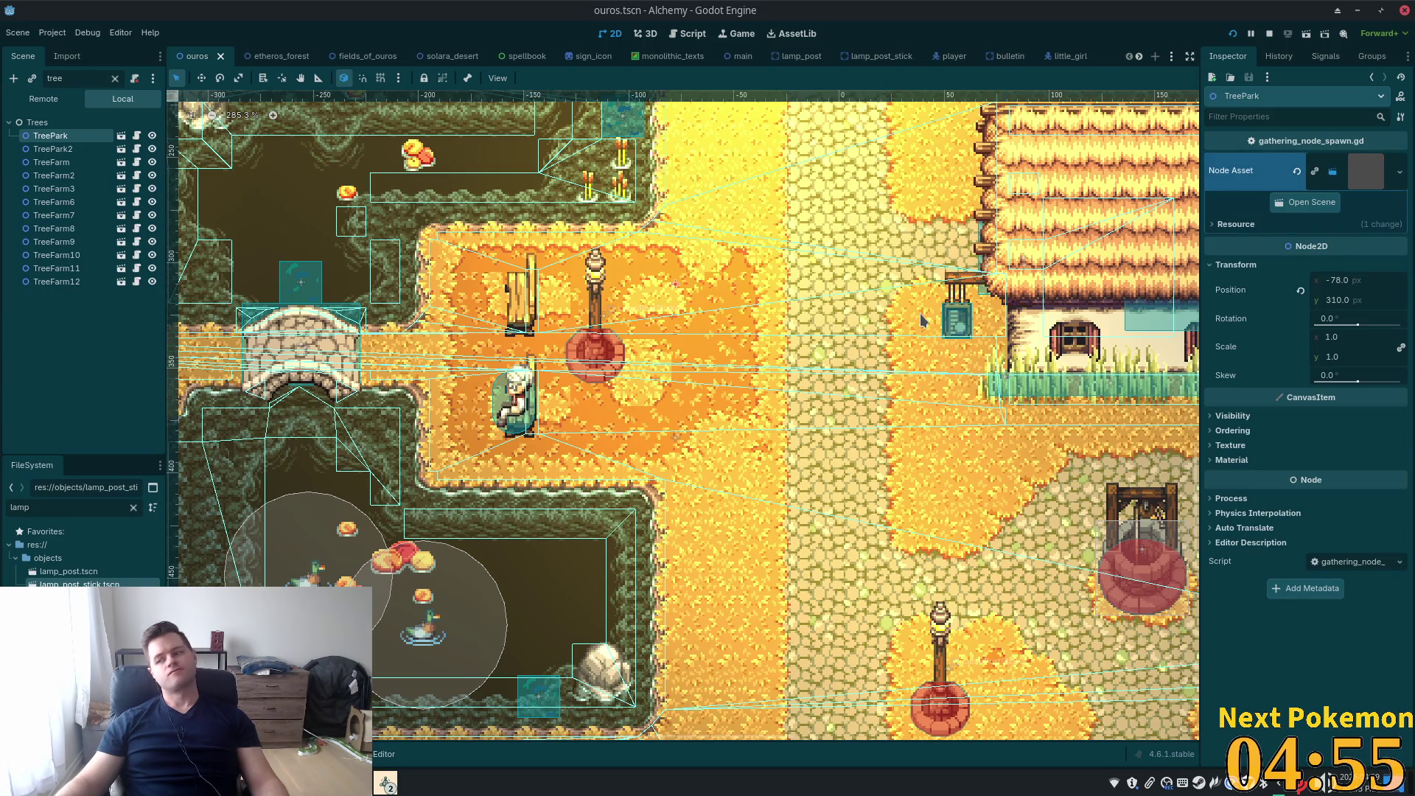
{"action": "left_click", "coordinate": [1305, 203]}
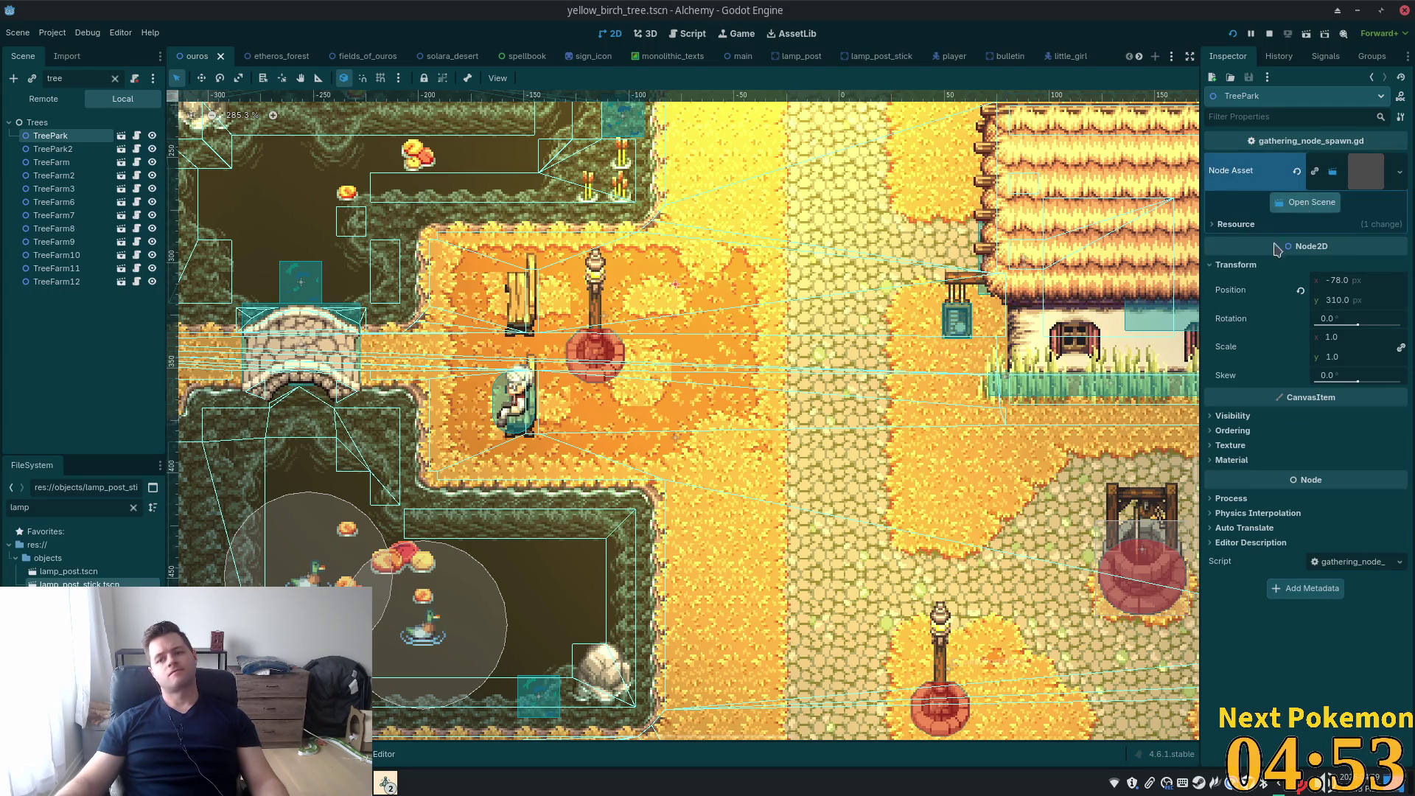
Add Light Mask layer 2 to YellowBirchTree's Visibility settings and run the game
{"action": "left_click", "coordinate": [46, 127]}
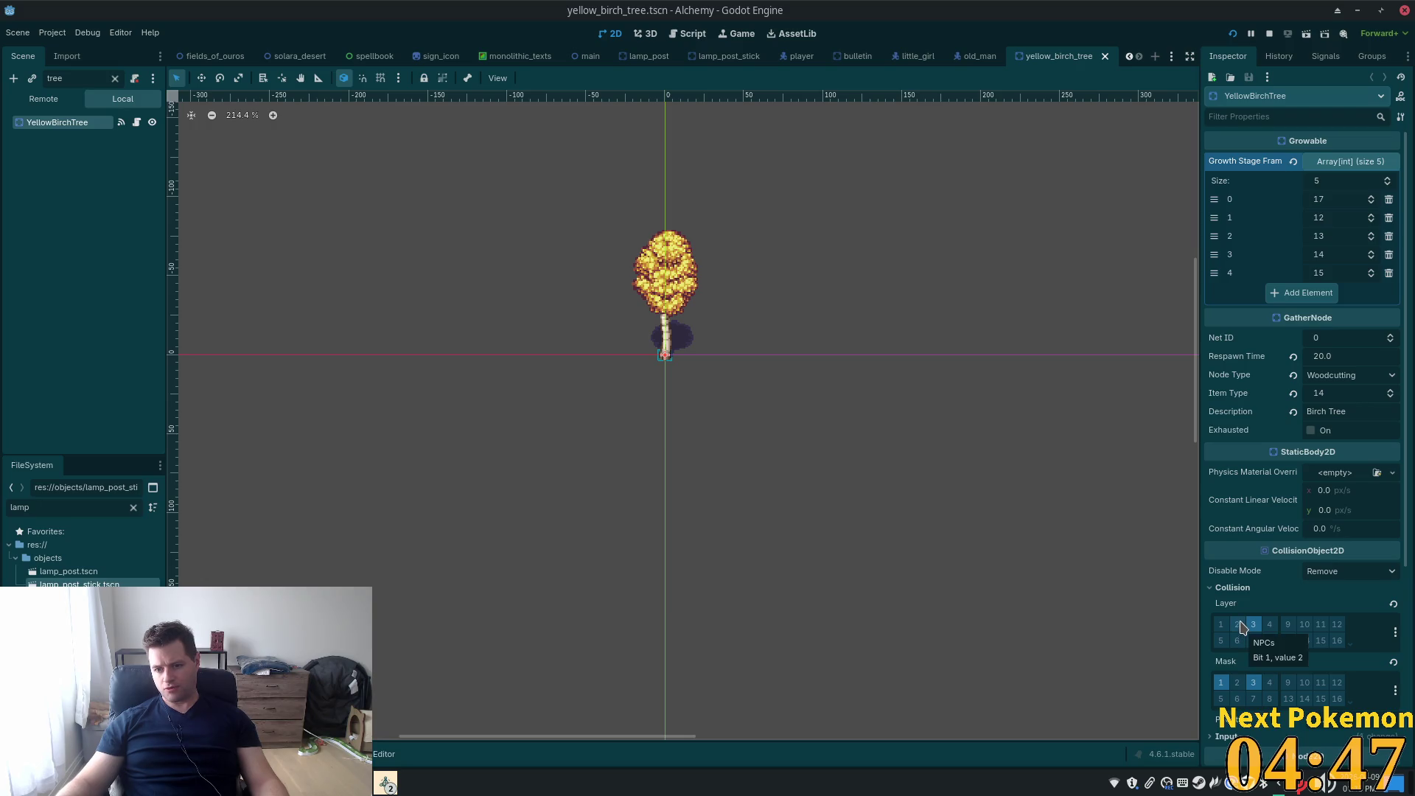
{"action": "scroll", "coordinate": [1294, 687], "scroll_direction": "down", "scroll_amount": 5}
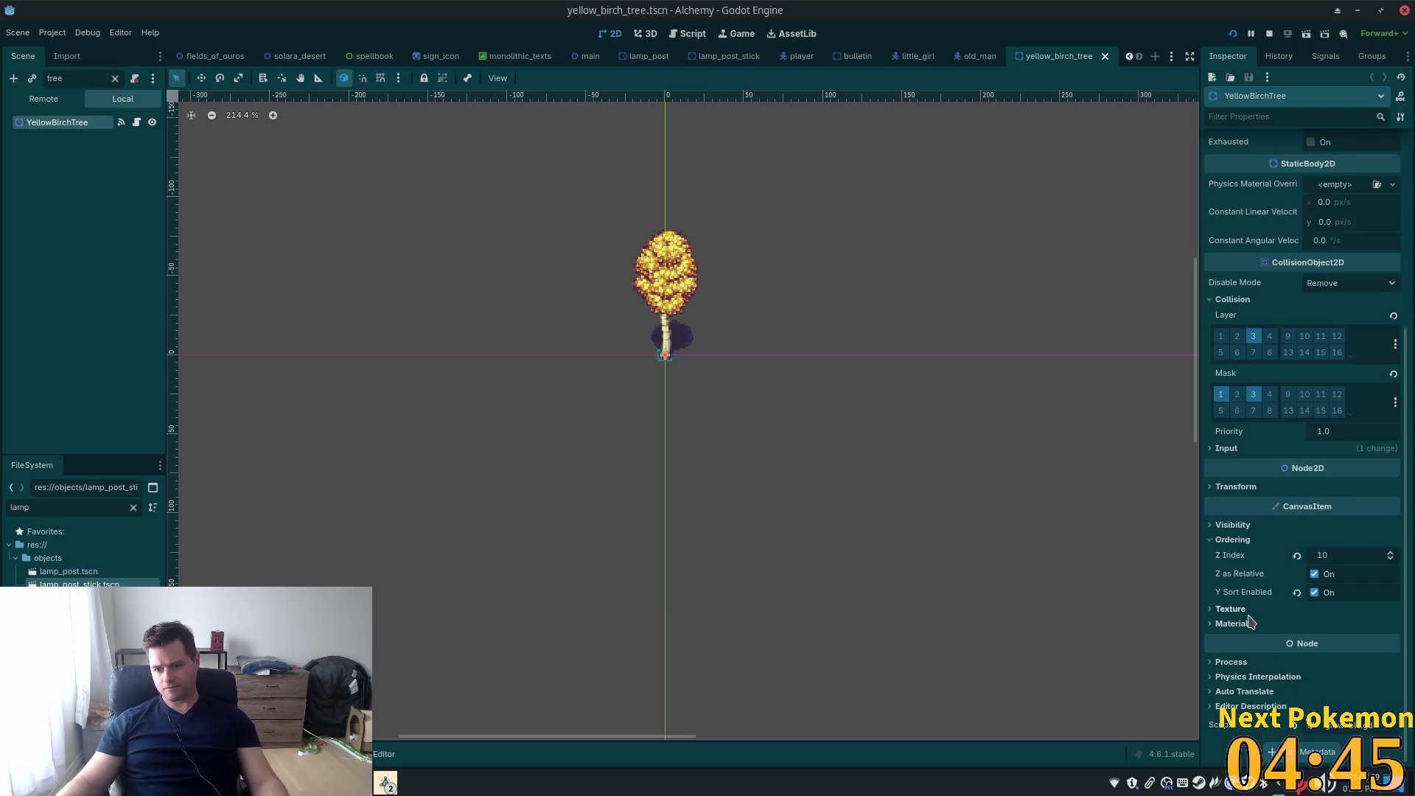
{"action": "scroll", "coordinate": [1251, 621], "scroll_direction": "up", "scroll_amount": 5}
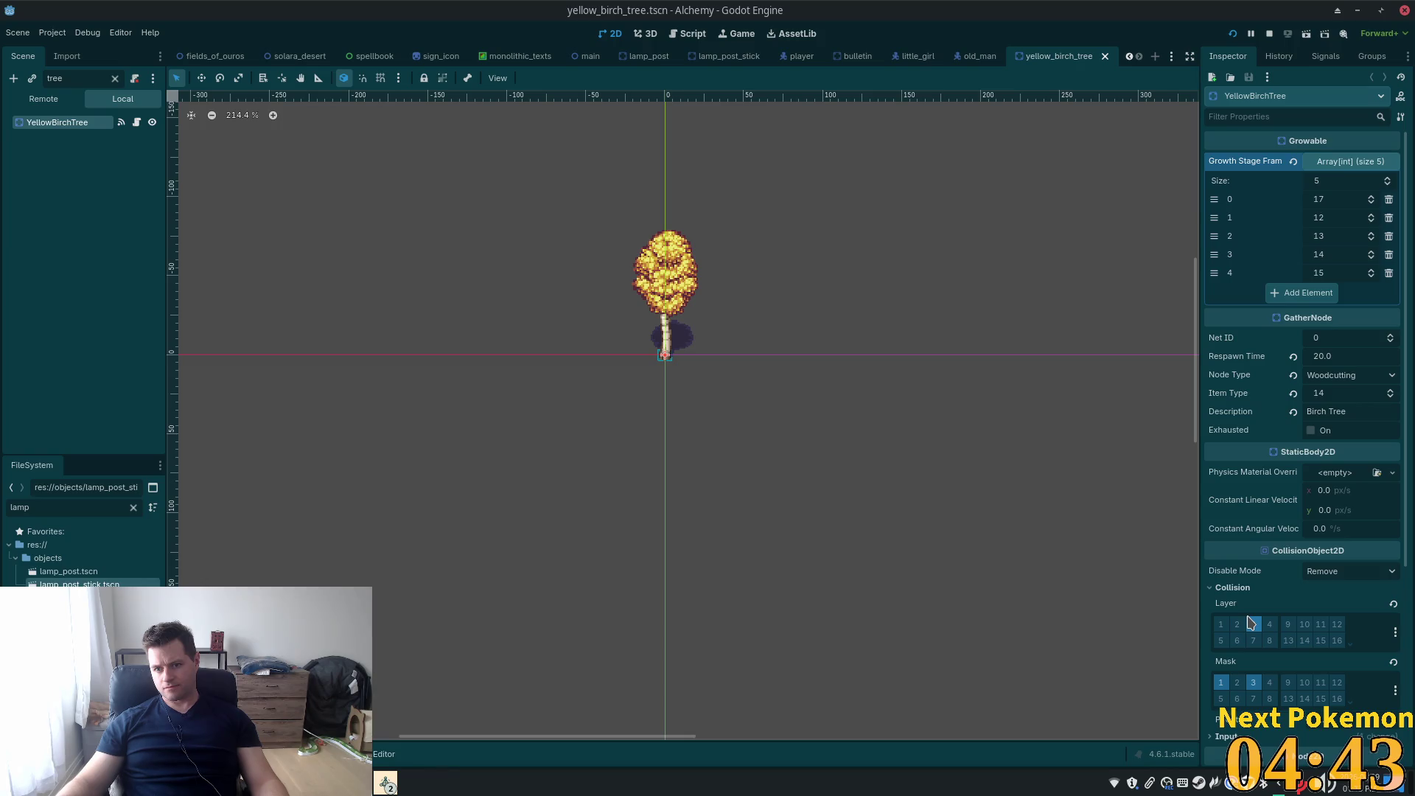
{"action": "scroll", "coordinate": [1251, 622], "scroll_direction": "down", "scroll_amount": 5}
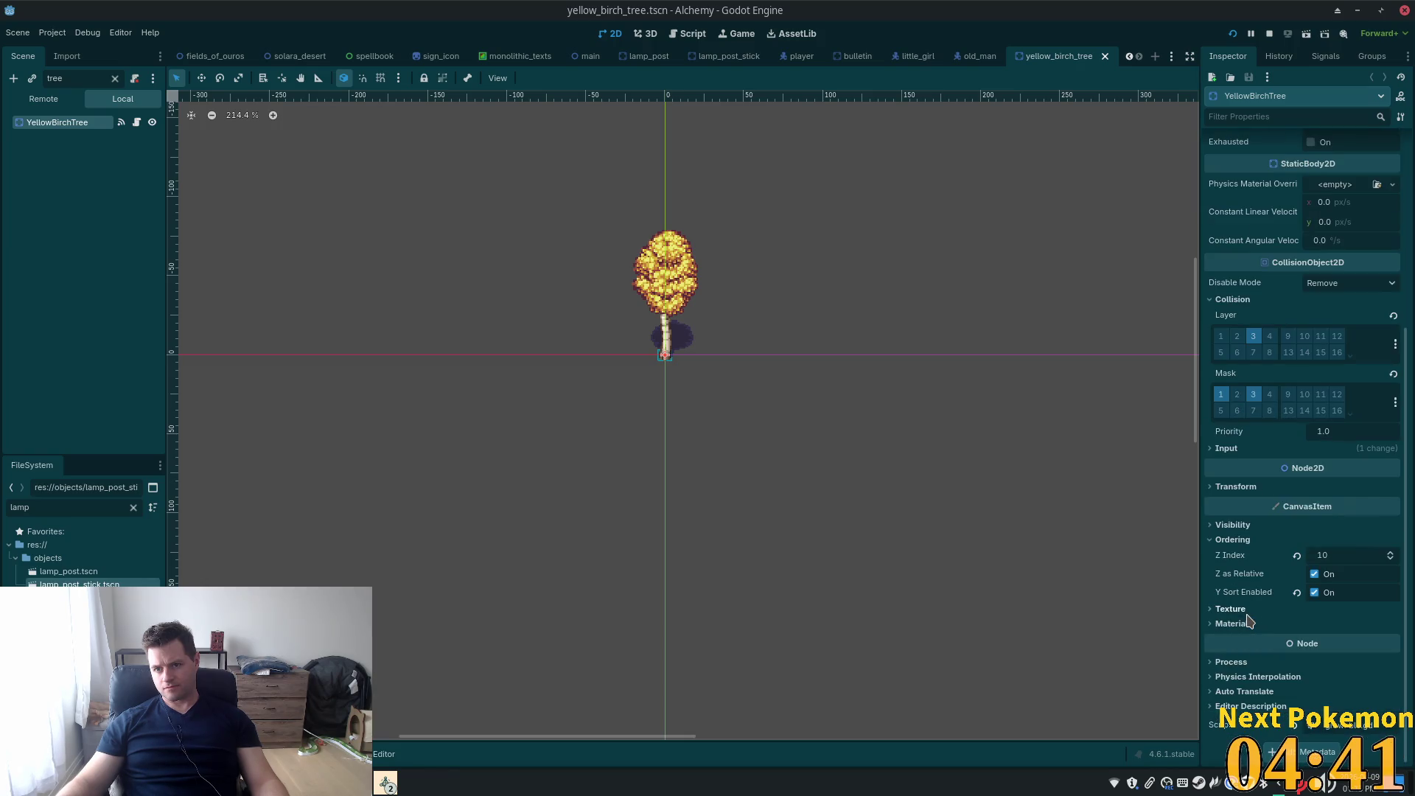
{"action": "left_click", "coordinate": [1245, 529]}
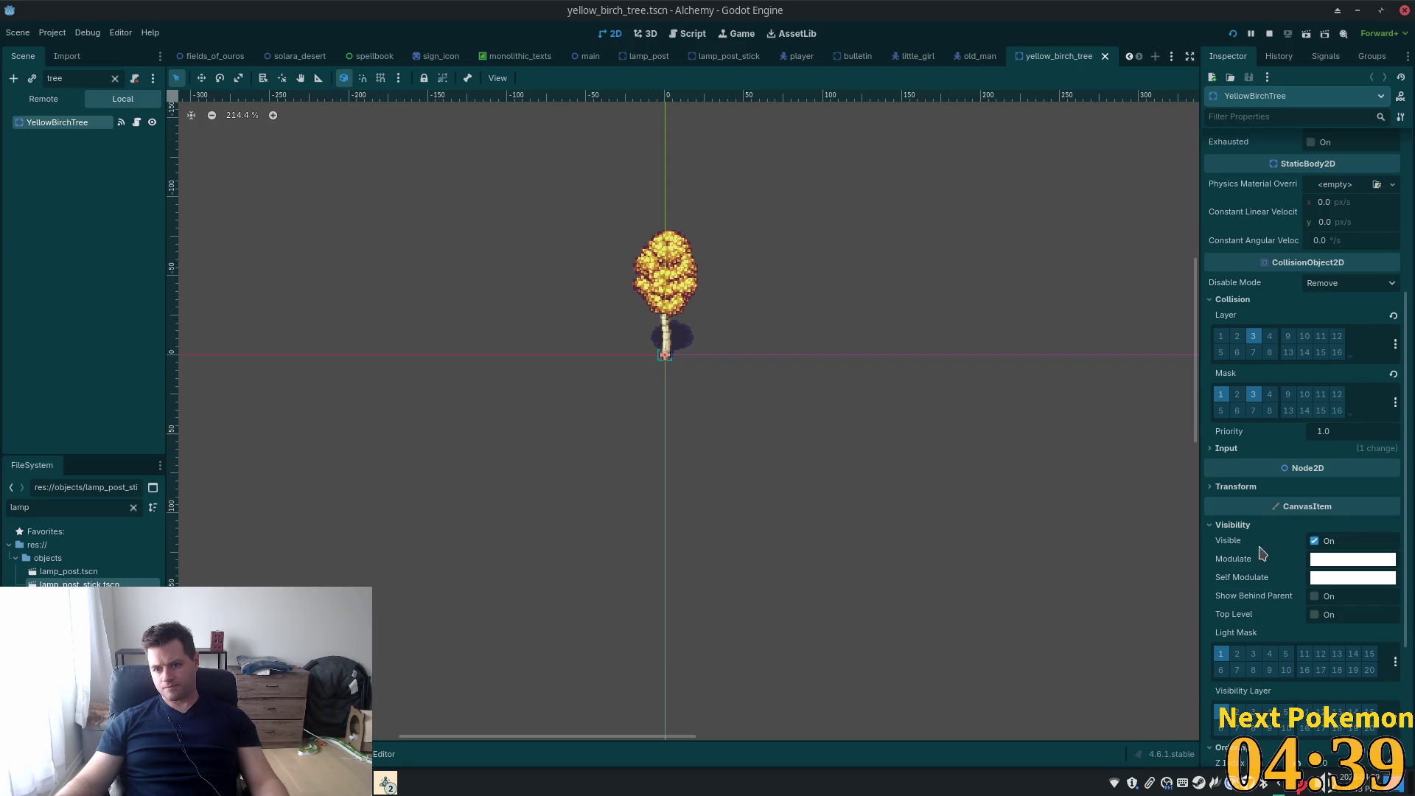
{"action": "left_click", "coordinate": [1240, 655]}
{"action": "left_click", "coordinate": [1232, 34]}
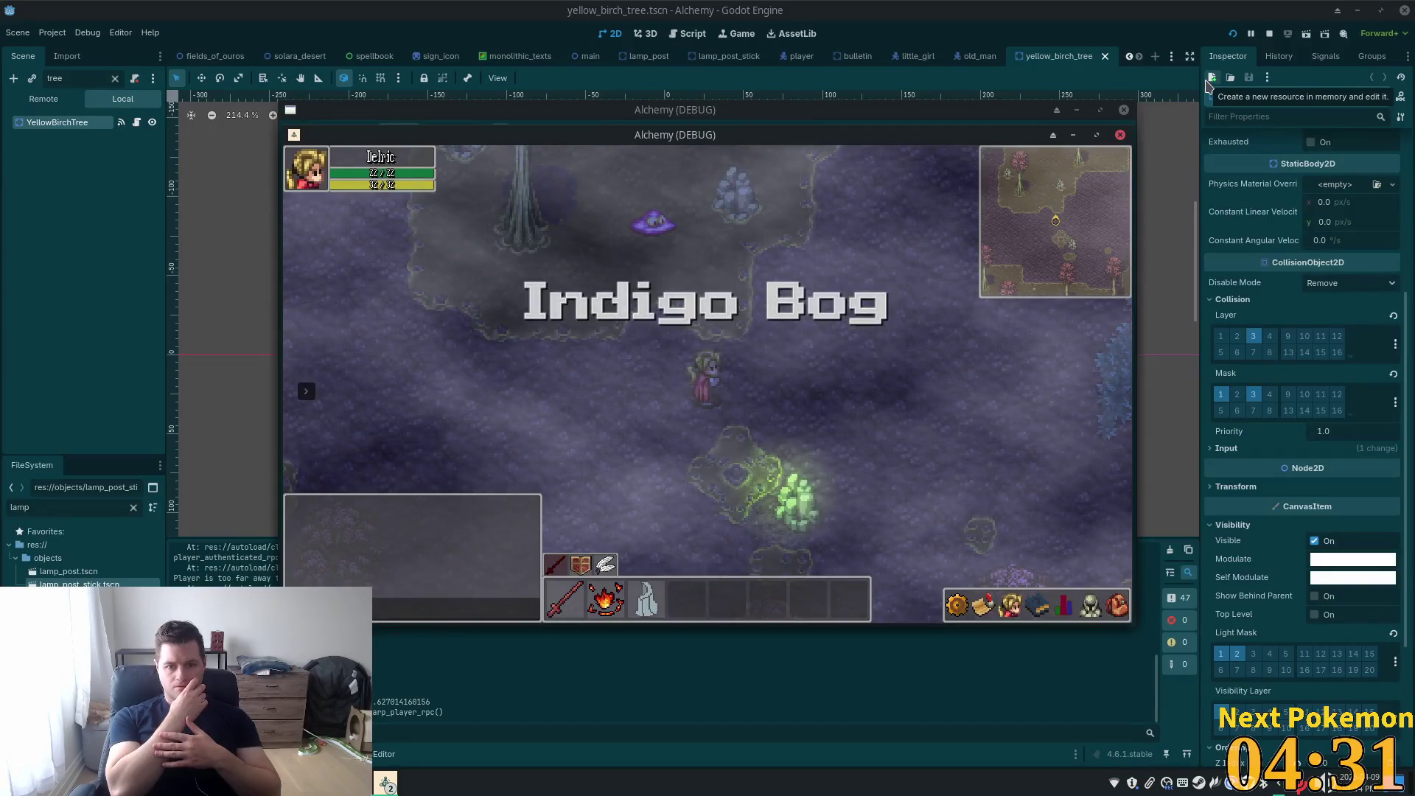
Walk left in Indigo Bog, then move that window aside and focus the Ouros game window
{"action": "key", "text": "a"}
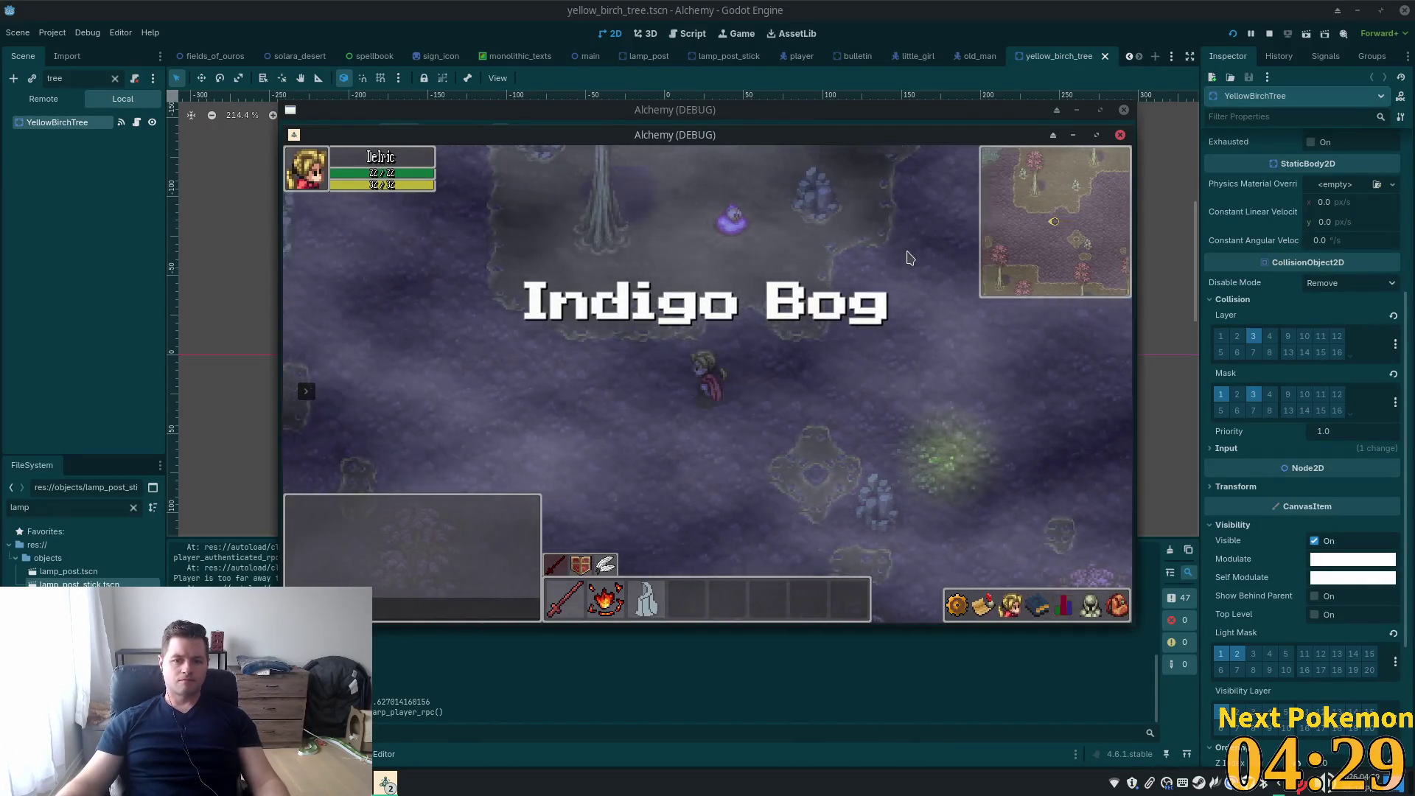
{"action": "key", "text": "a"}
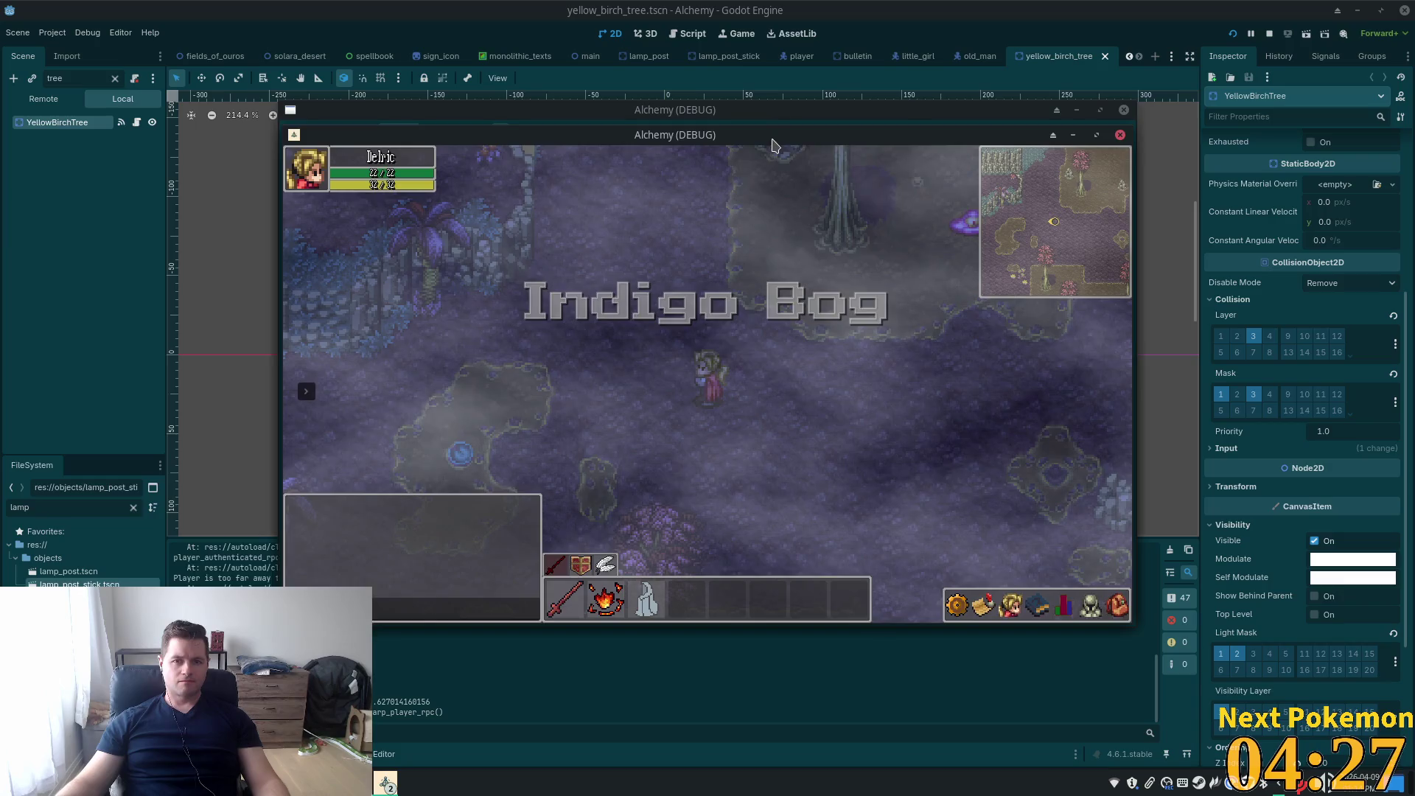
{"action": "left_click_drag", "start_coordinate": [772, 138], "coordinate": [614, 195]}
{"action": "left_click", "coordinate": [678, 174]}
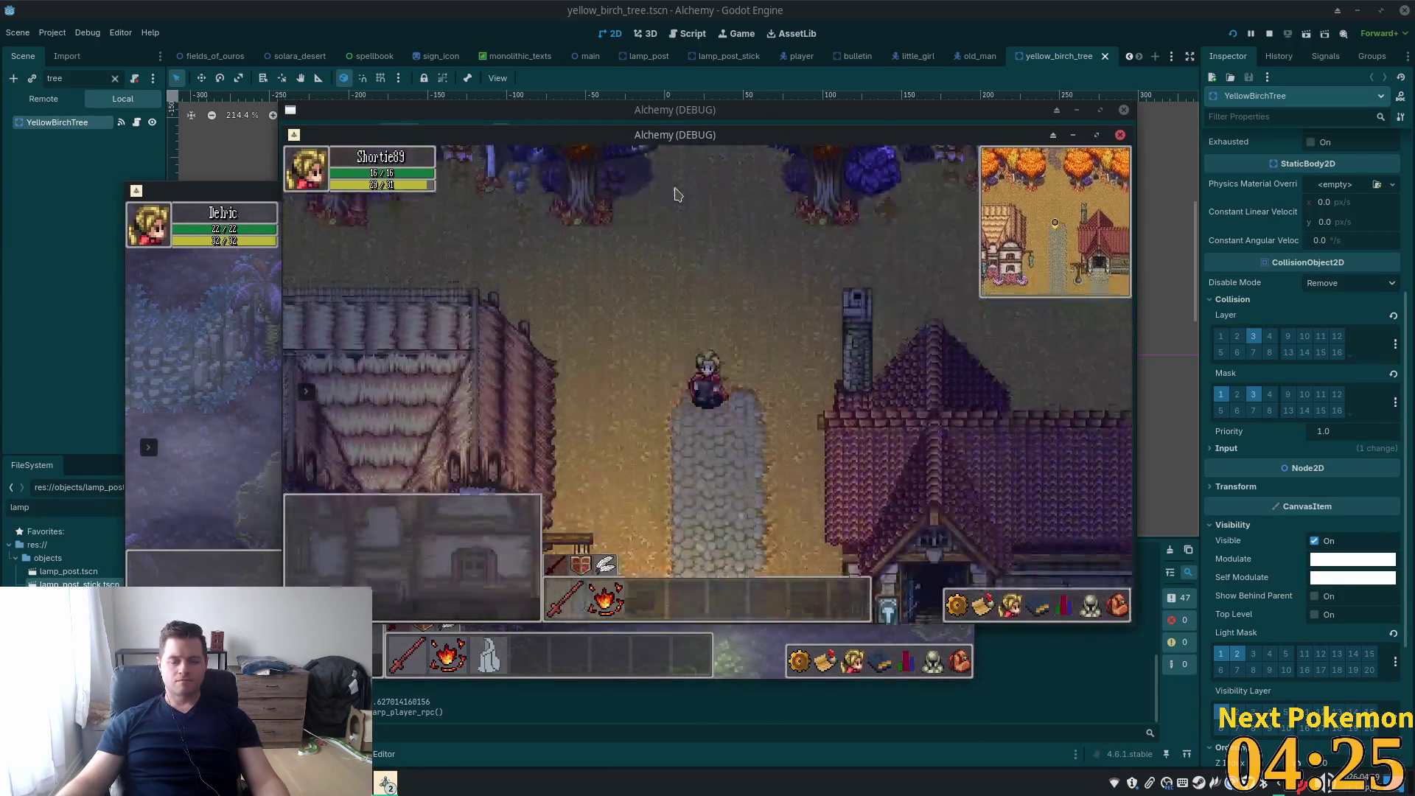
Walk the player south out of town around the park birch trees, then stop the game
{"action": "key", "text": "s"}
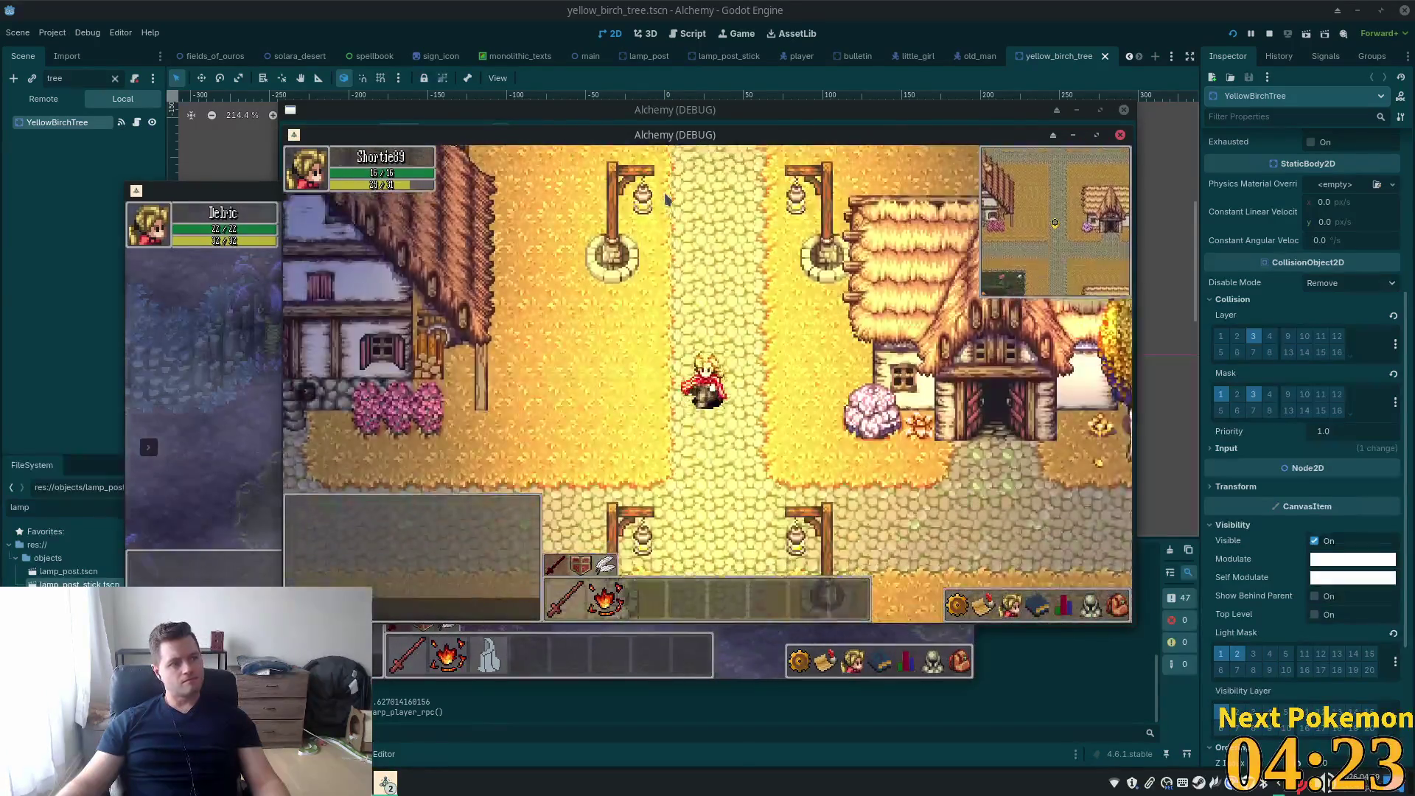
{"action": "key", "text": "s"}
{"action": "key", "text": "a"}
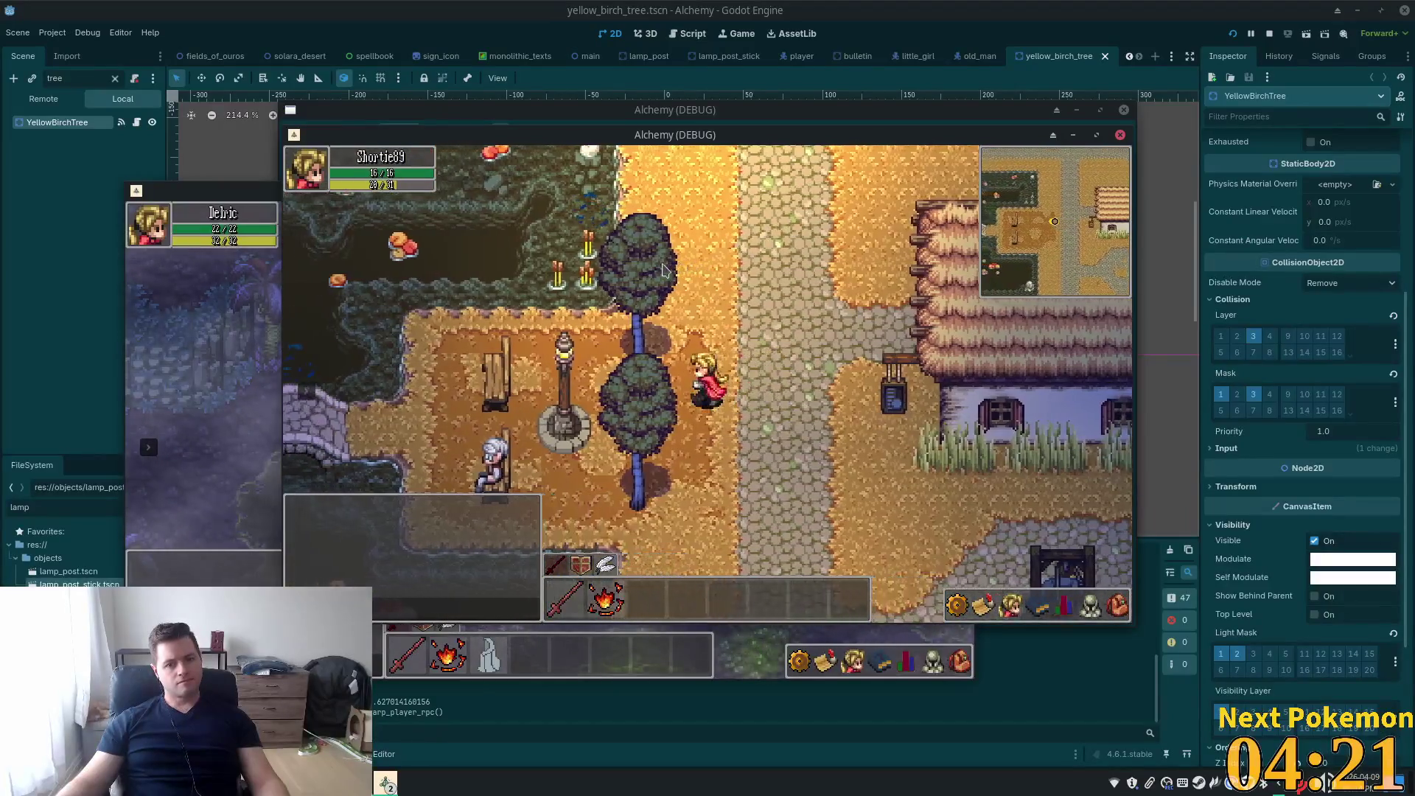
{"action": "key", "text": "a"}
{"action": "key", "text": "w"}
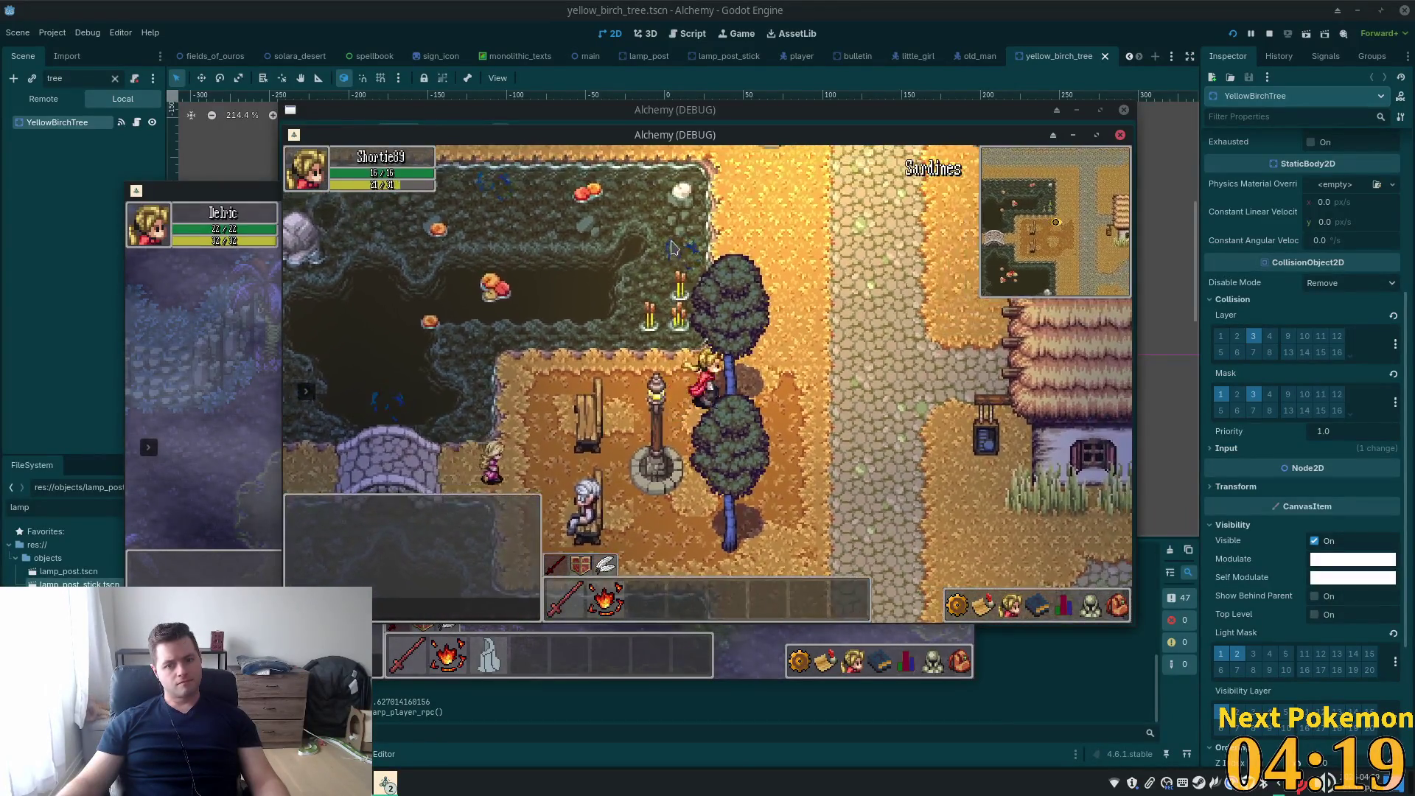
{"action": "key", "text": "d"}
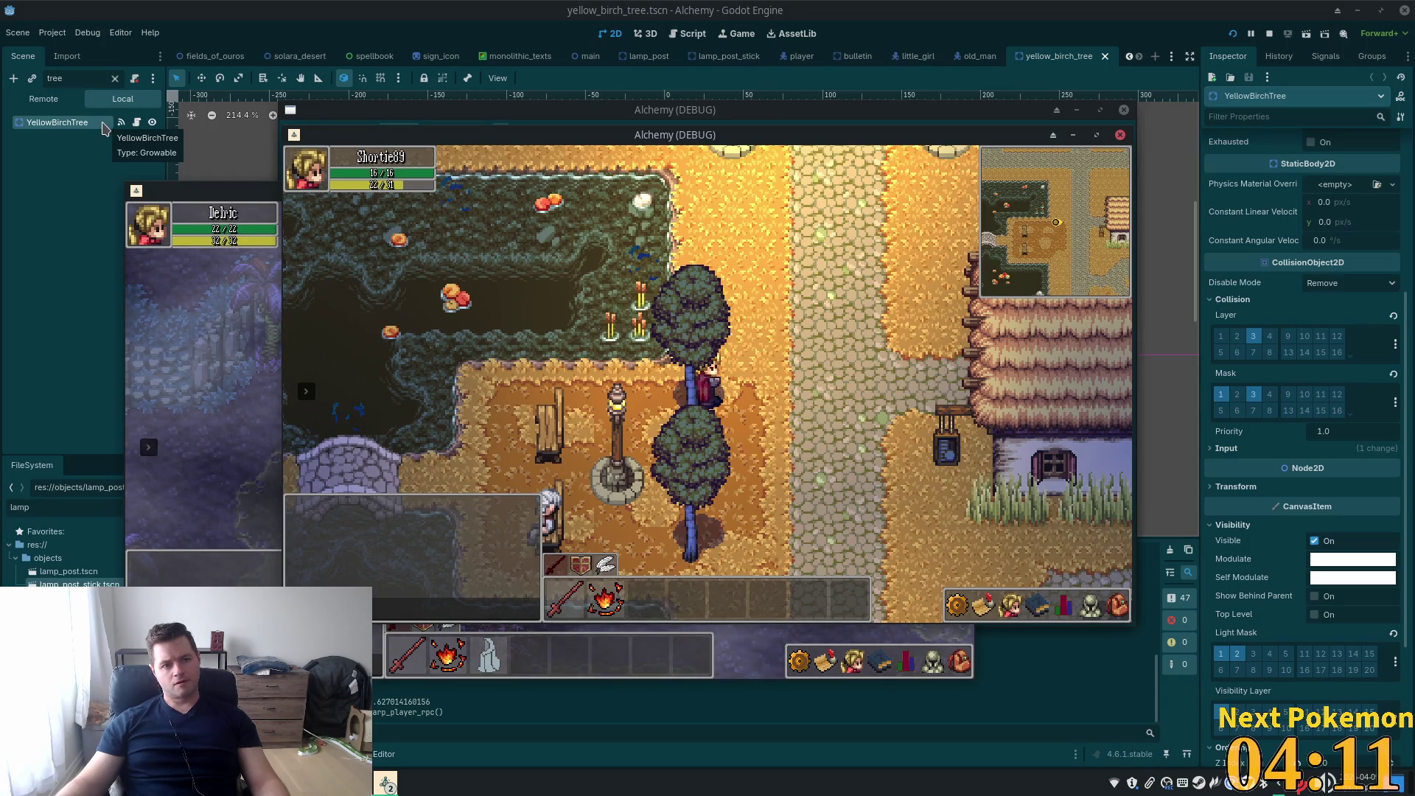
{"action": "left_click", "coordinate": [1344, 418]}
{"action": "scroll", "coordinate": [1343, 418], "scroll_direction": "up", "scroll_amount": 5}
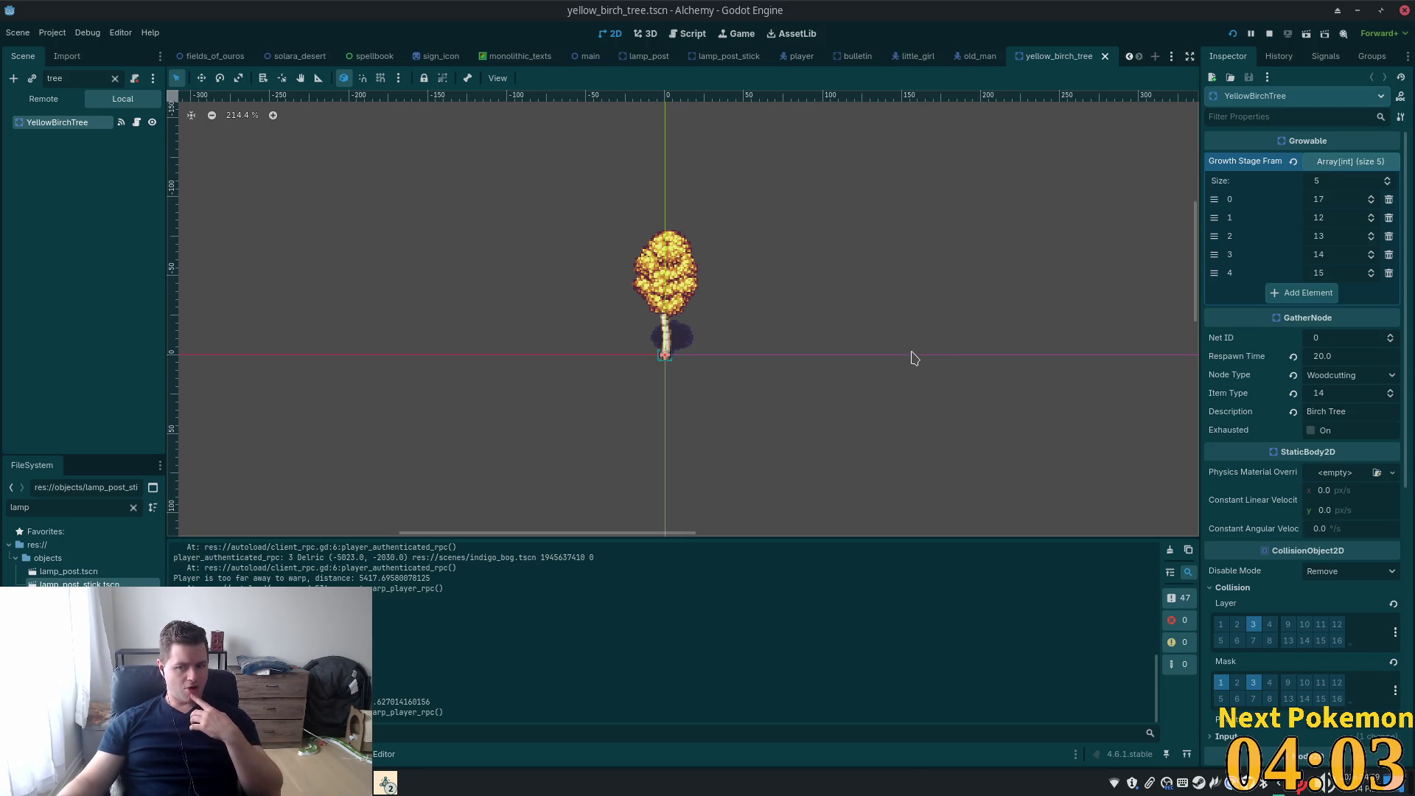
Open YellowBirchTree's growable.gd script and select the $Sprite2D node path on line 4
{"action": "left_click", "coordinate": [136, 124]}
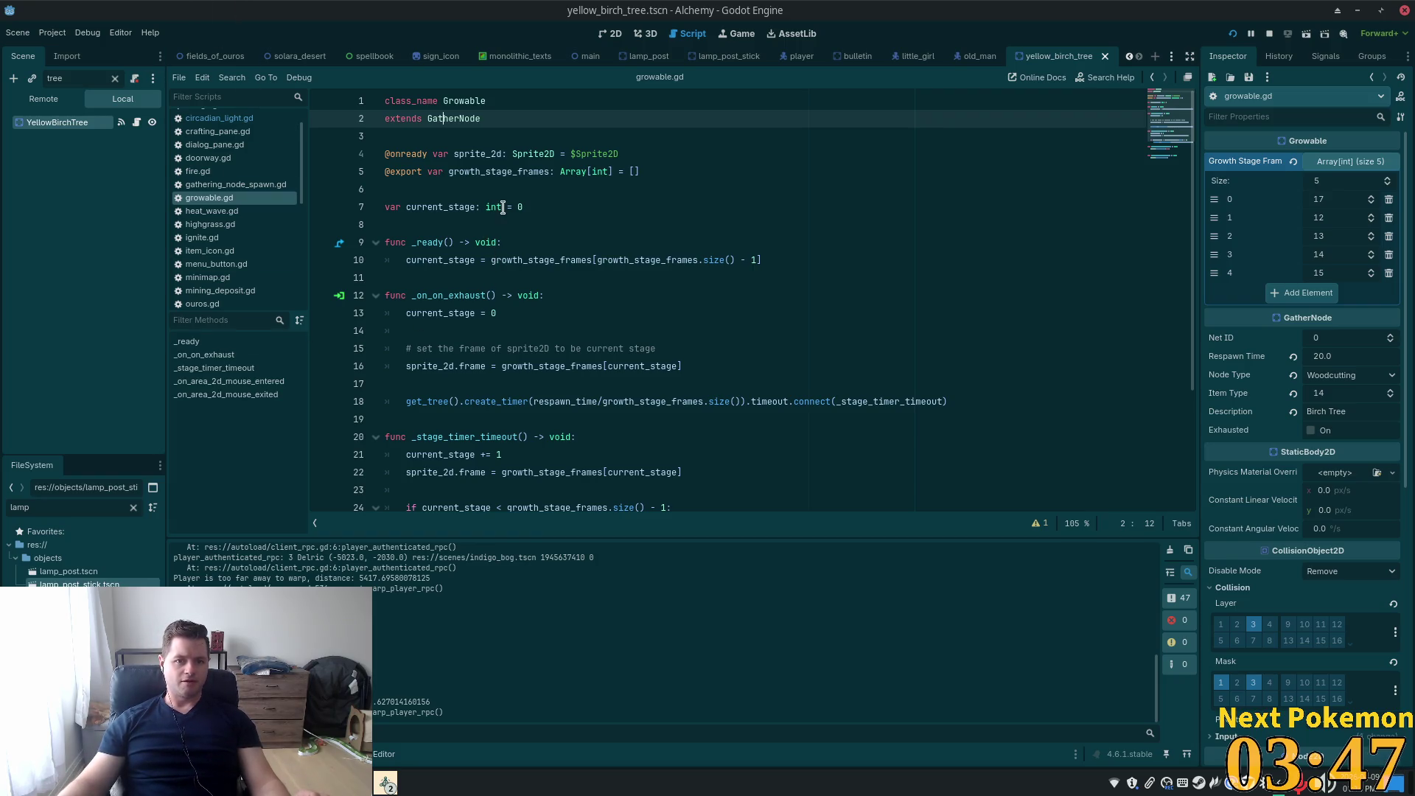
{"action": "double_click", "coordinate": [582, 153]}
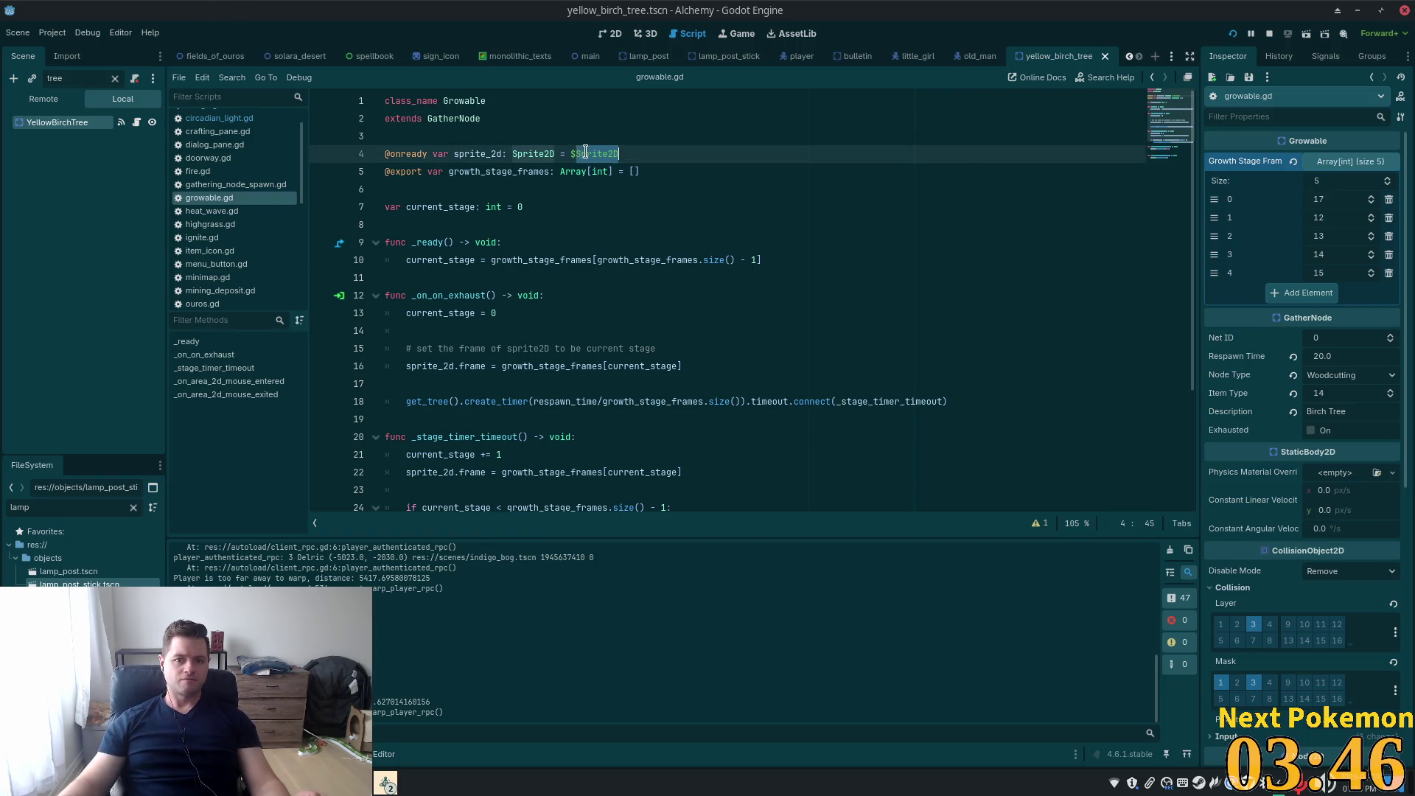
Inspect growable.gd's onready sprite_2d, its Sprite2D path, and the Growable and GatherNode classes
{"action": "double_click", "coordinate": [425, 154]}
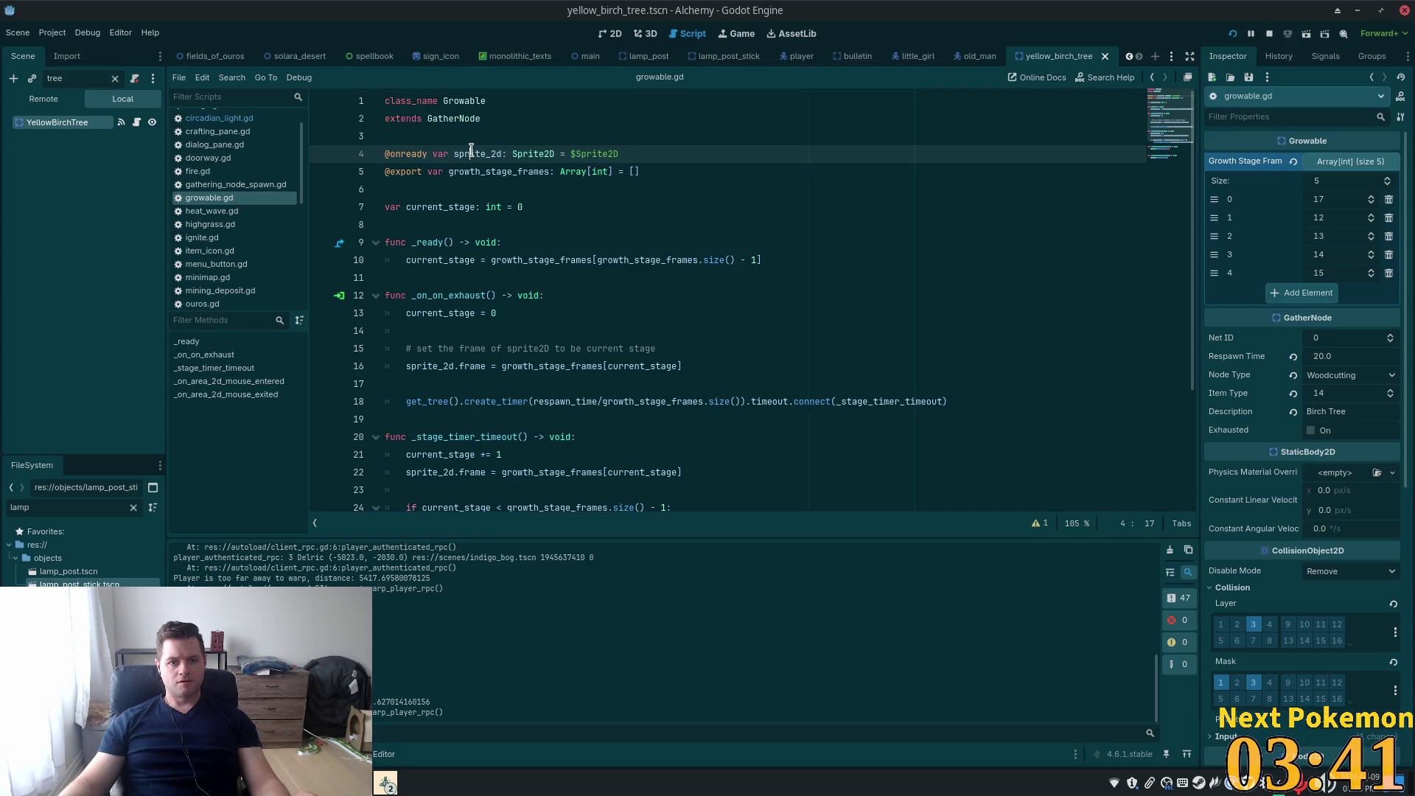
{"action": "double_click", "coordinate": [471, 153]}
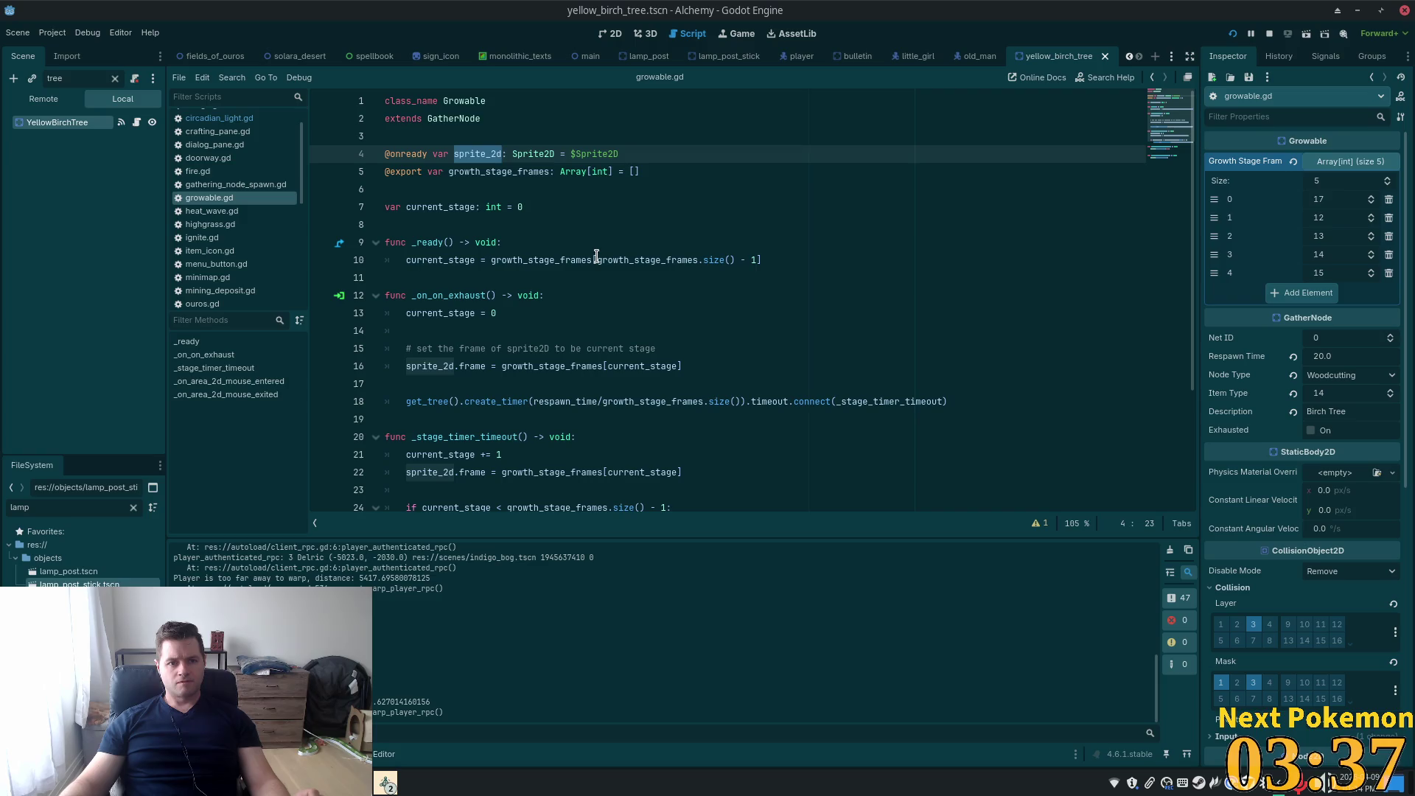
{"action": "double_click", "coordinate": [617, 155]}
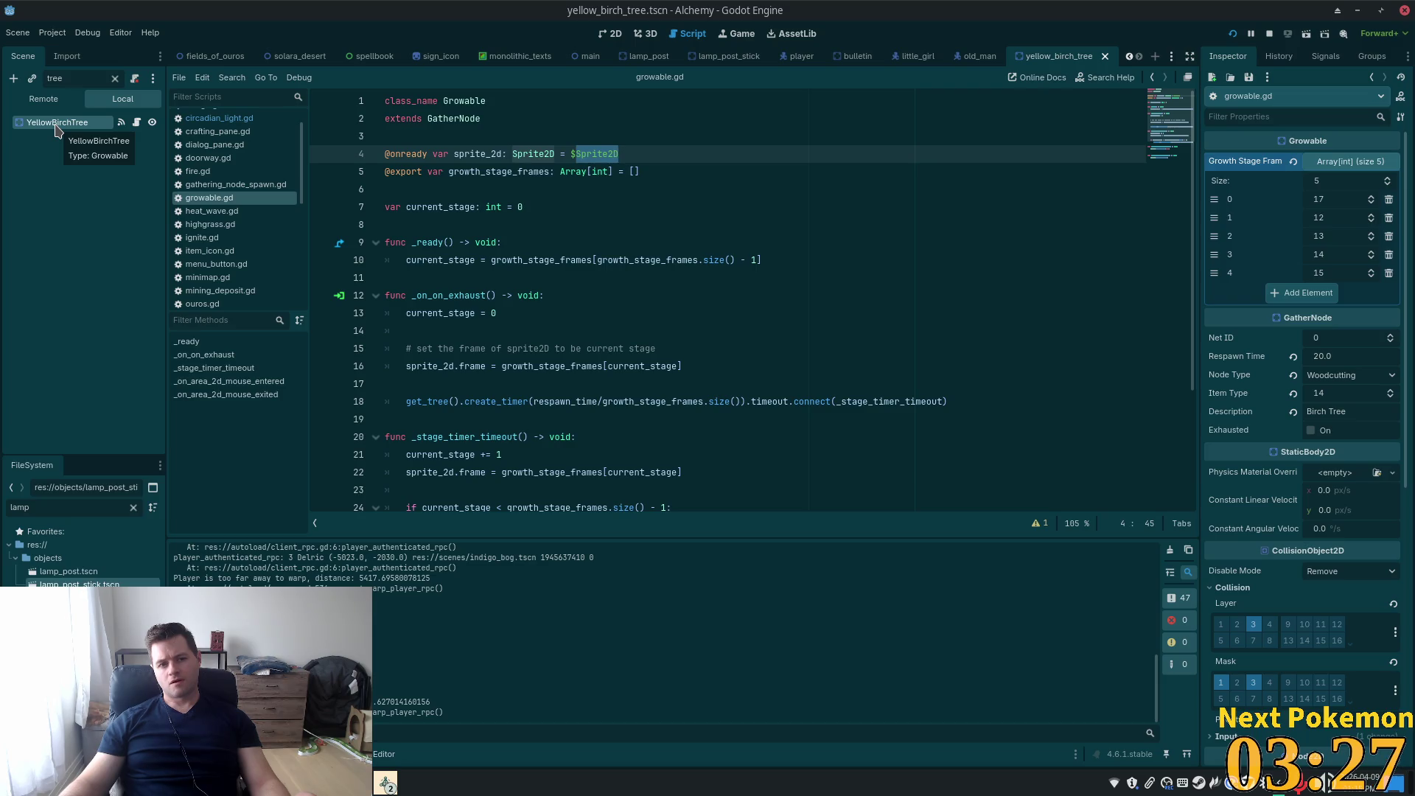
{"action": "left_click", "coordinate": [466, 100]}
{"action": "left_click", "coordinate": [466, 100], "text": "ctrl"}
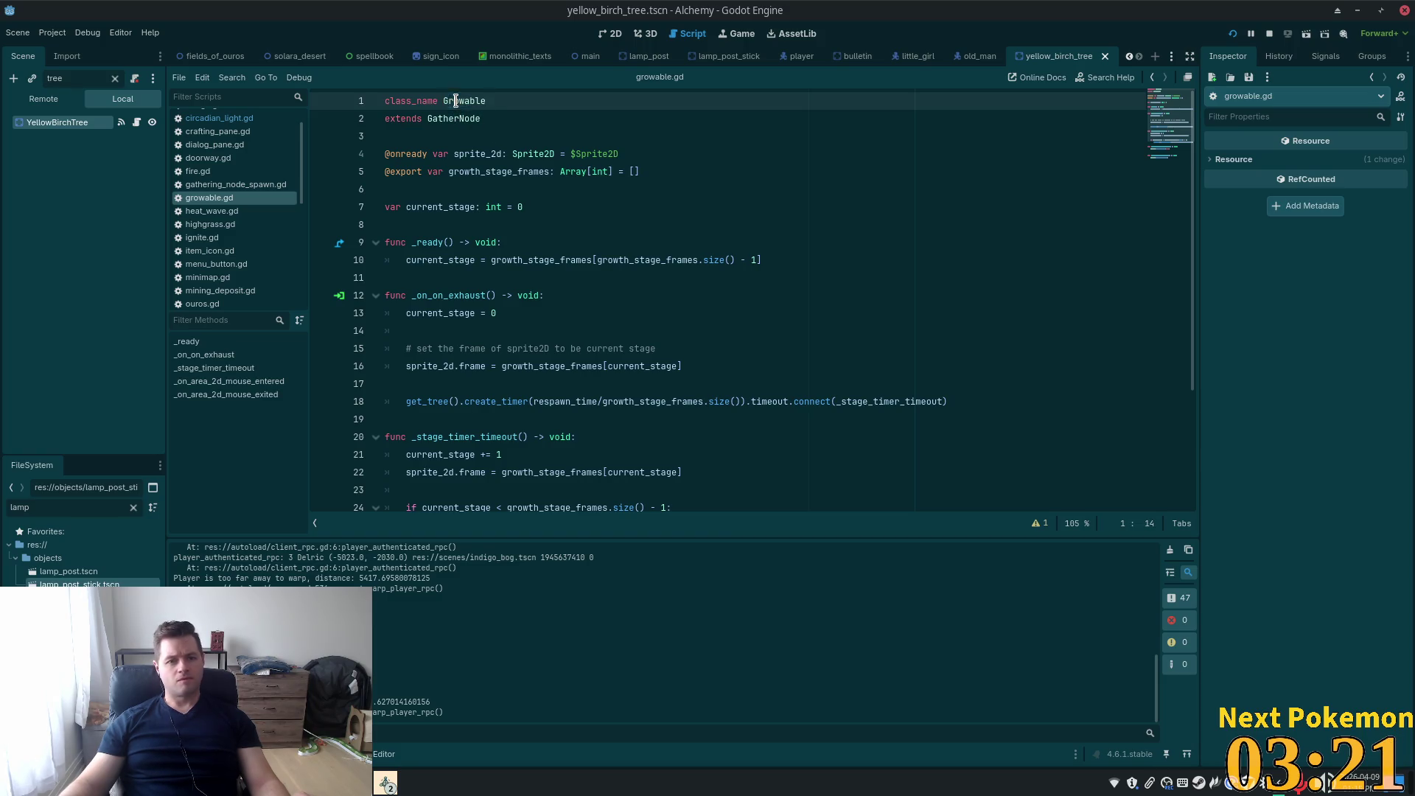
{"action": "left_click", "coordinate": [466, 118]}
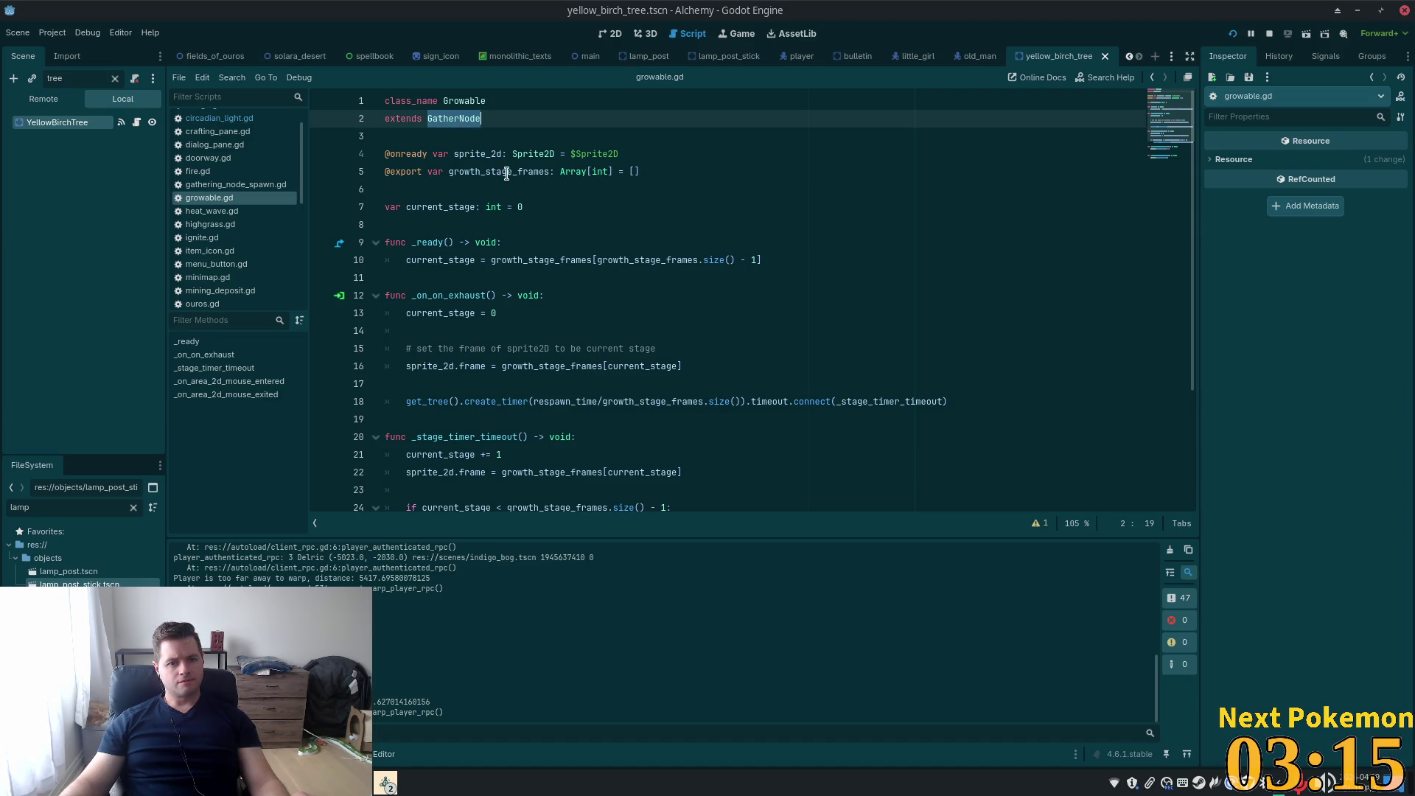
{"action": "double_click", "coordinate": [487, 152]}
{"action": "scroll", "coordinate": [667, 205], "scroll_direction": "down", "scroll_amount": 3}
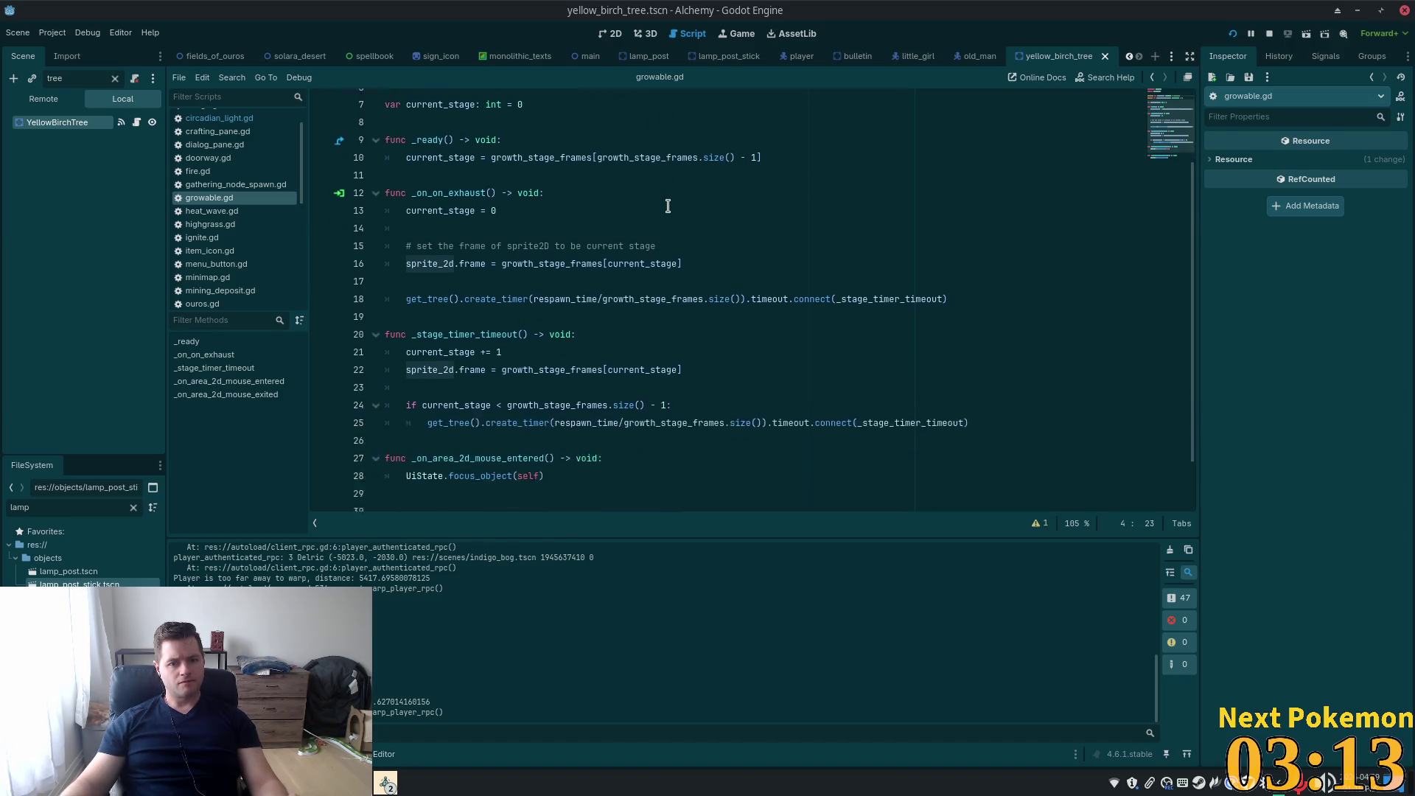
{"action": "mouse_move", "coordinate": [668, 206]}
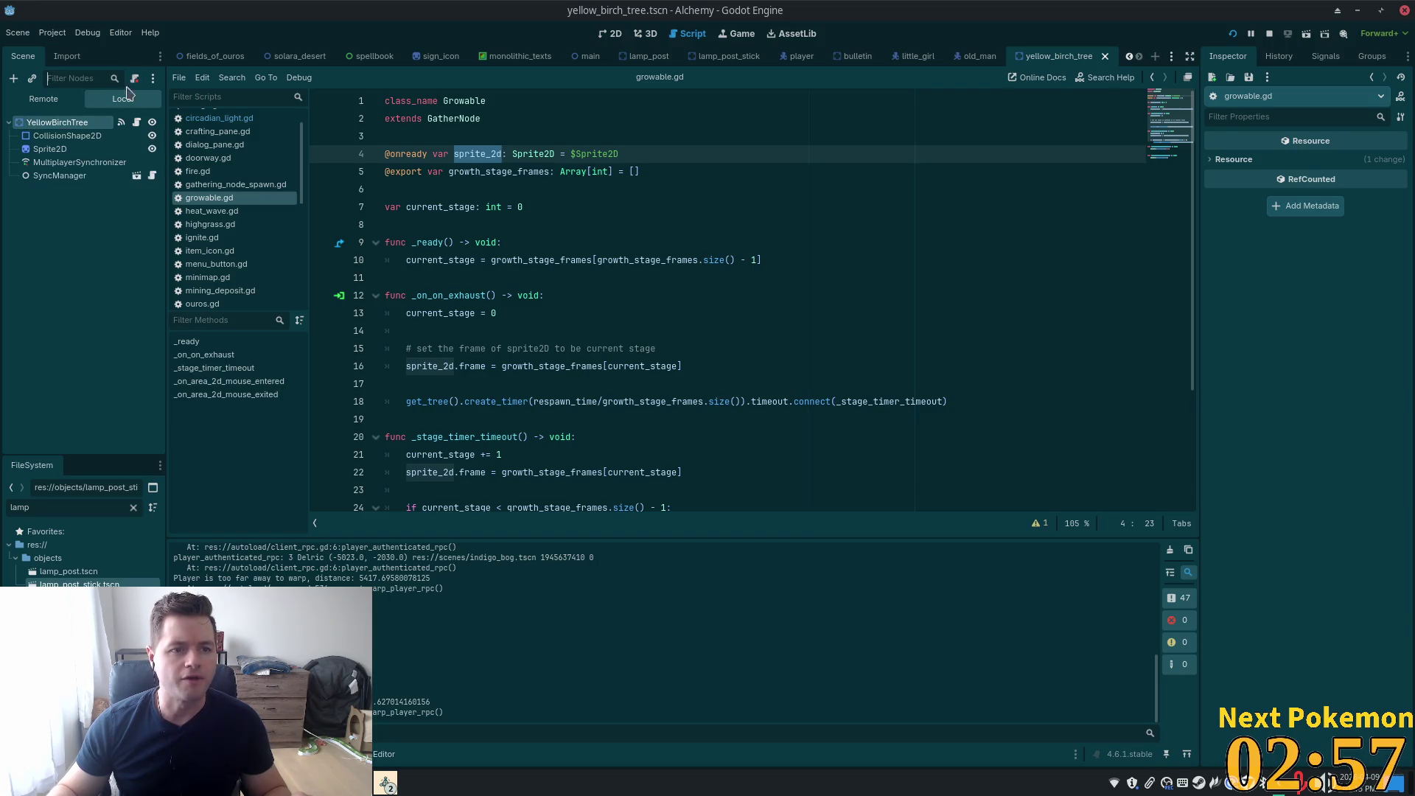
Check the Light Mask under the tree Sprite2D's Visibility settings
{"action": "left_click", "coordinate": [83, 150]}
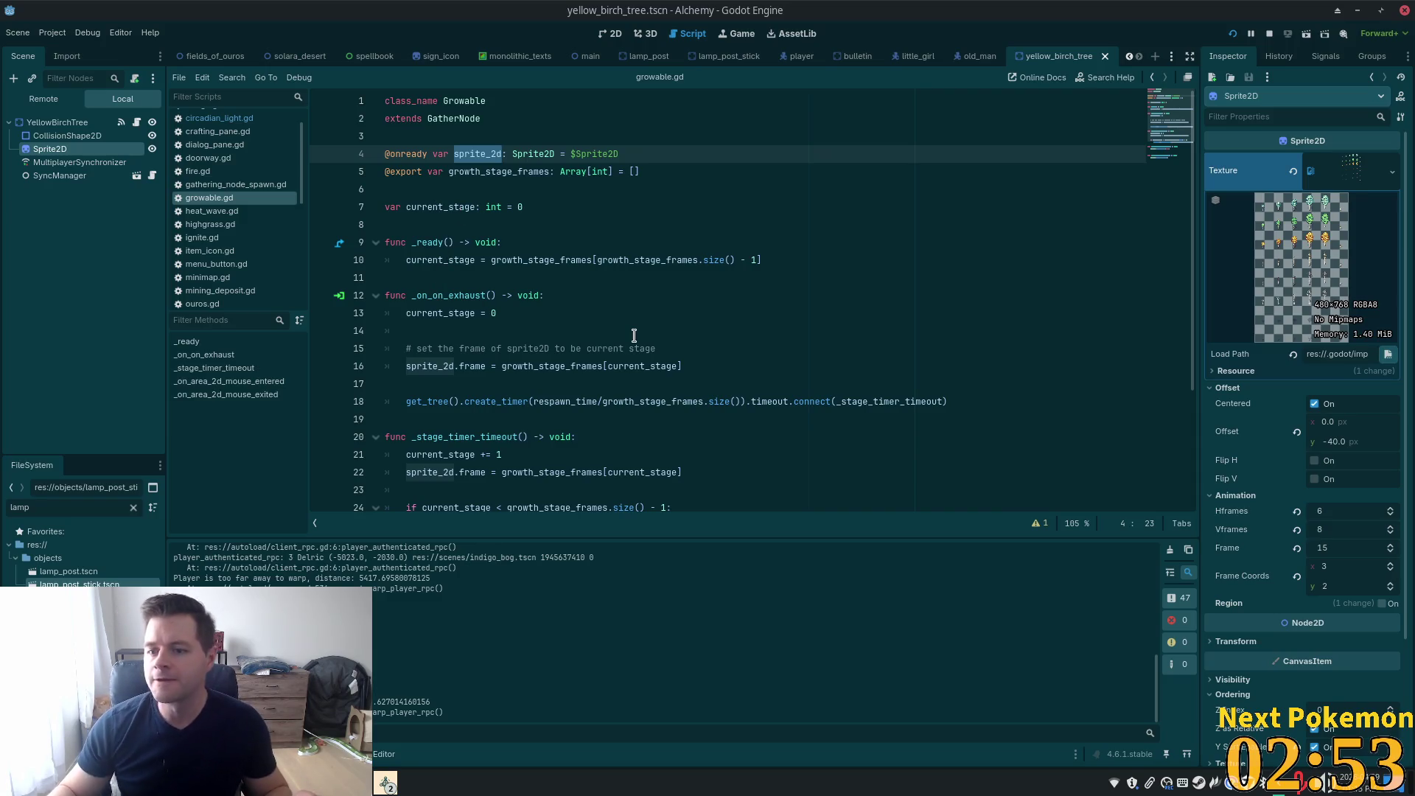
{"action": "scroll", "coordinate": [1349, 404], "scroll_direction": "down", "scroll_amount": 3}
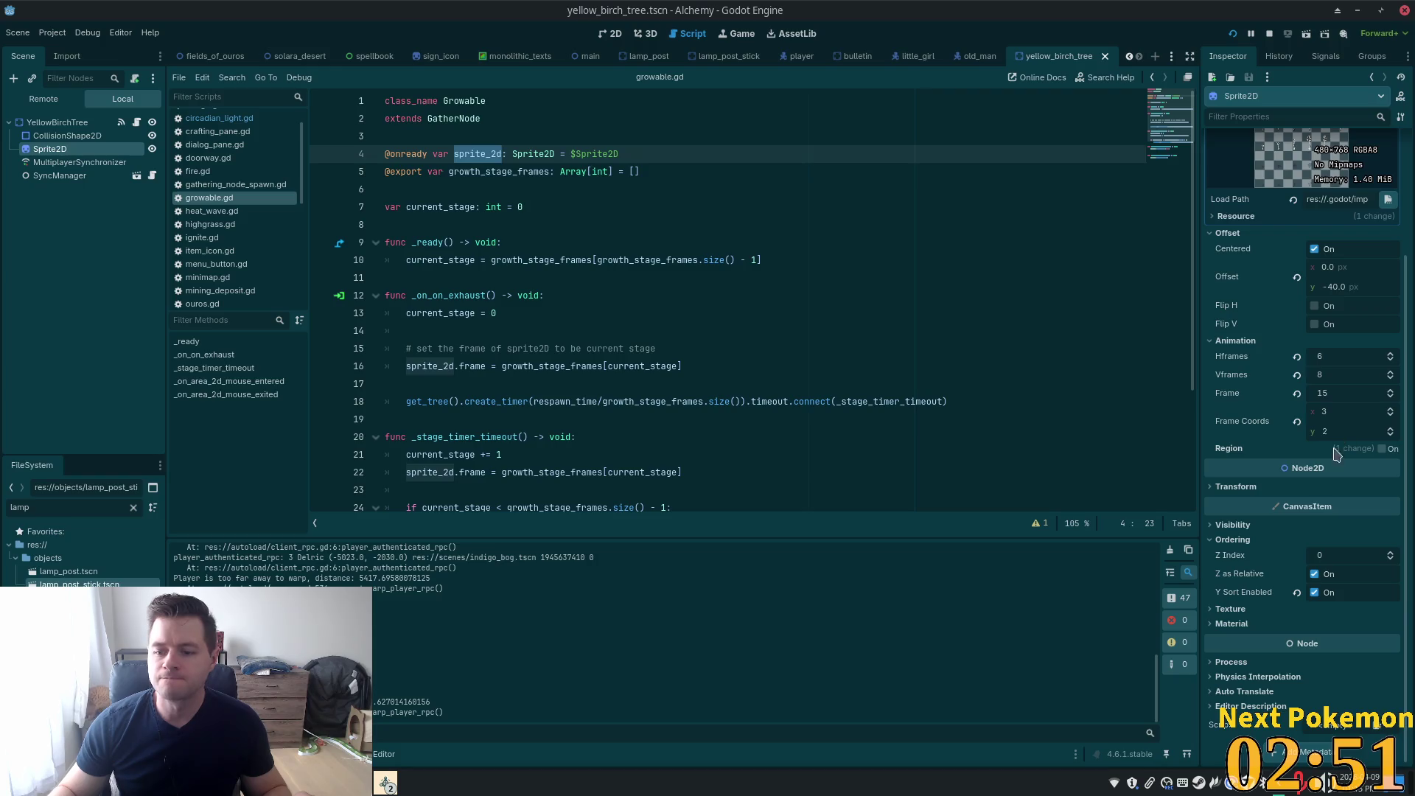
{"action": "left_click", "coordinate": [1213, 525]}
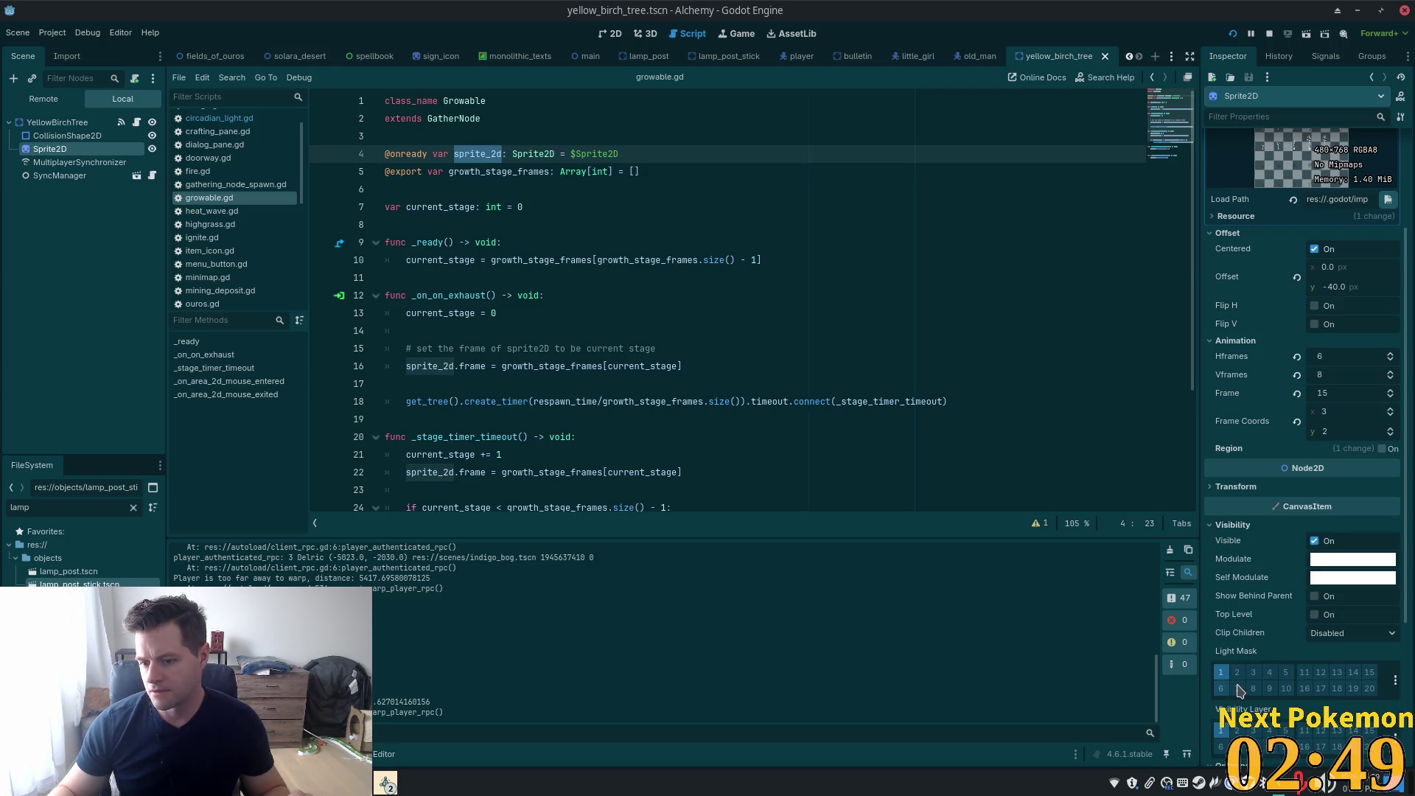
Turn off Light Mask layer 2 on YellowBirchTree and launch the game with F5
{"action": "left_click", "coordinate": [57, 123]}
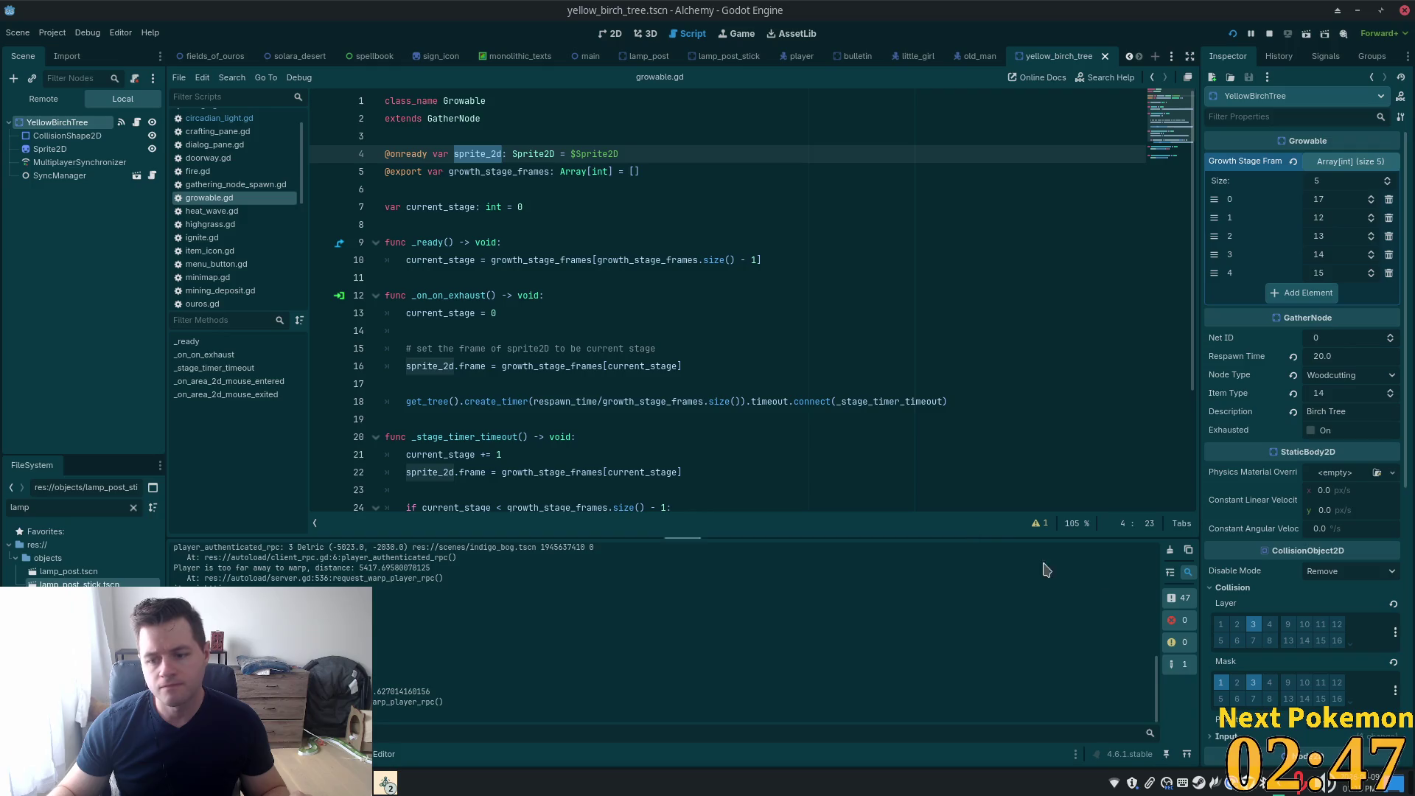
{"action": "scroll", "coordinate": [1246, 608], "scroll_direction": "down", "scroll_amount": 6}
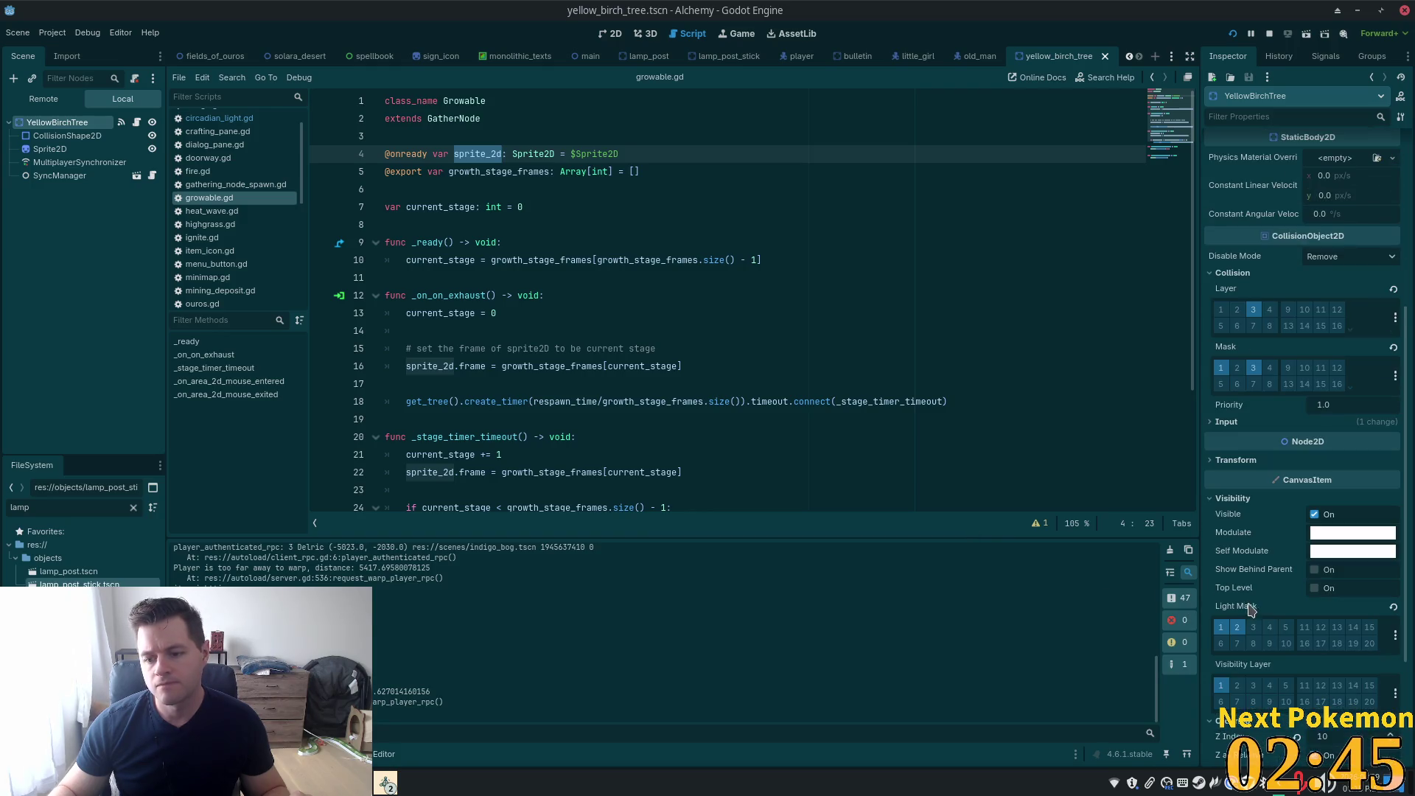
{"action": "left_click", "coordinate": [1241, 632]}
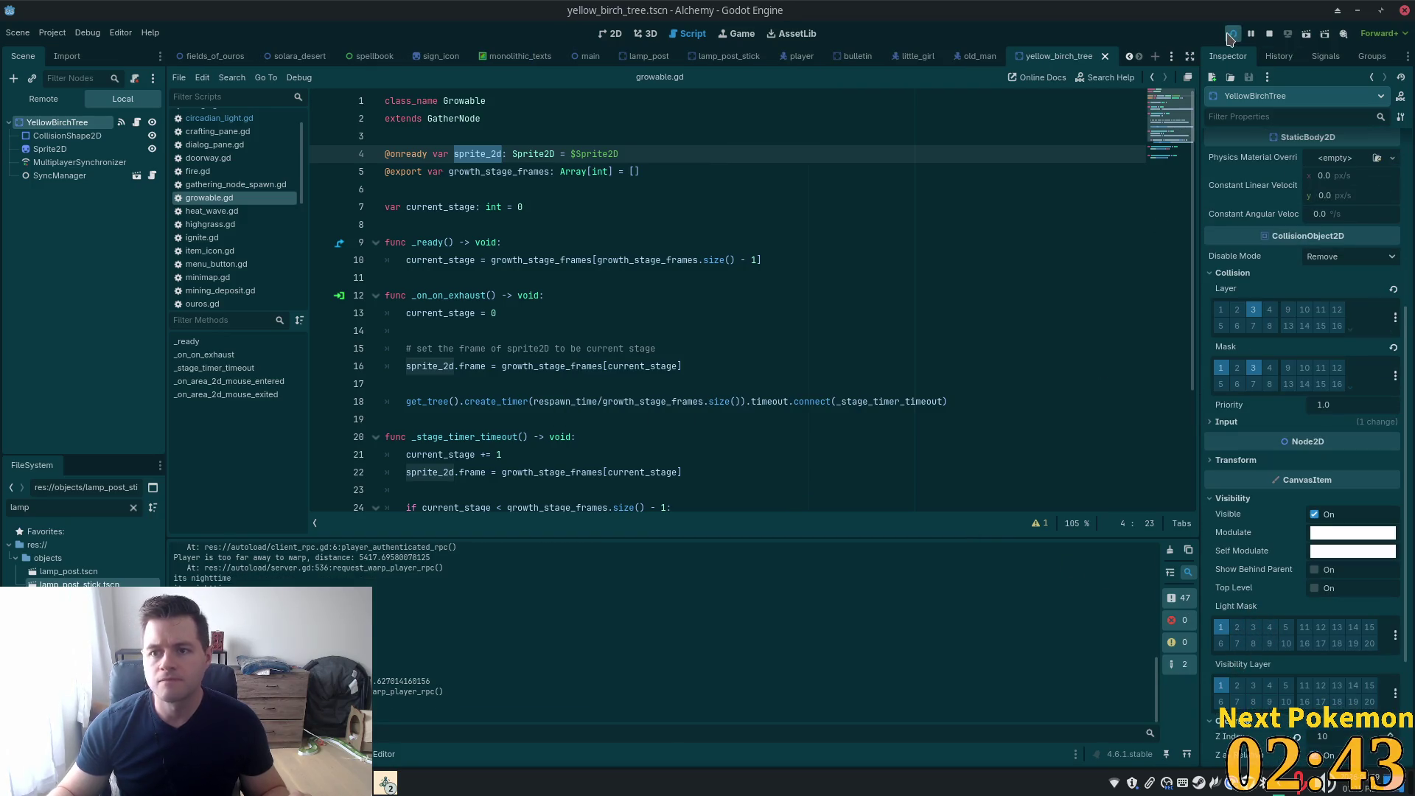
{"action": "key", "text": "F5"}
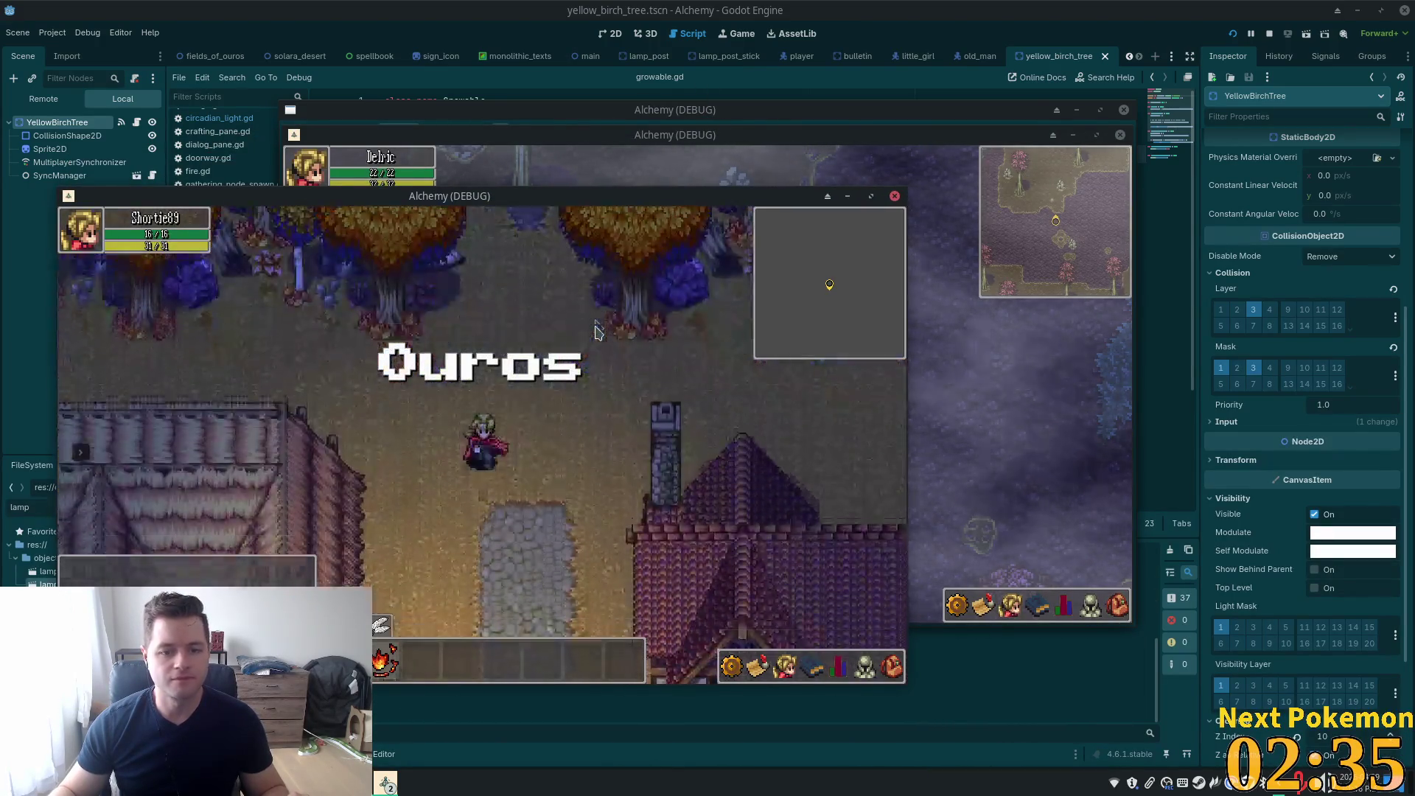
Walk south to the birch-tree plaza, across the stone bridge and back to the lamp post
{"action": "key", "text": "s"}
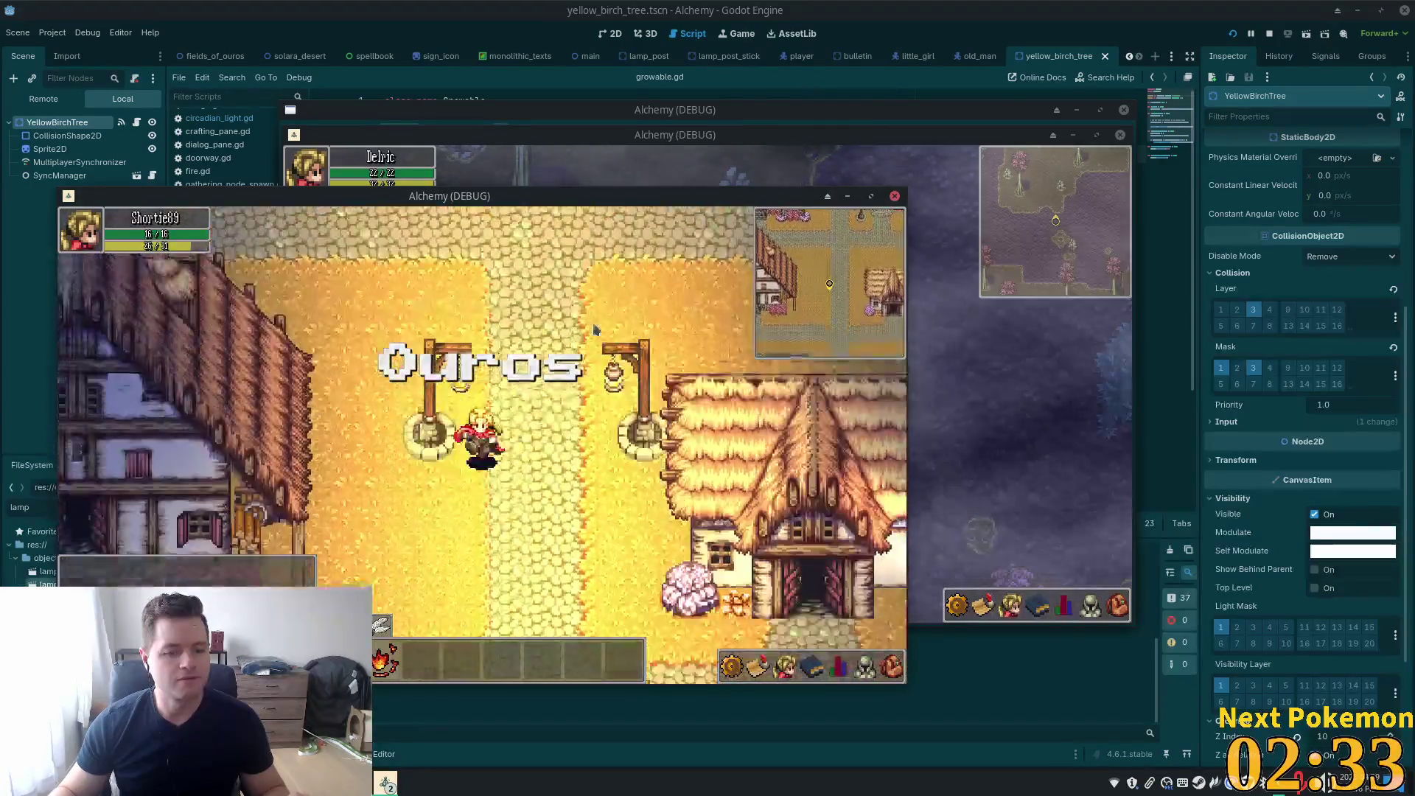
{"action": "key", "text": "s"}
{"action": "key", "text": "a"}
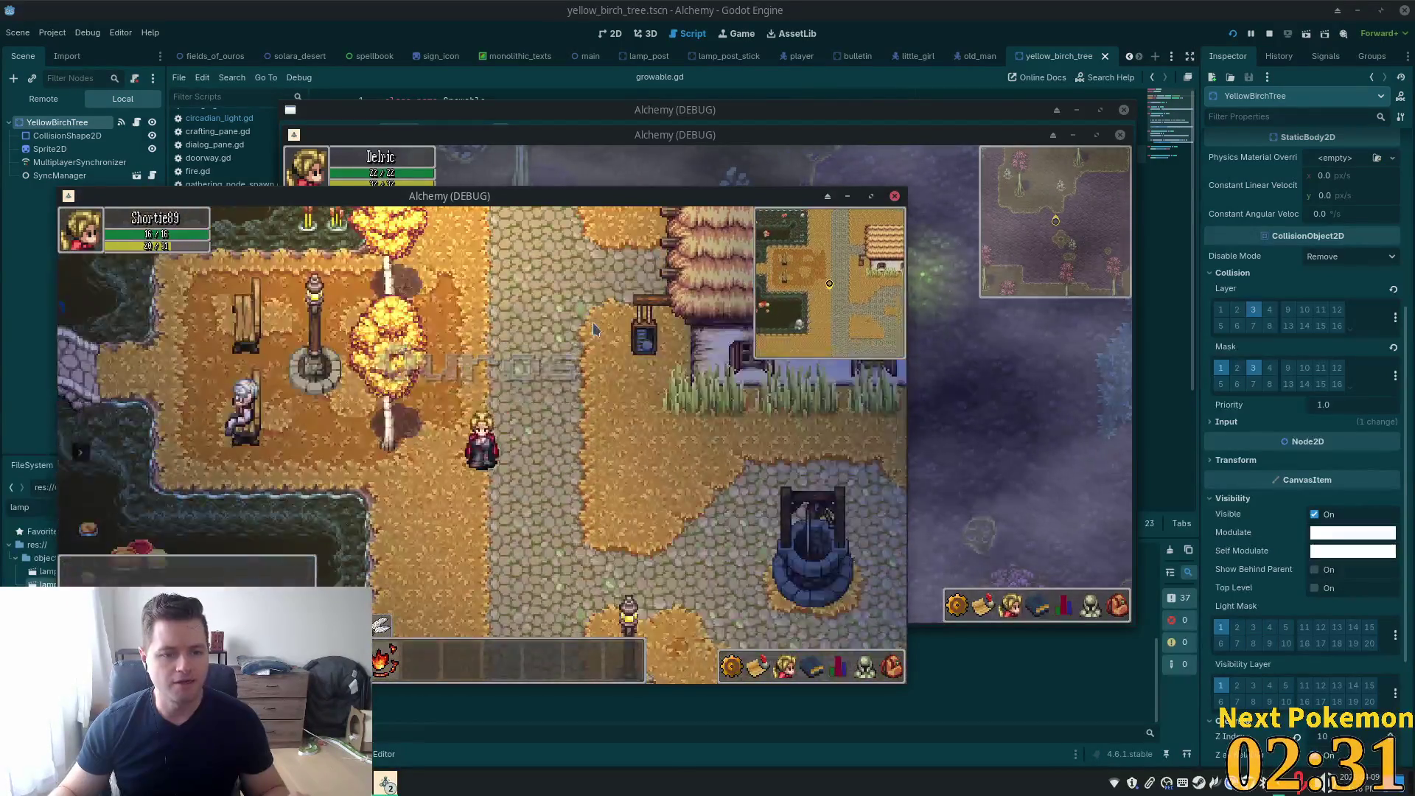
{"action": "key", "text": "a"}
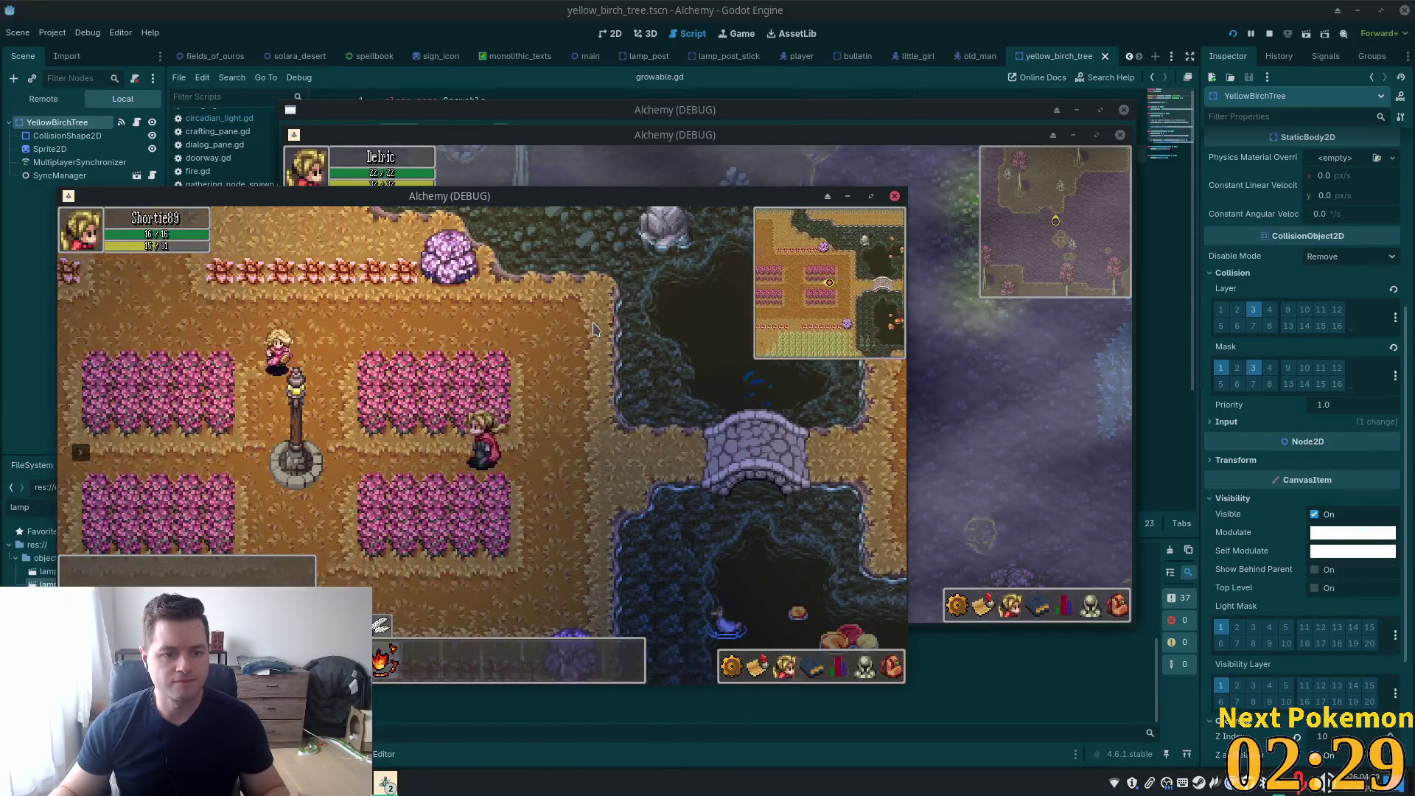
{"action": "key", "text": "d"}
{"action": "key", "text": "w"}
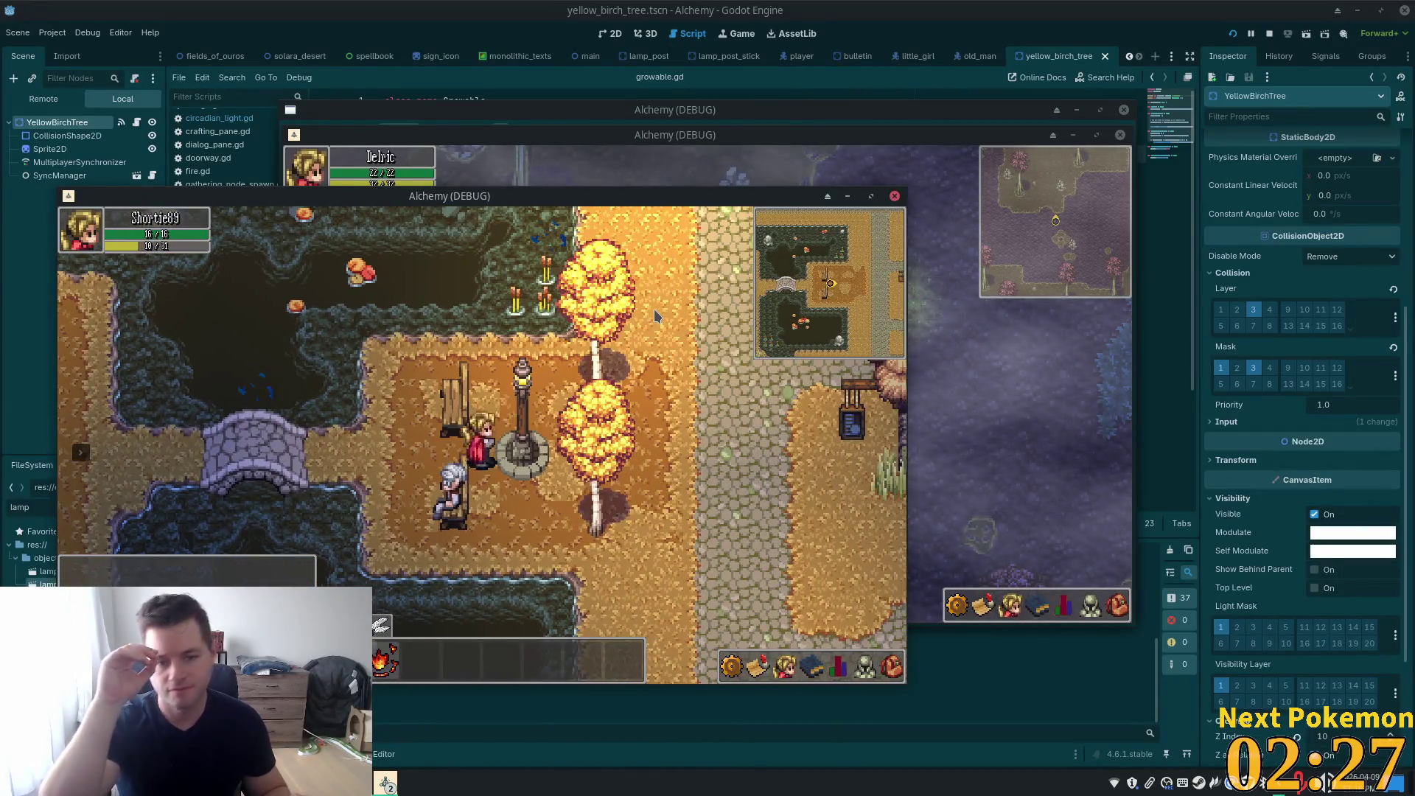
{"action": "key", "text": "d"}
{"action": "key", "text": "s"}
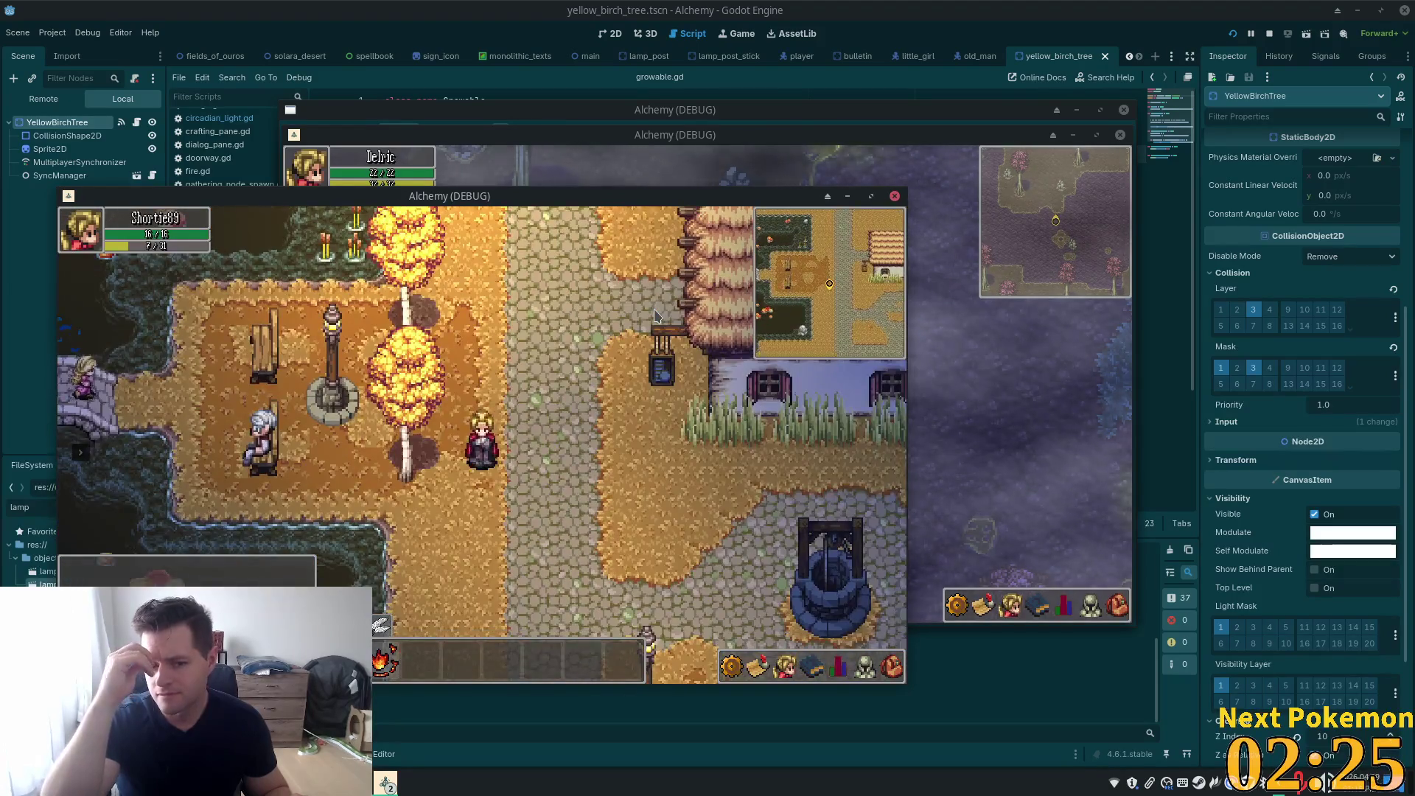
{"action": "key", "text": "s"}
Walk past the lamp post, fence and well, then east through town into the house
{"action": "key", "text": "w"}
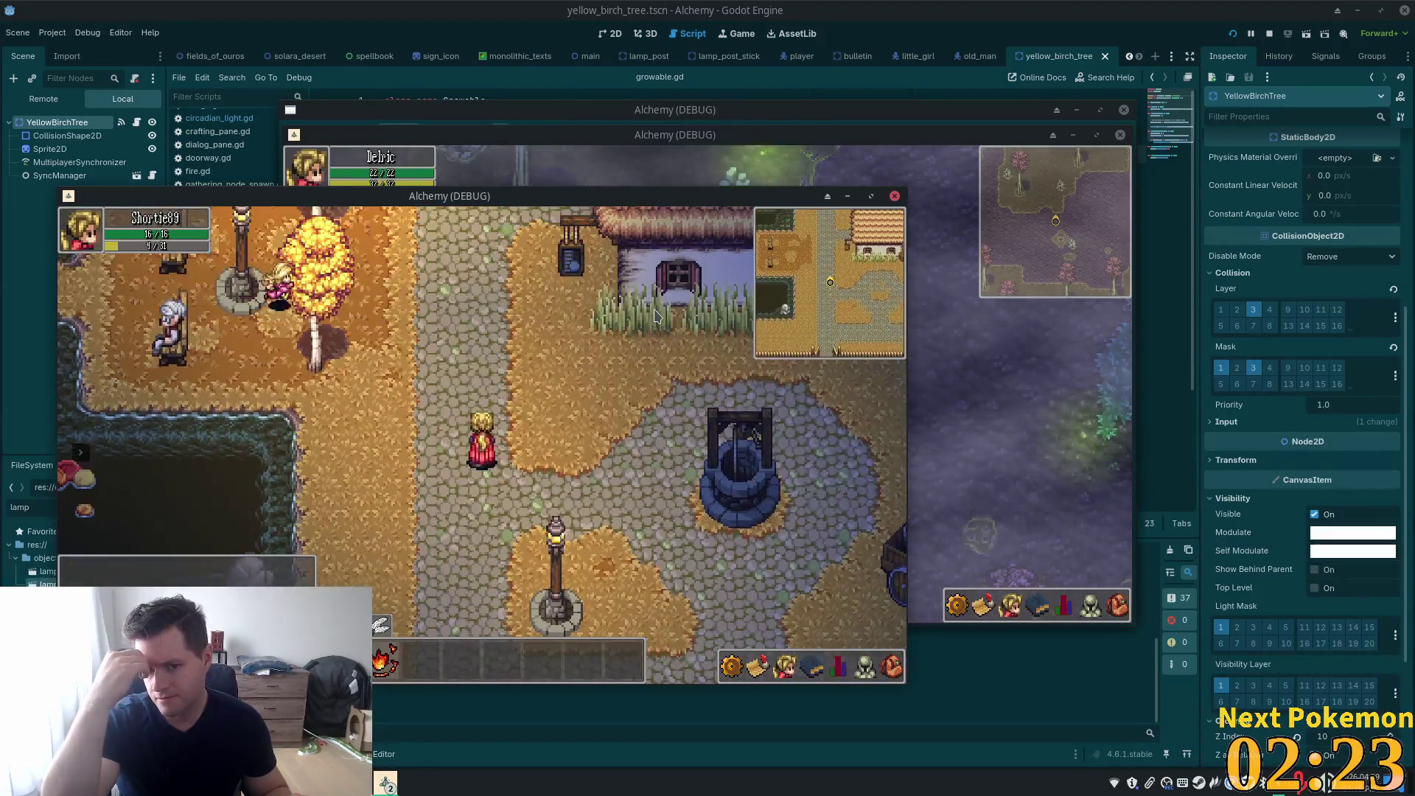
{"action": "key", "text": "s"}
{"action": "key", "text": "d"}
{"action": "key", "text": "w"}
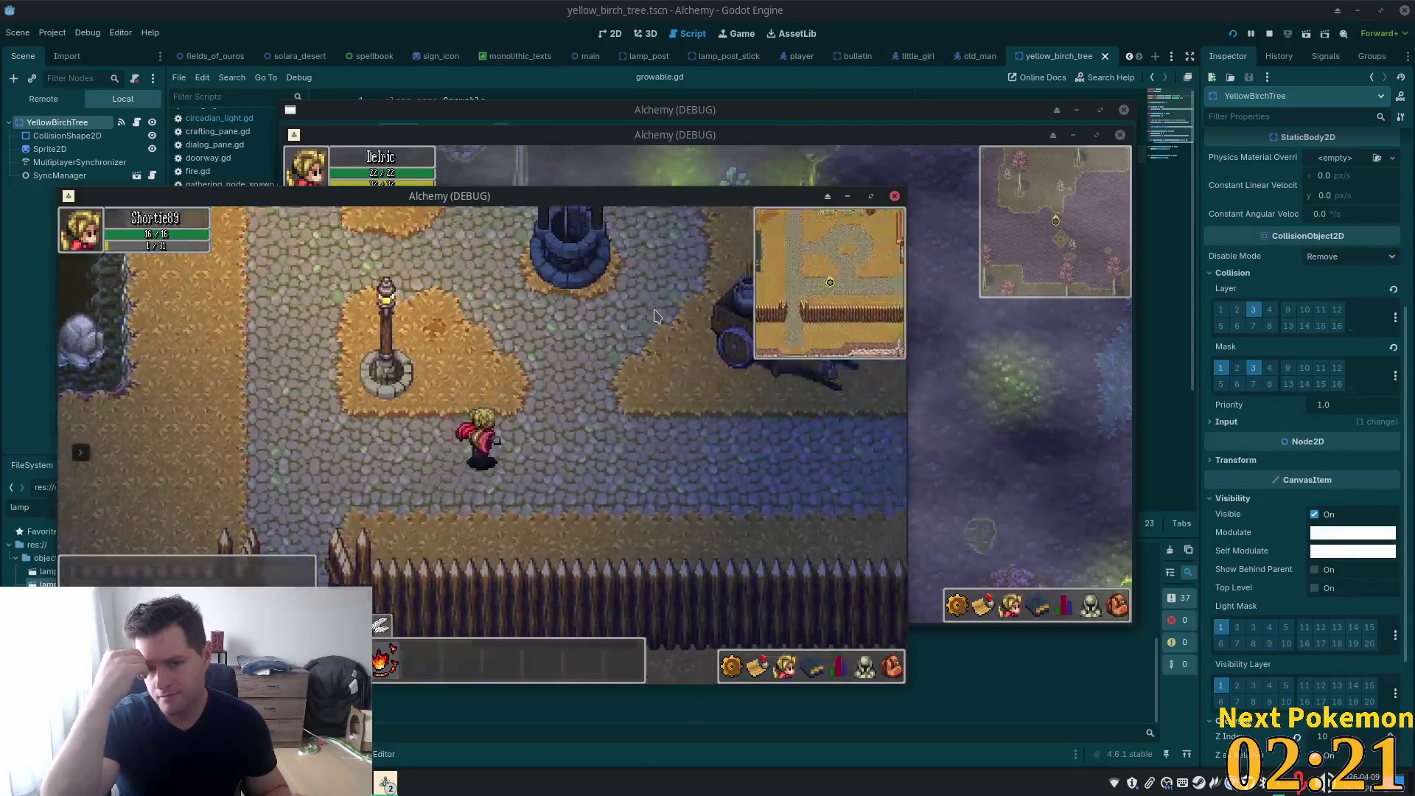
{"action": "key", "text": "w"}
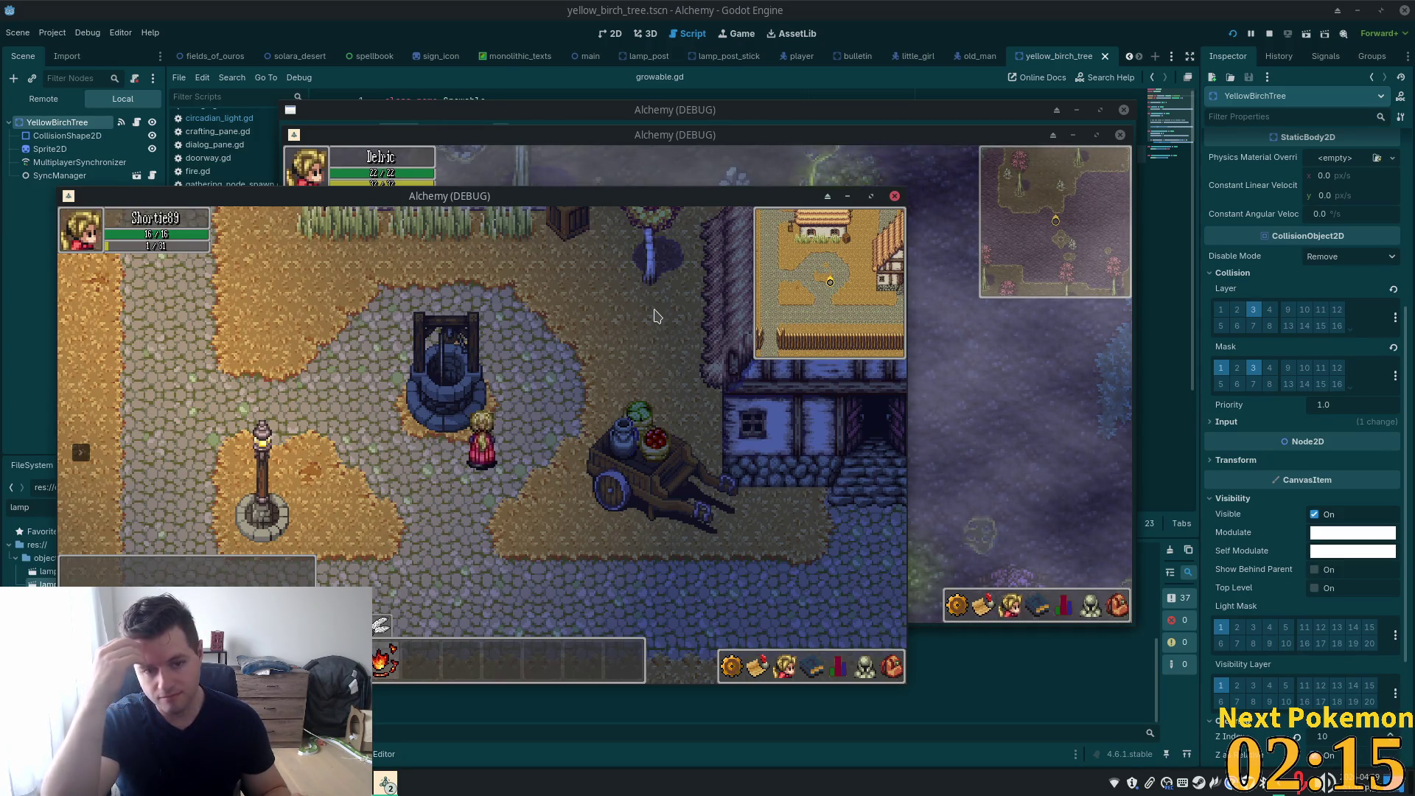
{"action": "key", "text": "w"}
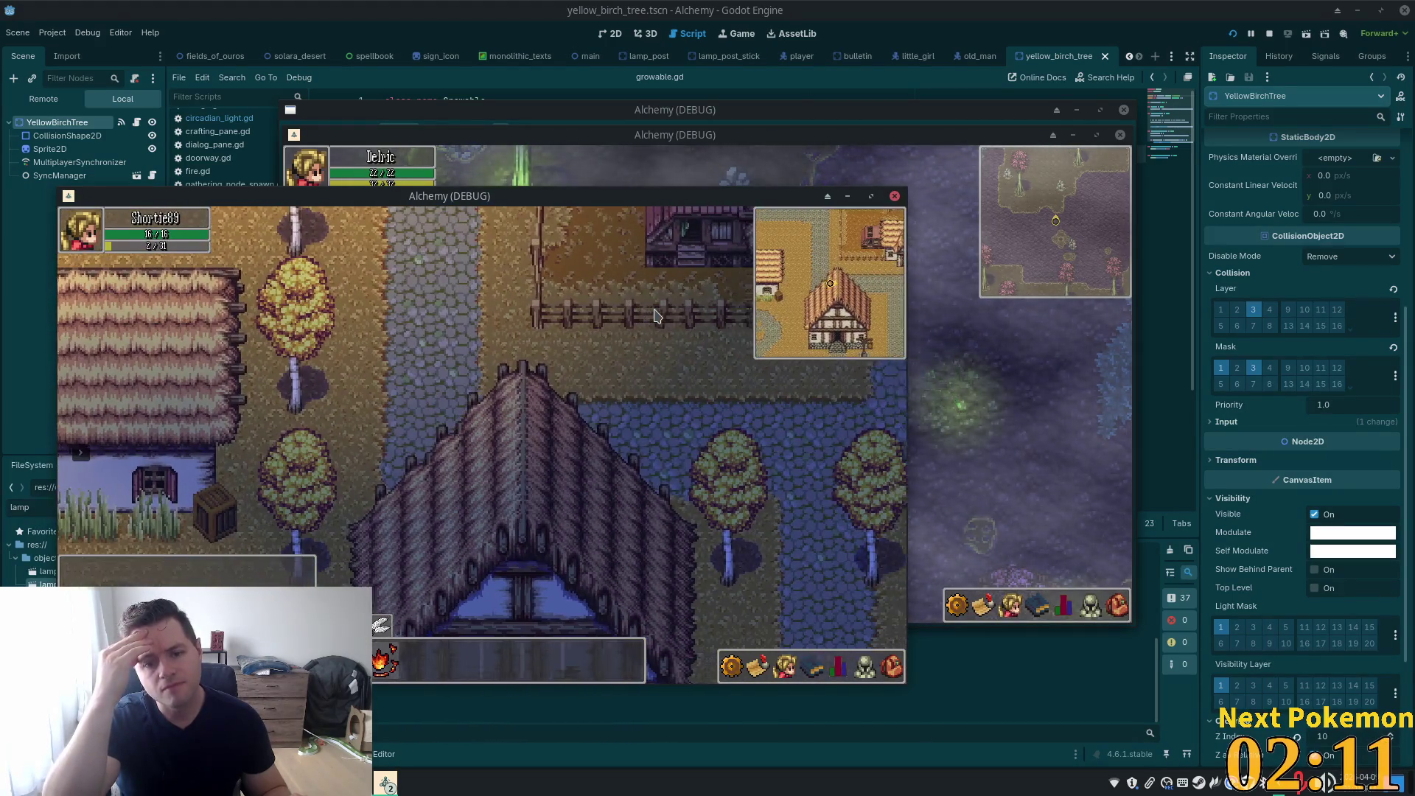
{"action": "key", "text": "d"}
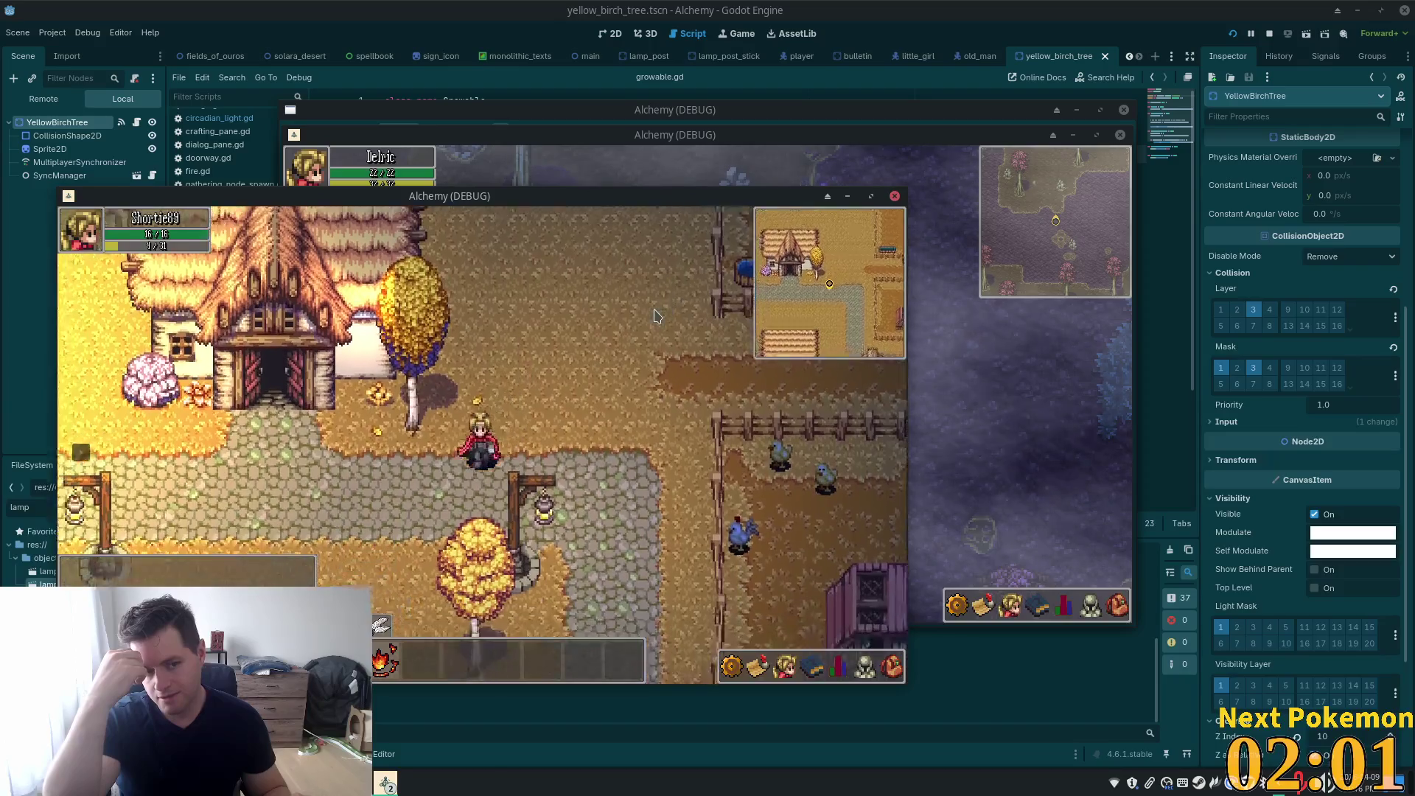
{"action": "key", "text": "w"}
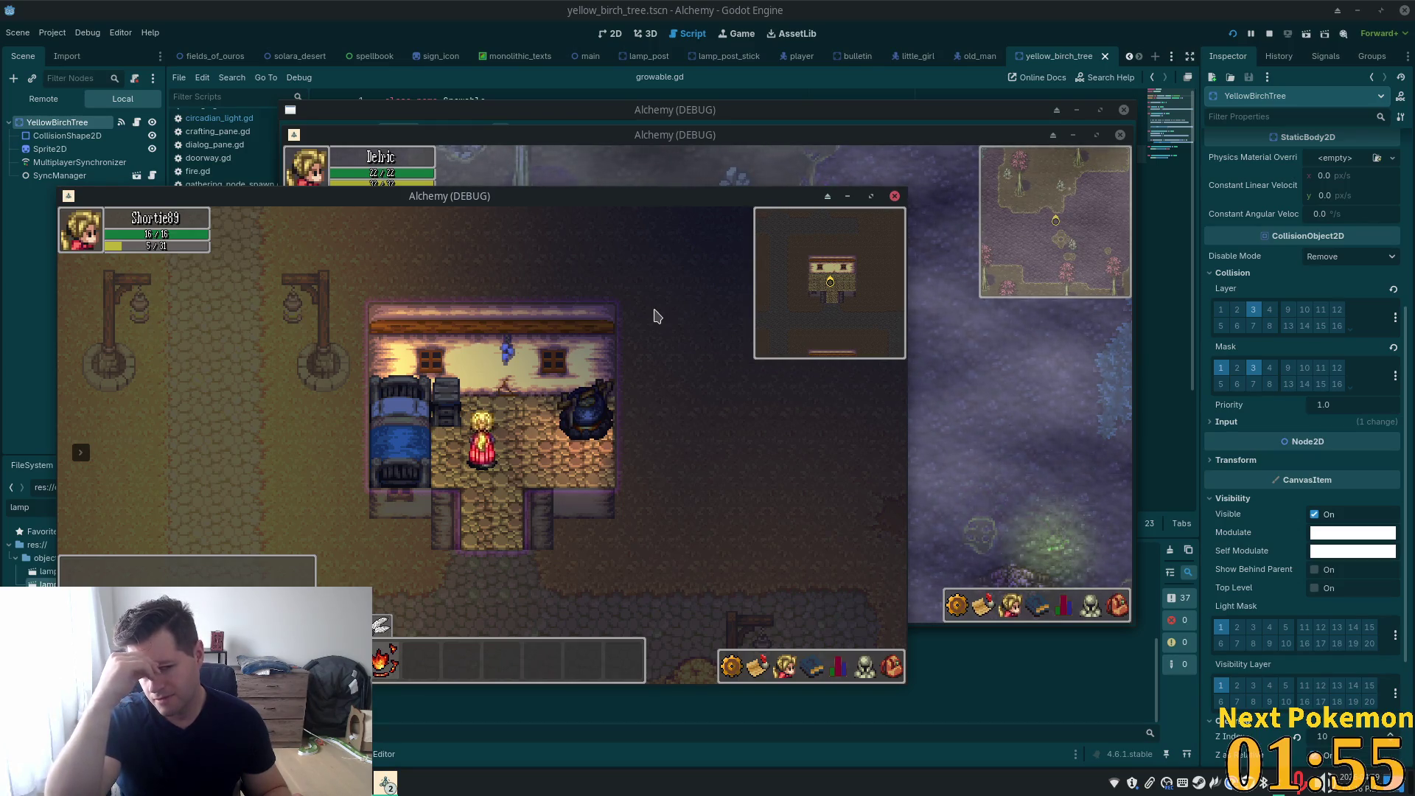
Walk out of the house, down the path past the lamp posts, and back up
{"action": "key", "text": "s"}
{"action": "key", "text": "a"}
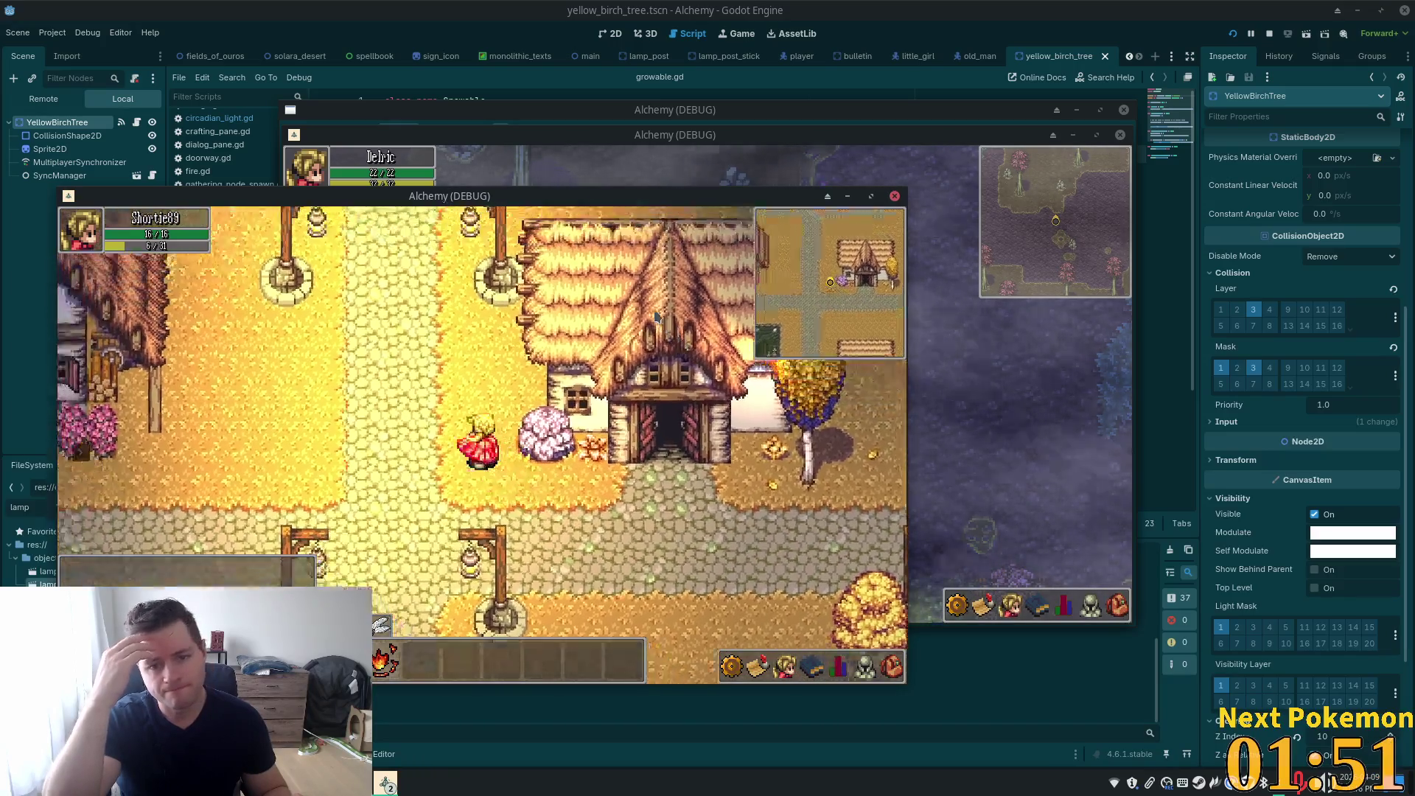
{"action": "key", "text": "d"}
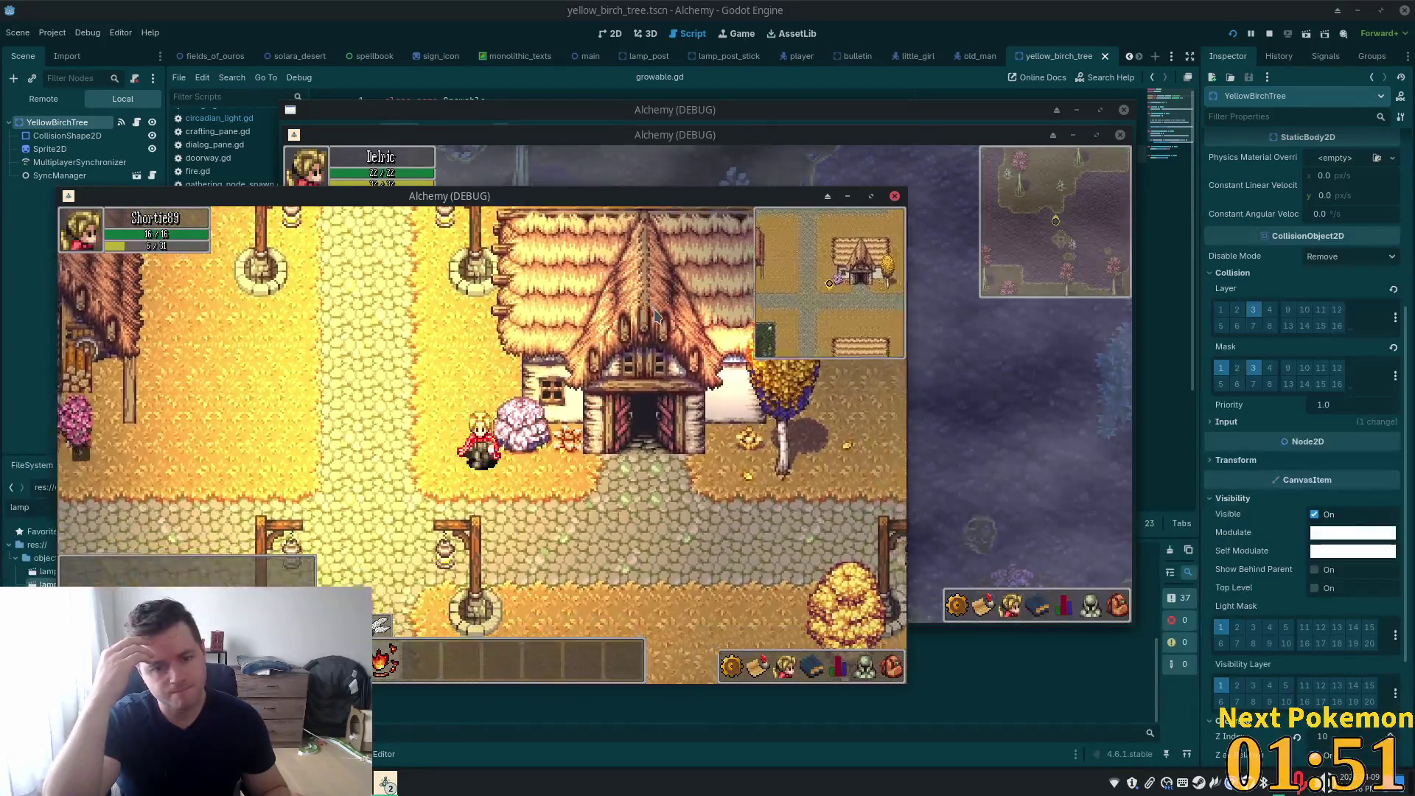
{"action": "key", "text": "w"}
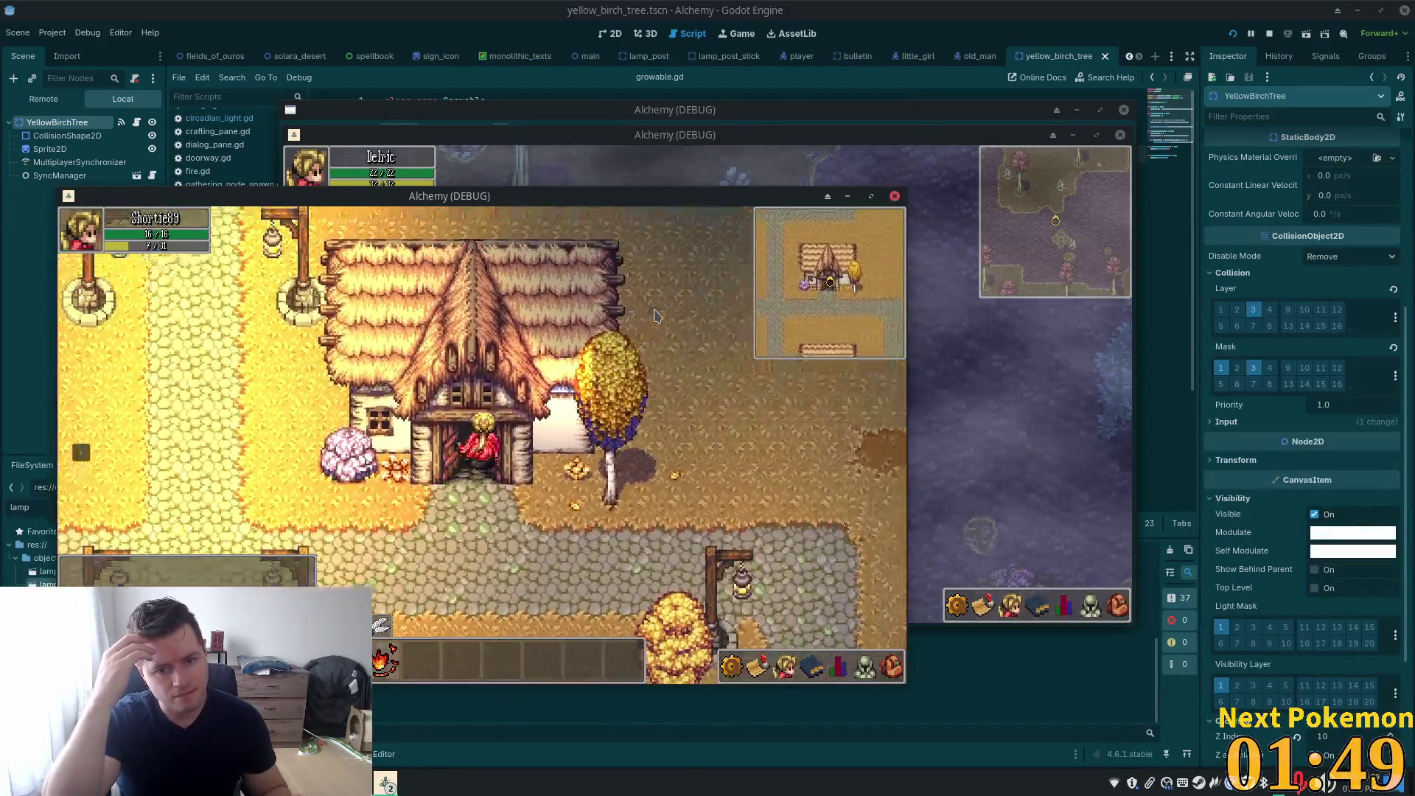
{"action": "key", "text": "w"}
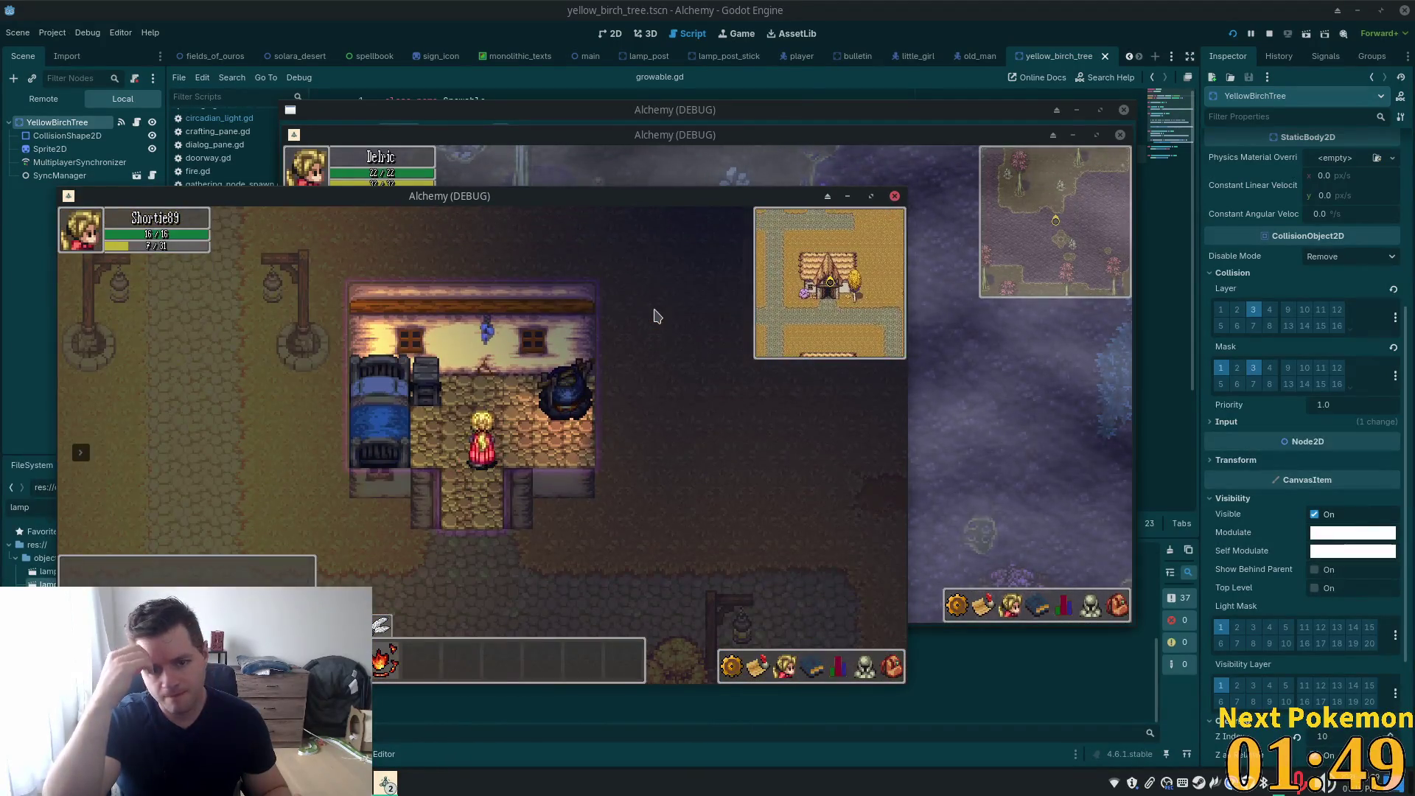
{"action": "key", "text": "s"}
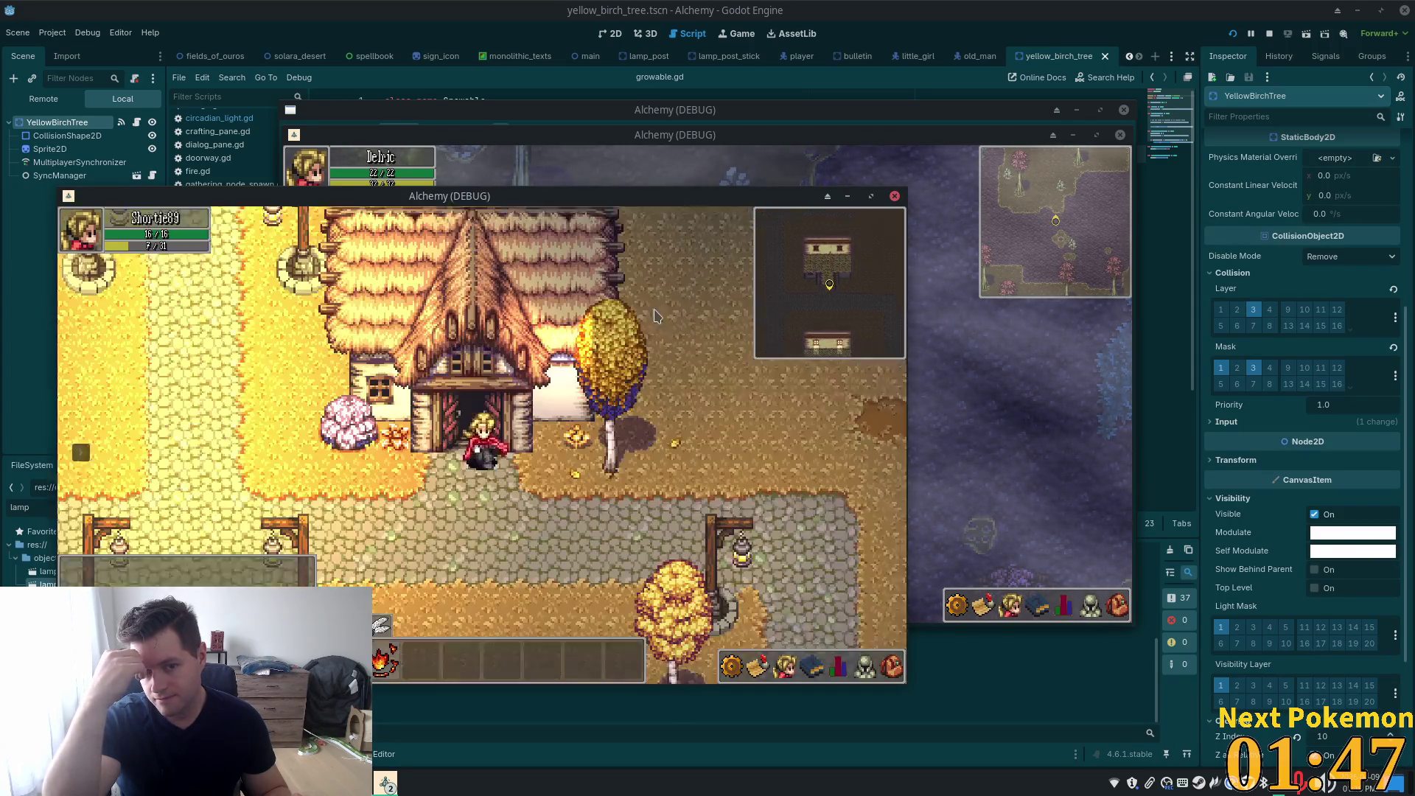
{"action": "key", "text": "a"}
{"action": "key", "text": "a"}
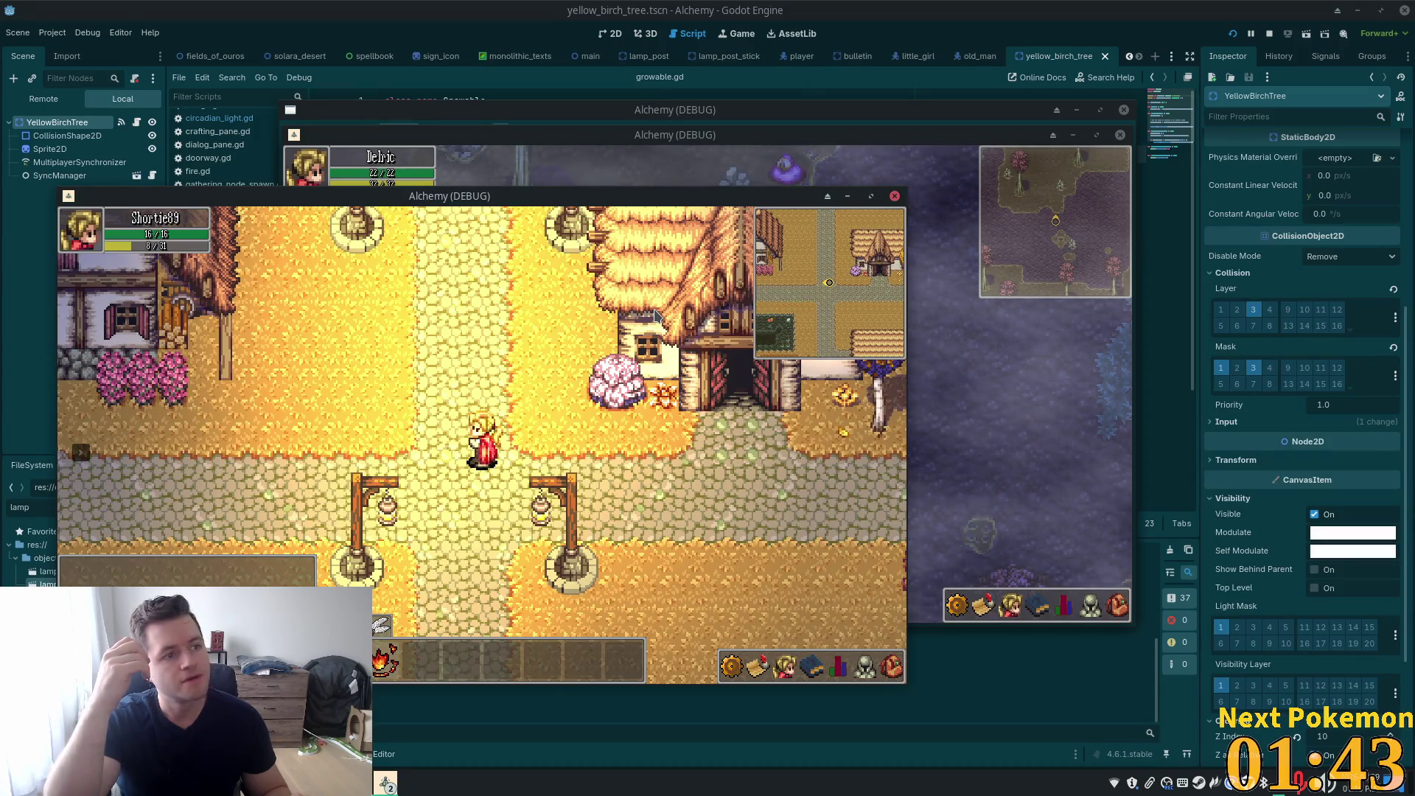
{"action": "key", "text": "s"}
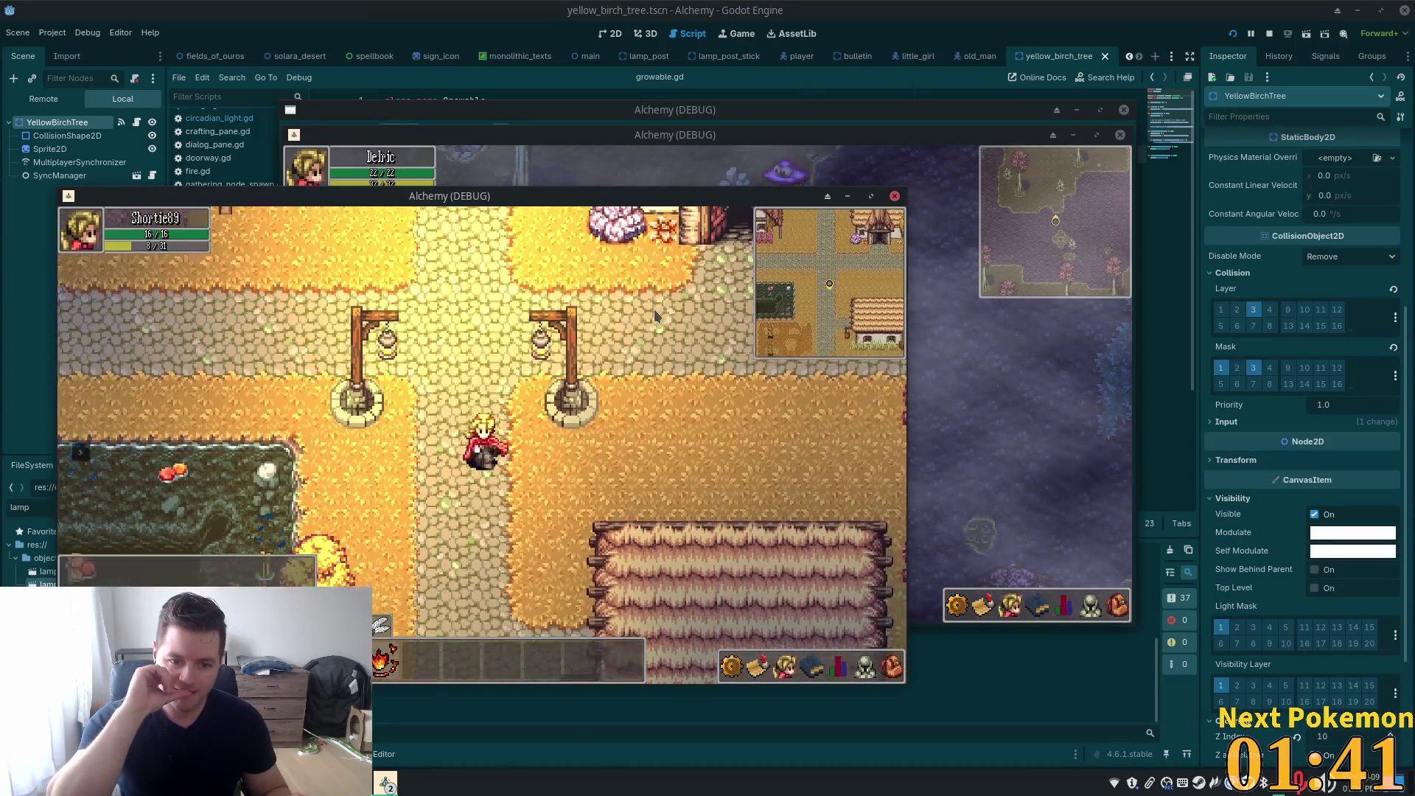
{"action": "key", "text": "s"}
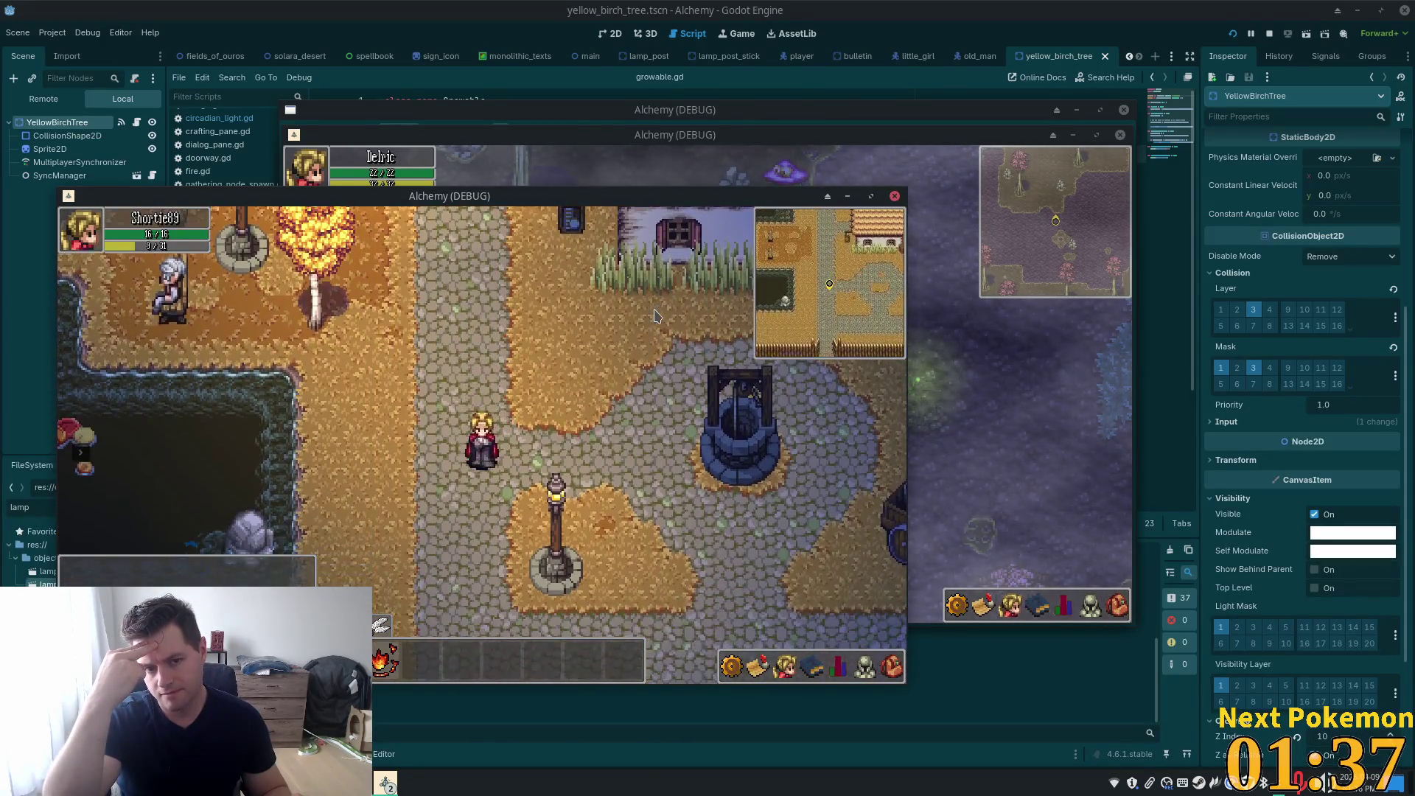
{"action": "key", "text": "w"}
{"action": "key", "text": "w"}
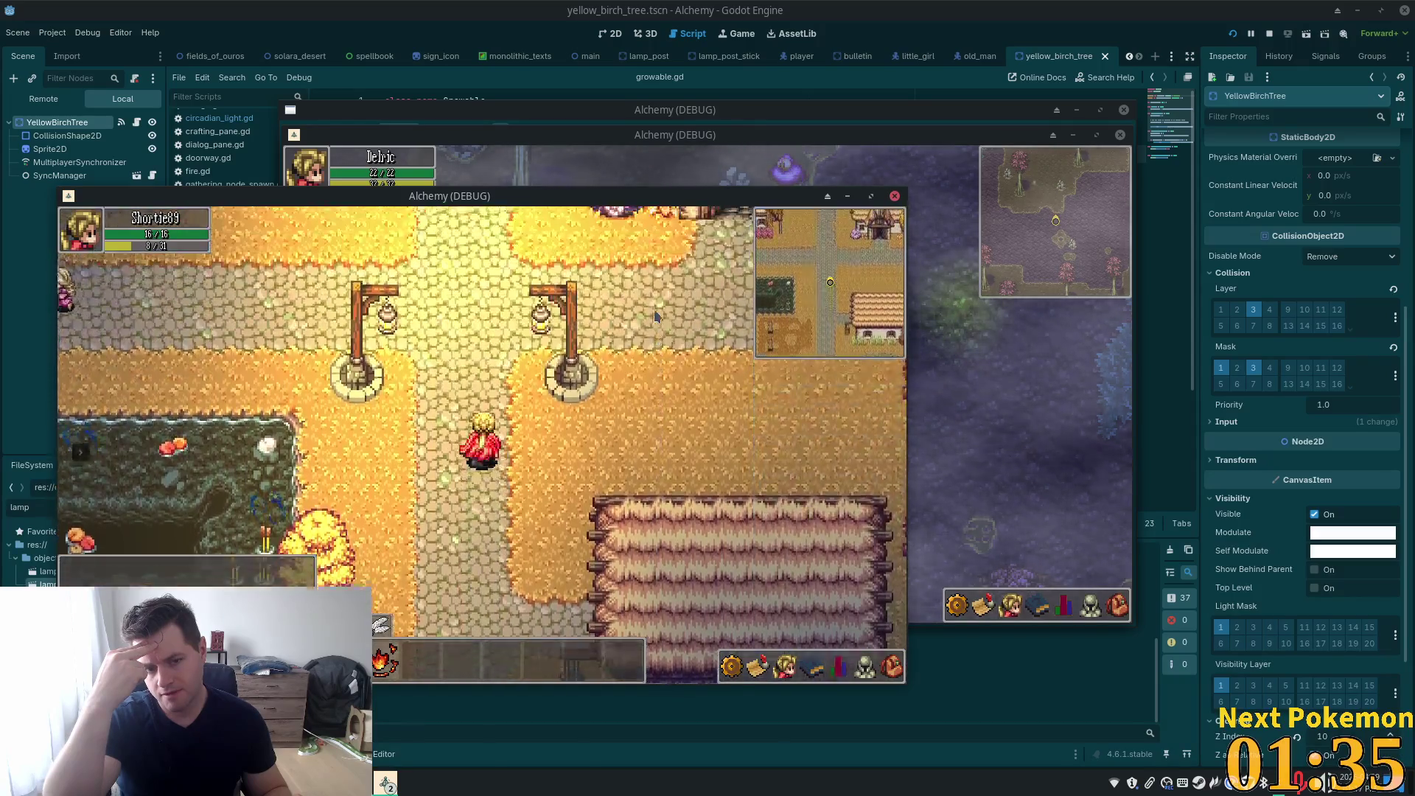
{"action": "key", "text": "w"}
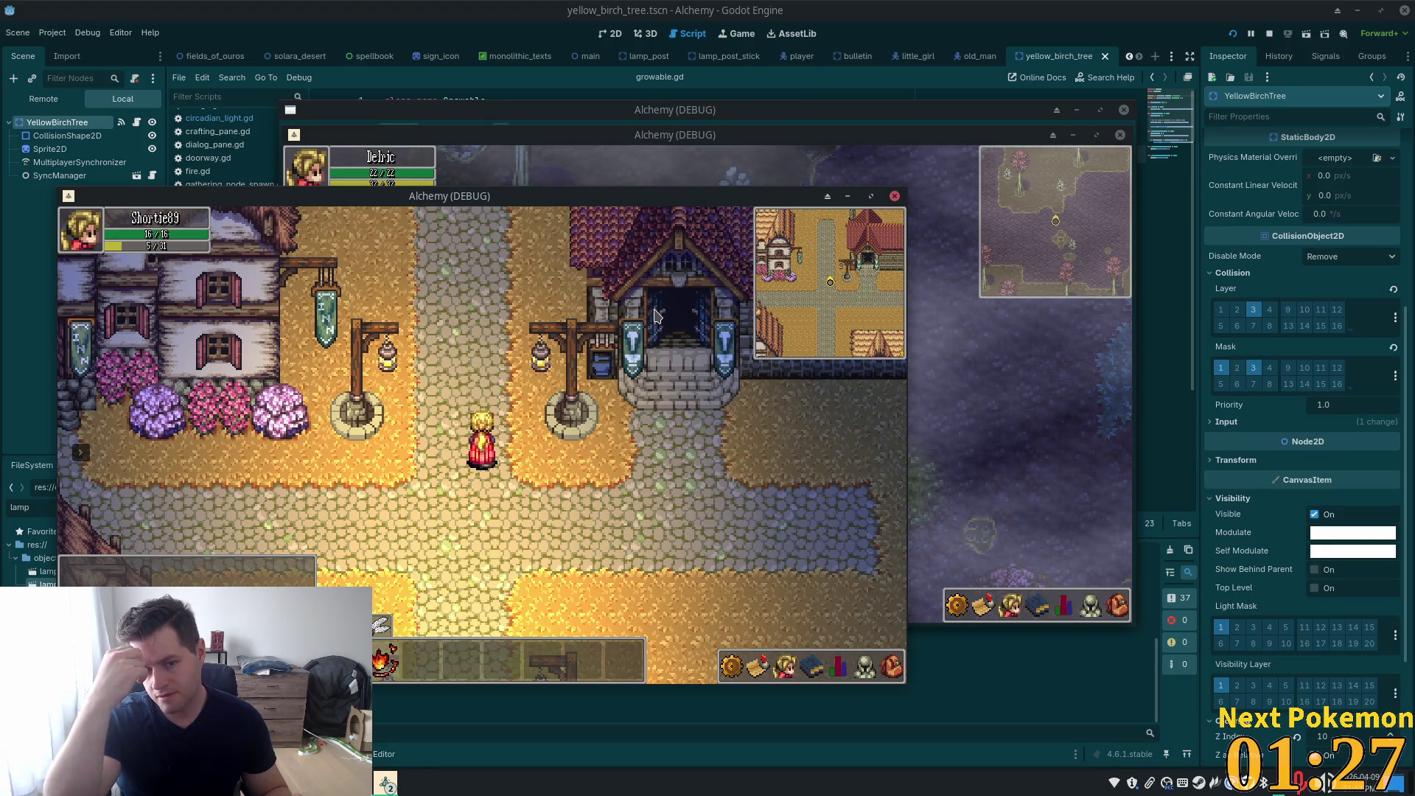
Walk south past the crossroad lamp posts and birch trees to the well, then stop with F8
{"action": "key", "text": "s"}
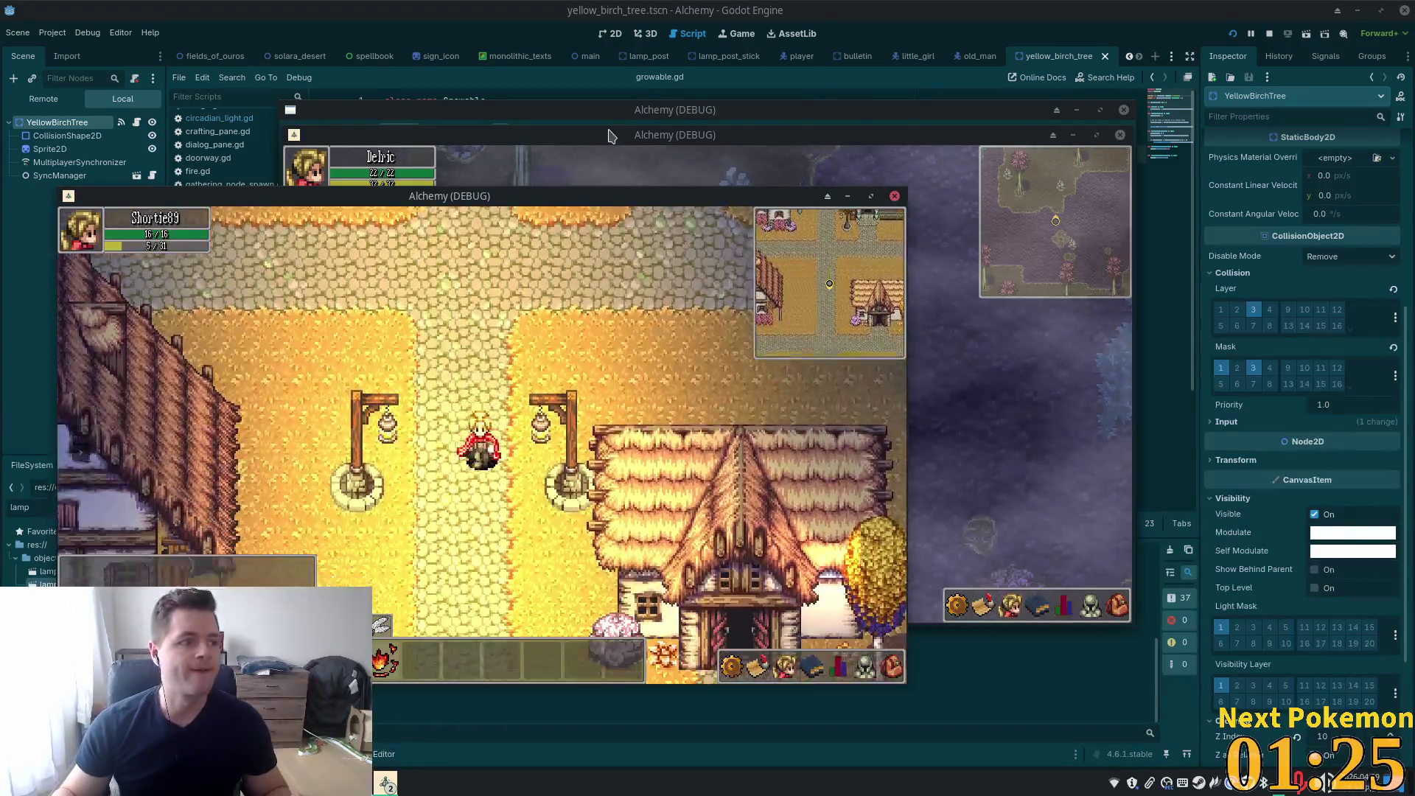
{"action": "key", "text": "s"}
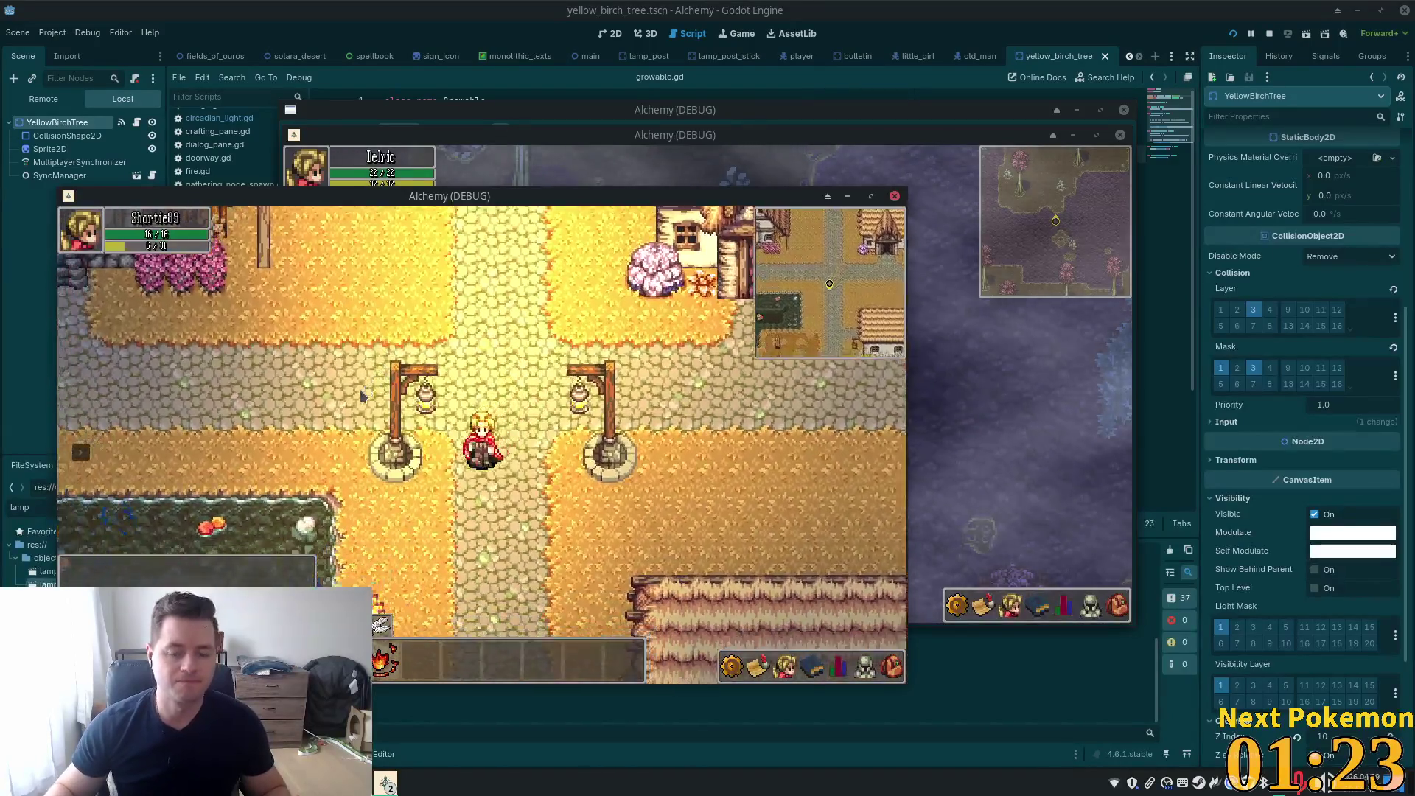
{"action": "key", "text": "s"}
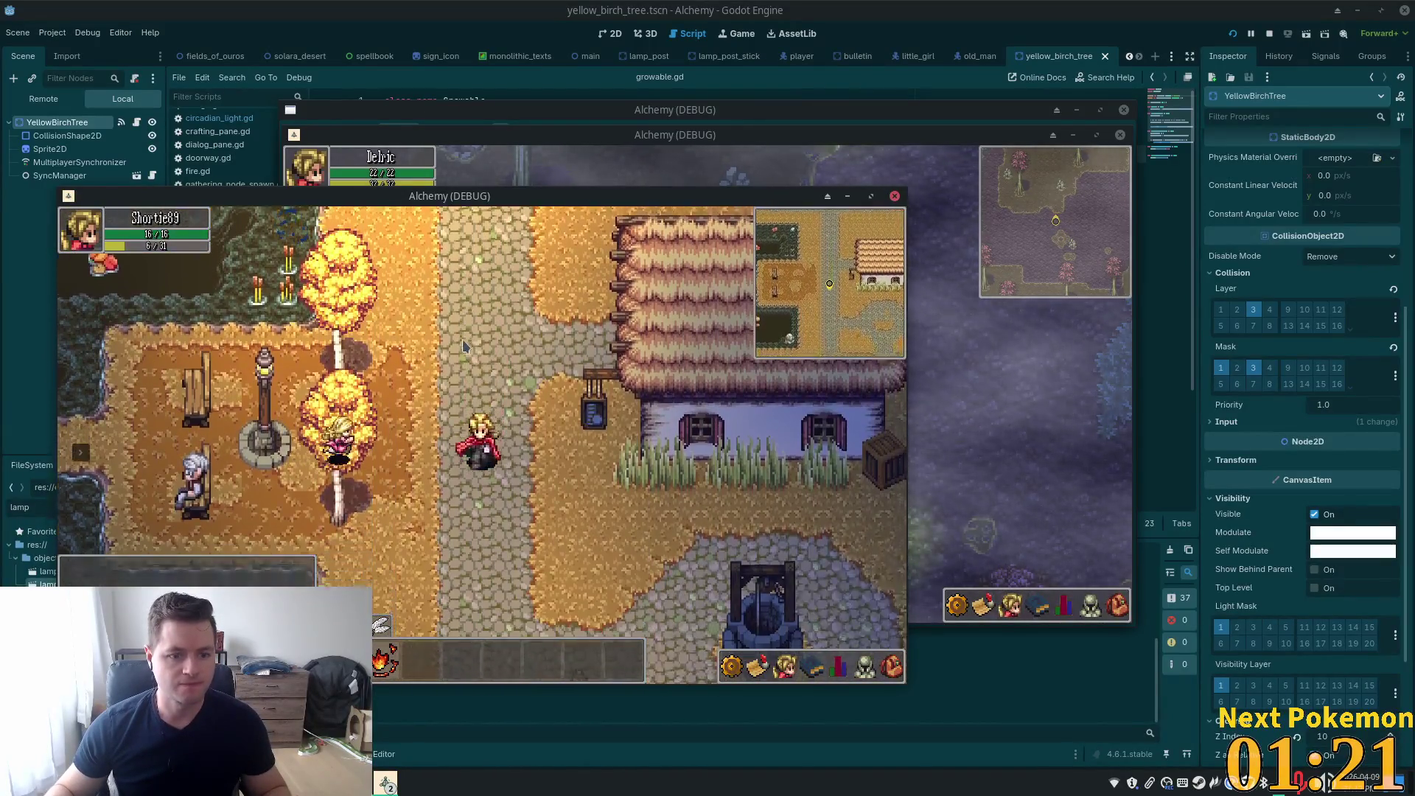
{"action": "key", "text": "s"}
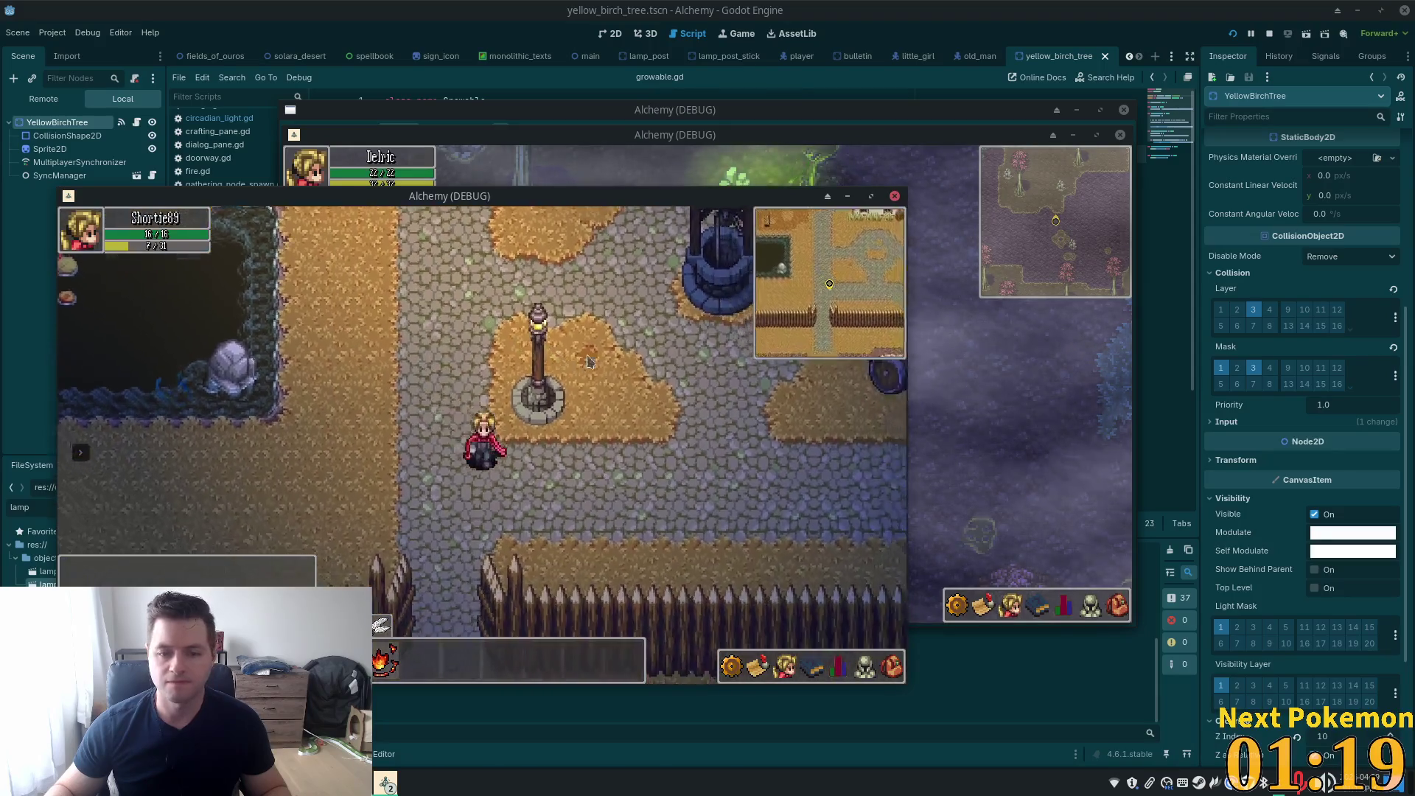
{"action": "key", "text": "d"}
{"action": "key", "text": "w"}
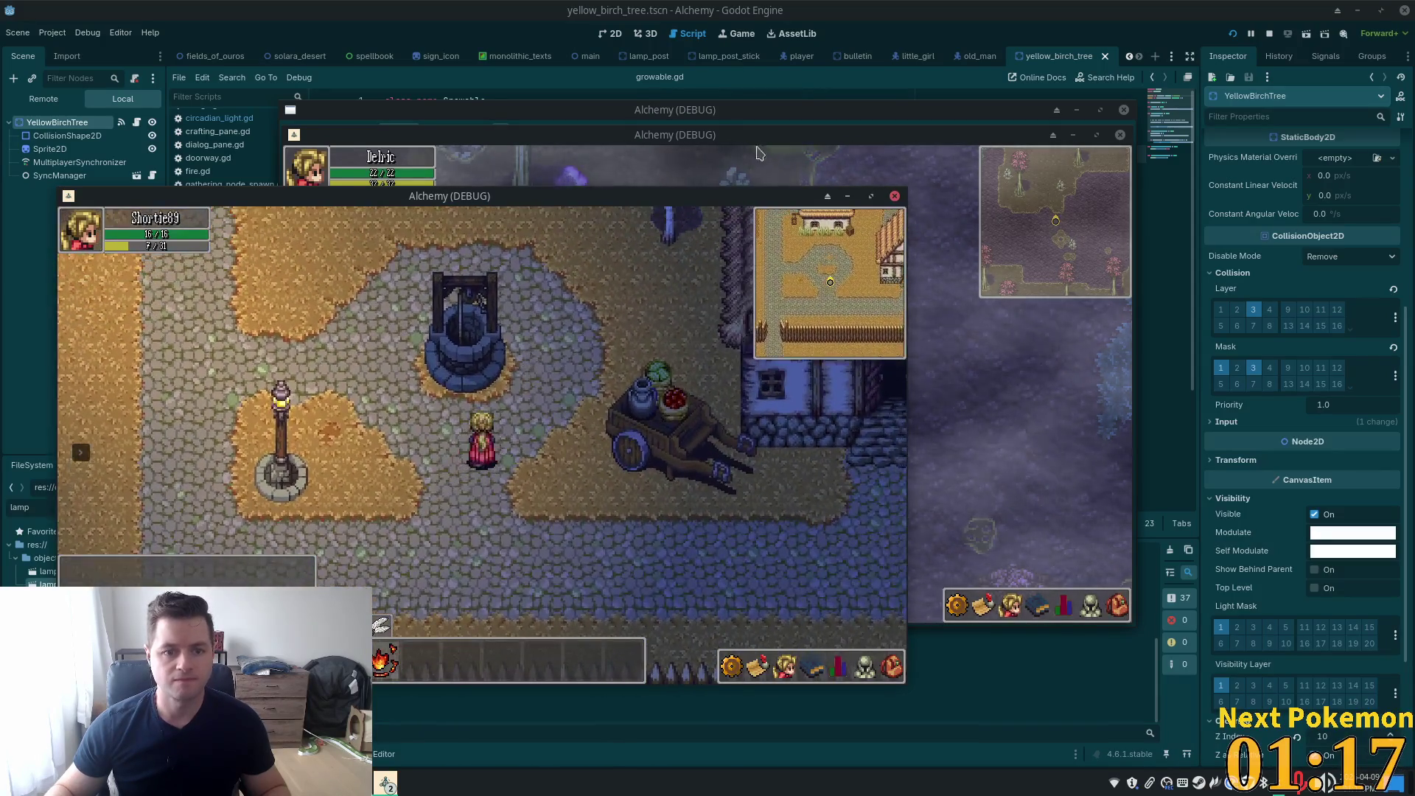
{"action": "key", "text": "F8"}
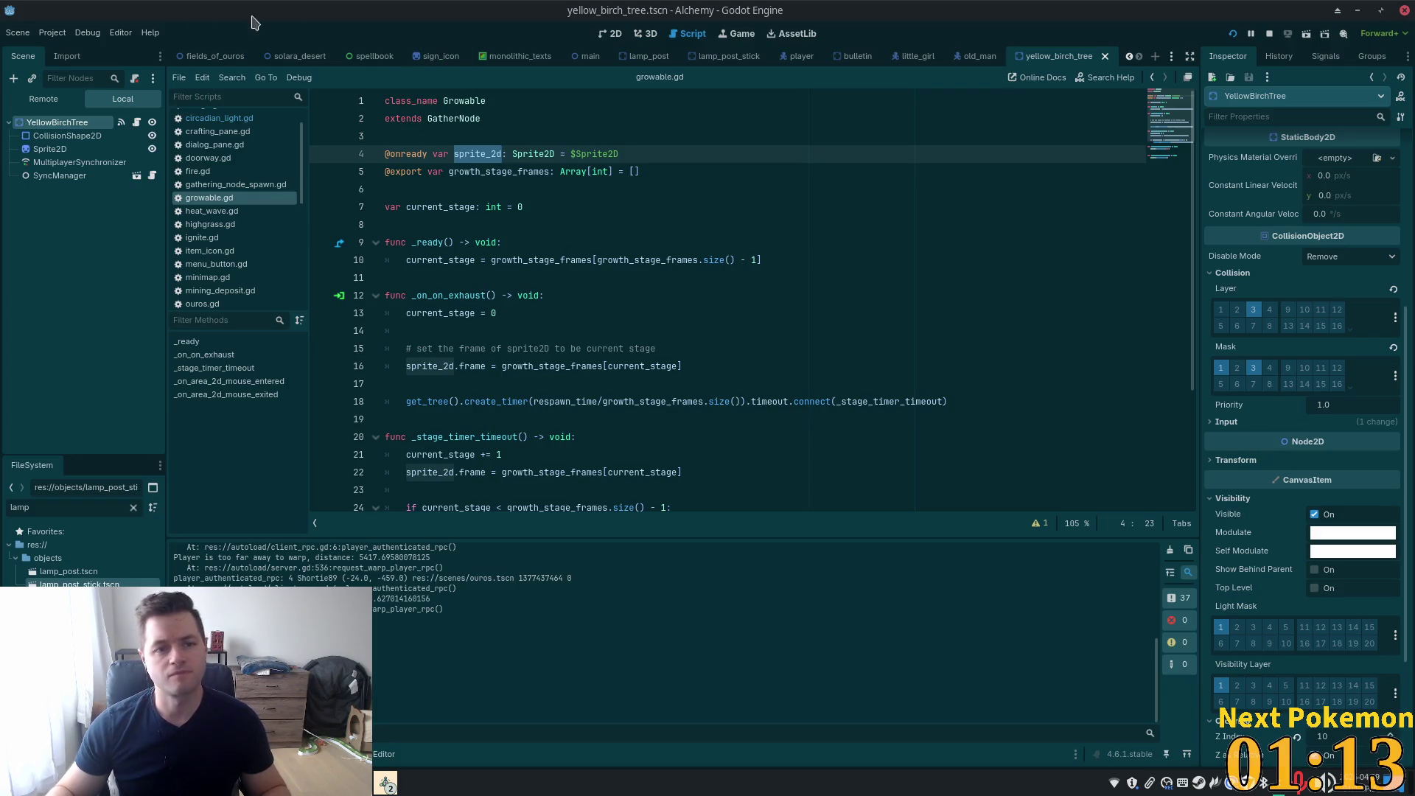
{"action": "scroll", "coordinate": [211, 65], "scroll_direction": "up", "scroll_amount": 2}
Show the ouros scene in 2D, clear the Scene filter and select LampPostStick3
{"action": "left_click", "coordinate": [192, 56]}
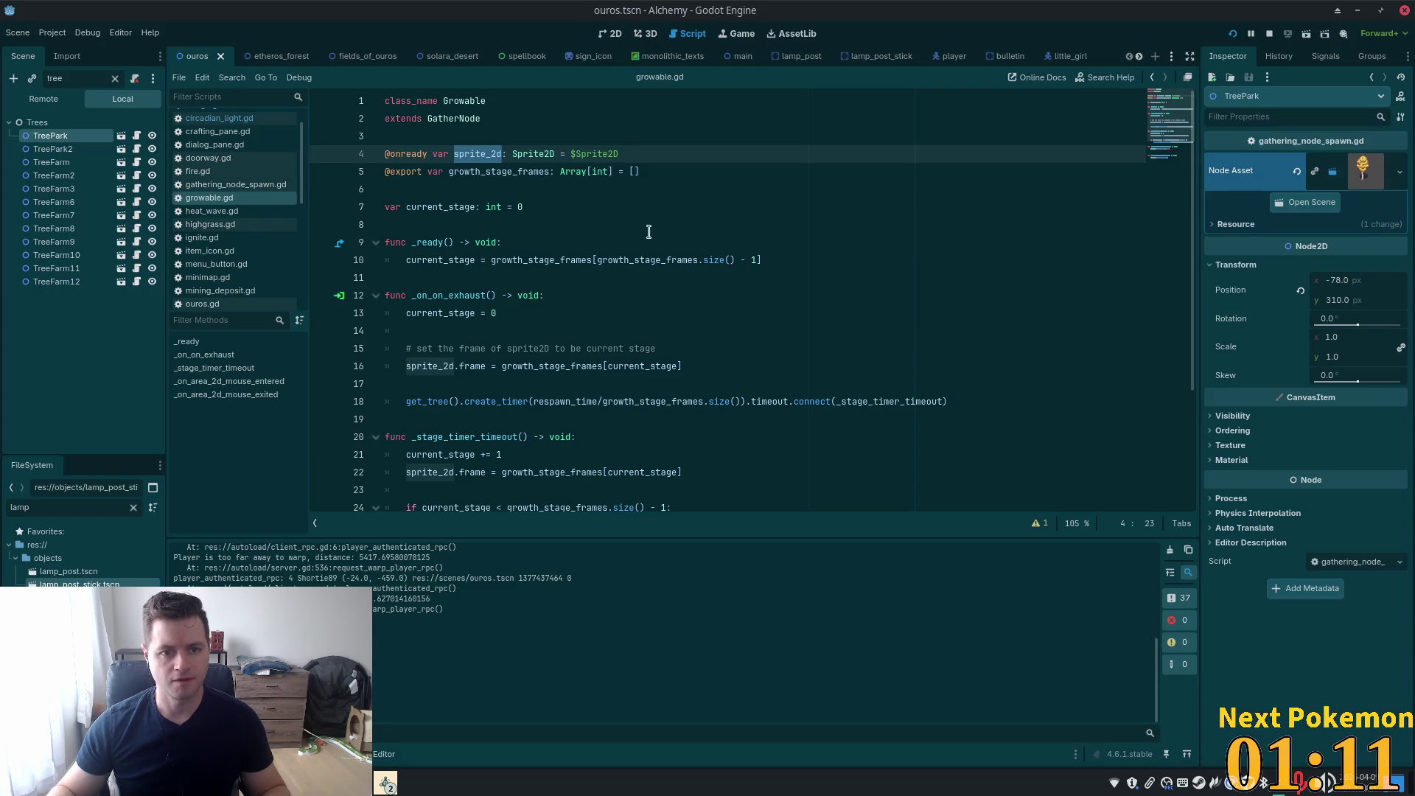
{"action": "left_click", "coordinate": [610, 34]}
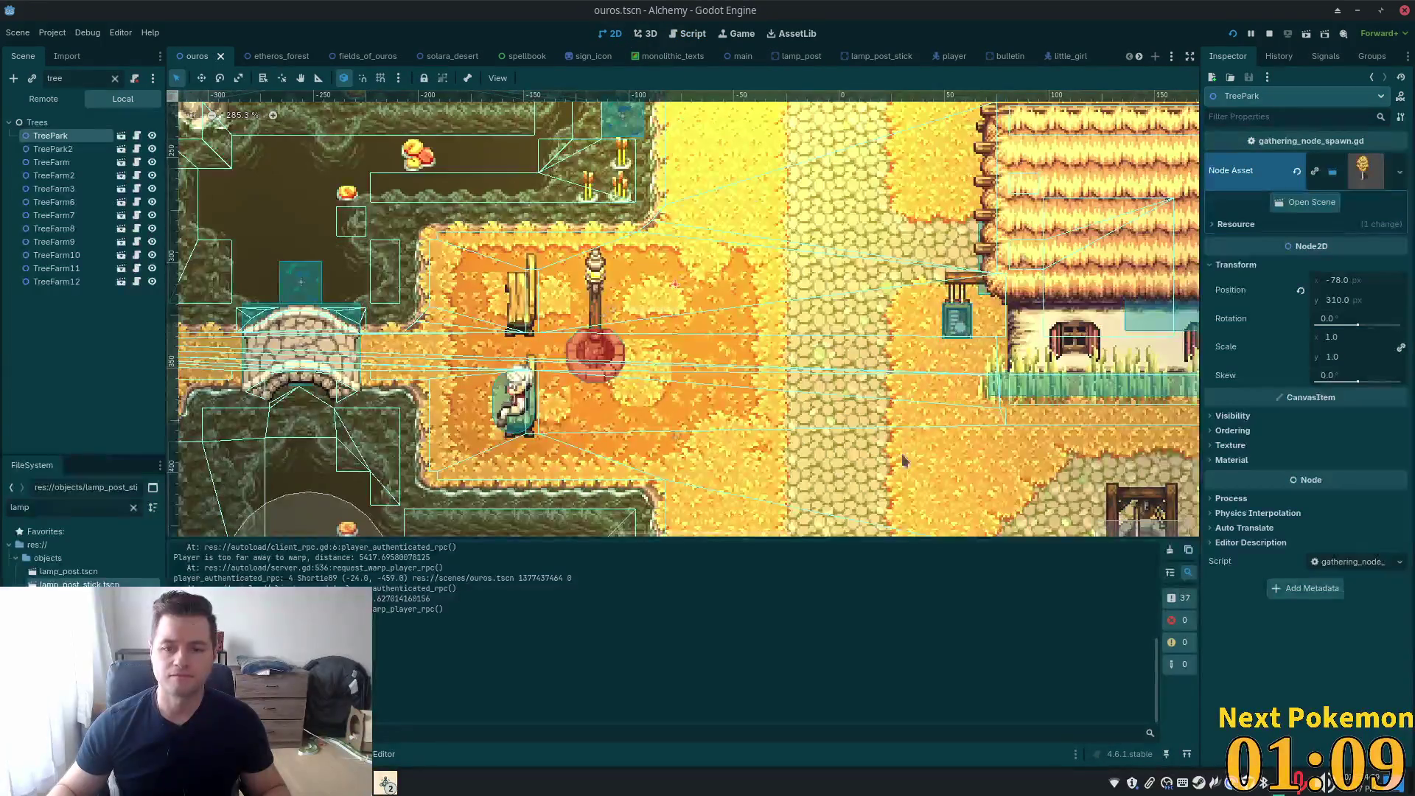
{"action": "scroll", "coordinate": [908, 475], "scroll_direction": "down", "scroll_amount": 5}
{"action": "scroll", "coordinate": [661, 193], "scroll_direction": "up", "scroll_amount": 4}
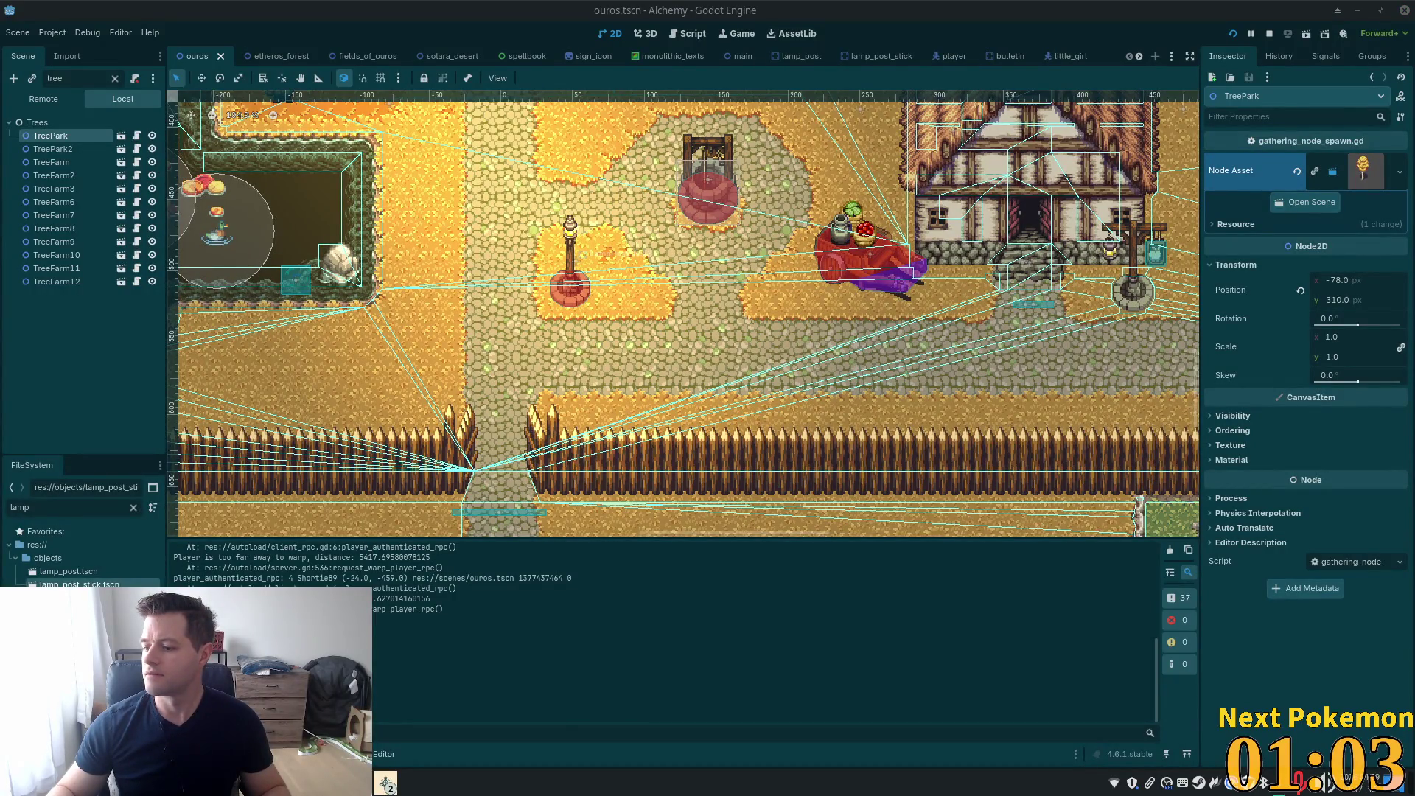
{"action": "scroll", "coordinate": [643, 293], "scroll_direction": "up", "scroll_amount": 3}
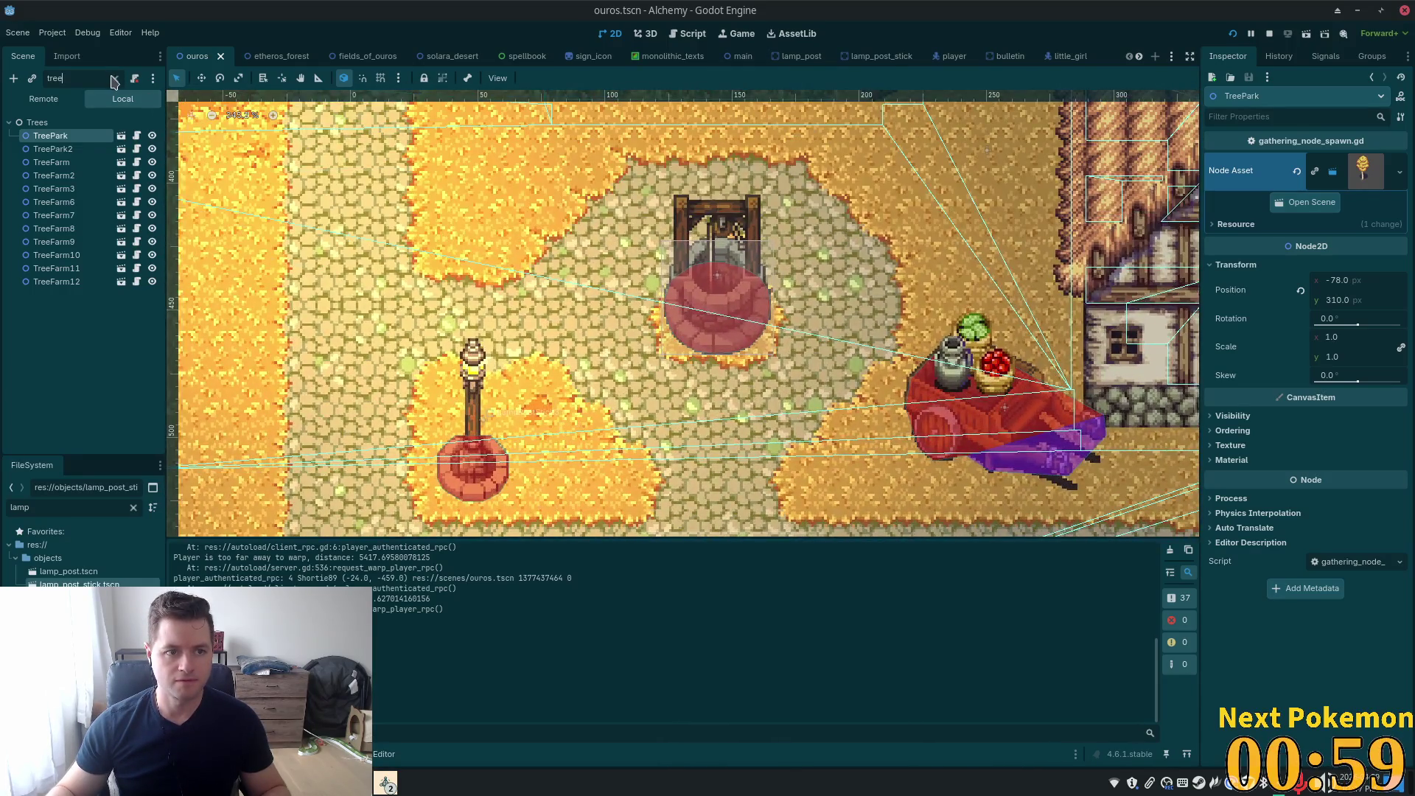
{"action": "left_click", "coordinate": [114, 79]}
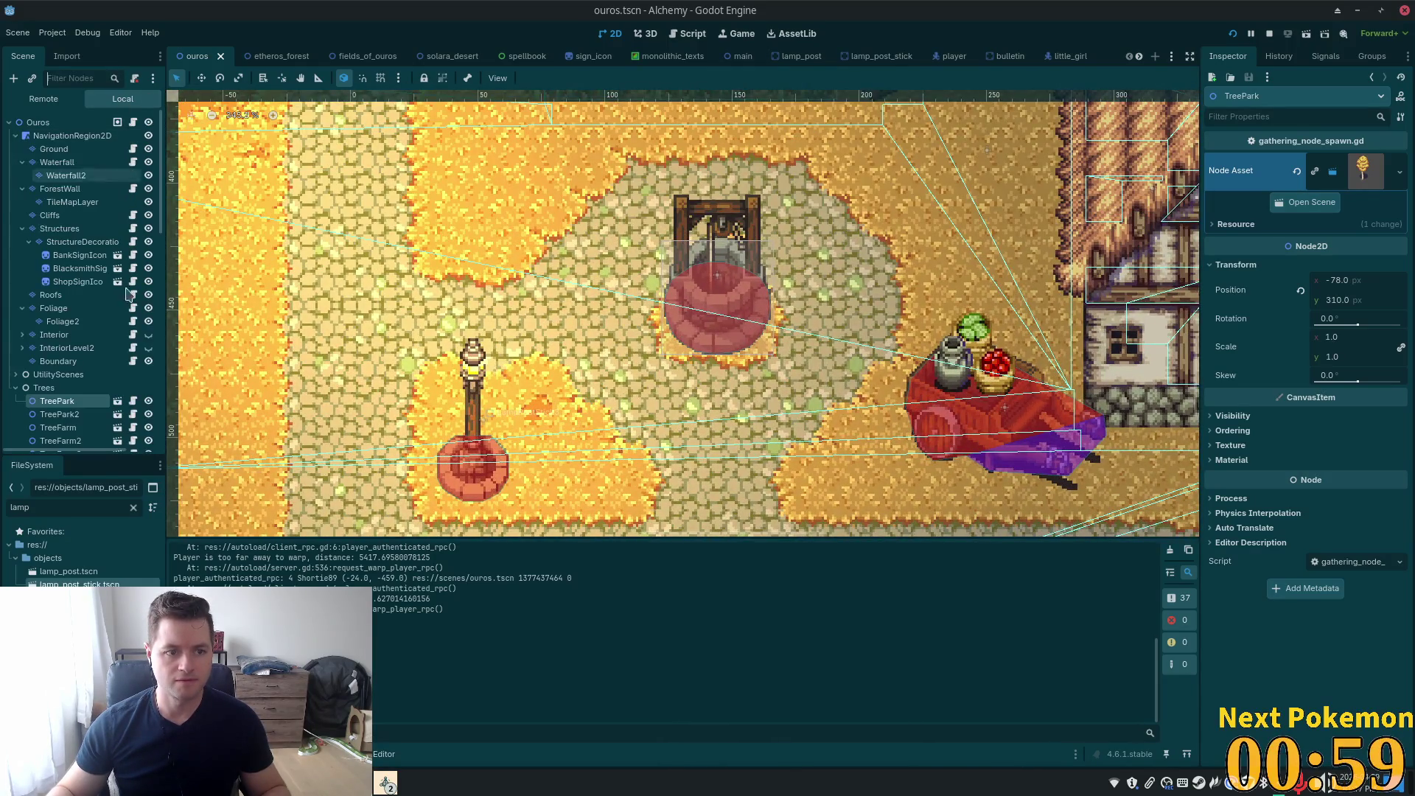
{"action": "left_click", "coordinate": [721, 286]}
Select the Well node and open its well.tscn scene
{"action": "scroll", "coordinate": [96, 307], "scroll_direction": "down", "scroll_amount": 1}
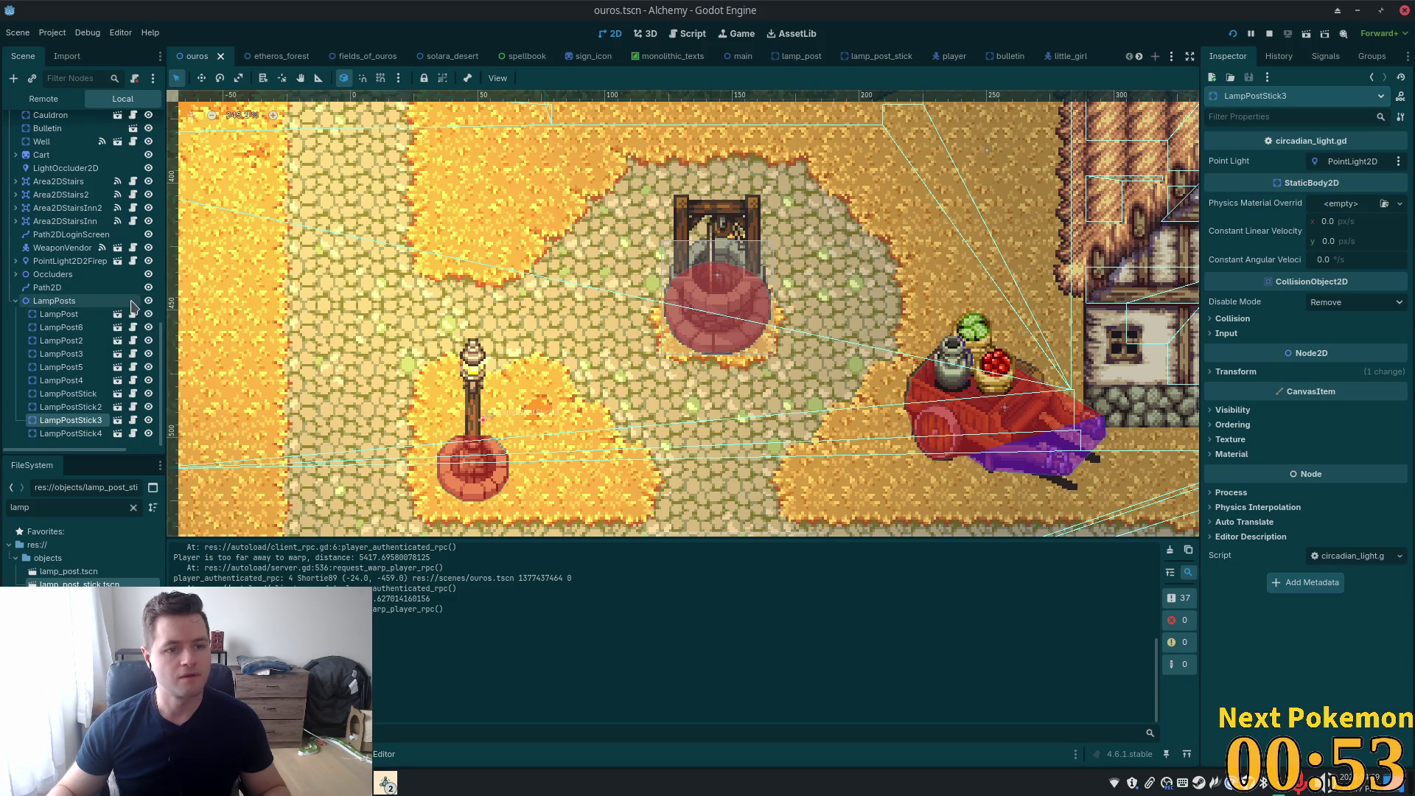
{"action": "left_click", "coordinate": [52, 143]}
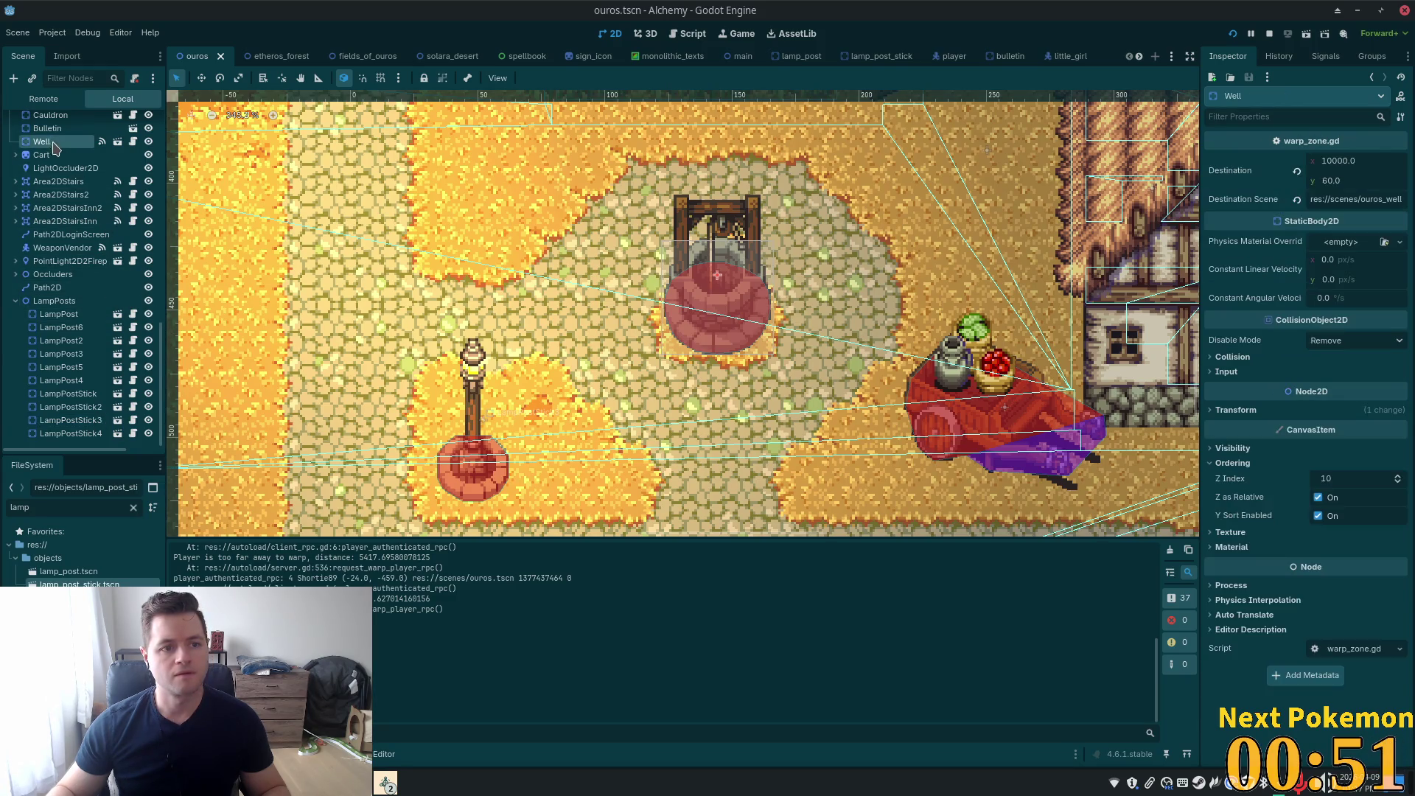
{"action": "left_click", "coordinate": [117, 143]}
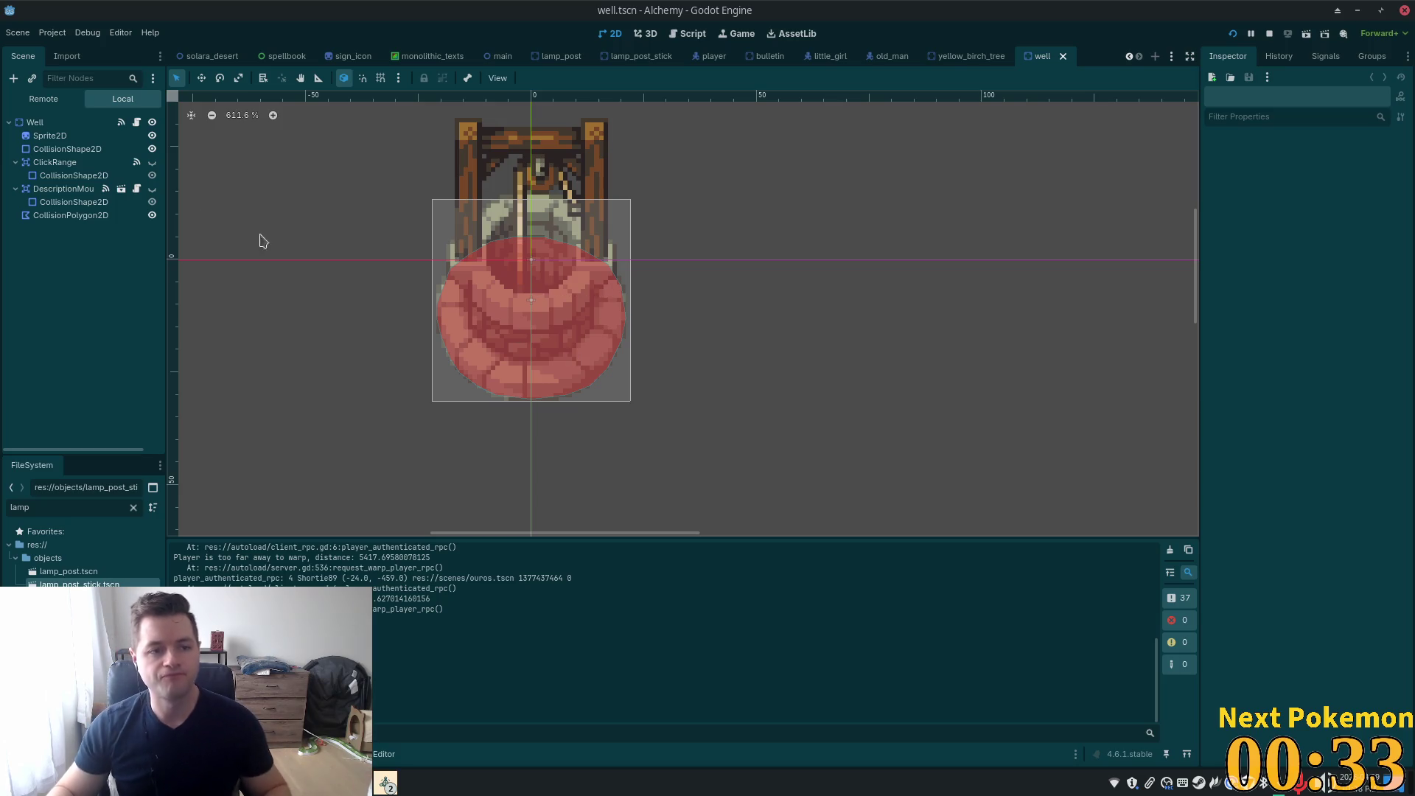
Enable Light Mask layer 2 on the well's Sprite2D and run the project
{"action": "left_click", "coordinate": [84, 138]}
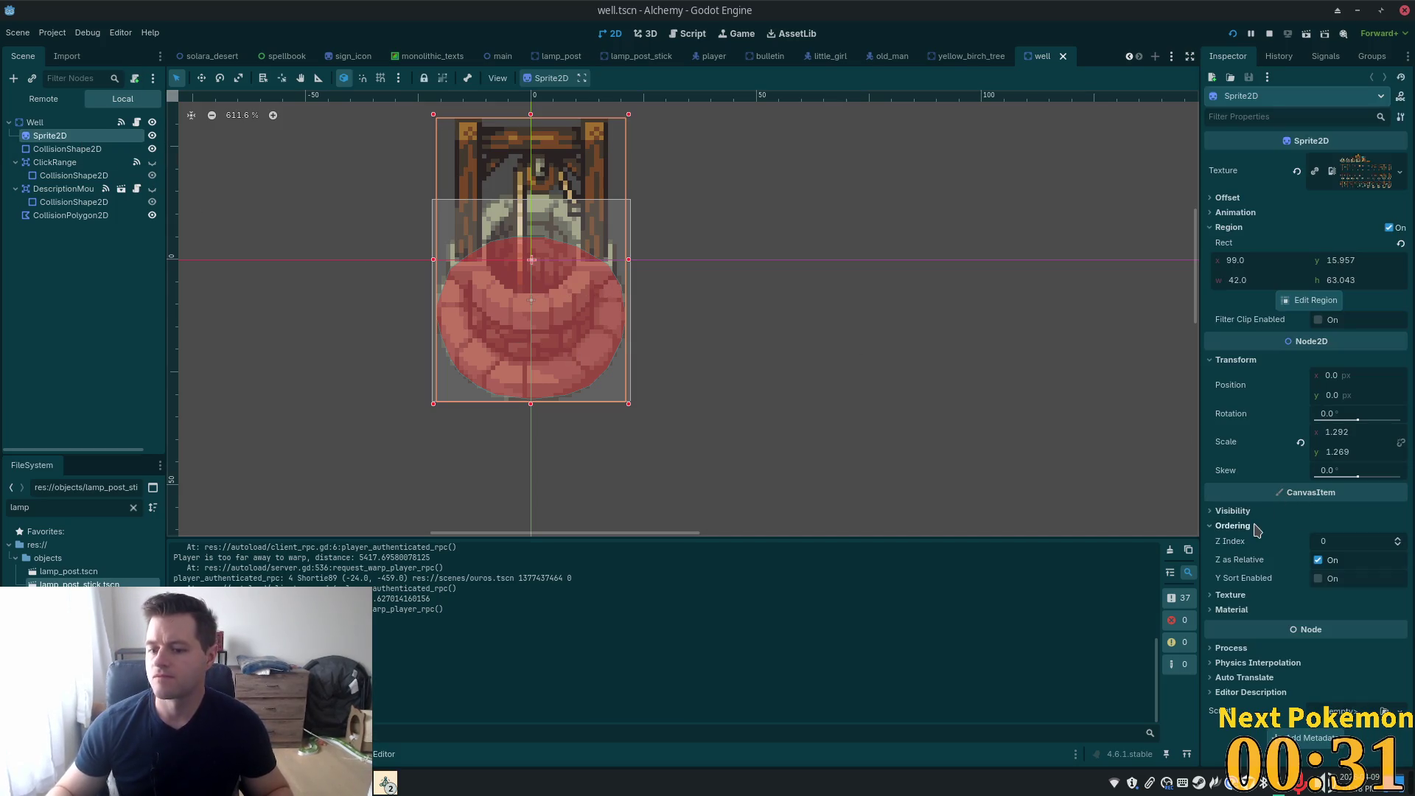
{"action": "left_click", "coordinate": [1233, 511]}
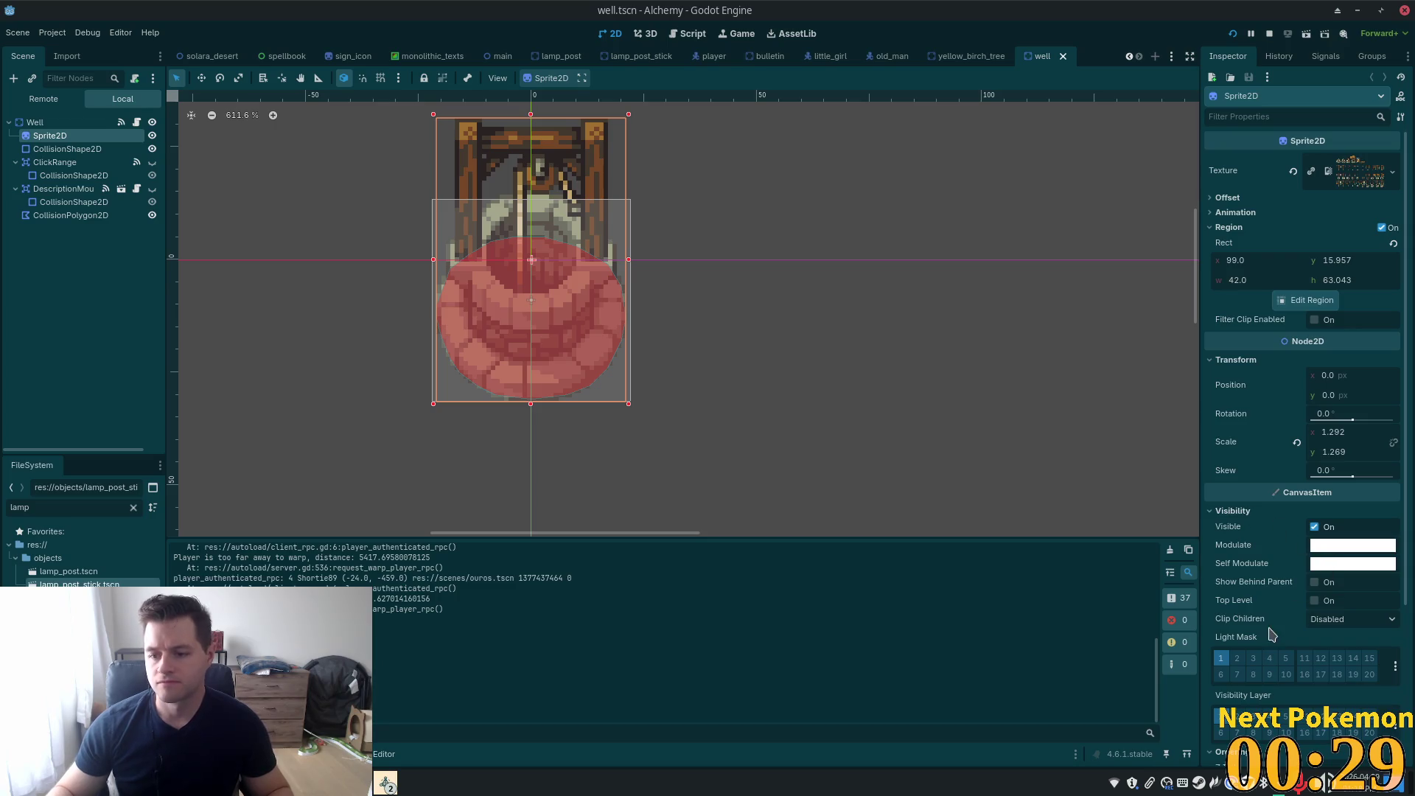
{"action": "left_click", "coordinate": [1238, 661]}
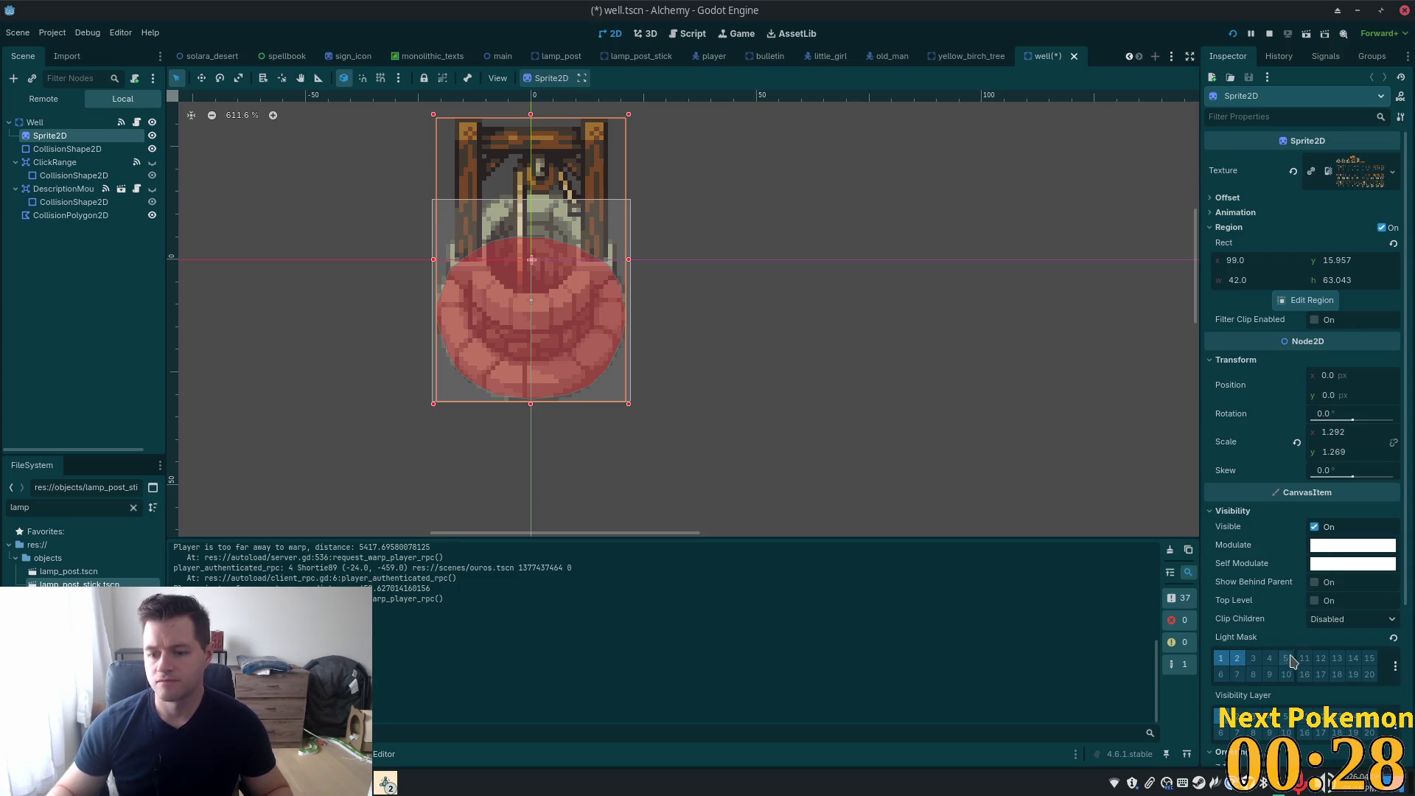
{"action": "left_click", "coordinate": [1234, 35]}
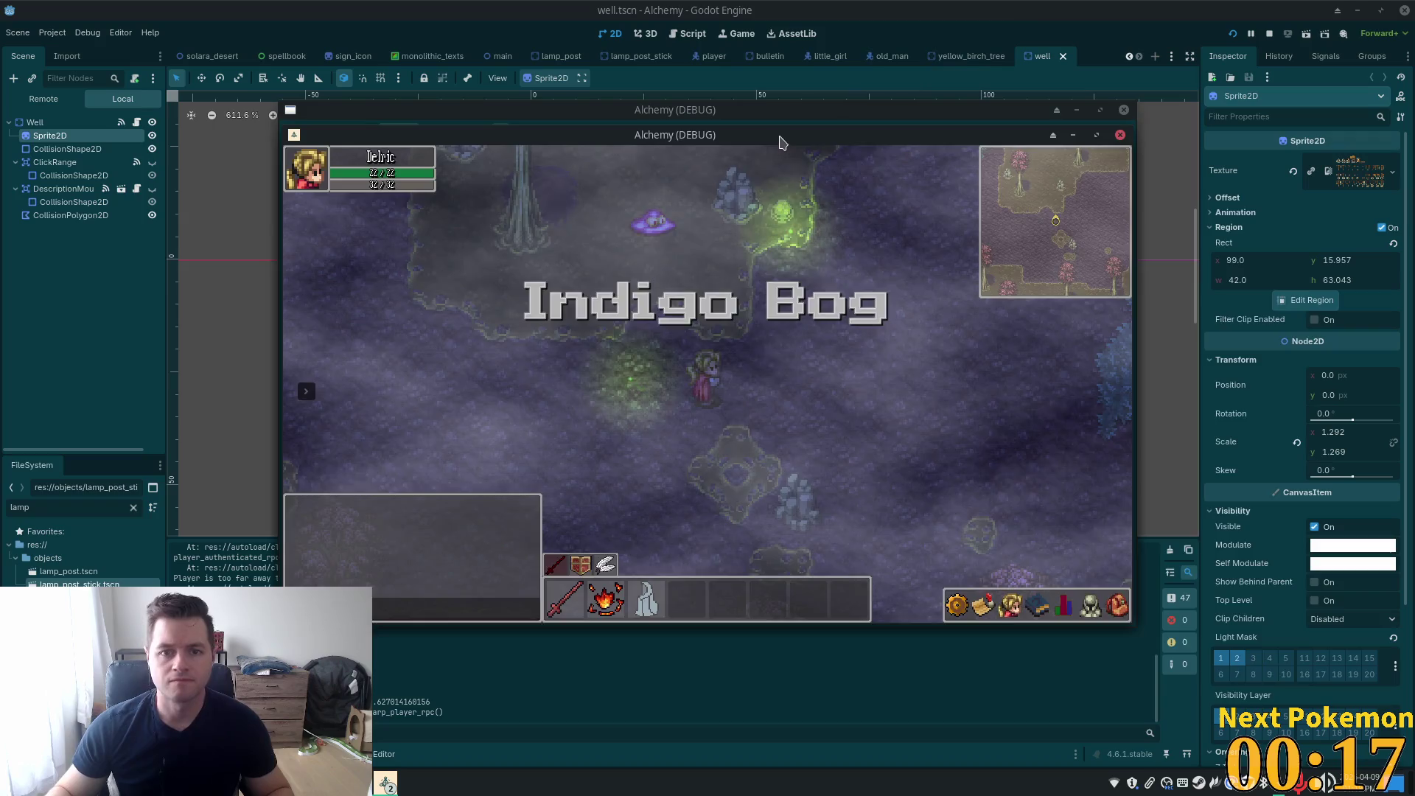
Move the two debug game windows apart so both are visible
{"action": "left_click_drag", "start_coordinate": [778, 142], "coordinate": [957, 214]}
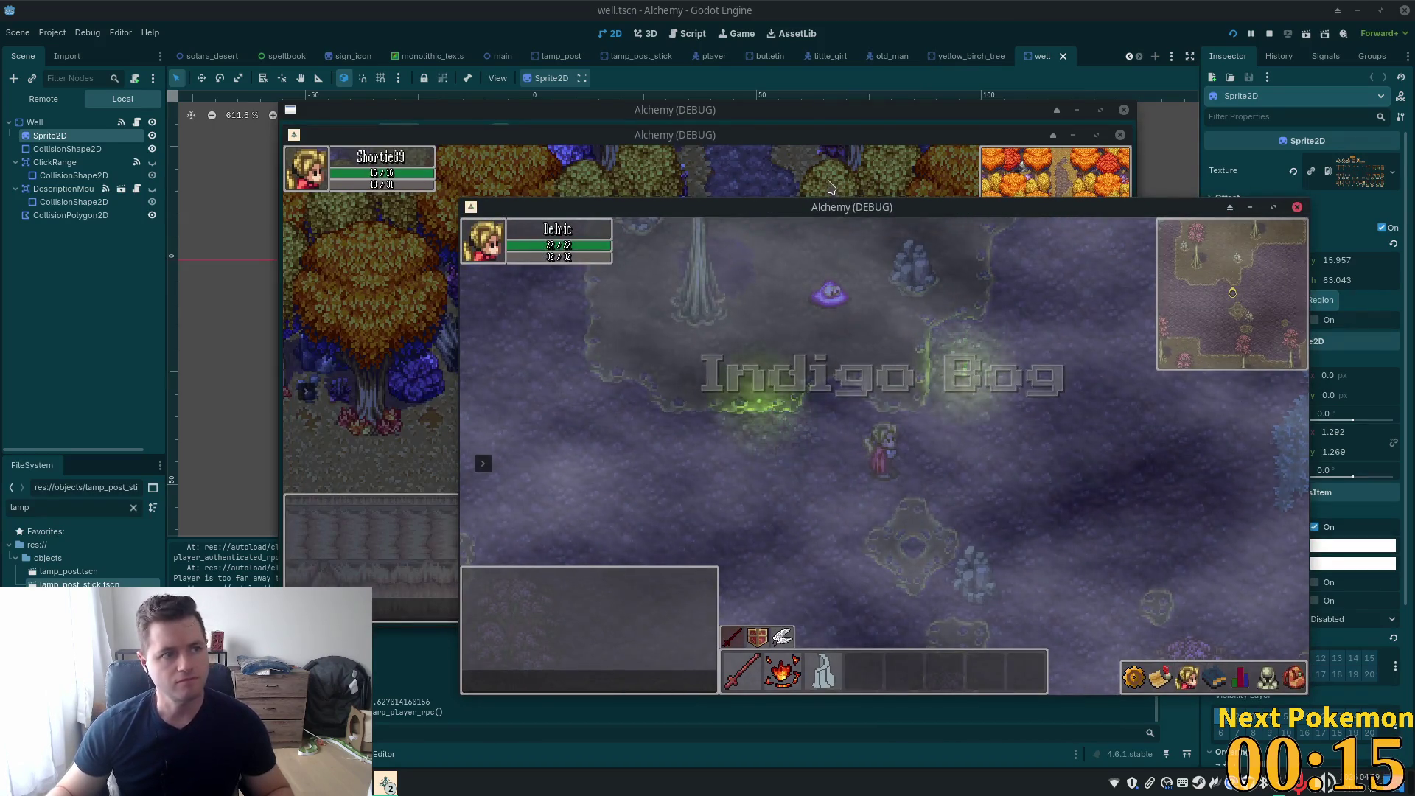
{"action": "left_click", "coordinate": [699, 138]}
{"action": "mouse_move", "coordinate": [699, 138]}
{"action": "left_mouse_down"}
{"action": "mouse_move", "coordinate": [472, 177]}
{"action": "mouse_move", "coordinate": [514, 172]}
{"action": "left_mouse_up"}
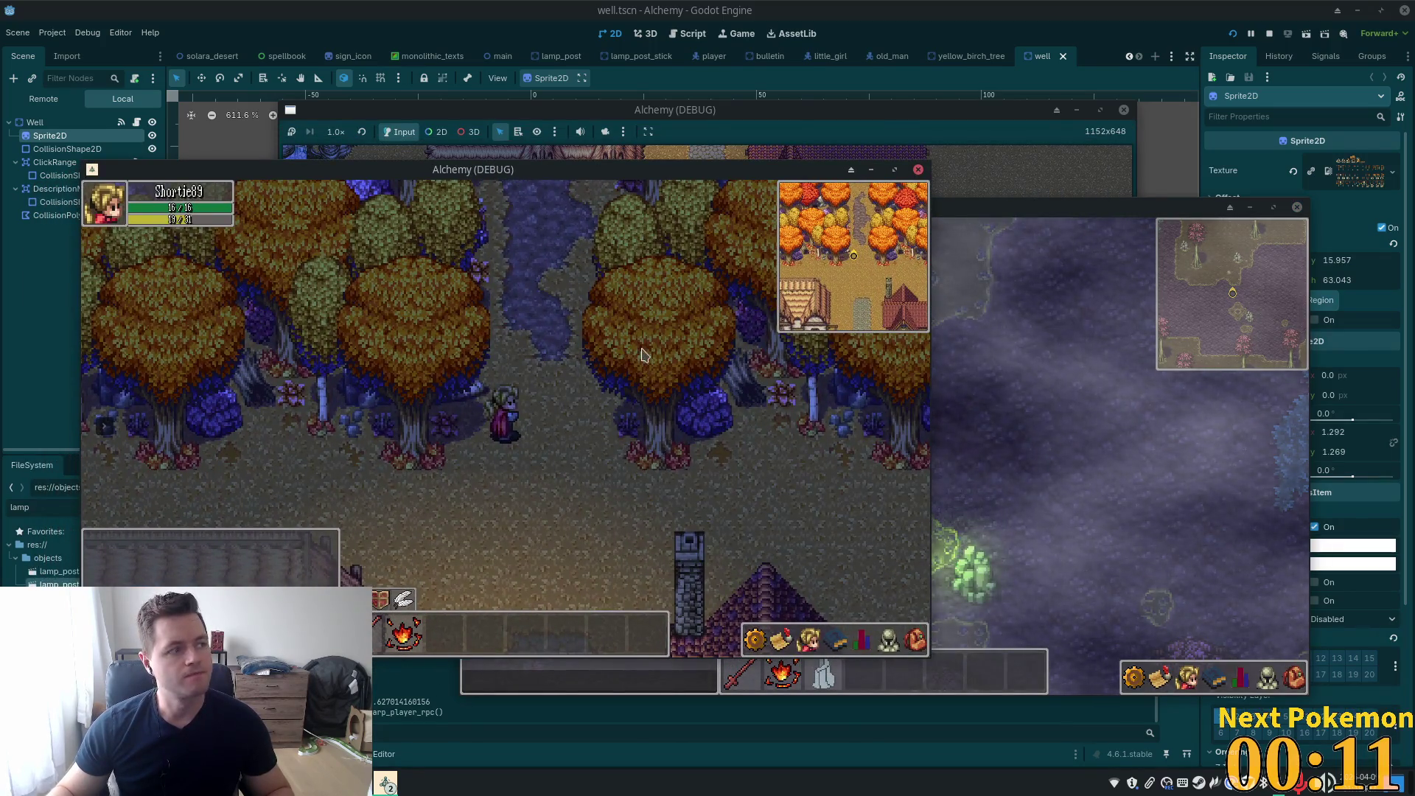
Walk the character south past the wells, north into the inn, then out east to the crossroads
{"action": "key", "text": "Down"}
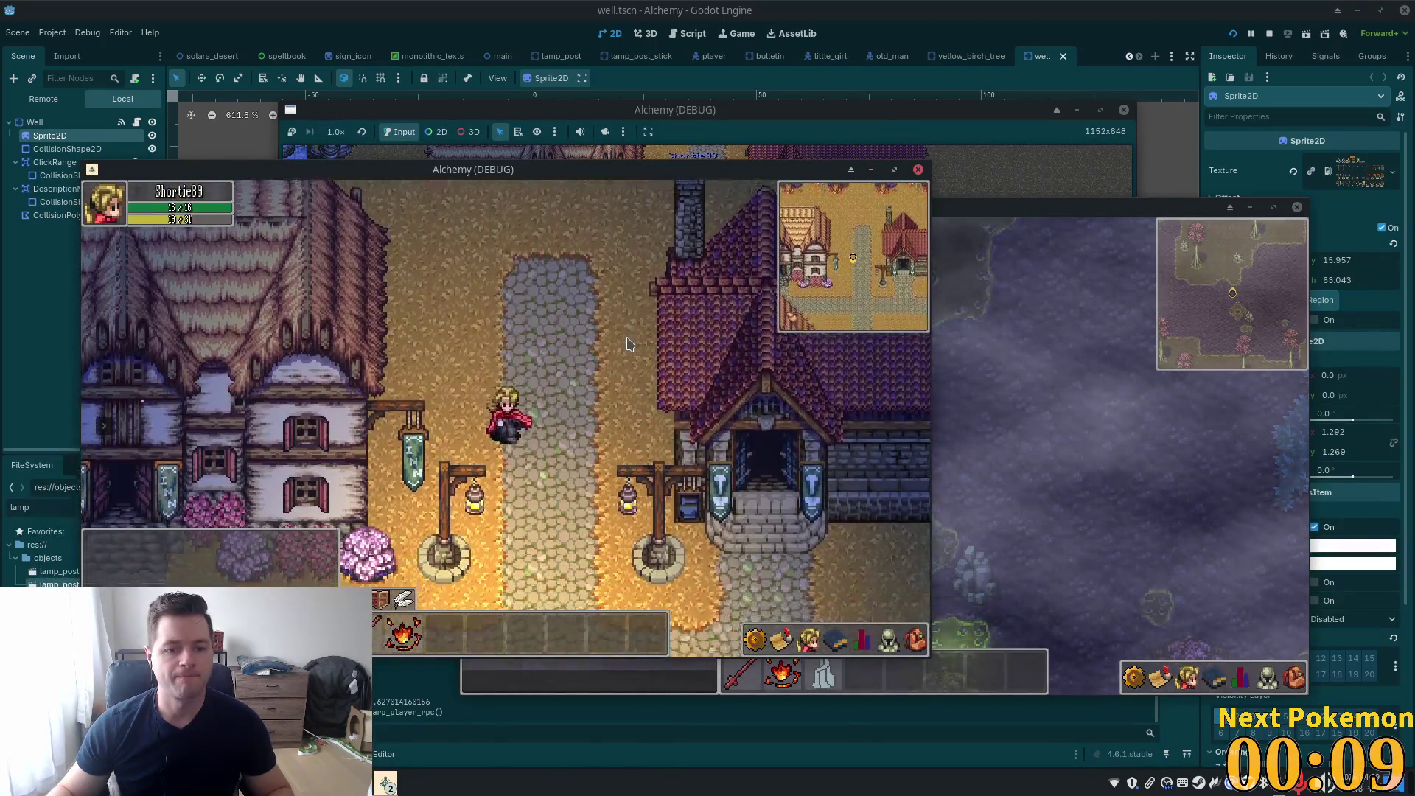
{"action": "key", "text": "Down"}
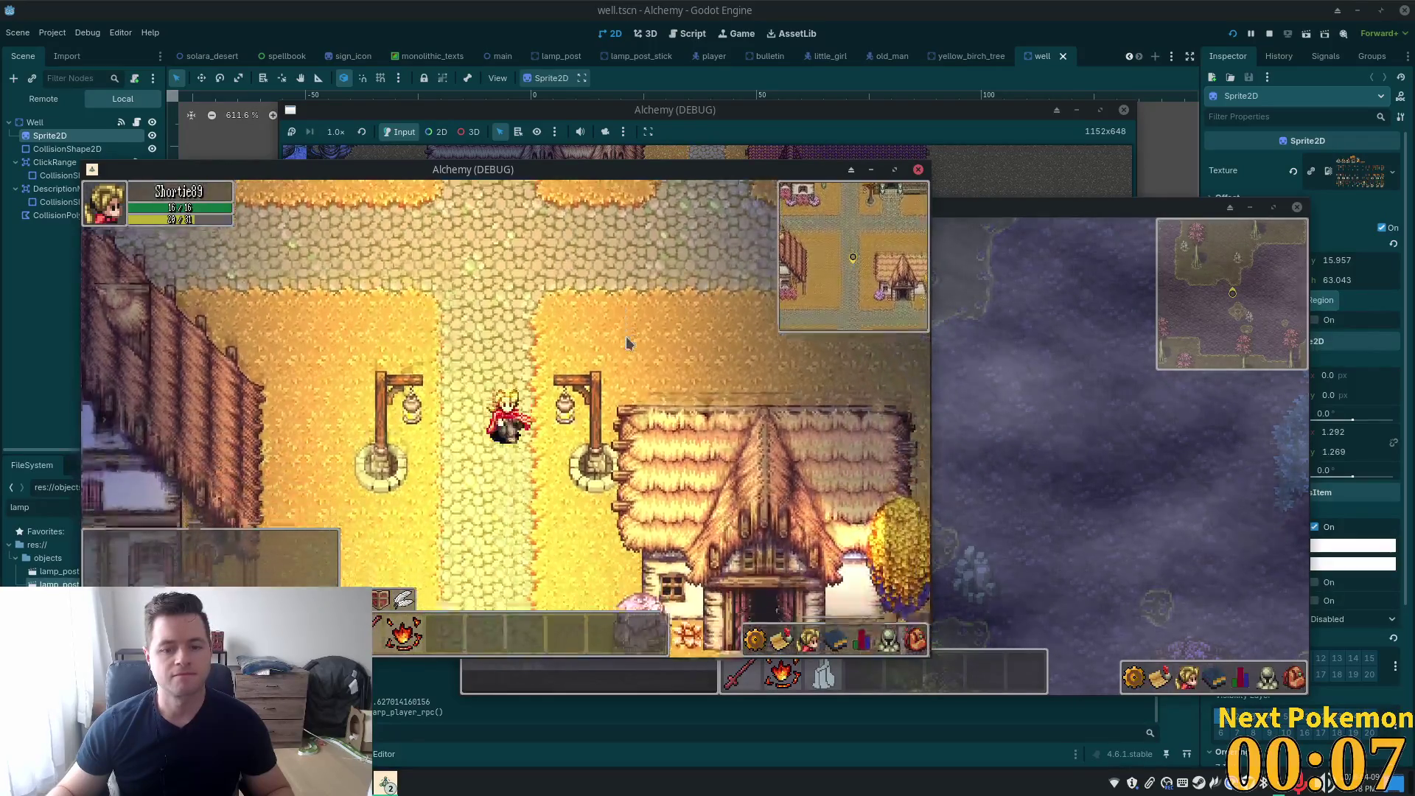
{"action": "key", "text": "Down"}
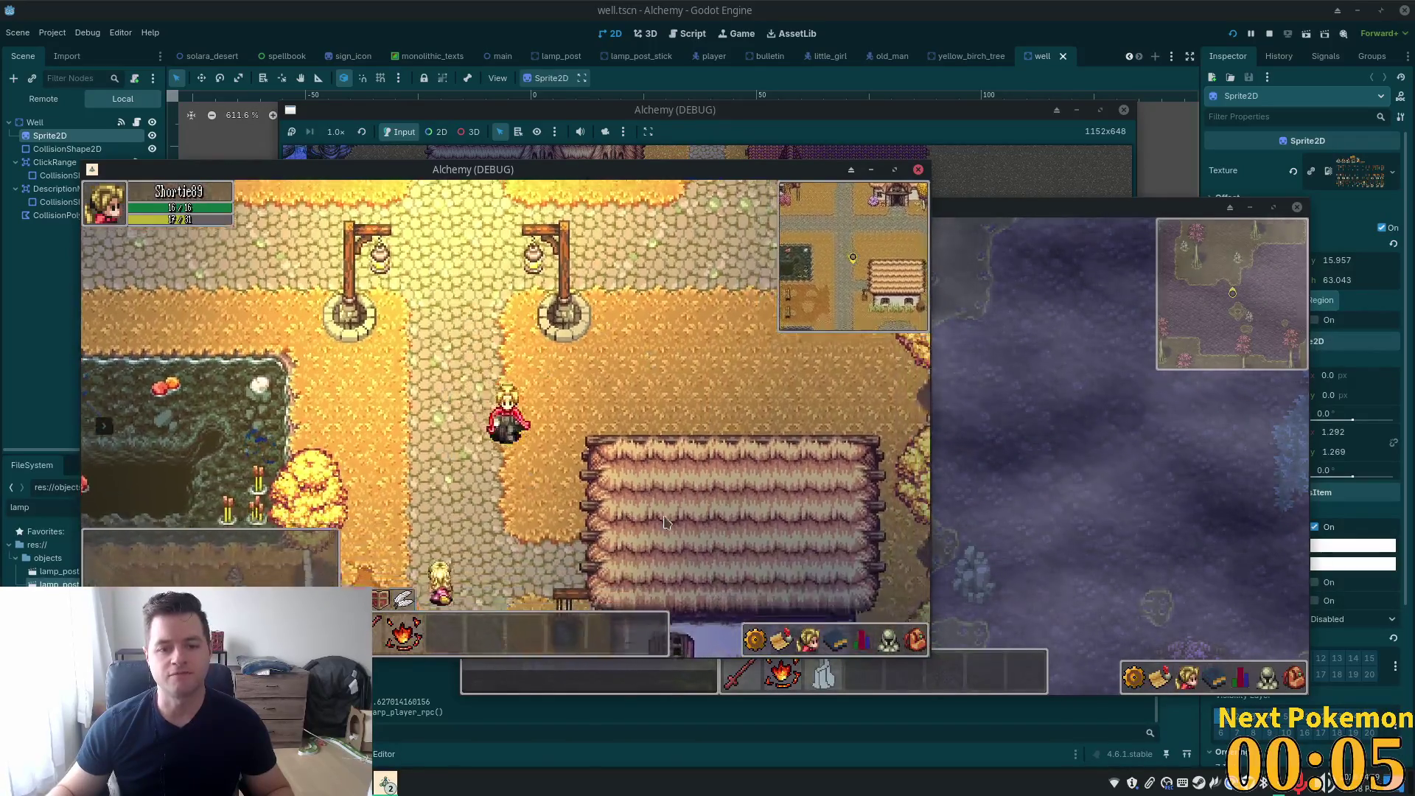
{"action": "key", "text": "Down"}
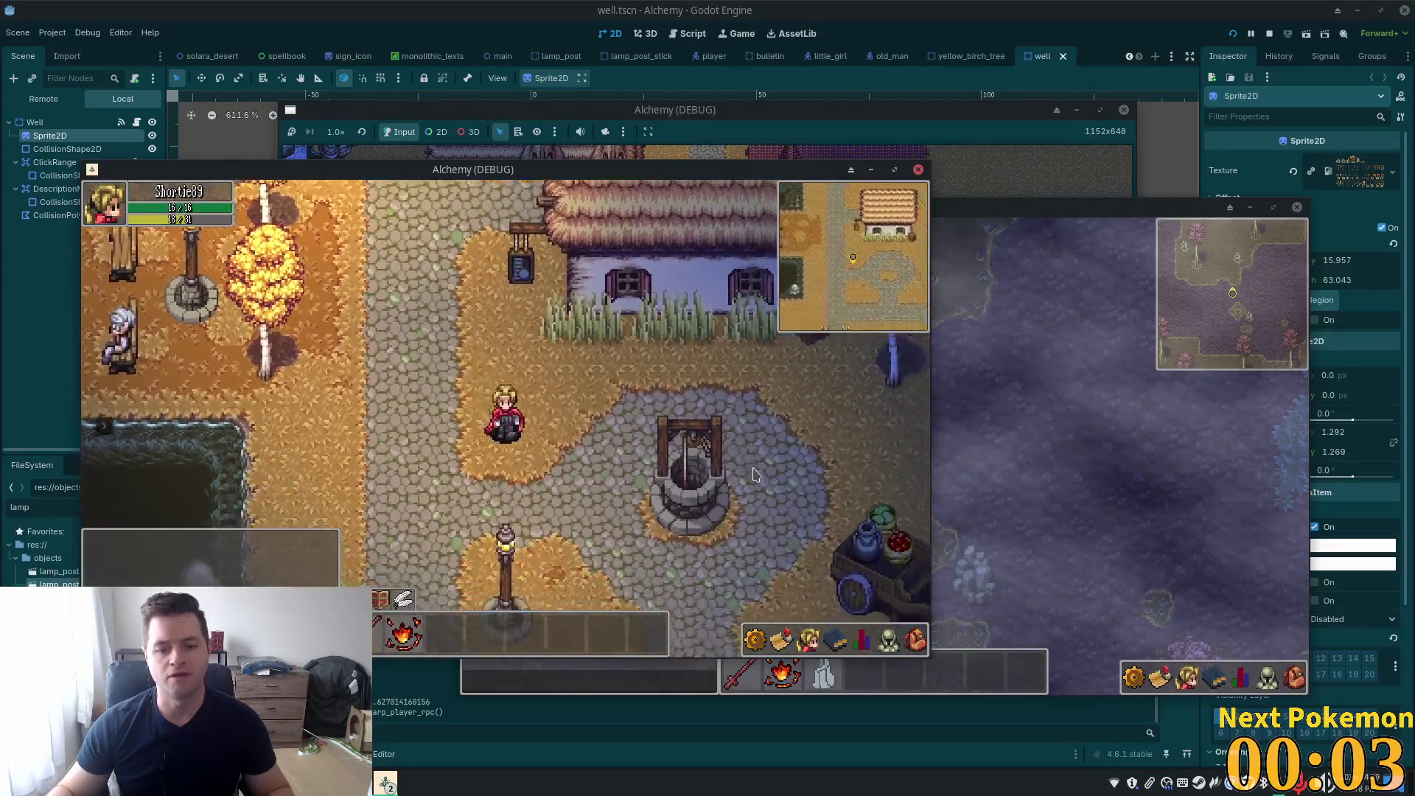
{"action": "key", "text": "Up"}
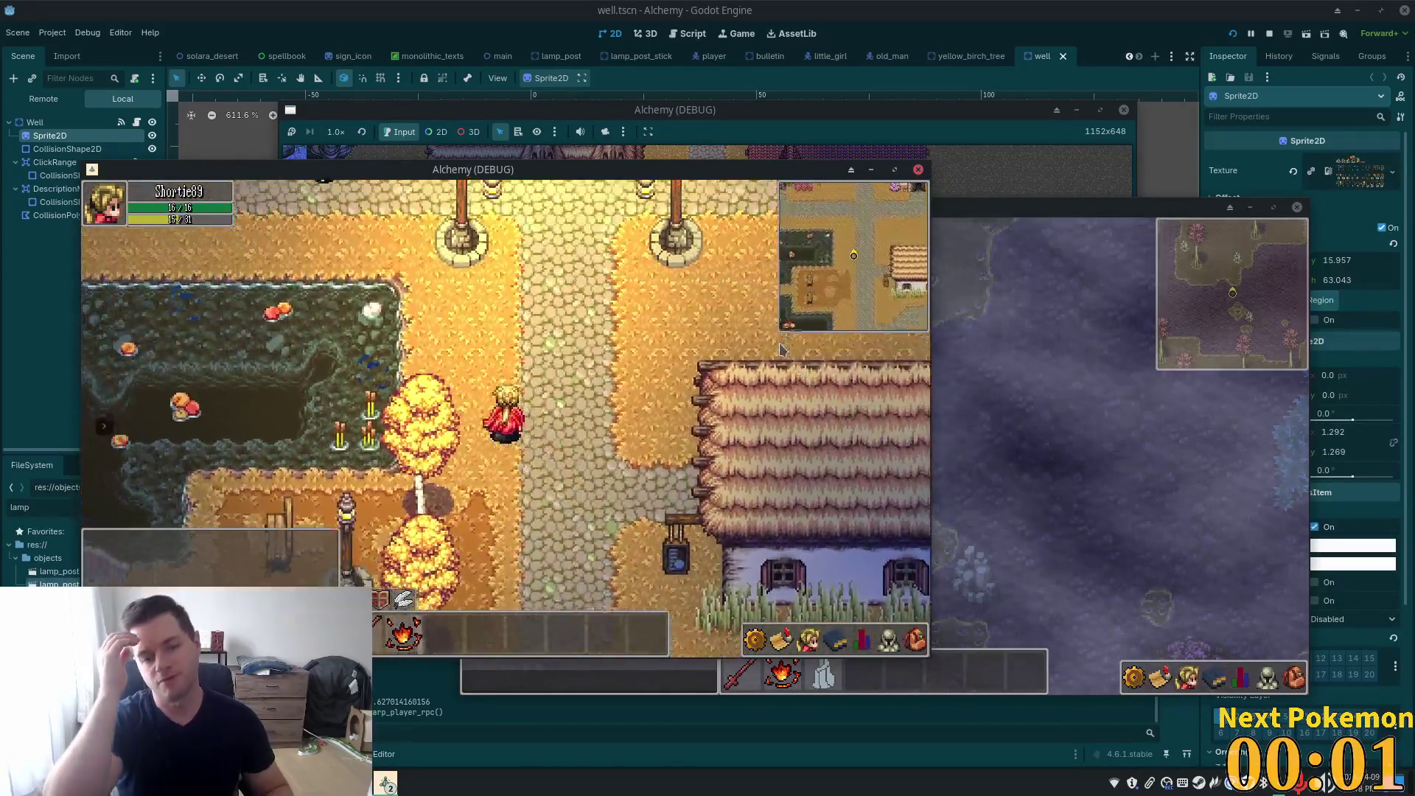
{"action": "key", "text": "Up"}
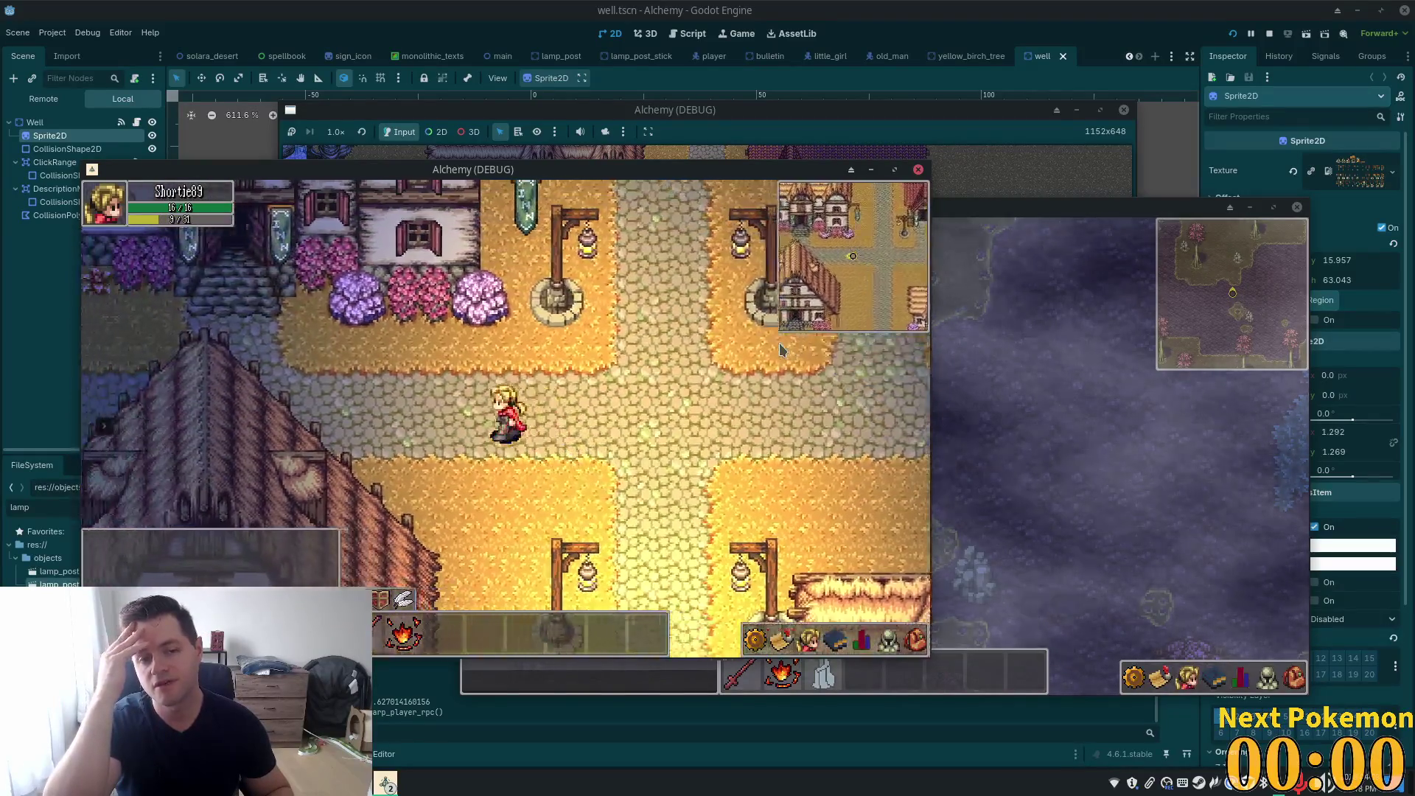
{"action": "key", "text": "Up"}
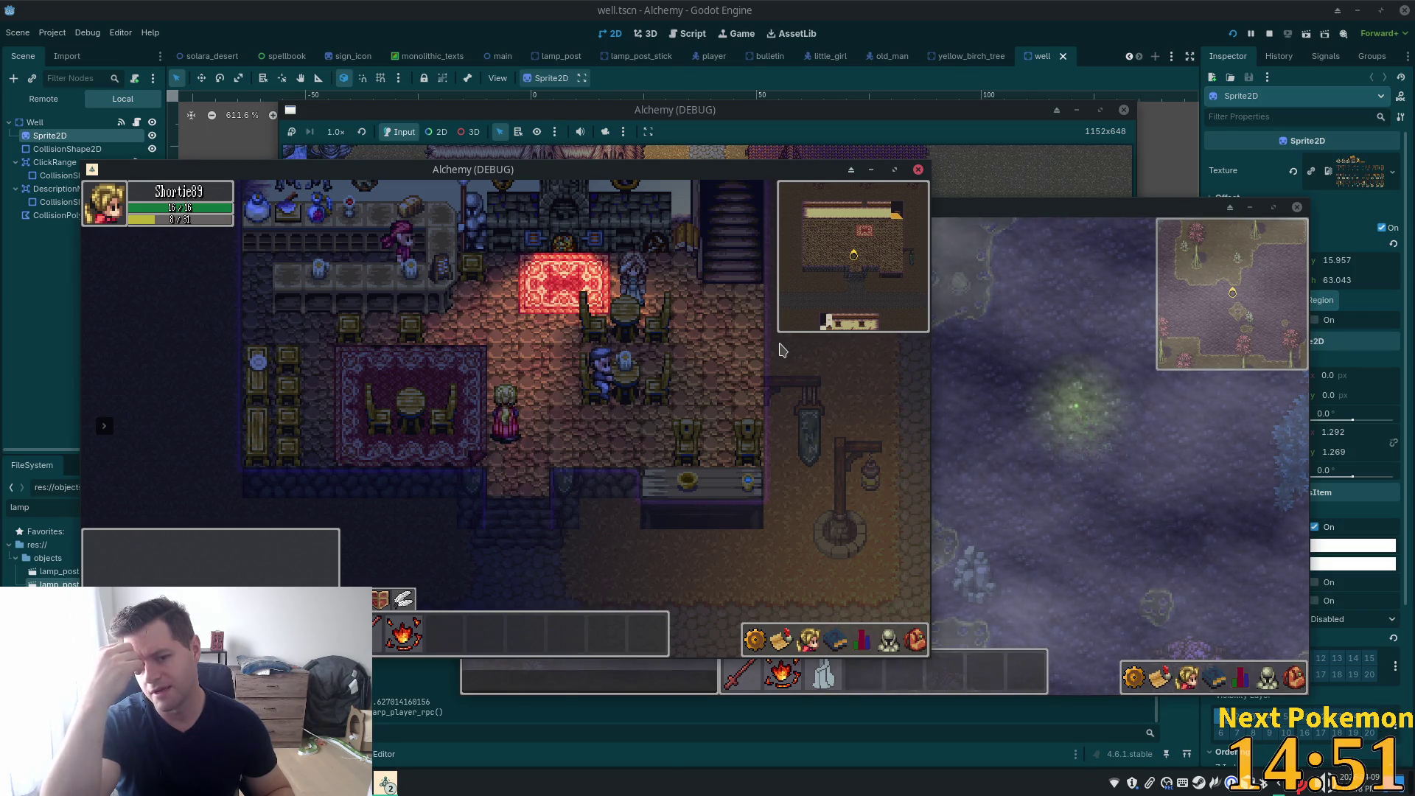
{"action": "key", "text": "Down"}
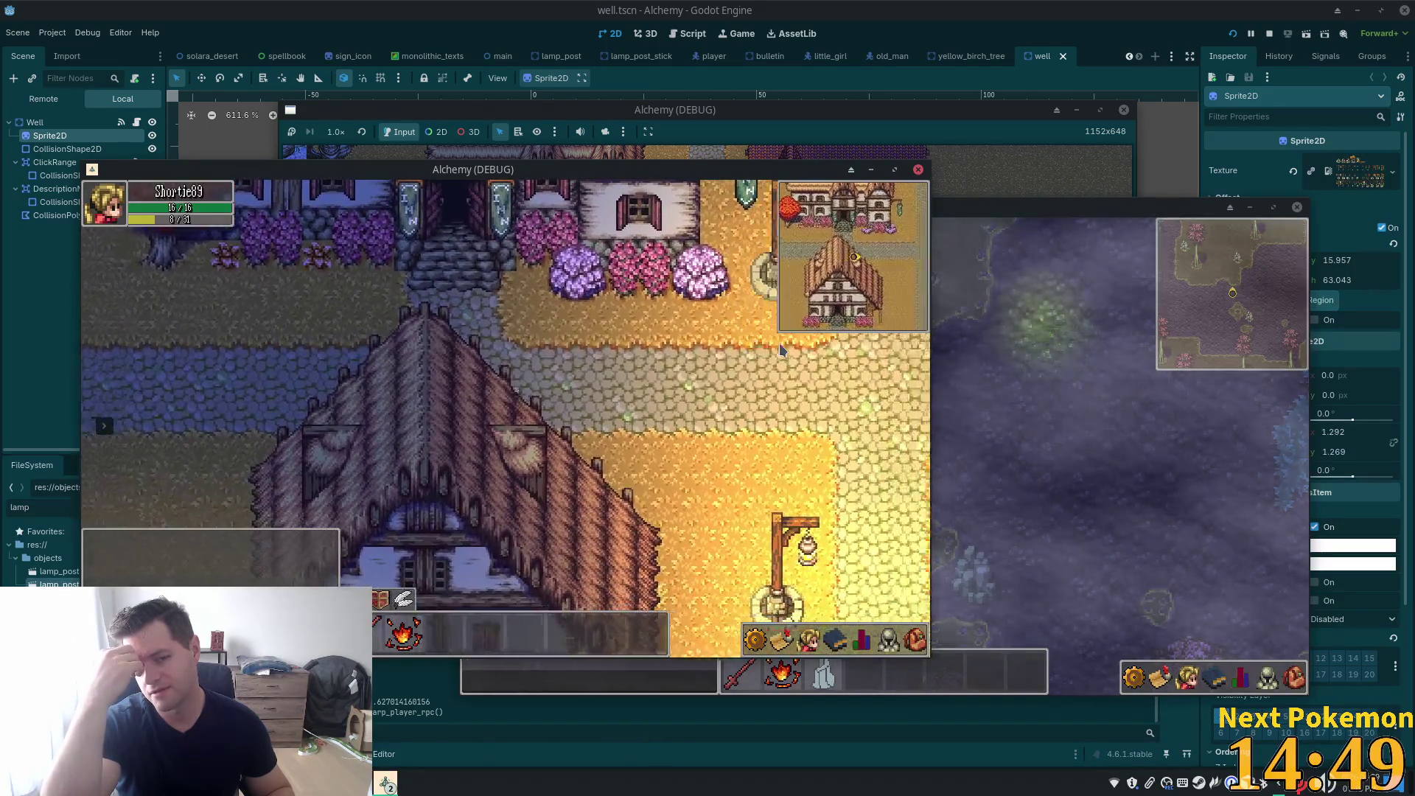
{"action": "key", "text": "Right"}
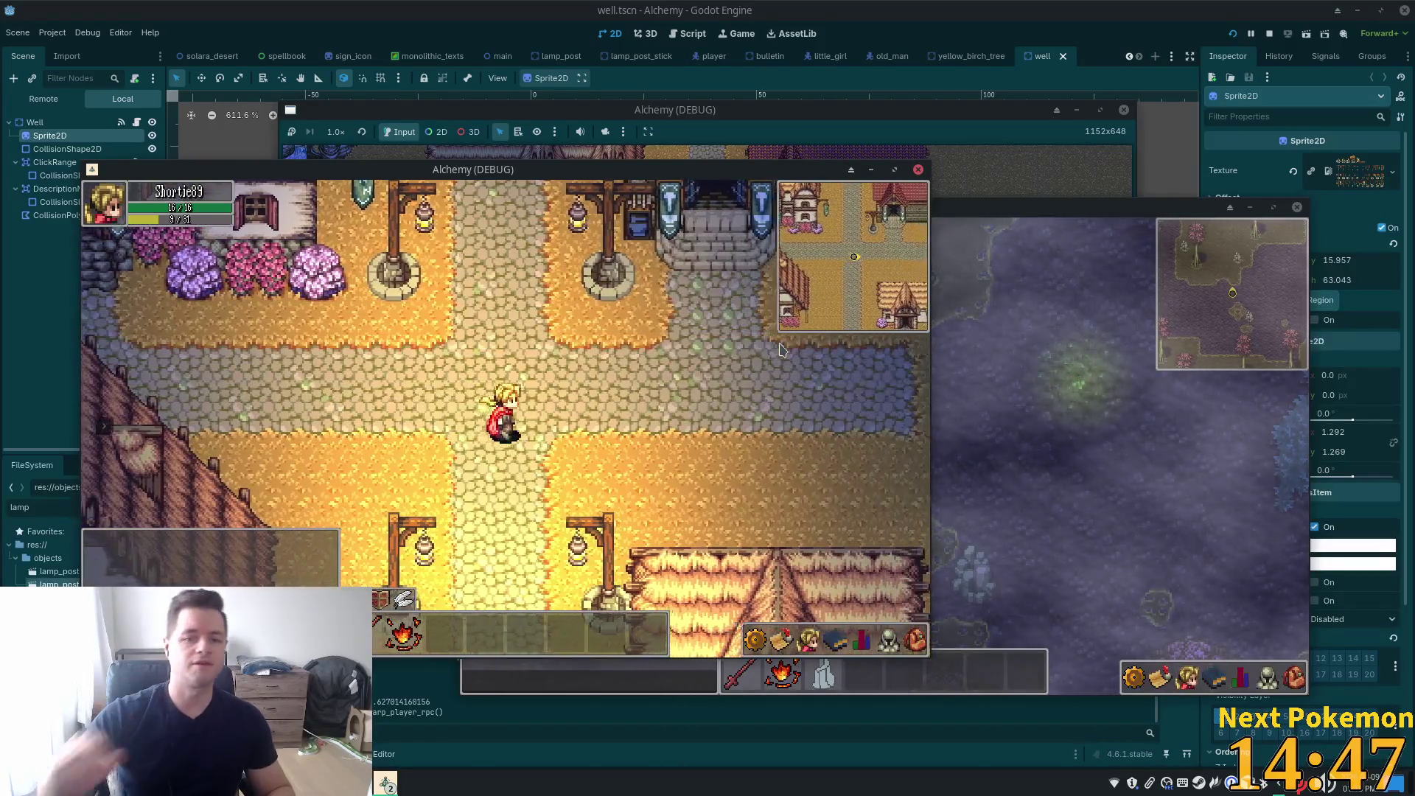
{"action": "left_click", "coordinate": [992, 57]}
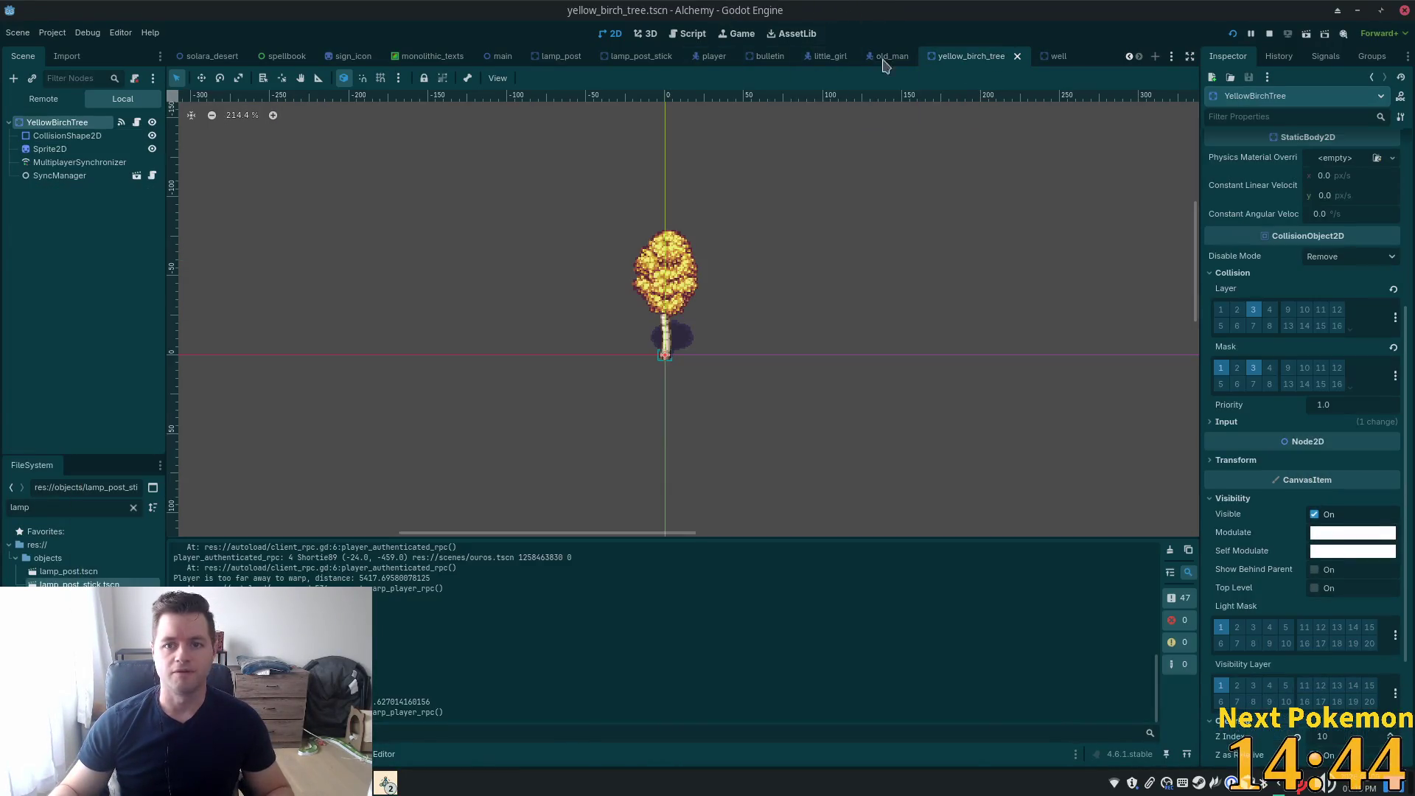
Untick Light Mask layer 2 on both lamp_post sprites, keeping layer 1, then go back to ouros
{"action": "left_click", "coordinate": [651, 63]}
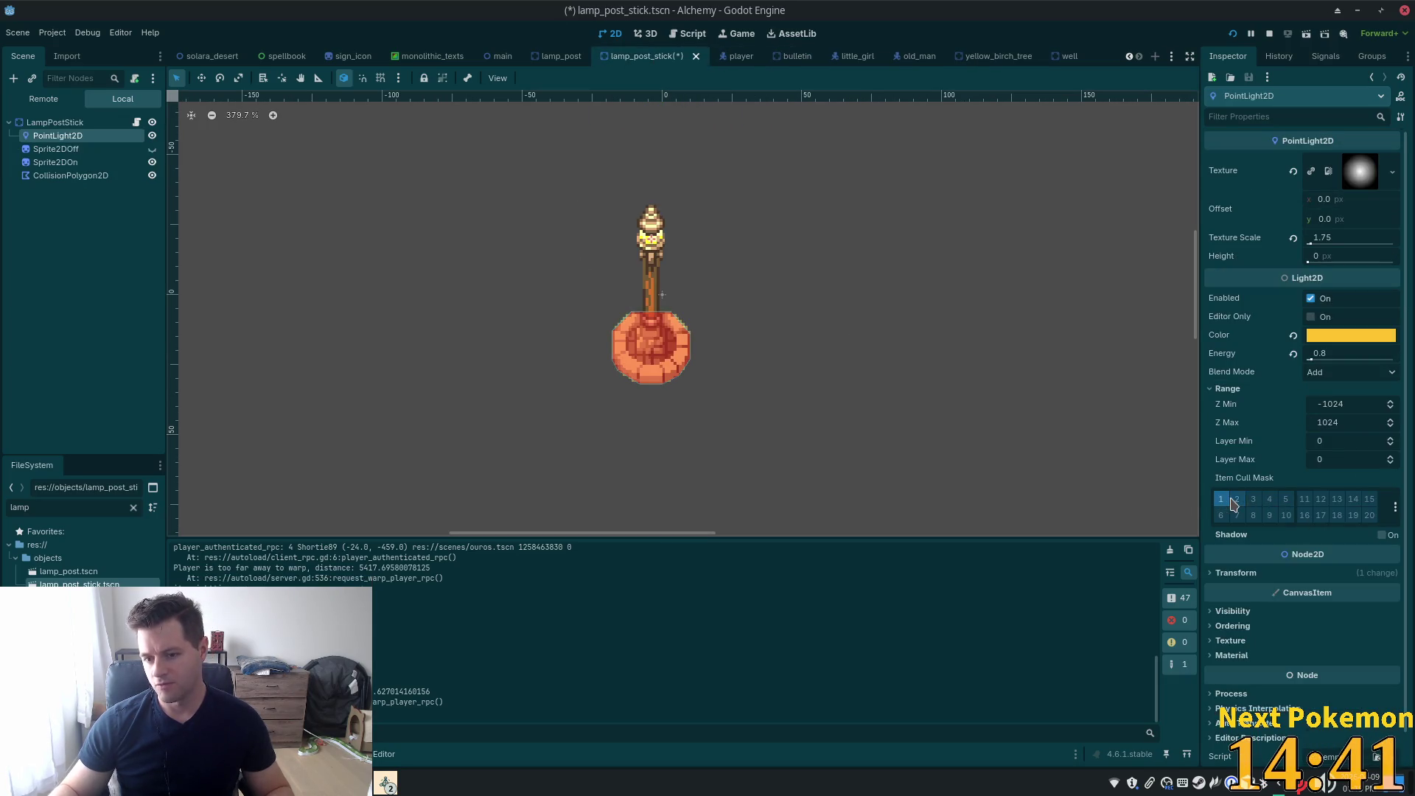
{"action": "left_click", "coordinate": [548, 59]}
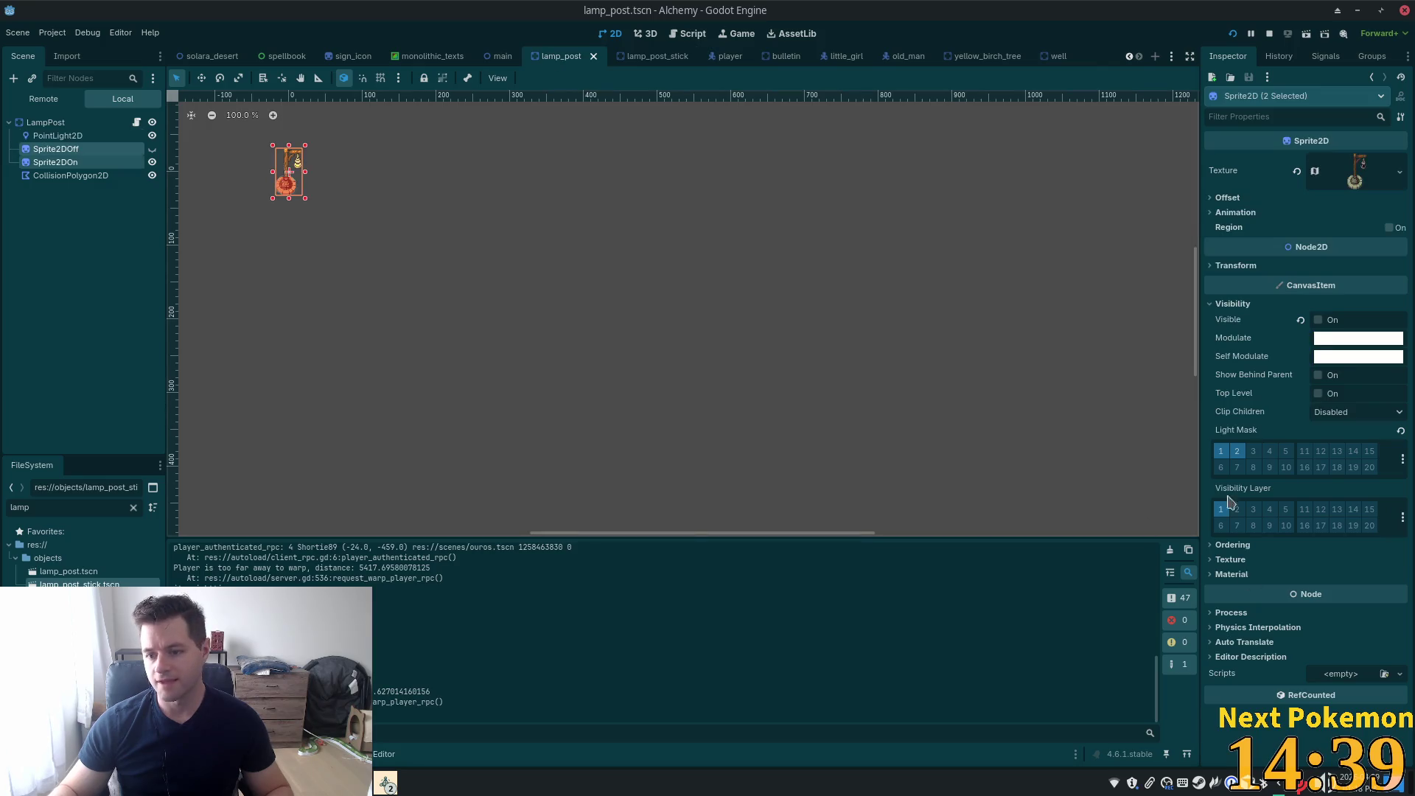
{"action": "left_click", "coordinate": [1237, 451]}
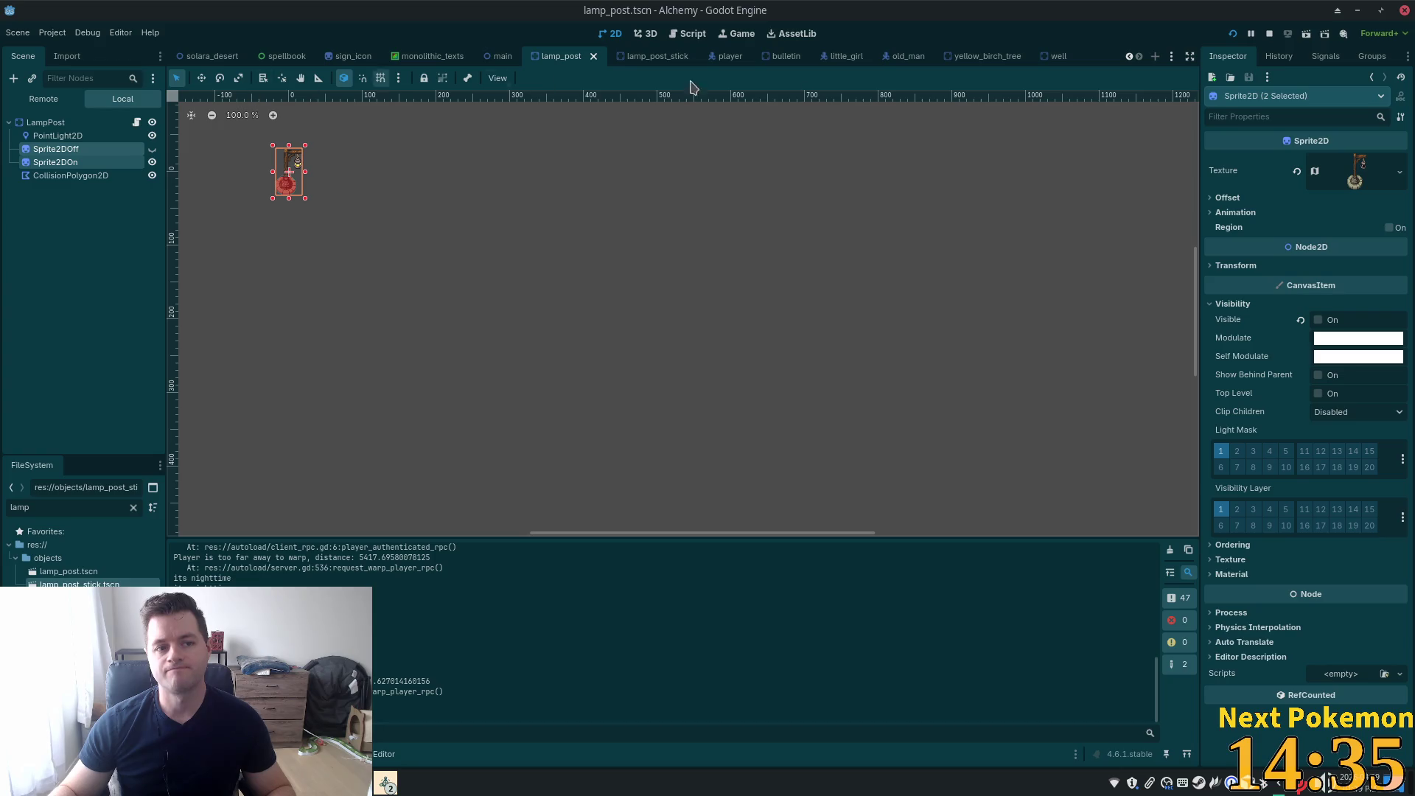
{"action": "scroll", "coordinate": [210, 58], "scroll_direction": "up", "scroll_amount": 3}
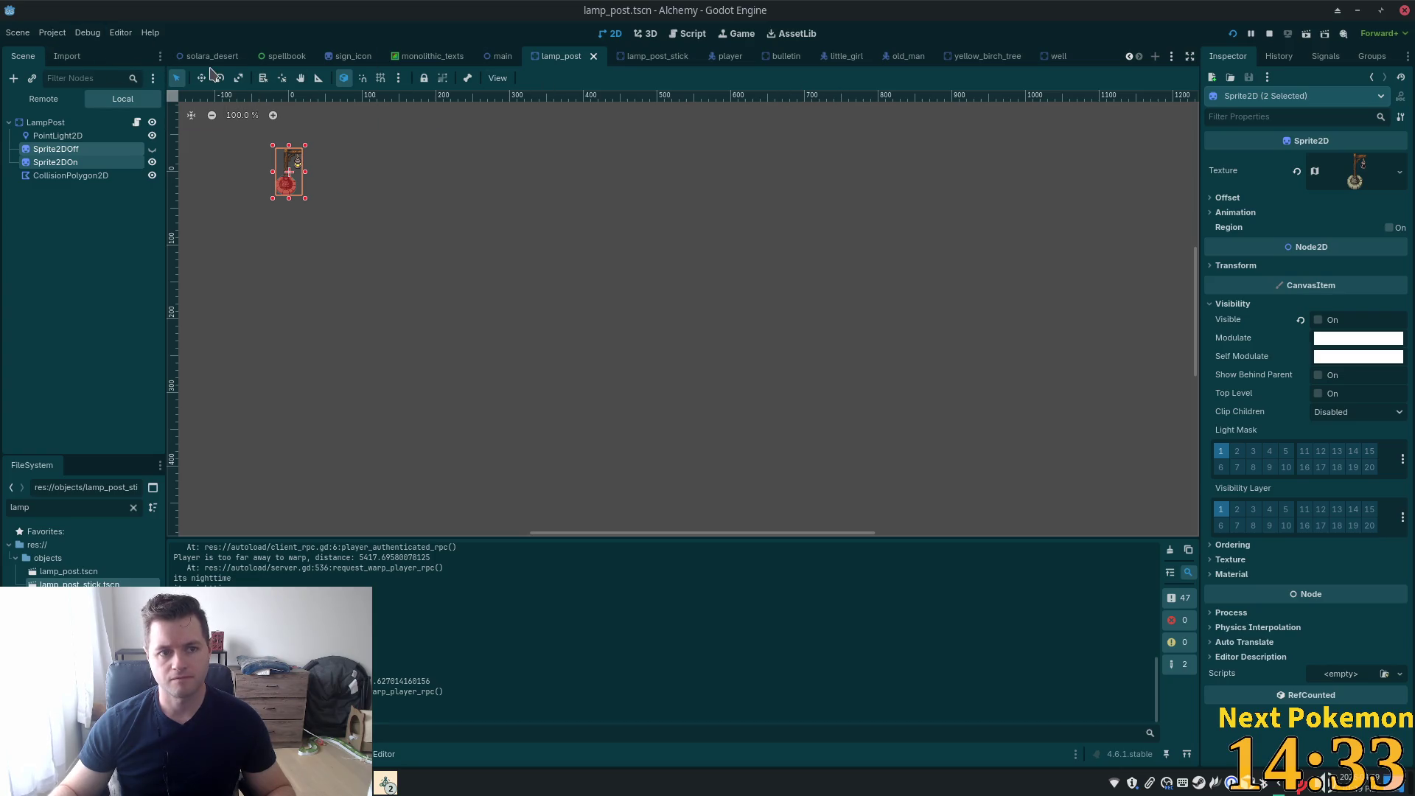
{"action": "left_click", "coordinate": [197, 57]}
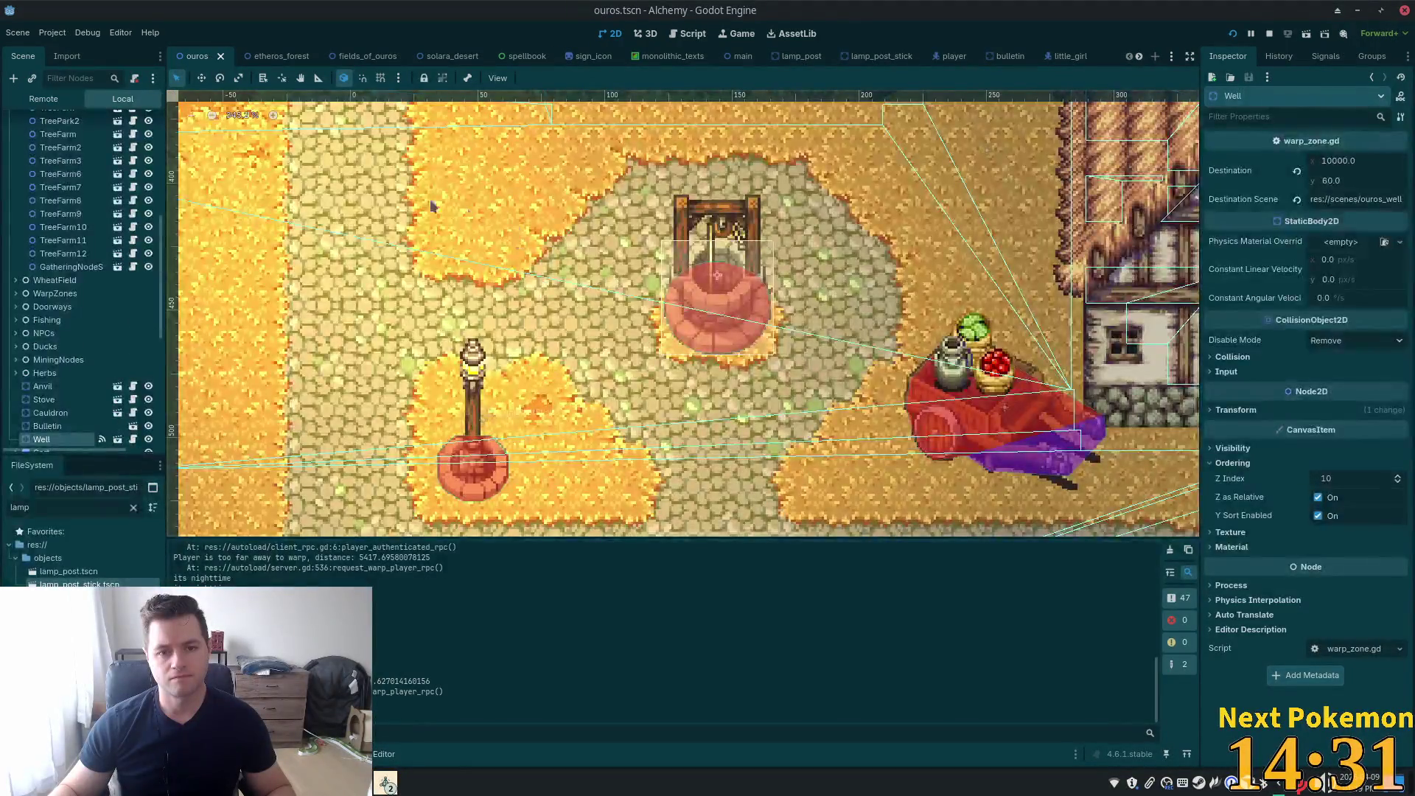
Pan and zoom around the ouros town map to survey it
{"action": "scroll", "coordinate": [383, 177], "scroll_direction": "down", "scroll_amount": 3}
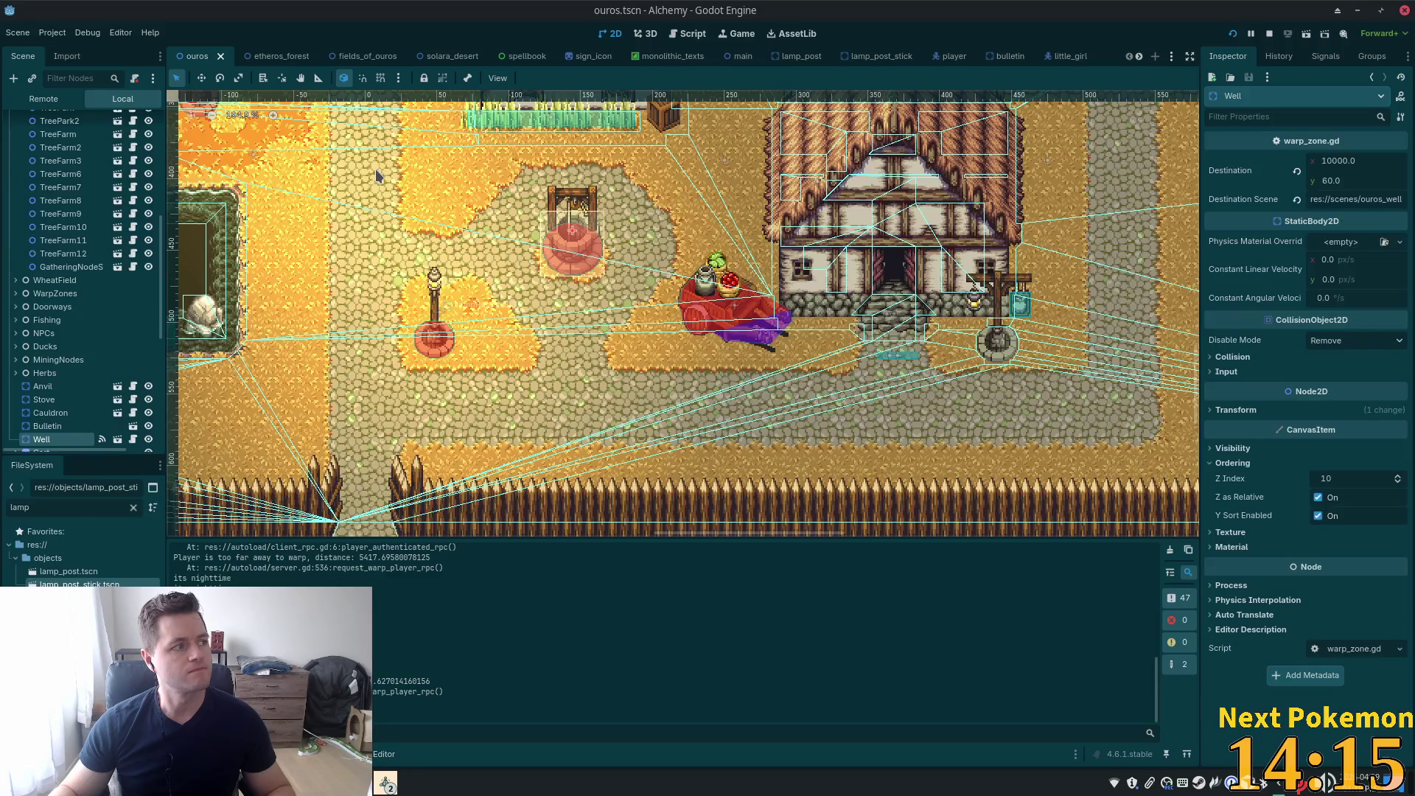
{"action": "scroll", "coordinate": [443, 193], "scroll_direction": "down", "scroll_amount": 4}
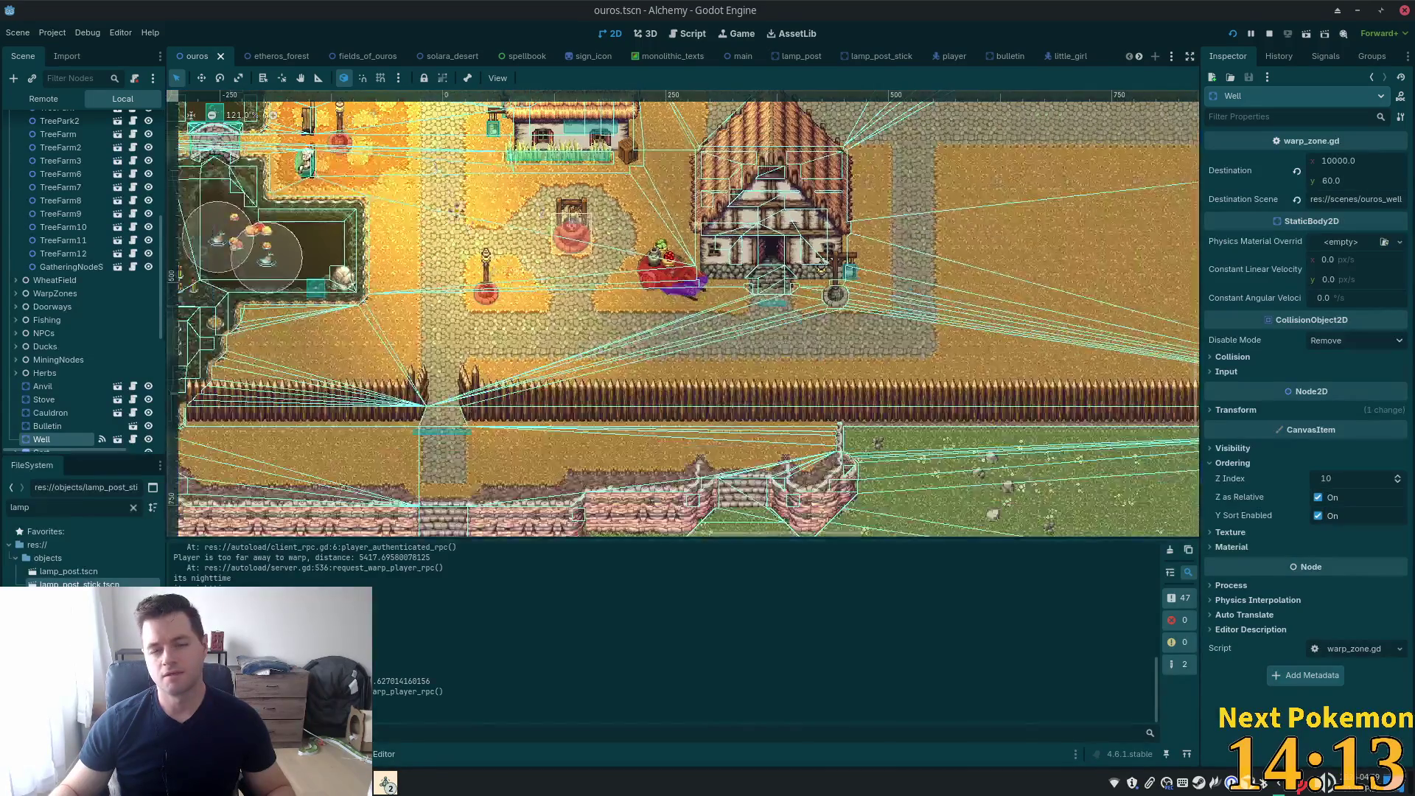
{"action": "scroll", "coordinate": [684, 314], "scroll_direction": "left", "scroll_amount": 10}
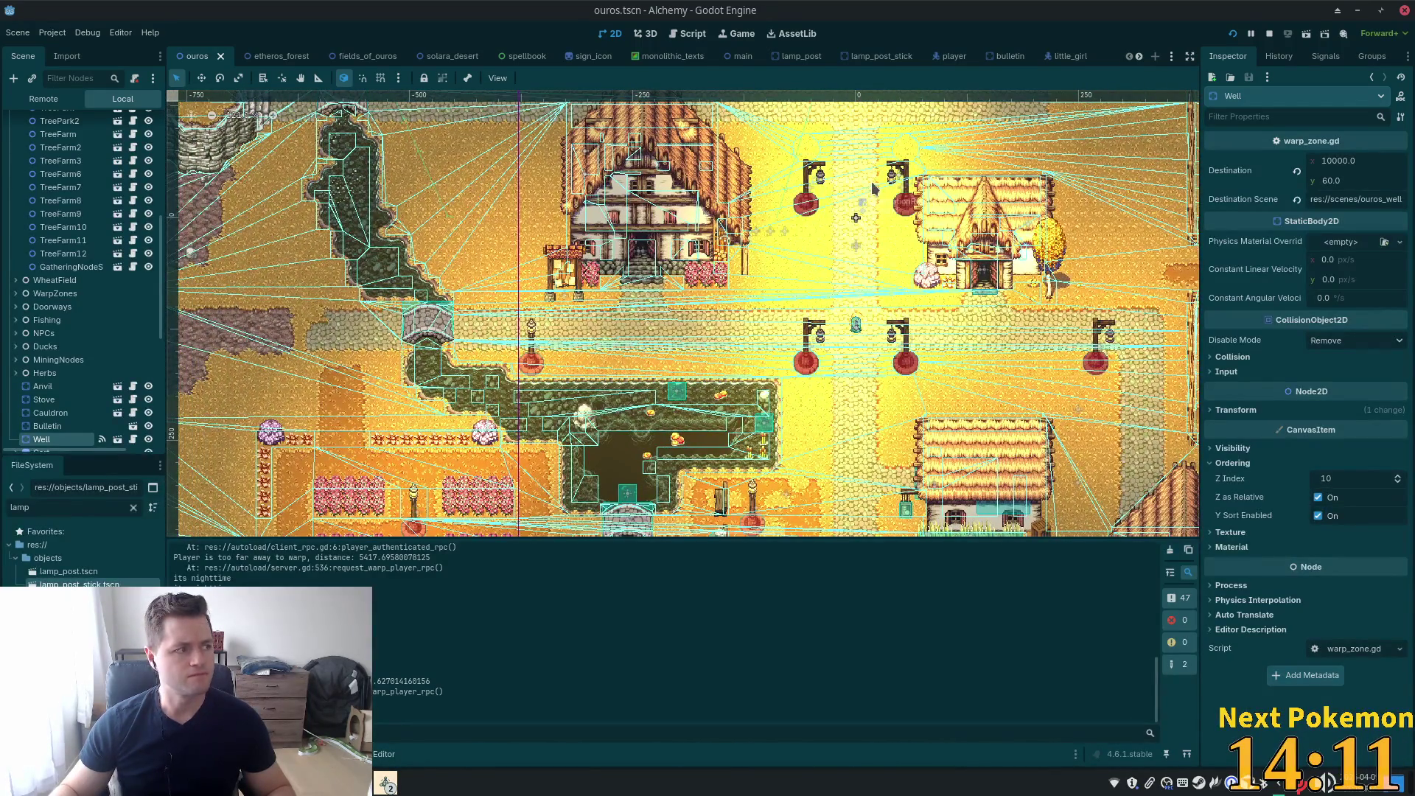
{"action": "scroll", "coordinate": [734, 345], "scroll_direction": "up", "scroll_amount": 5}
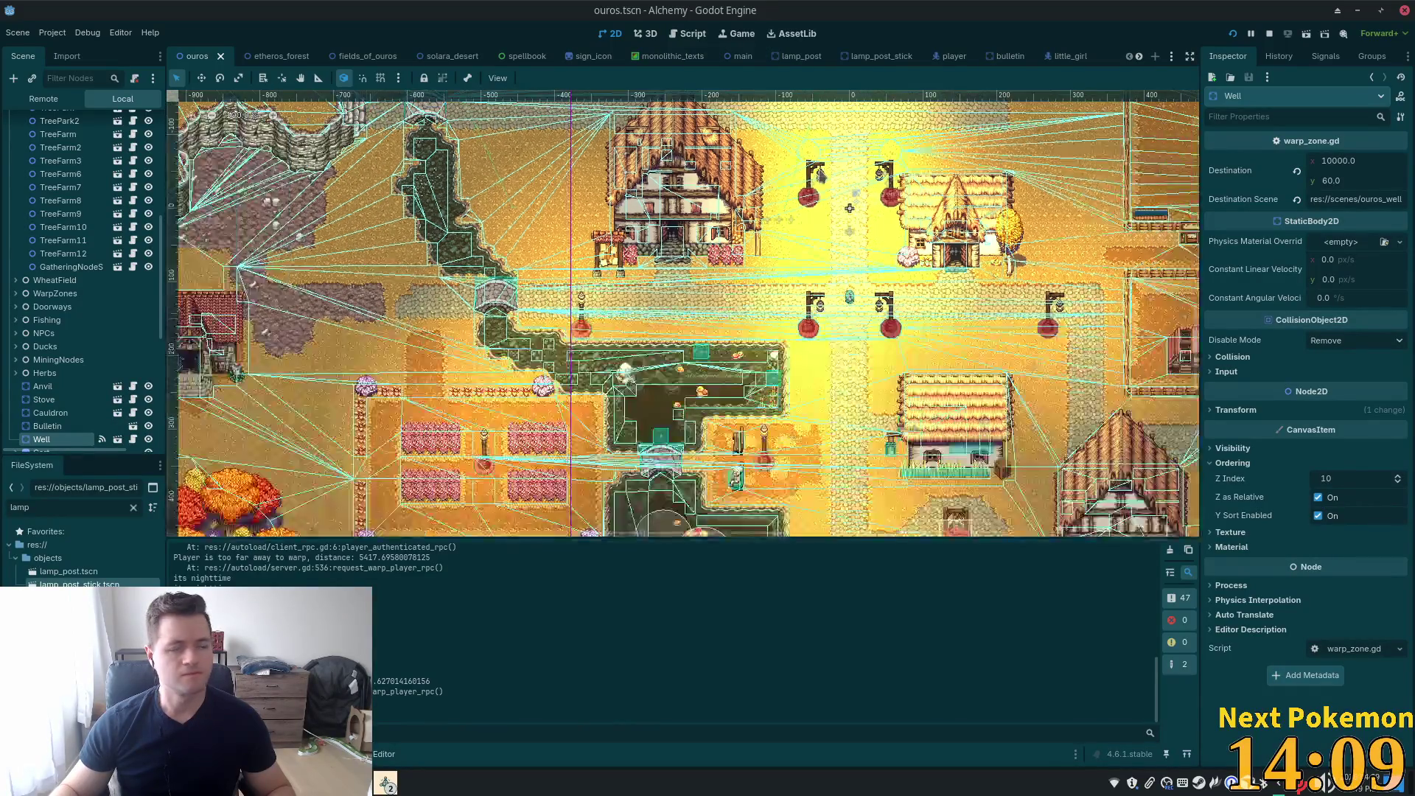
{"action": "scroll", "coordinate": [702, 272], "scroll_direction": "up", "scroll_amount": 7}
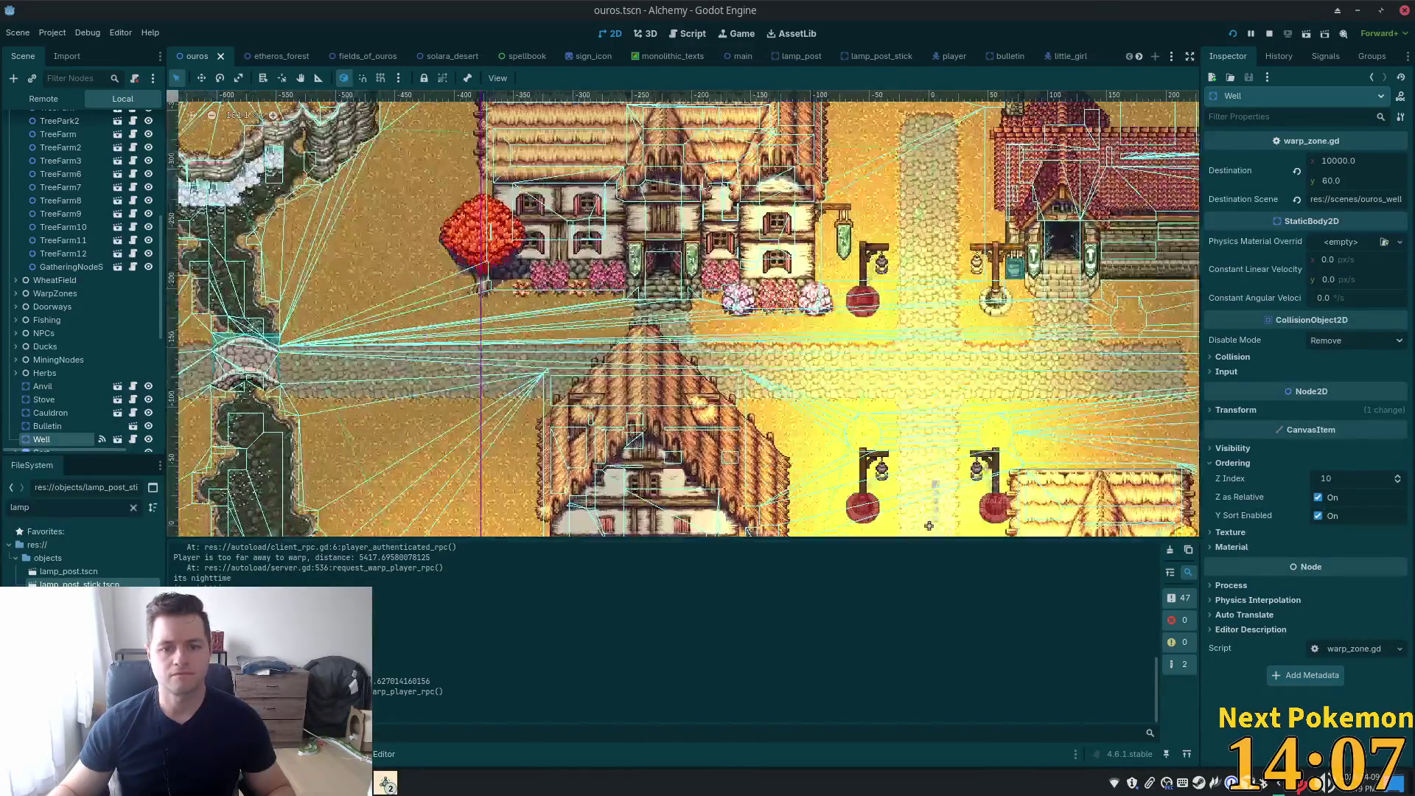
{"action": "scroll", "coordinate": [639, 256], "scroll_direction": "up", "scroll_amount": 3}
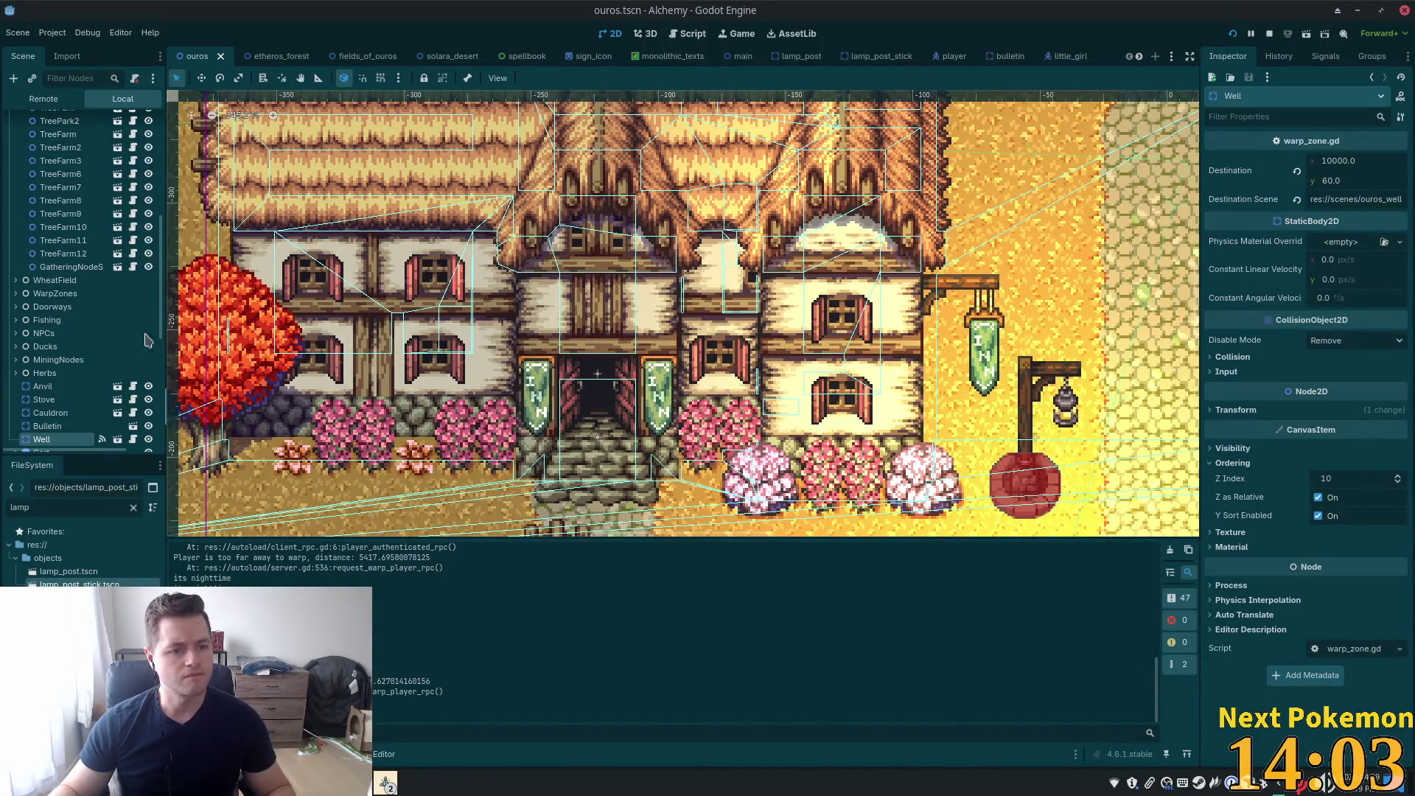
{"action": "scroll", "coordinate": [120, 364], "scroll_direction": "down", "scroll_amount": 5}
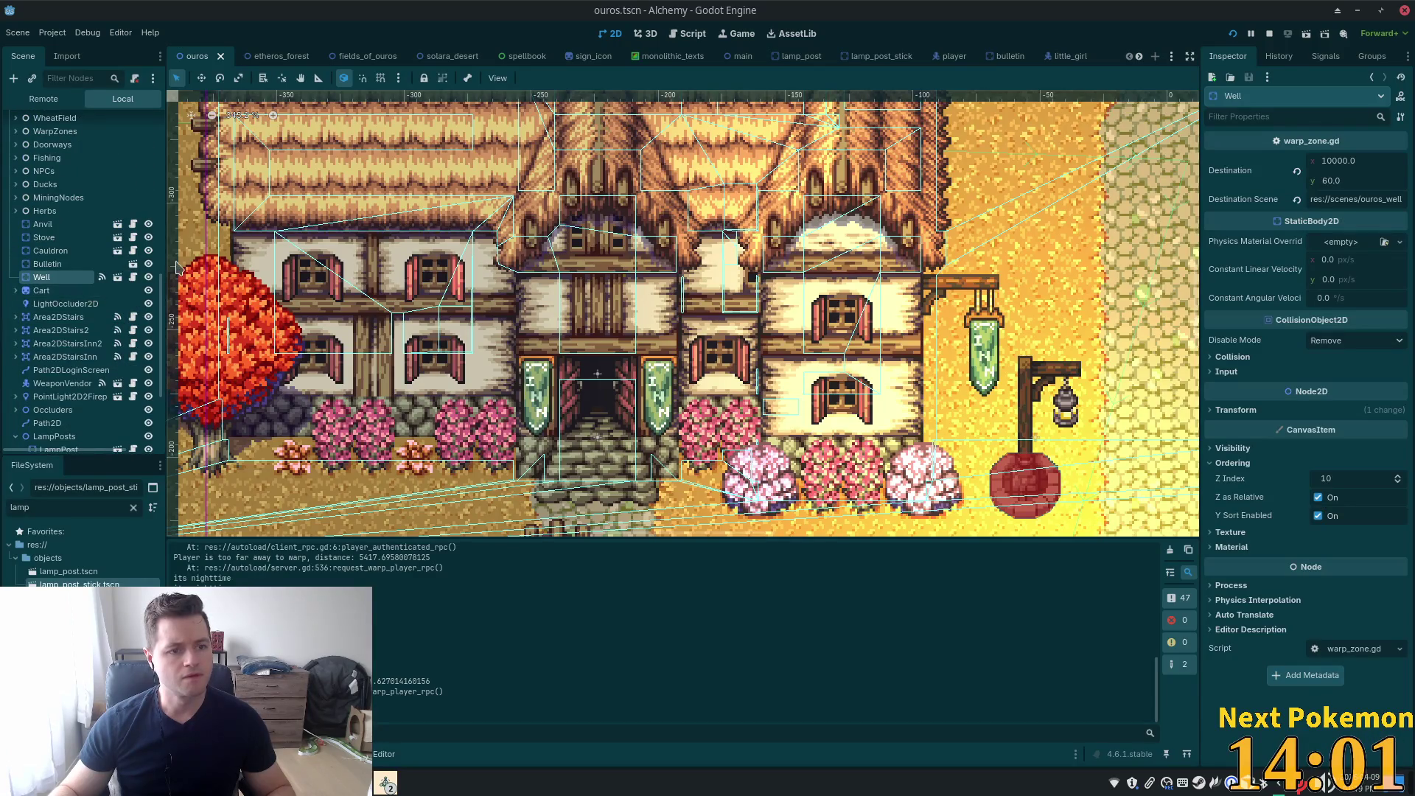
{"action": "left_click_drag", "start_coordinate": [164, 297], "coordinate": [162, 124]}
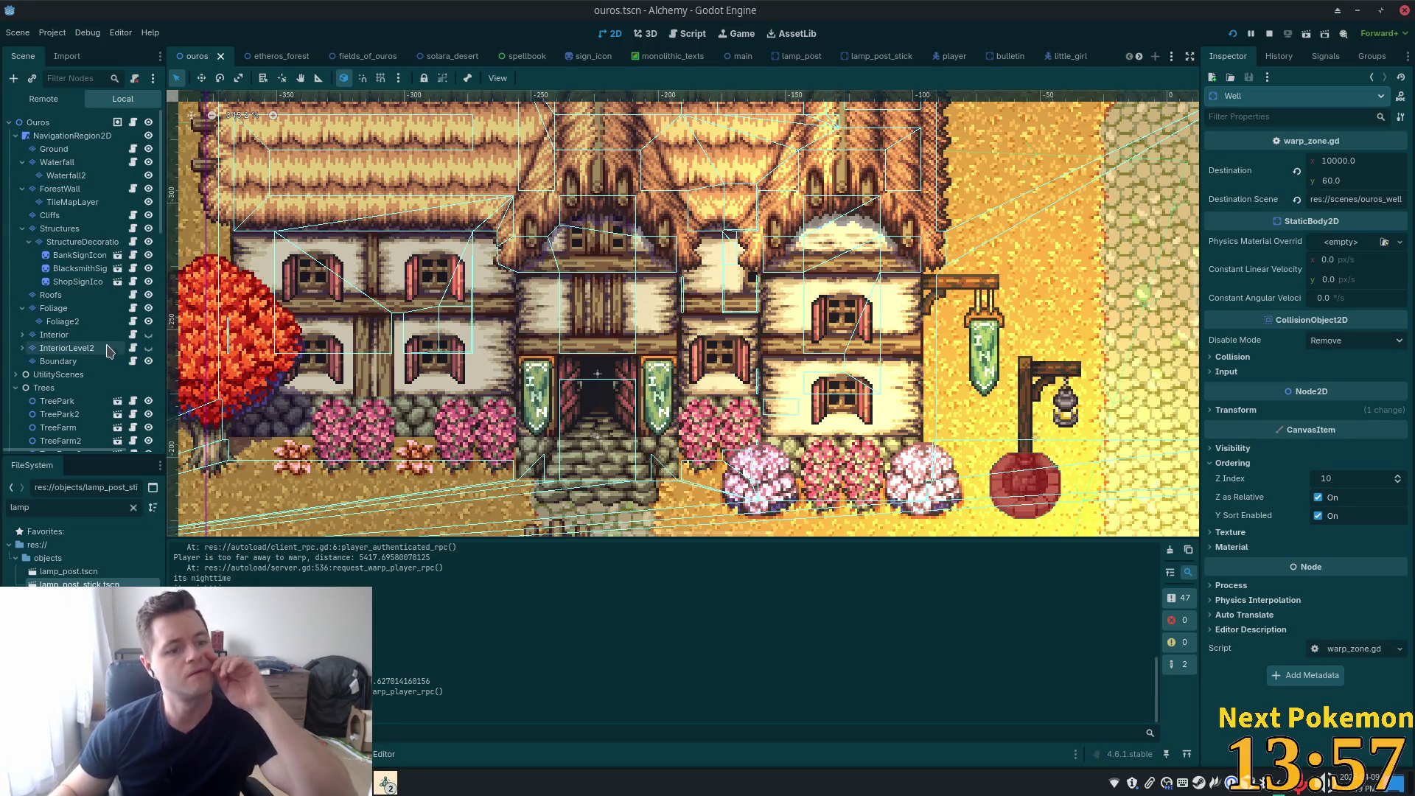
Expand the Interior group and select its LightOccluder2D in the Scene dock
{"action": "left_click", "coordinate": [22, 336]}
{"action": "scroll", "coordinate": [89, 343], "scroll_direction": "down", "scroll_amount": 2}
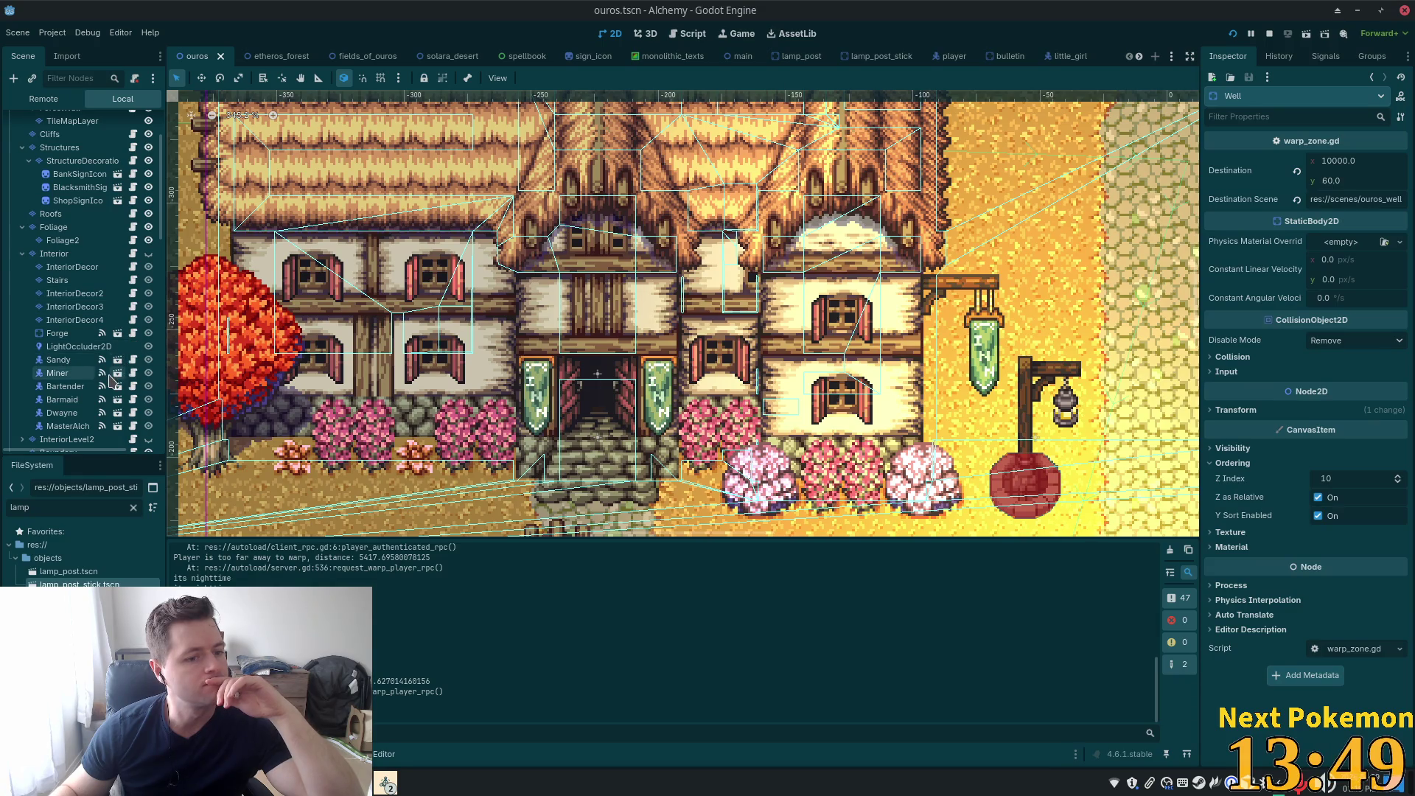
{"action": "scroll", "coordinate": [111, 379], "scroll_direction": "down", "scroll_amount": 1}
{"action": "scroll", "coordinate": [111, 380], "scroll_direction": "down", "scroll_amount": 1}
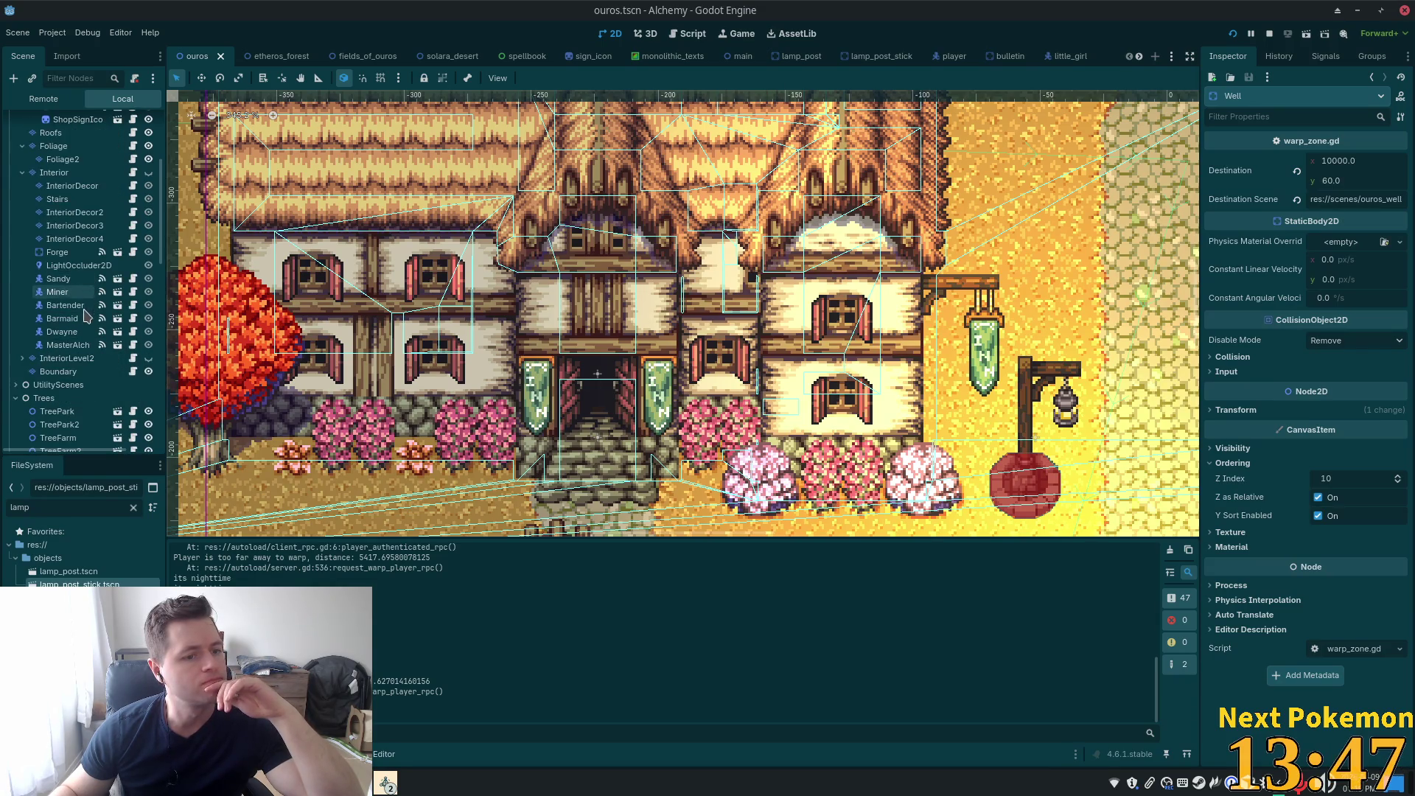
{"action": "left_click", "coordinate": [83, 270]}
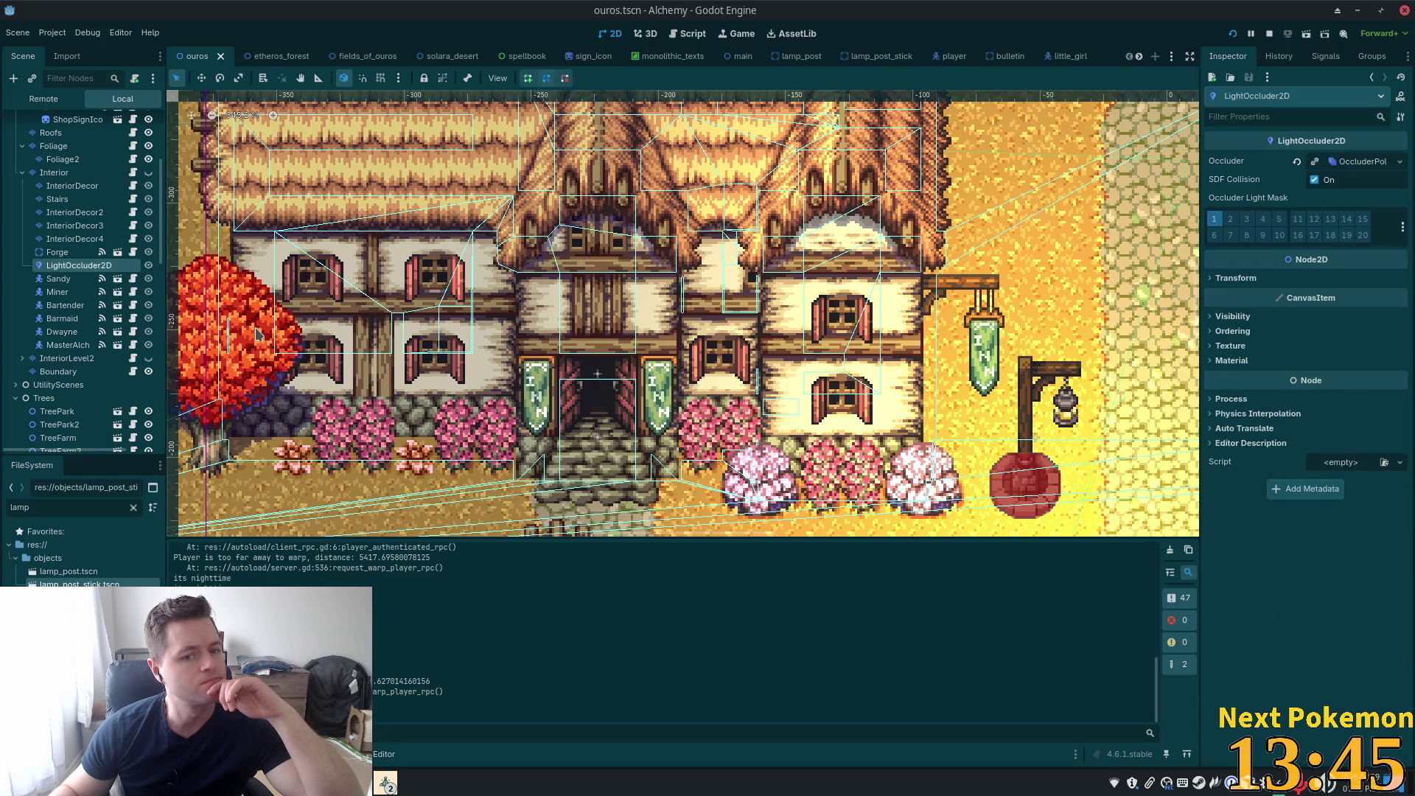
Select the Stove node, then PointLight2D2FireplaceLight to show its energy and cull mask
{"action": "scroll", "coordinate": [258, 334], "scroll_direction": "down", "scroll_amount": 4}
{"action": "scroll", "coordinate": [127, 335], "scroll_direction": "down", "scroll_amount": 1}
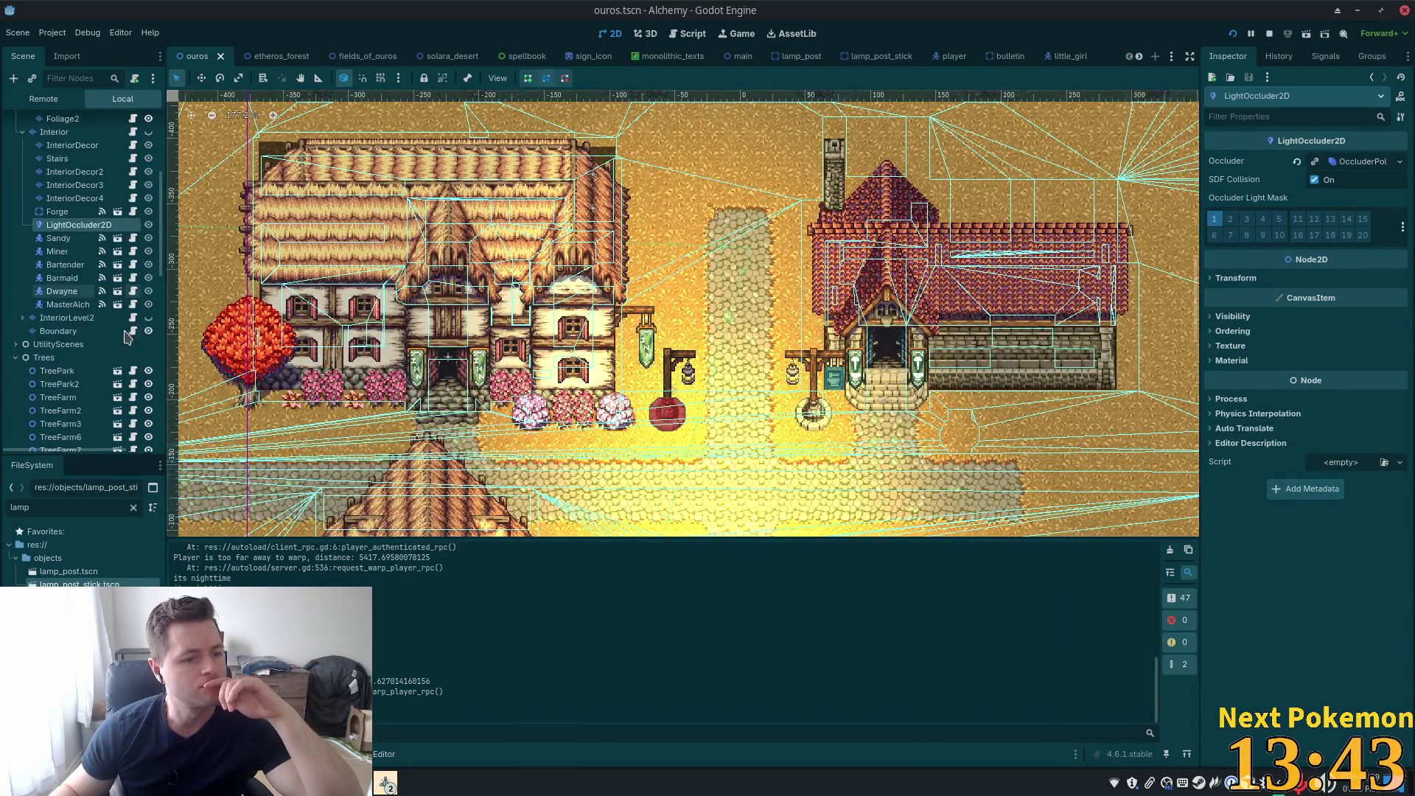
{"action": "scroll", "coordinate": [127, 335], "scroll_direction": "down", "scroll_amount": 8}
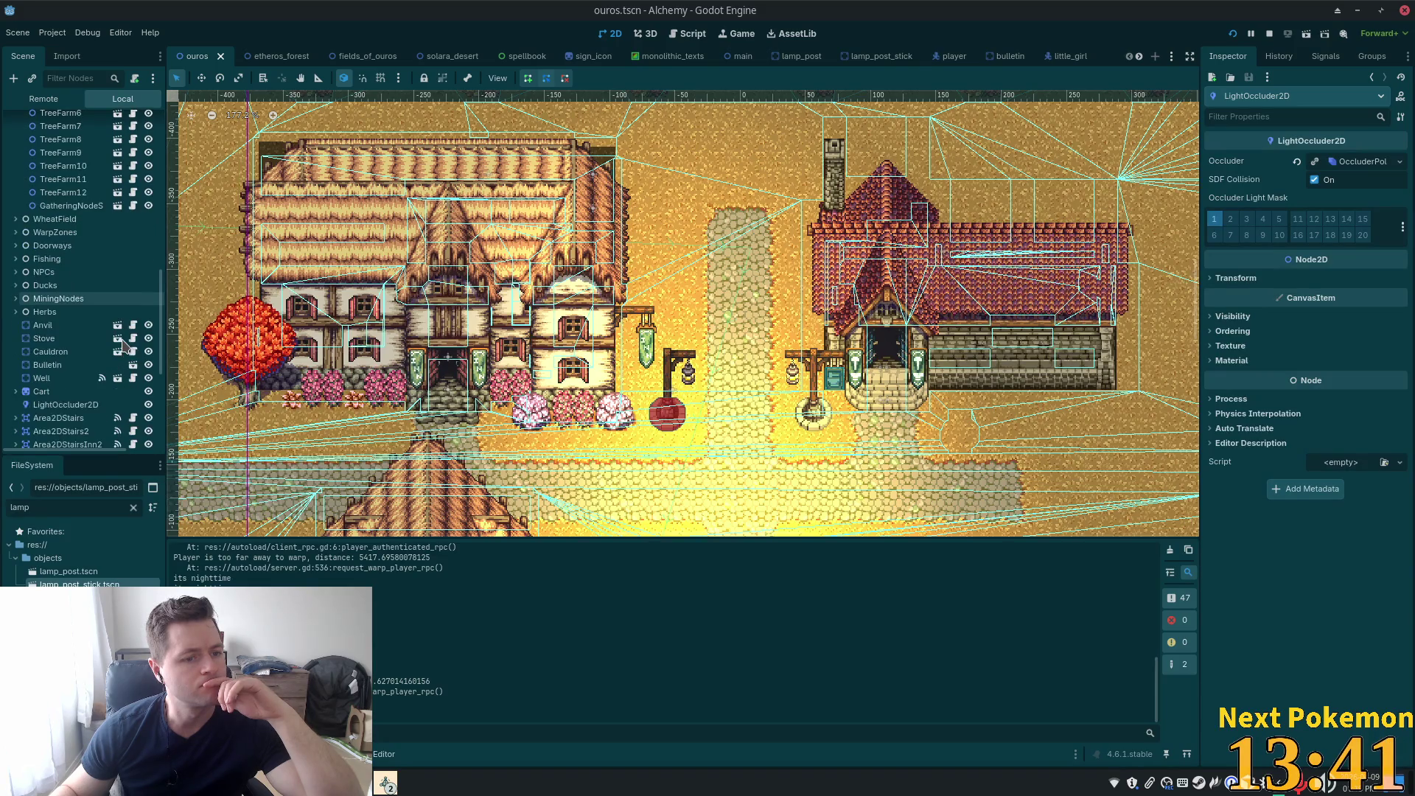
{"action": "left_click", "coordinate": [75, 340]}
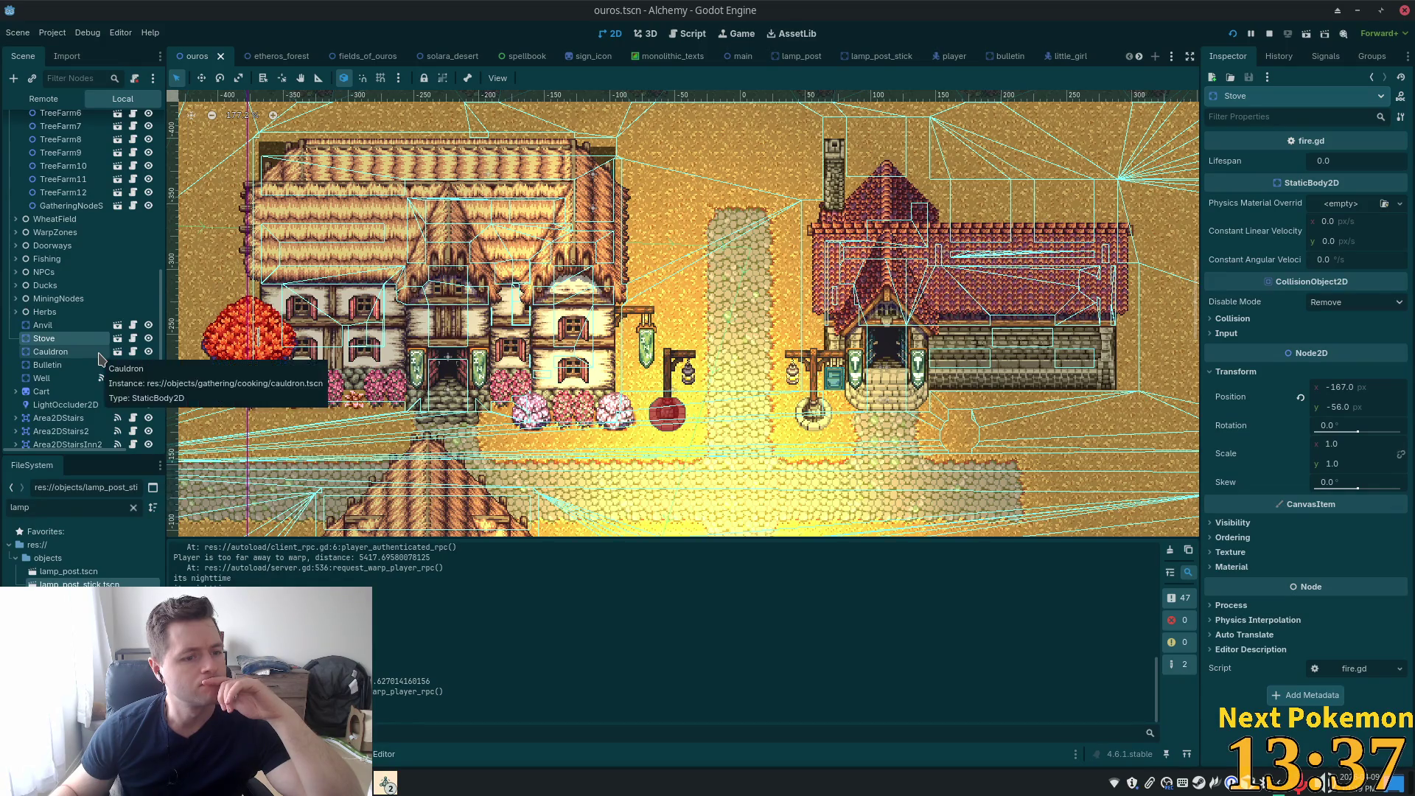
{"action": "scroll", "coordinate": [100, 359], "scroll_direction": "down", "scroll_amount": 3}
{"action": "scroll", "coordinate": [96, 348], "scroll_direction": "down", "scroll_amount": 1}
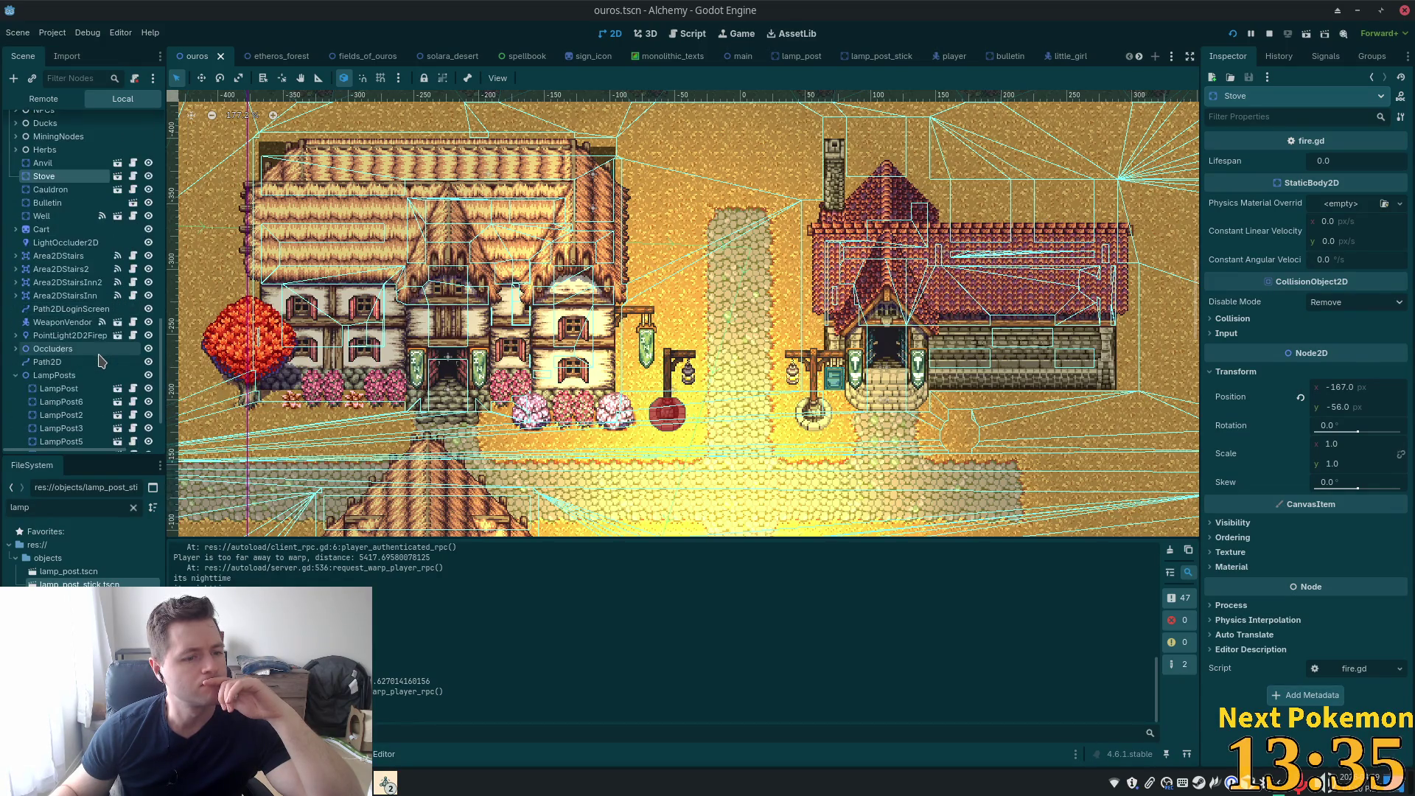
{"action": "left_click", "coordinate": [90, 336]}
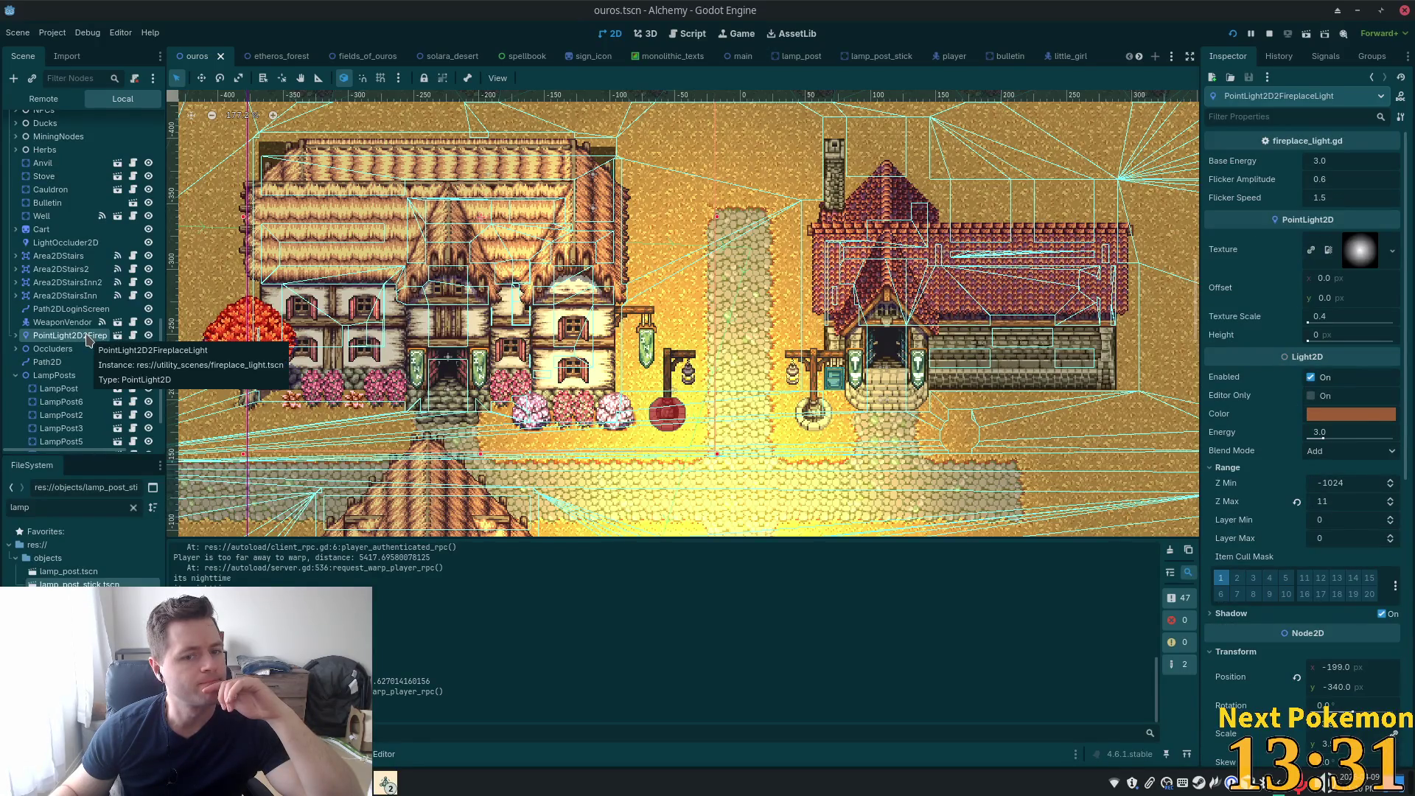
Switch to Move Mode and enable Item Cull Mask layer 2 on the fireplace PointLight2D
{"action": "left_click", "coordinate": [197, 85]}
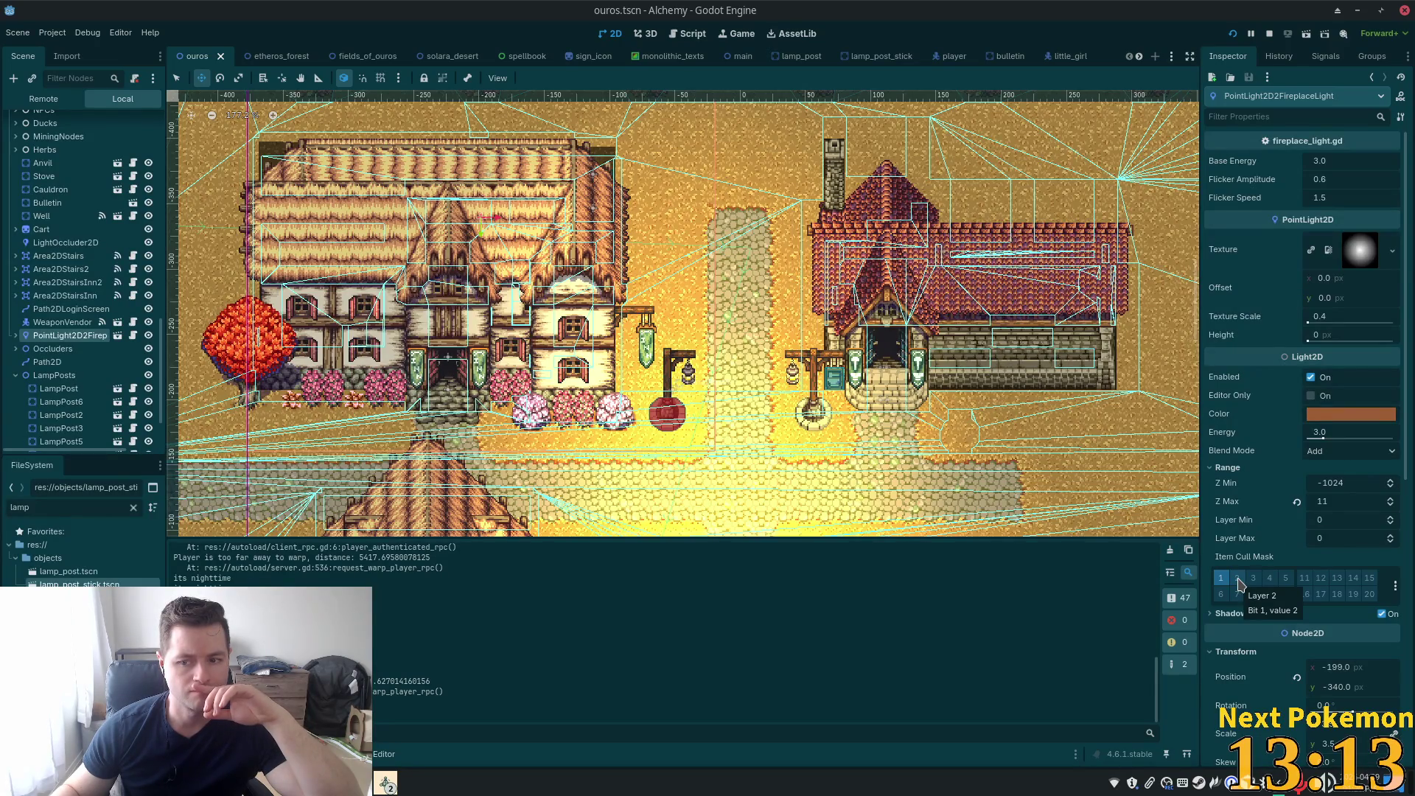
{"action": "left_click", "coordinate": [1239, 582]}
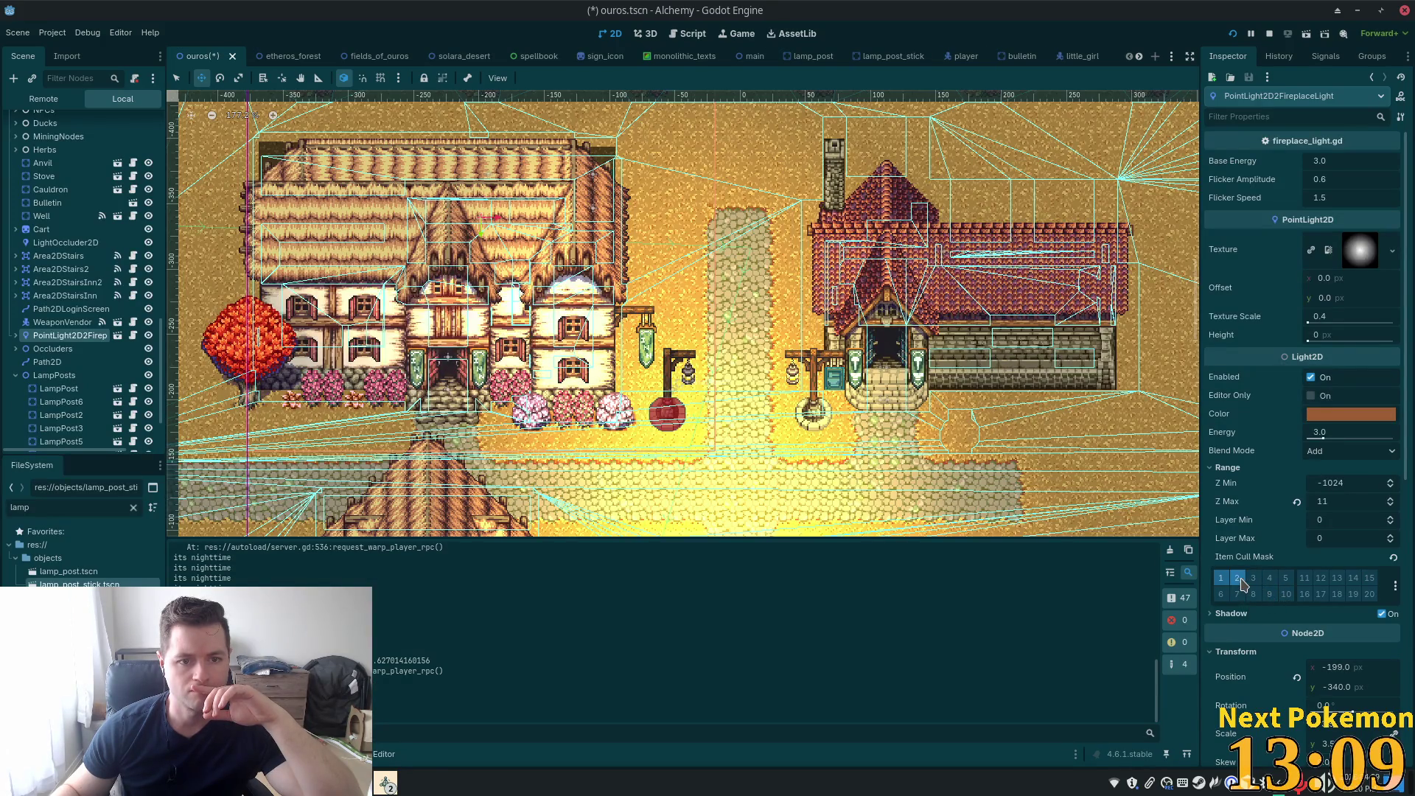
{"action": "scroll", "coordinate": [150, 287], "scroll_direction": "down", "scroll_amount": 10}
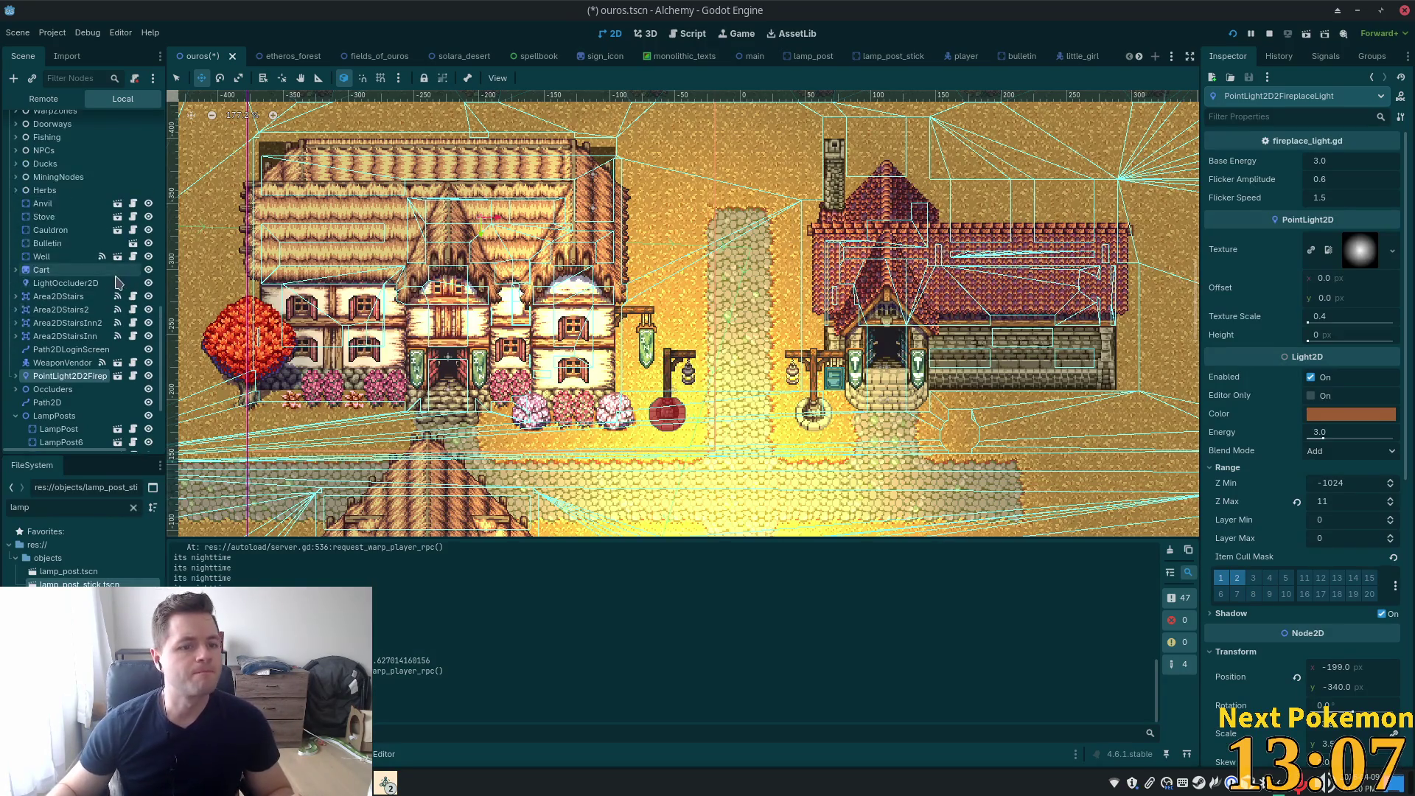
{"action": "scroll", "coordinate": [150, 287], "scroll_direction": "up", "scroll_amount": 10}
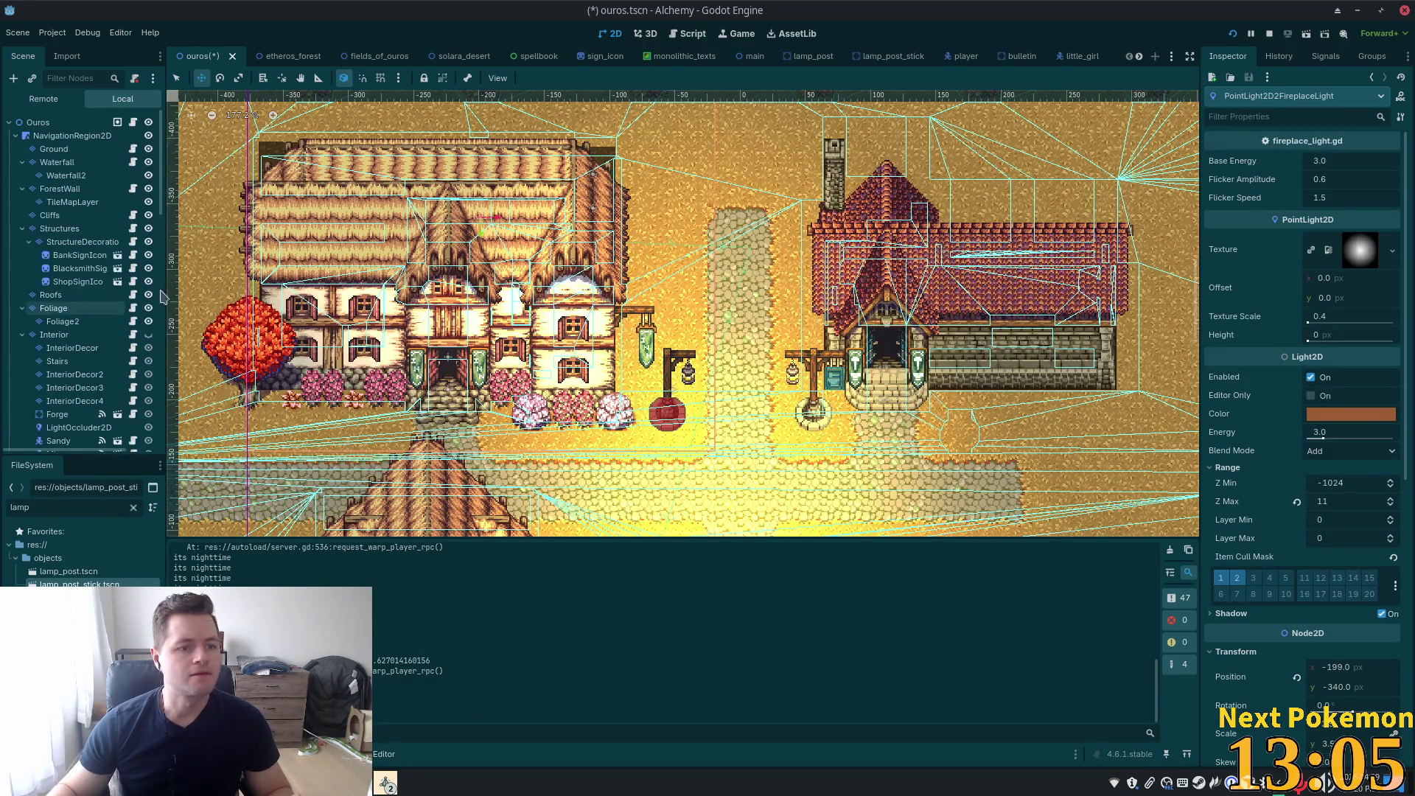
Untick Light Mask layer 2 on Ground, Structures, Foliage, Foliage2 and StructureDecoration
{"action": "left_click", "coordinate": [53, 150]}
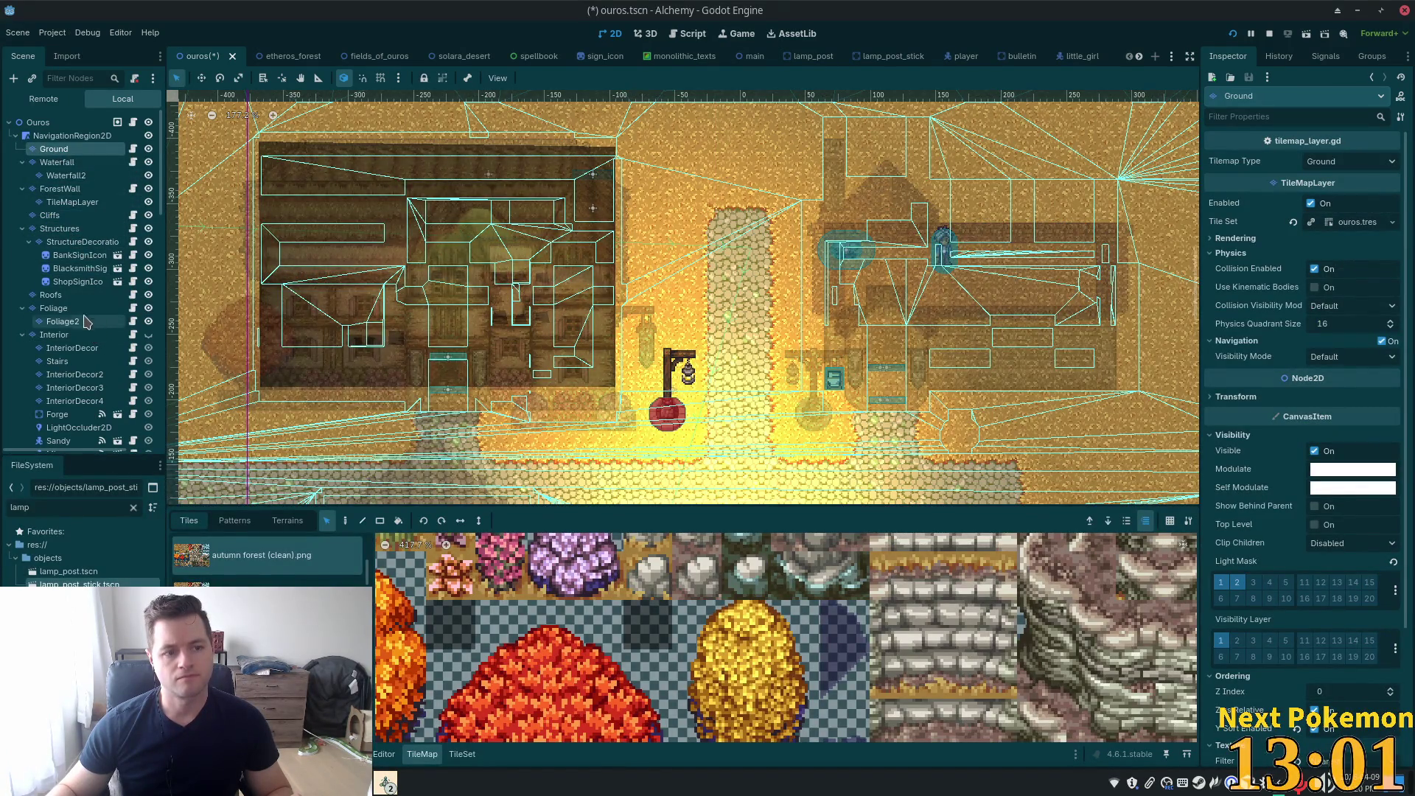
{"action": "left_click", "coordinate": [74, 229], "text": "ctrl"}
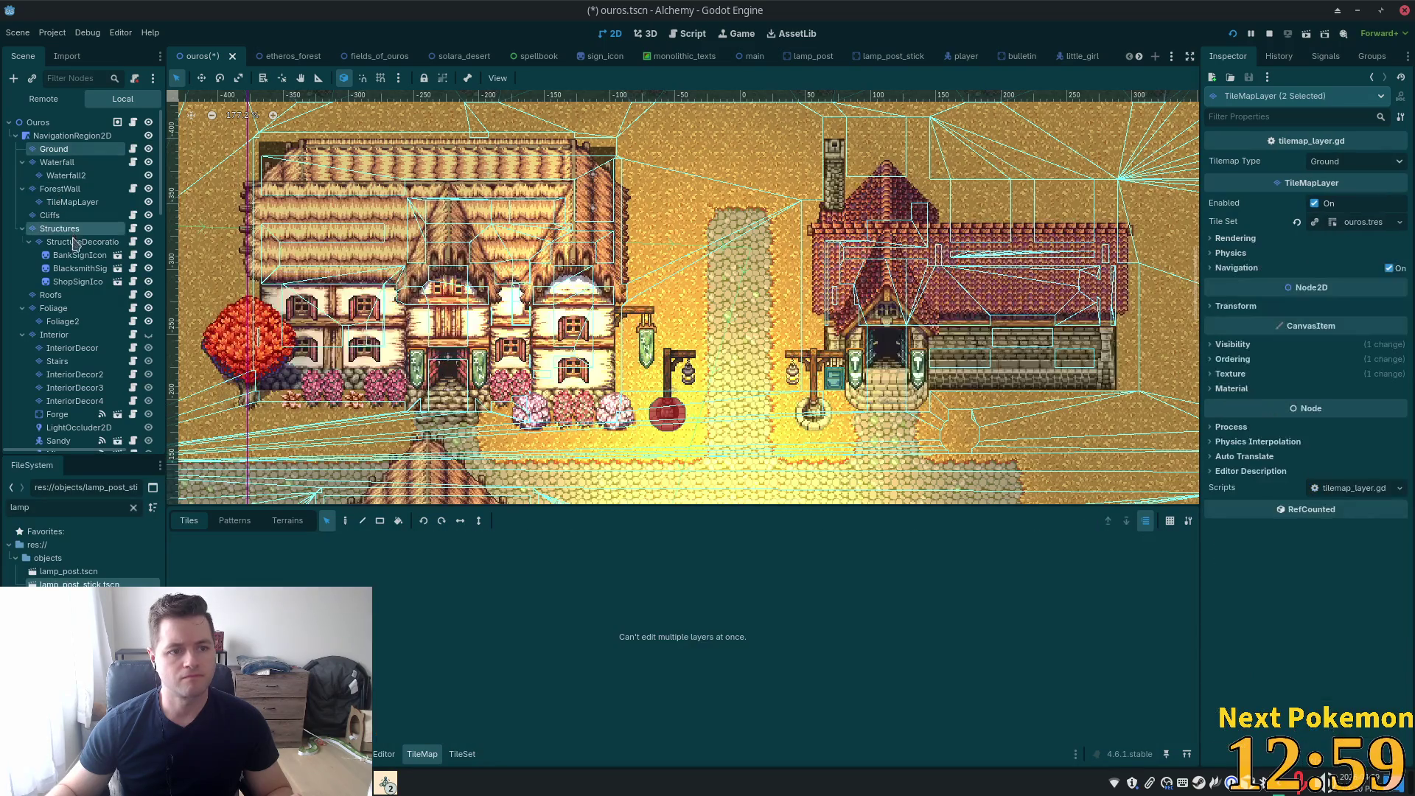
{"action": "left_click", "coordinate": [67, 308], "text": "ctrl"}
{"action": "left_click", "coordinate": [65, 322], "text": "ctrl"}
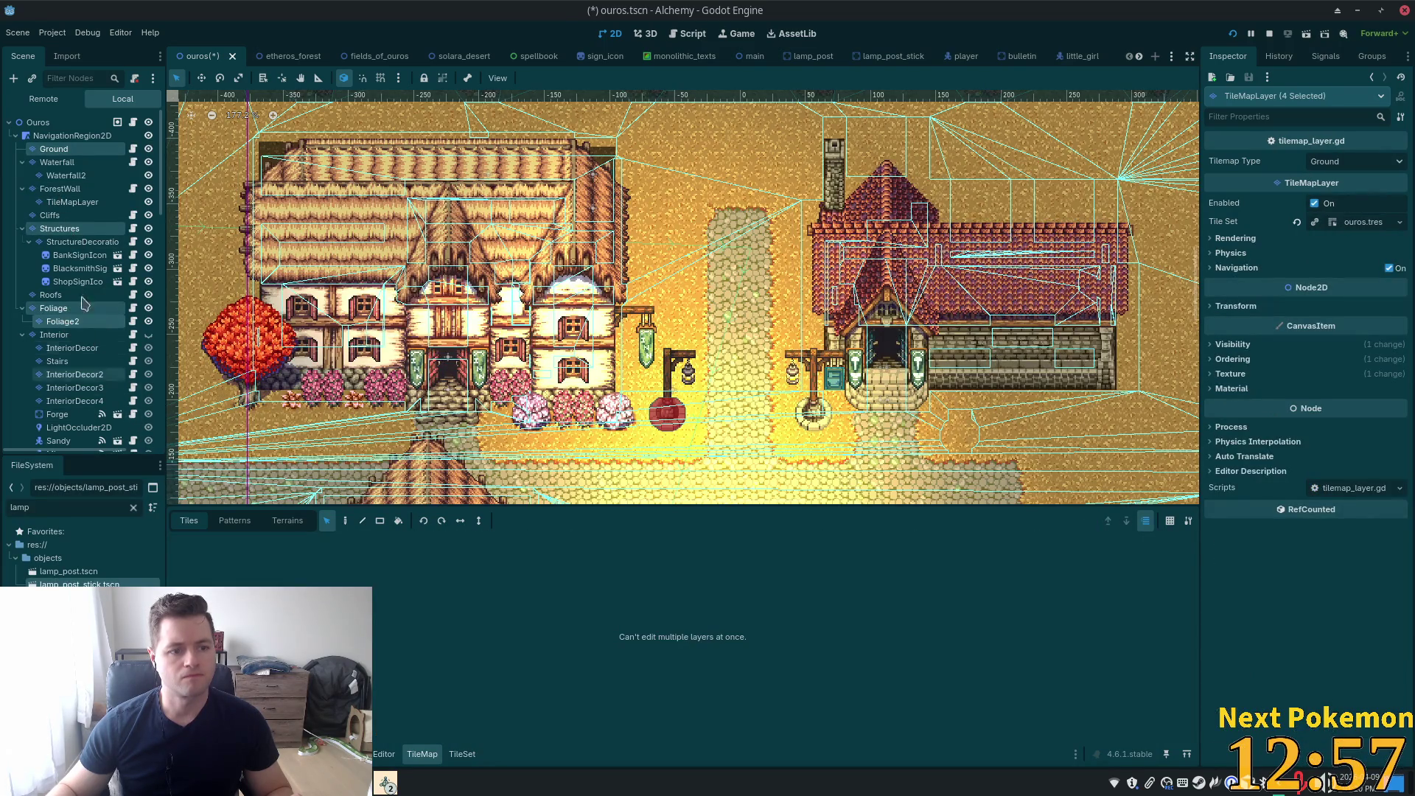
{"action": "left_click", "coordinate": [64, 243], "text": "ctrl"}
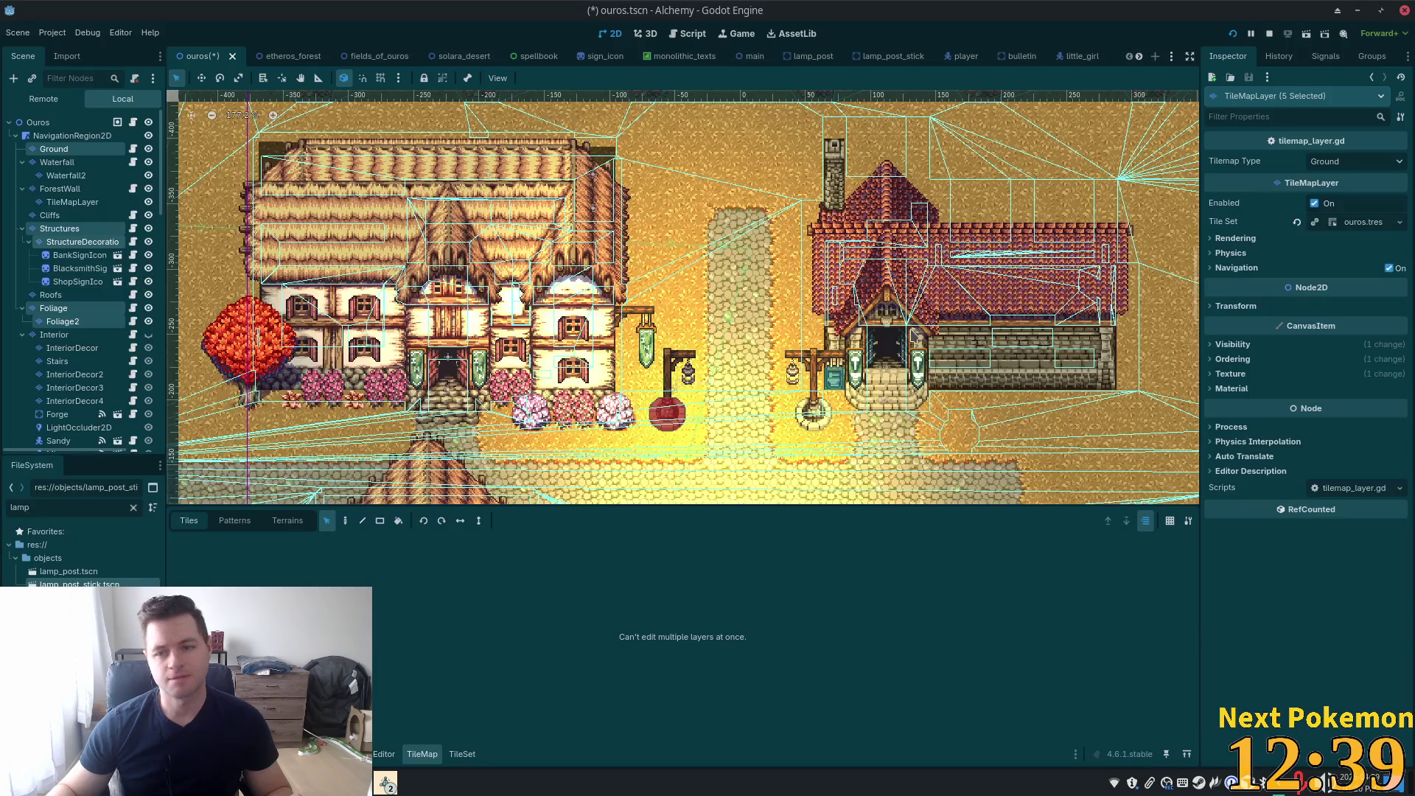
{"action": "left_click", "coordinate": [1223, 344]}
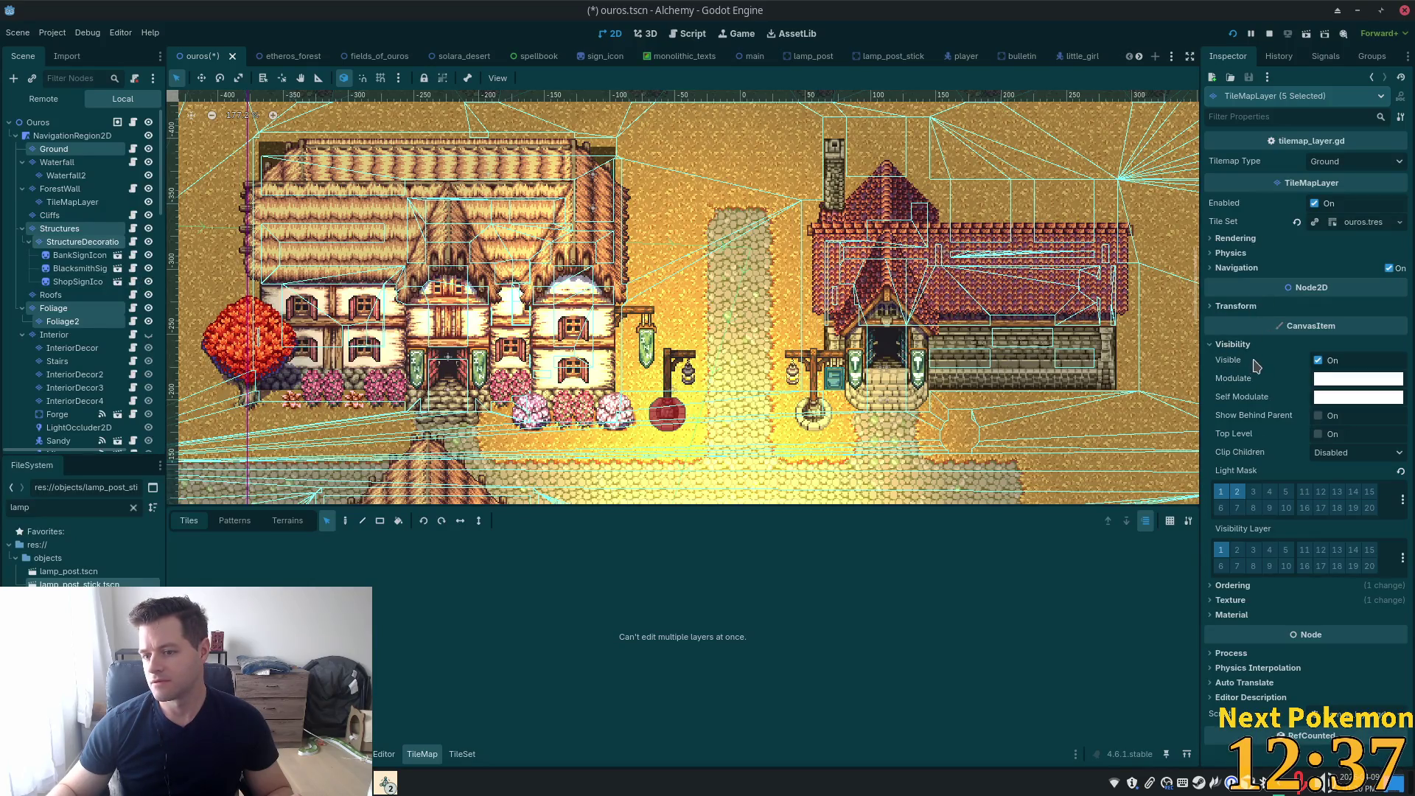
{"action": "left_click", "coordinate": [1243, 494]}
Save the ouros scene and open the lamp_post scene
{"action": "key", "text": "ctrl+s"}
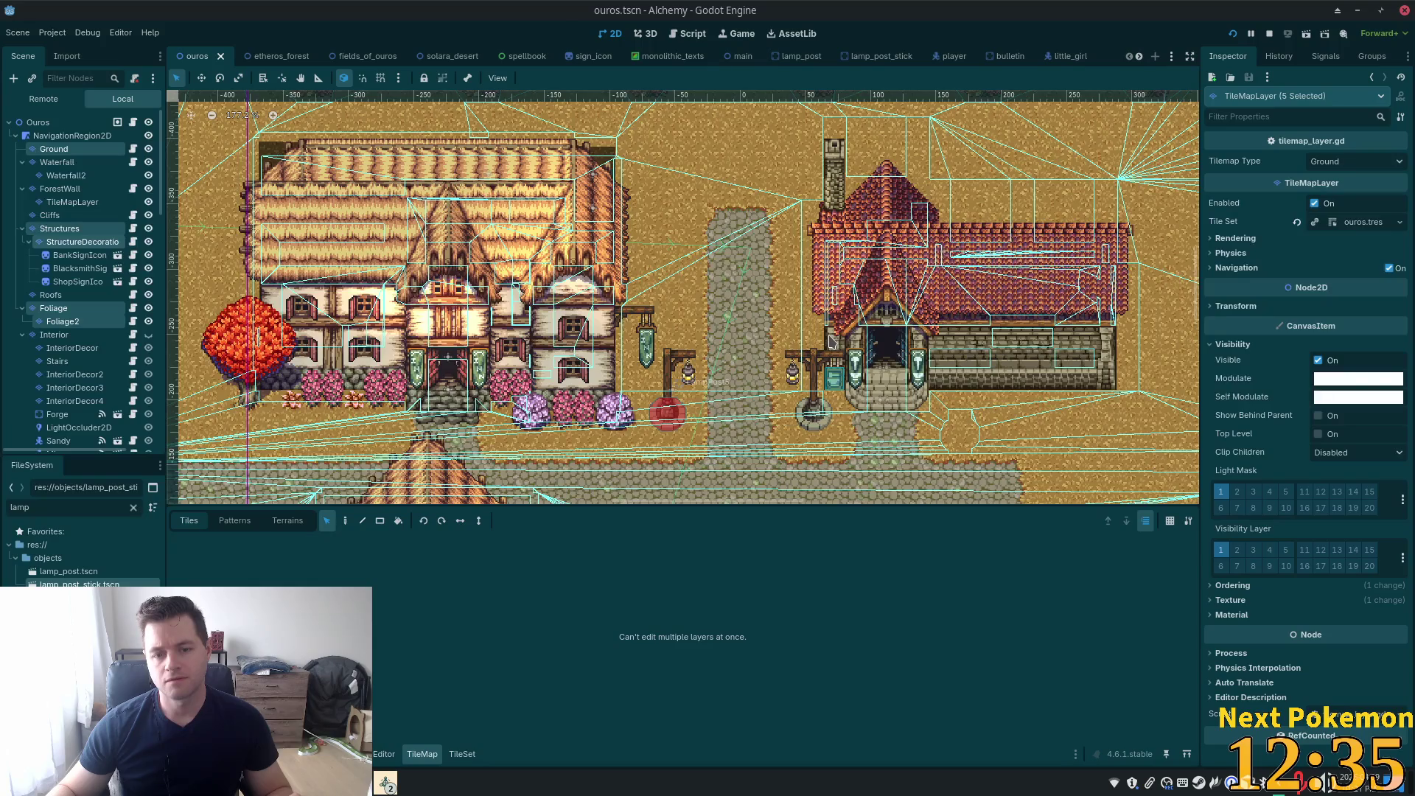
{"action": "scroll", "coordinate": [771, 301], "scroll_direction": "down", "scroll_amount": 5}
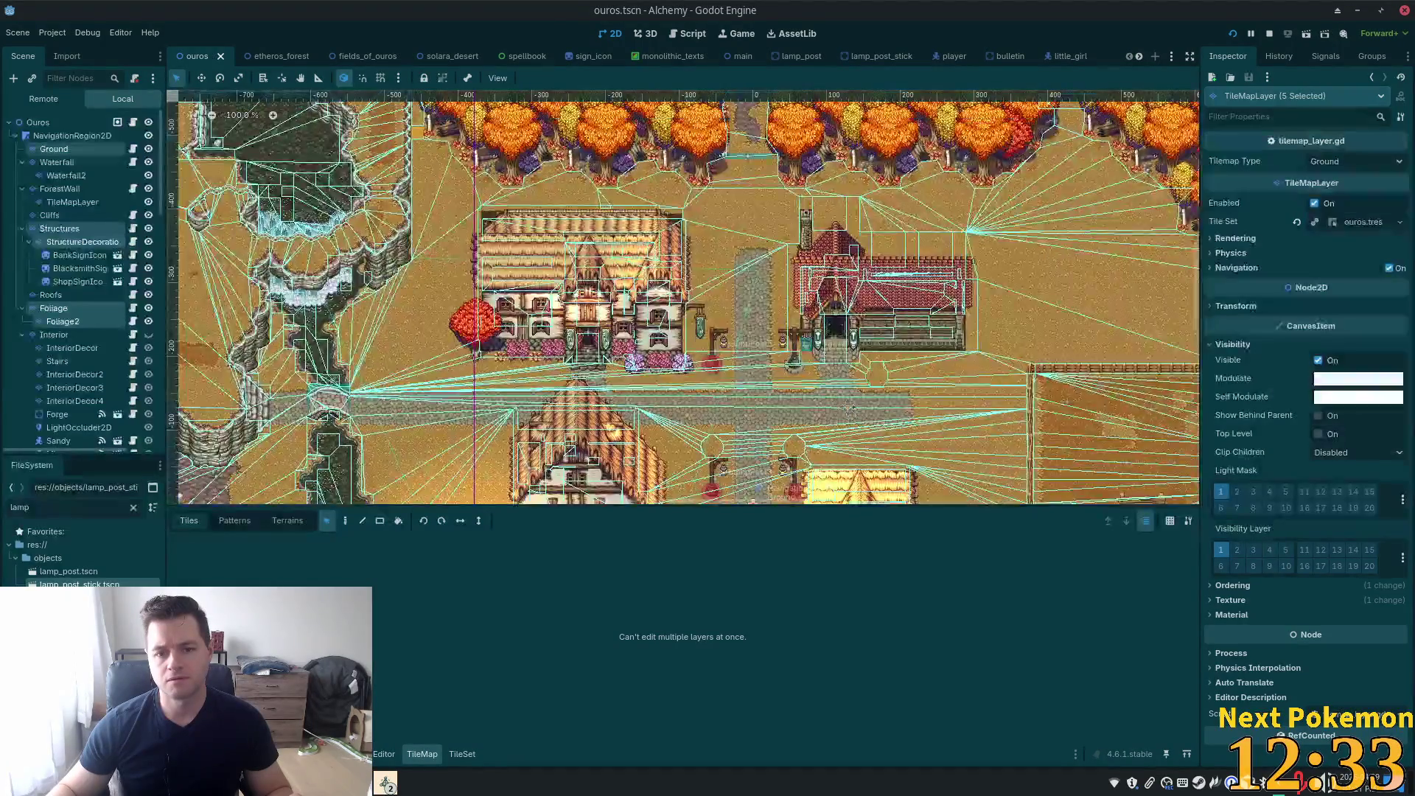
{"action": "scroll", "coordinate": [813, 227], "scroll_direction": "up", "scroll_amount": 3}
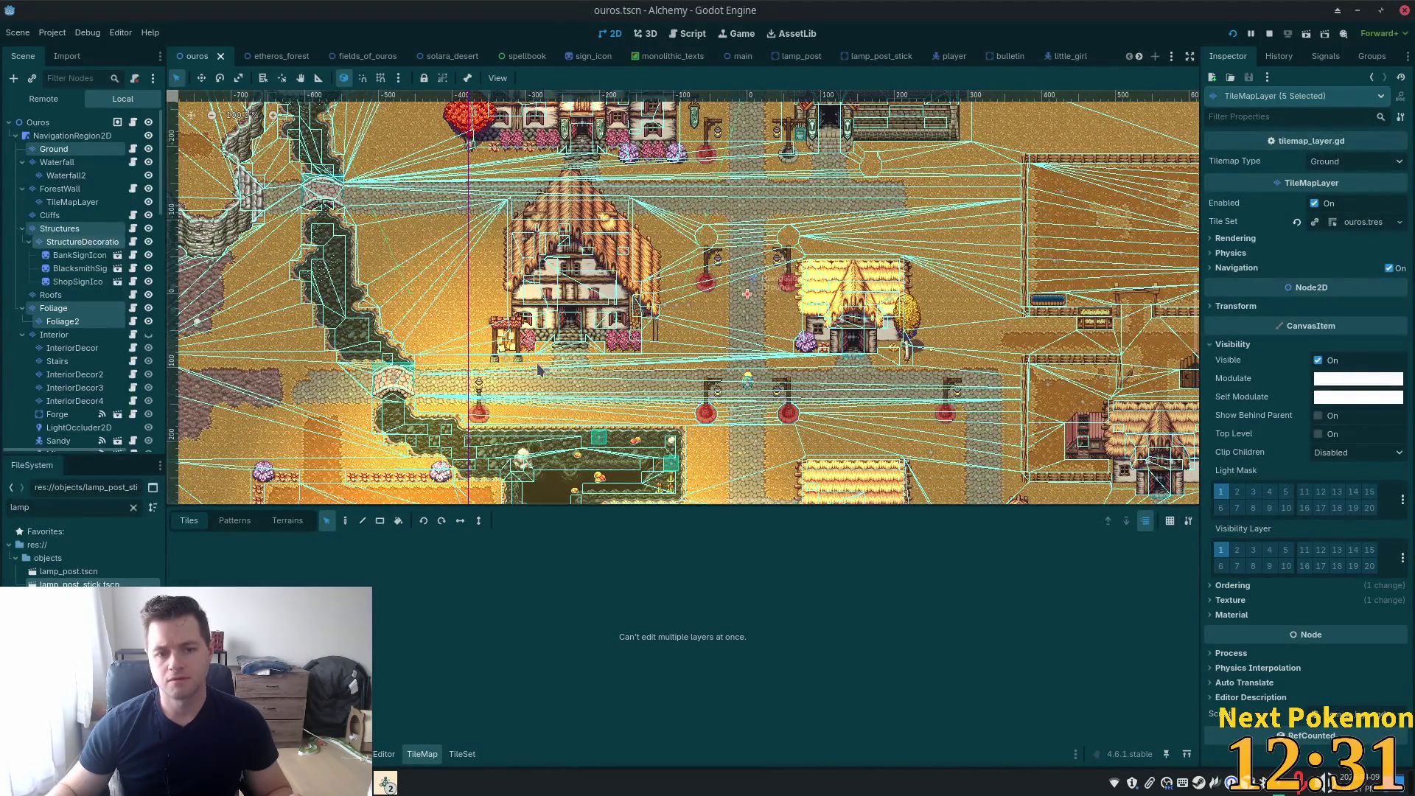
{"action": "left_click", "coordinate": [802, 57]}
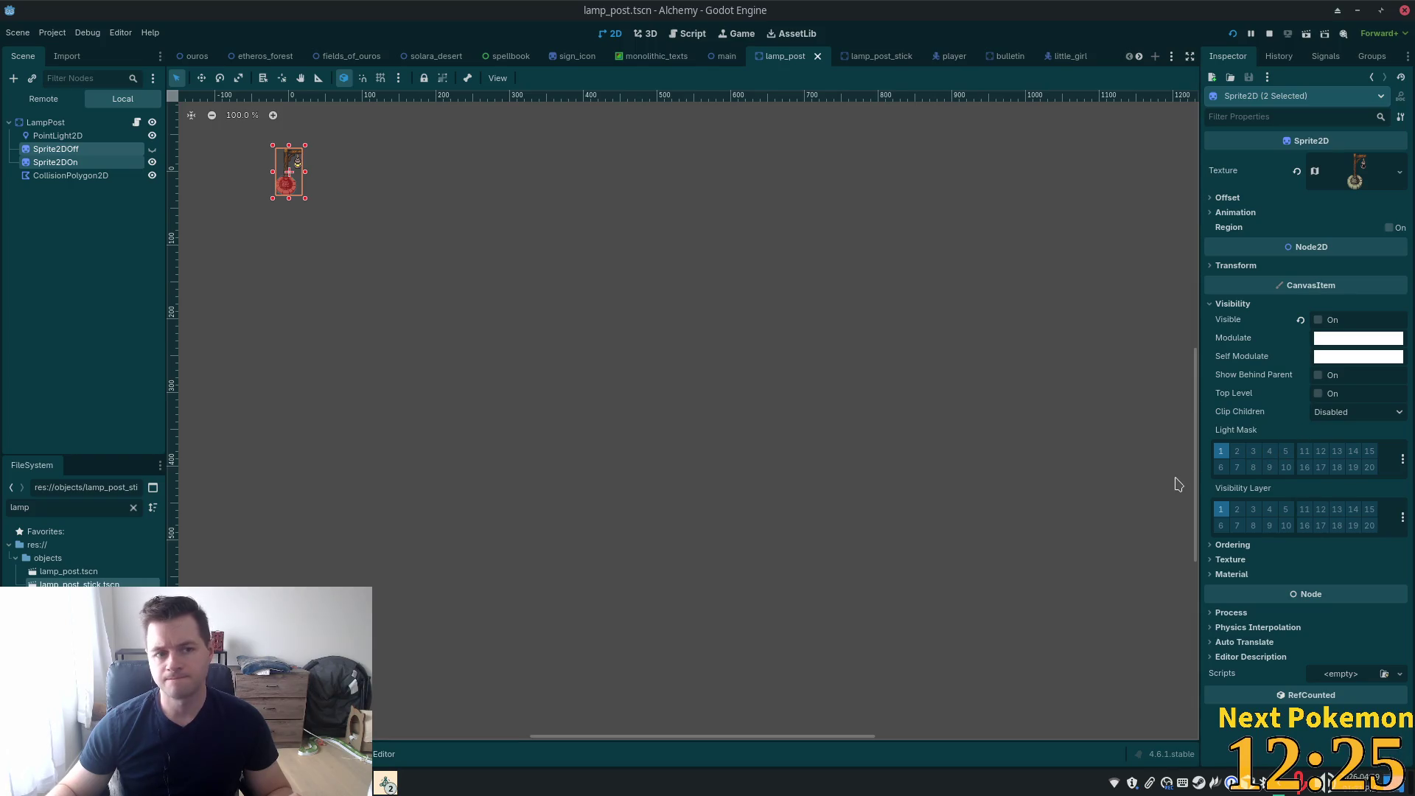
Set the lamp_post PointLight2D's Item Cull Mask to layer 1 only and save the scene
{"action": "left_click", "coordinate": [862, 58]}
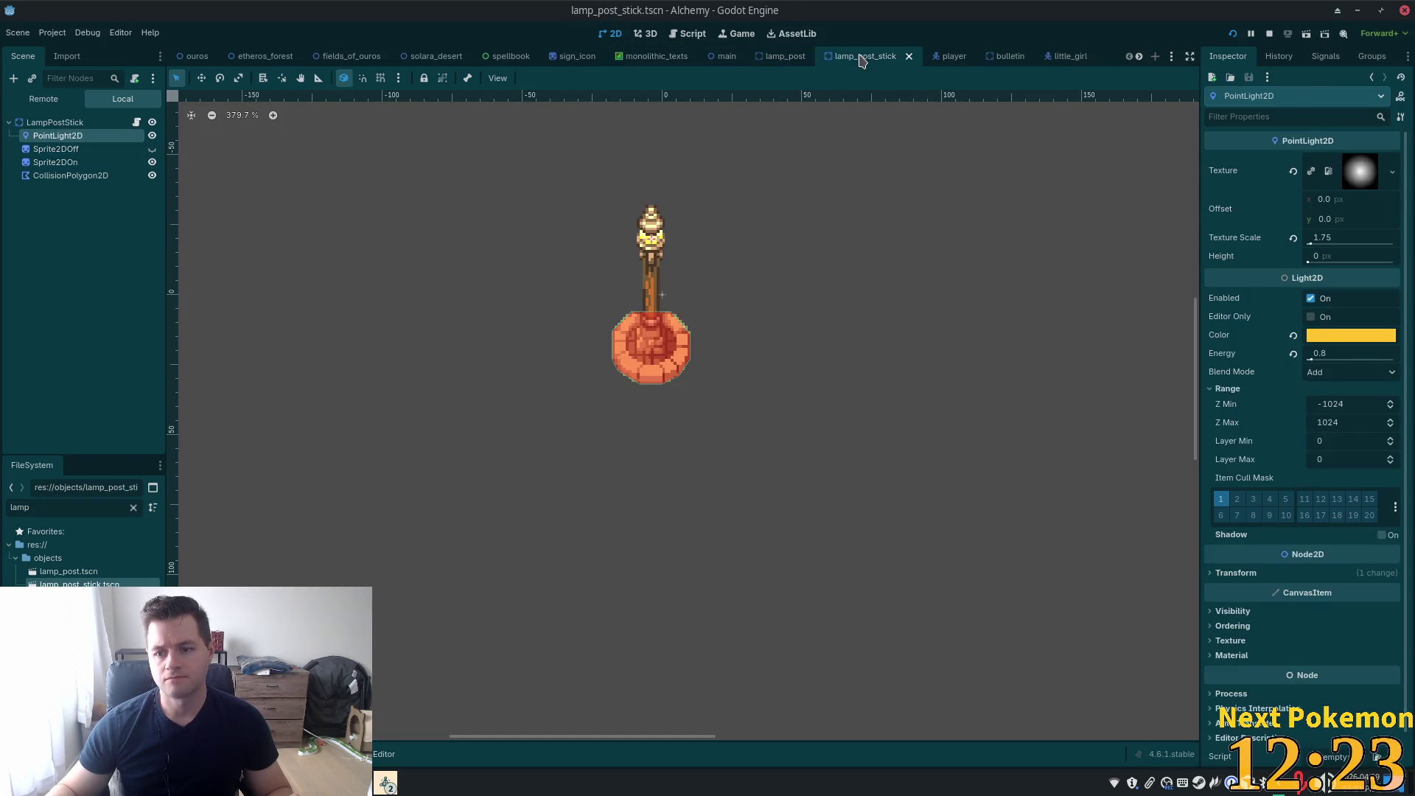
{"action": "left_click", "coordinate": [782, 58]}
{"action": "scroll", "coordinate": [262, 174], "scroll_direction": "up", "scroll_amount": 1}
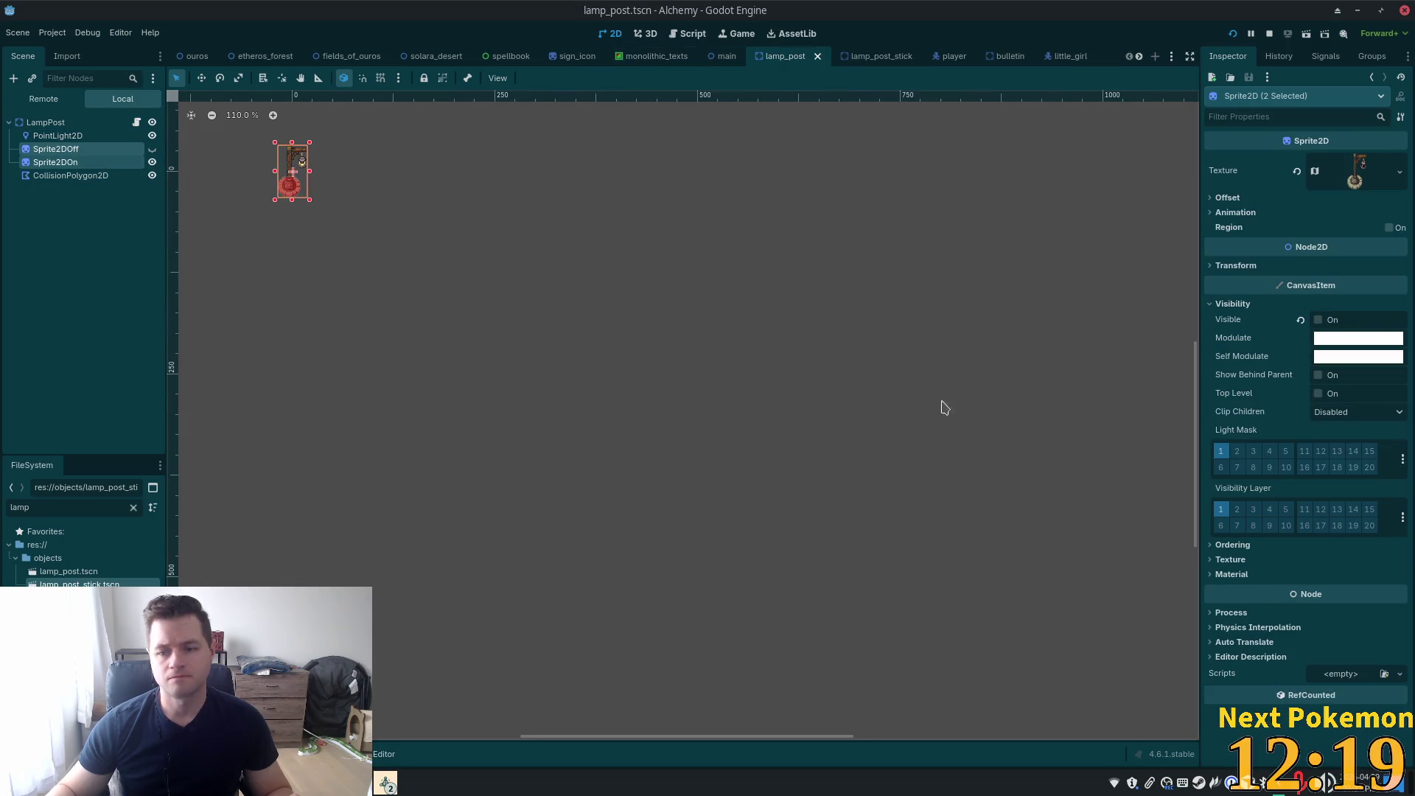
{"action": "left_click", "coordinate": [68, 136]}
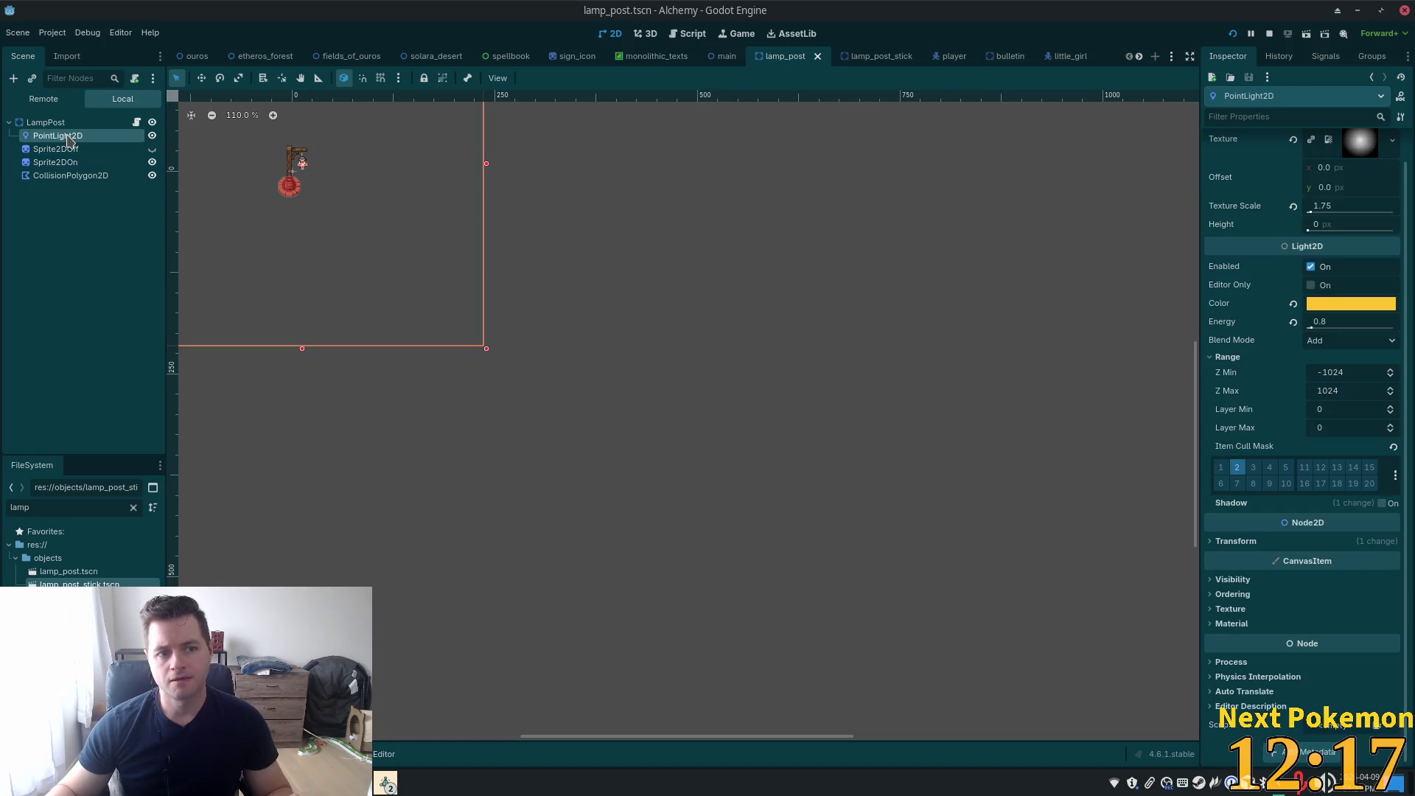
{"action": "left_click", "coordinate": [1231, 464]}
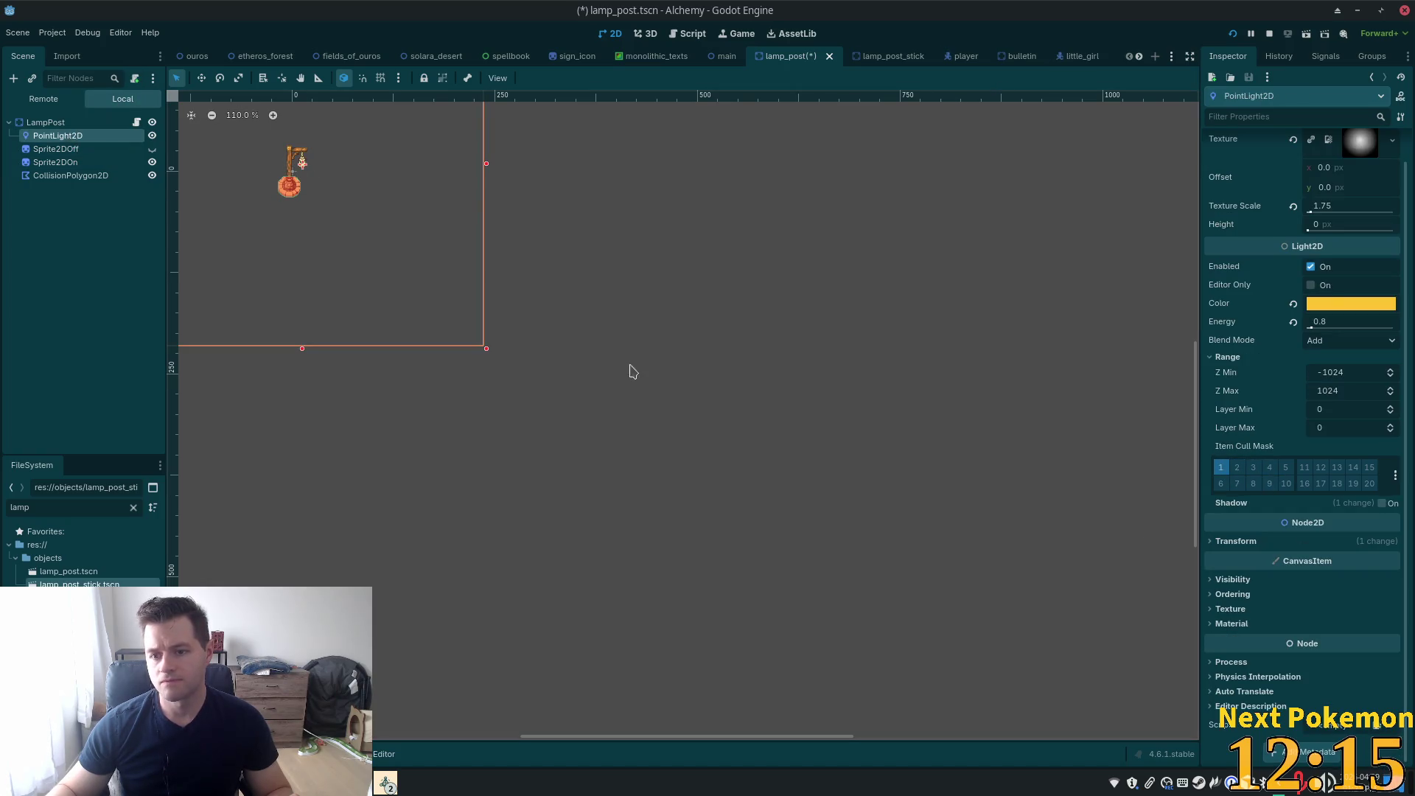
{"action": "key", "text": "ctrl+s"}
Check the light mask of the two lamp sprites in lamp_post and lamp_post_stick
{"action": "left_click", "coordinate": [81, 149]}
{"action": "left_click", "coordinate": [73, 163]}
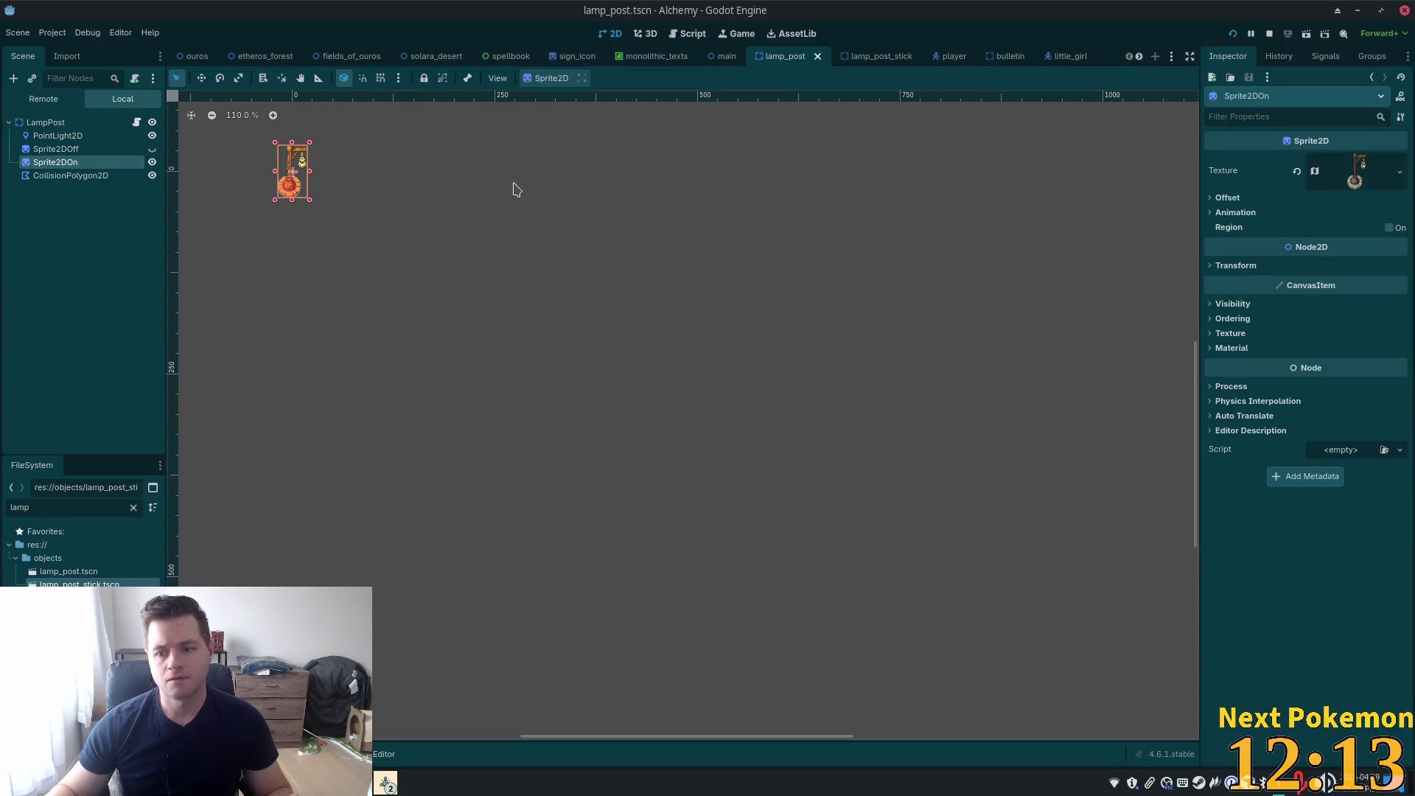
{"action": "left_click", "coordinate": [867, 58]}
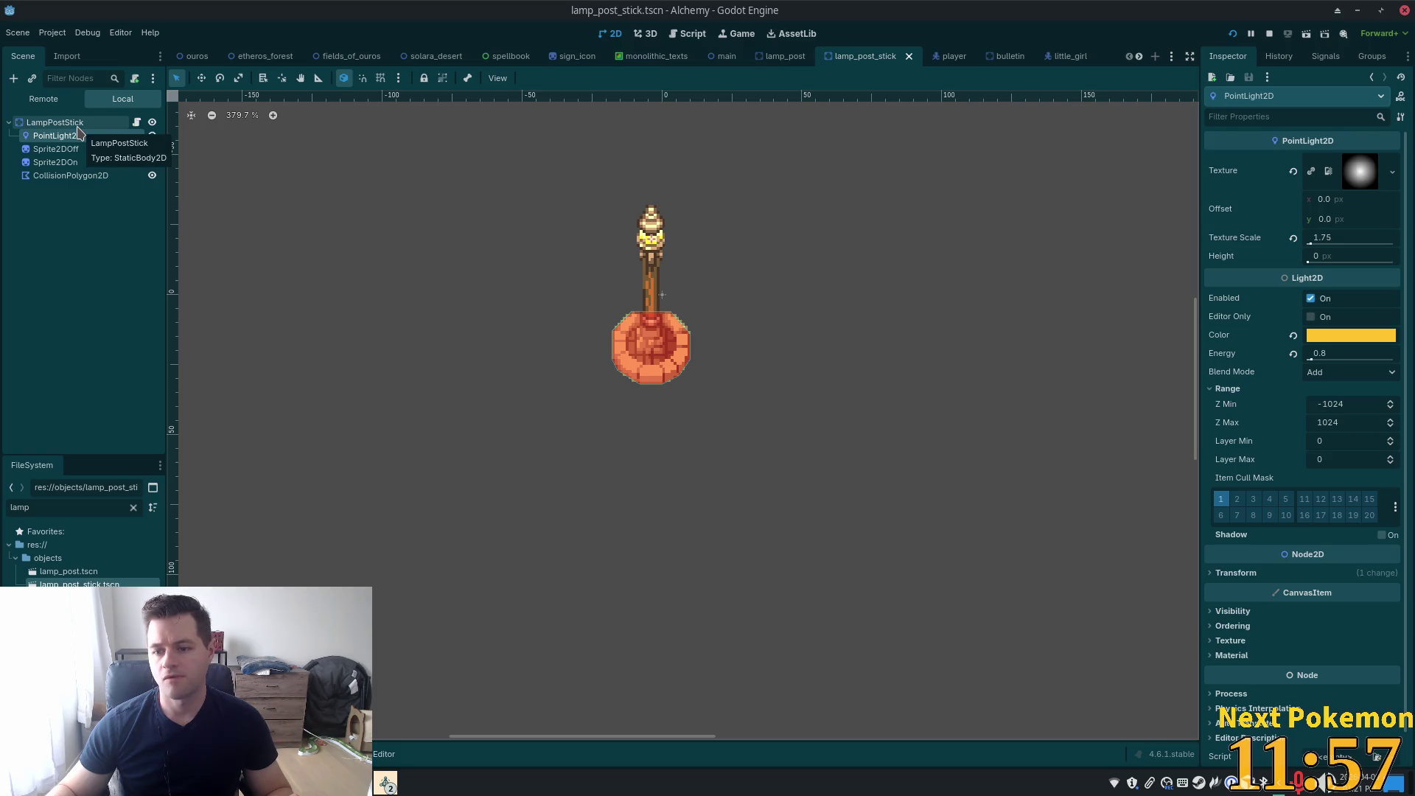
{"action": "left_click", "coordinate": [53, 151]}
{"action": "left_click", "coordinate": [50, 164], "text": "shift"}
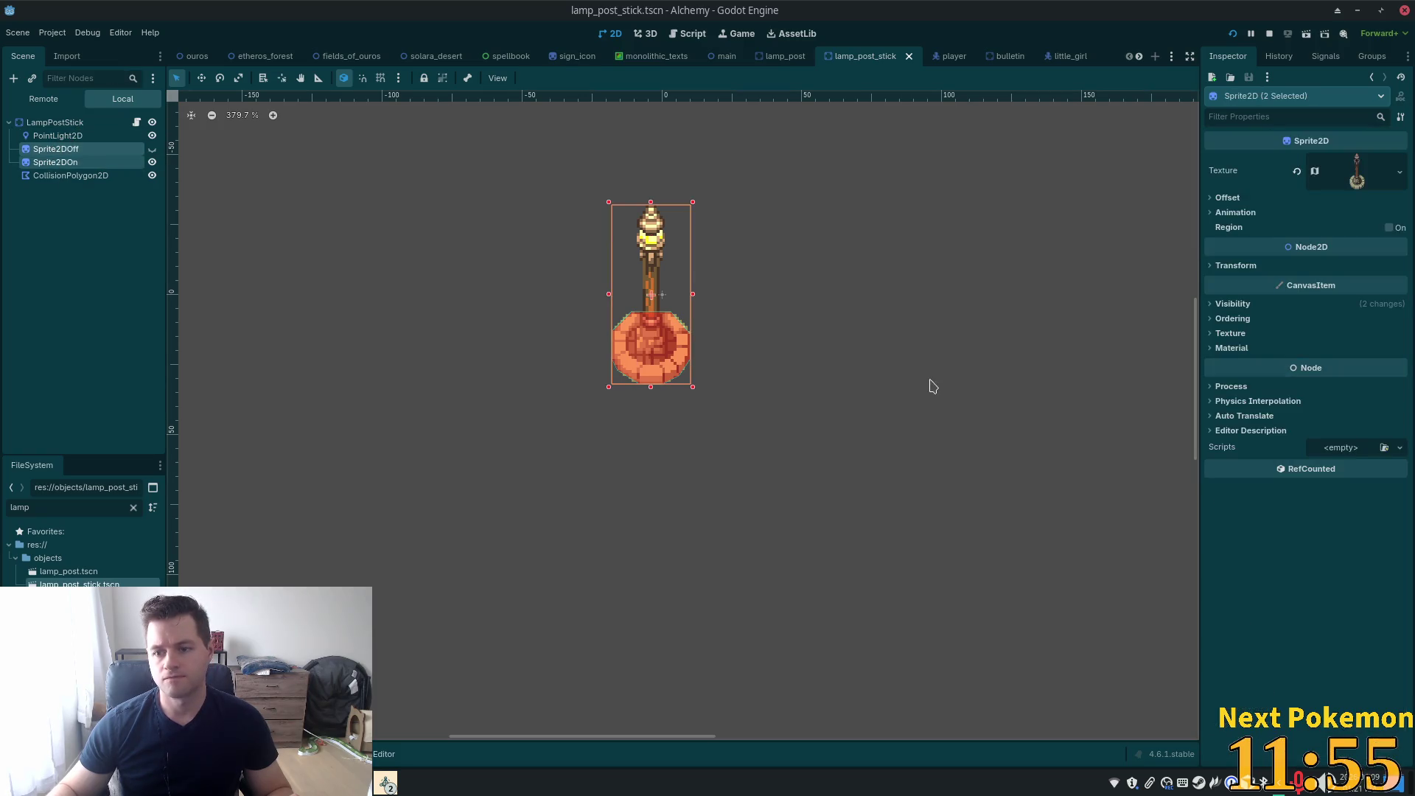
{"action": "left_click", "coordinate": [1210, 305]}
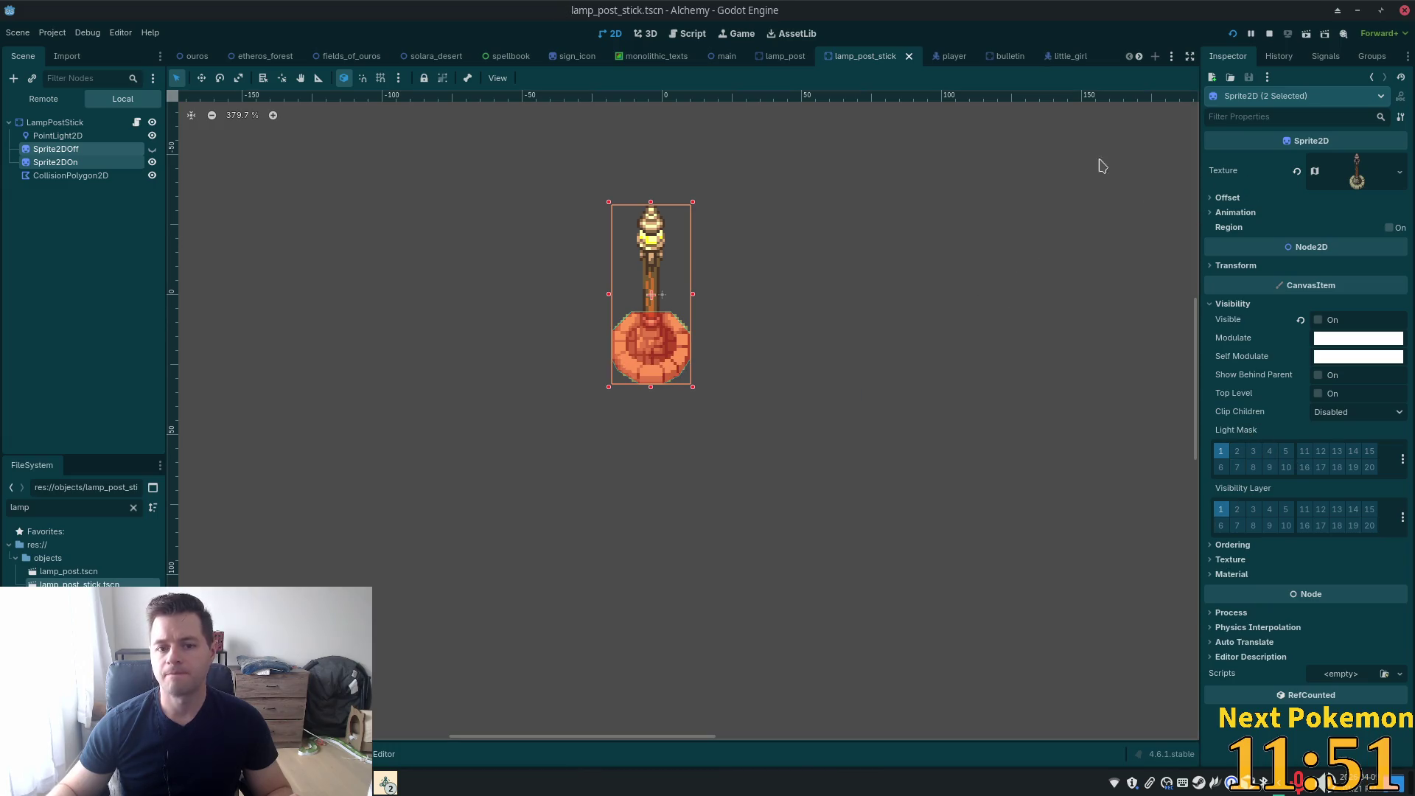
{"action": "left_click", "coordinate": [196, 56]}
Expand the Occluders group and enable occluder light mask layer 2 on LightOccluder2D2
{"action": "scroll", "coordinate": [630, 176], "scroll_direction": "up", "scroll_amount": 7}
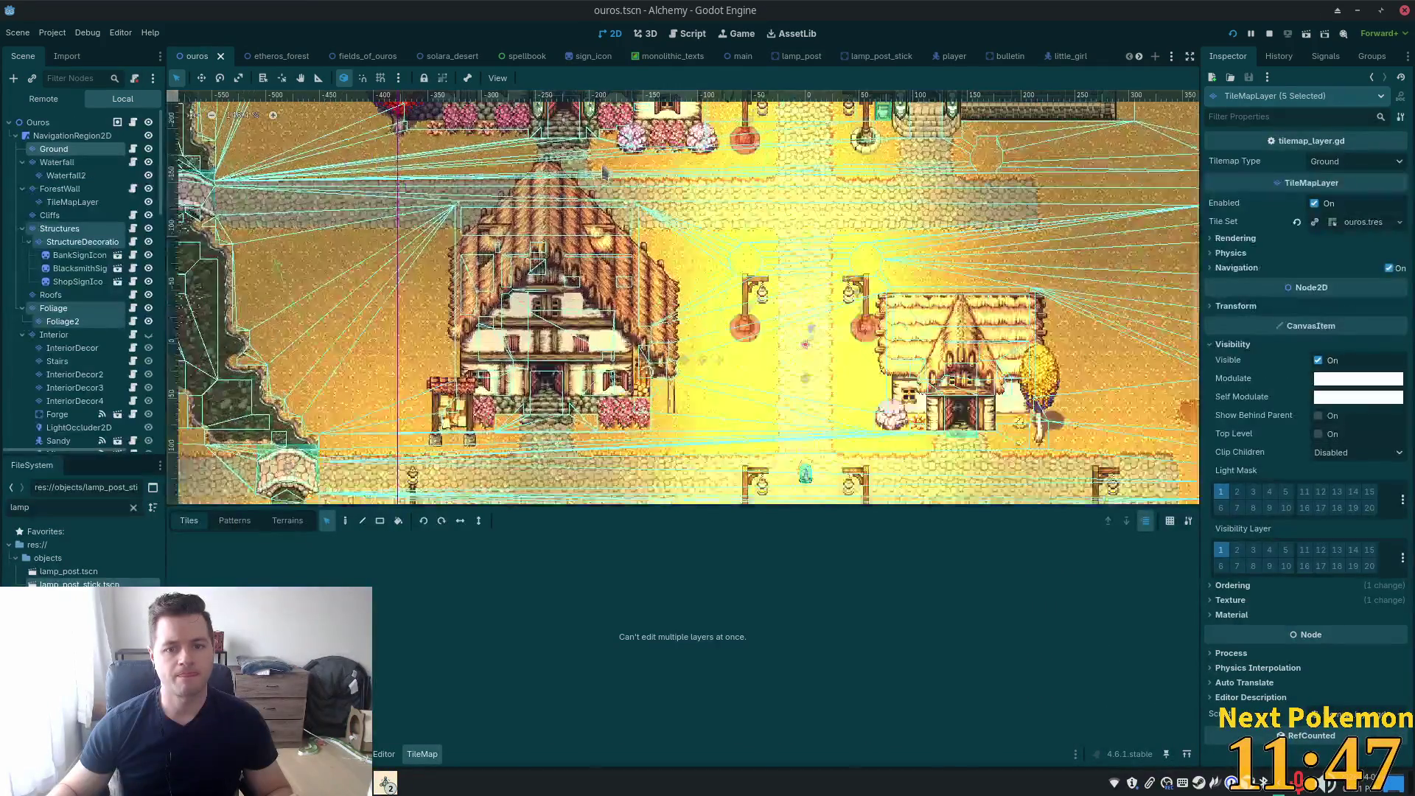
{"action": "scroll", "coordinate": [410, 187], "scroll_direction": "up", "scroll_amount": 3}
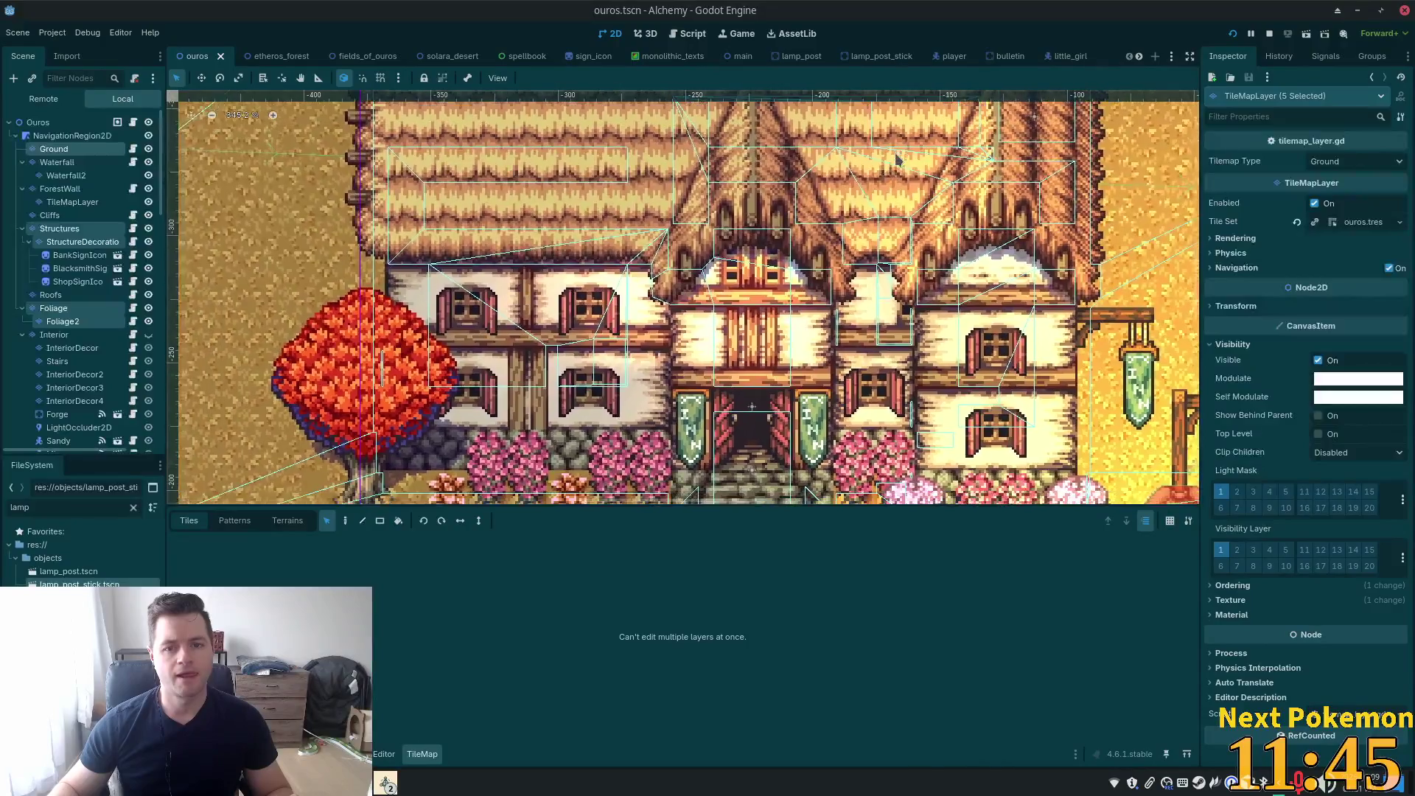
{"action": "scroll", "coordinate": [34, 243], "scroll_direction": "down", "scroll_amount": 15}
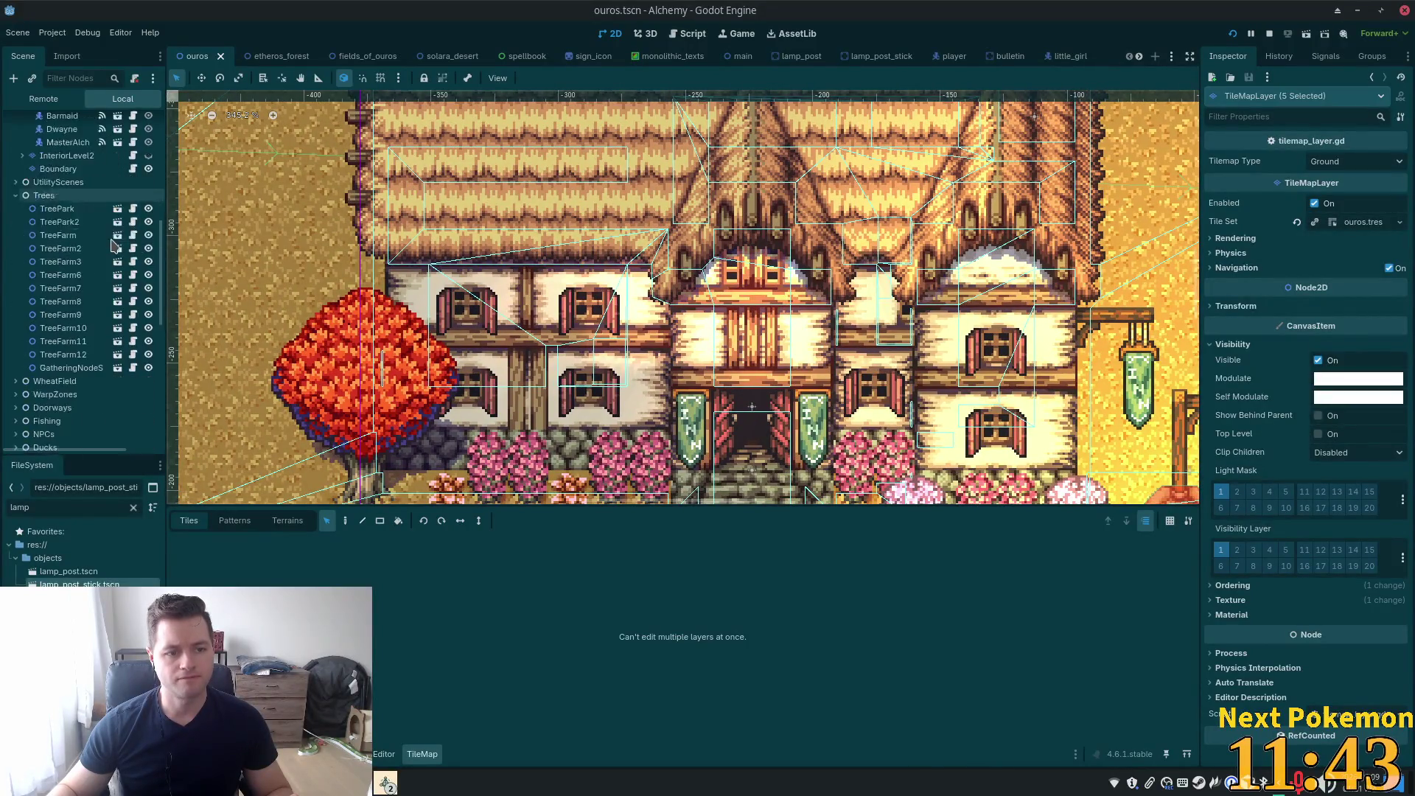
{"action": "scroll", "coordinate": [83, 304], "scroll_direction": "down", "scroll_amount": 5}
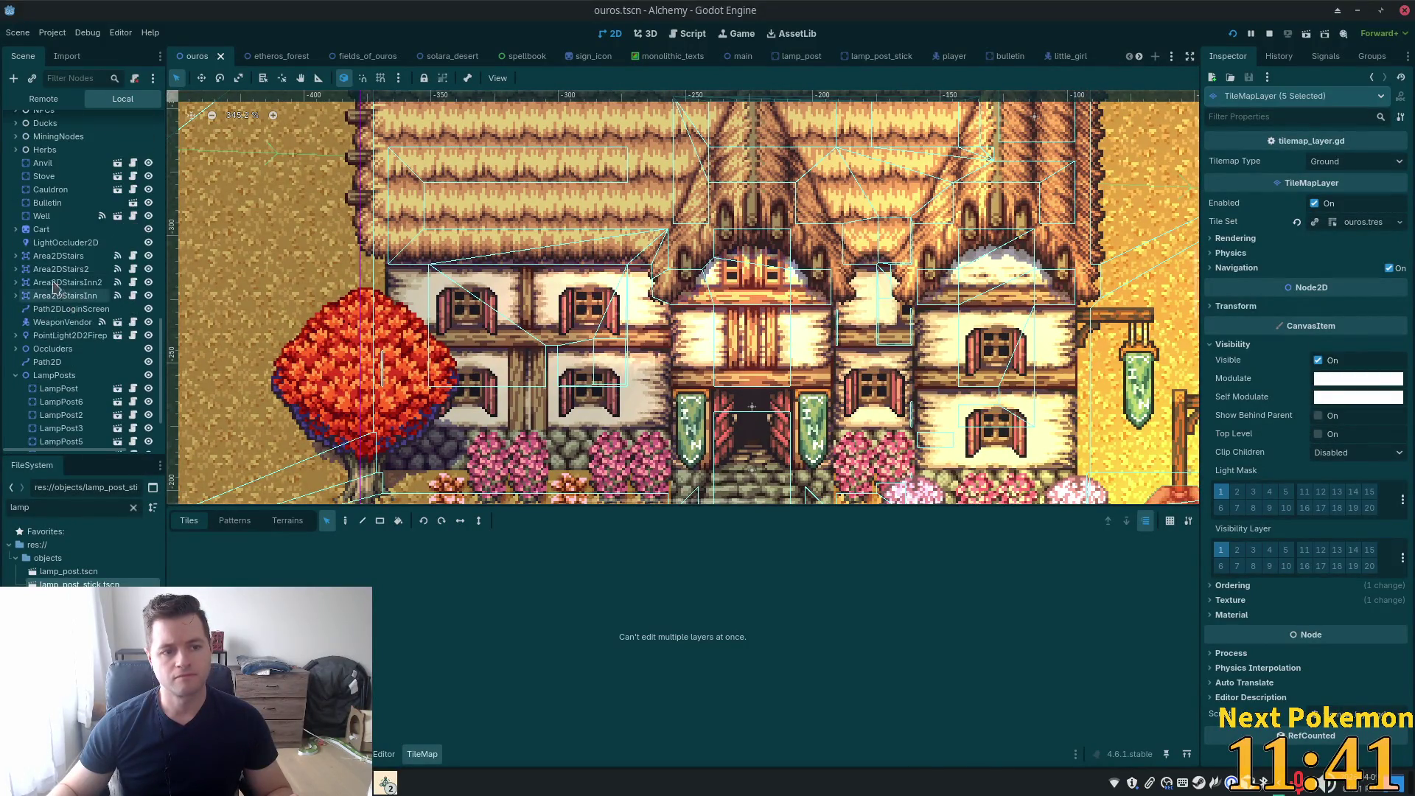
{"action": "scroll", "coordinate": [46, 280], "scroll_direction": "down", "scroll_amount": 2}
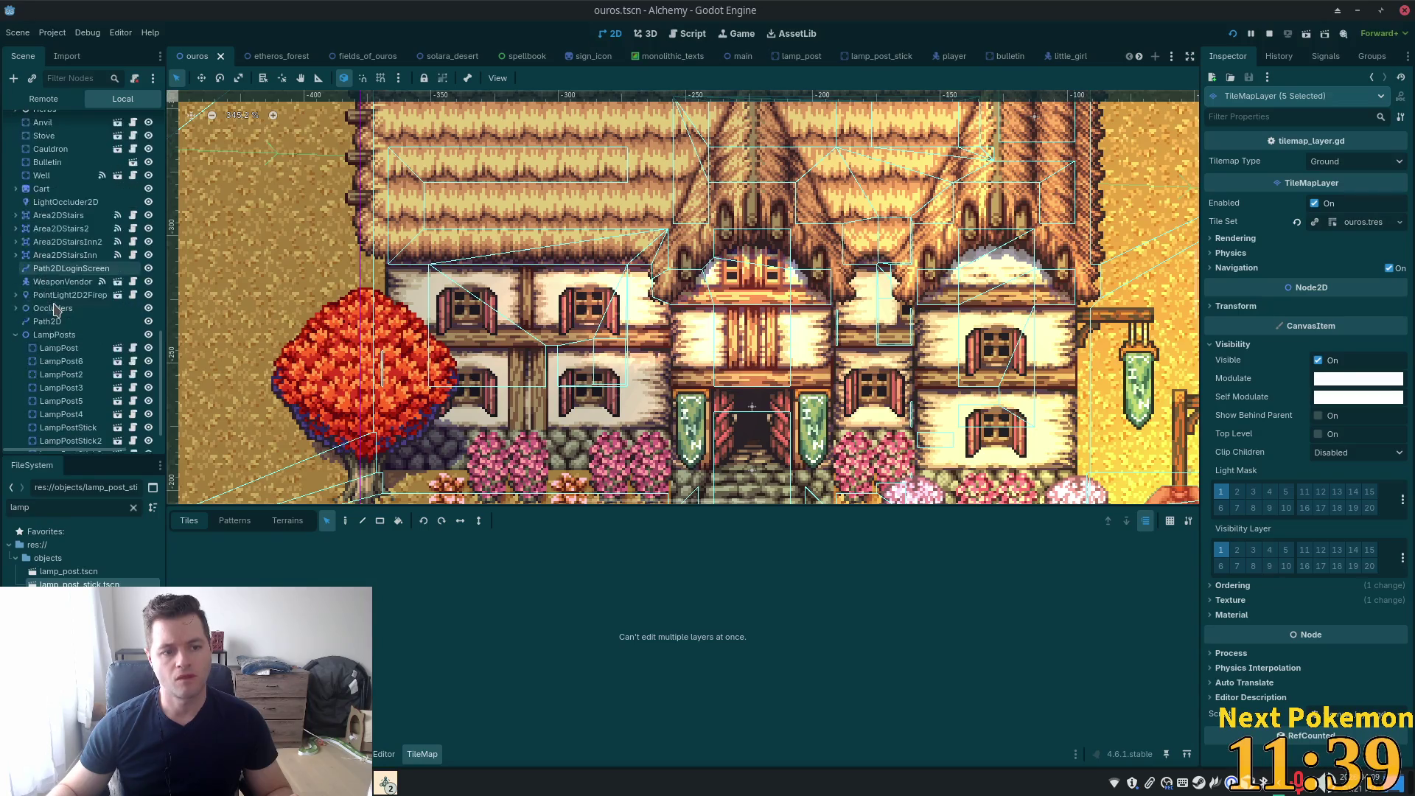
{"action": "left_click", "coordinate": [16, 308]}
{"action": "scroll", "coordinate": [53, 322], "scroll_direction": "down", "scroll_amount": 3}
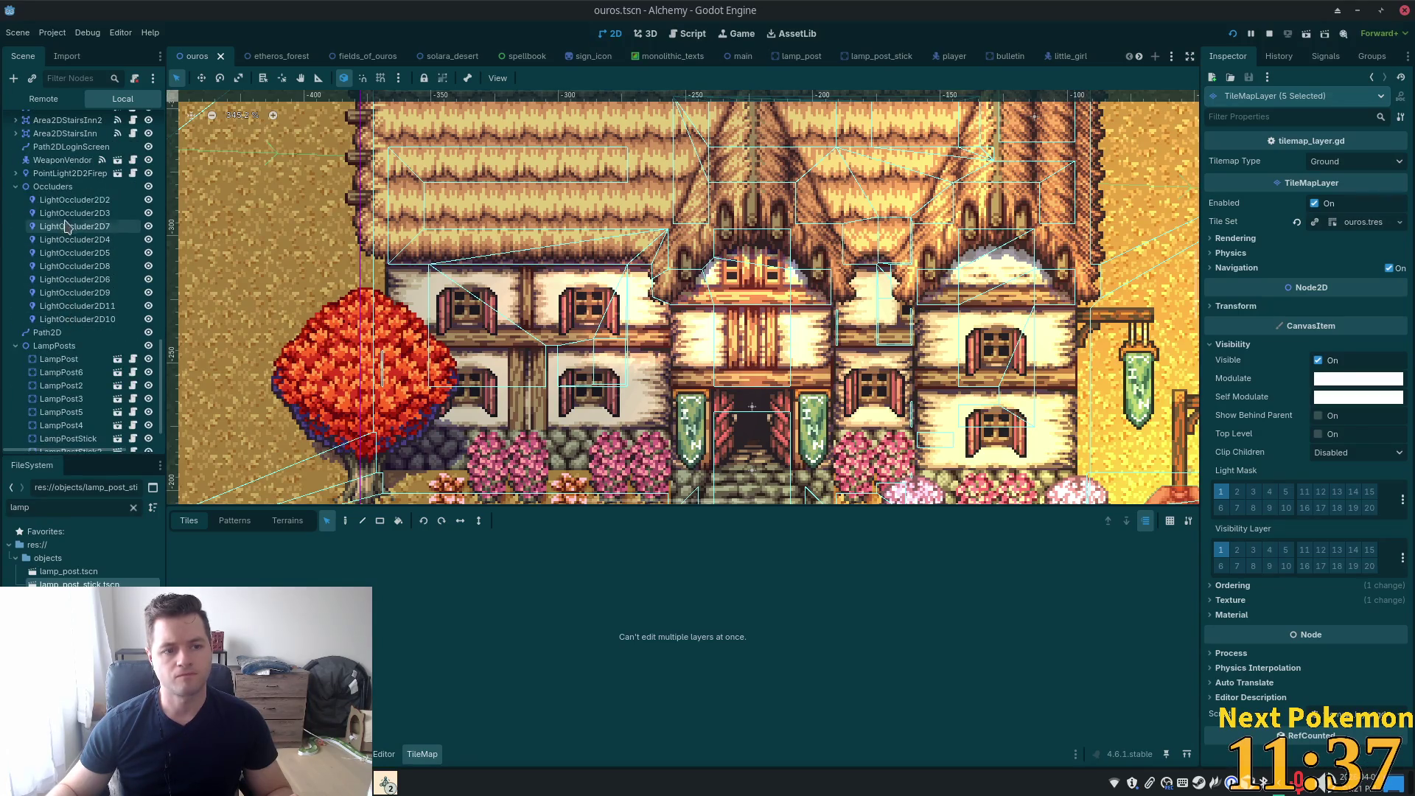
{"action": "left_click", "coordinate": [50, 204]}
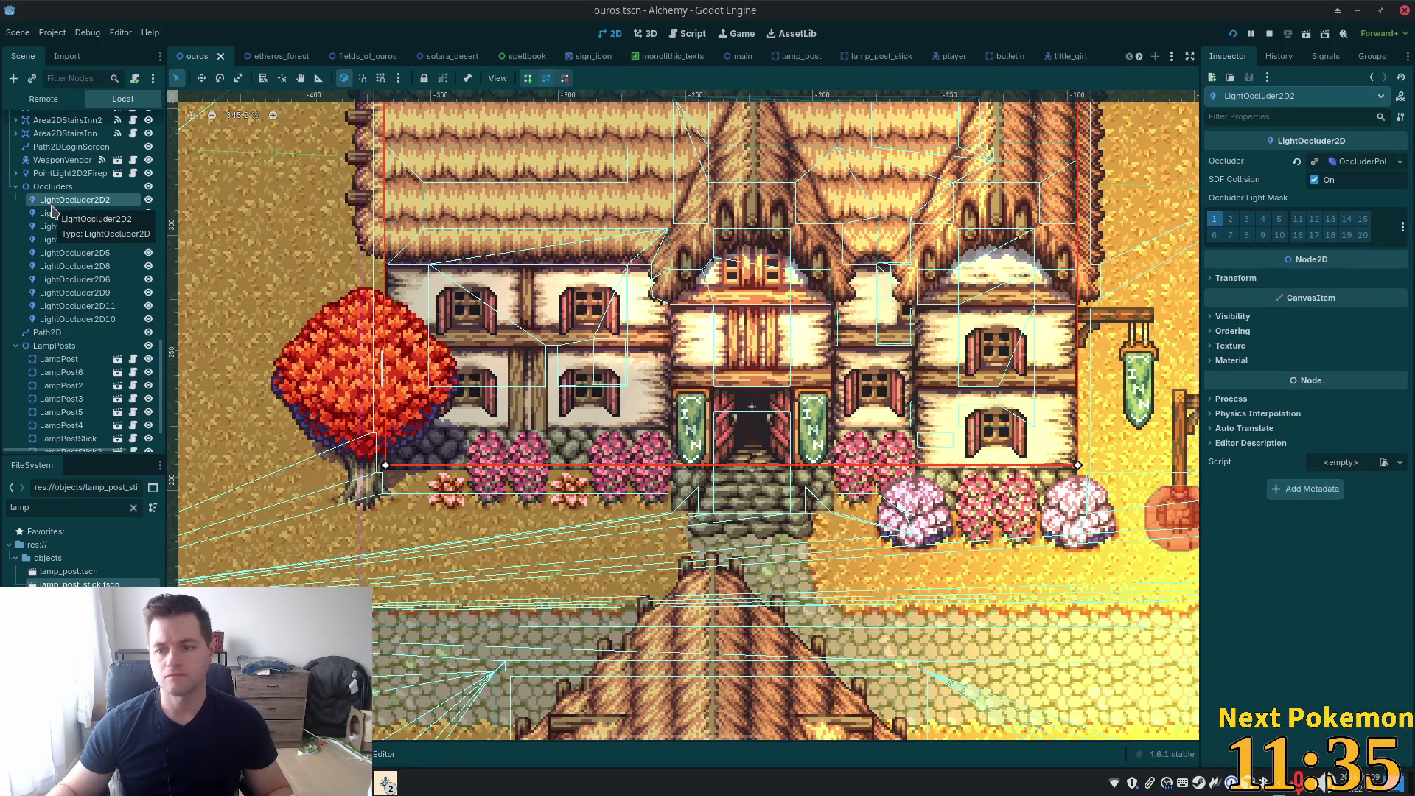
{"action": "left_click", "coordinate": [1210, 319]}
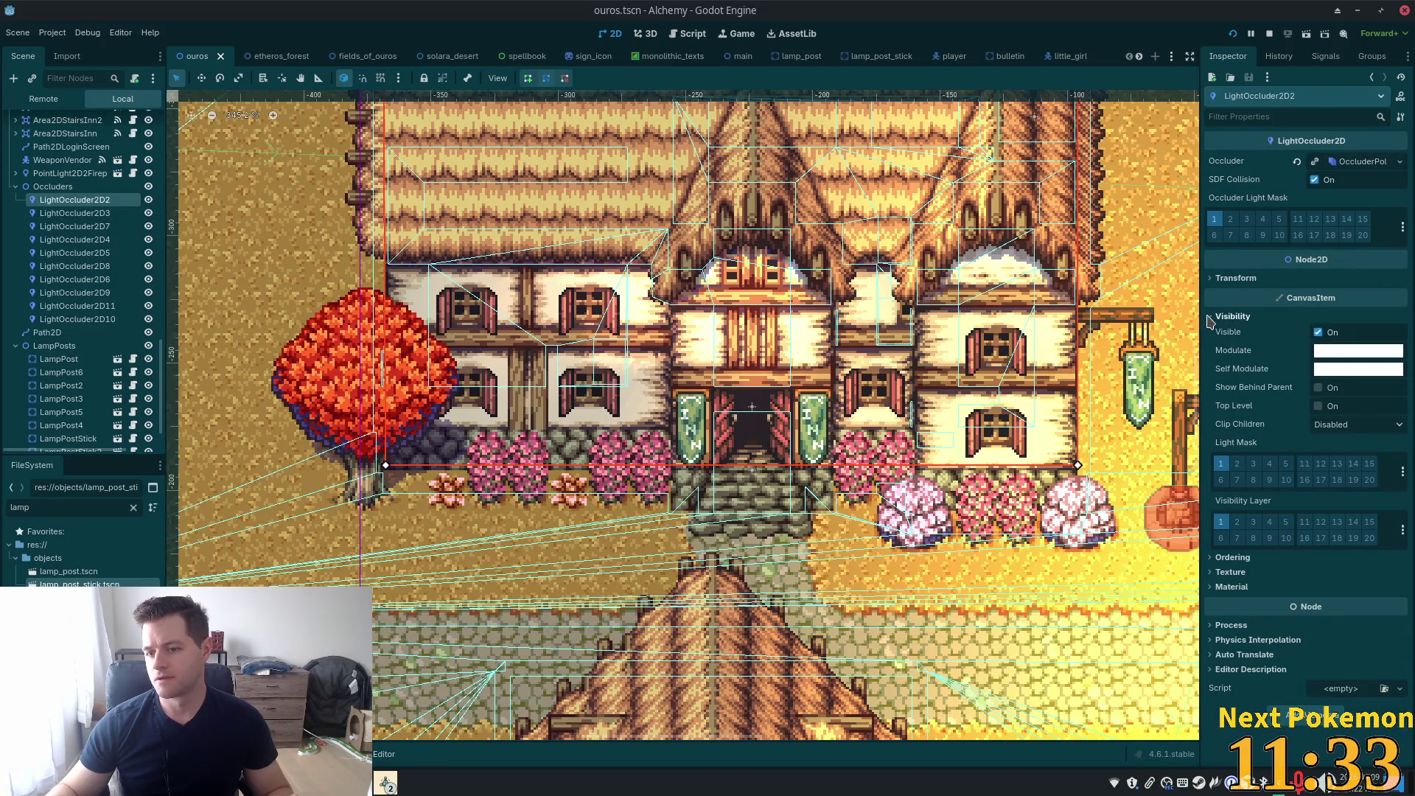
{"action": "left_click", "coordinate": [1238, 465]}
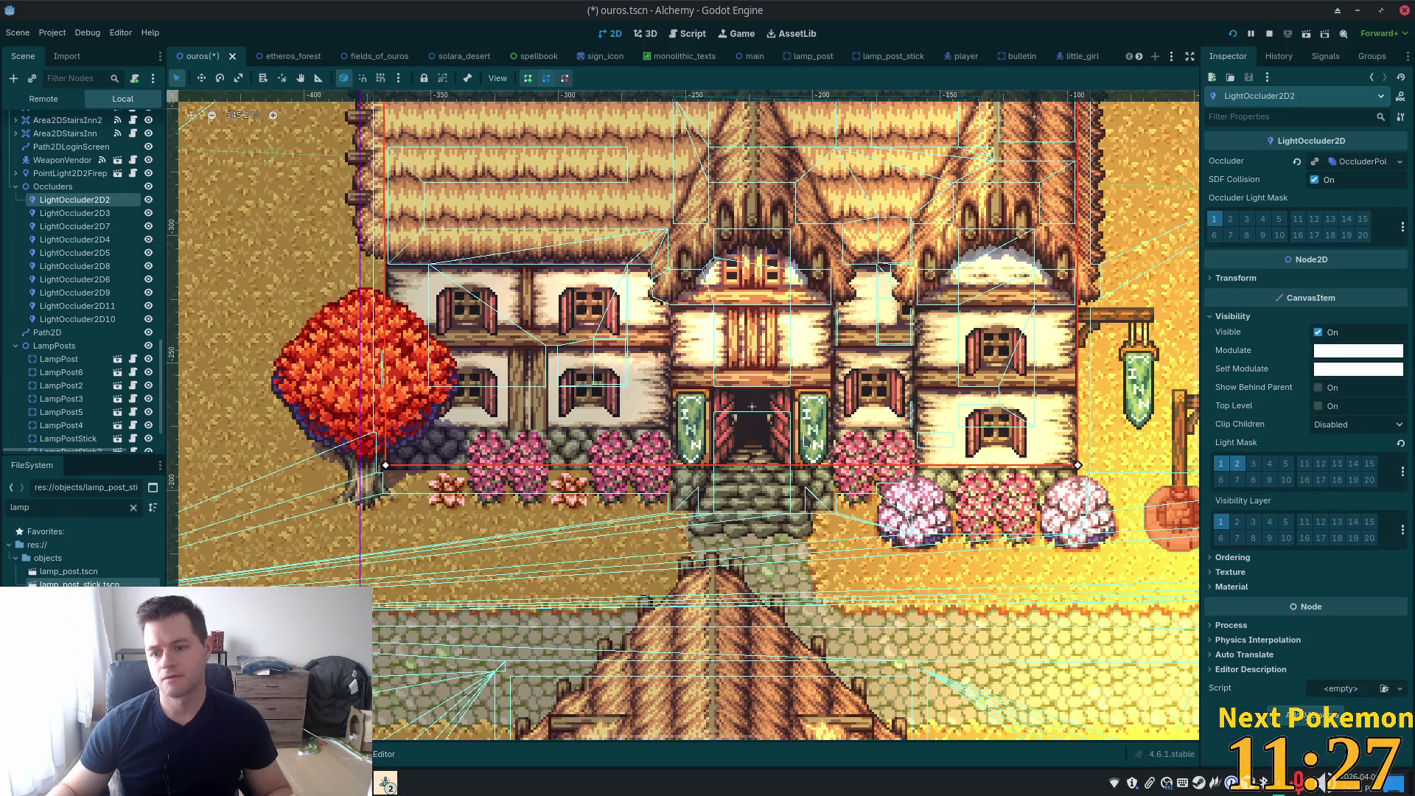
Enable occluder light mask layer 2 on LightOccluder2D3 through LightOccluder2D10 and save
{"action": "left_click", "coordinate": [90, 214]}
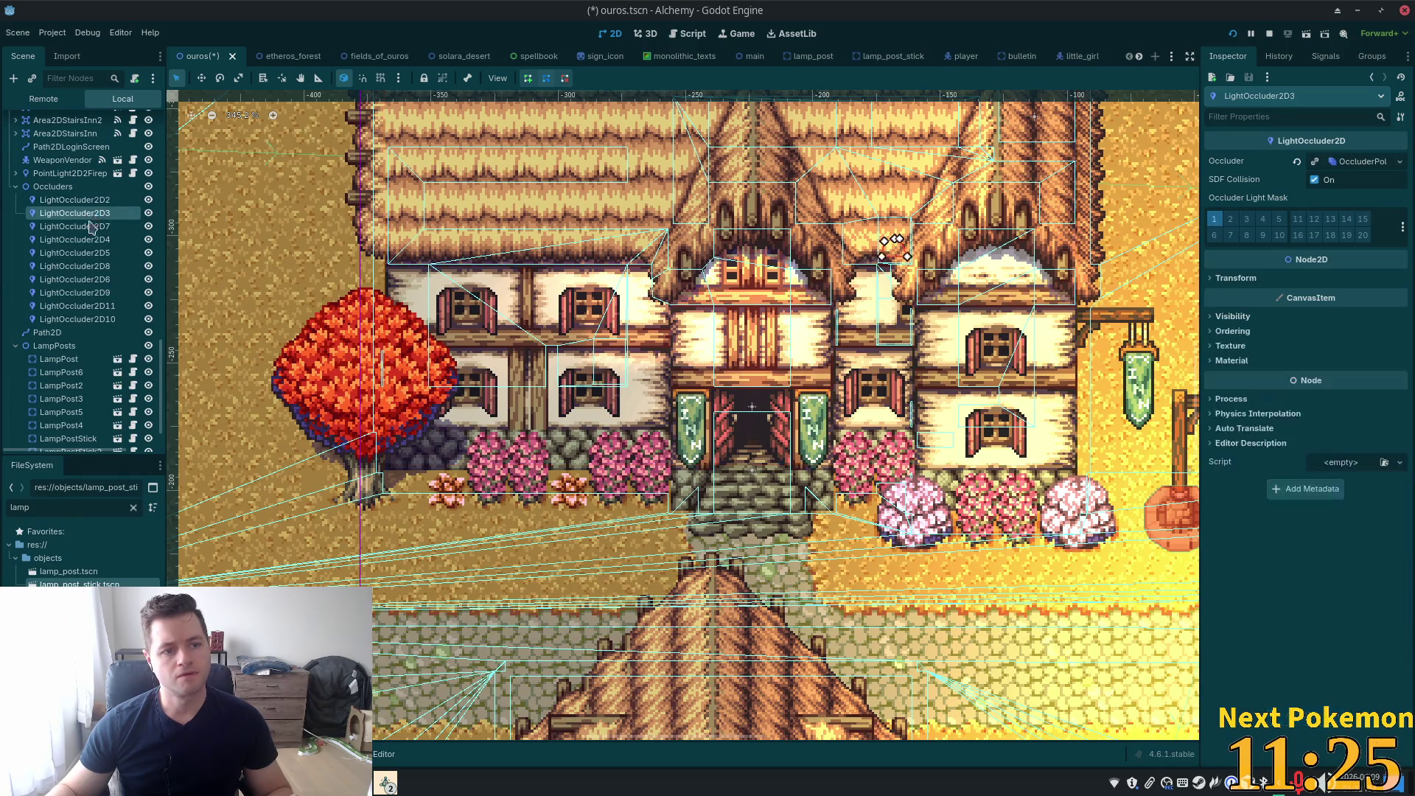
{"action": "left_click", "coordinate": [70, 320], "text": "shift"}
{"action": "left_click", "coordinate": [70, 322], "text": "shift"}
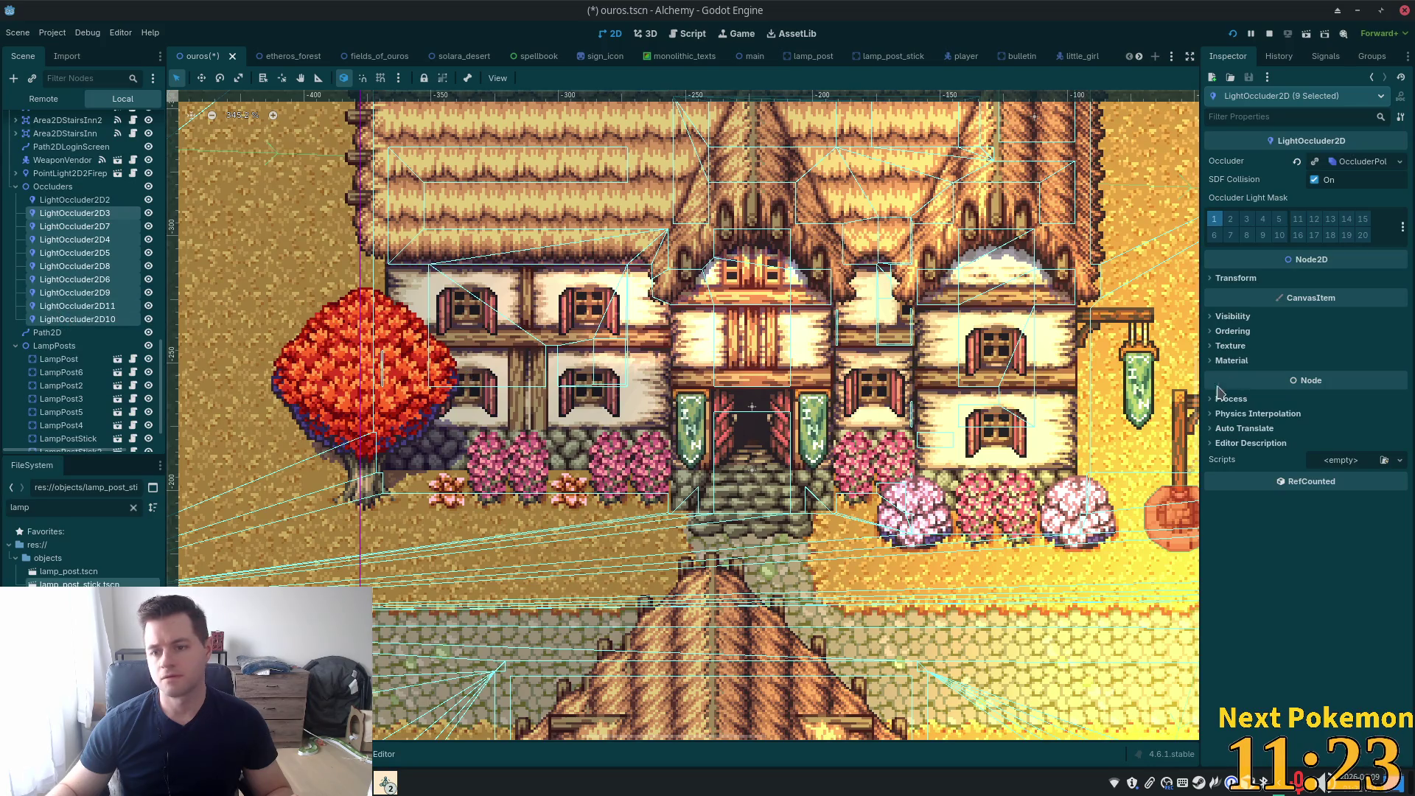
{"action": "left_click", "coordinate": [1233, 225]}
{"action": "key", "text": "ctrl+s"}
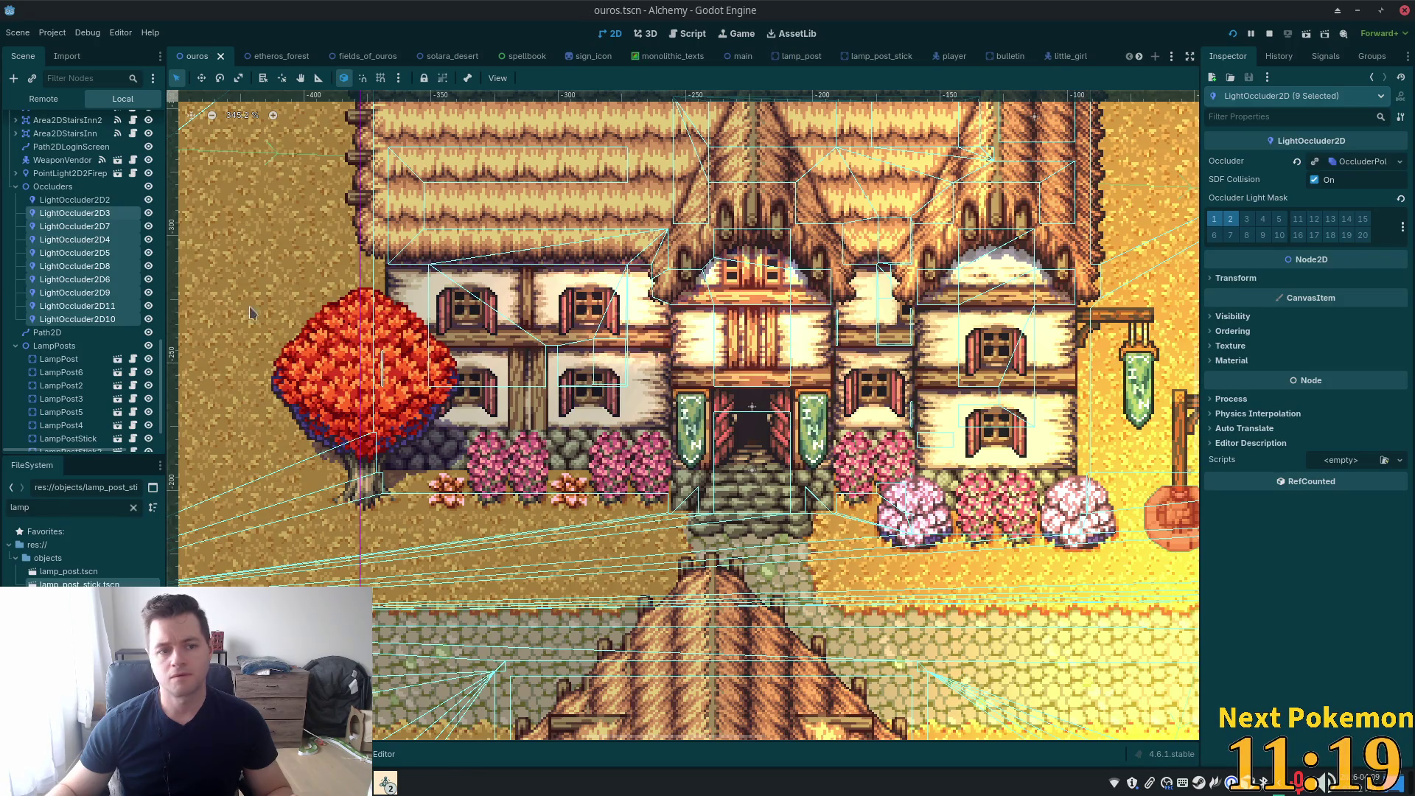
Turn off occluder layer 1 on all ten occluders, save, and run the project
{"action": "left_click", "coordinate": [84, 202], "text": "ctrl"}
{"action": "left_click", "coordinate": [1214, 218]}
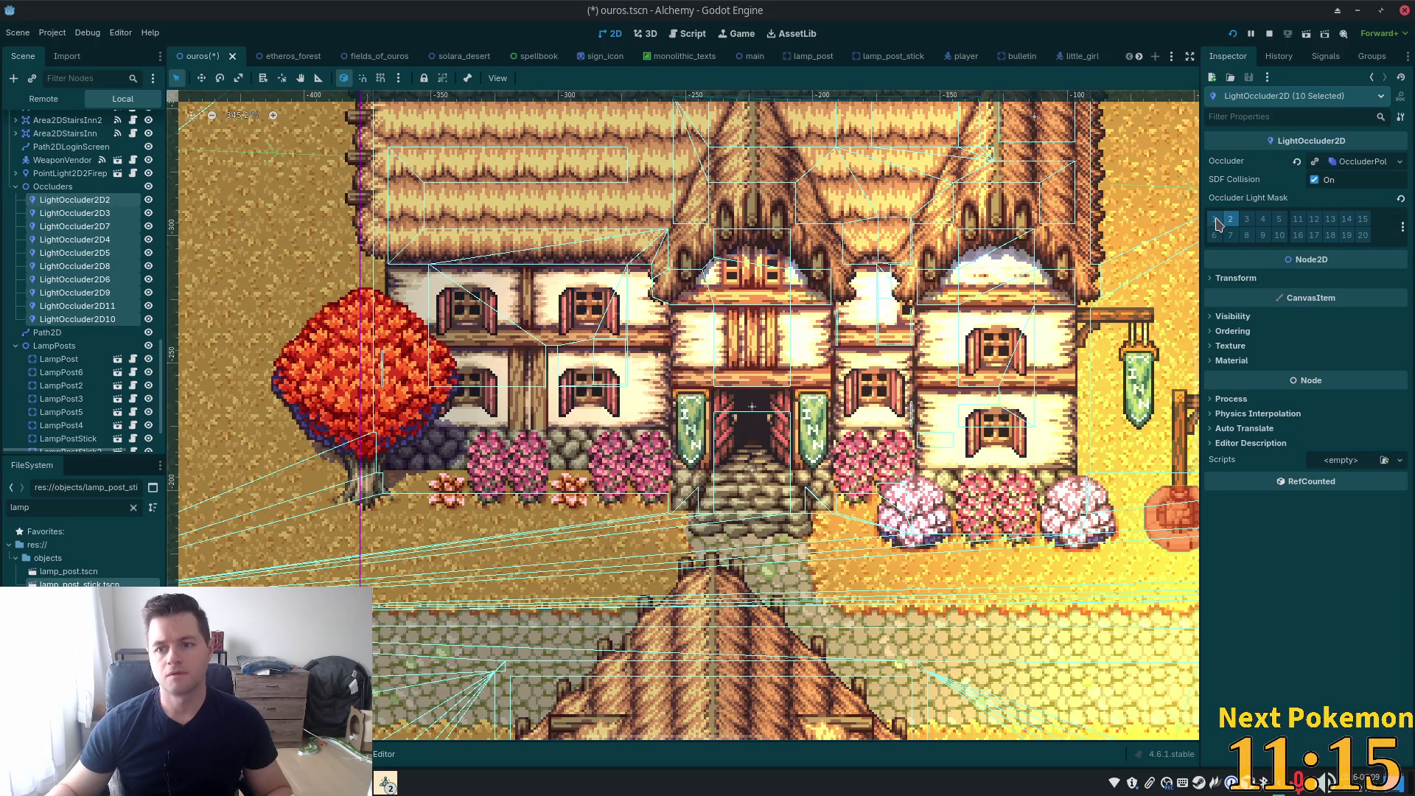
{"action": "key", "text": "ctrl+s"}
{"action": "left_click", "coordinate": [1233, 33]}
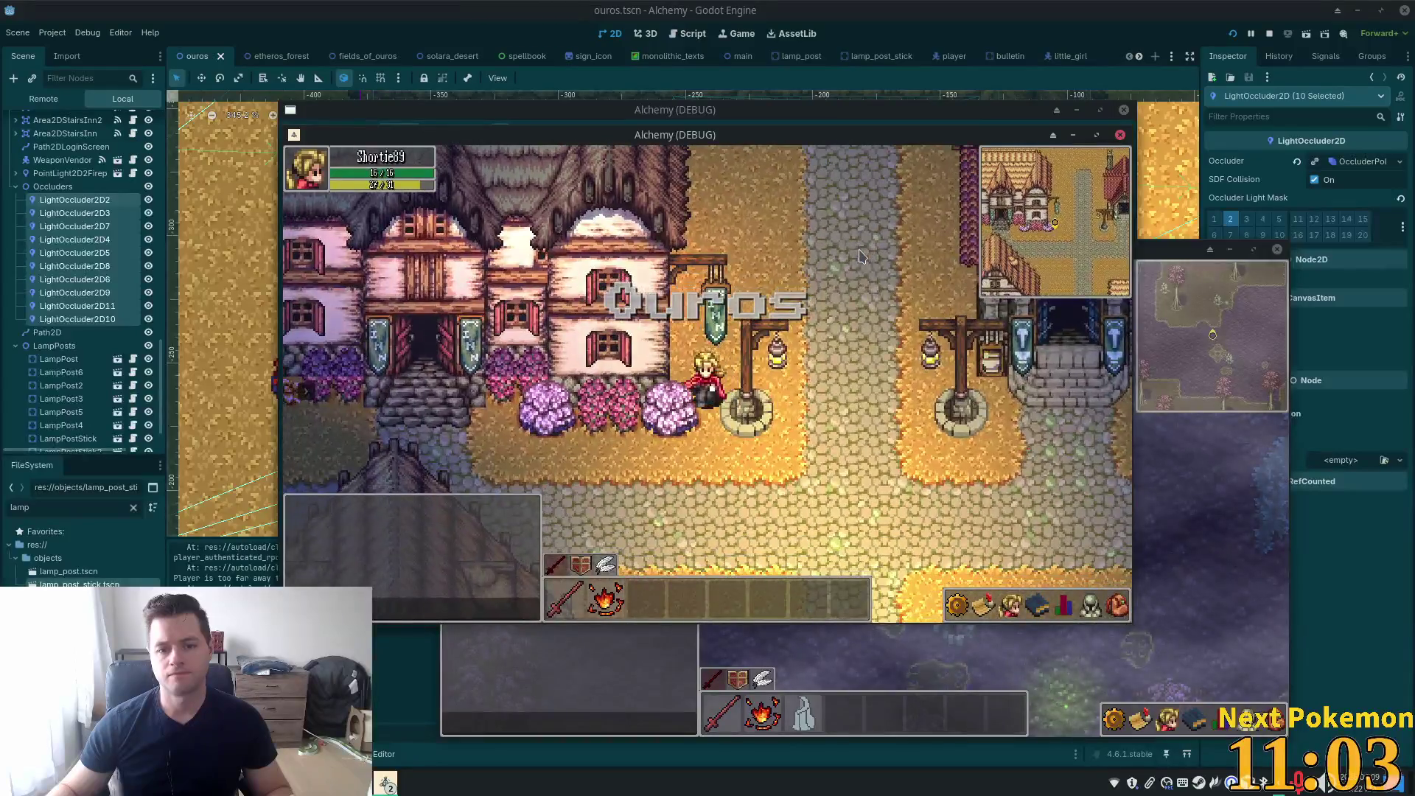
Walk down past the inn, go inside, look around, and walk back out
{"action": "key", "text": "Down"}
{"action": "key", "text": "Left"}
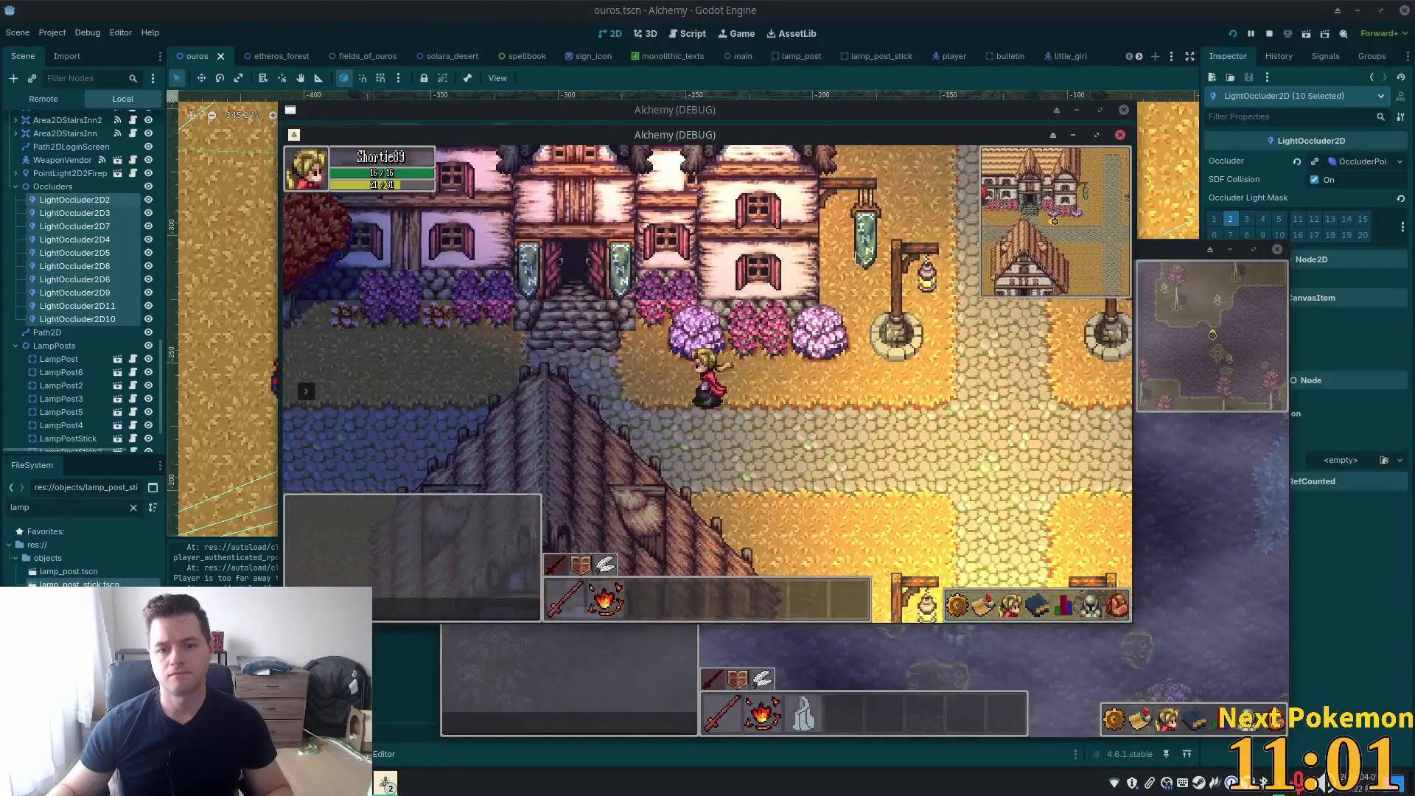
{"action": "key", "text": "Up"}
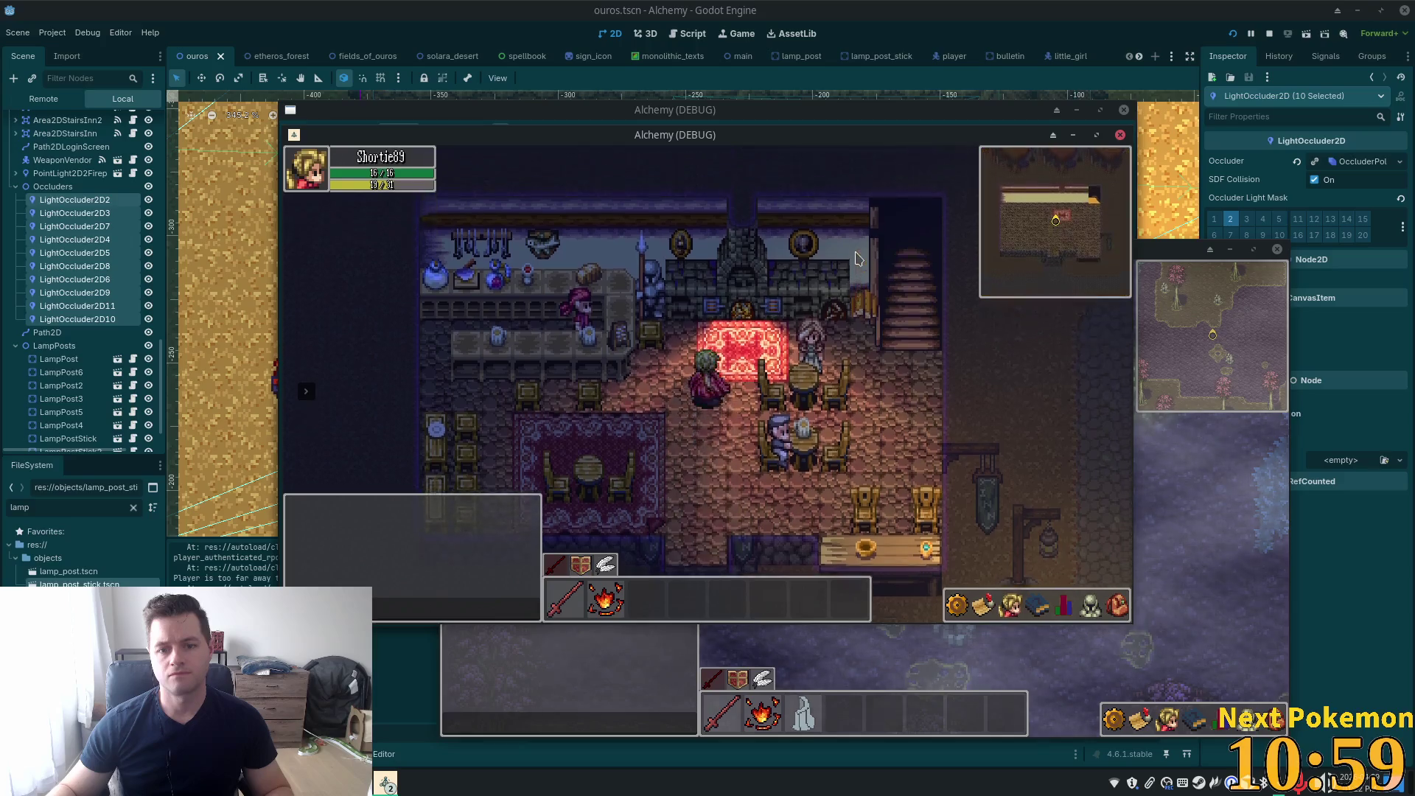
{"action": "key", "text": "Left"}
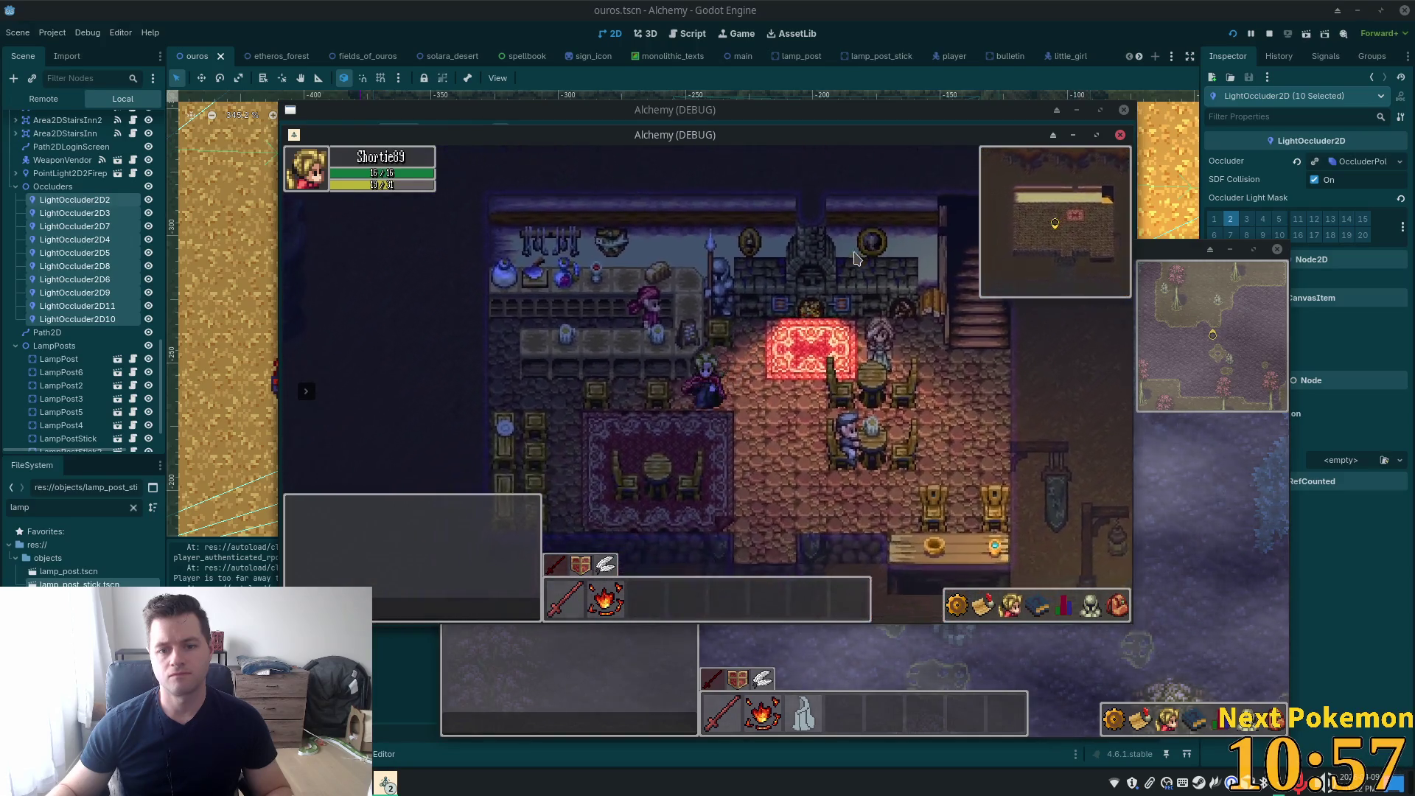
{"action": "key", "text": "Down"}
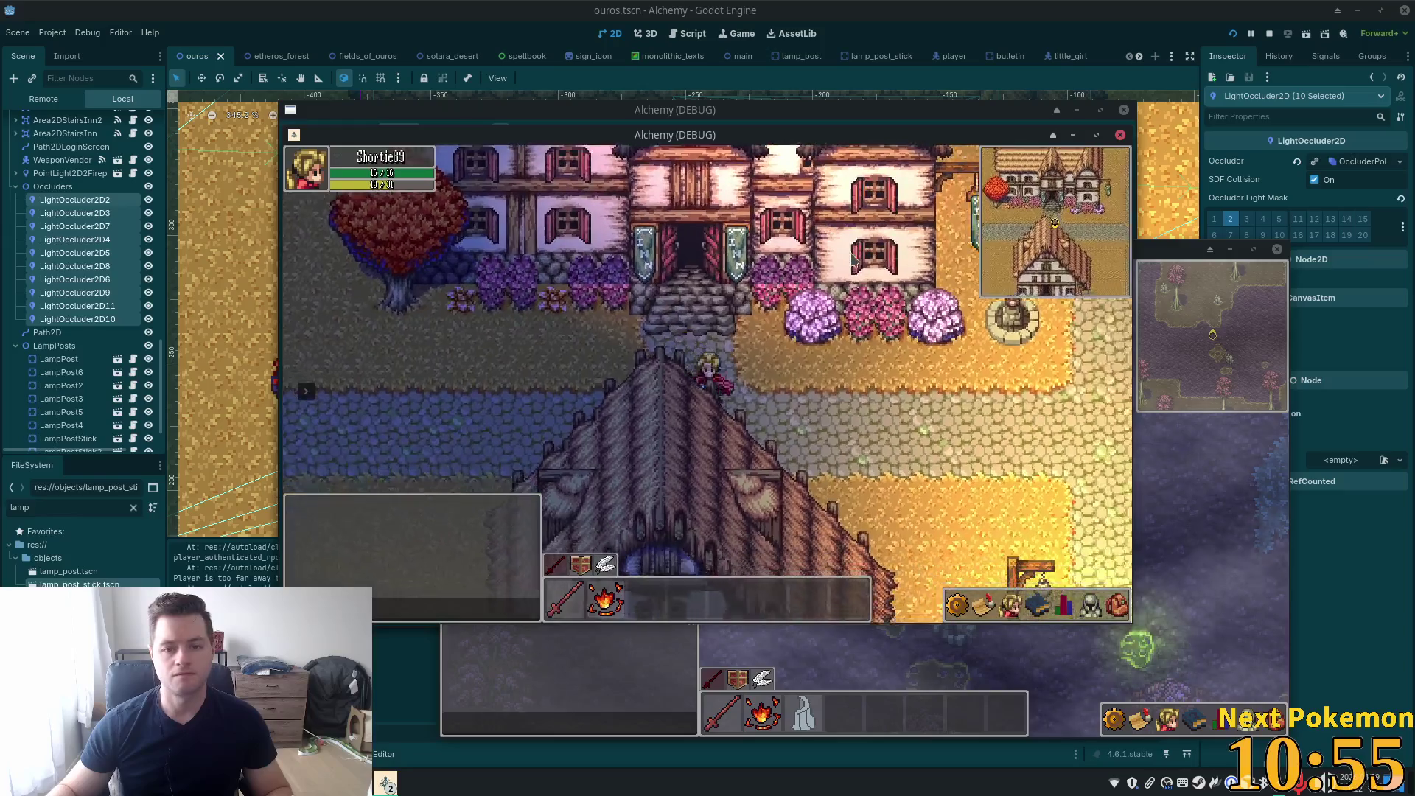
Walk down to the crossroads, west over the bridge, and back between the lamp posts
{"action": "key", "text": "Down"}
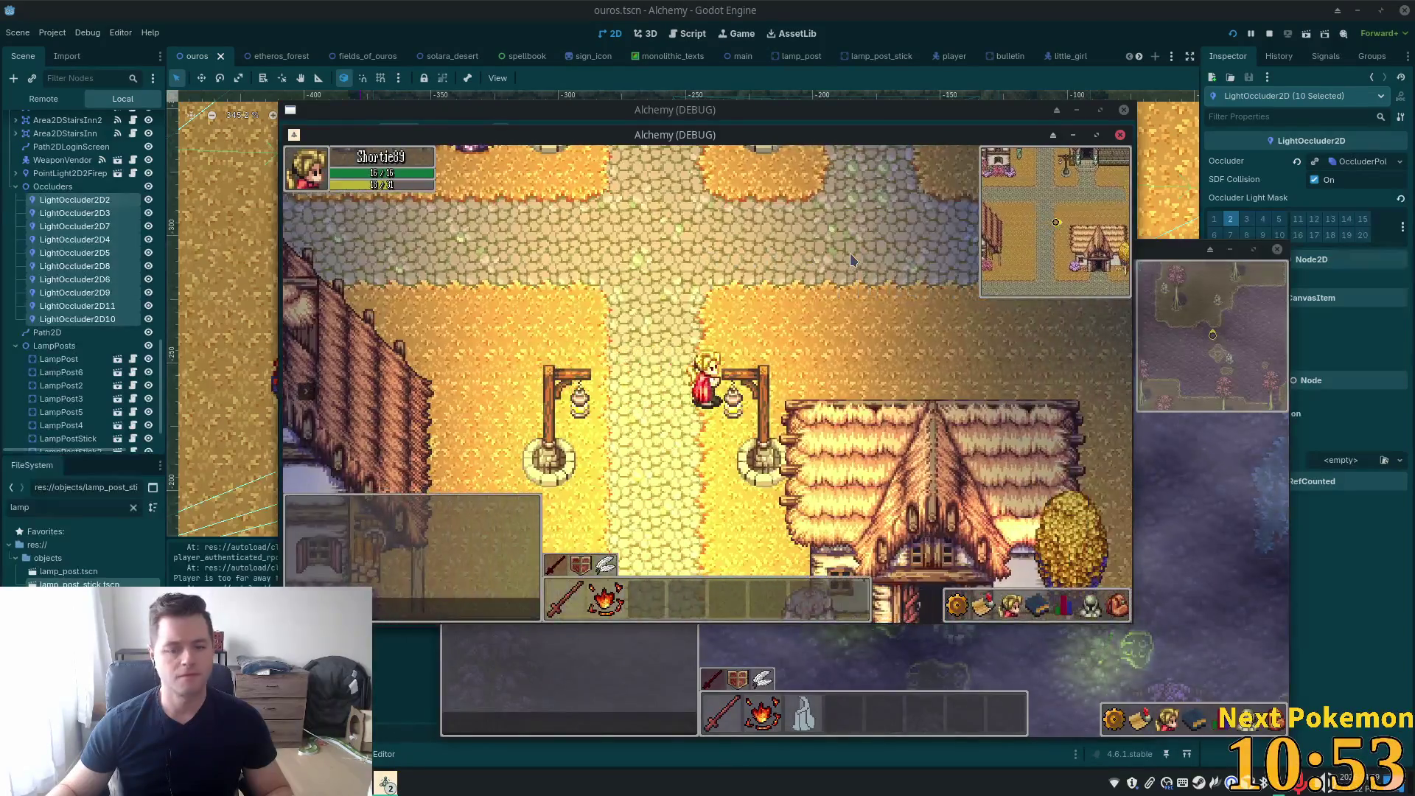
{"action": "key", "text": "Down"}
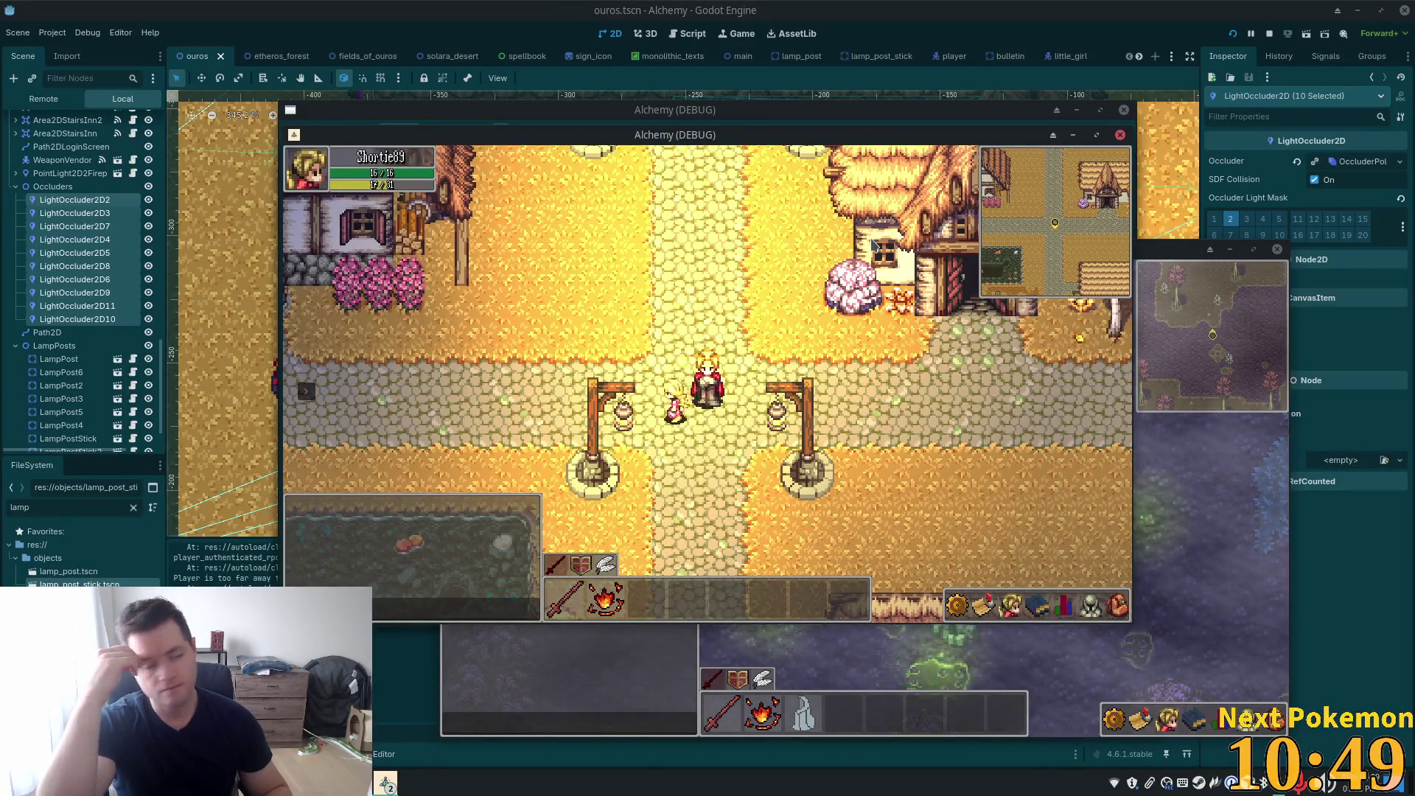
{"action": "key", "text": "Left"}
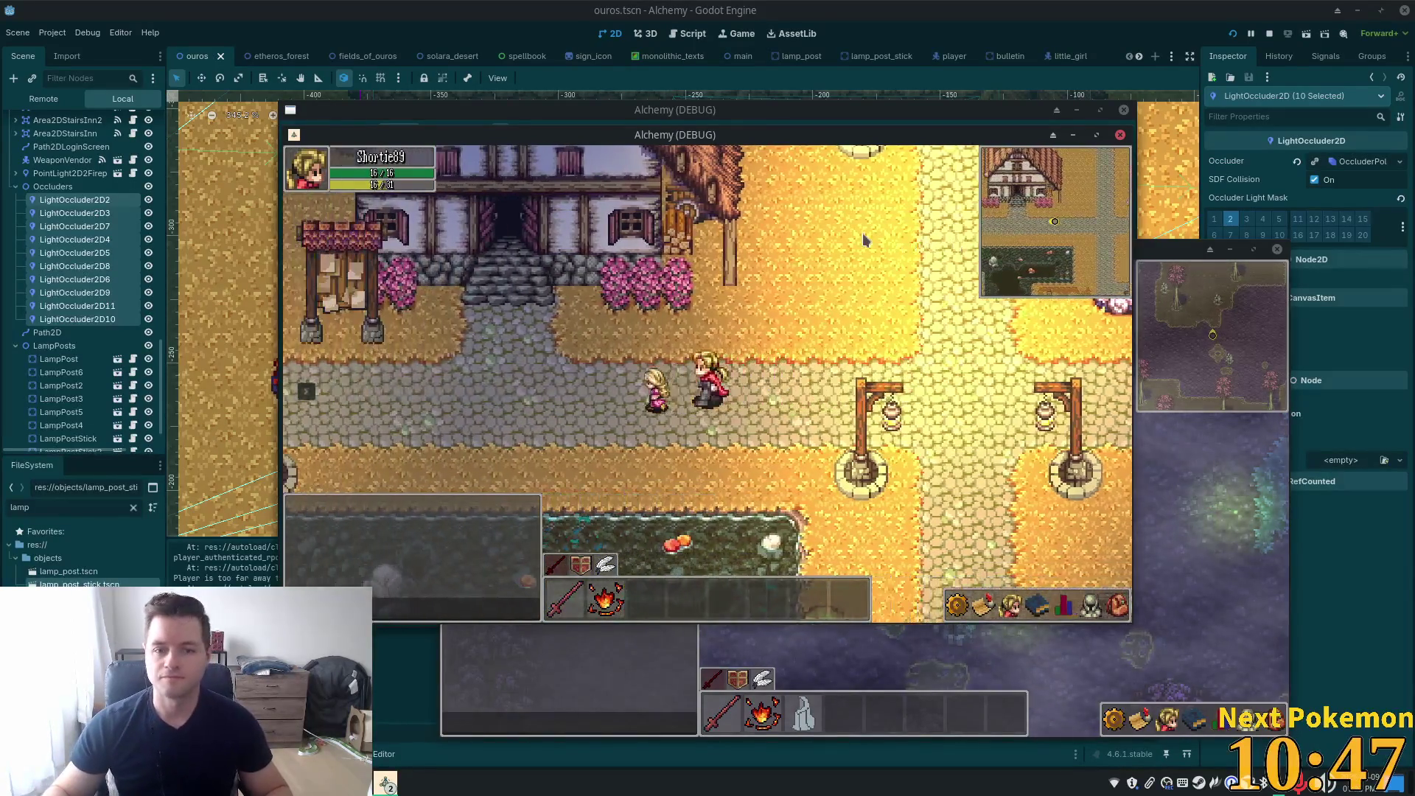
{"action": "key", "text": "Left"}
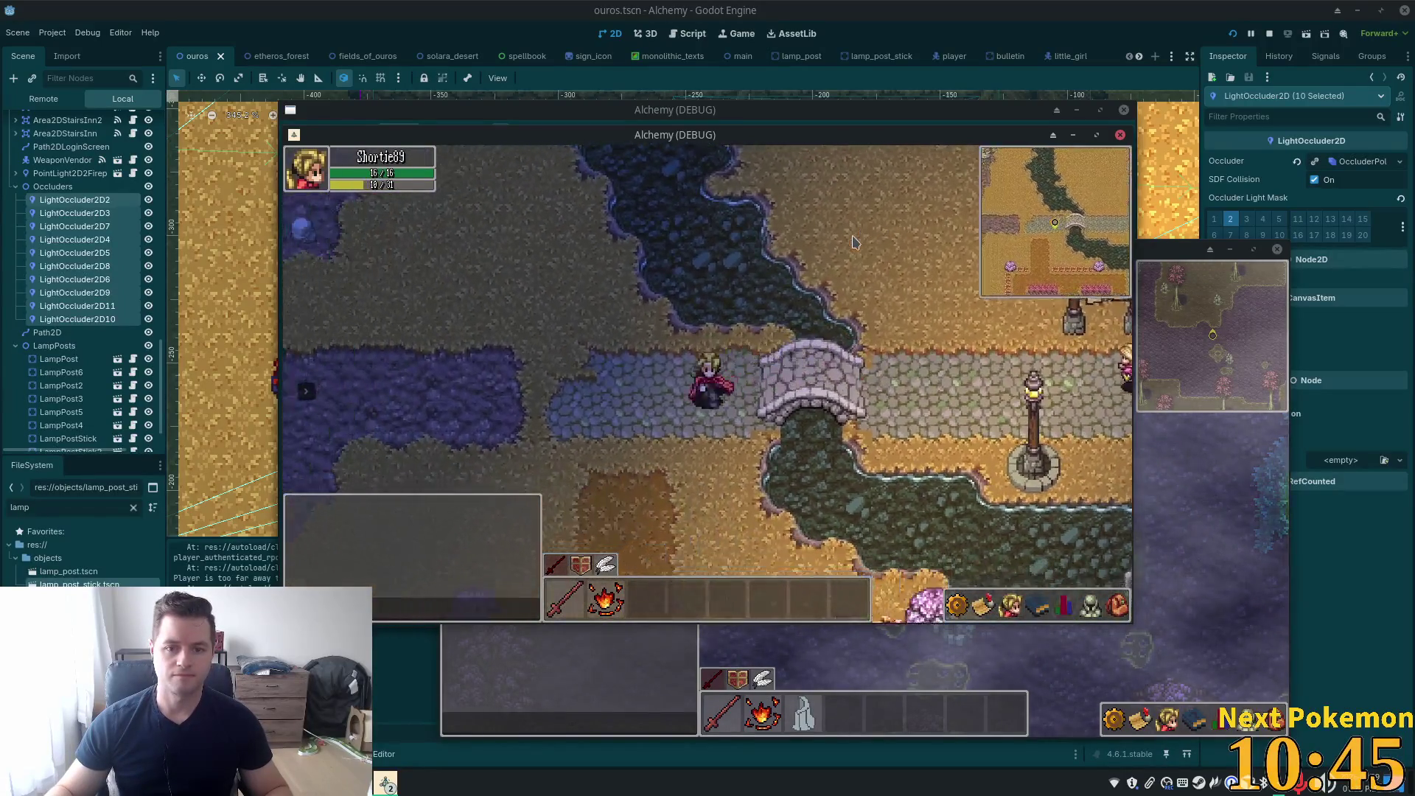
{"action": "key", "text": "Left"}
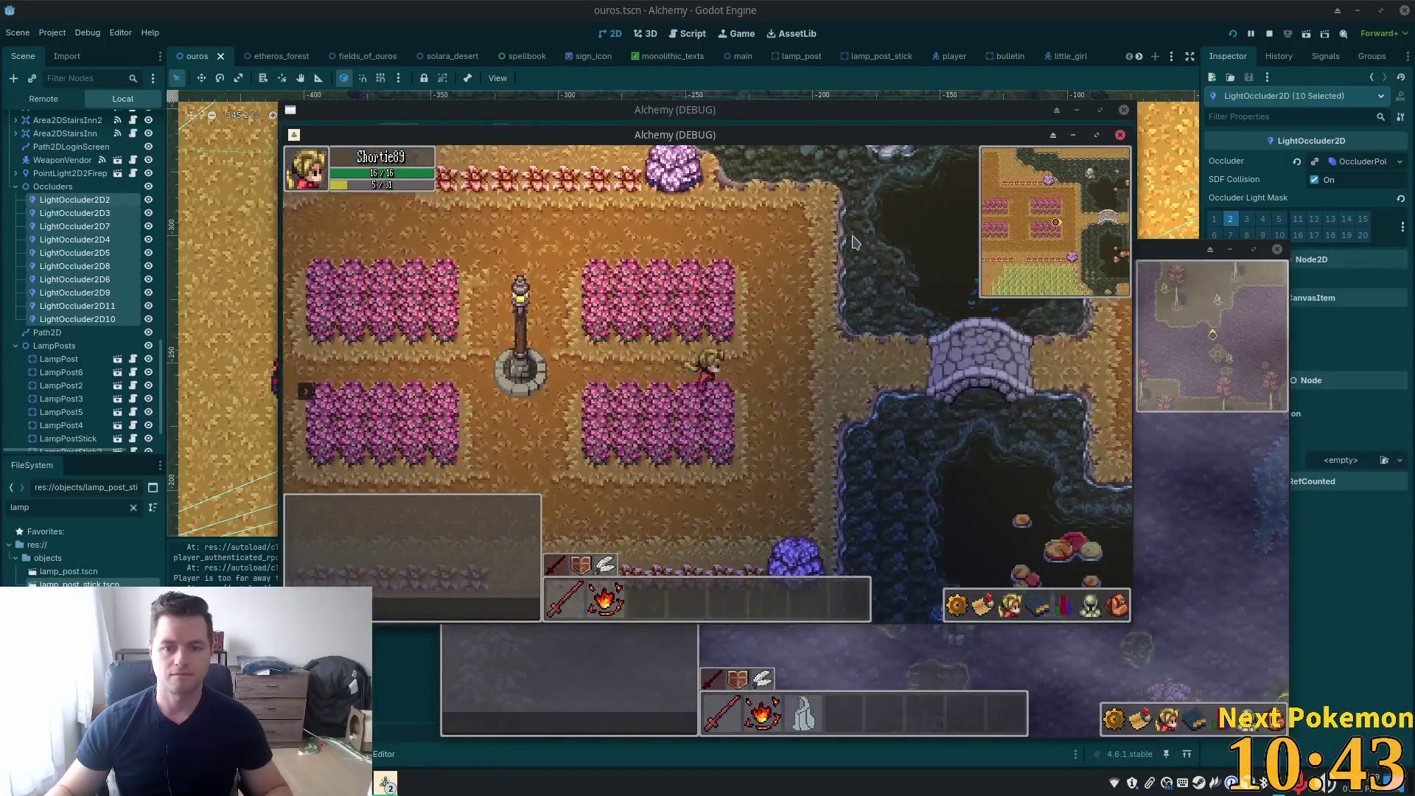
{"action": "key", "text": "Right"}
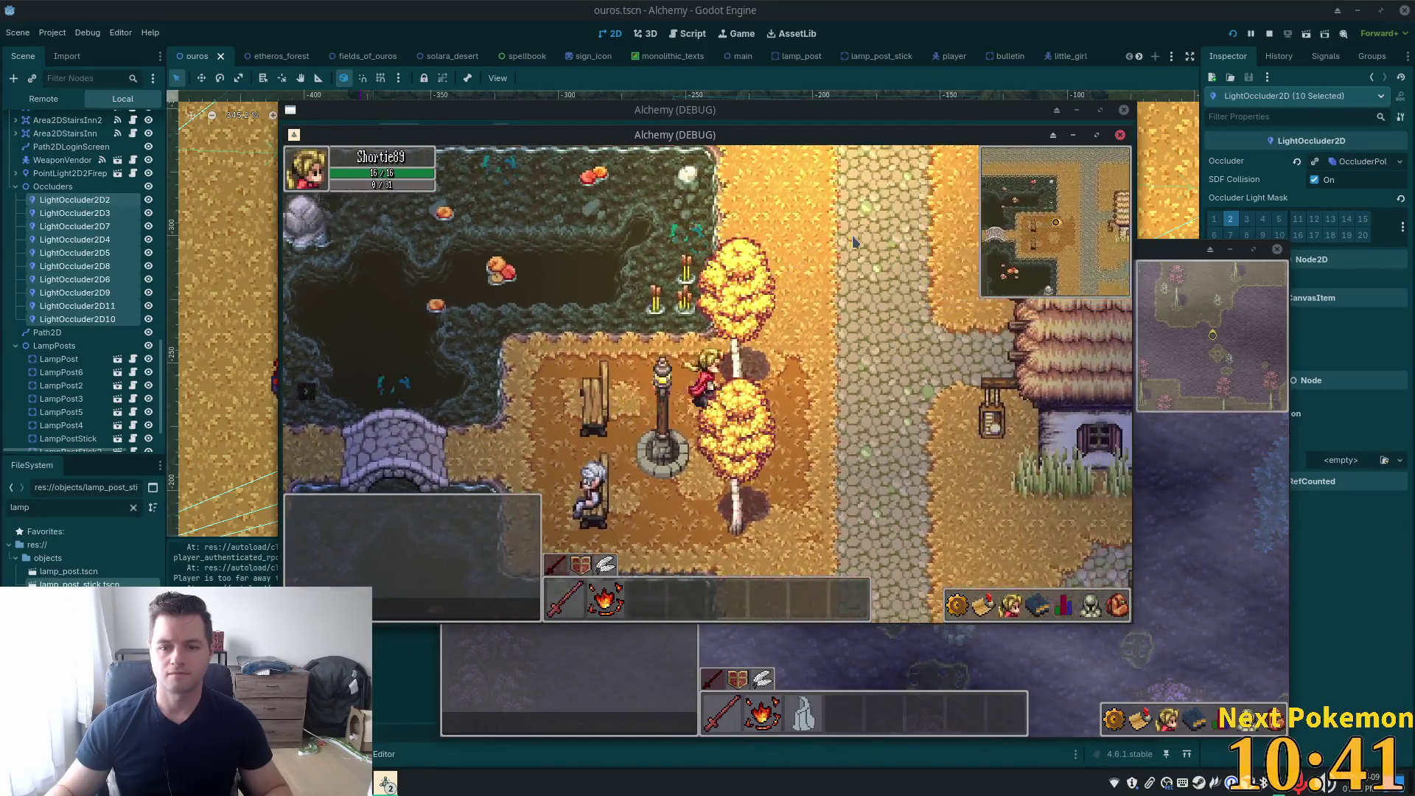
{"action": "key", "text": "Up"}
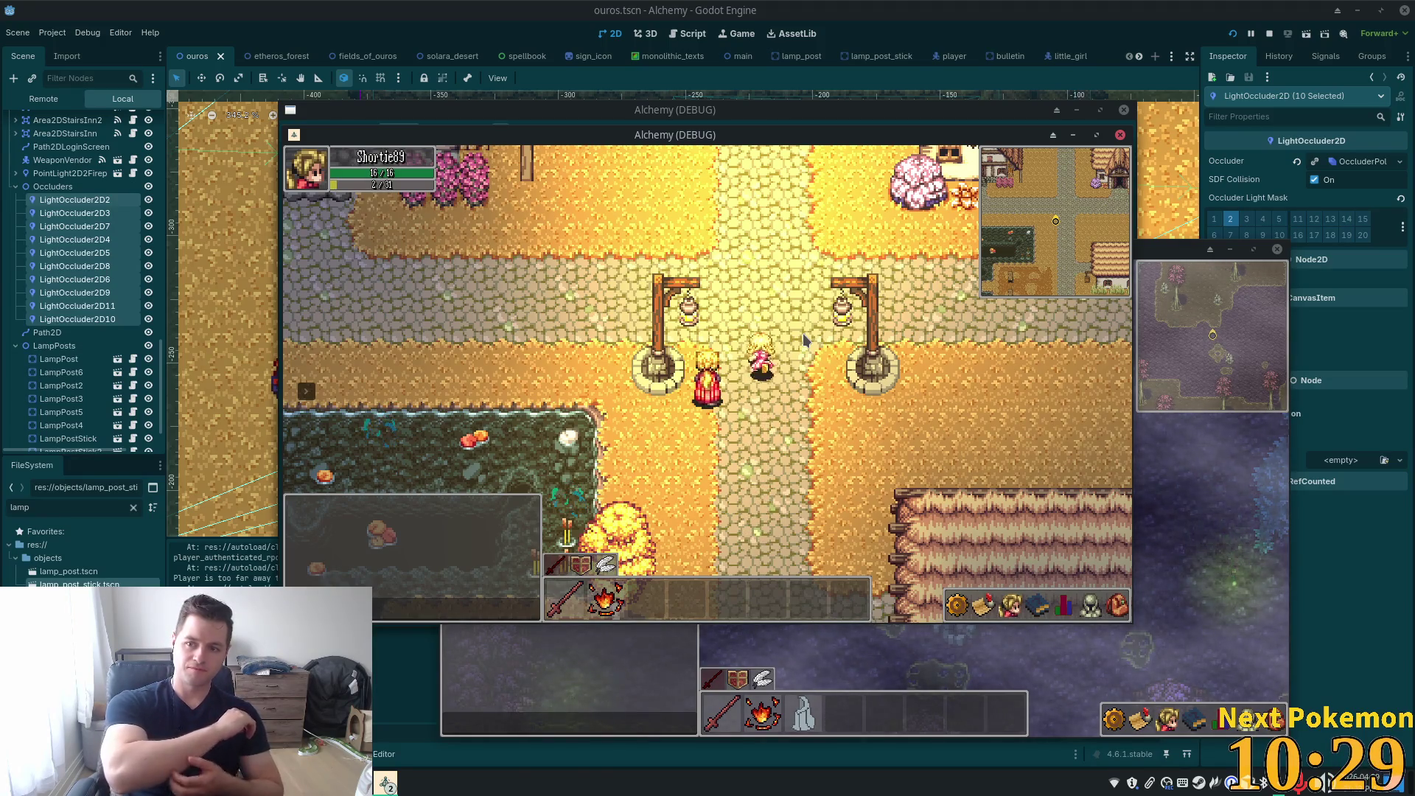
{"action": "left_click", "coordinate": [1322, 614]}
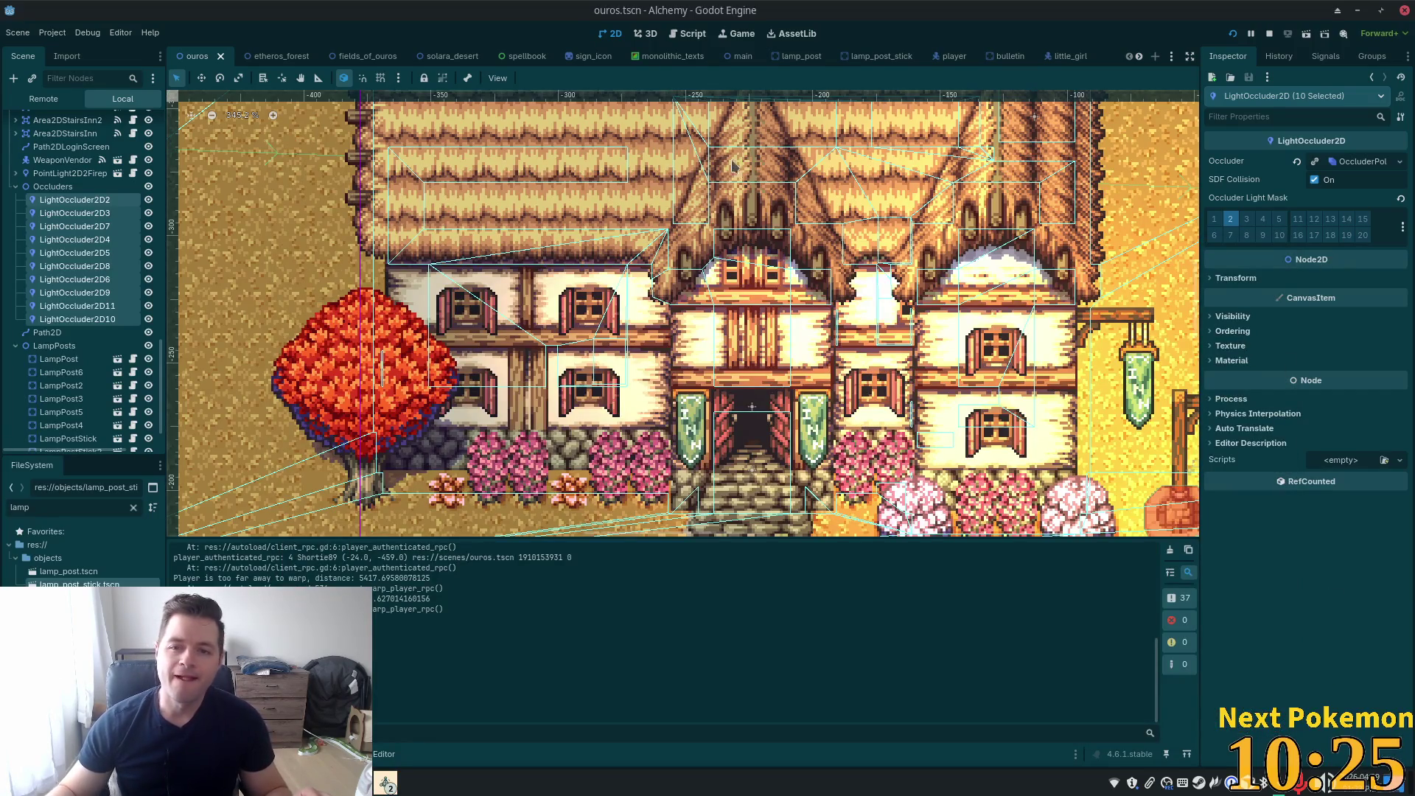
Open lamp_post_stick and toggle Region on then off for both lamp sprites
{"action": "left_click", "coordinate": [801, 57]}
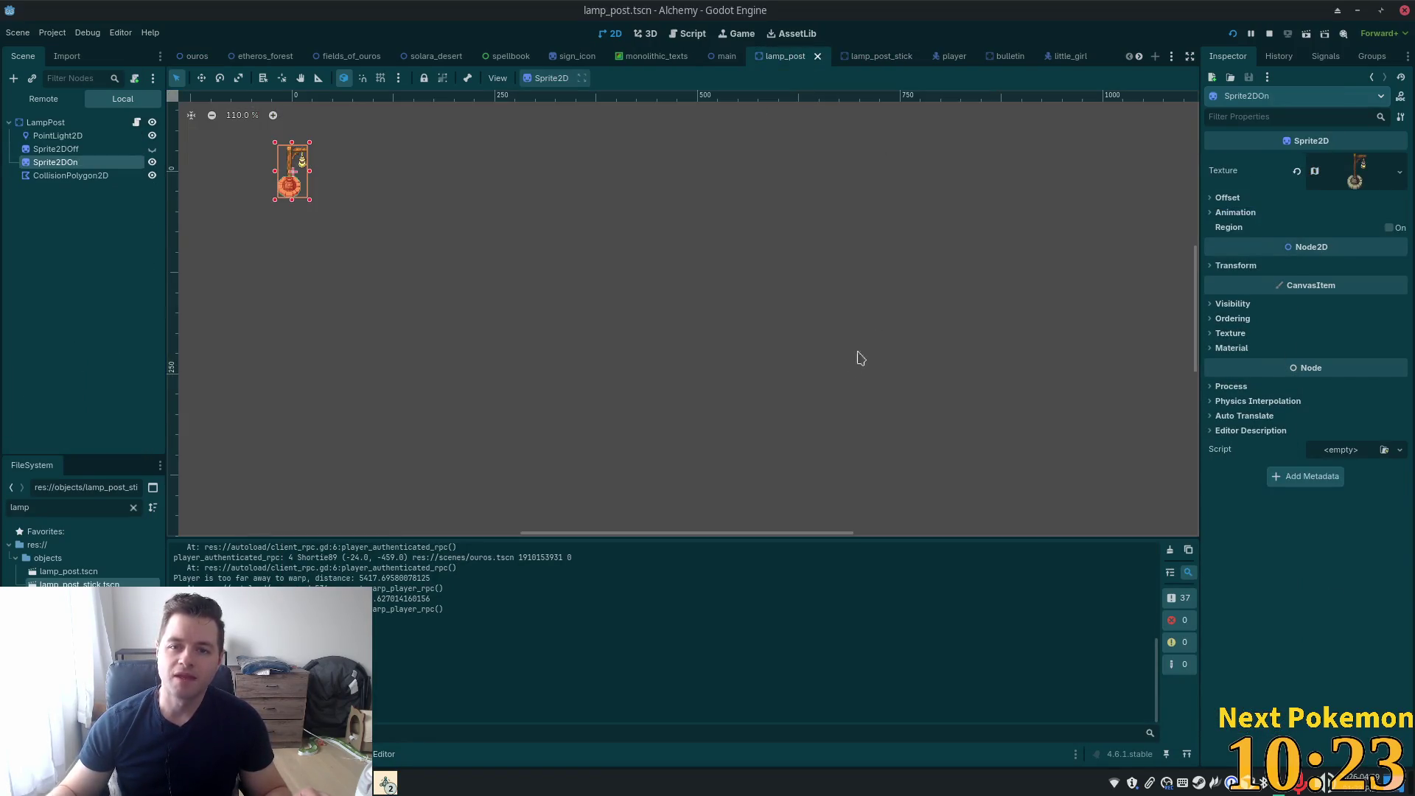
{"action": "key", "text": "ctrl+Tab"}
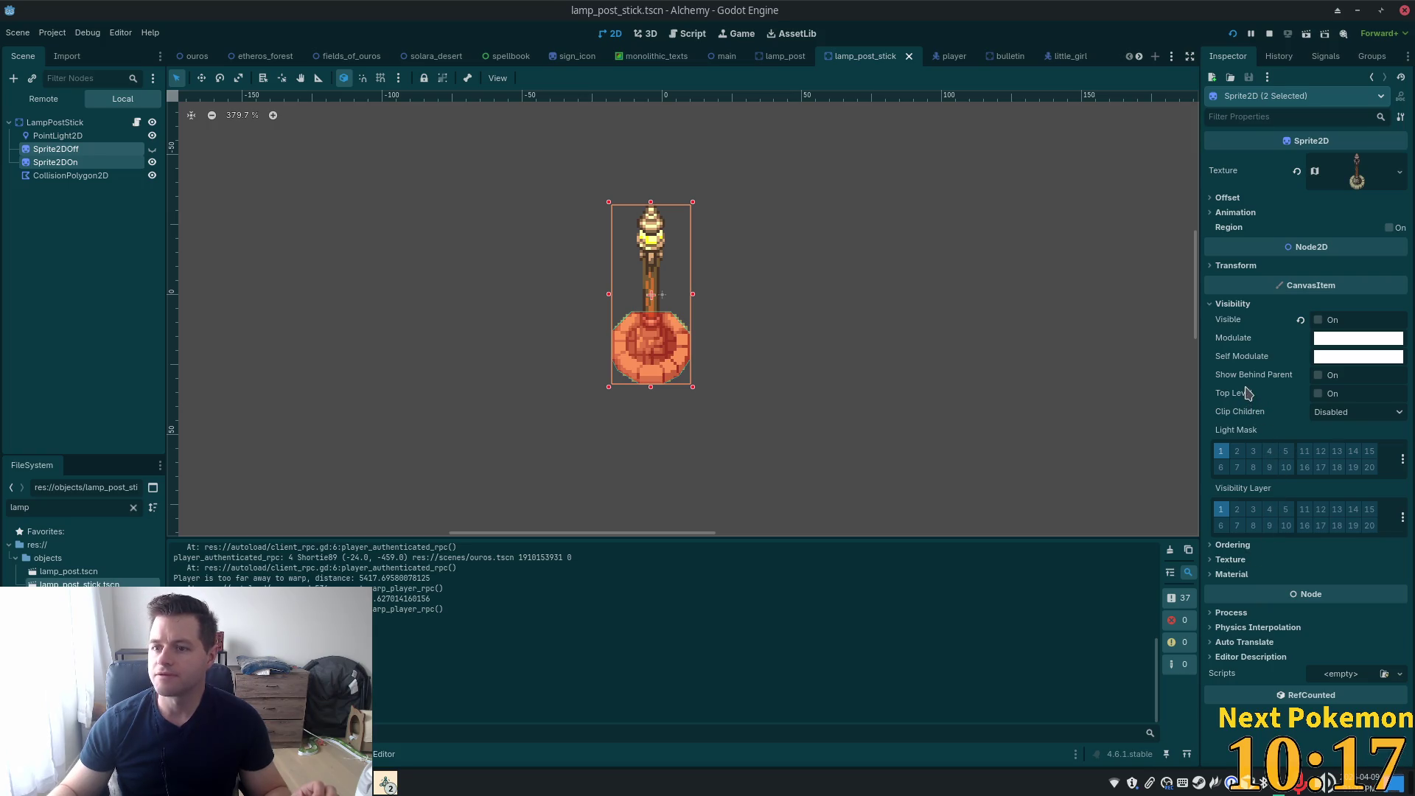
{"action": "left_click", "coordinate": [1389, 228]}
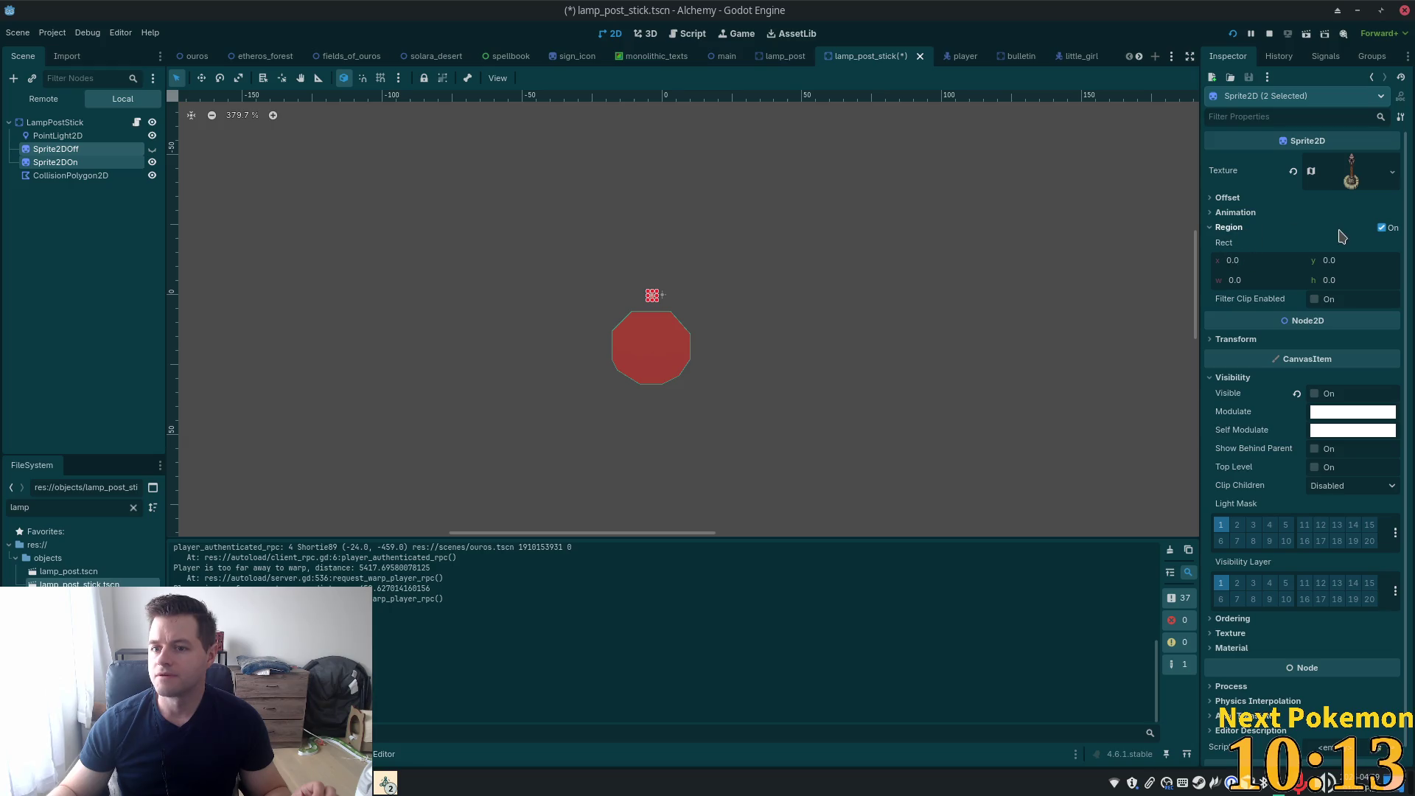
{"action": "left_click", "coordinate": [1388, 228]}
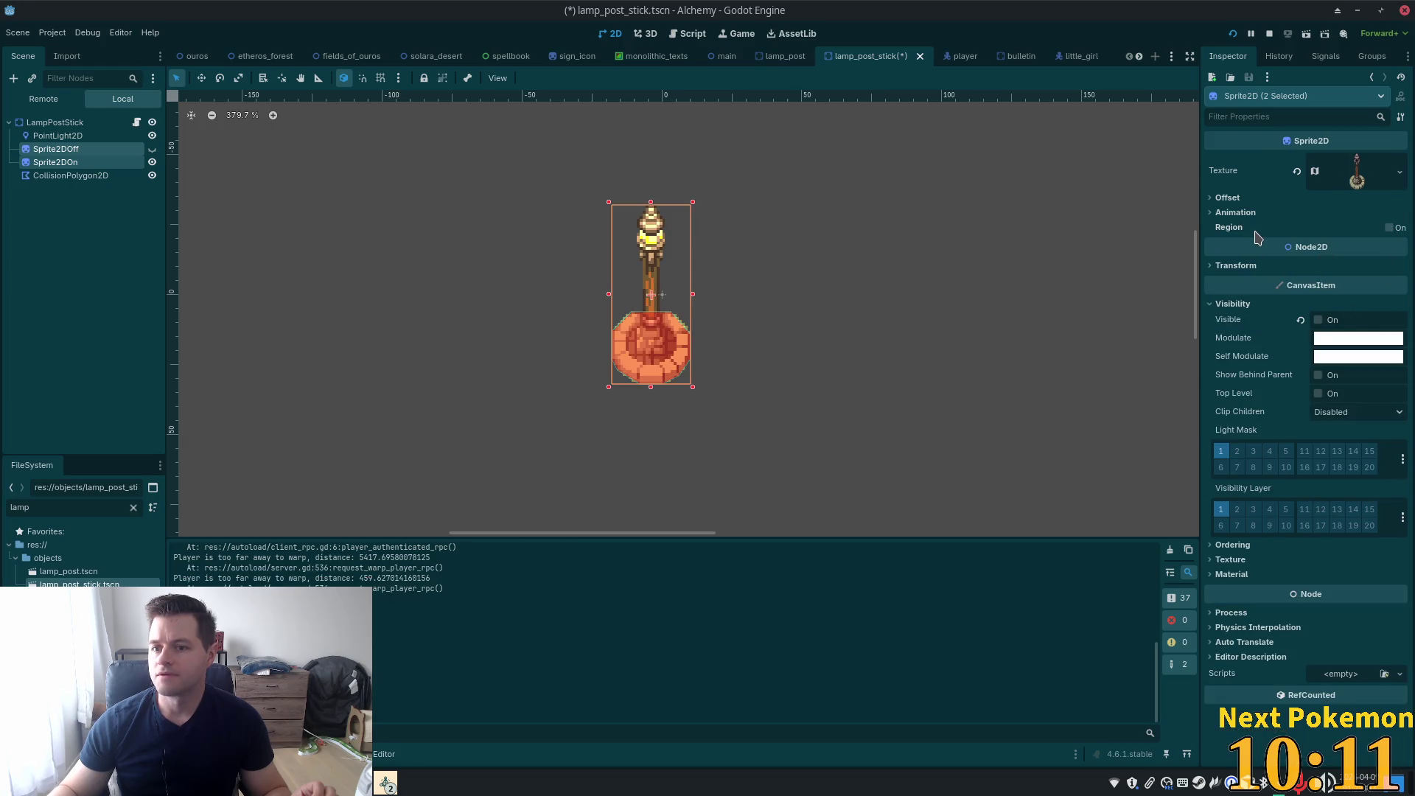
Toggle the PointLight2D's shadows on then off, leaving them disabled, and save
{"action": "left_click", "coordinate": [127, 137]}
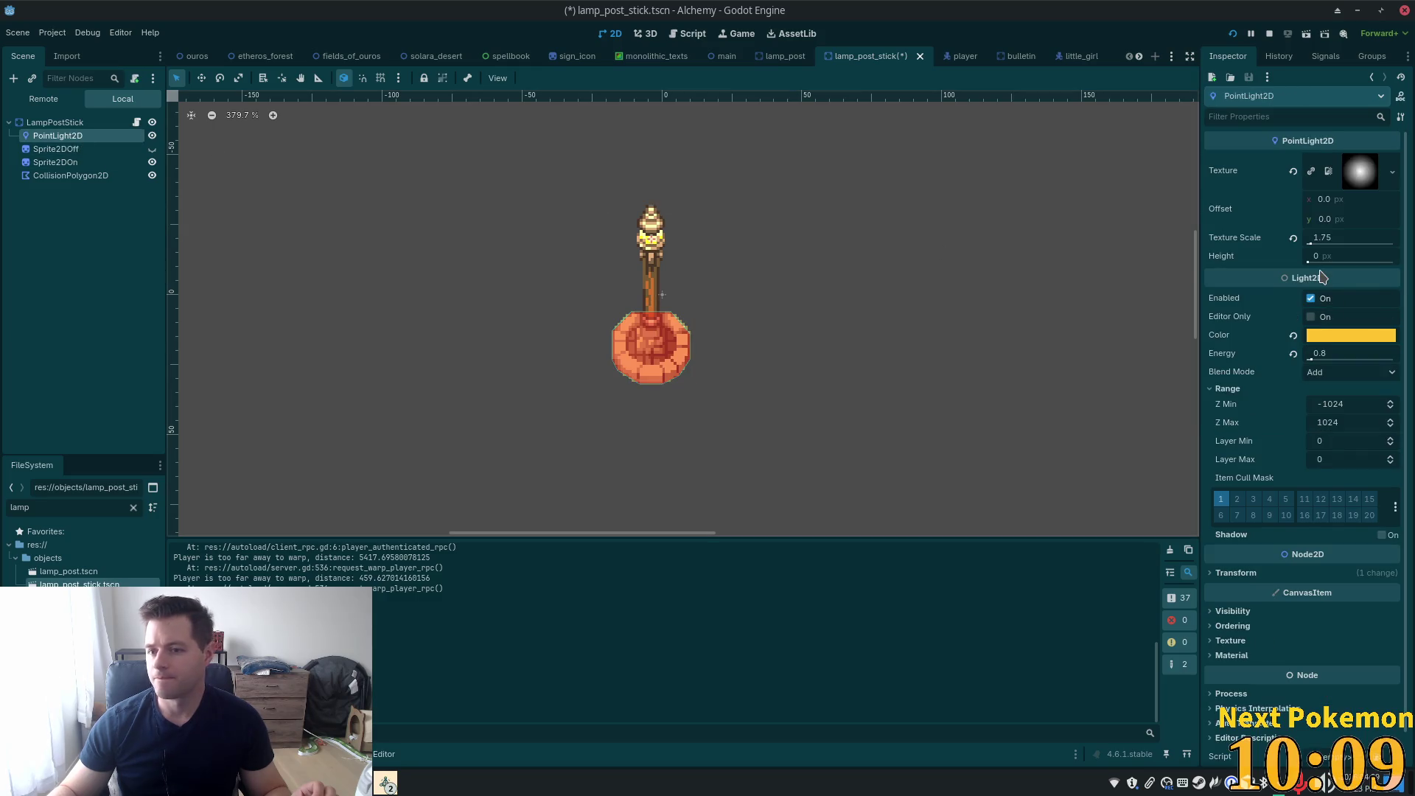
{"action": "left_click", "coordinate": [1383, 536]}
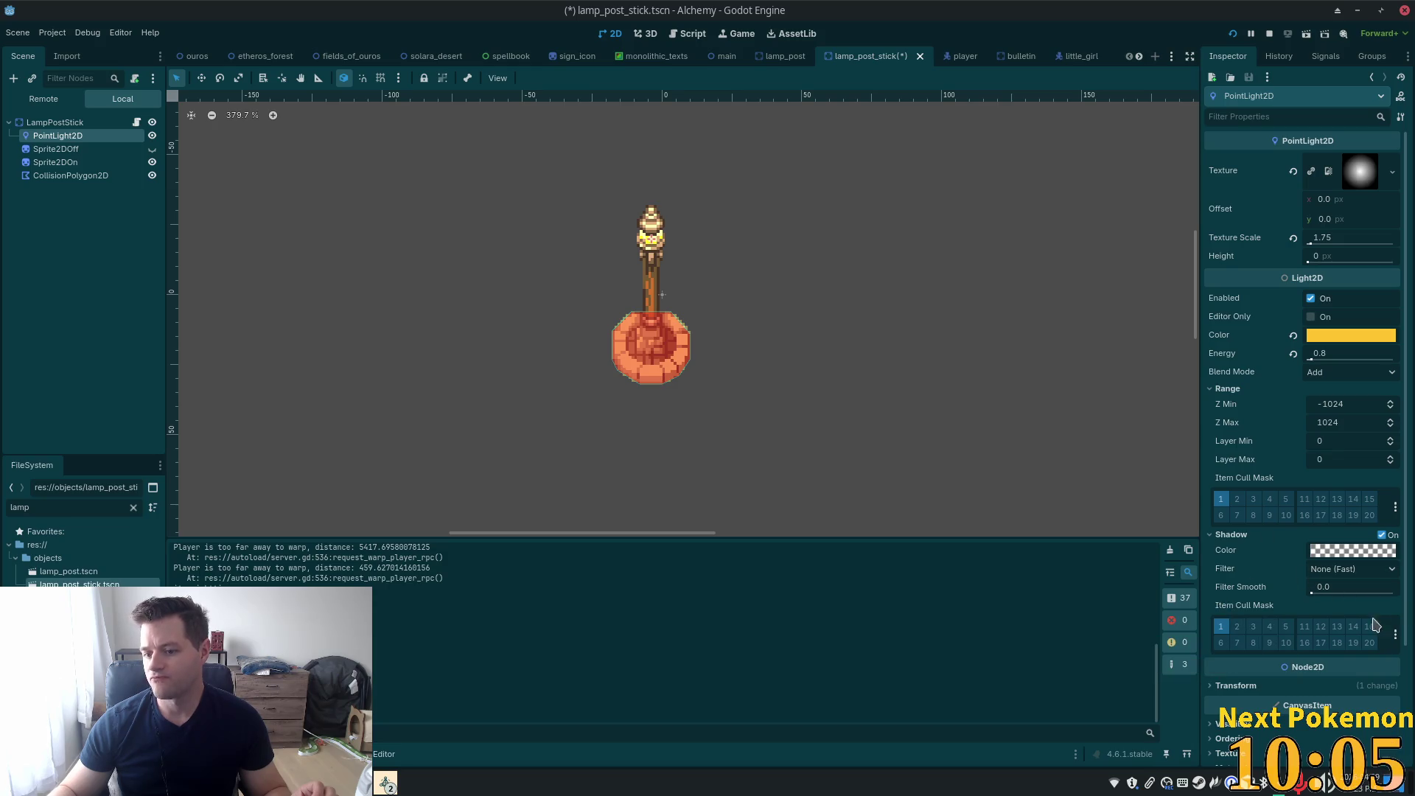
{"action": "left_click", "coordinate": [1383, 536]}
{"action": "key", "text": "ctrl+s"}
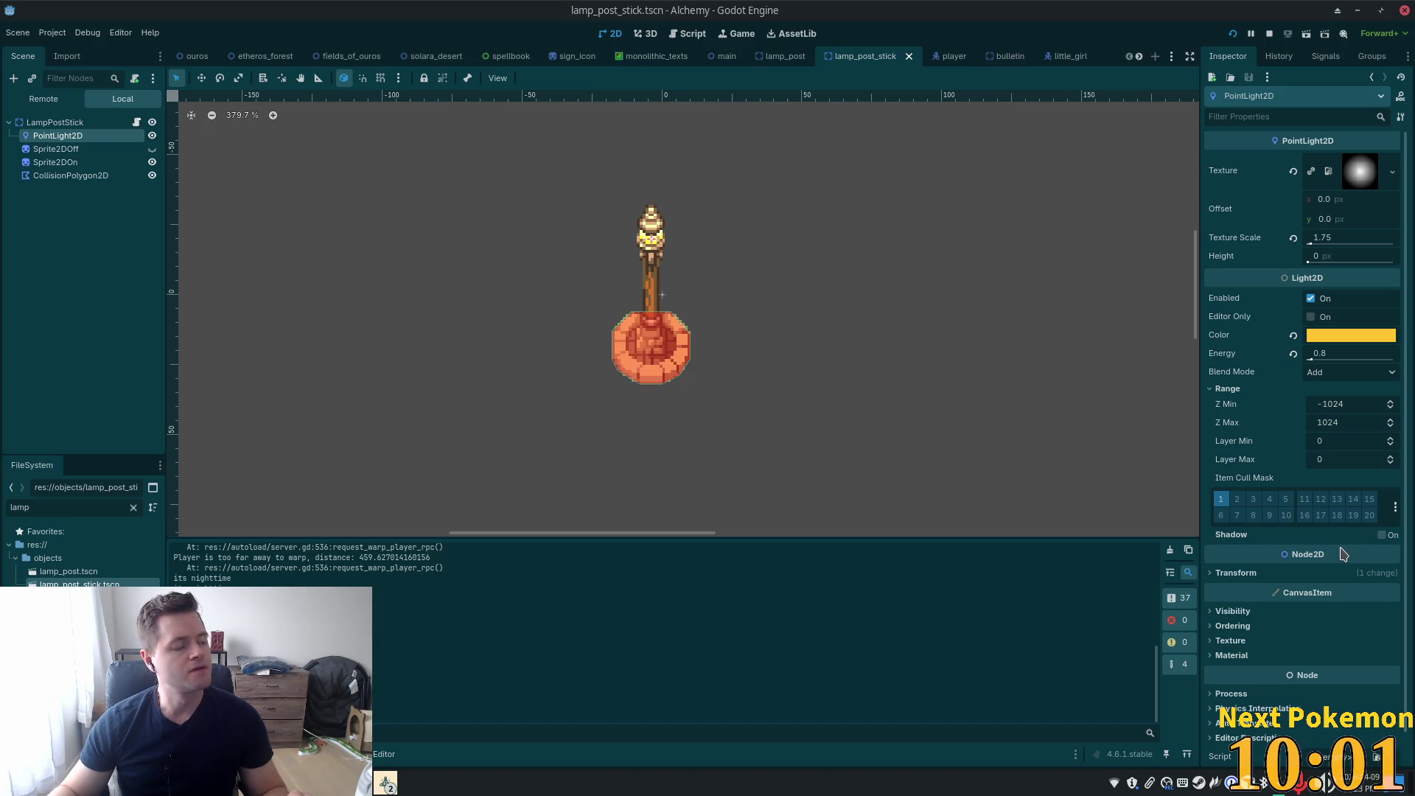
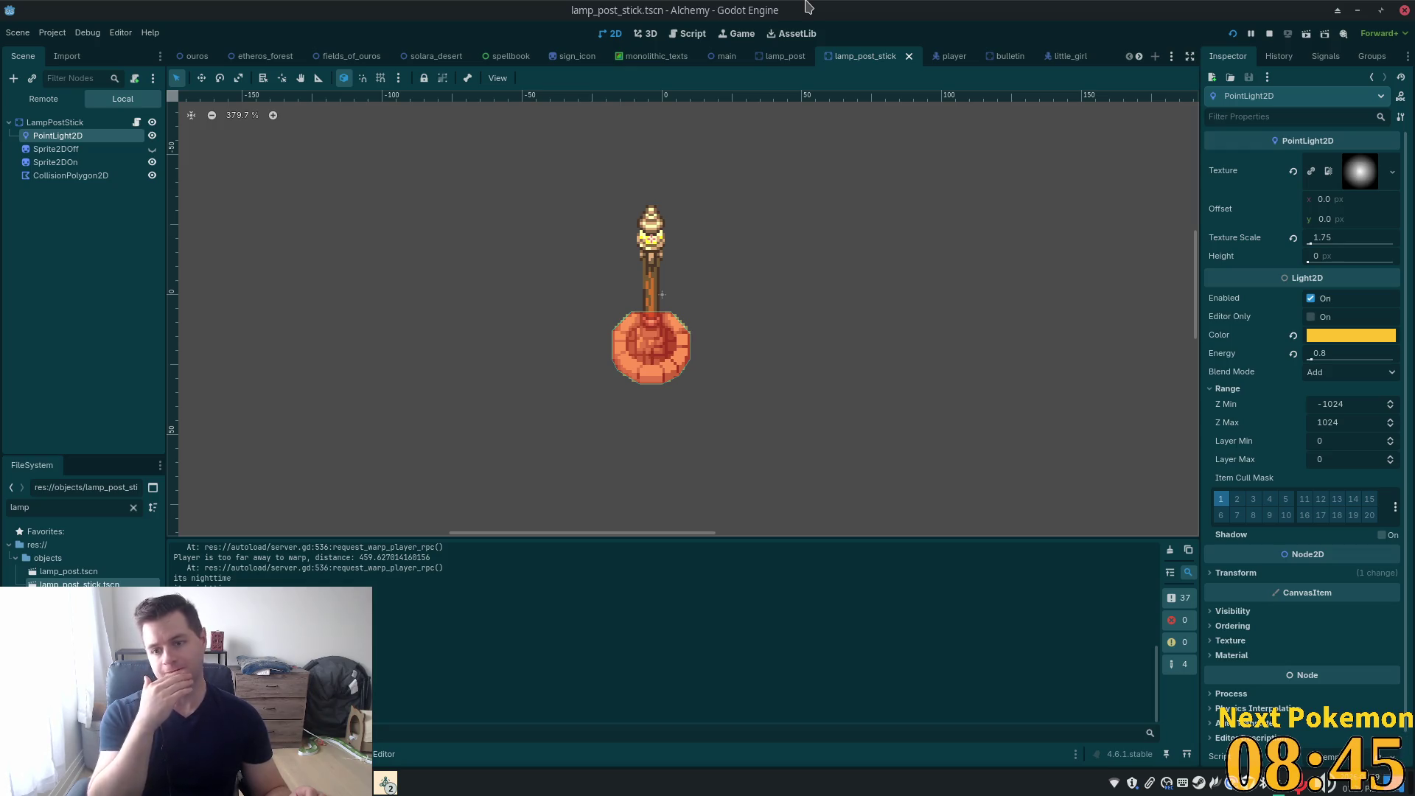
Save the little_girl scene, then switch to the old_man scene tab
{"action": "left_click", "coordinate": [1066, 56]}
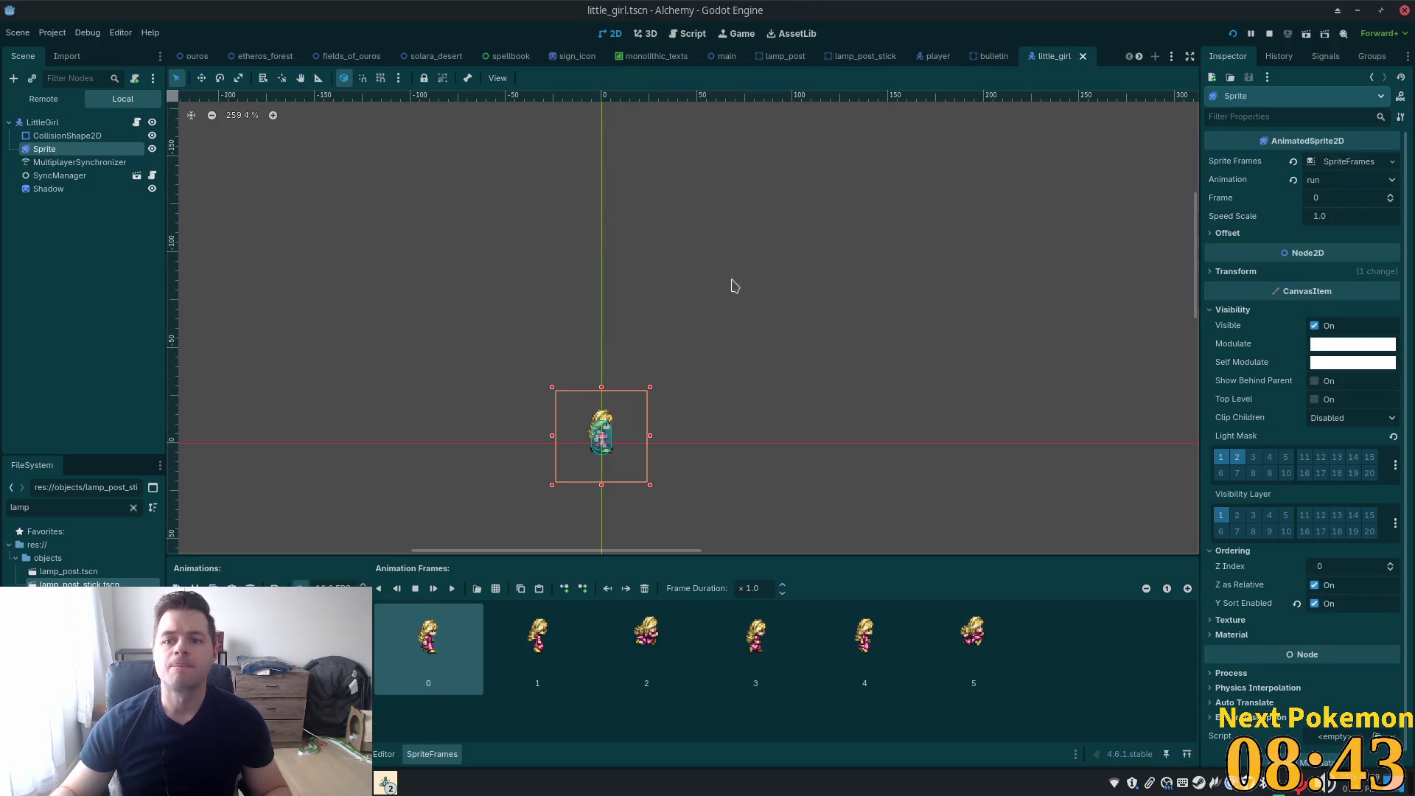
{"action": "key", "text": "ctrl+s"}
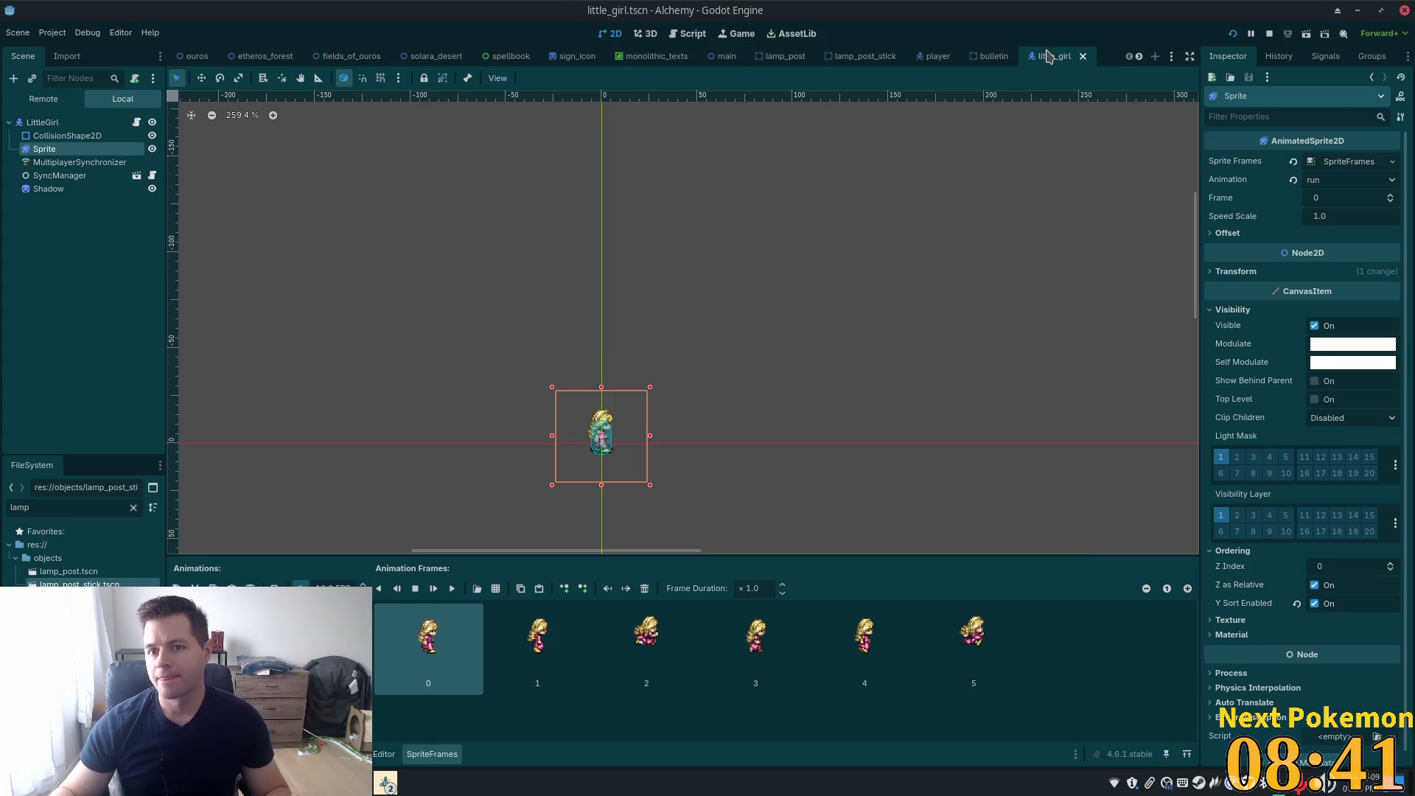
{"action": "scroll", "coordinate": [1062, 56], "scroll_direction": "down", "scroll_amount": 3}
{"action": "left_click", "coordinate": [907, 59]}
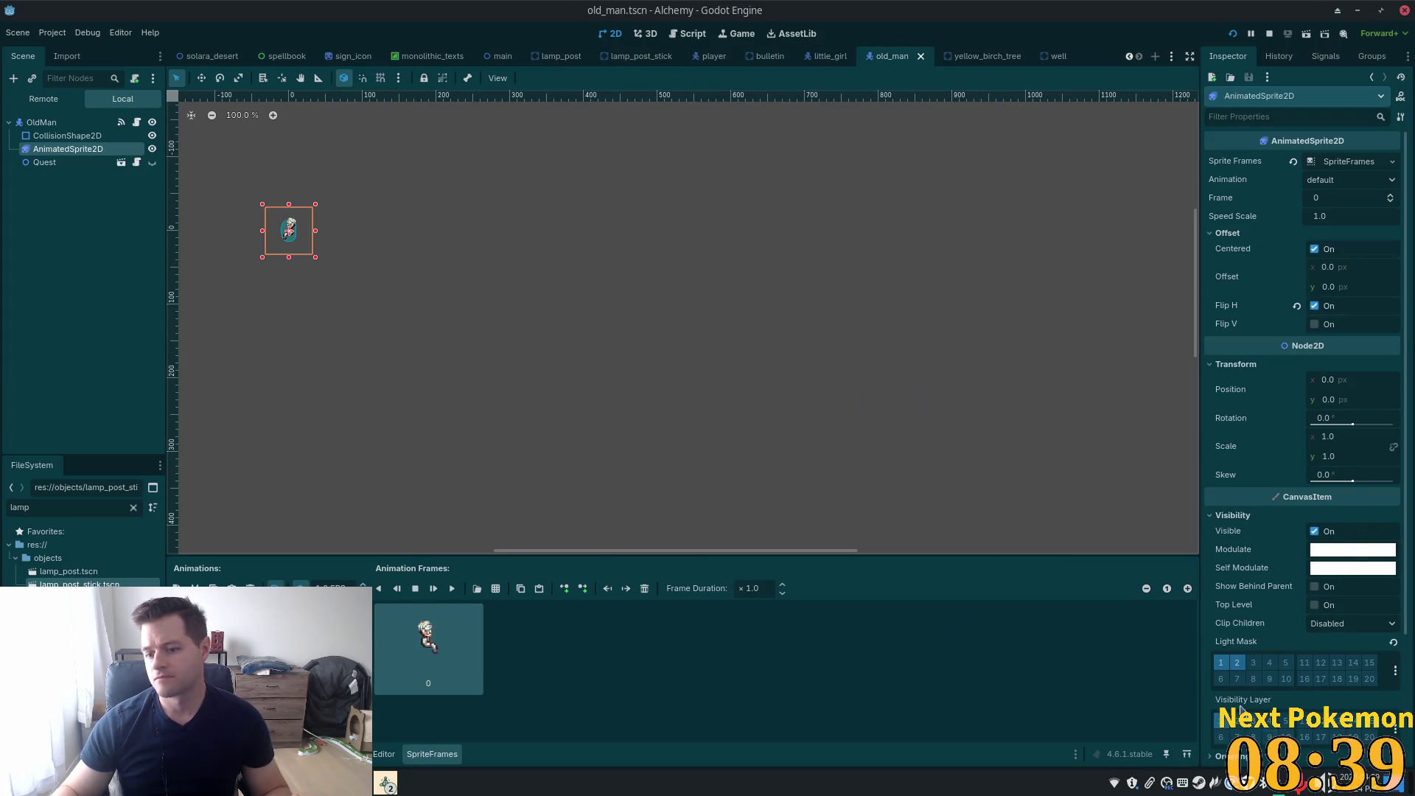
{"action": "key", "text": "ctrl+s"}
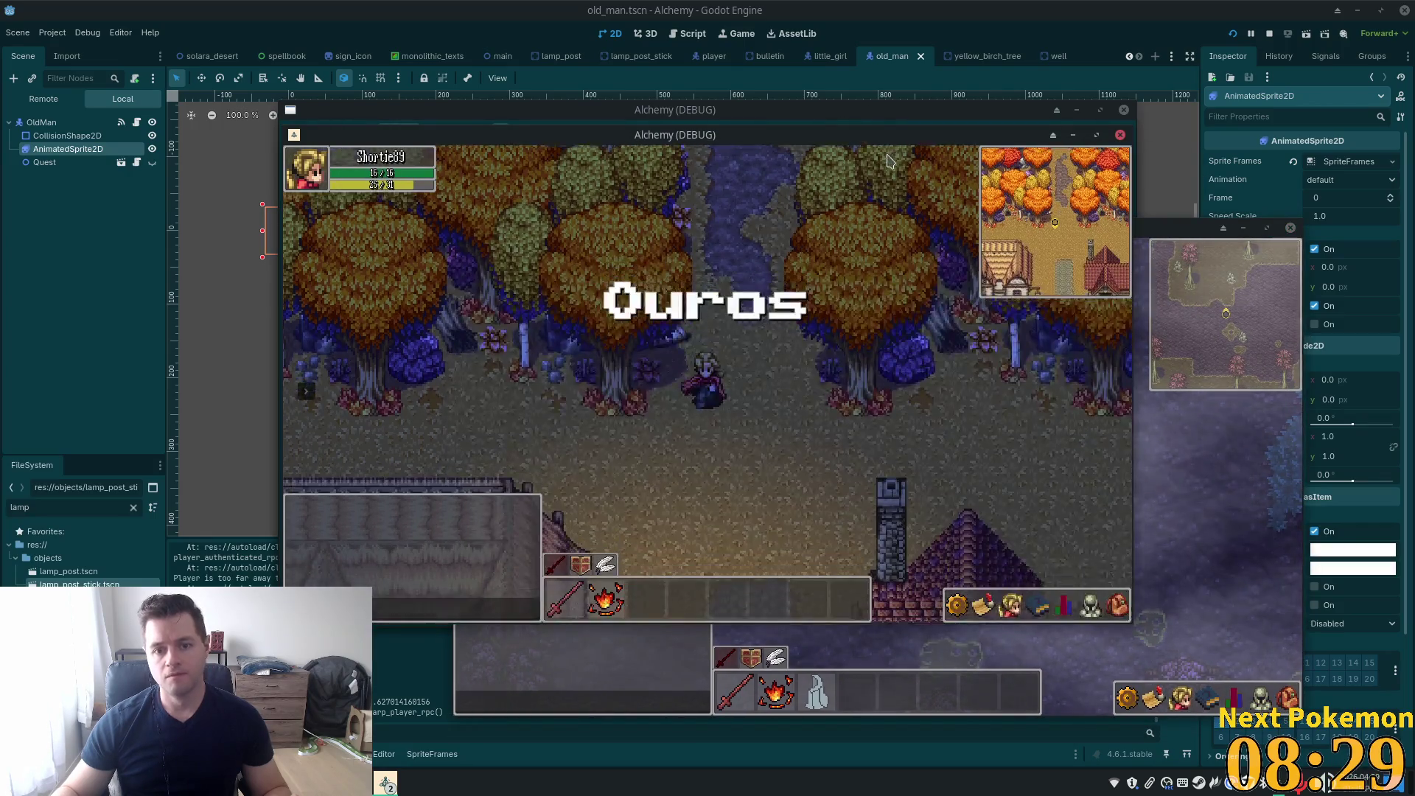
Walk the player north into town and around past the lamp posts
{"action": "key", "text": "w"}
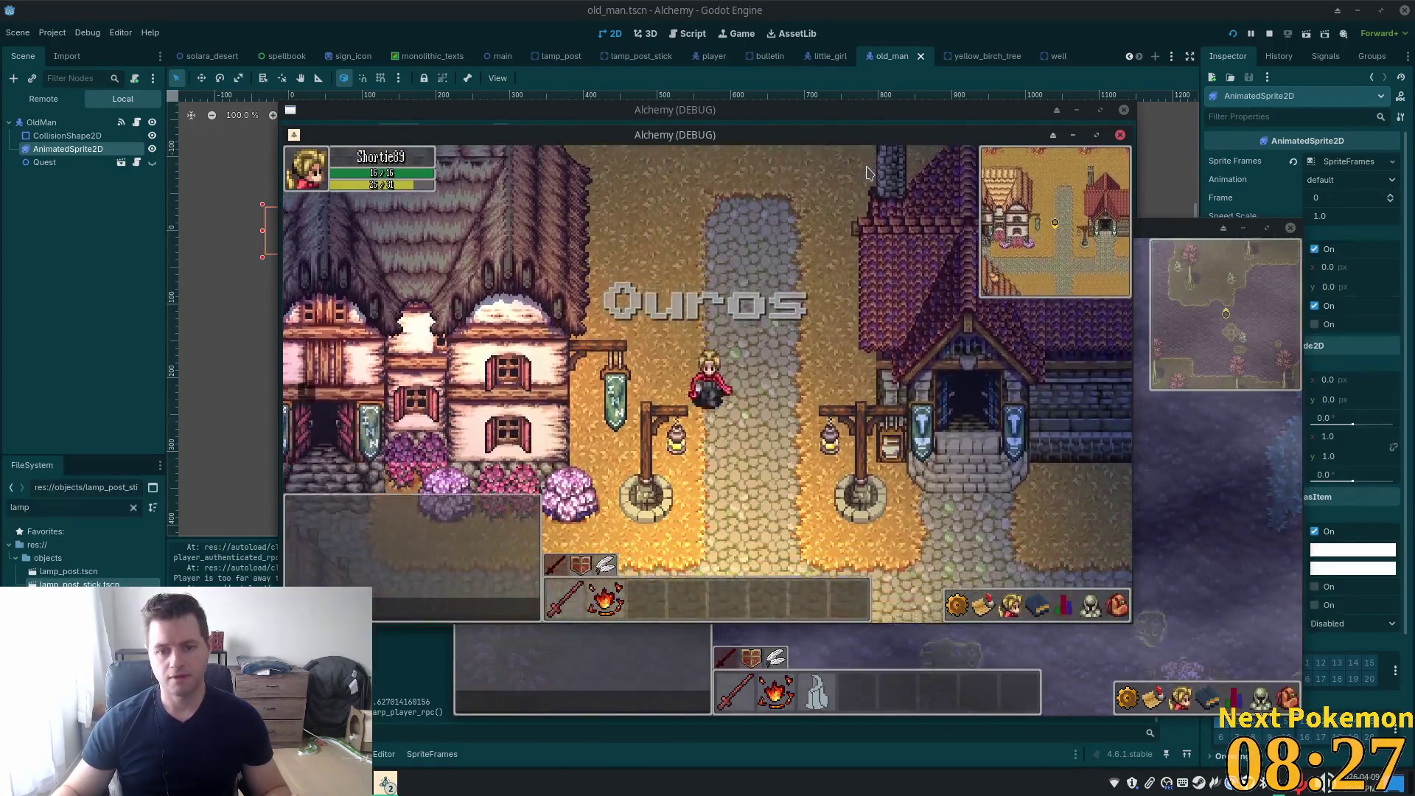
{"action": "key", "text": "s"}
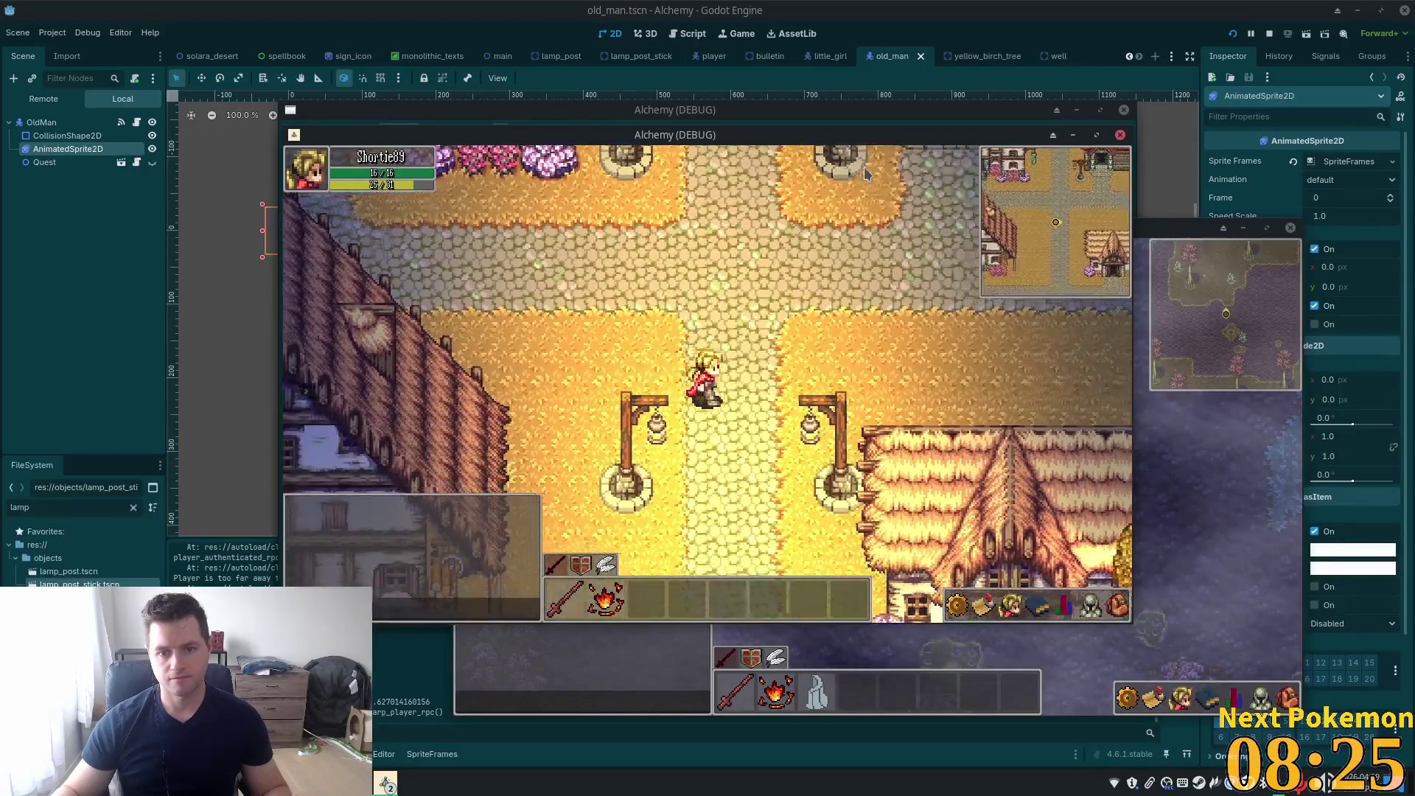
{"action": "key", "text": "d"}
{"action": "key", "text": "w"}
{"action": "key", "text": "a"}
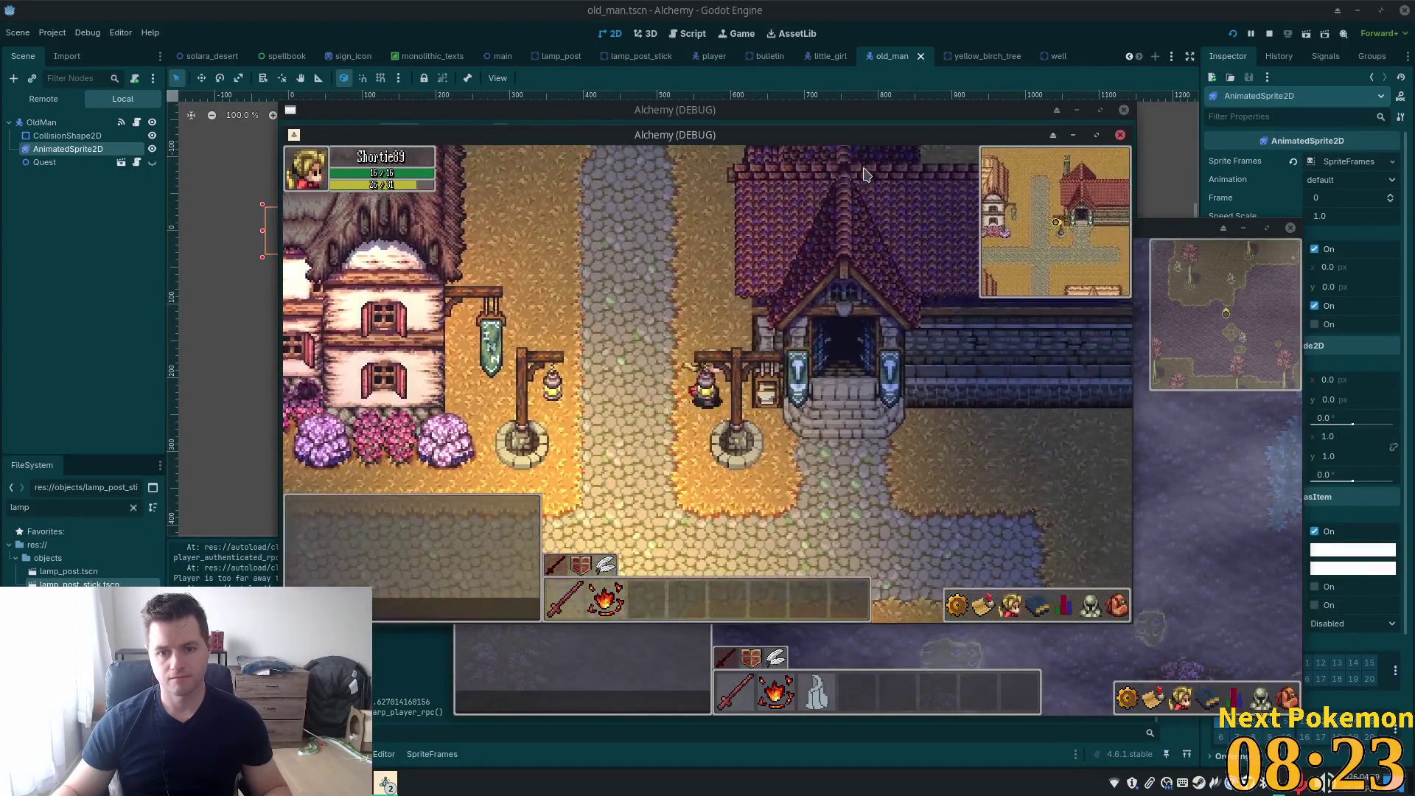
{"action": "key", "text": "d"}
{"action": "key", "text": "a"}
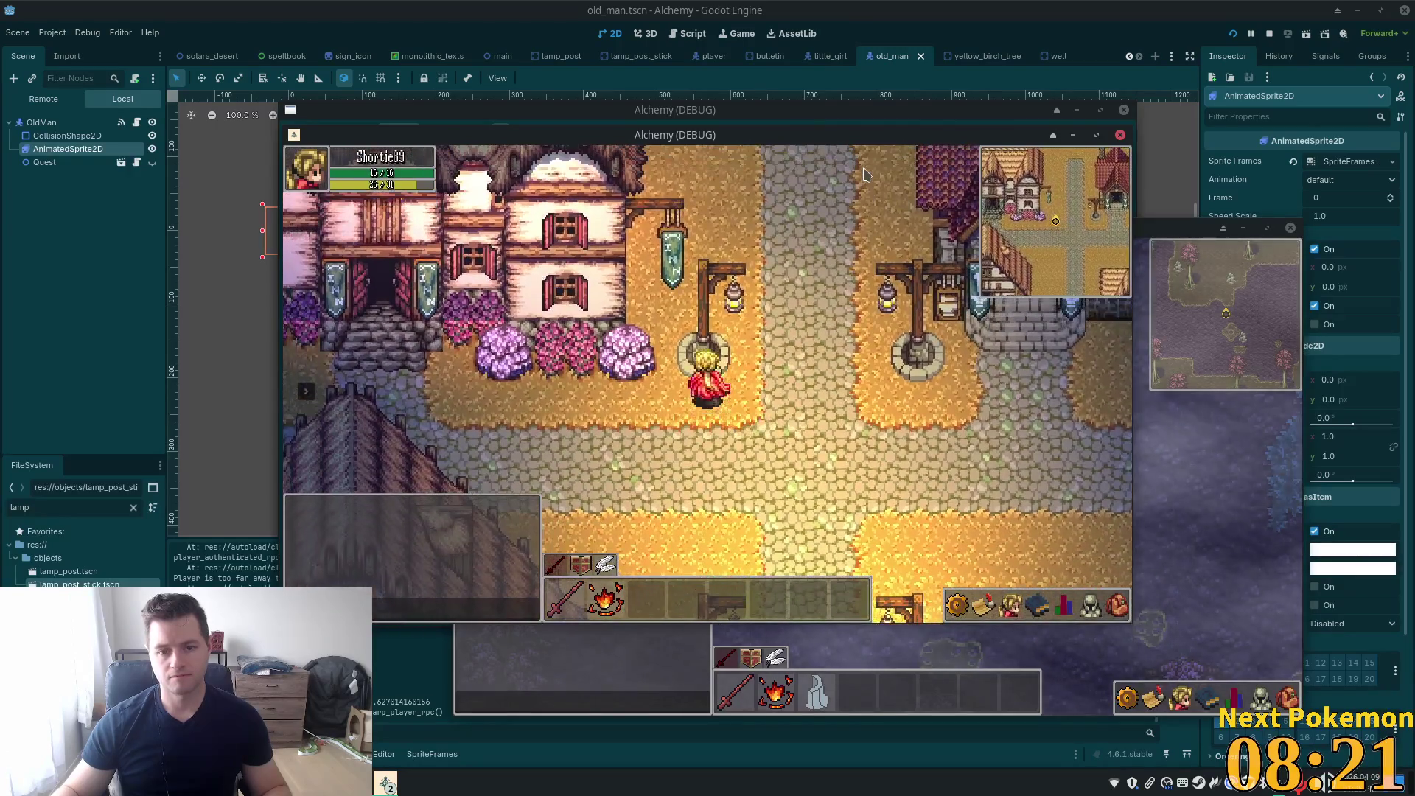
{"action": "key", "text": "w"}
{"action": "key", "text": "a"}
{"action": "key", "text": "w"}
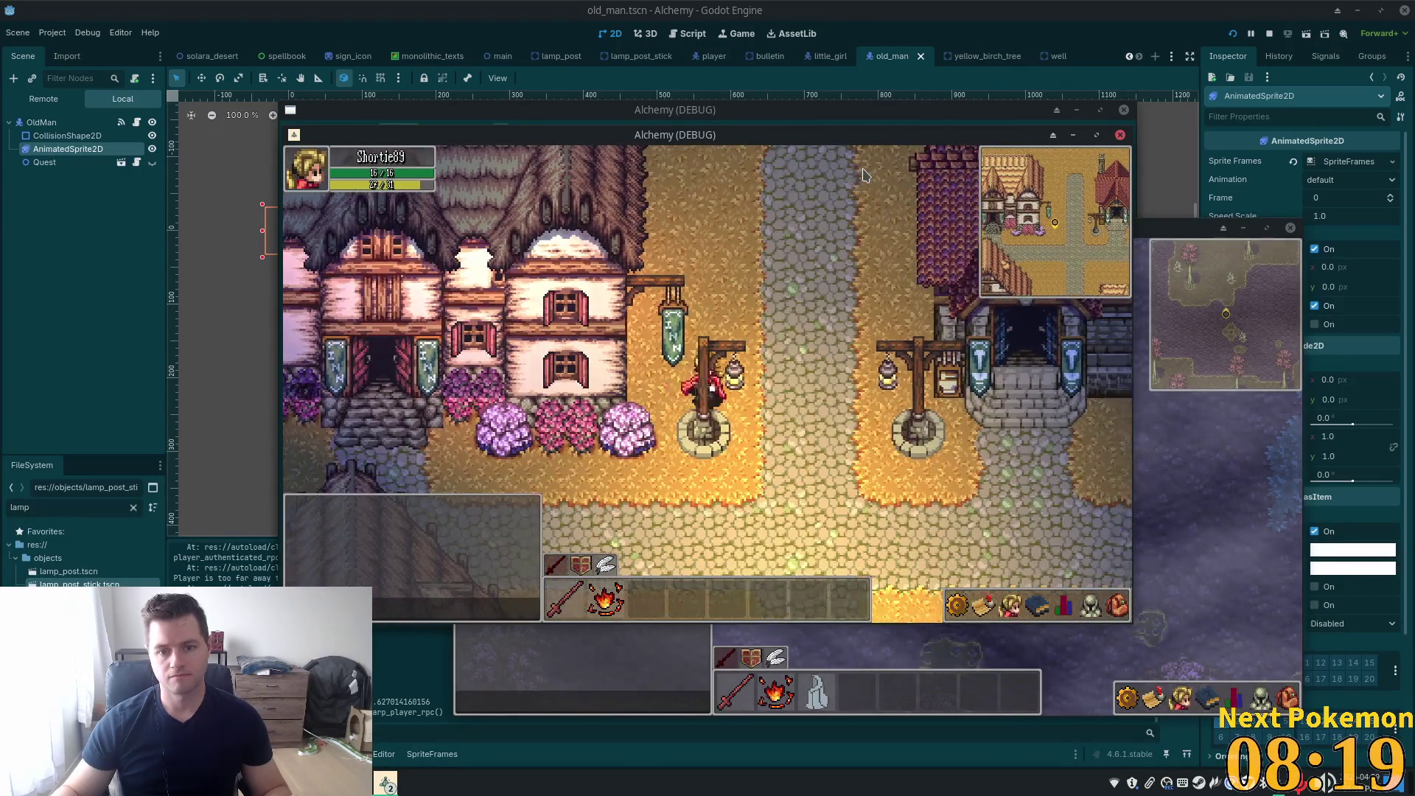
{"action": "key", "text": "s"}
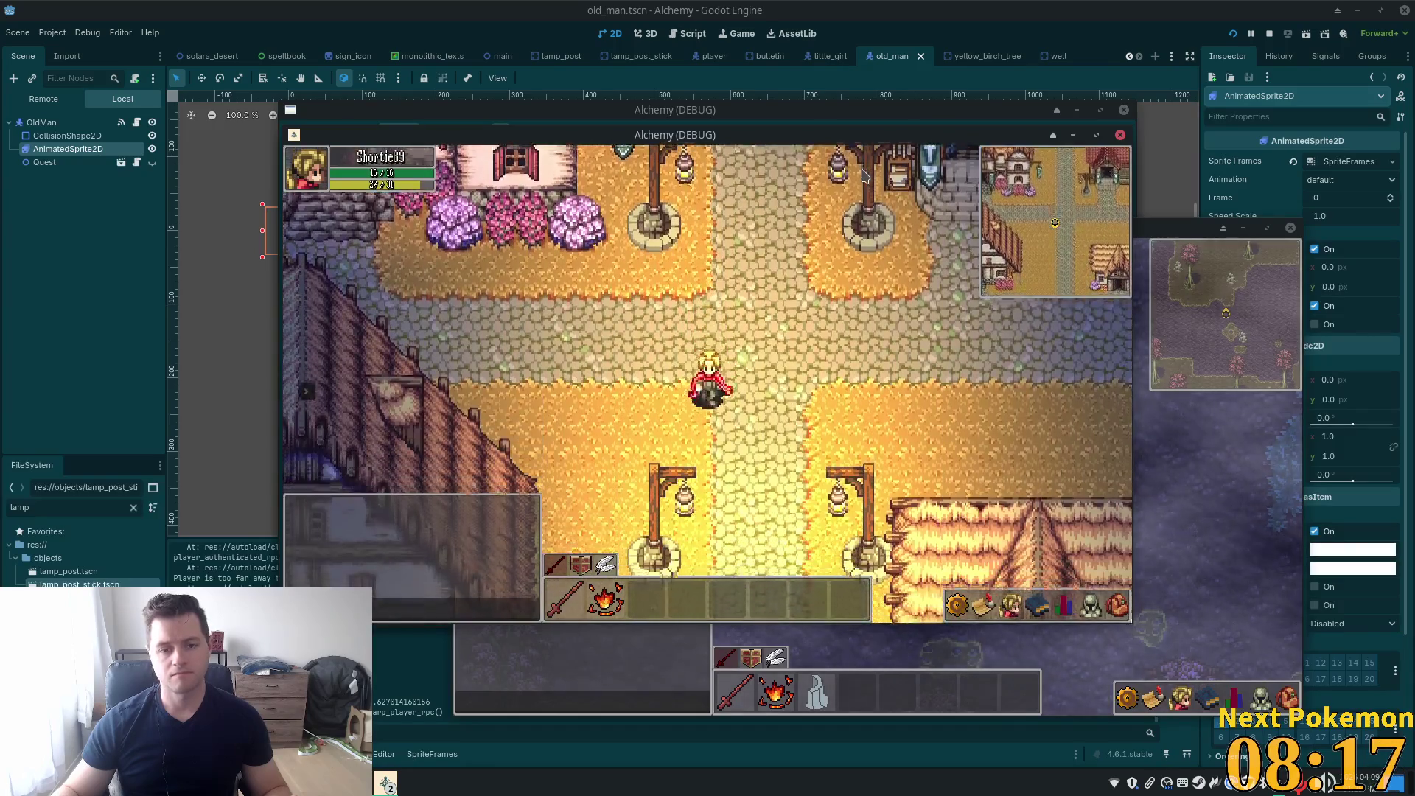
{"action": "key", "text": "s"}
{"action": "key", "text": "s"}
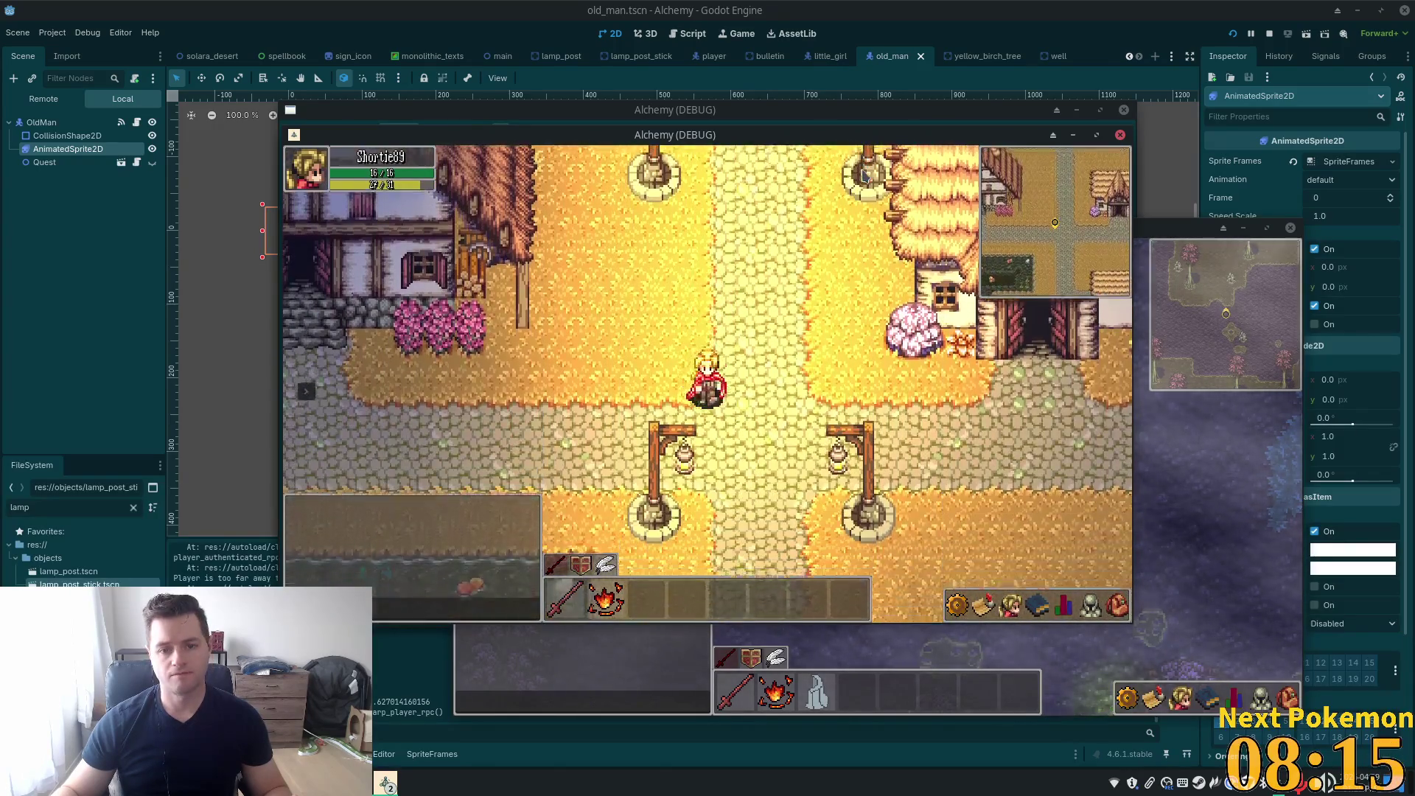
{"action": "key", "text": "s"}
Head west and south past the pond onto the stone bridge
{"action": "key", "text": "a"}
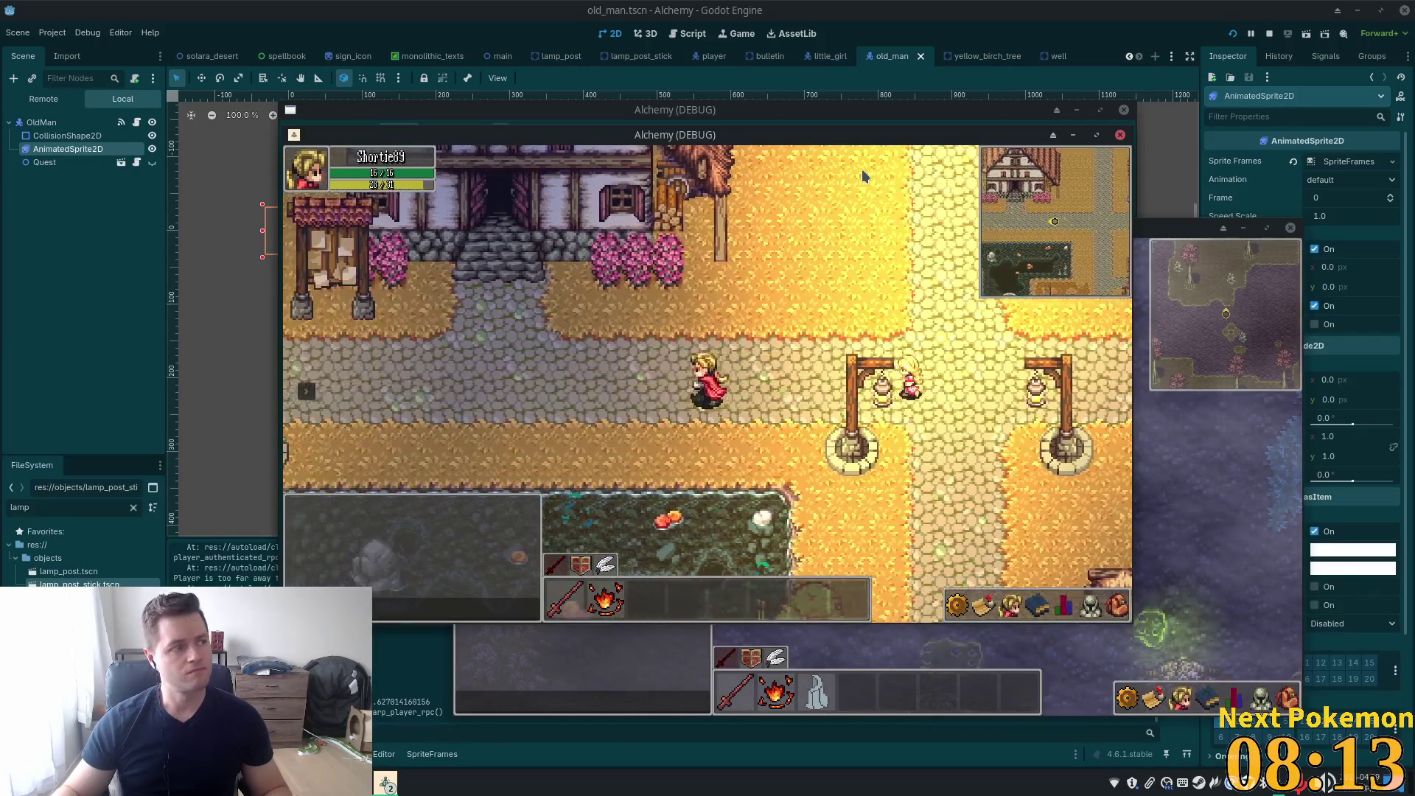
{"action": "key", "text": "a"}
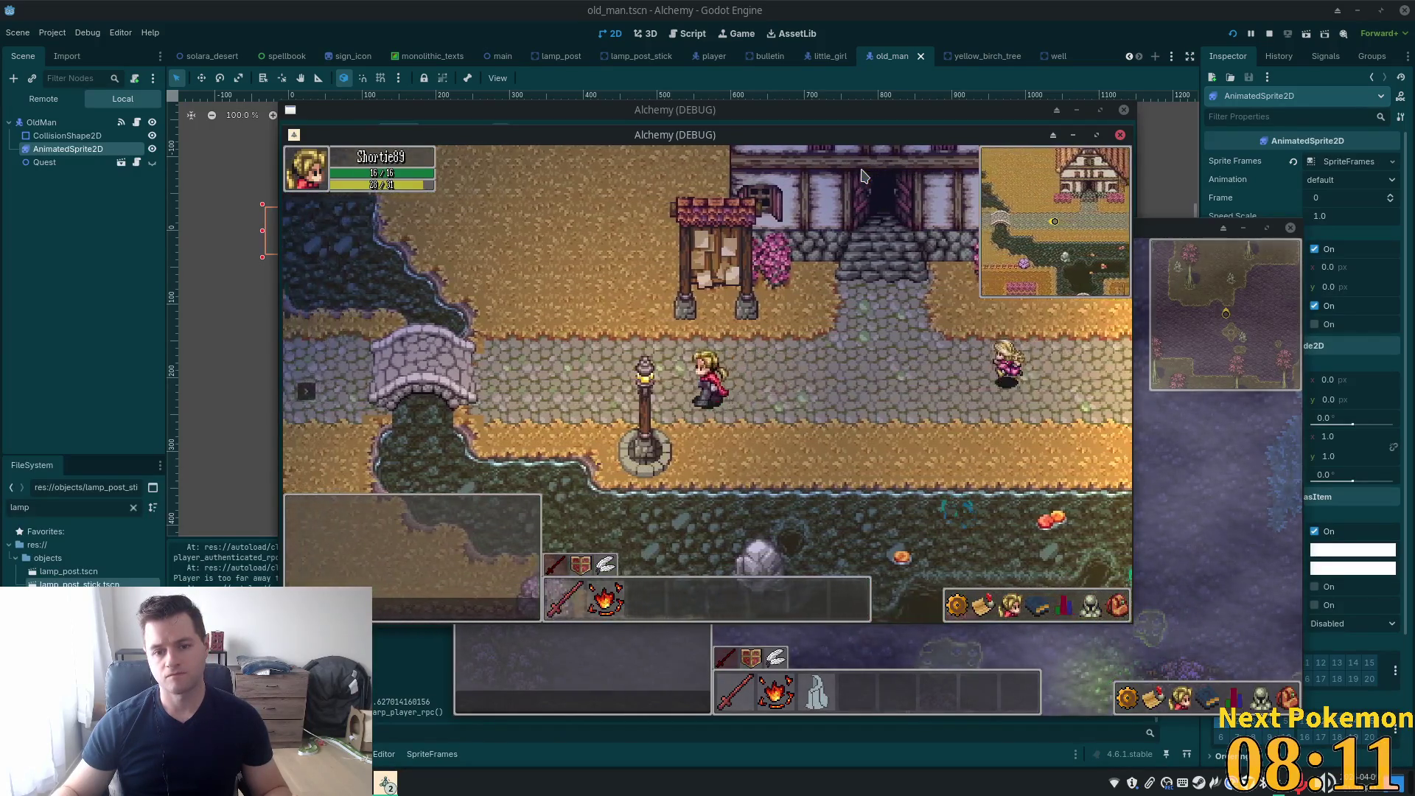
{"action": "key", "text": "a"}
{"action": "key", "text": "a"}
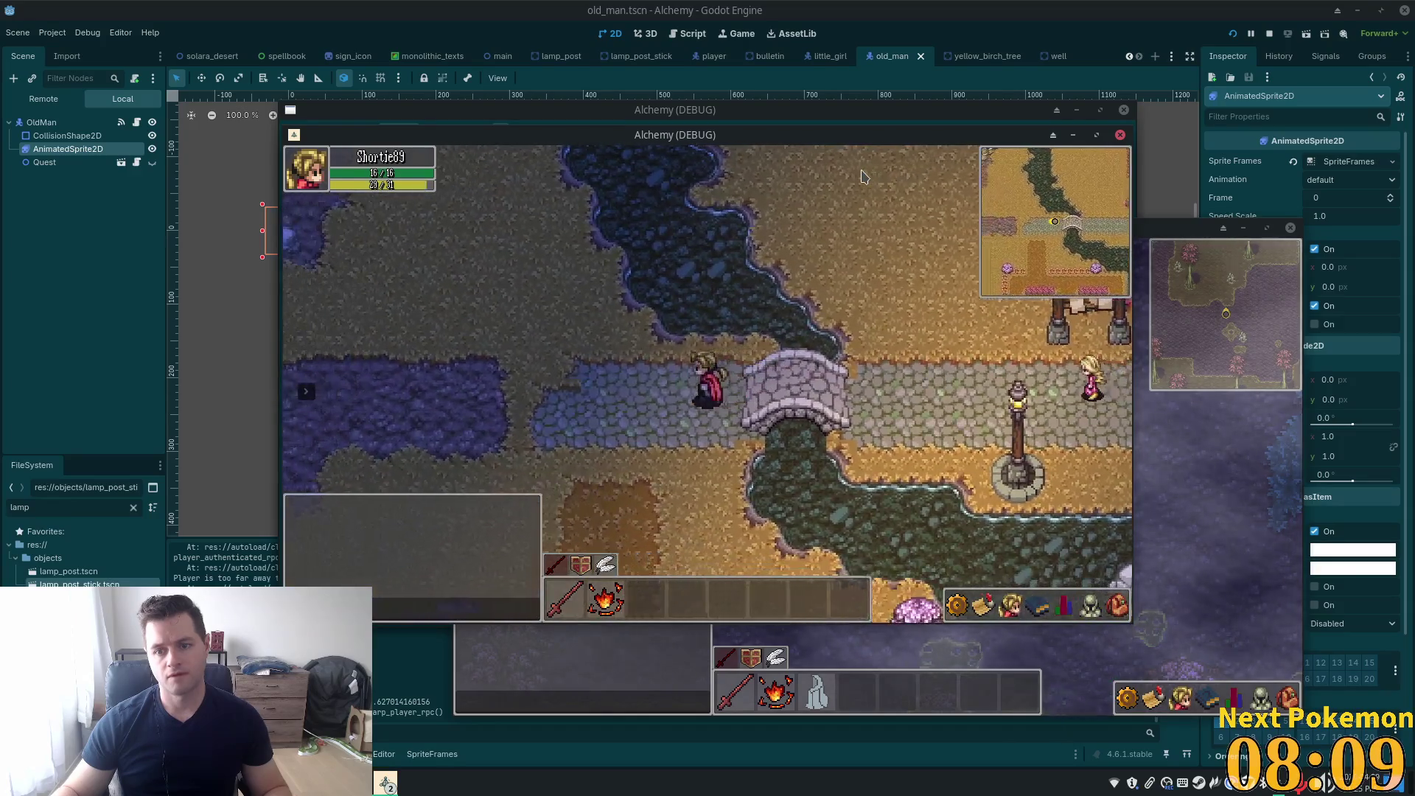
{"action": "key", "text": "s"}
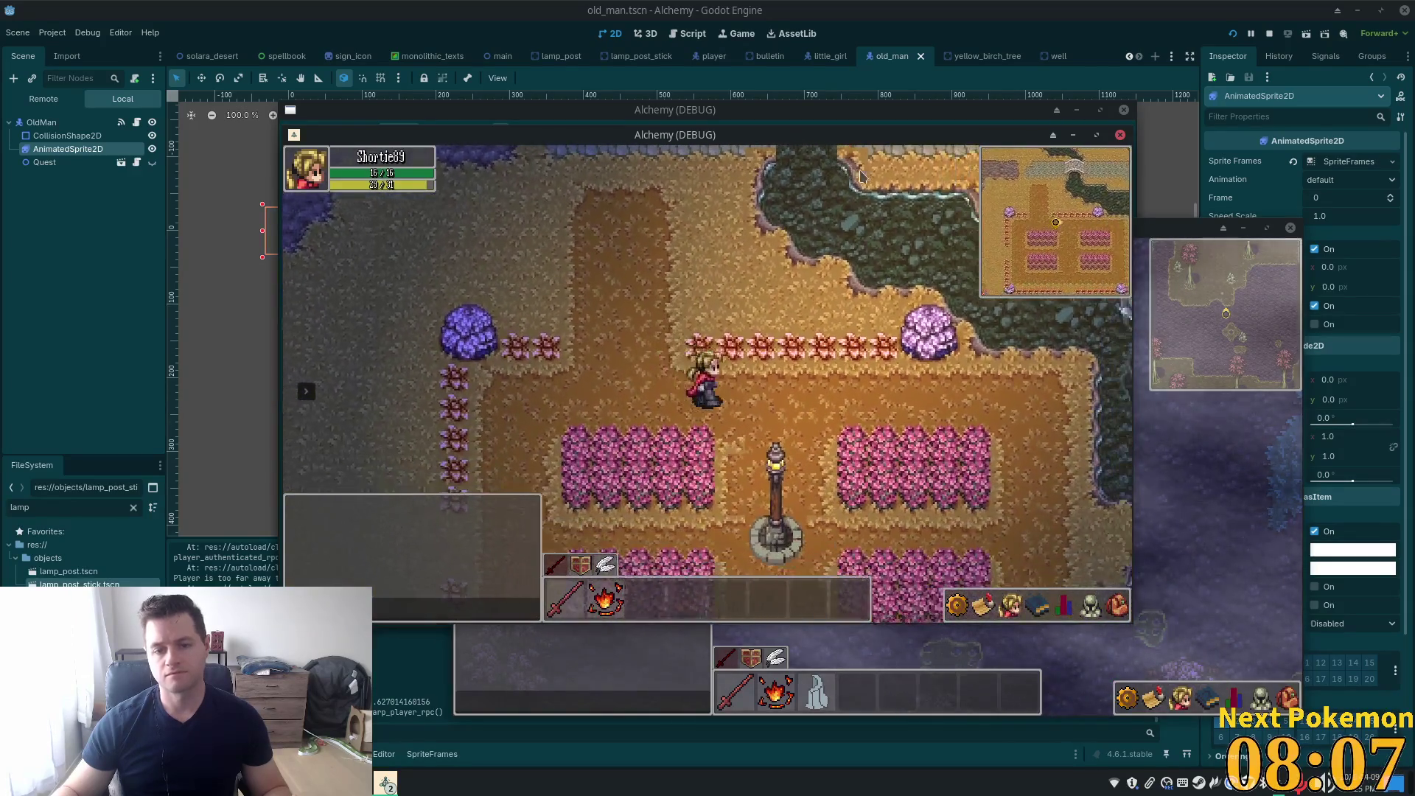
{"action": "key", "text": "d"}
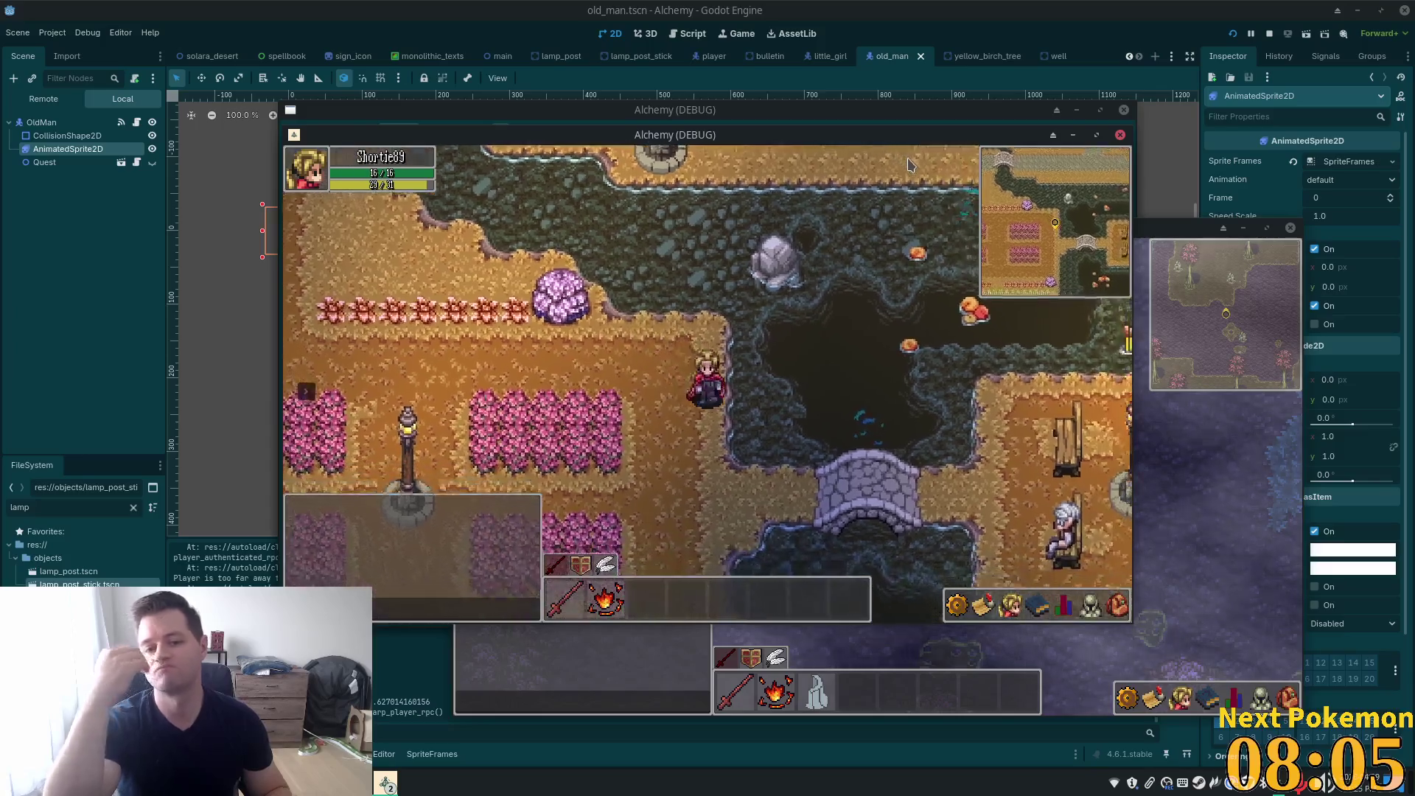
{"action": "key", "text": "s"}
{"action": "key", "text": "d"}
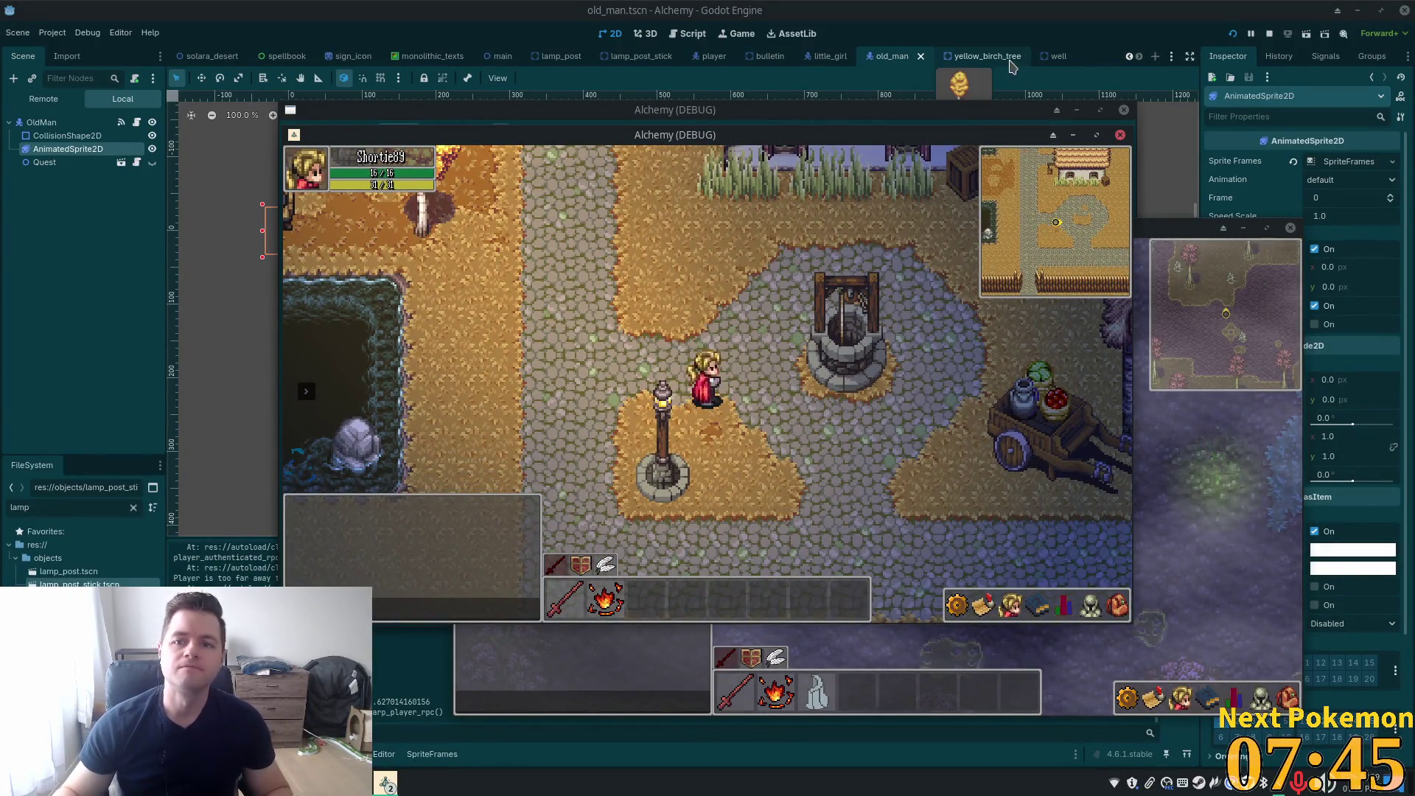
Check the well scene, then select the yellow_birch_tree Sprite2D and save that scene
{"action": "left_click", "coordinate": [972, 56]}
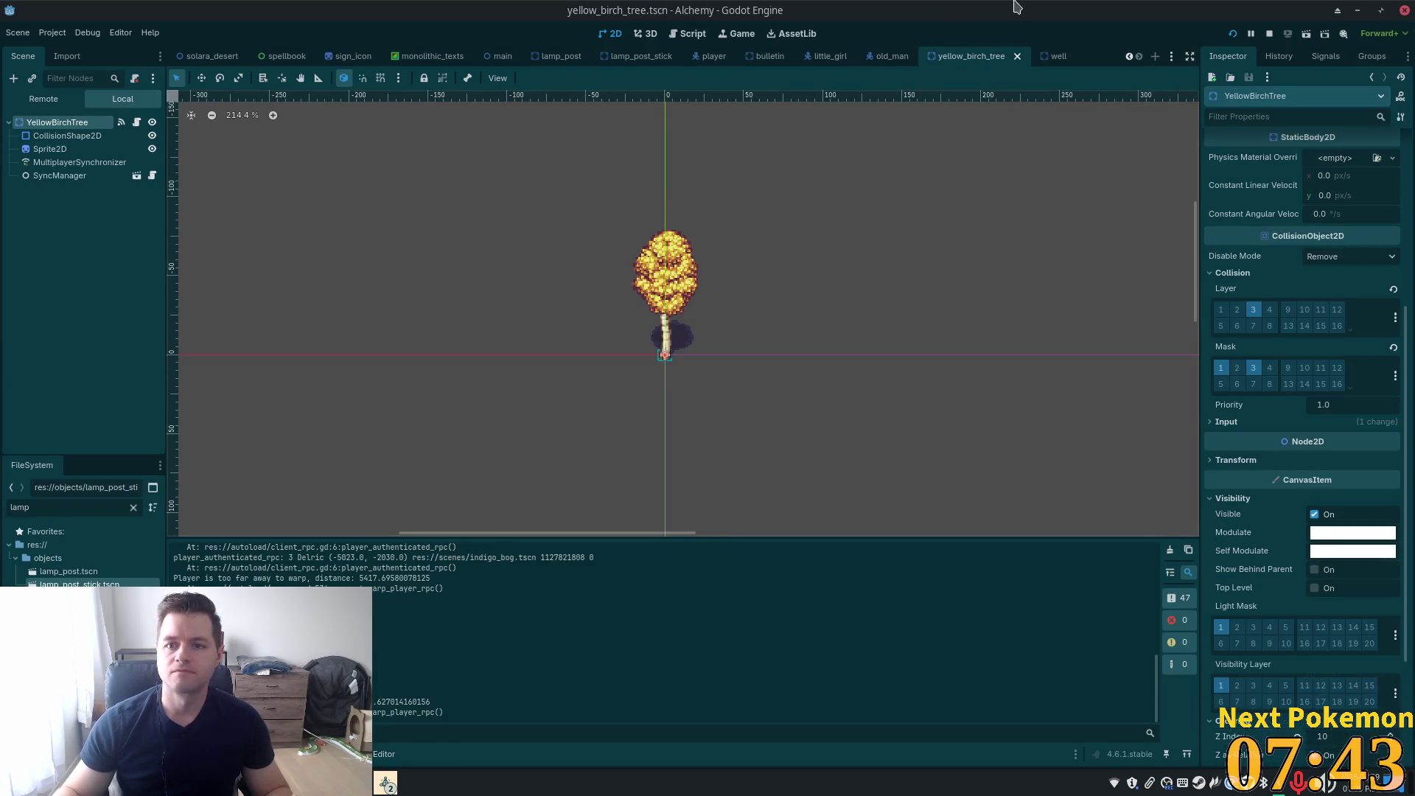
{"action": "left_click", "coordinate": [1053, 56]}
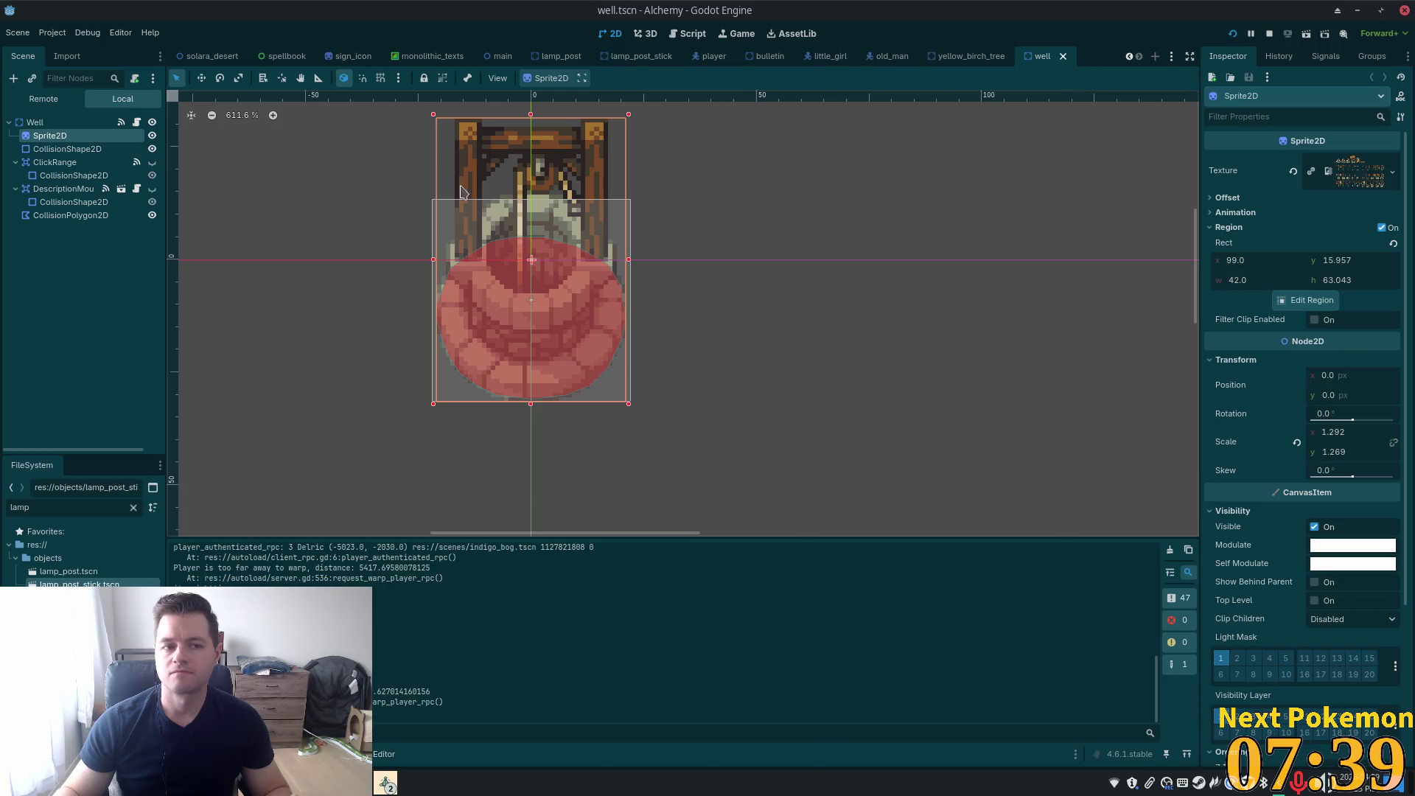
{"action": "left_click", "coordinate": [971, 58]}
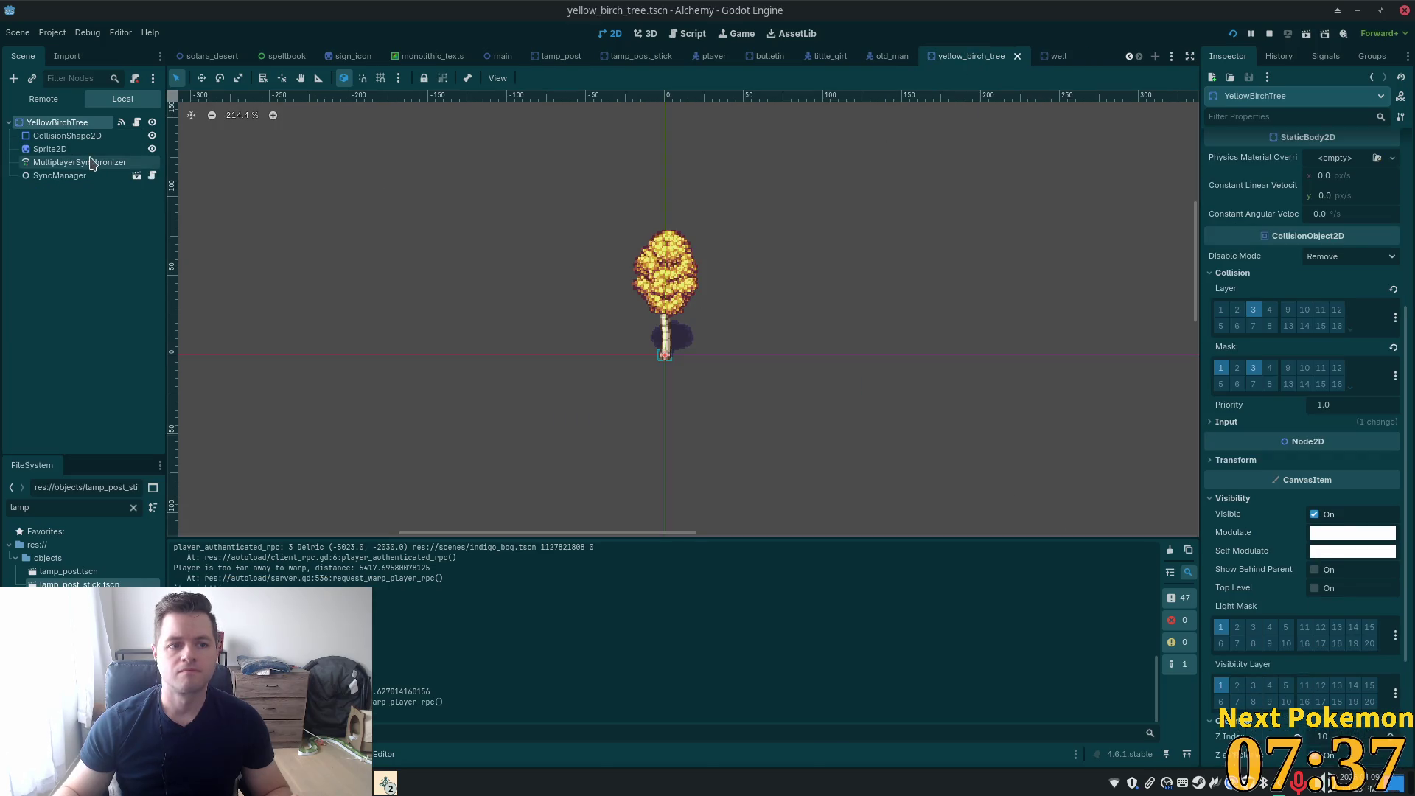
{"action": "left_click", "coordinate": [66, 148]}
{"action": "key", "text": "ctrl+s"}
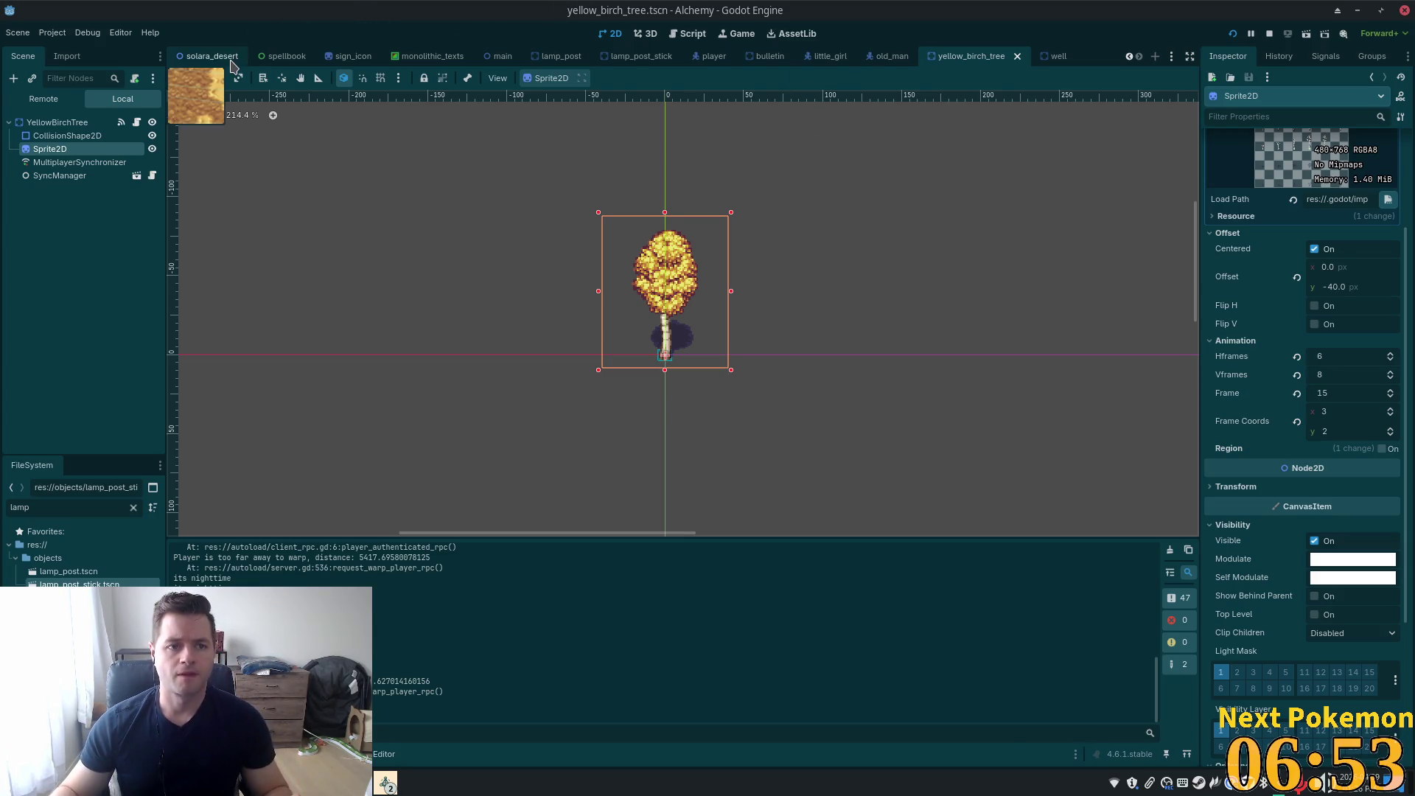
{"action": "scroll", "coordinate": [202, 58], "scroll_direction": "up", "scroll_amount": 3}
Open the ouros scene and zoom and pan to the house by the fruit cart
{"action": "left_click", "coordinate": [197, 57]}
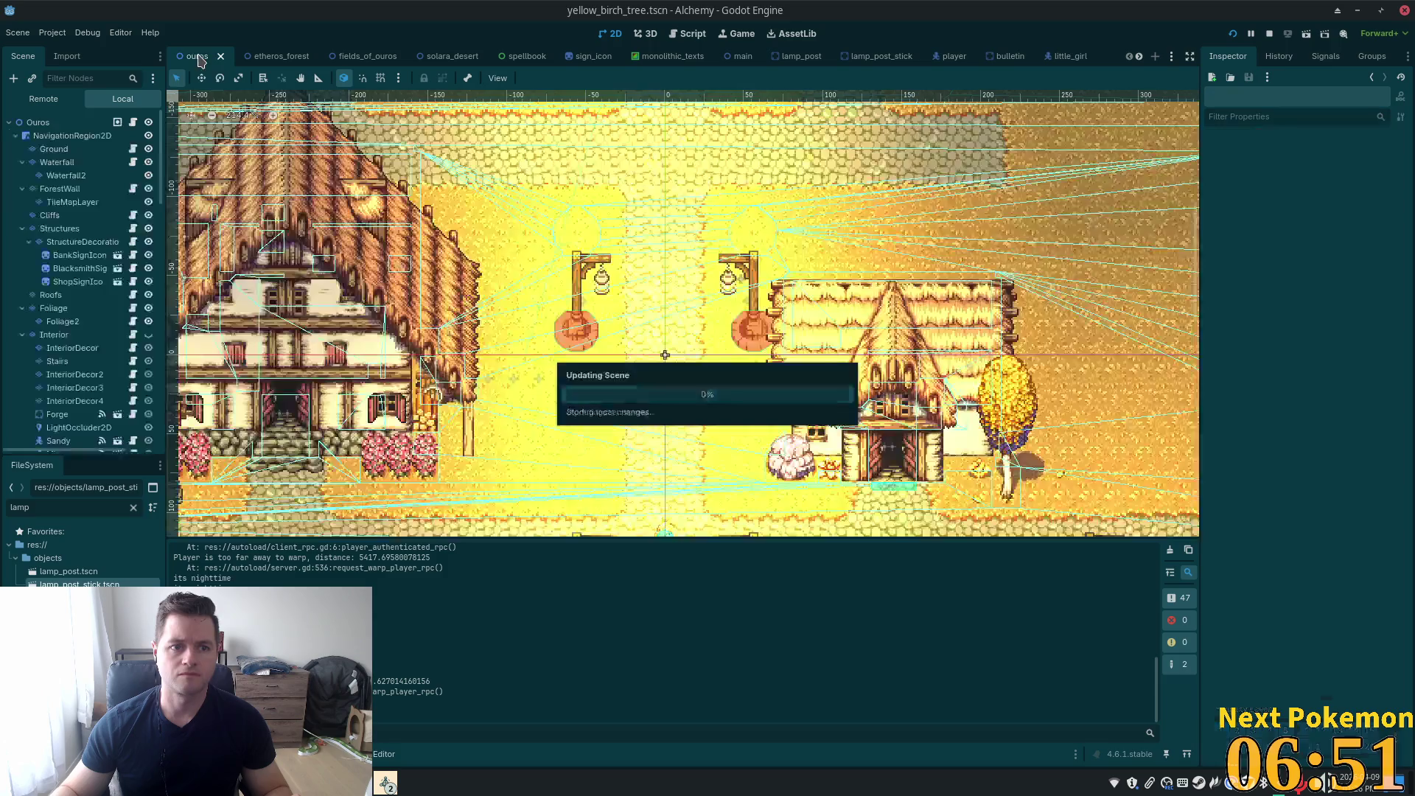
{"action": "scroll", "coordinate": [853, 258], "scroll_direction": "down", "scroll_amount": 8}
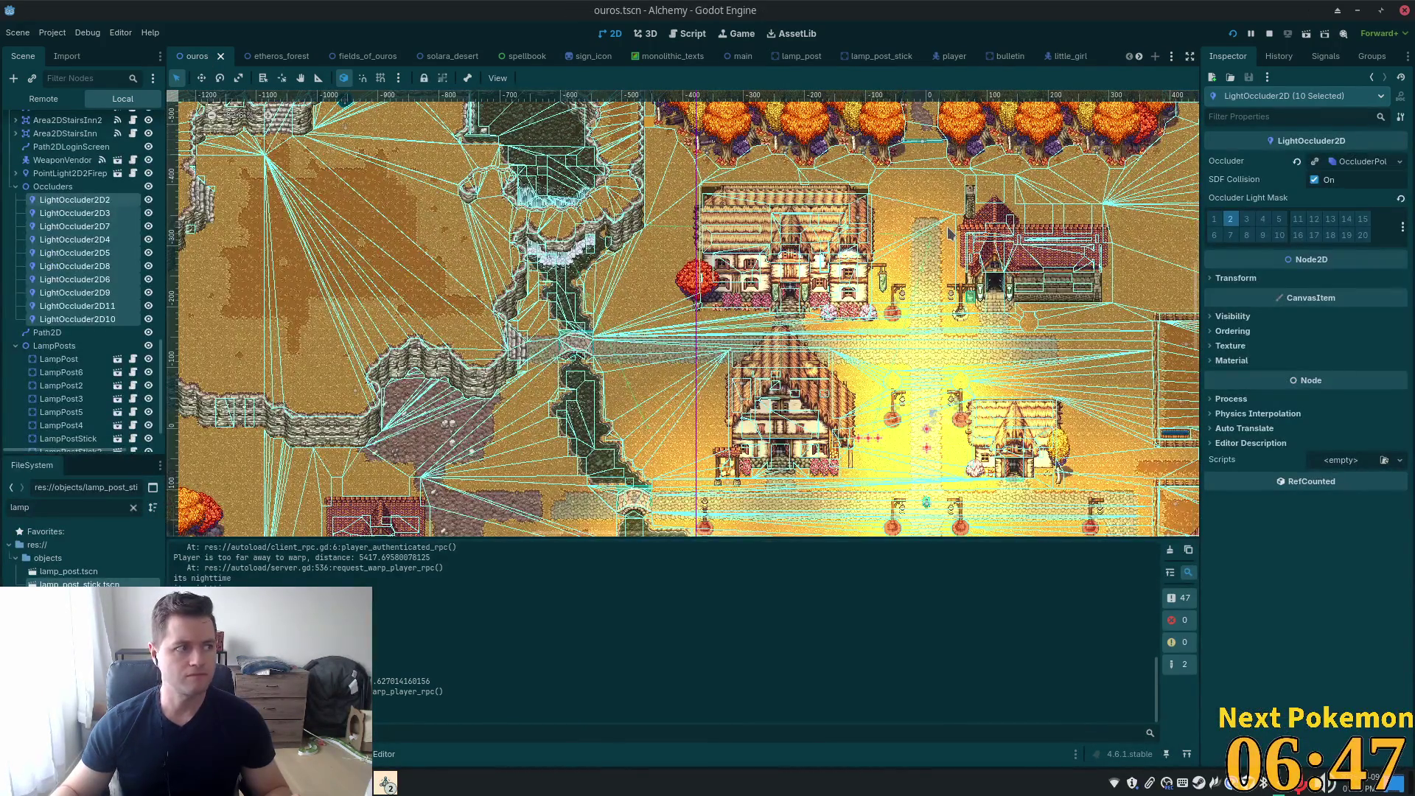
{"action": "scroll", "coordinate": [862, 168], "scroll_direction": "down", "scroll_amount": 5}
{"action": "scroll", "coordinate": [862, 168], "scroll_direction": "right", "scroll_amount": 5}
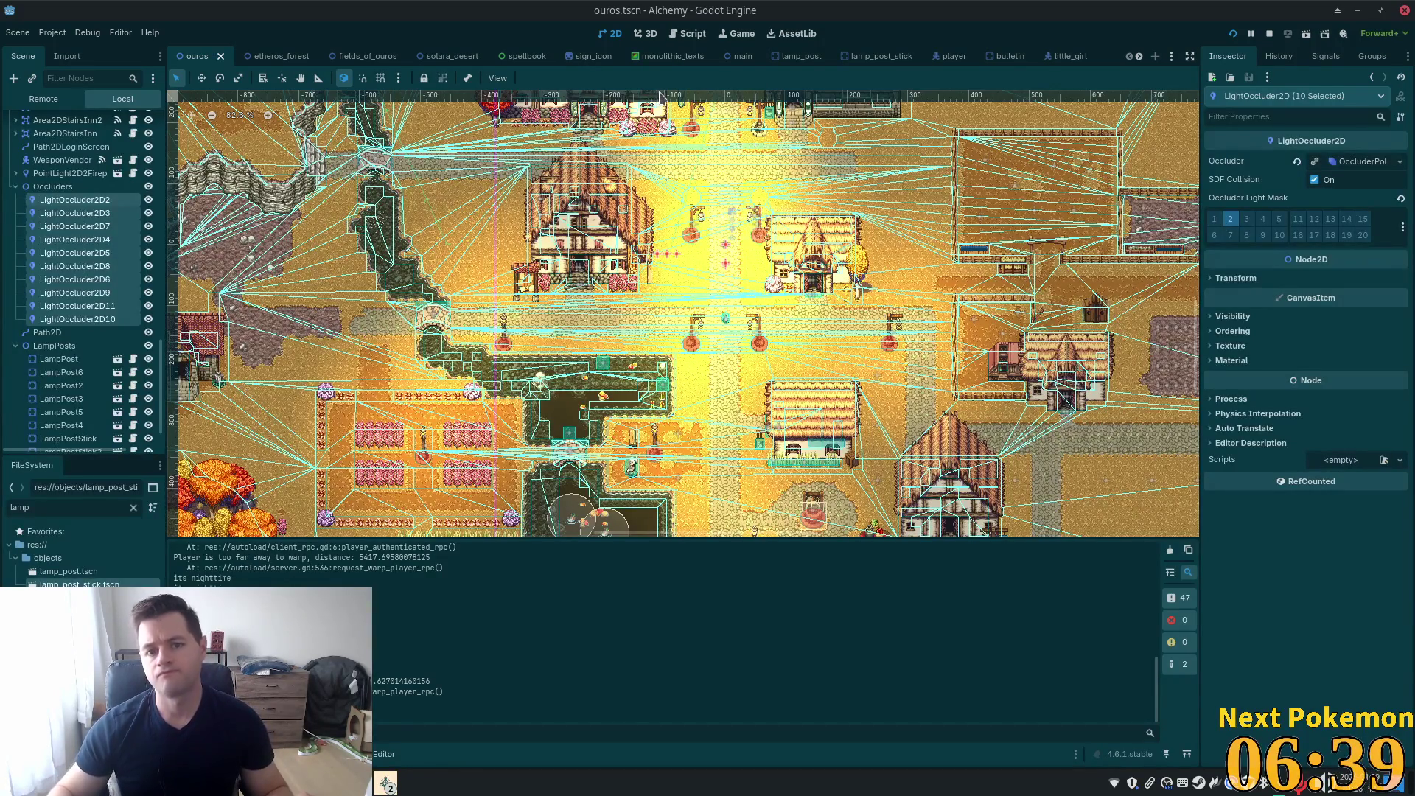
{"action": "scroll", "coordinate": [746, 135], "scroll_direction": "down", "scroll_amount": 3}
{"action": "scroll", "coordinate": [749, 293], "scroll_direction": "up", "scroll_amount": 1}
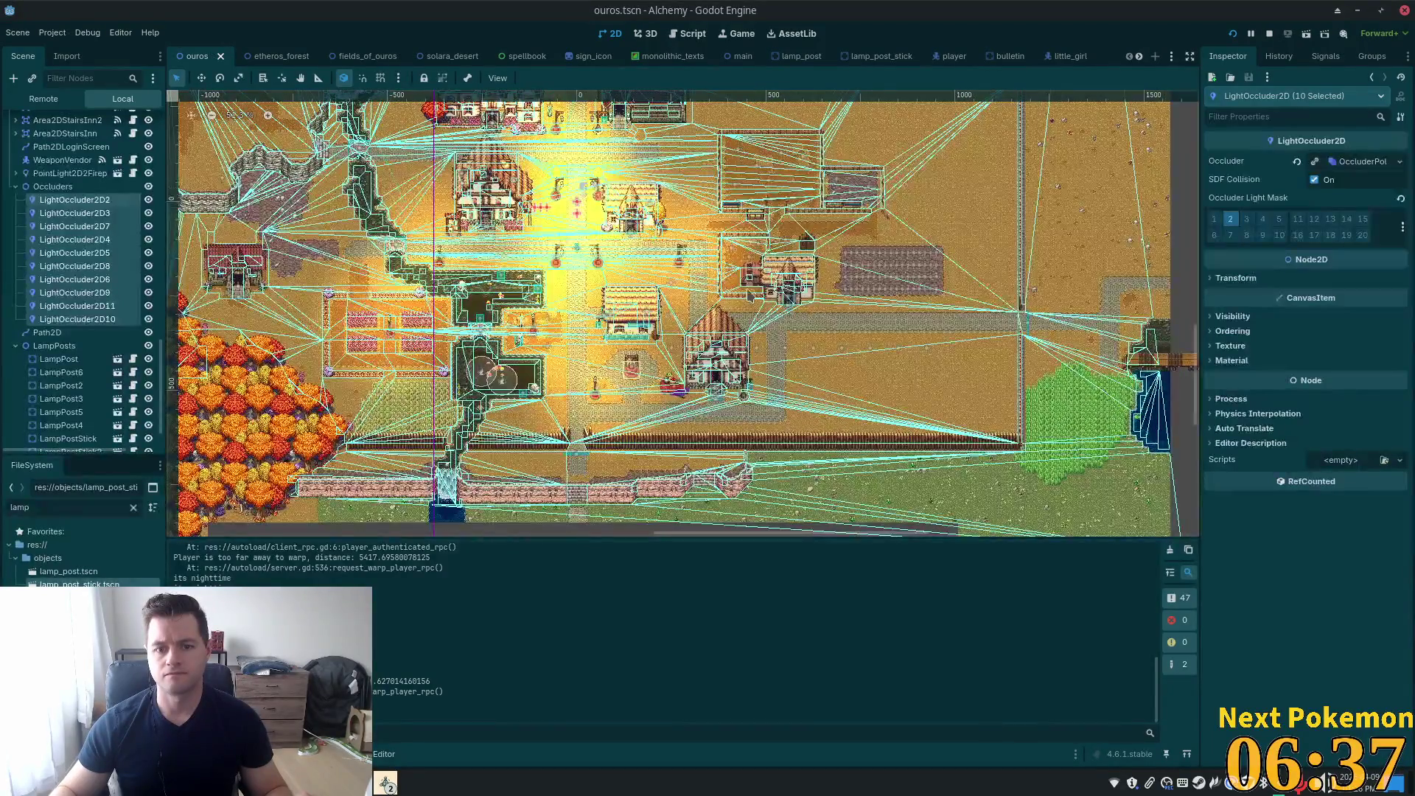
{"action": "scroll", "coordinate": [749, 294], "scroll_direction": "up", "scroll_amount": 3}
{"action": "scroll", "coordinate": [749, 293], "scroll_direction": "down", "scroll_amount": 3}
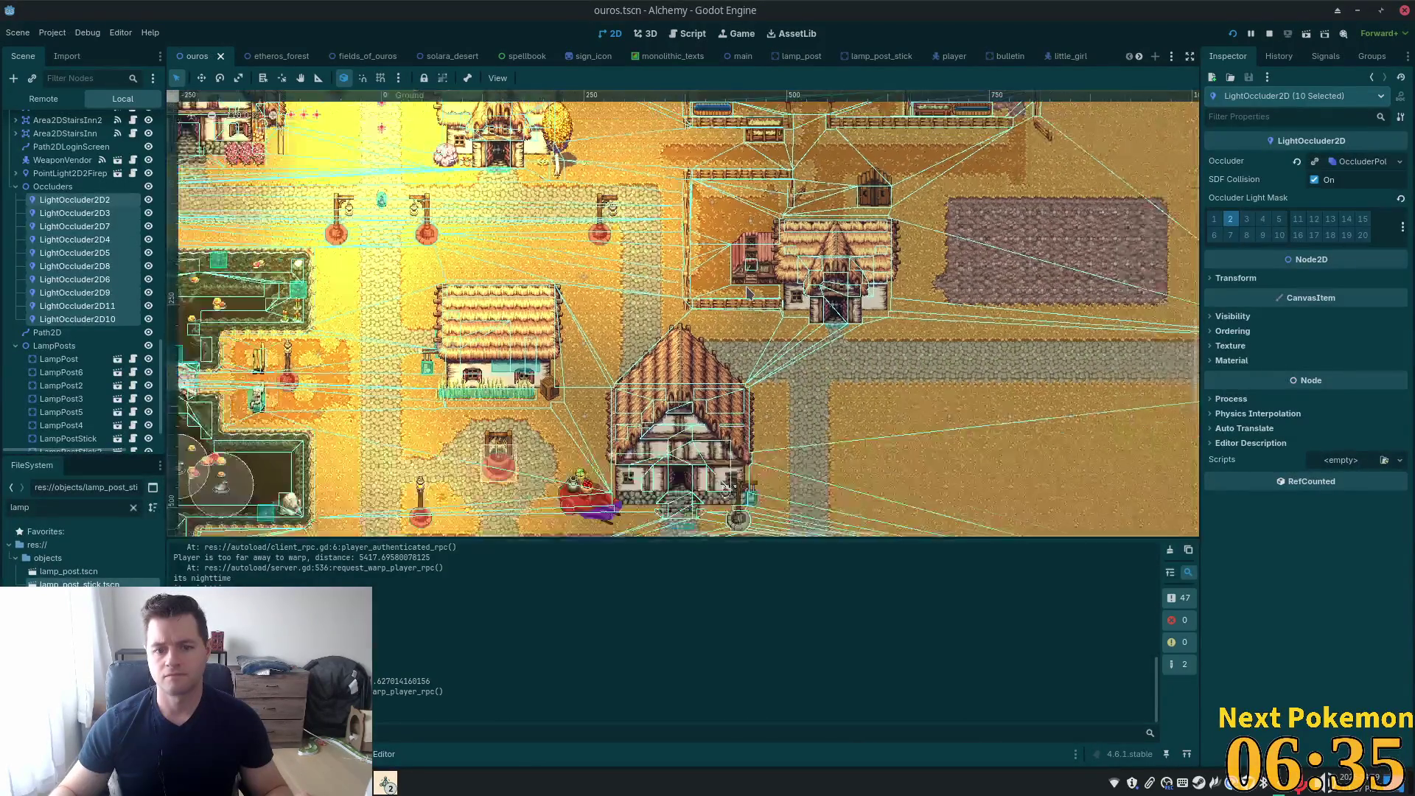
{"action": "scroll", "coordinate": [749, 293], "scroll_direction": "up", "scroll_amount": 3}
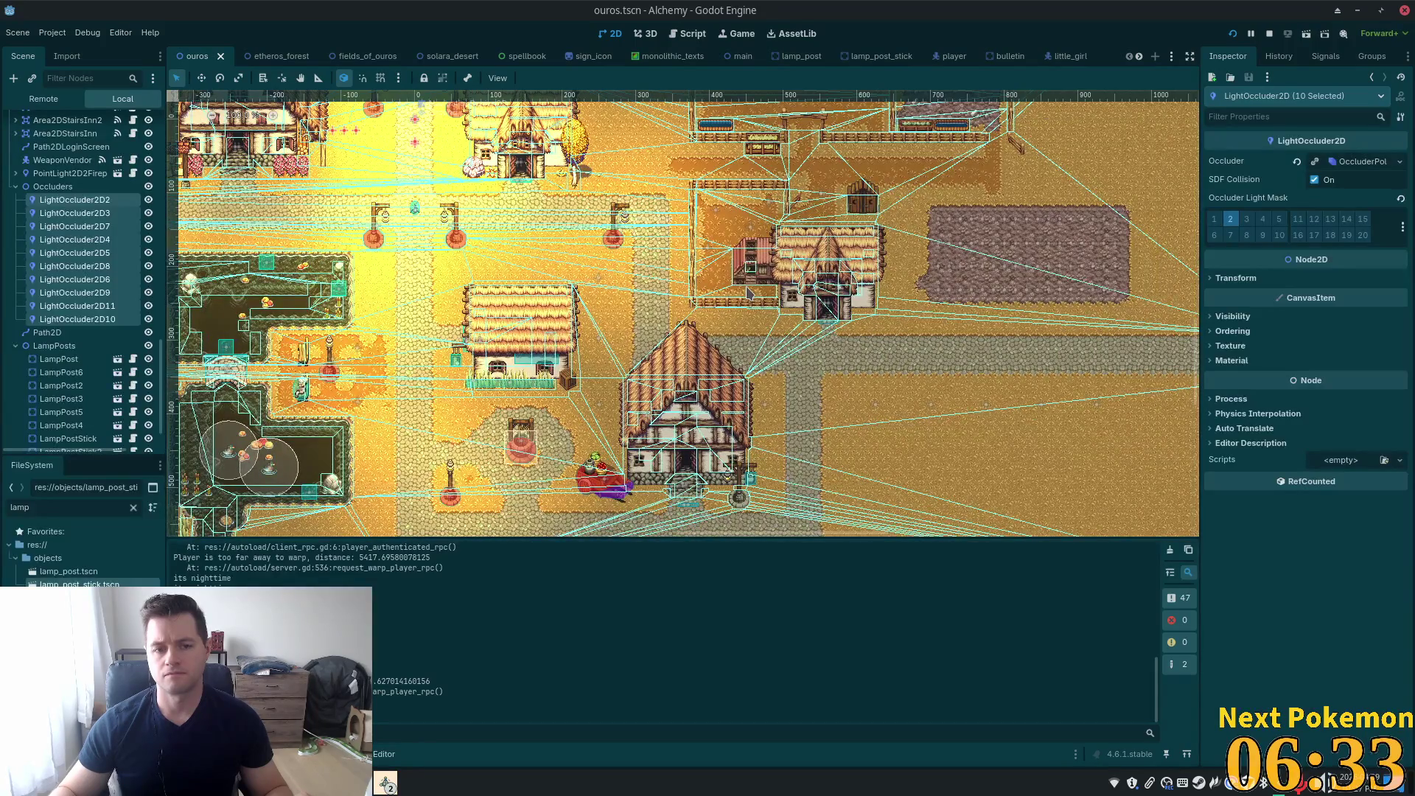
{"action": "scroll", "coordinate": [929, 377], "scroll_direction": "up", "scroll_amount": 2}
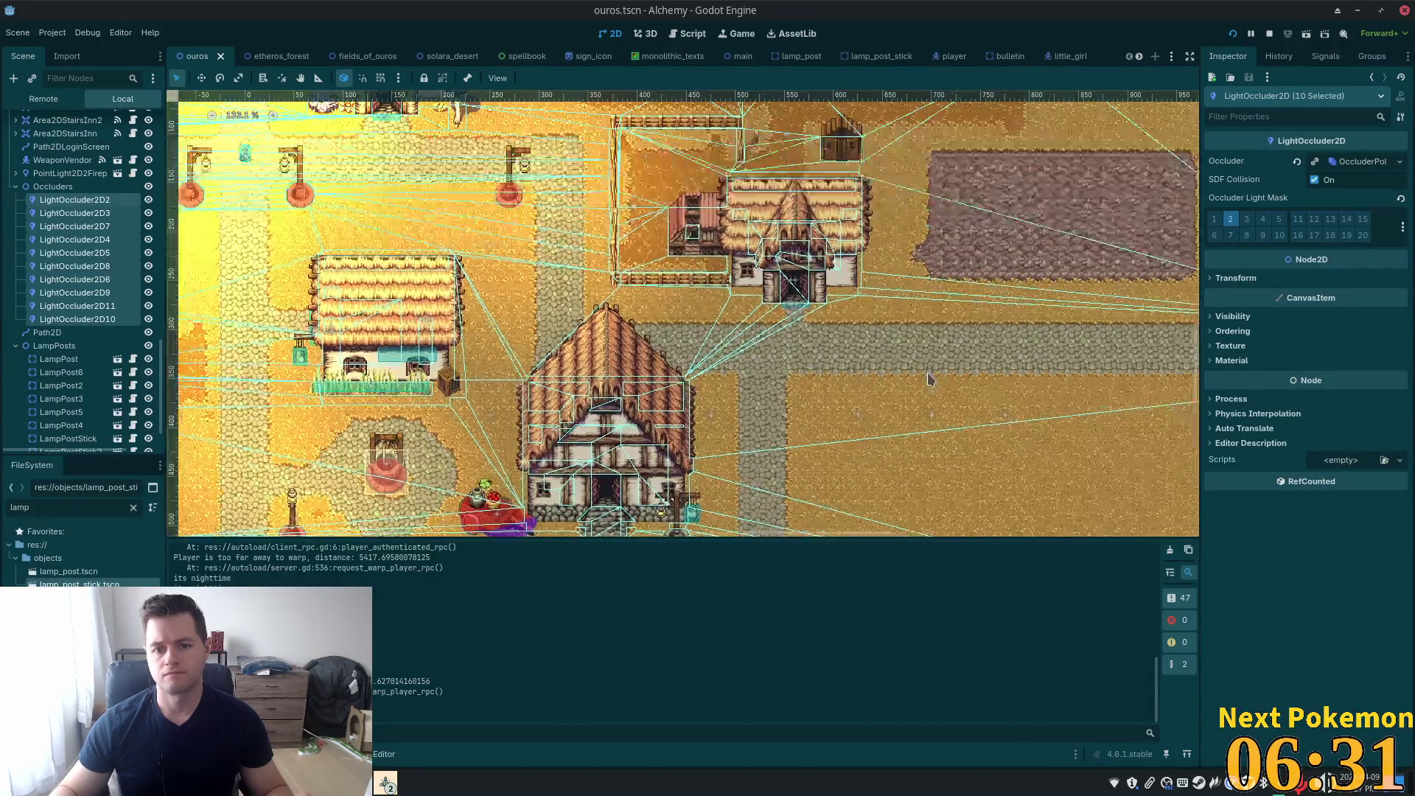
{"action": "scroll", "coordinate": [924, 374], "scroll_direction": "up", "scroll_amount": 3}
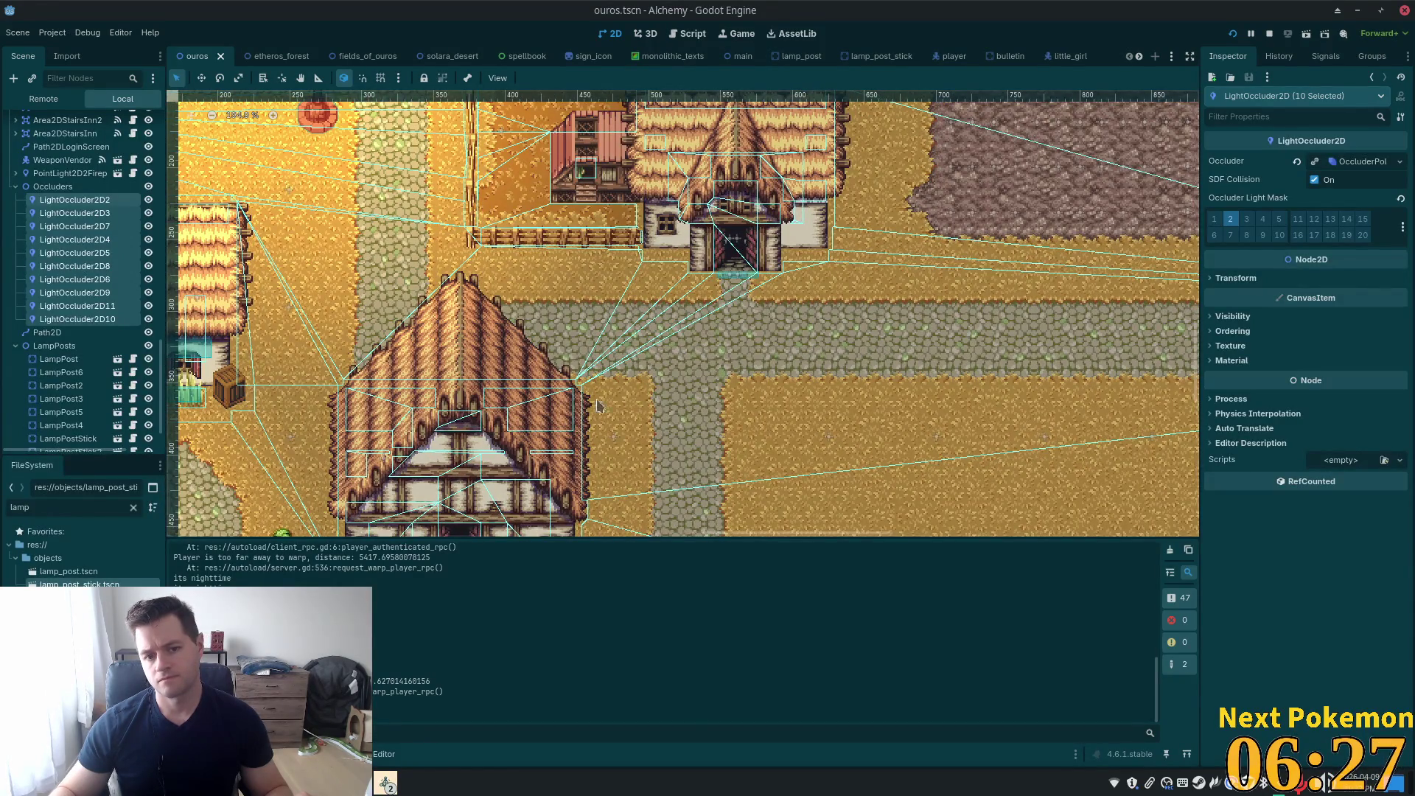
{"action": "scroll", "coordinate": [683, 430], "scroll_direction": "down", "scroll_amount": 3}
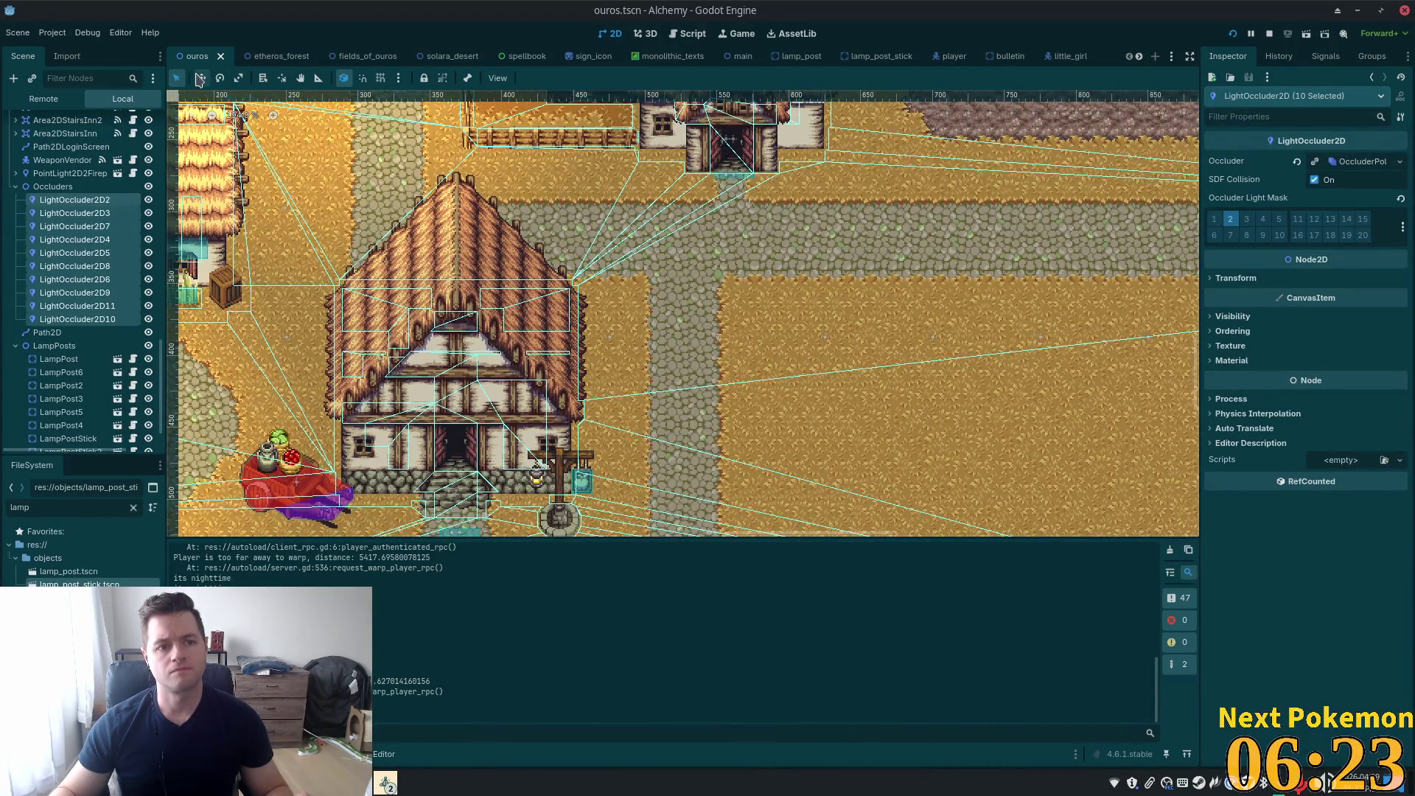
{"action": "left_click", "coordinate": [386, 783]}
{"action": "left_click", "coordinate": [423, 745]}
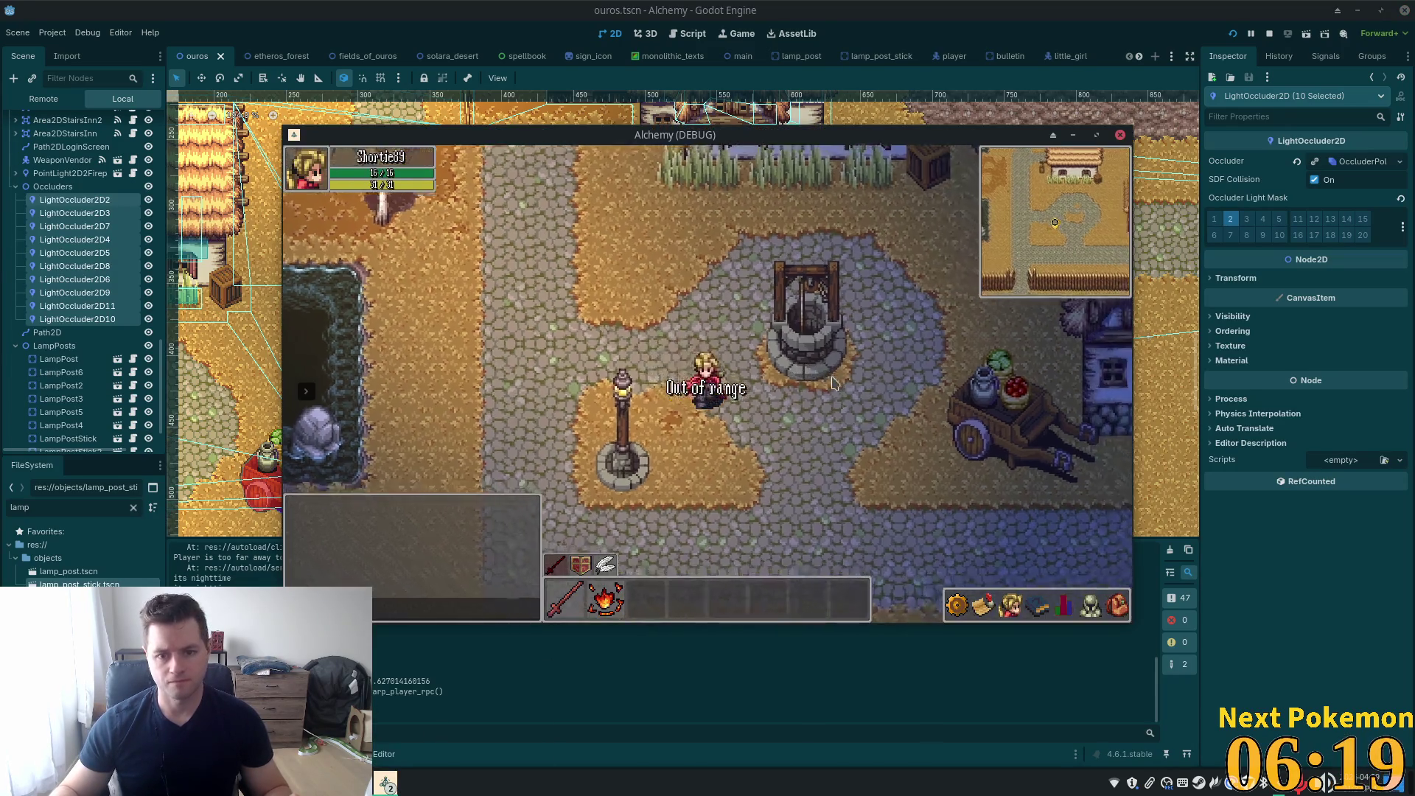
{"action": "key", "text": "Down"}
{"action": "key", "text": "Right"}
{"action": "key", "text": "Down"}
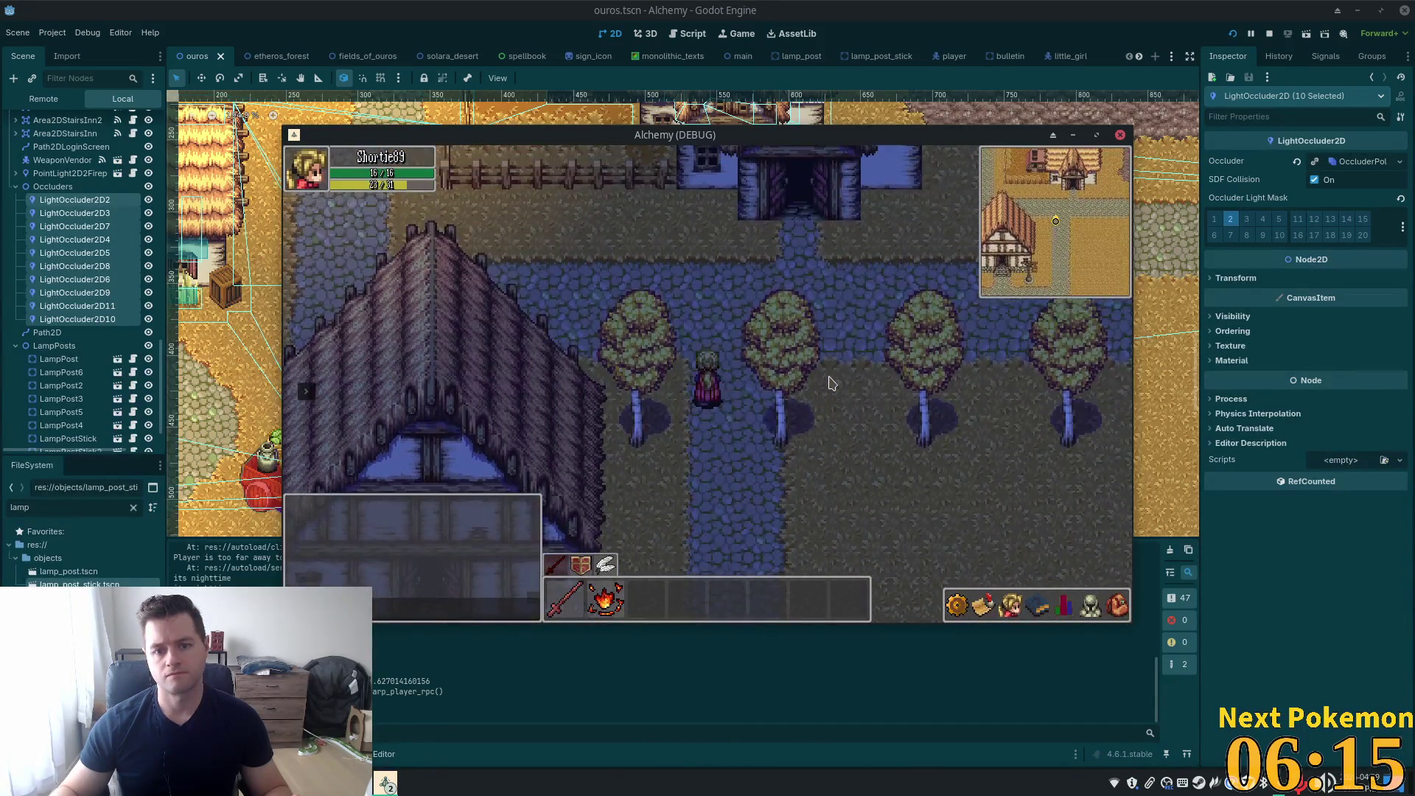
{"action": "key", "text": "Right"}
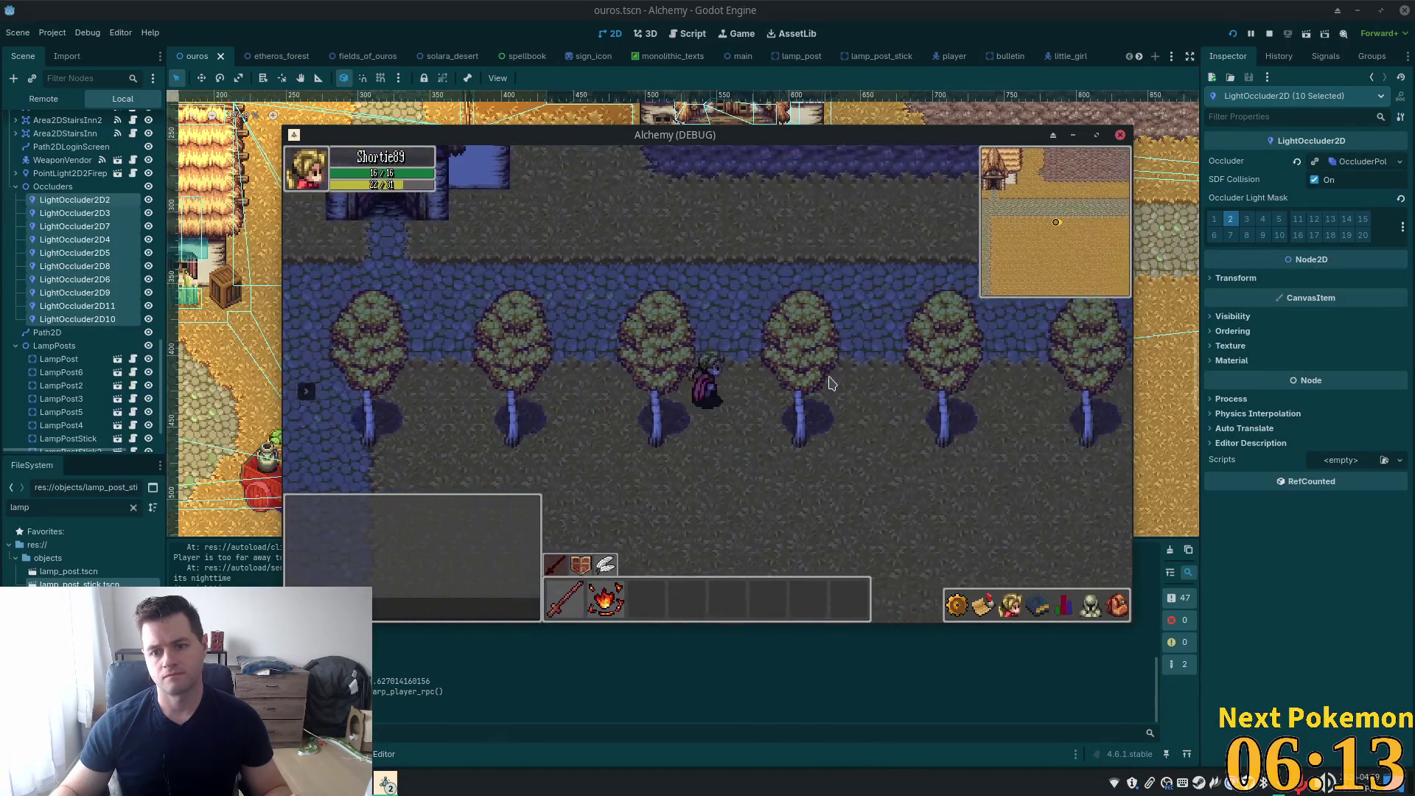
{"action": "key", "text": "Left"}
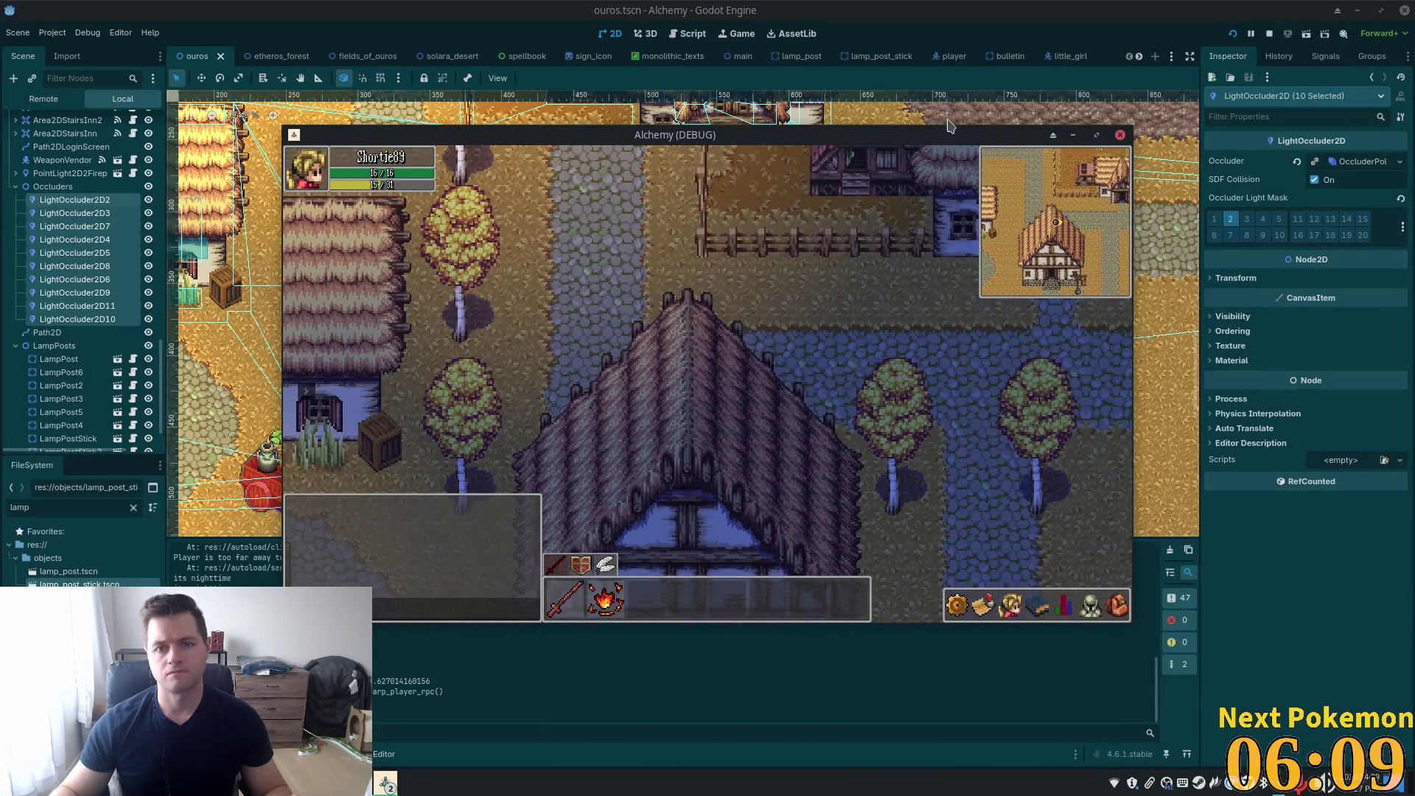
{"action": "left_click", "coordinate": [983, 7]}
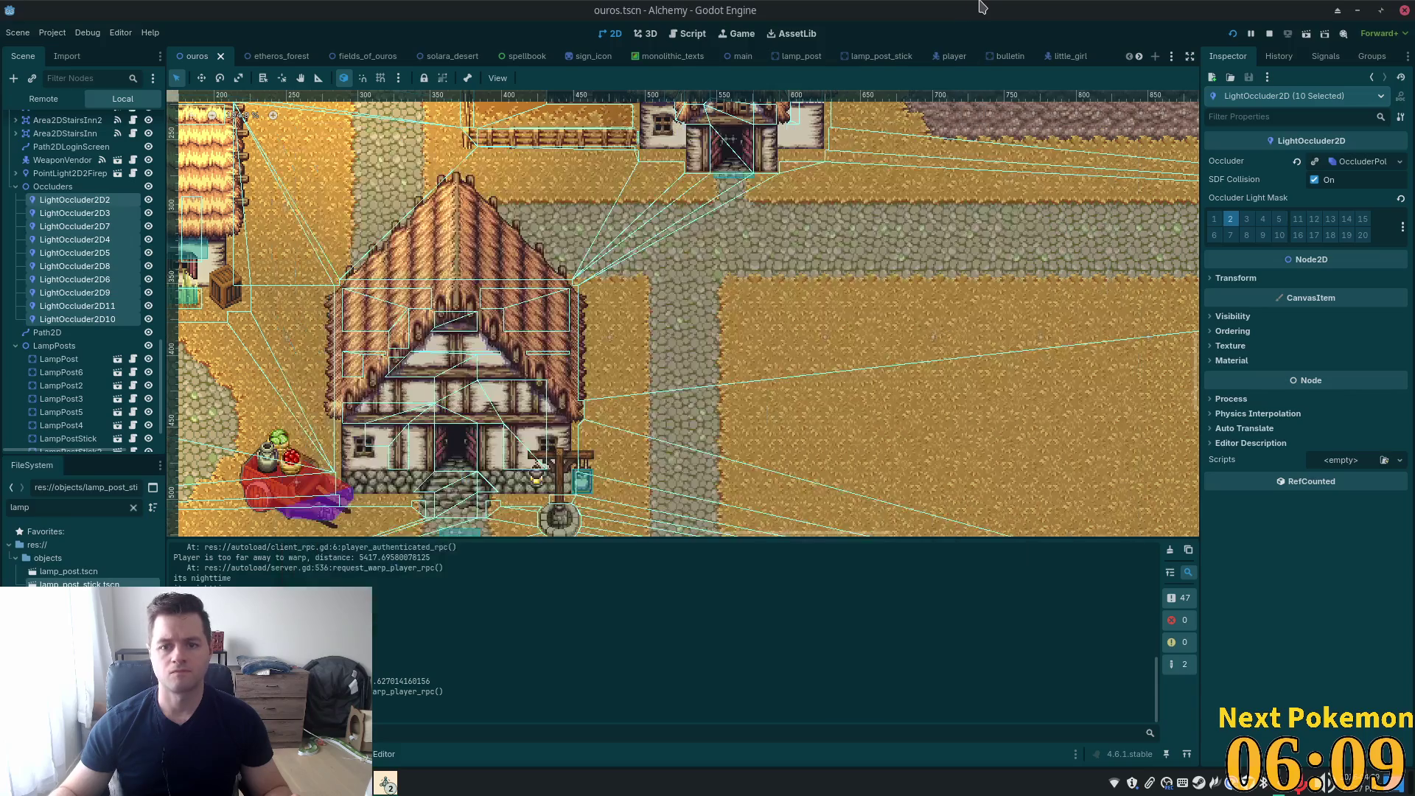
Select TreeFarm6 and TreeFarm7 on the map, delete both, and save the ouros scene
{"action": "scroll", "coordinate": [431, 166], "scroll_direction": "down", "scroll_amount": 1}
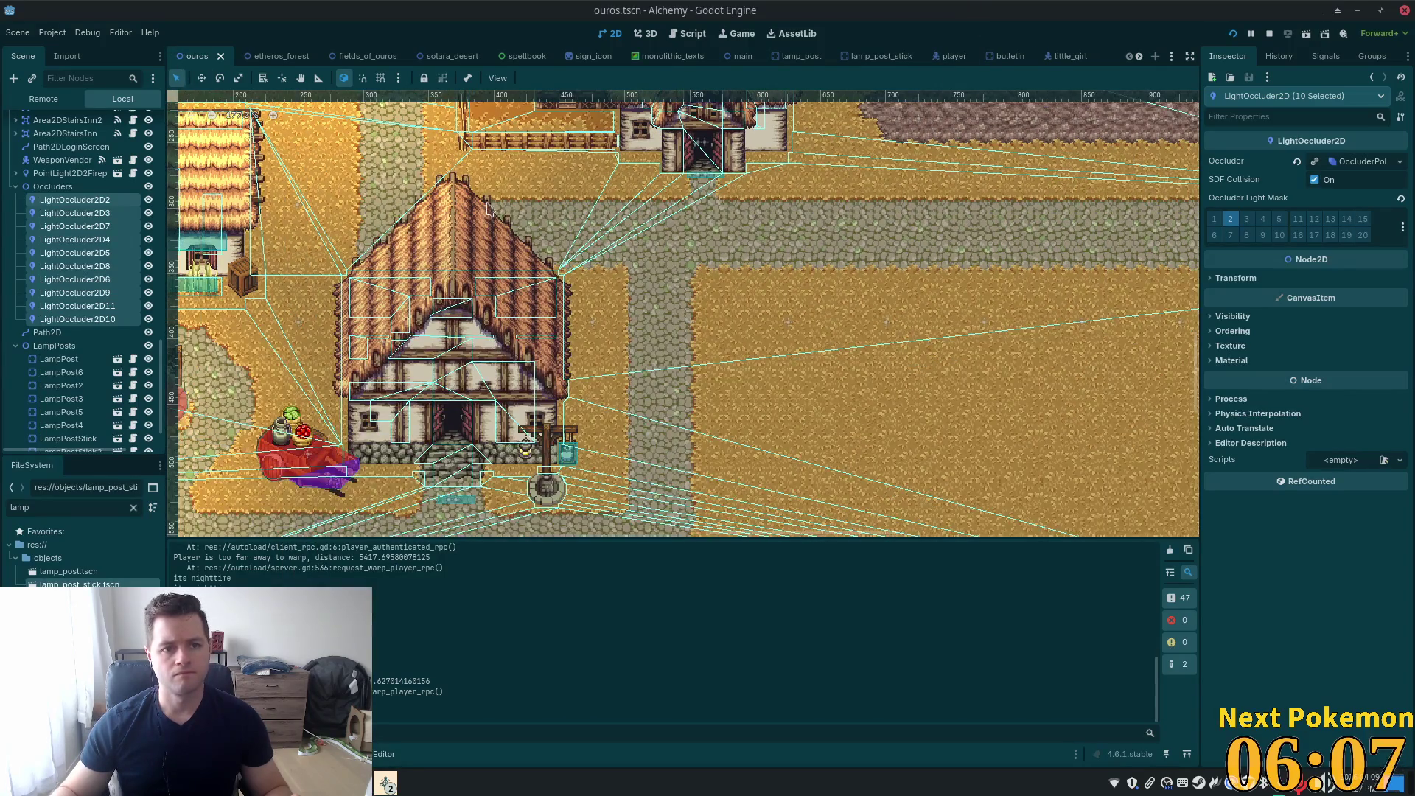
{"action": "scroll", "coordinate": [675, 301], "scroll_direction": "up", "scroll_amount": 4}
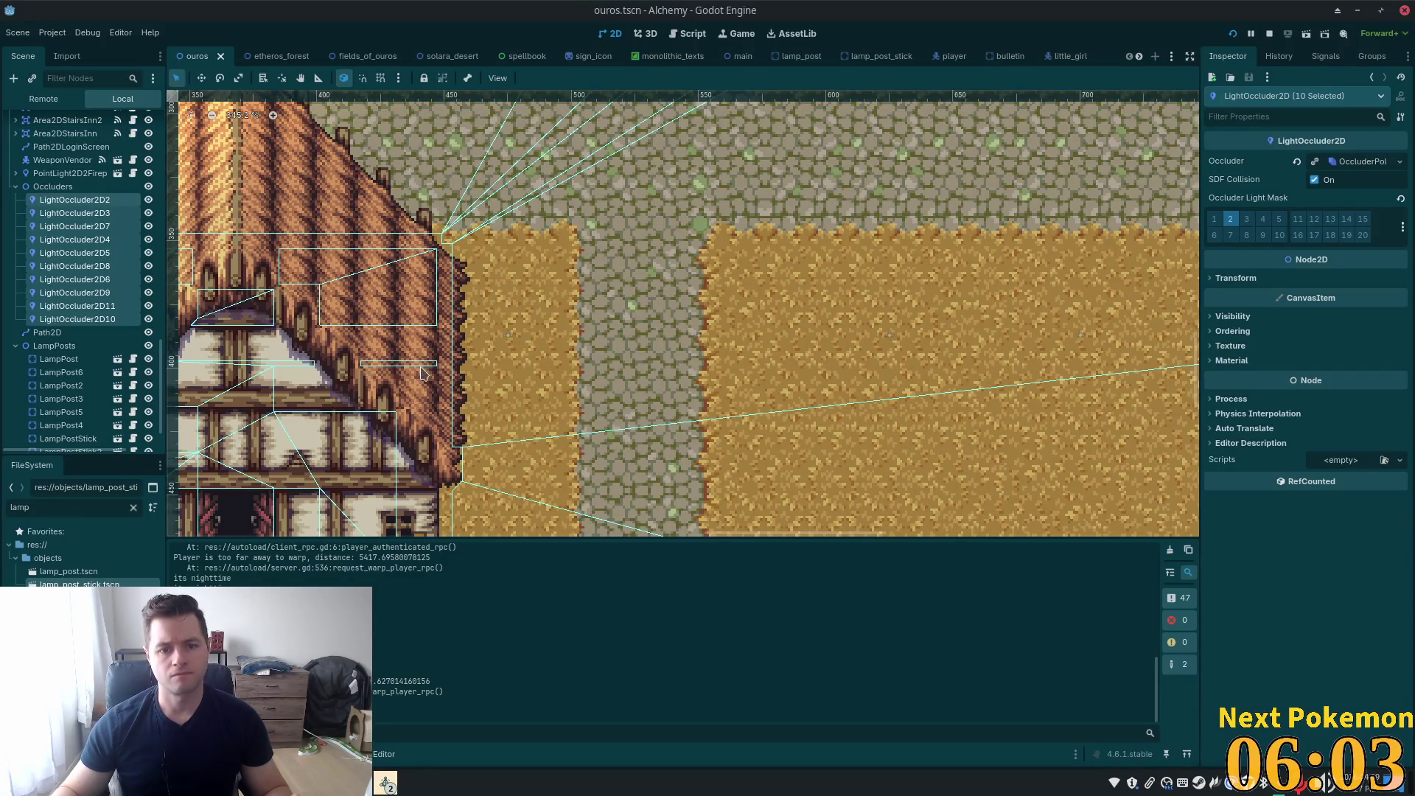
{"action": "left_click", "coordinate": [511, 338]}
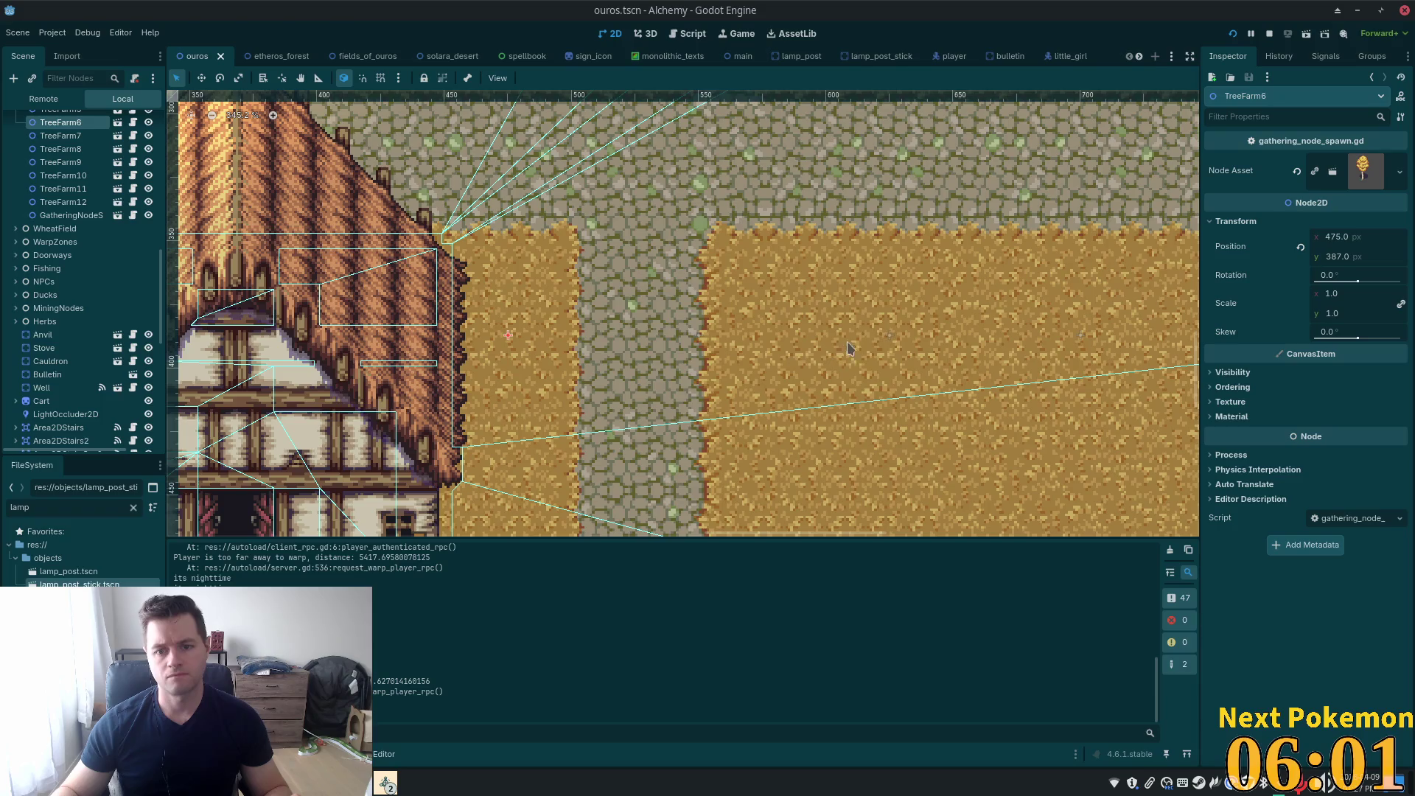
{"action": "left_click", "coordinate": [700, 337], "text": "shift"}
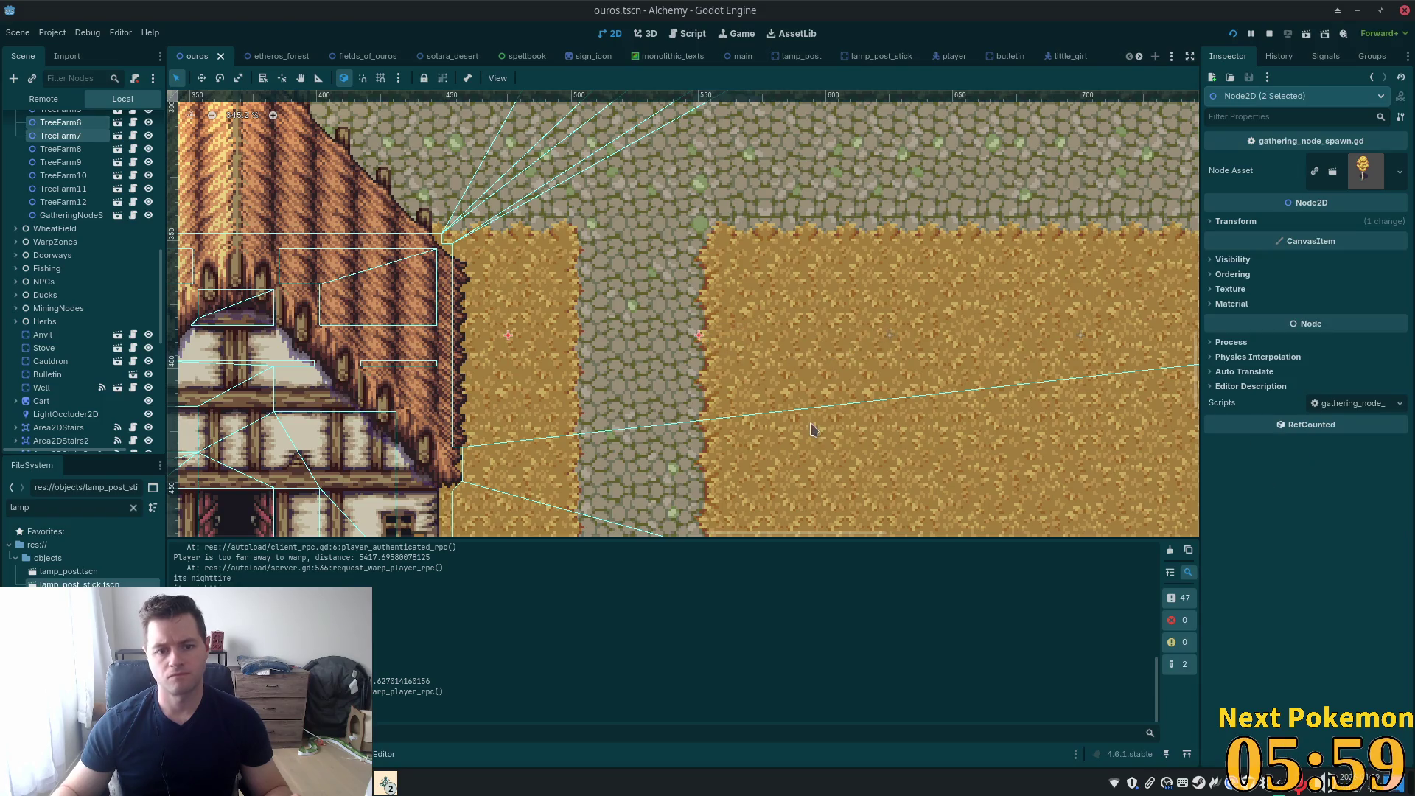
{"action": "key", "text": "Delete"}
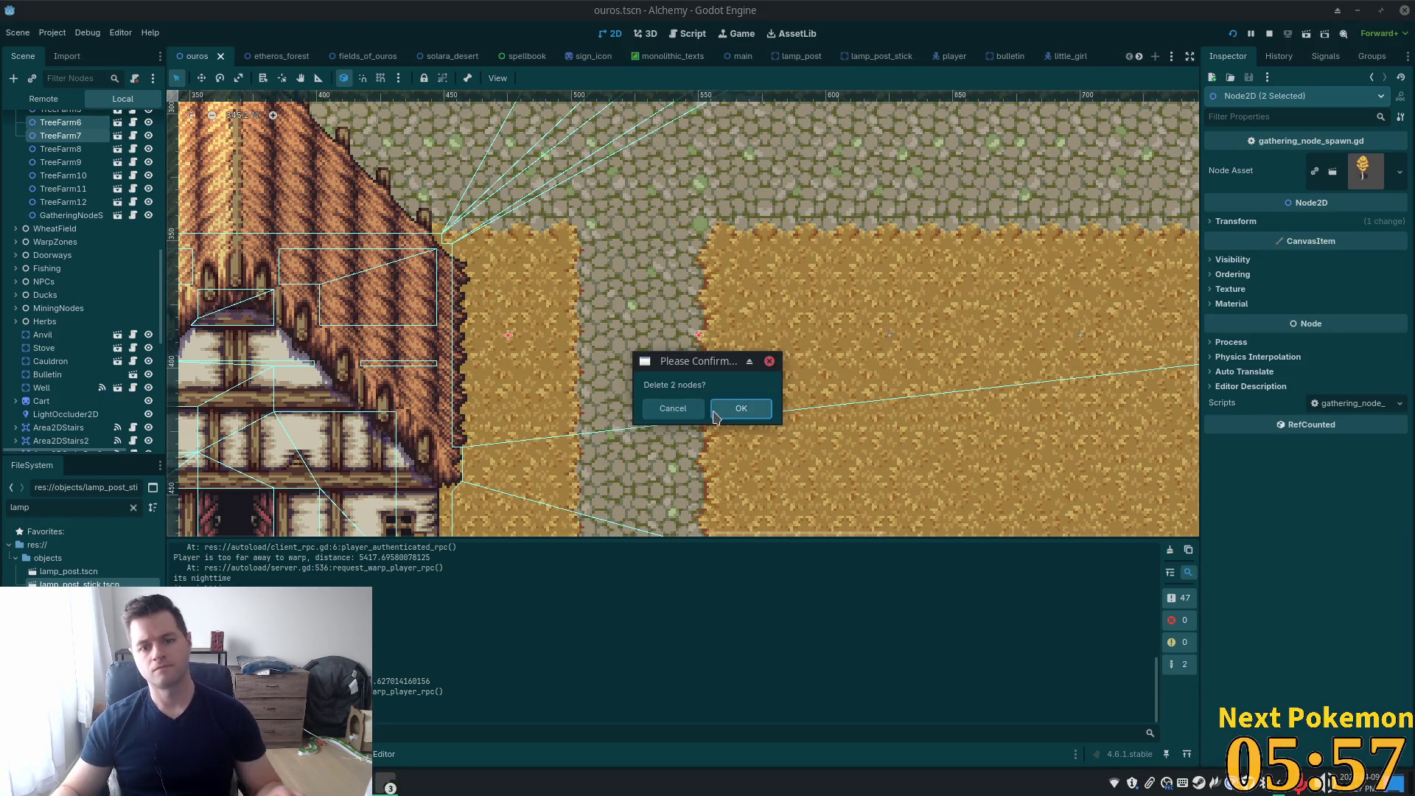
{"action": "left_click", "coordinate": [720, 413]}
{"action": "key", "text": "ctrl+s"}
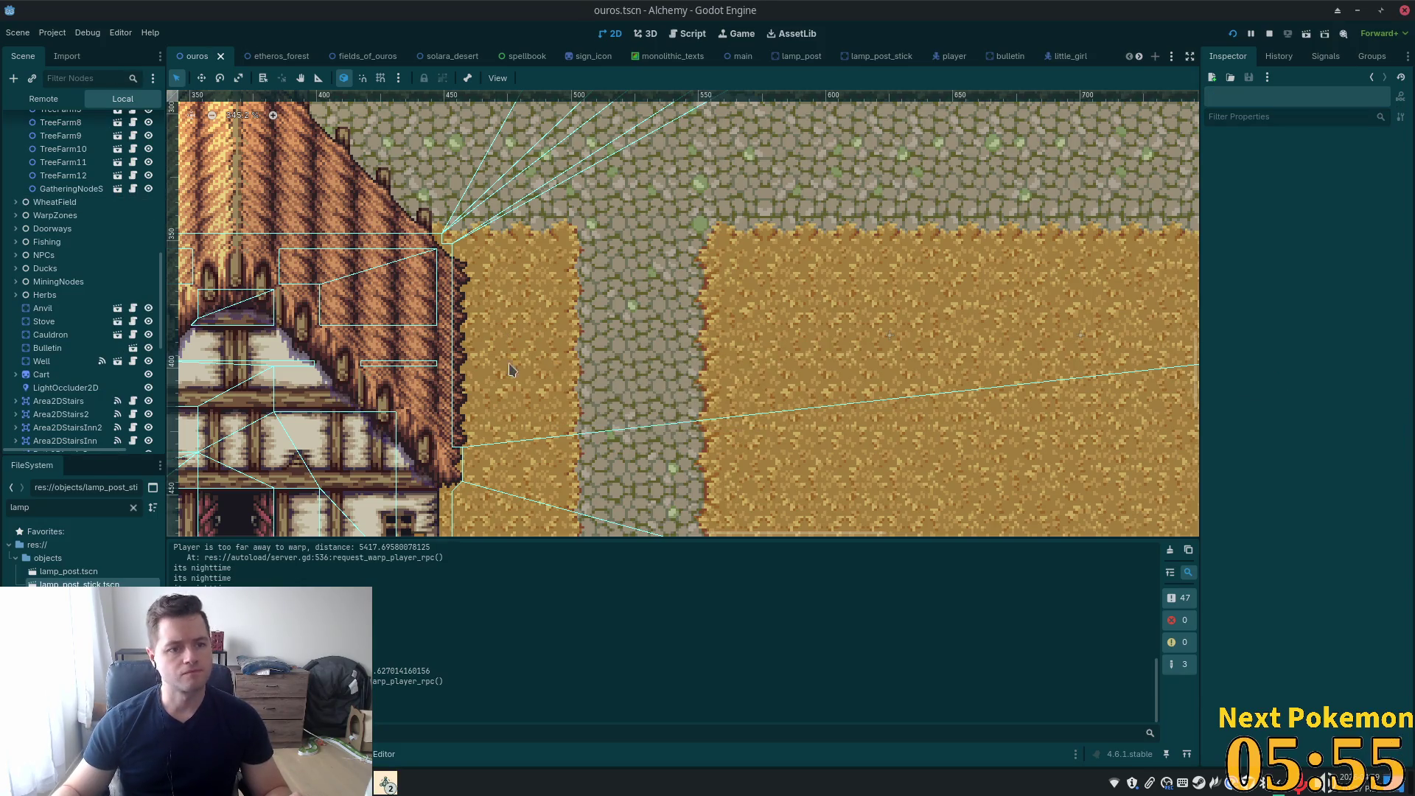
{"action": "scroll", "coordinate": [445, 348], "scroll_direction": "down", "scroll_amount": 5}
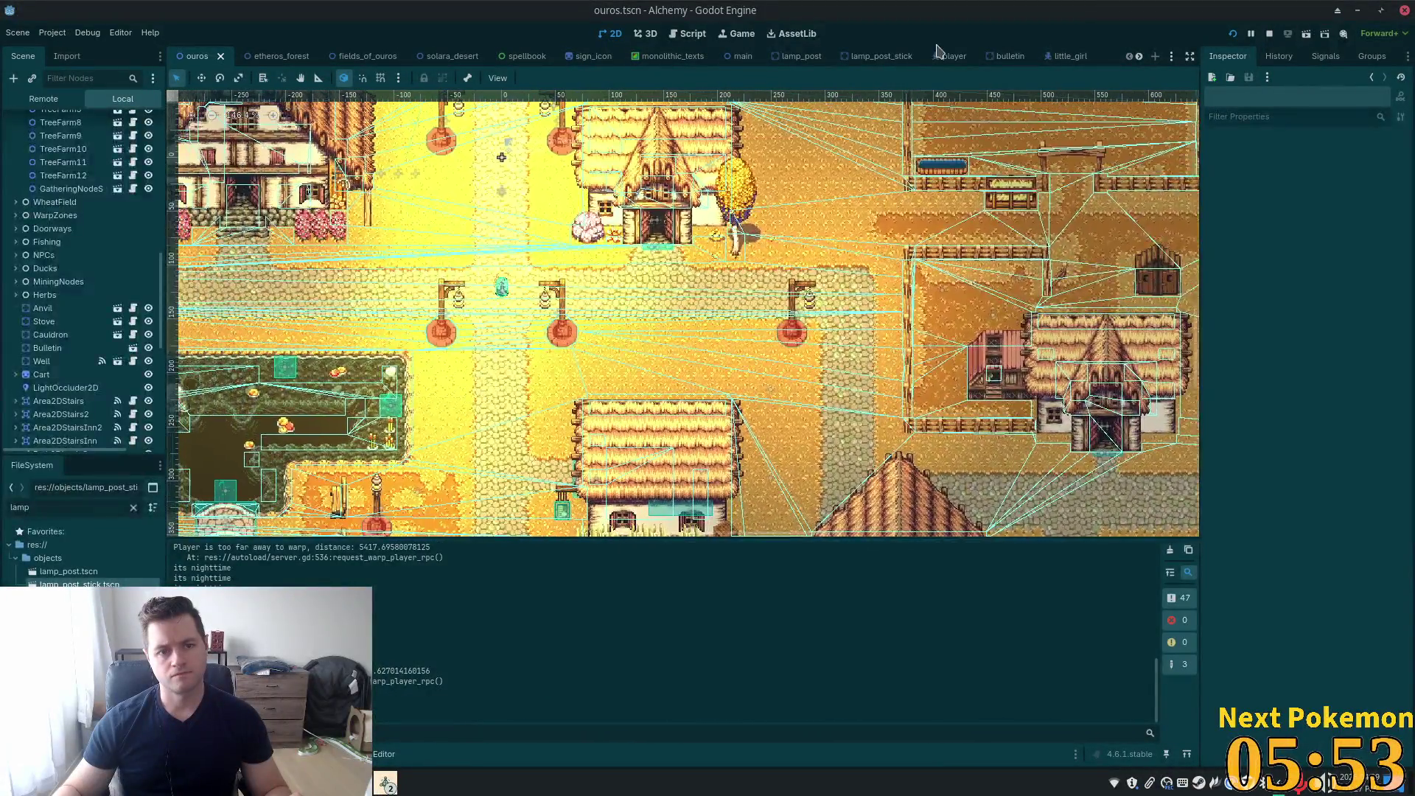
Inspect the LampPosts children and select LampPost together with LampPost2
{"action": "left_click", "coordinate": [443, 331]}
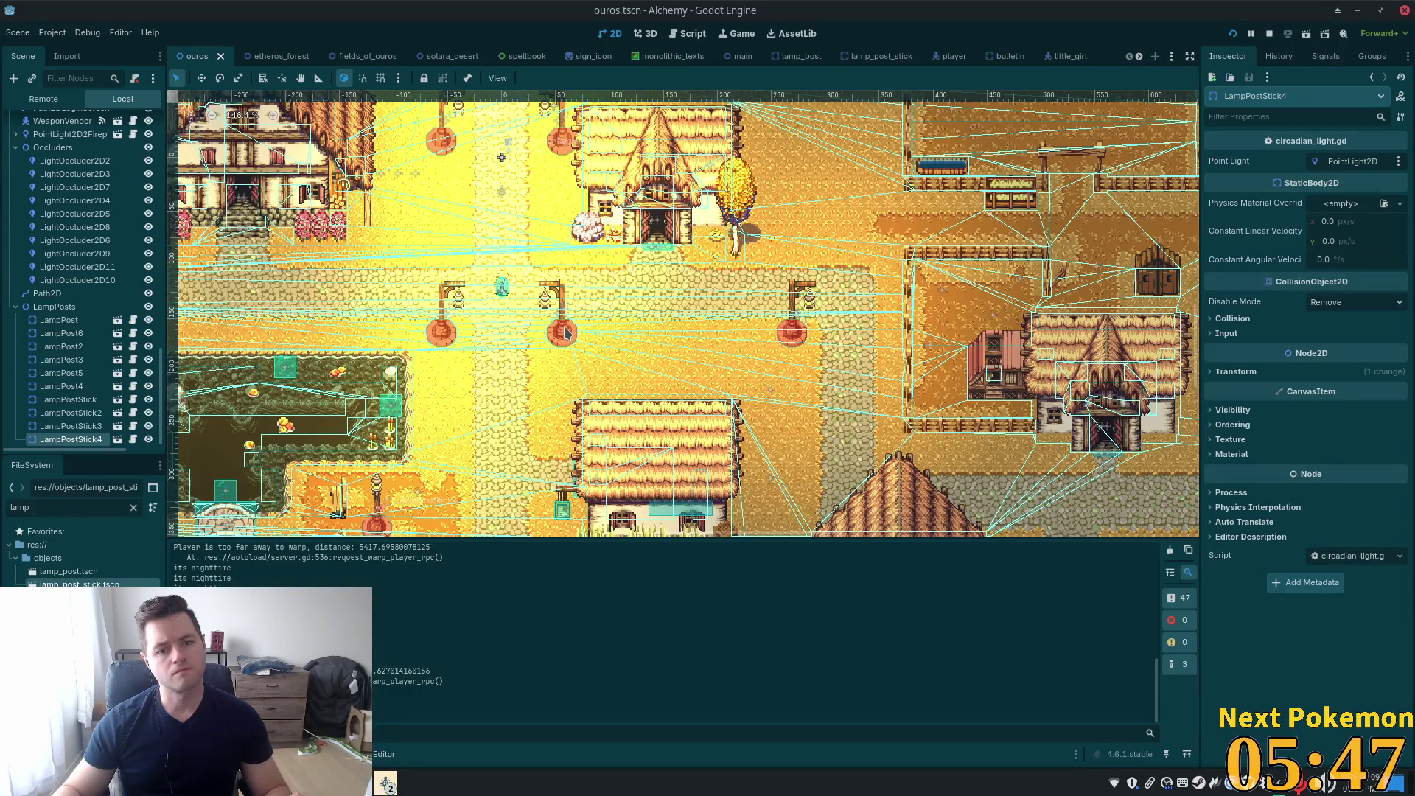
{"action": "scroll", "coordinate": [207, 350], "scroll_direction": "down", "scroll_amount": 2}
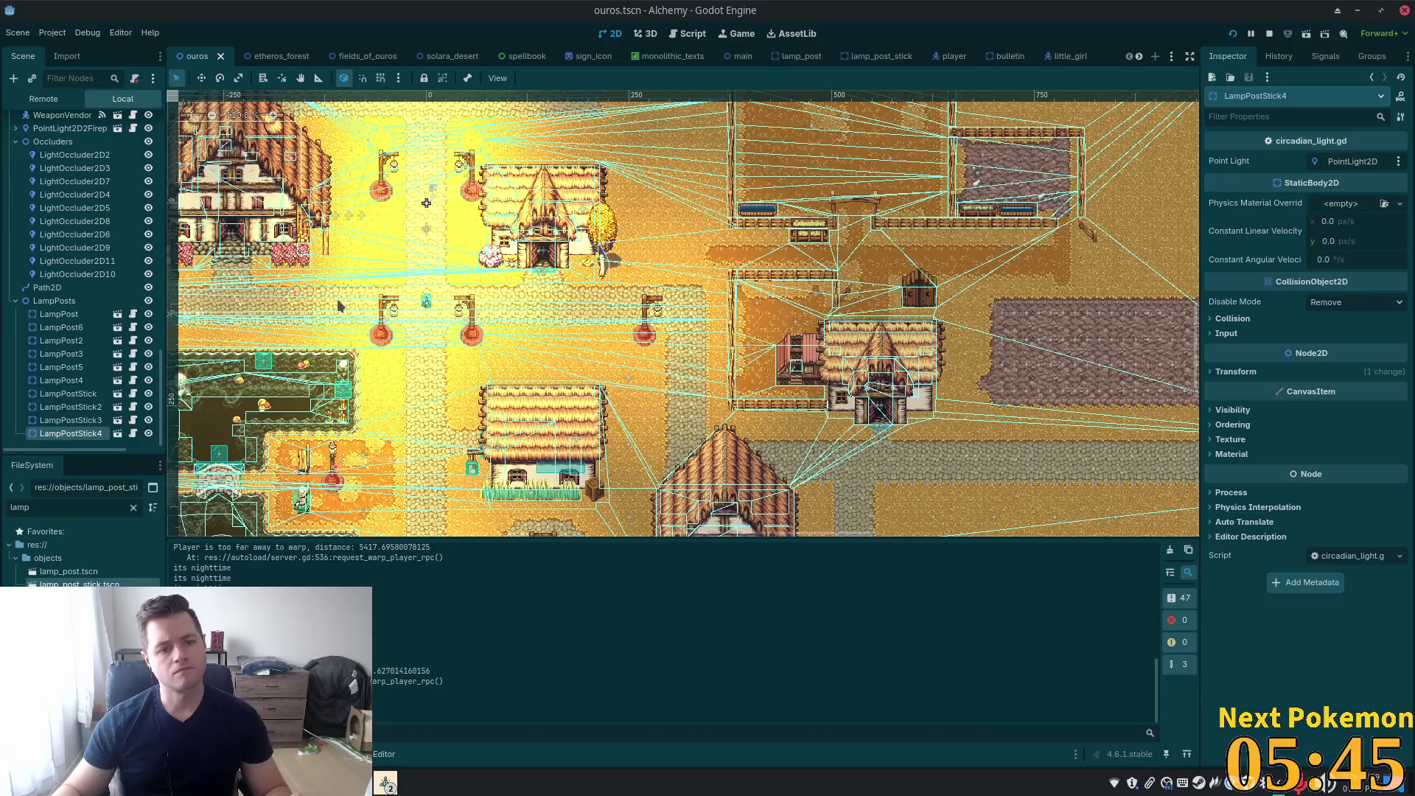
{"action": "scroll", "coordinate": [372, 355], "scroll_direction": "up", "scroll_amount": 10}
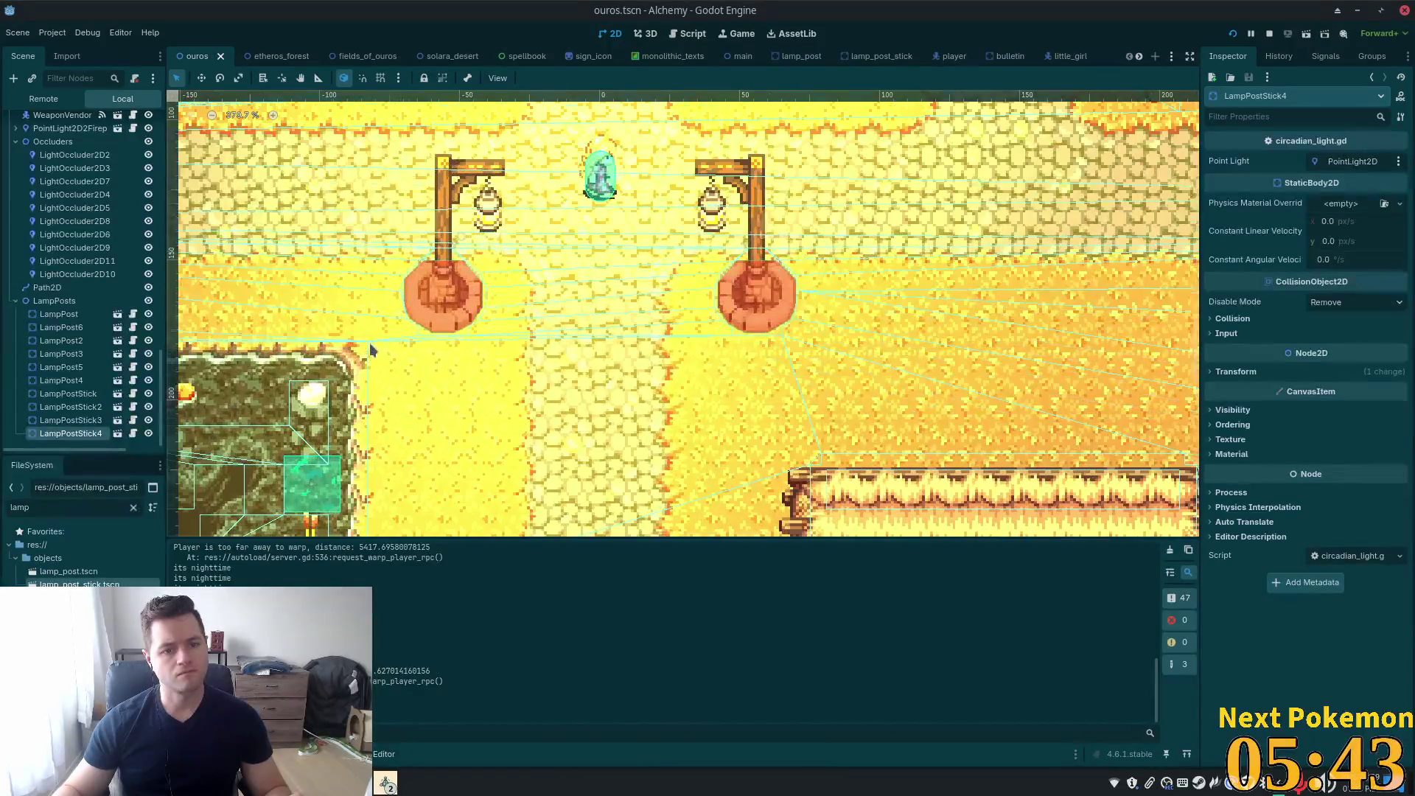
{"action": "left_click", "coordinate": [55, 337]}
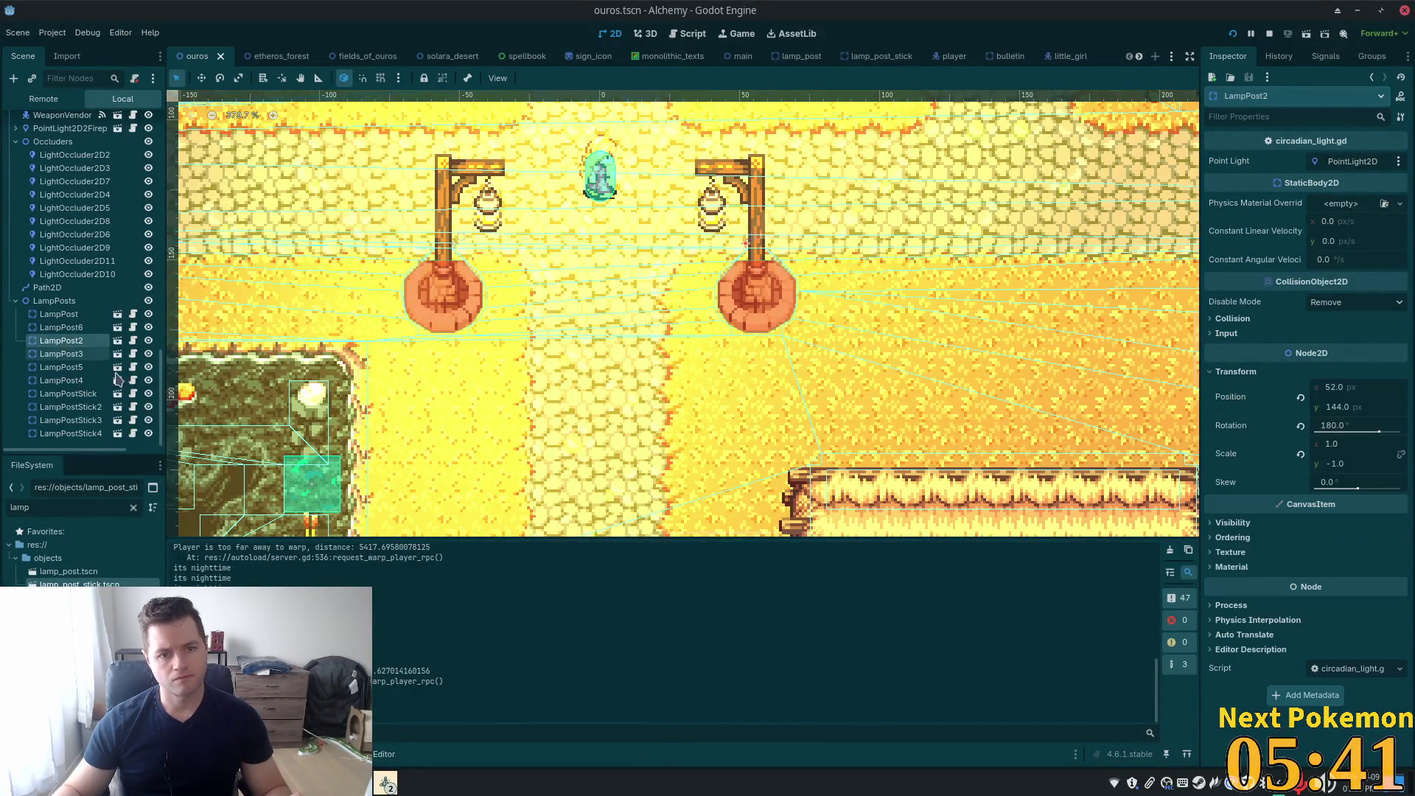
{"action": "left_click", "coordinate": [66, 355]}
{"action": "left_click", "coordinate": [65, 329]}
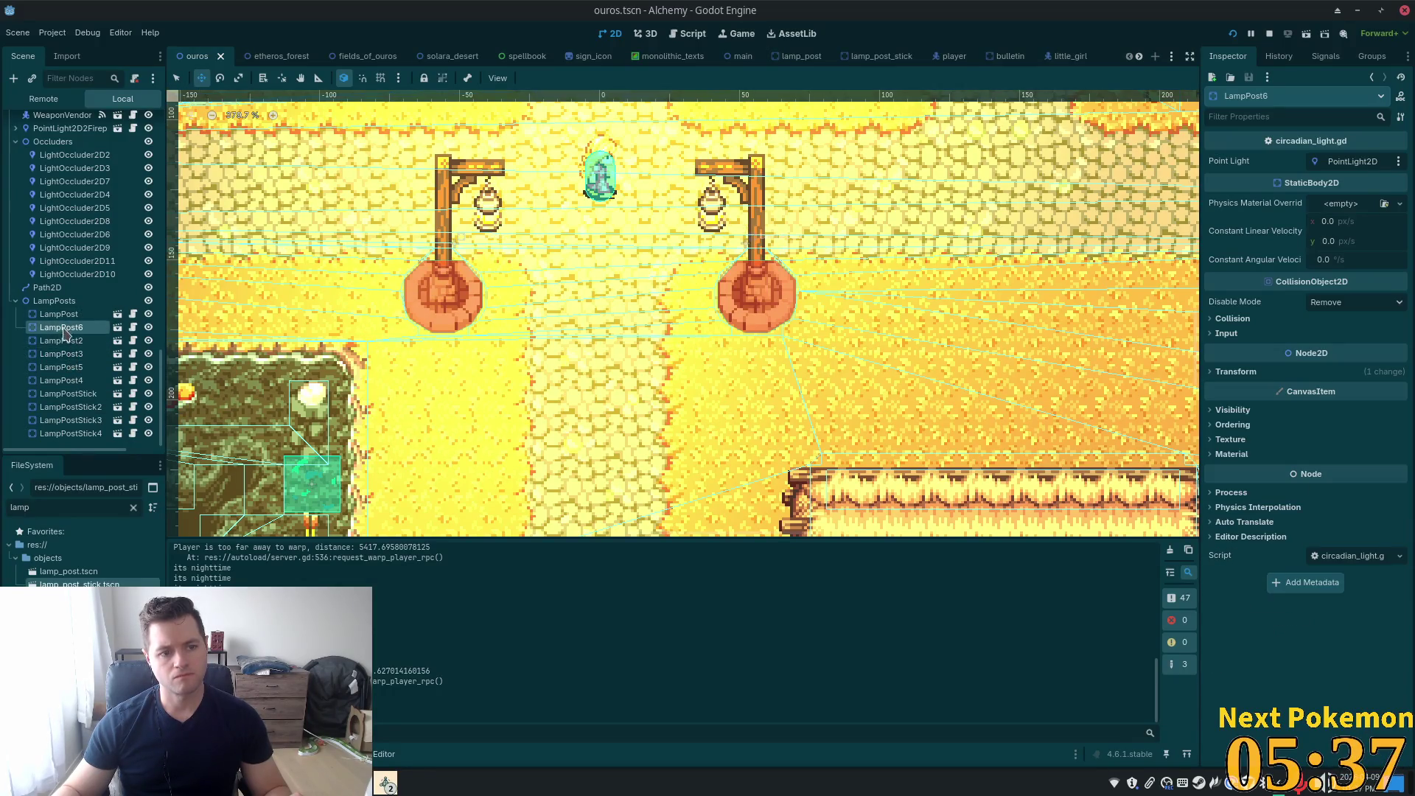
{"action": "left_click", "coordinate": [62, 342]}
{"action": "left_click", "coordinate": [70, 354]}
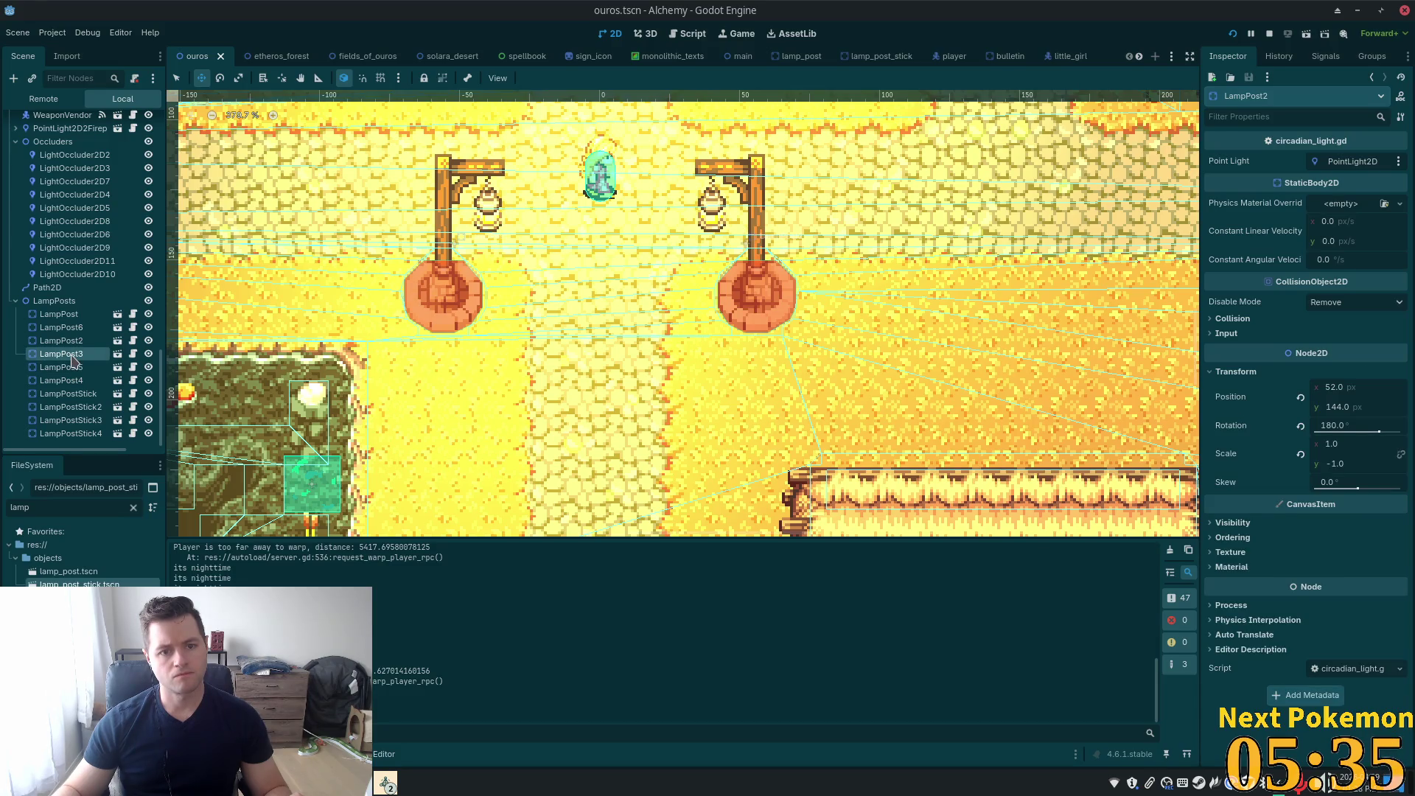
{"action": "key", "text": "Up"}
{"action": "key", "text": "Up"}
{"action": "key", "text": "Up"}
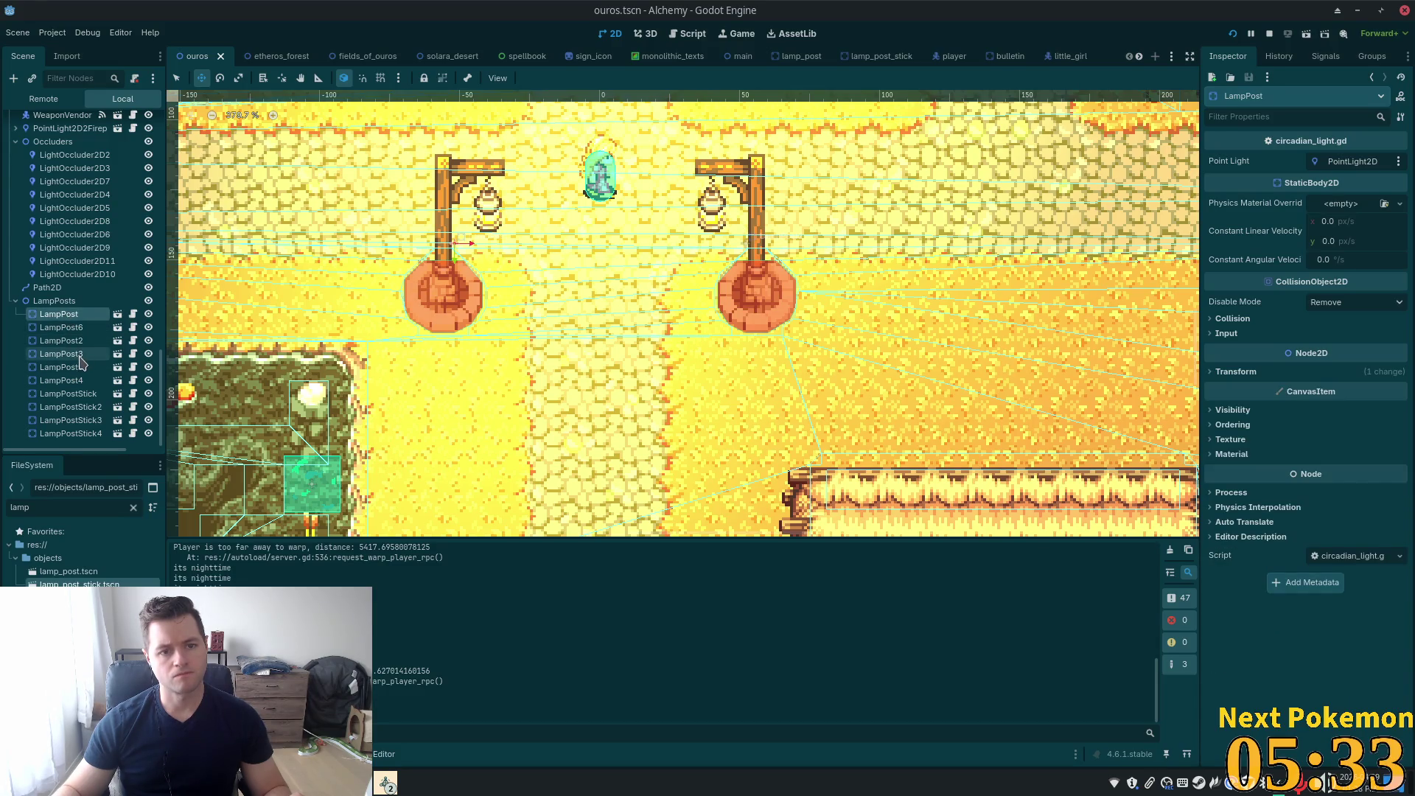
{"action": "left_click", "coordinate": [74, 342], "text": "shift"}
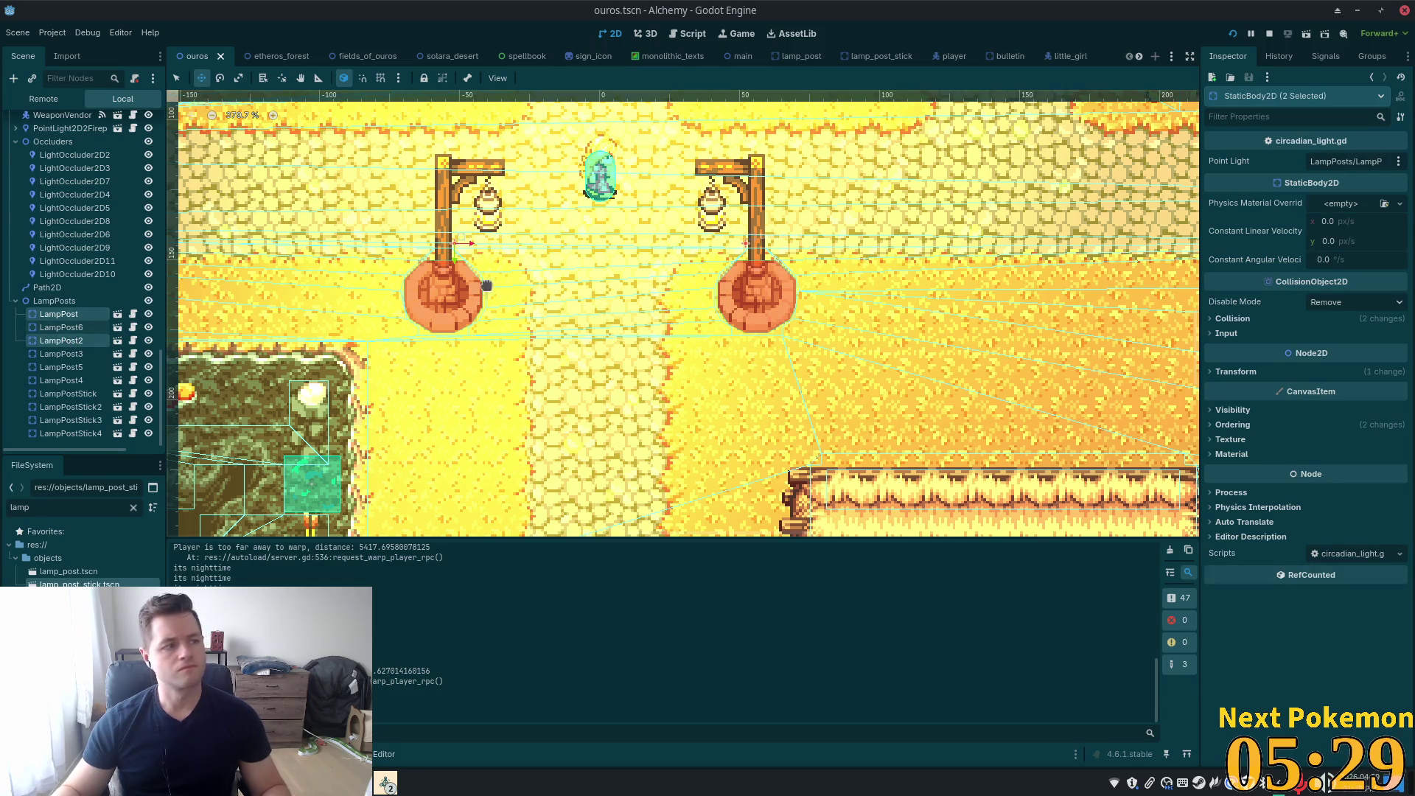
Duplicate the pair as LampPost7/8, place them right of the big house, and save
{"action": "scroll", "coordinate": [472, 289], "scroll_direction": "down", "scroll_amount": 9}
{"action": "key", "text": "ctrl+d"}
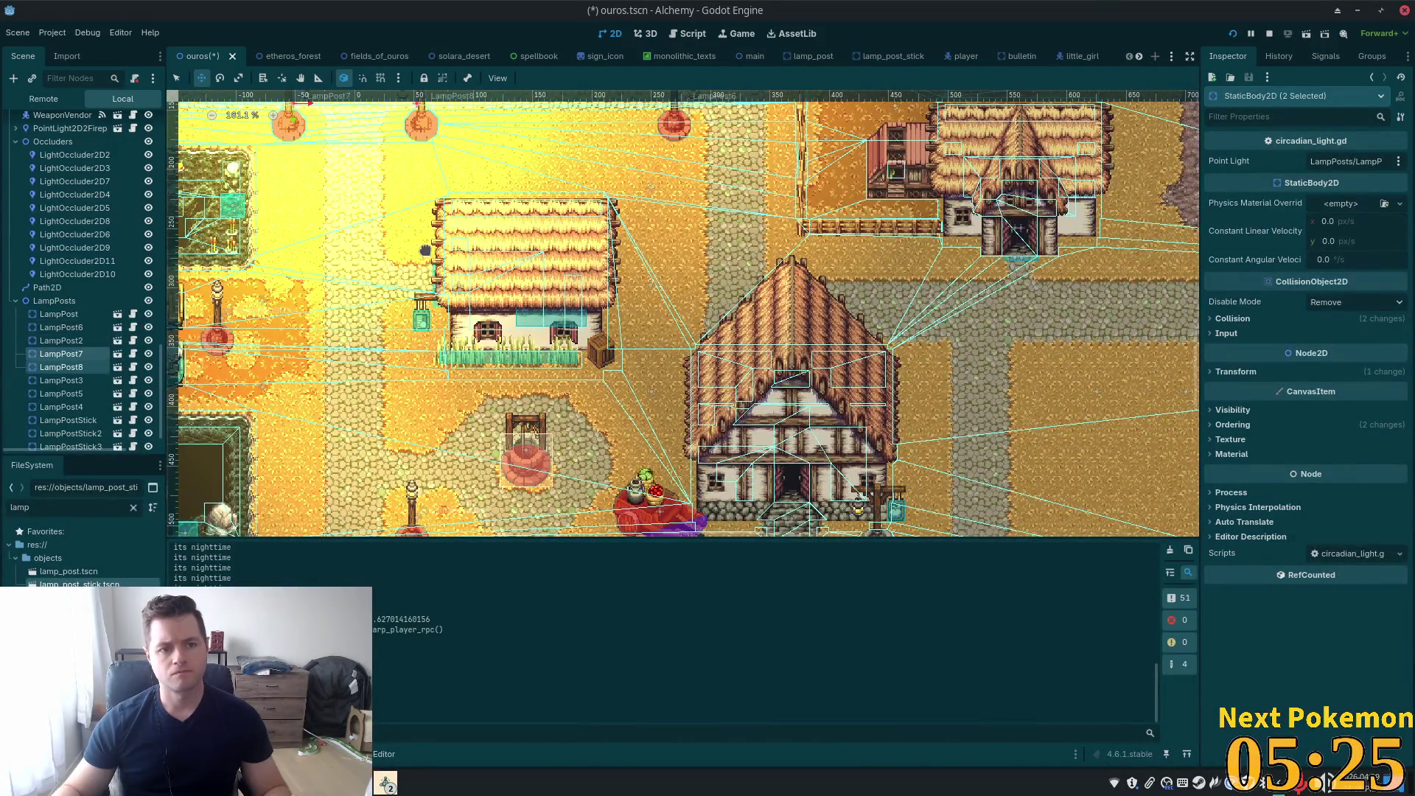
{"action": "left_click_drag", "start_coordinate": [366, 201], "coordinate": [994, 440]}
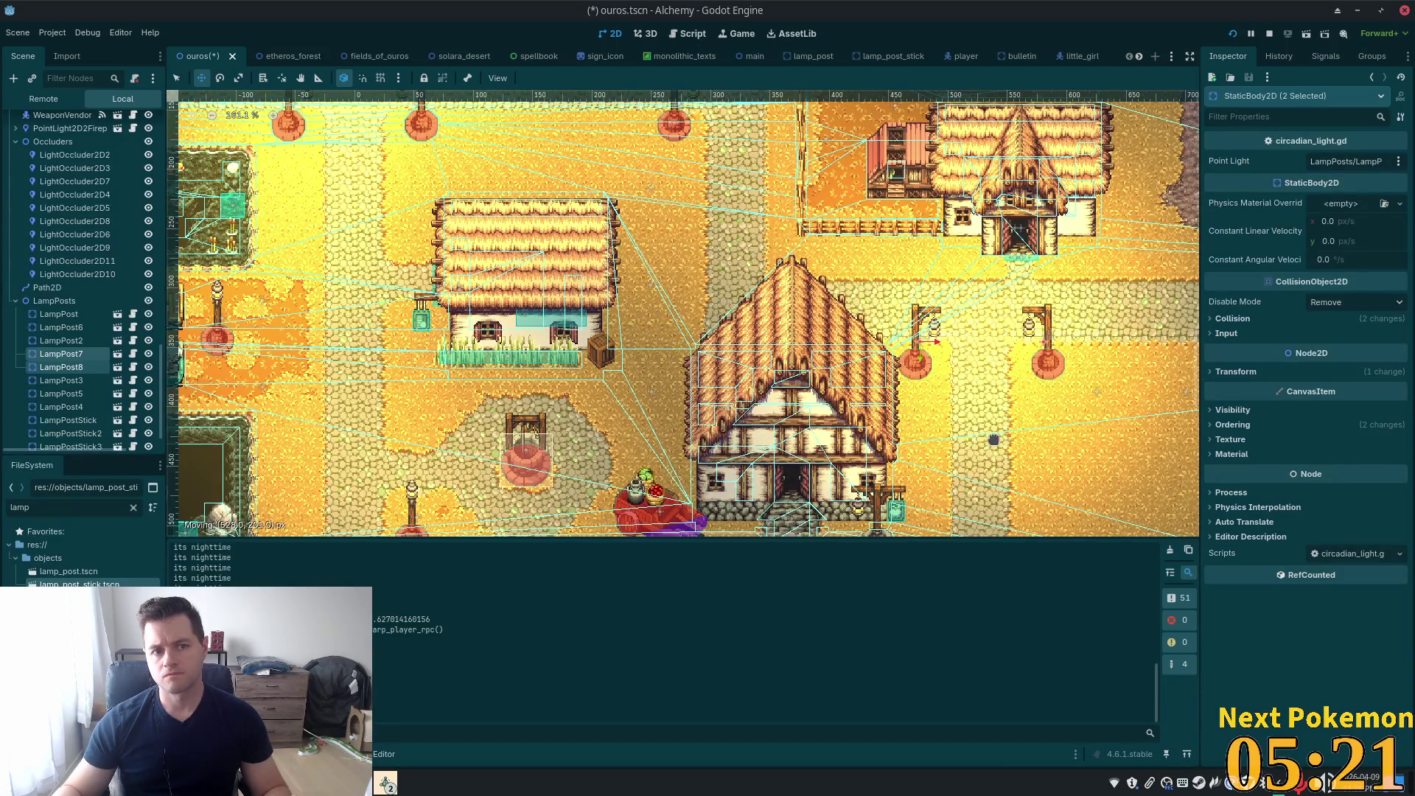
{"action": "left_click_drag", "start_coordinate": [994, 440], "coordinate": [993, 436]}
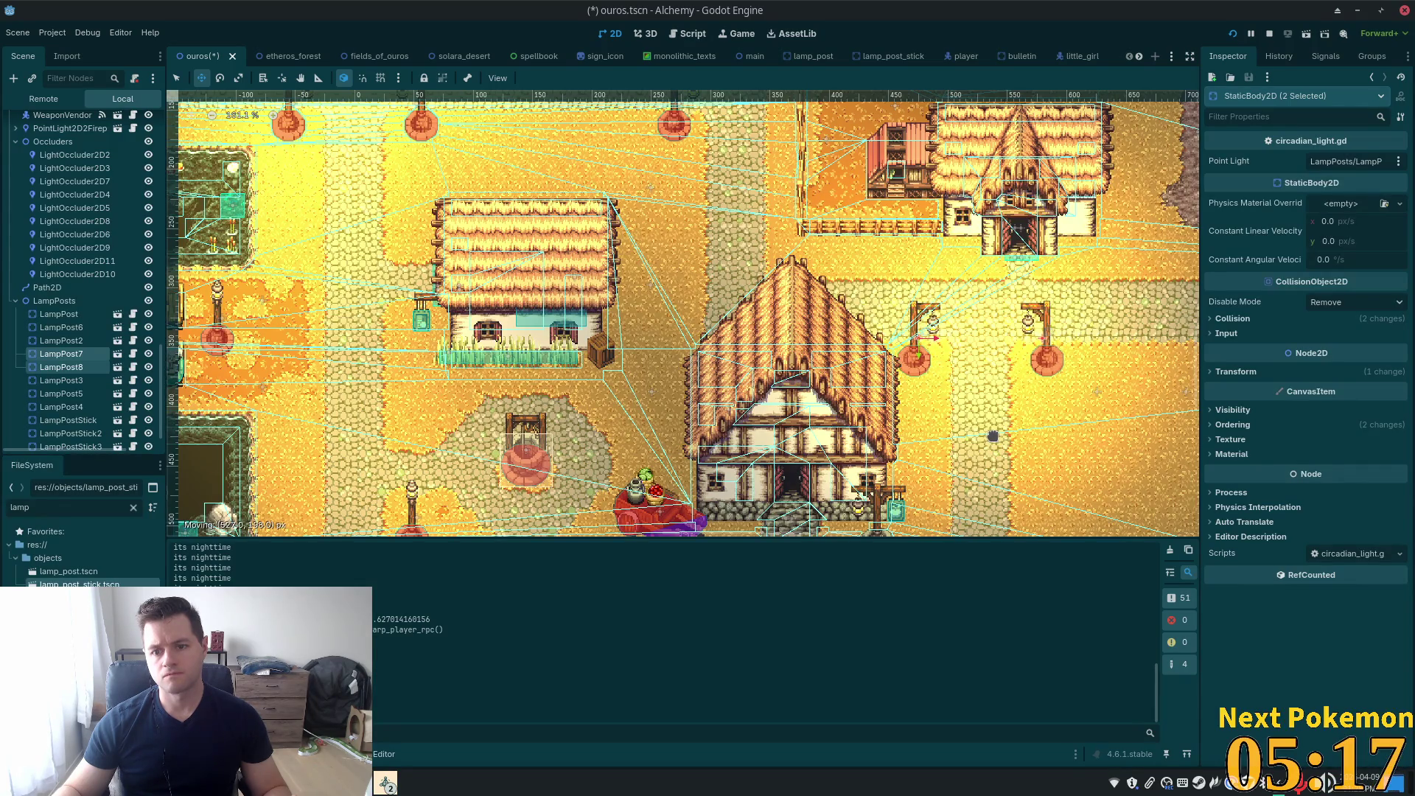
{"action": "key", "text": "ctrl+s"}
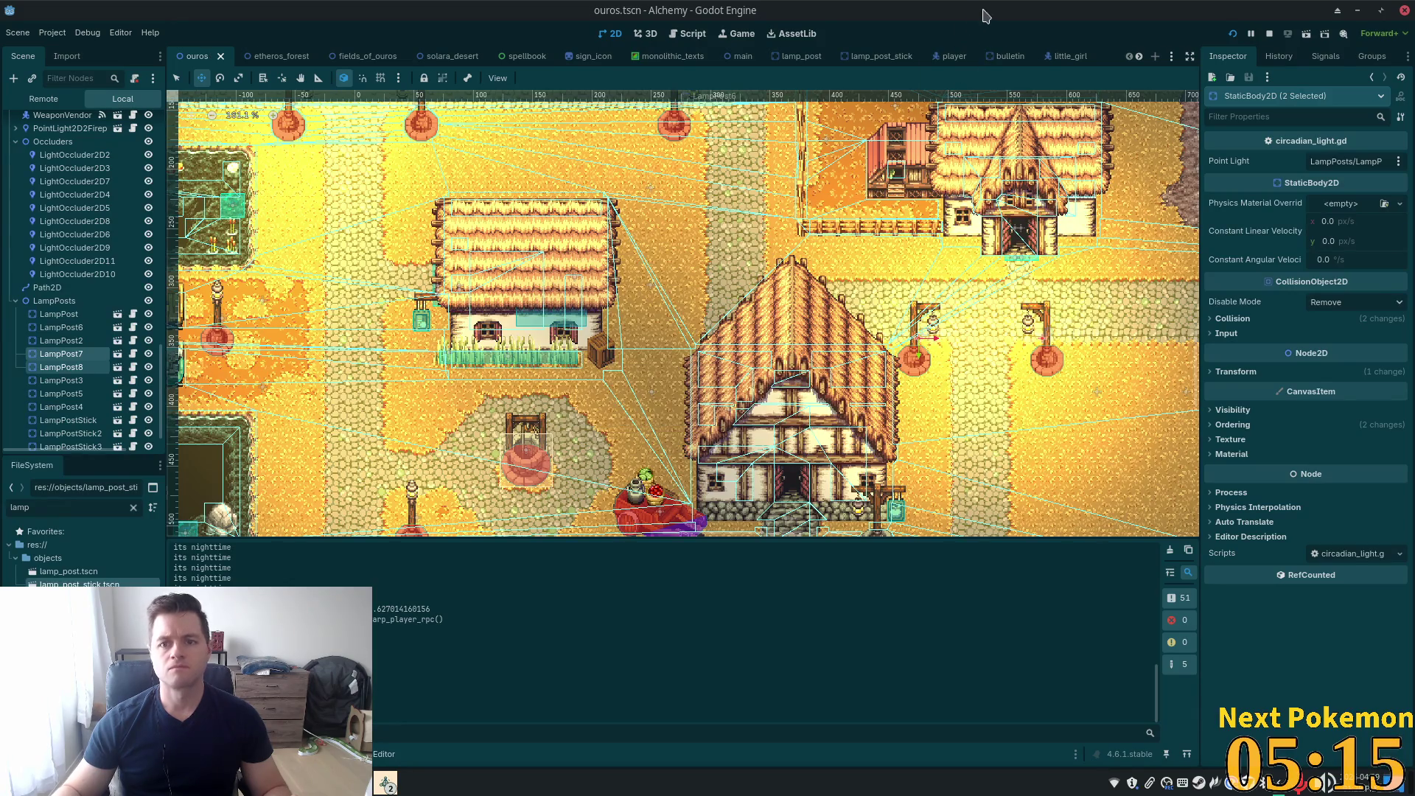
Run the game with F5 and walk south, east, then between the lamp posts to the cart house
{"action": "key", "text": "F5"}
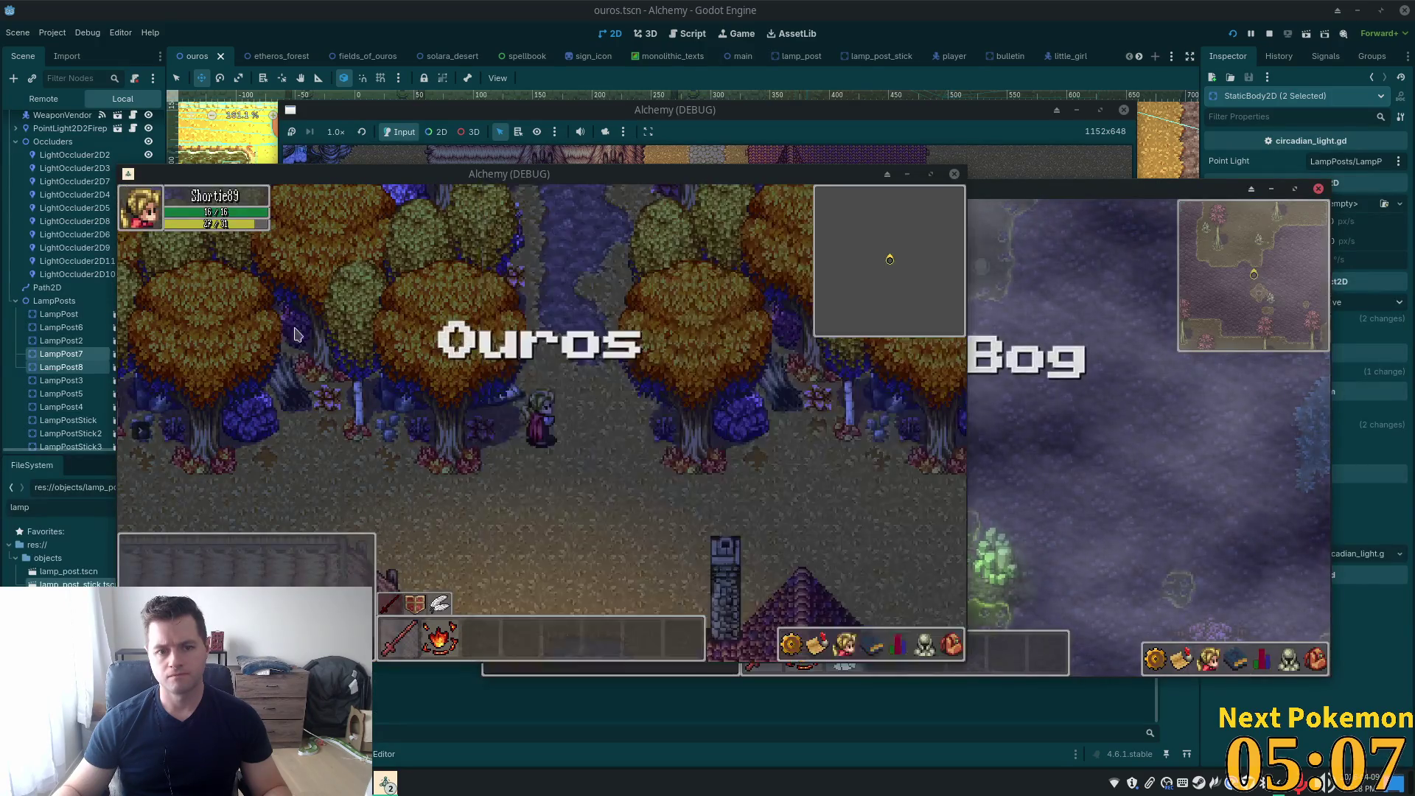
{"action": "key", "text": "Down"}
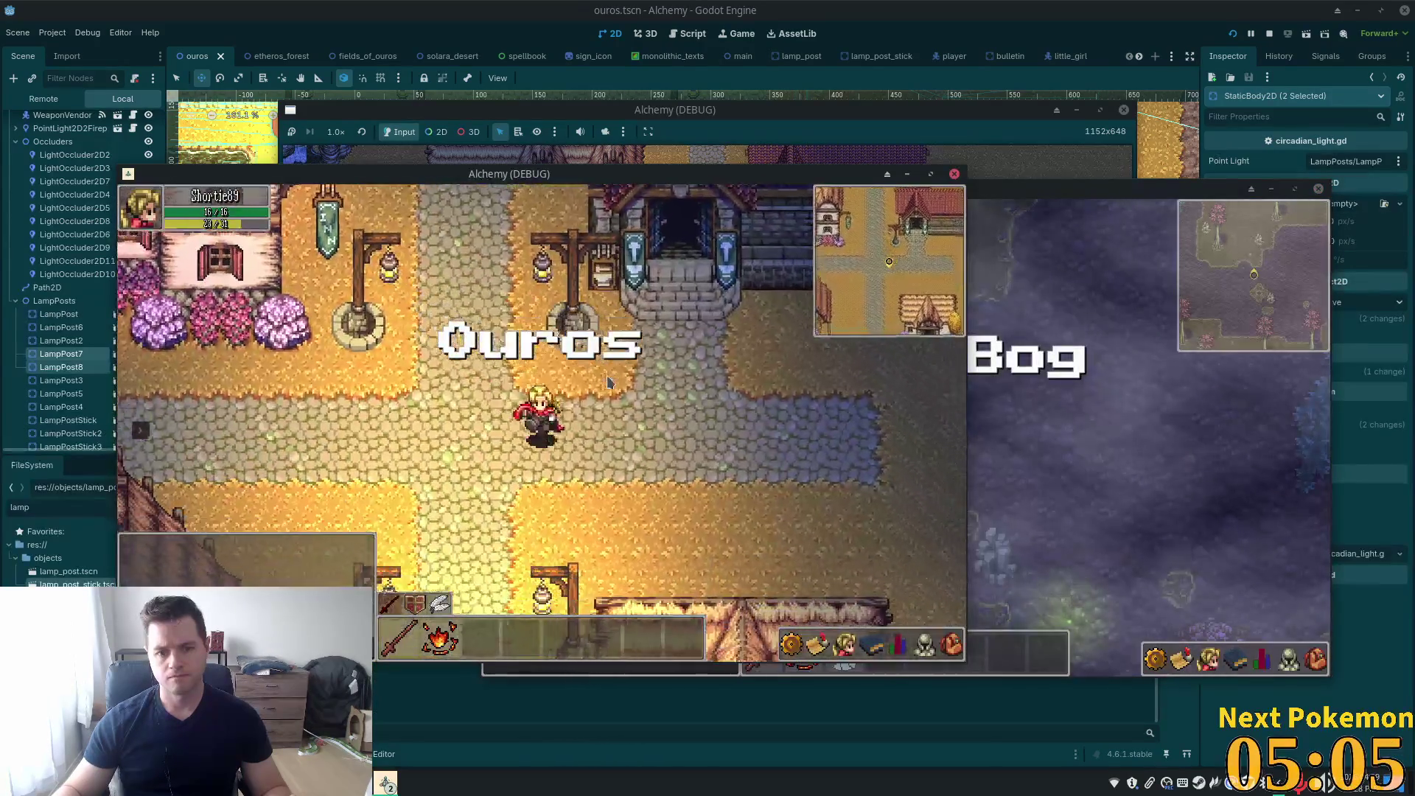
{"action": "key", "text": "Down"}
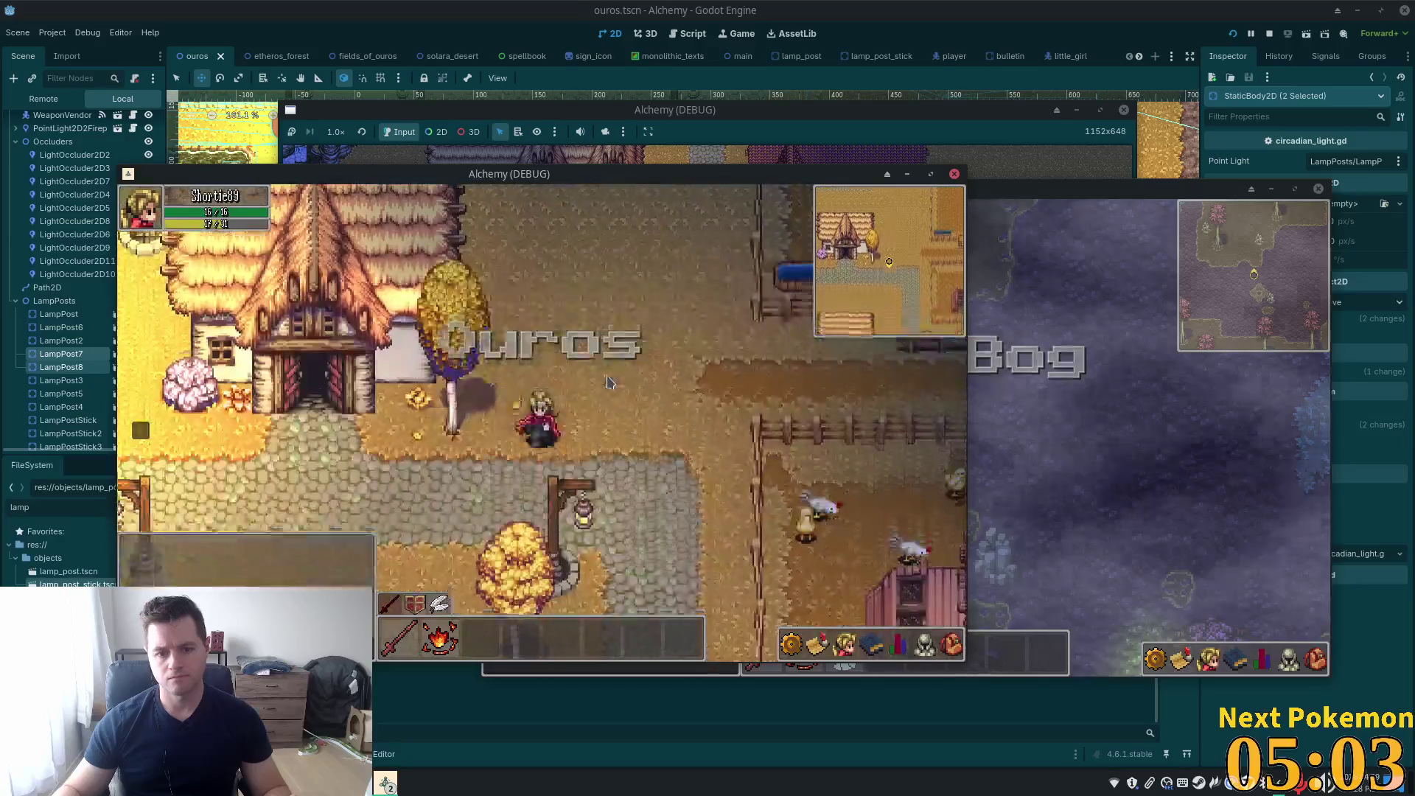
{"action": "key", "text": "Down"}
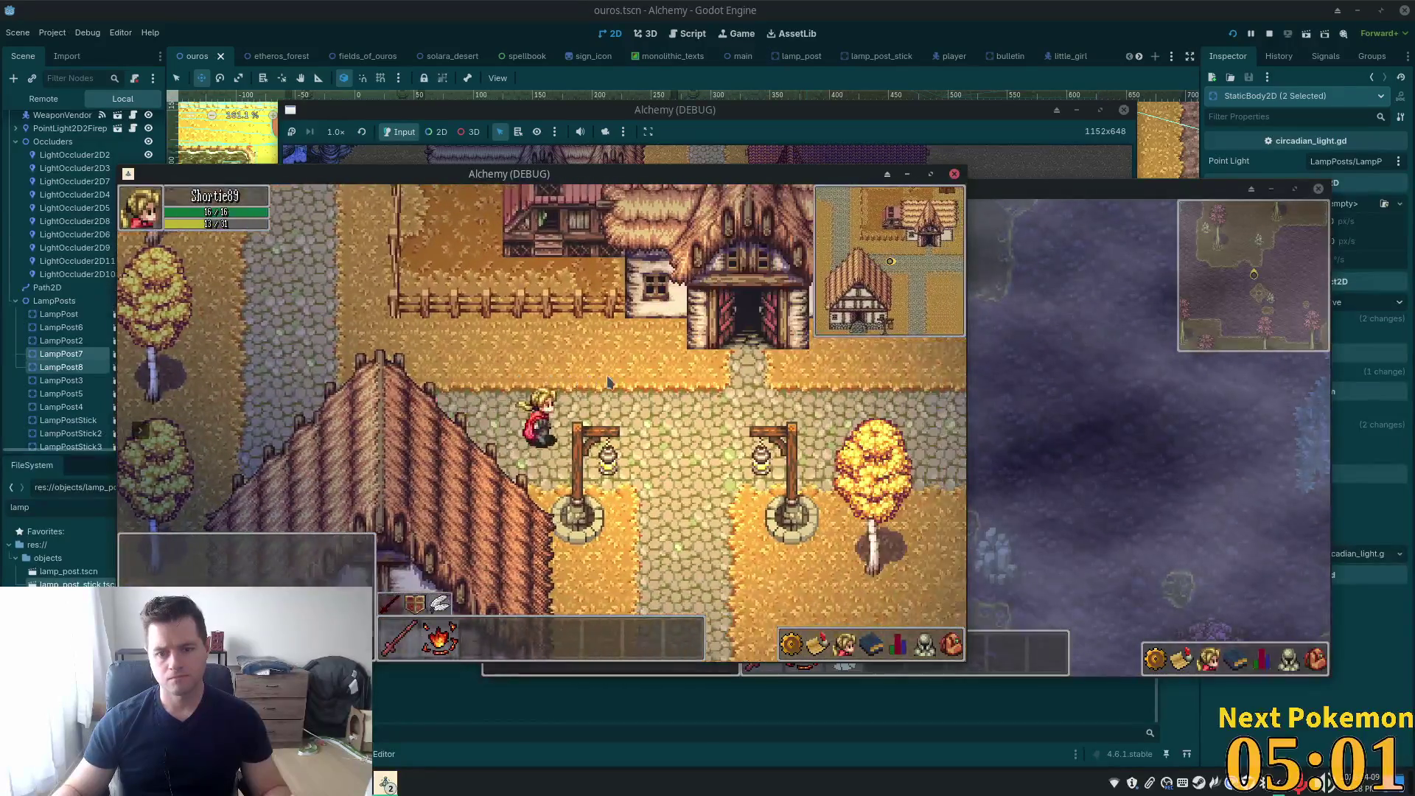
{"action": "key", "text": "Right"}
{"action": "key", "text": "Right"}
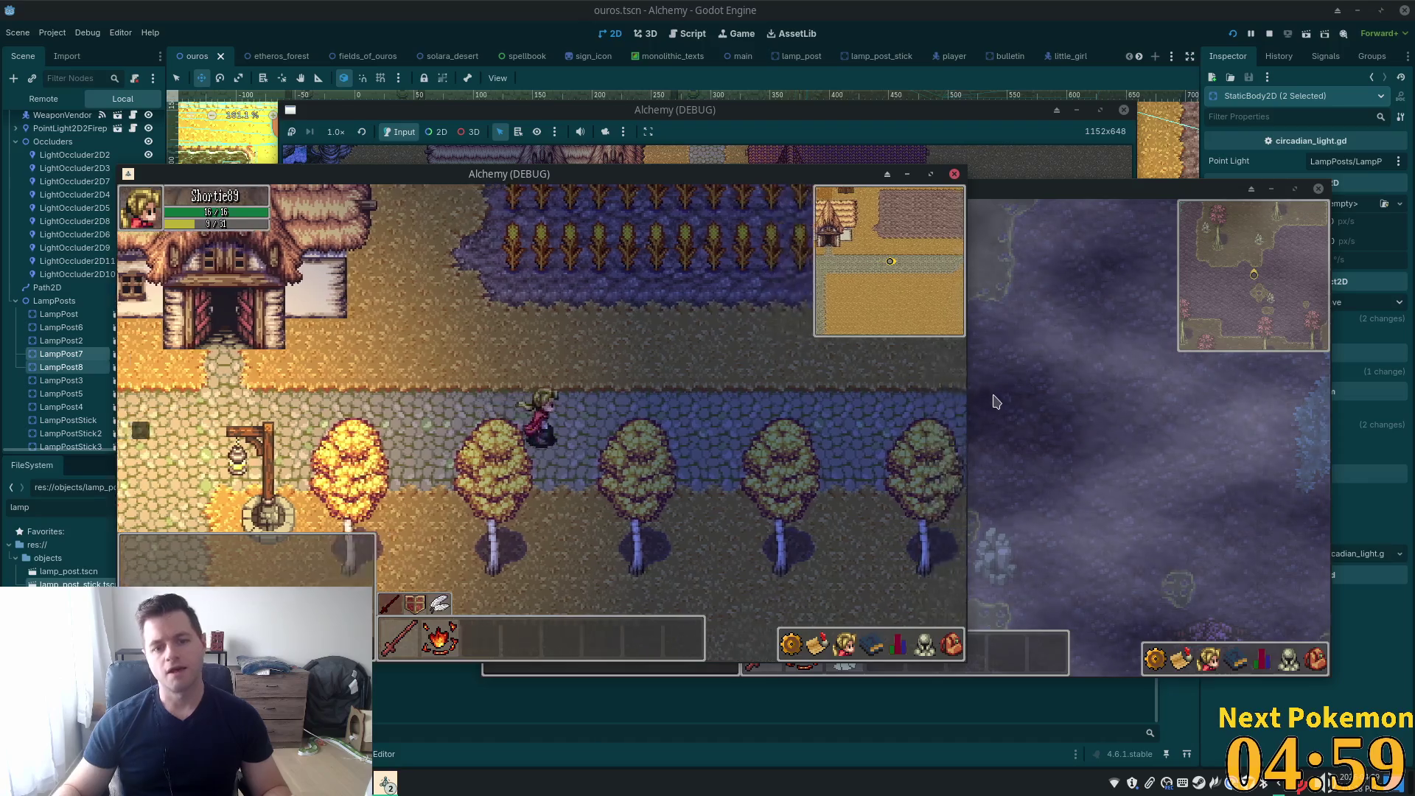
{"action": "key", "text": "Right"}
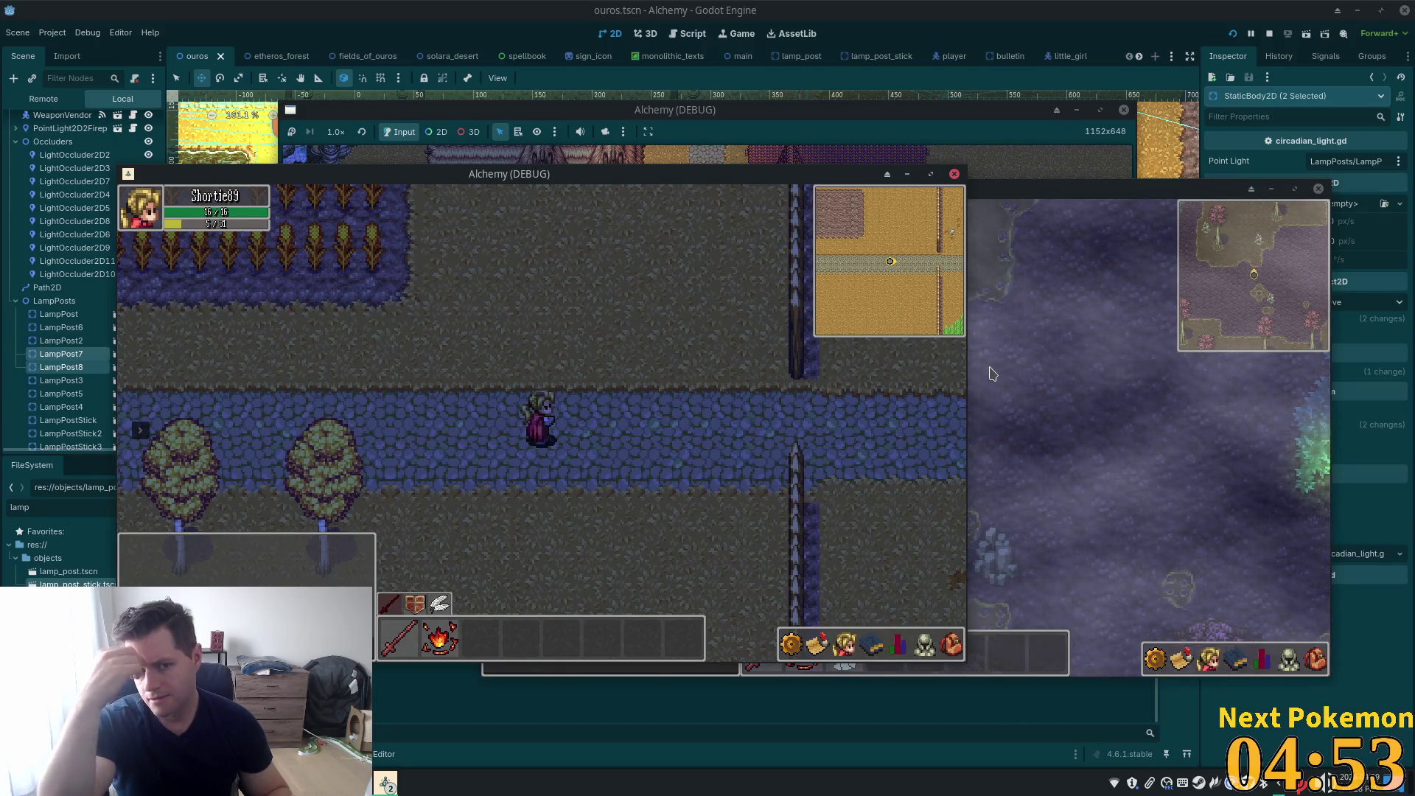
{"action": "key", "text": "Left"}
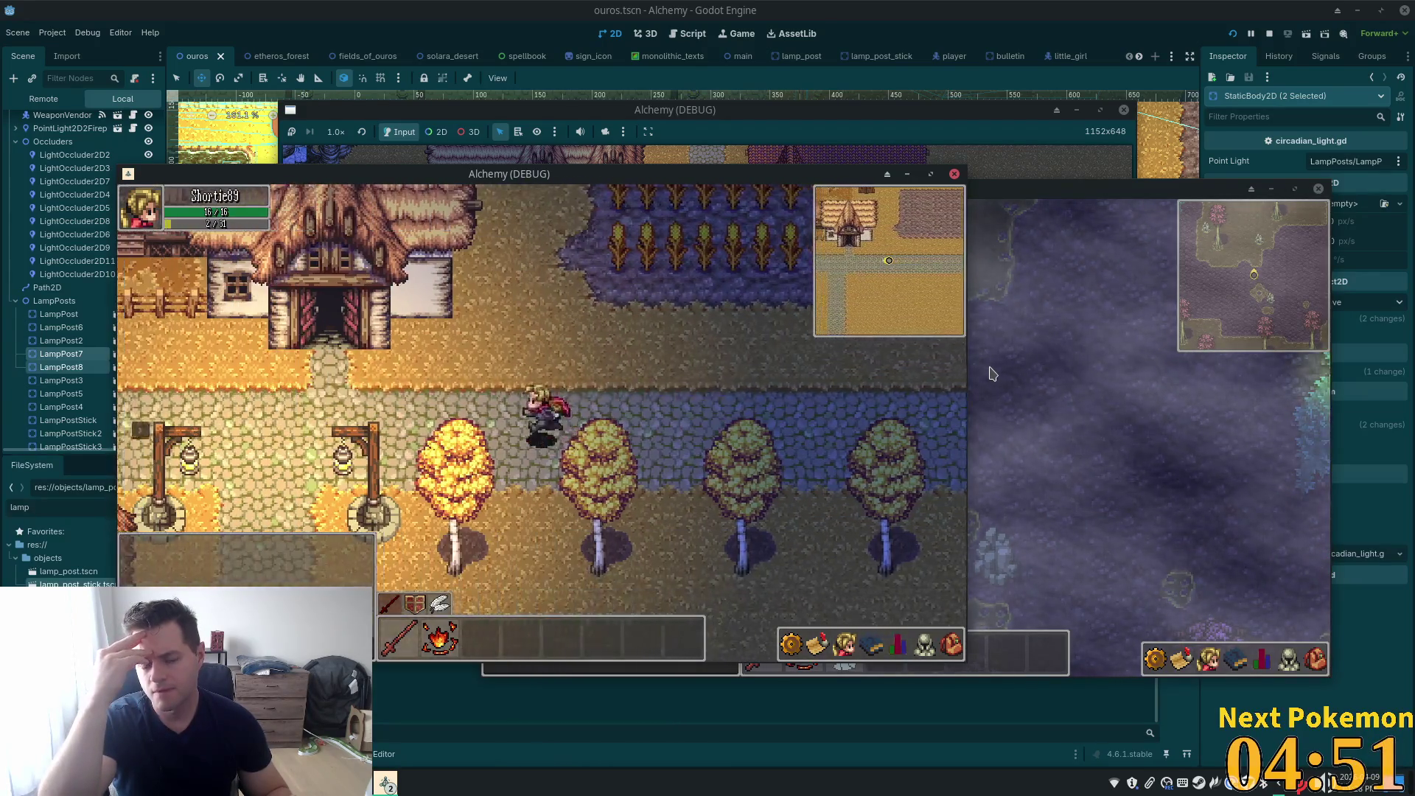
{"action": "key", "text": "Down"}
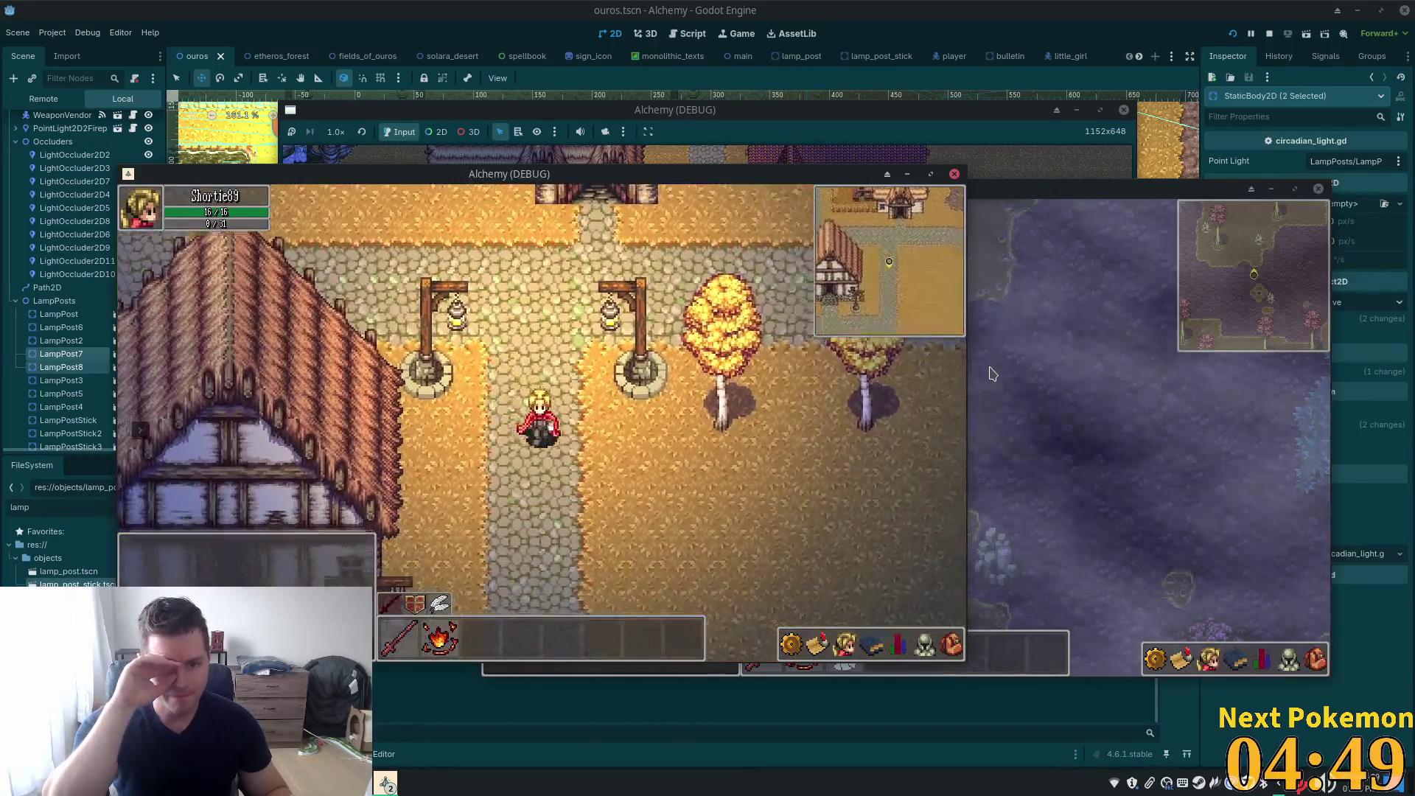
{"action": "key", "text": "Down"}
{"action": "key", "text": "Up"}
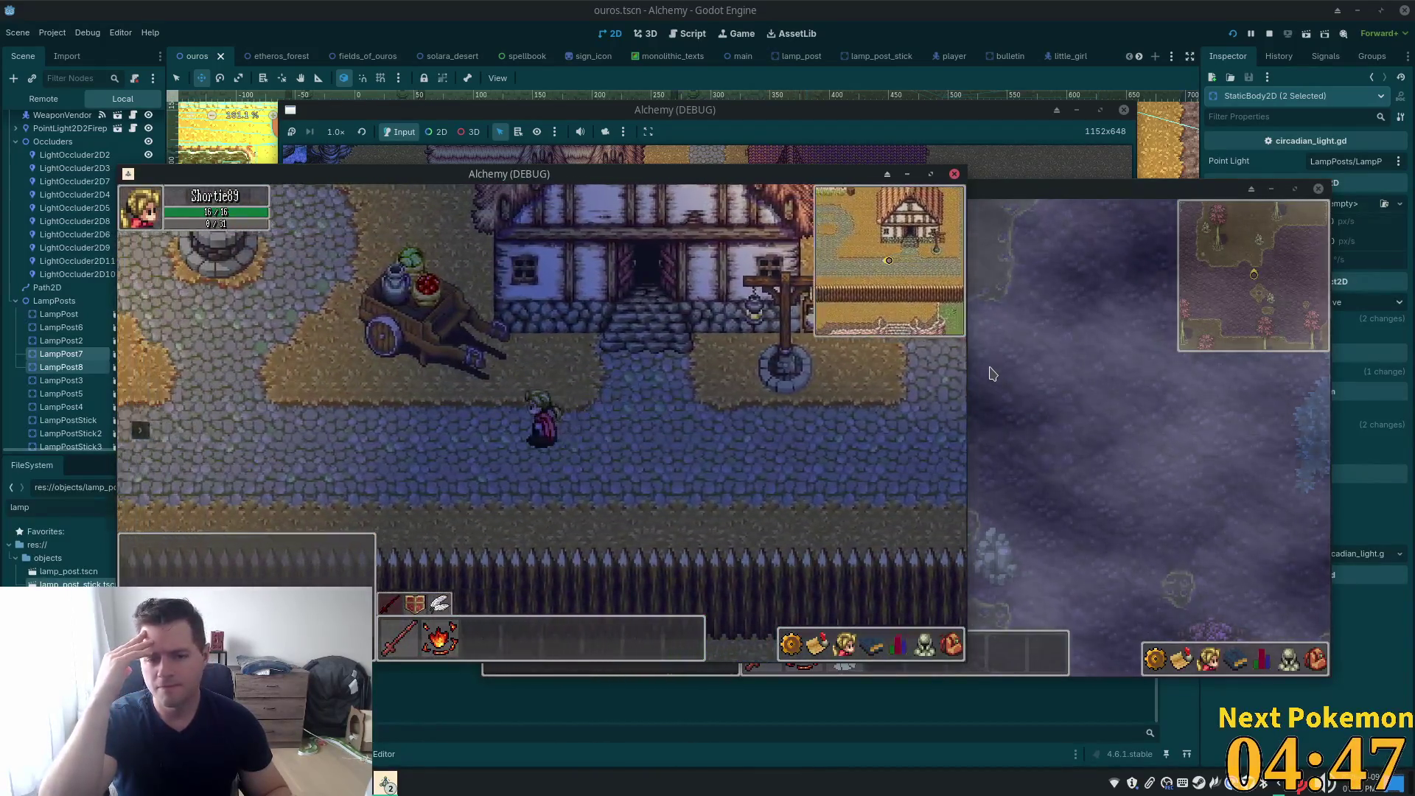
Walk past the well and around the inn near the river bridge
{"action": "key", "text": "Left"}
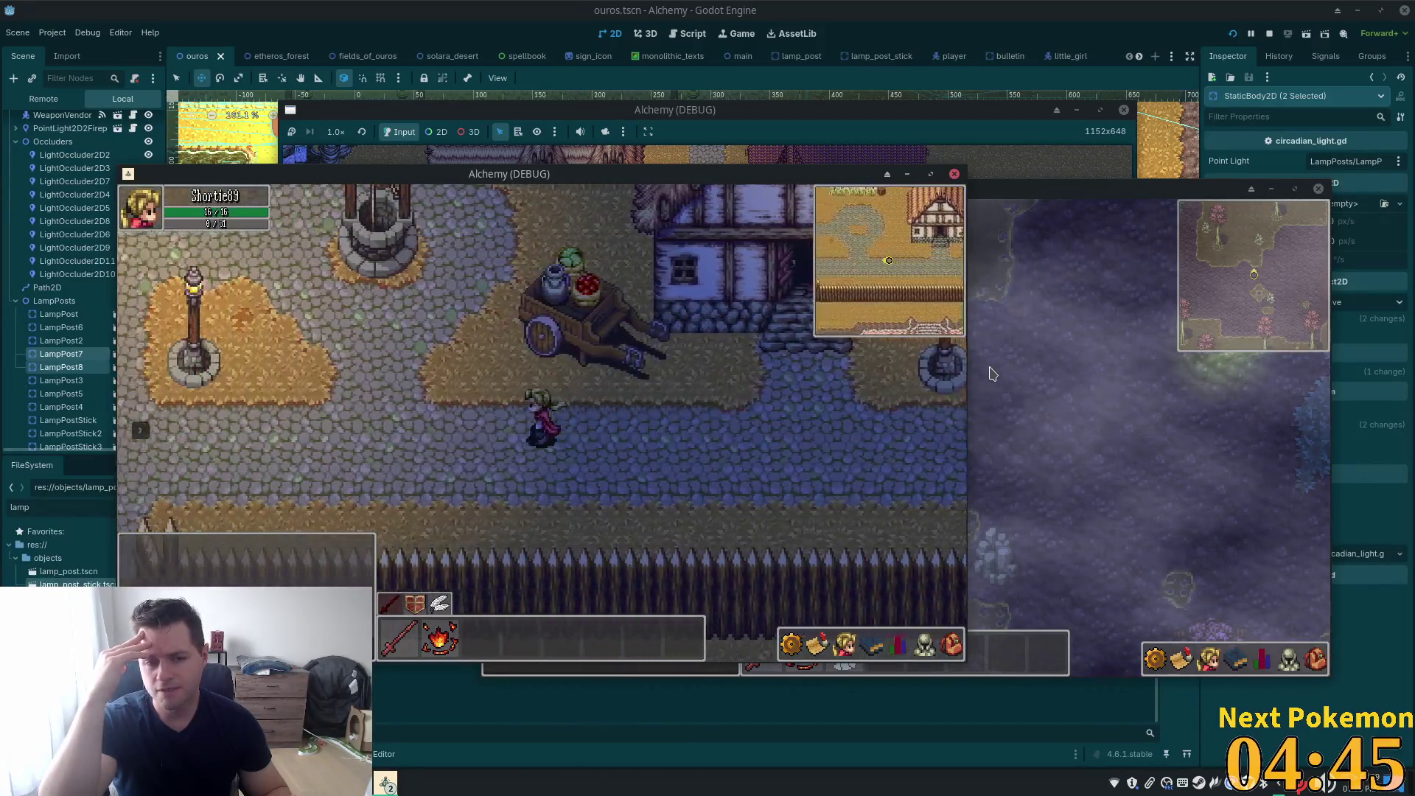
{"action": "key", "text": "Up"}
{"action": "key", "text": "Left"}
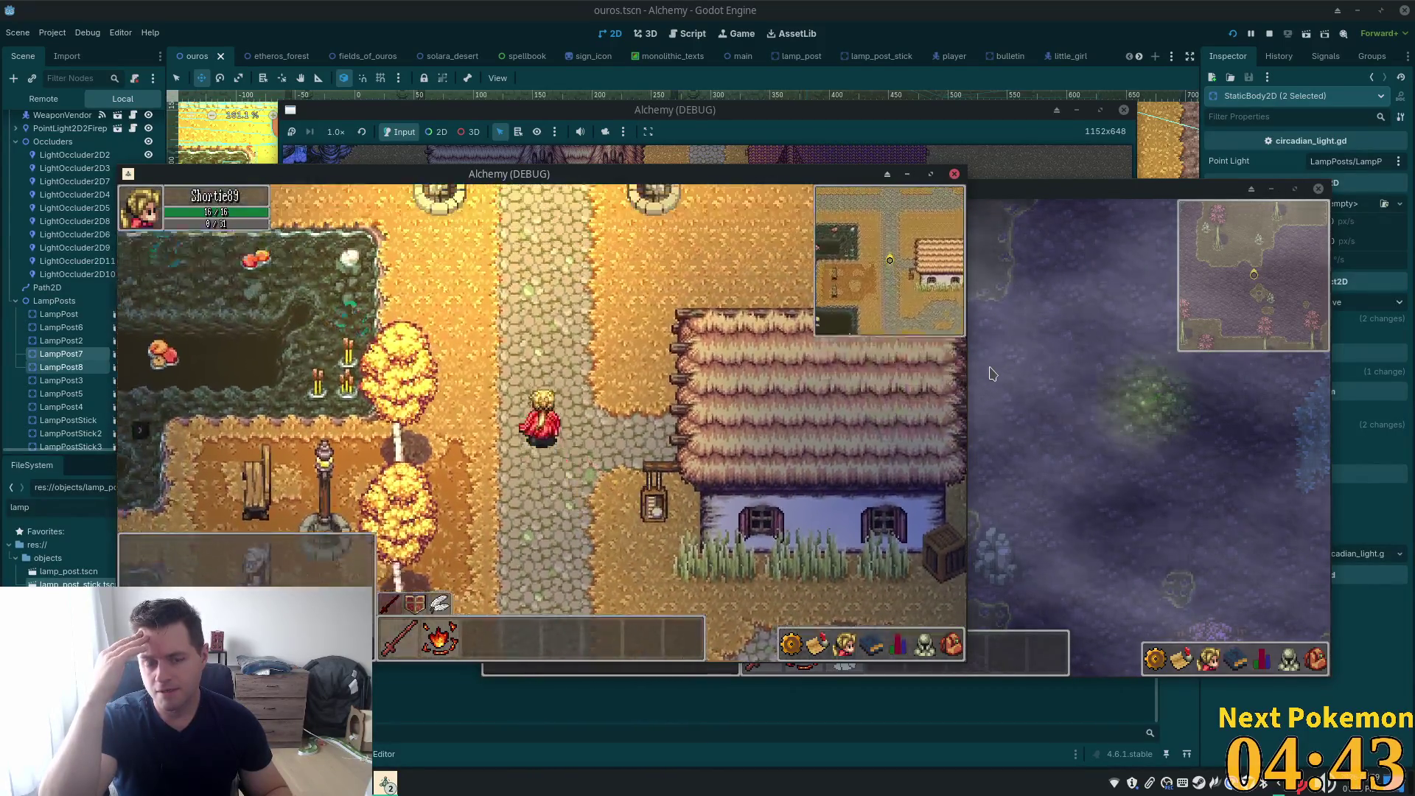
{"action": "key", "text": "Up"}
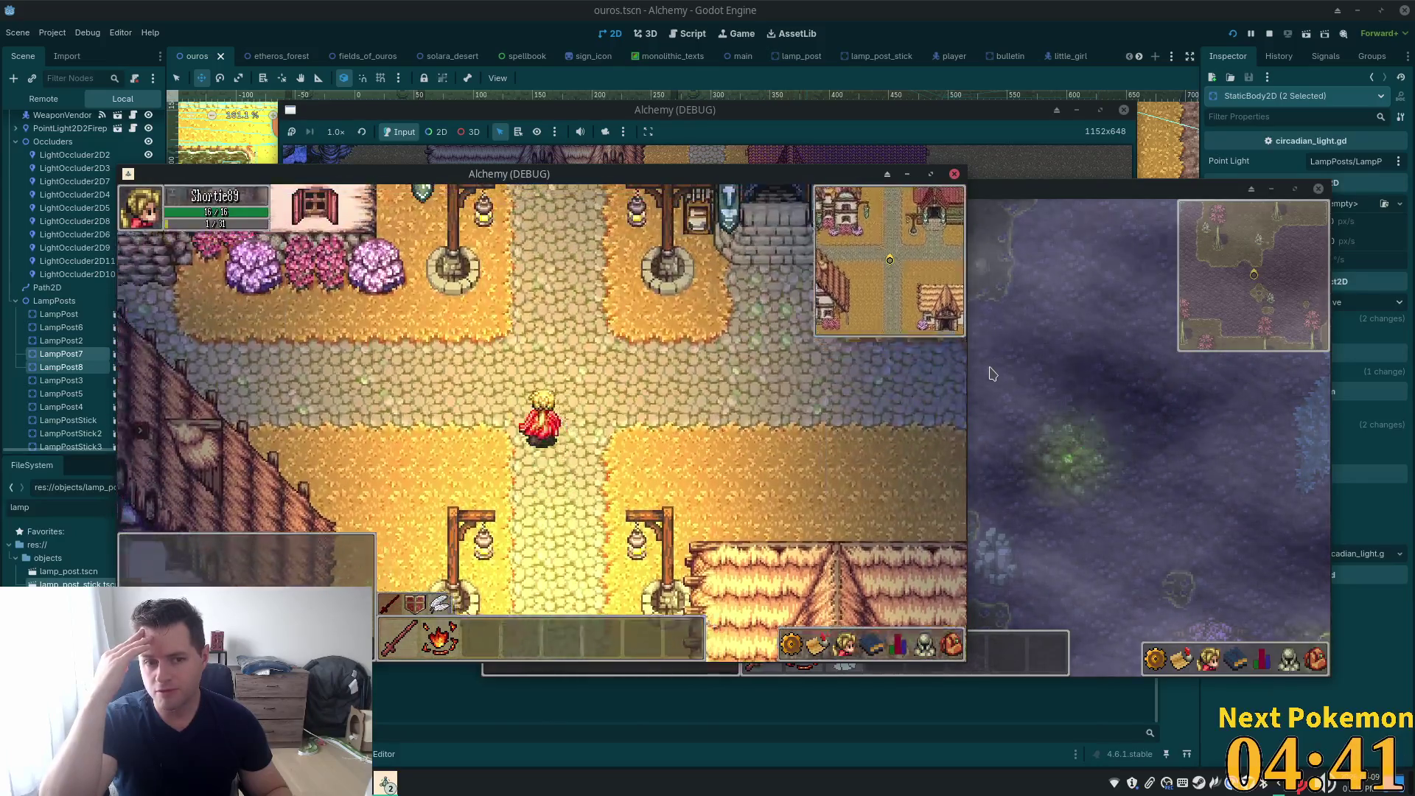
{"action": "key", "text": "Left"}
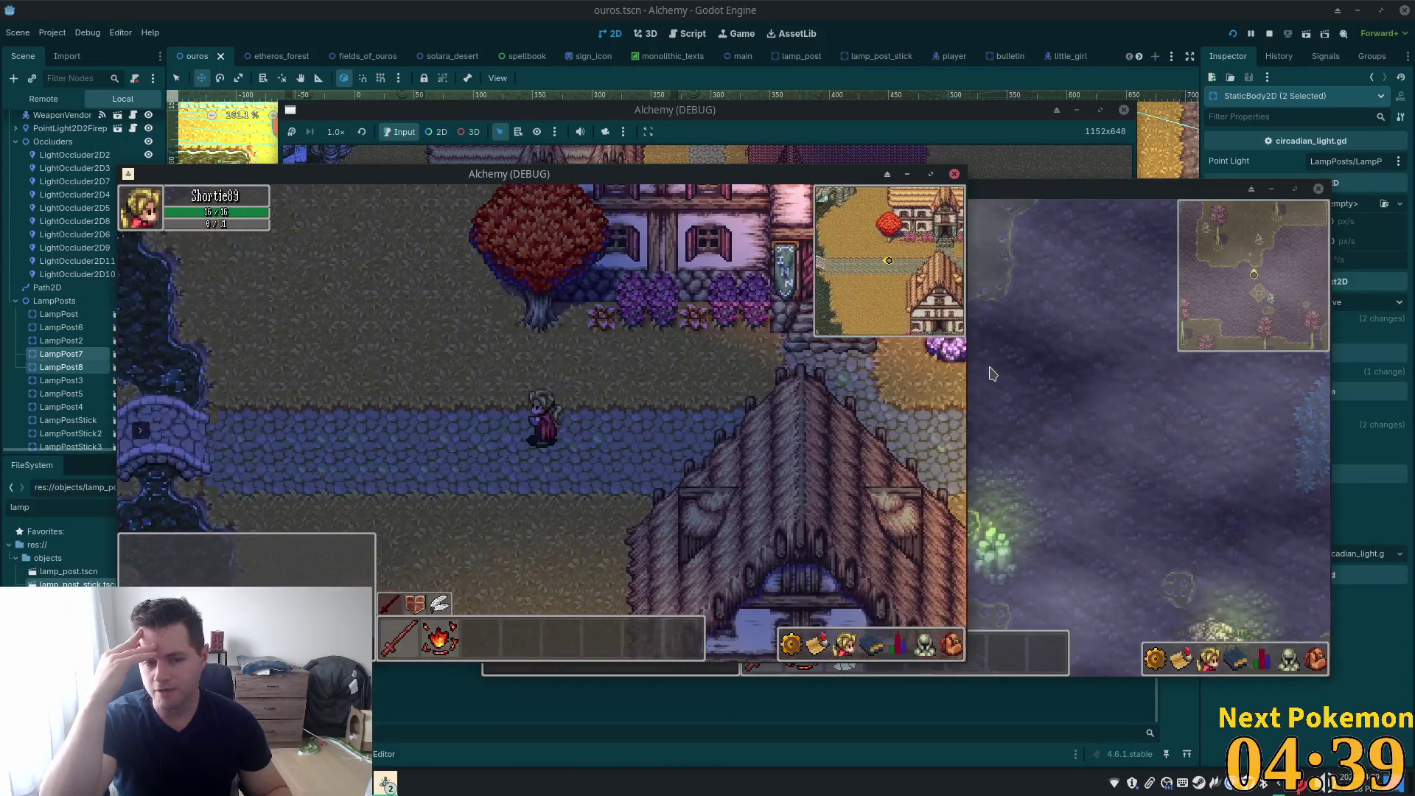
{"action": "key", "text": "Right"}
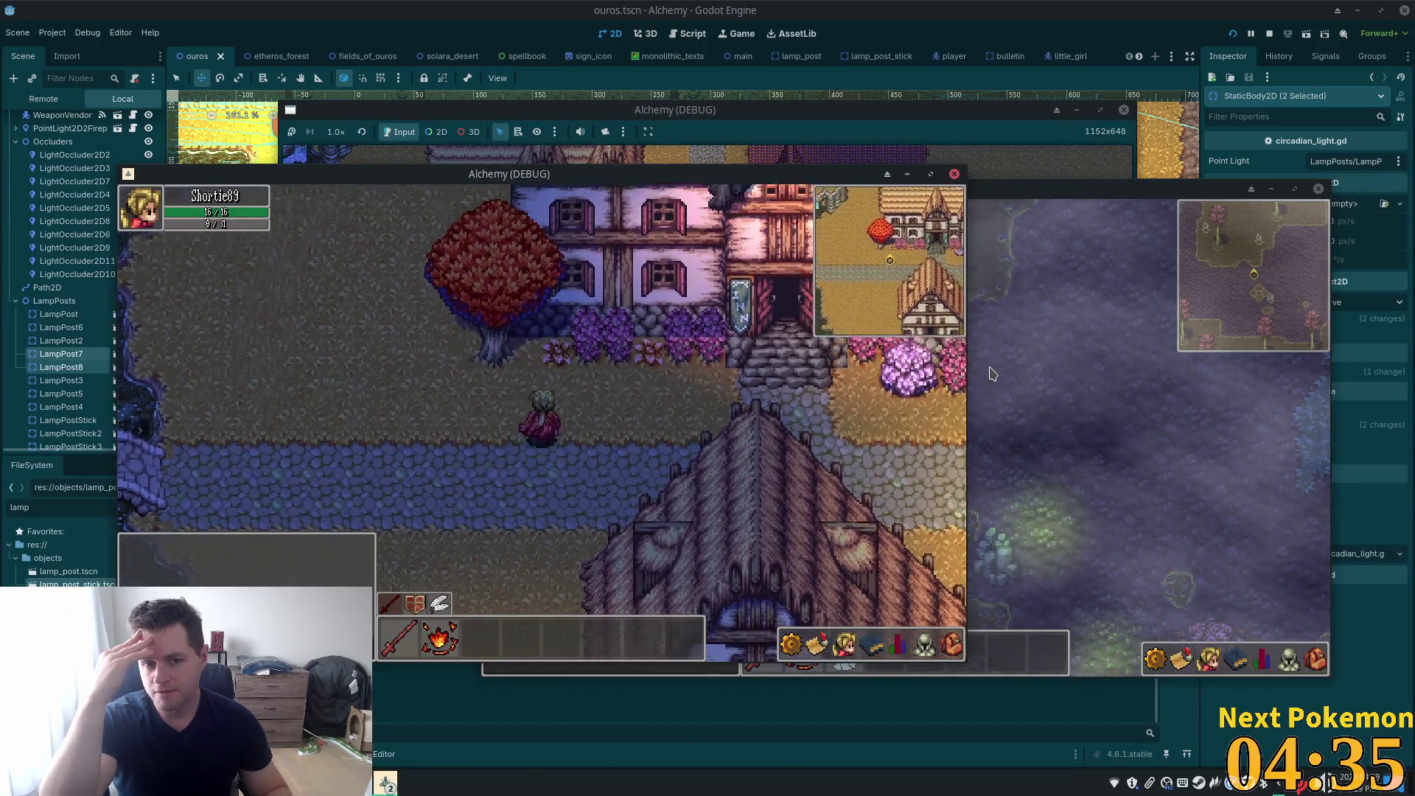
{"action": "key", "text": "Right"}
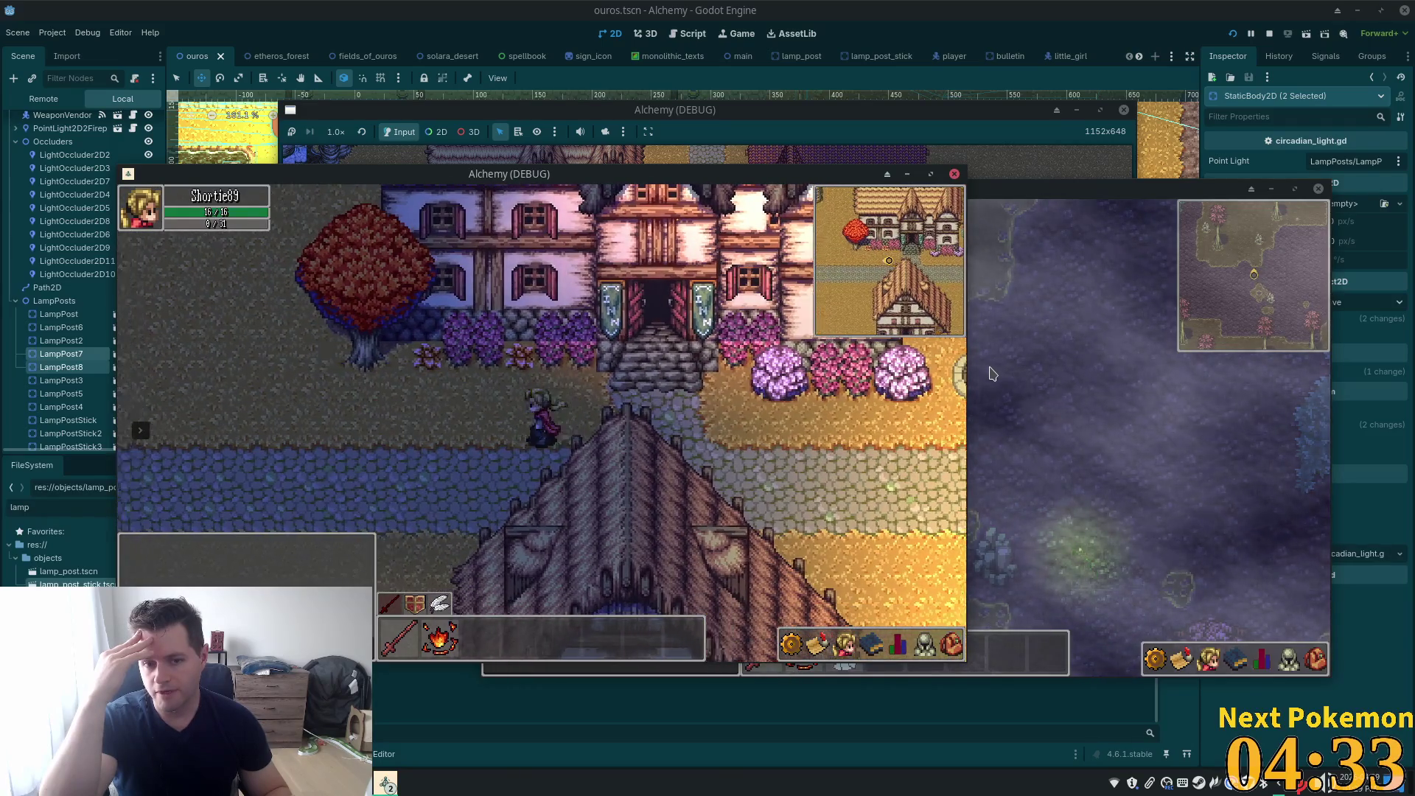
{"action": "key", "text": "Left"}
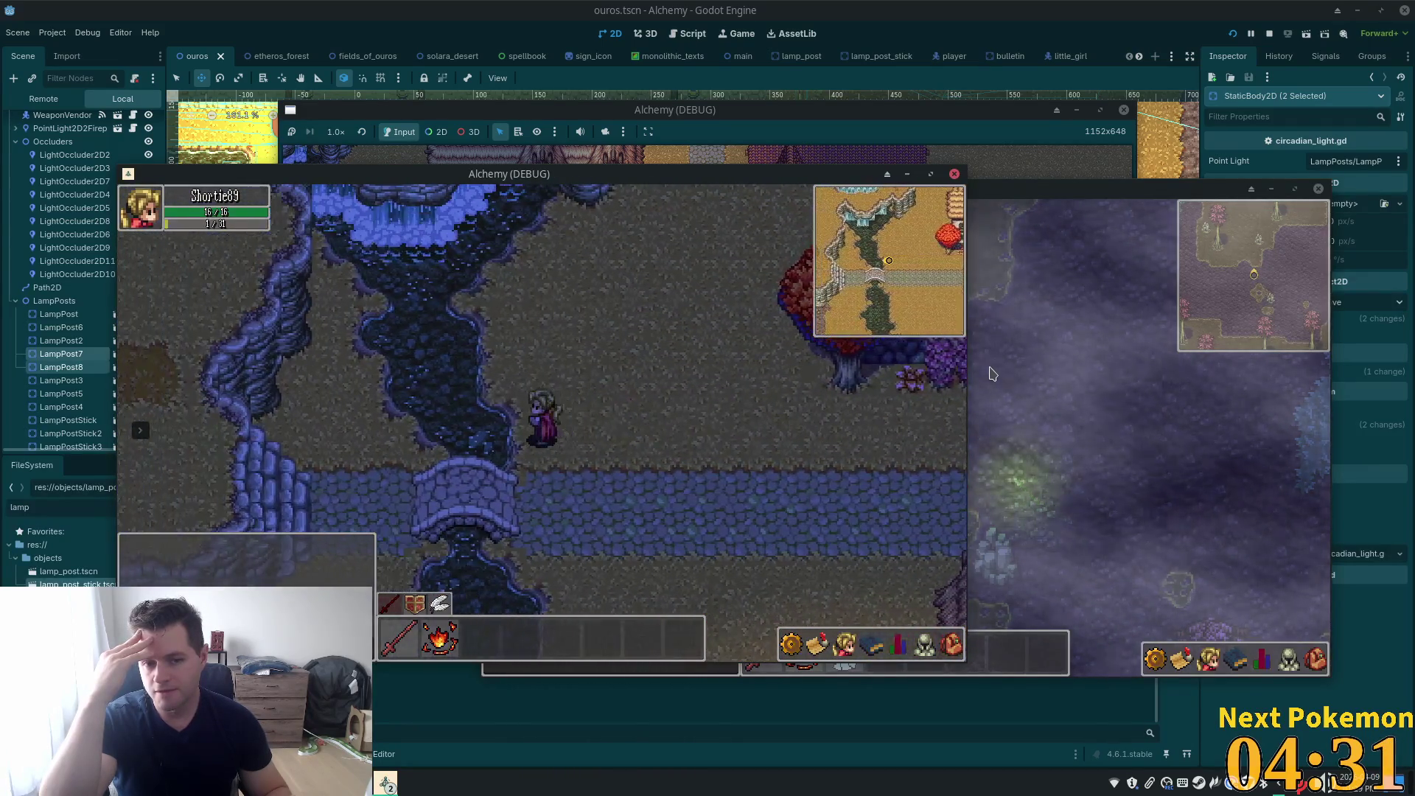
{"action": "key", "text": "Right"}
{"action": "key", "text": "Down"}
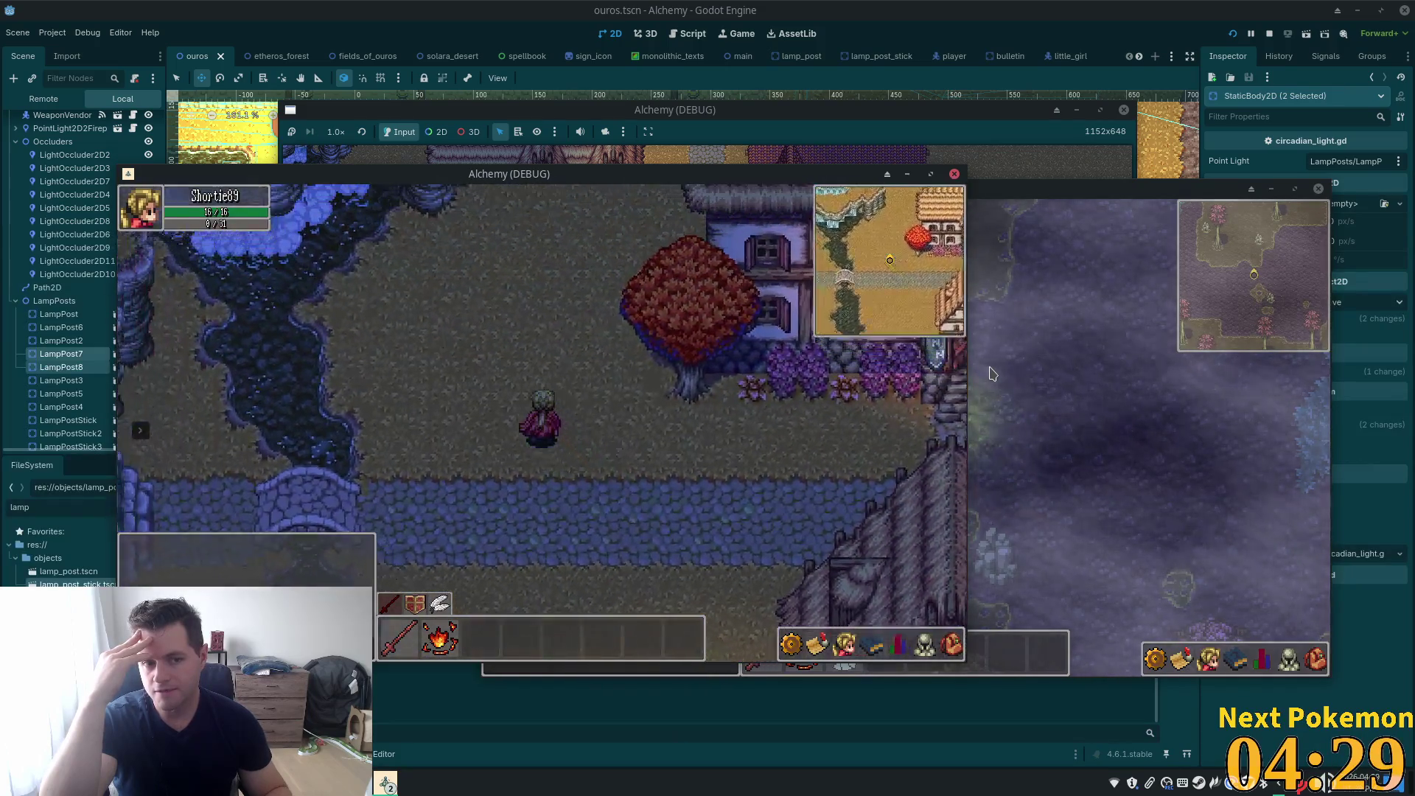
{"action": "key", "text": "Right"}
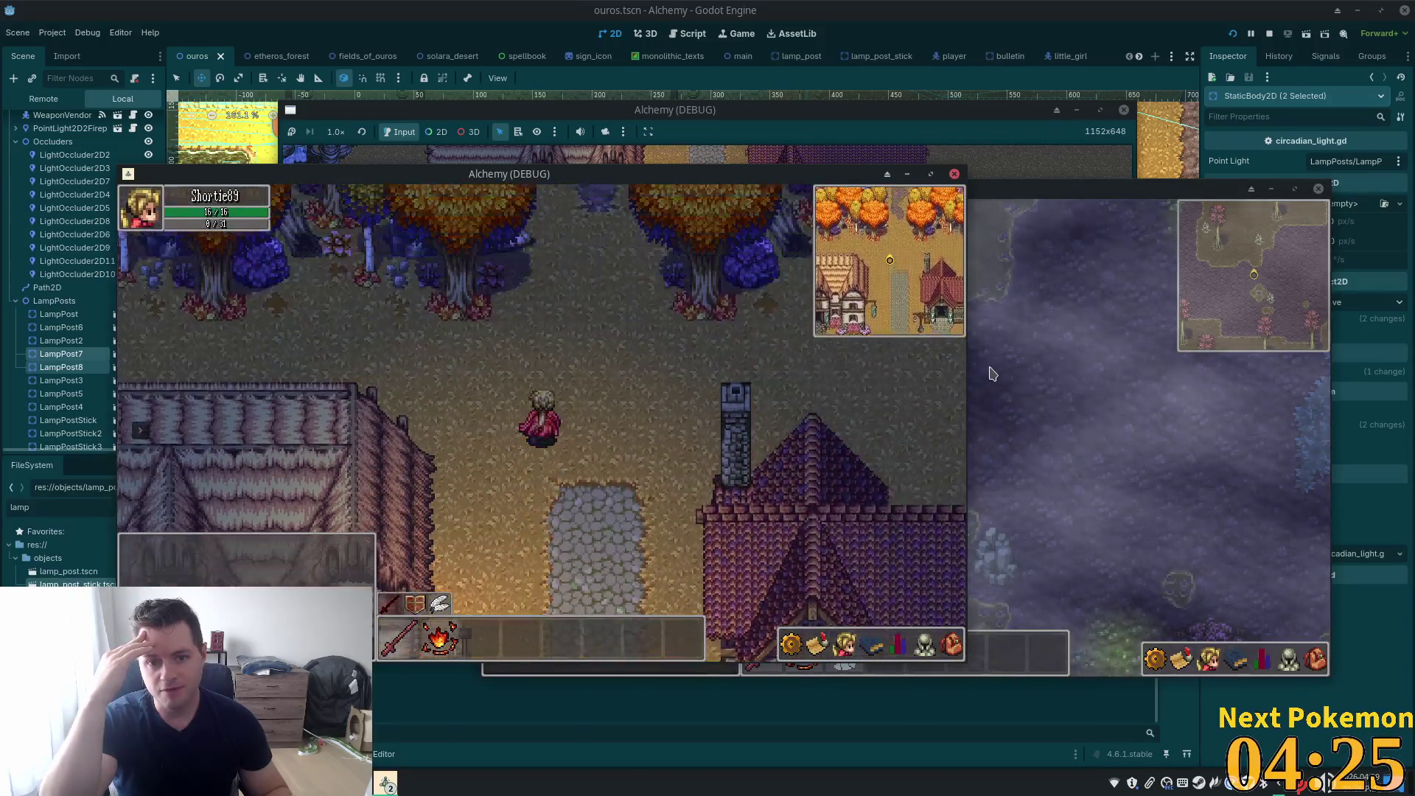
Cross the lit plaza, pass the animal pens and crop field into the Fields of Ouros
{"action": "key", "text": "Up"}
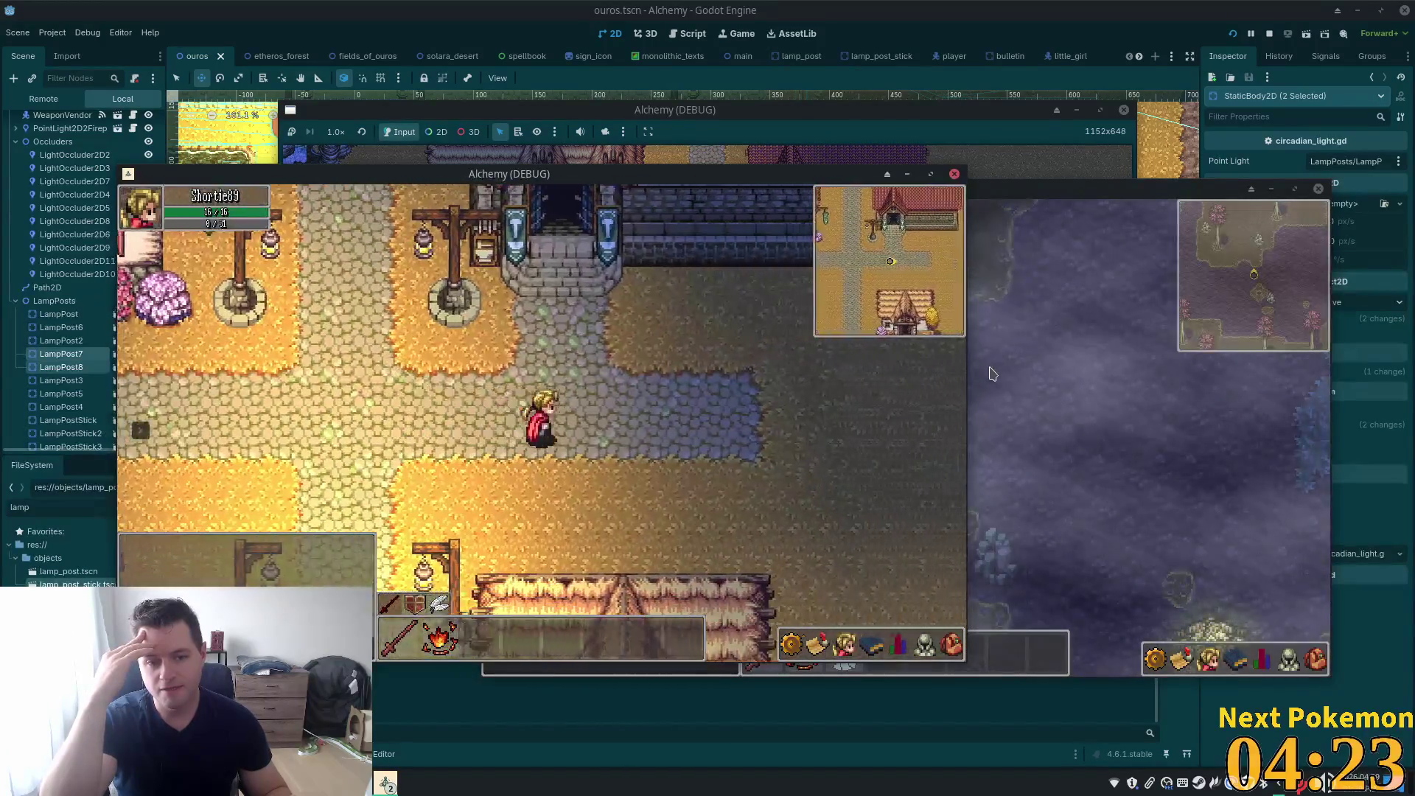
{"action": "key", "text": "Down"}
{"action": "key", "text": "Right"}
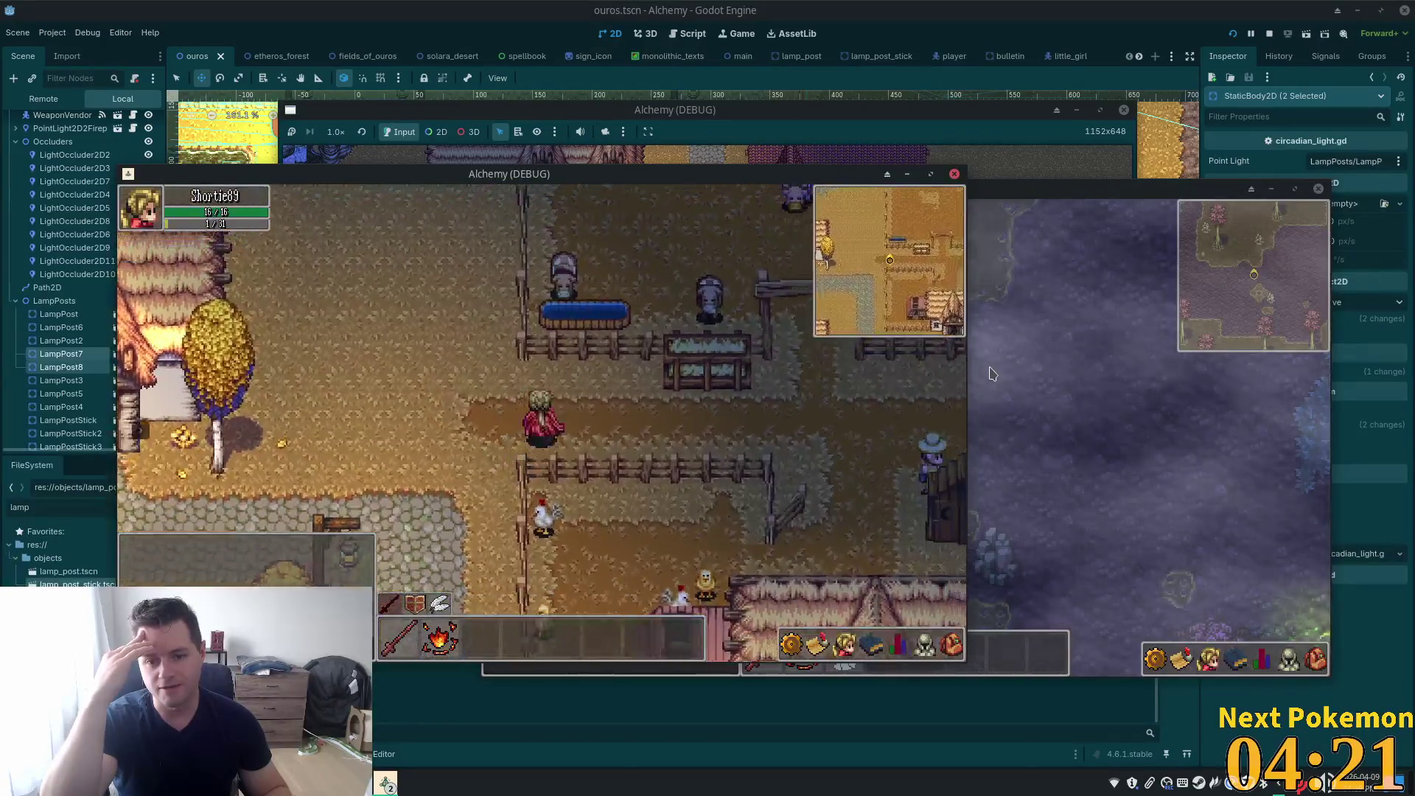
{"action": "key", "text": "Right"}
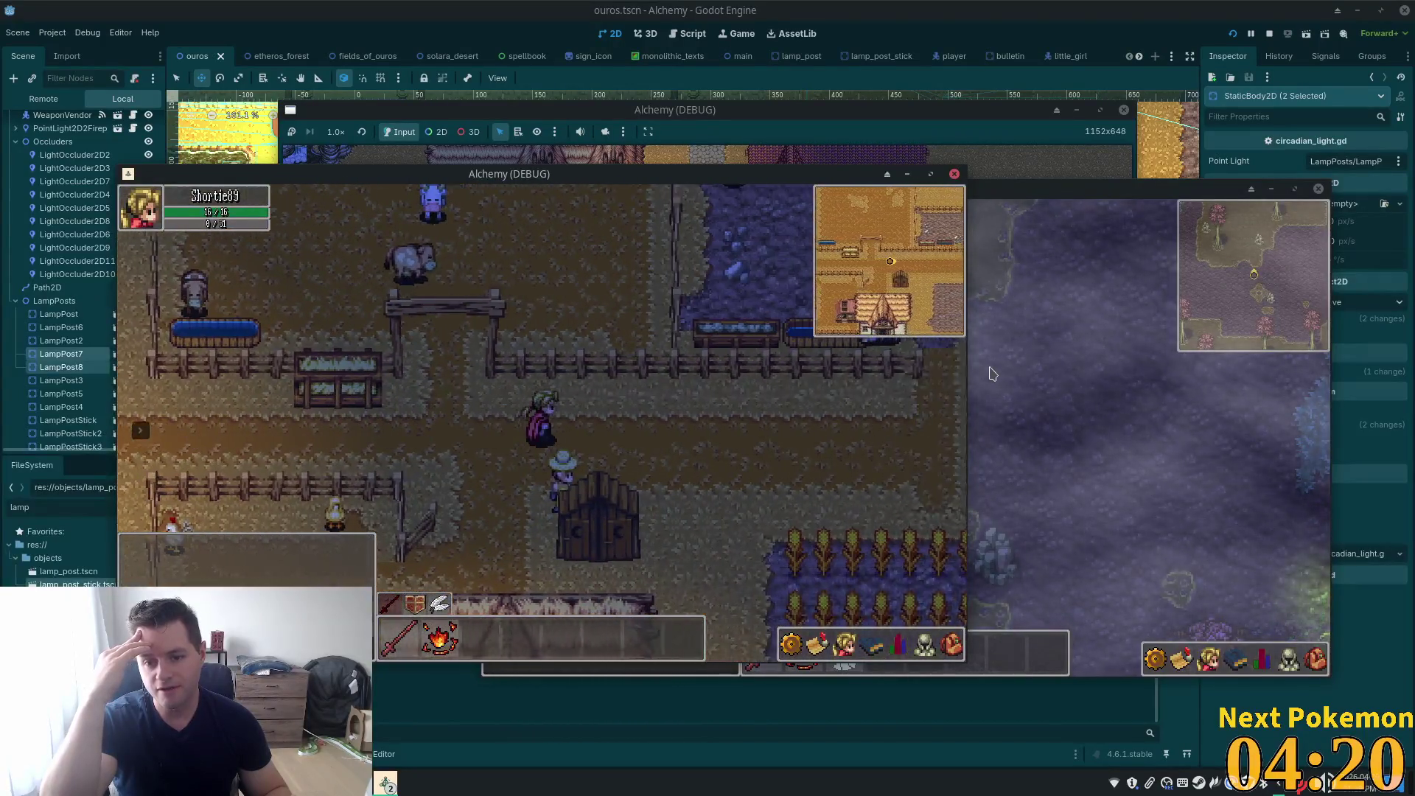
{"action": "key", "text": "Right"}
{"action": "key", "text": "Down"}
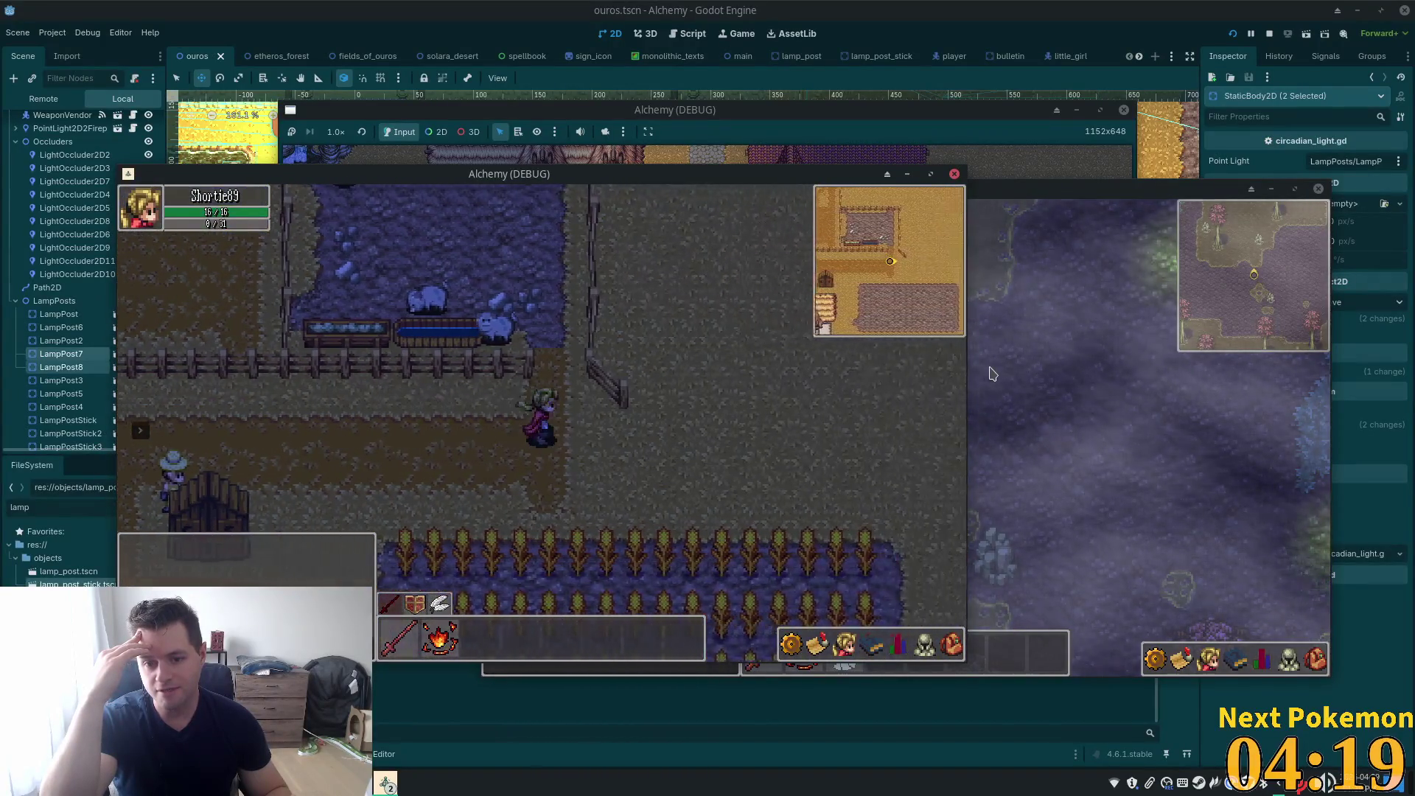
{"action": "key", "text": "Right"}
{"action": "key", "text": "Down"}
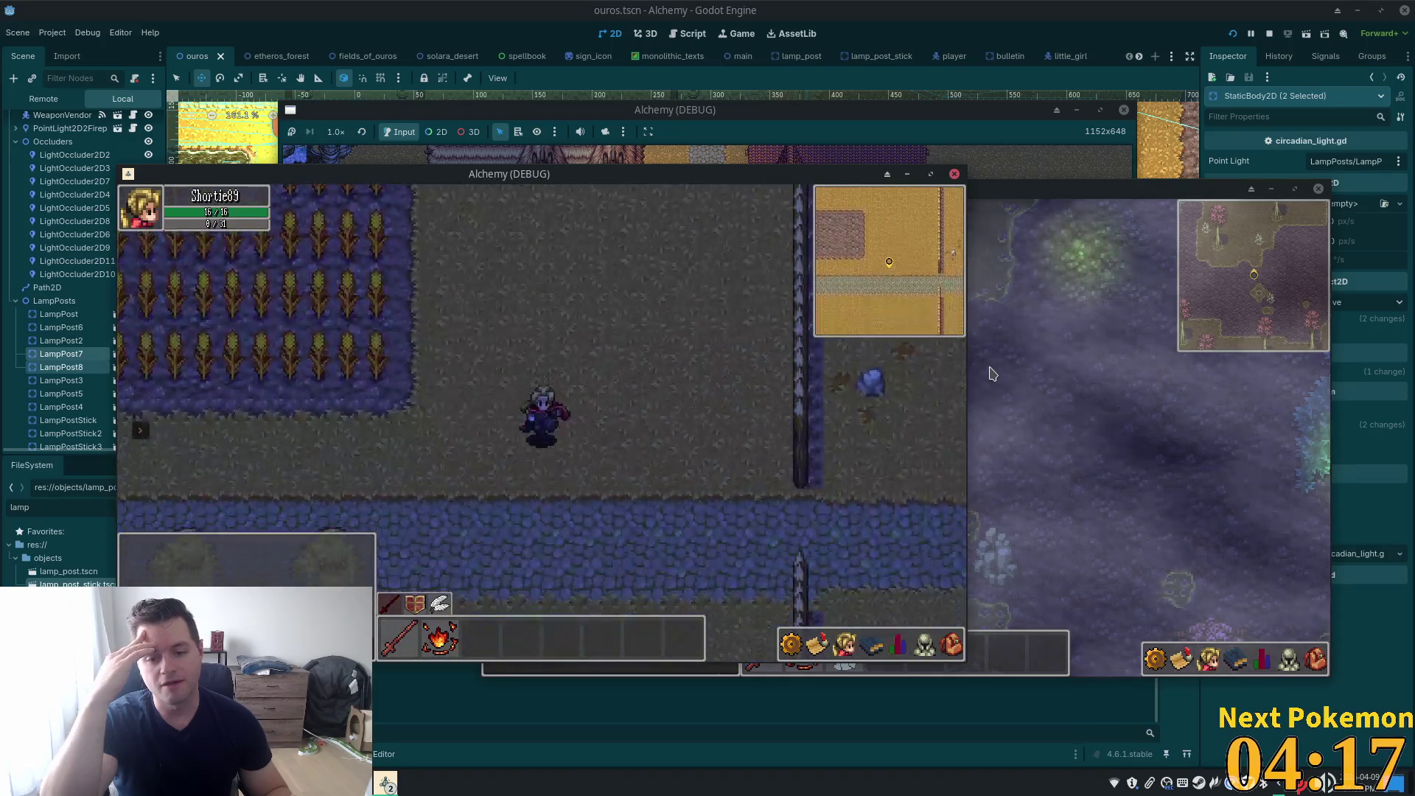
{"action": "key", "text": "Right"}
{"action": "key", "text": "Down"}
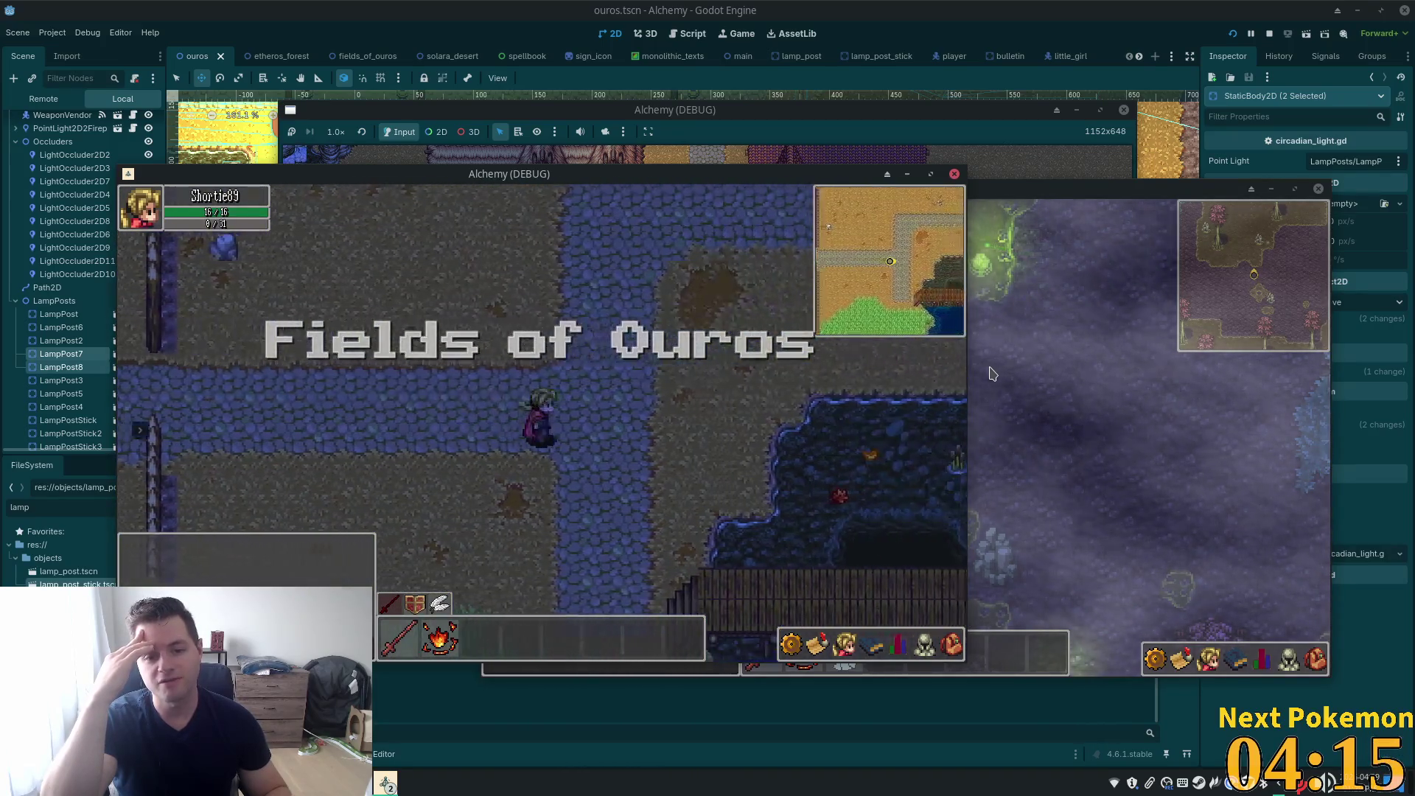
Walk down through the fields along the lake, past the campfire and tents
{"action": "key", "text": "Down"}
{"action": "key", "text": "Right"}
{"action": "key", "text": "Down"}
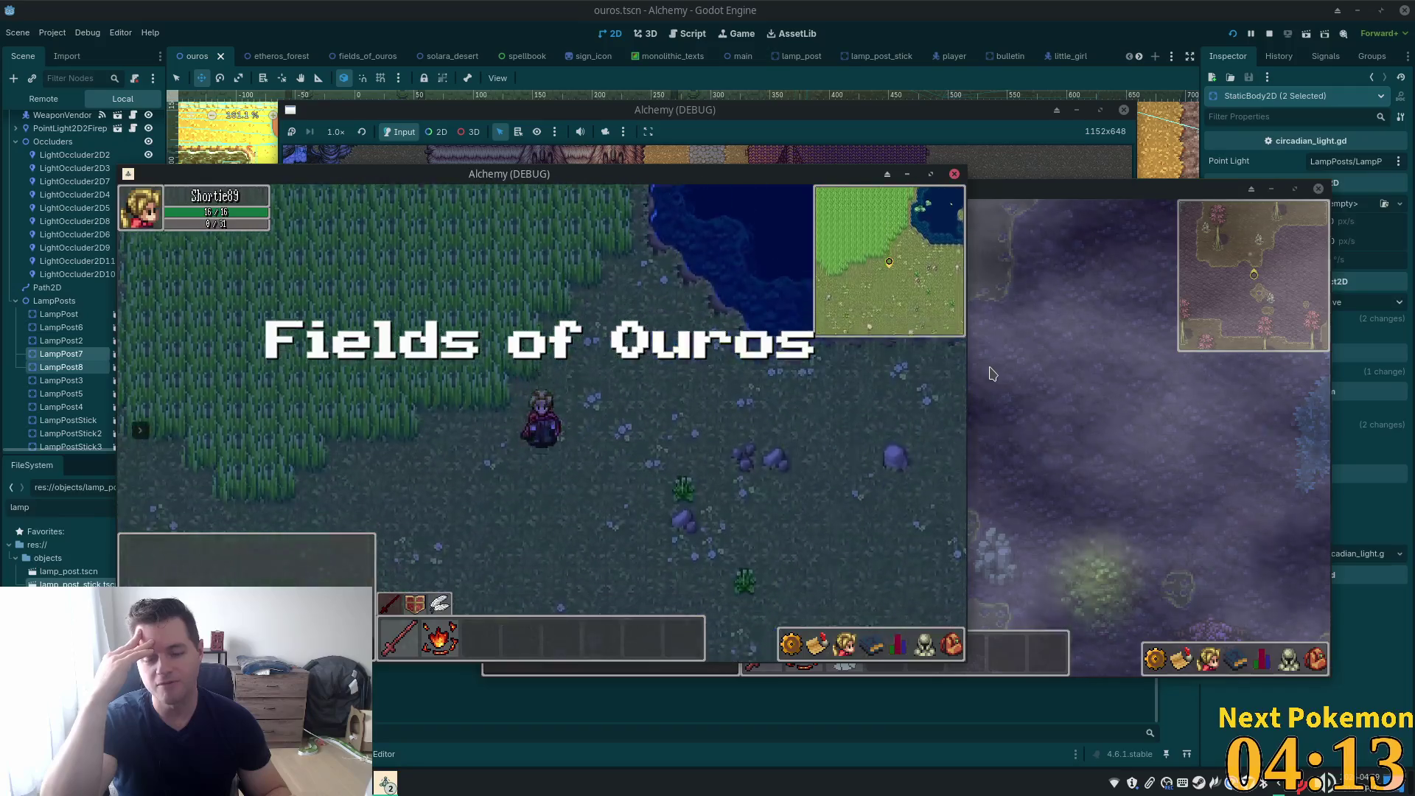
{"action": "key", "text": "Down"}
{"action": "key", "text": "Down"}
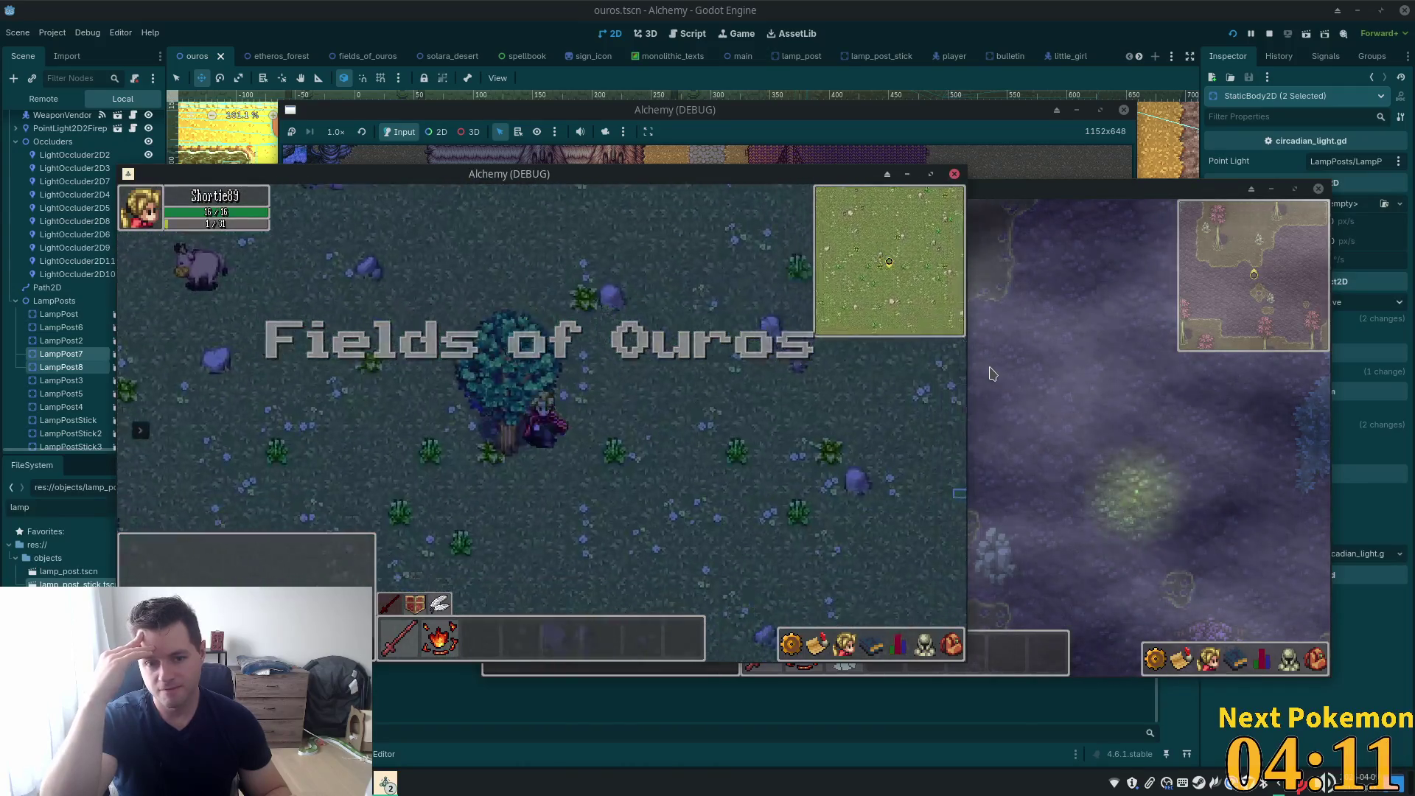
{"action": "key", "text": "Down"}
{"action": "key", "text": "Down"}
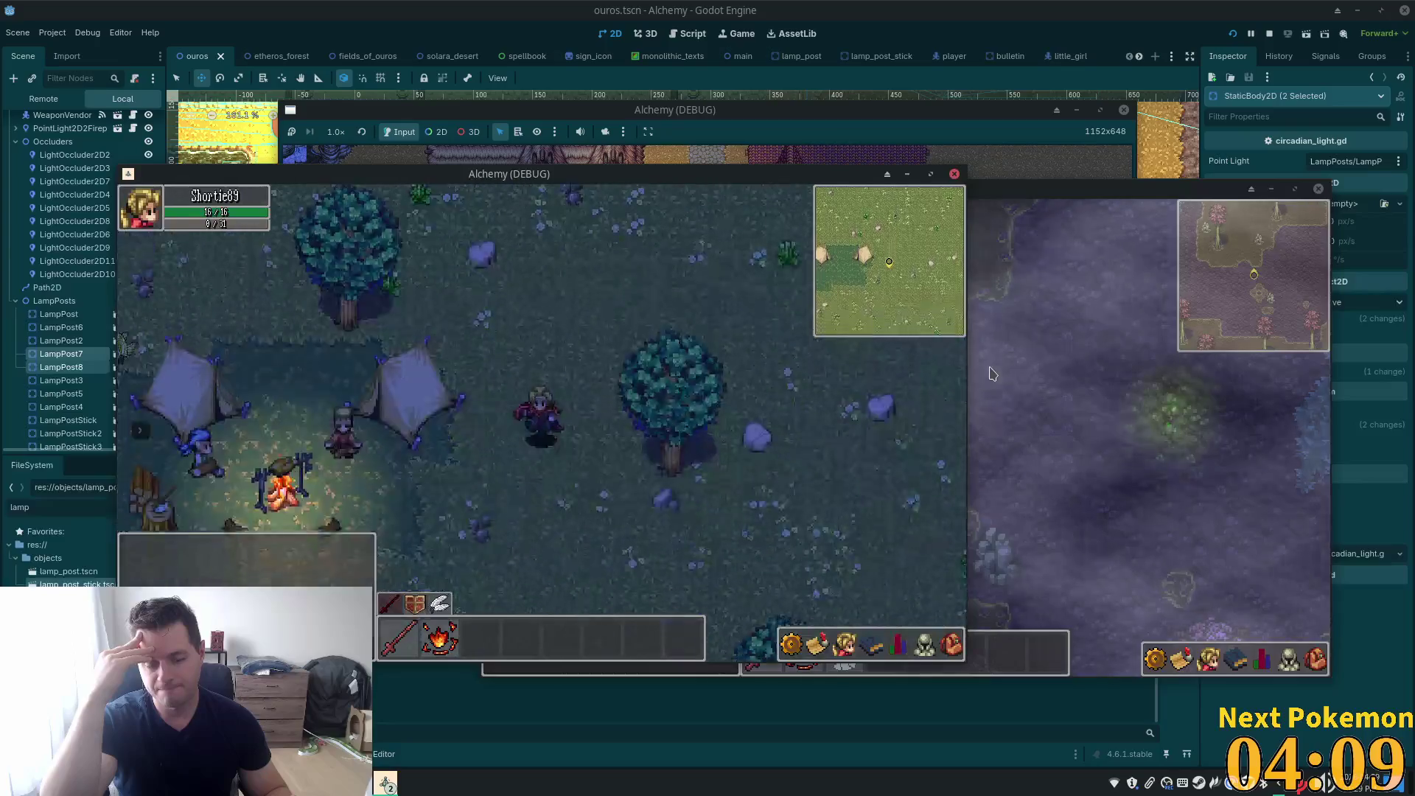
{"action": "key", "text": "Down"}
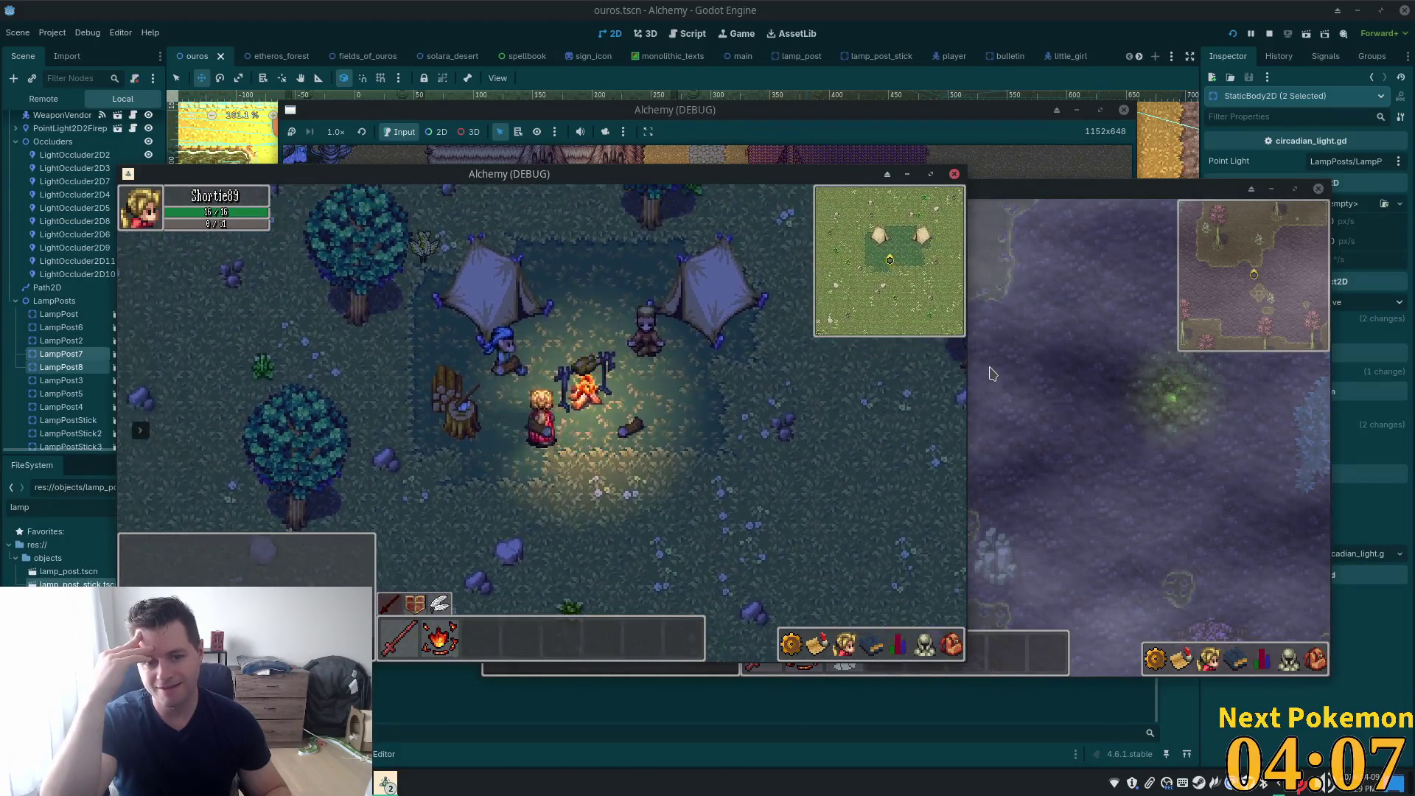
{"action": "key", "text": "Right"}
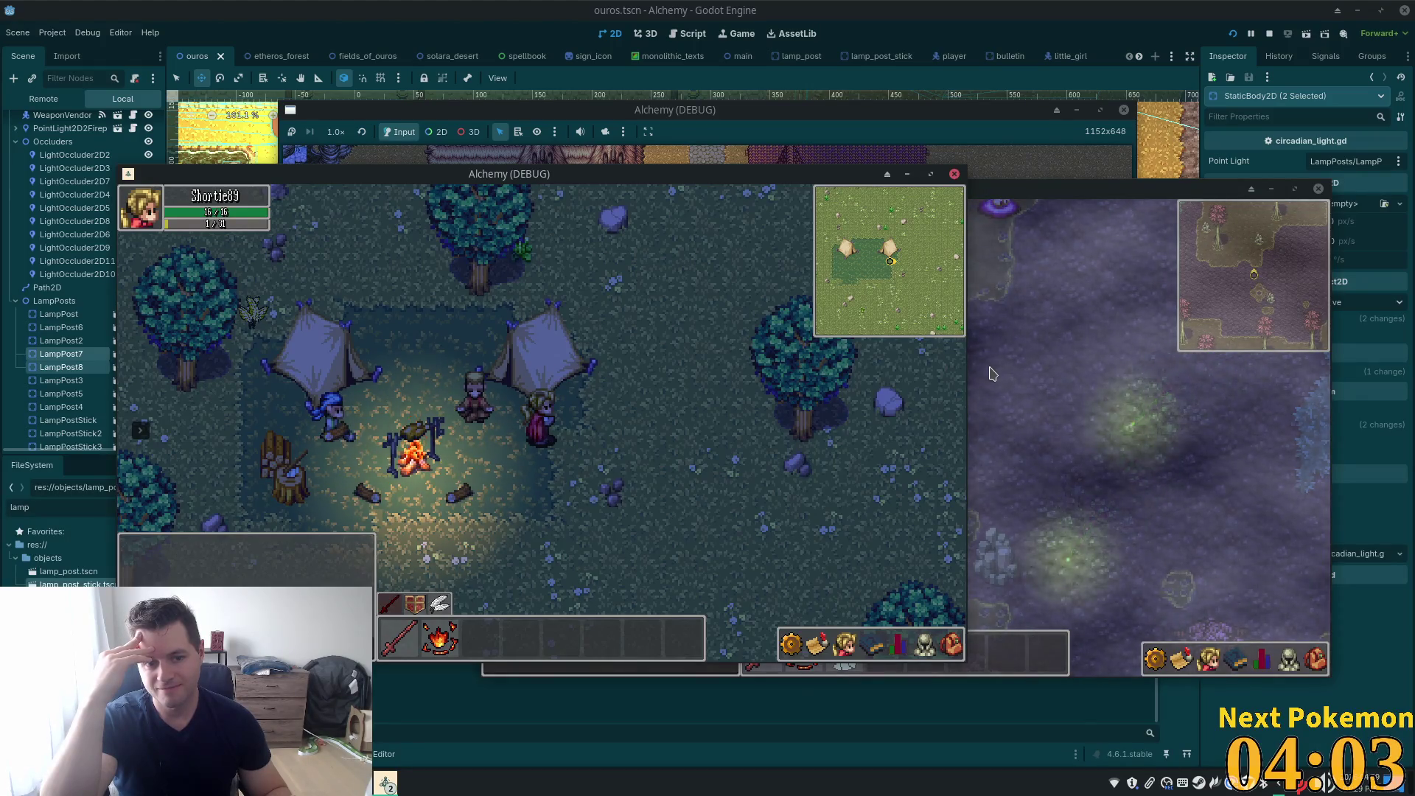
{"action": "key", "text": "Up"}
{"action": "key", "text": "Right"}
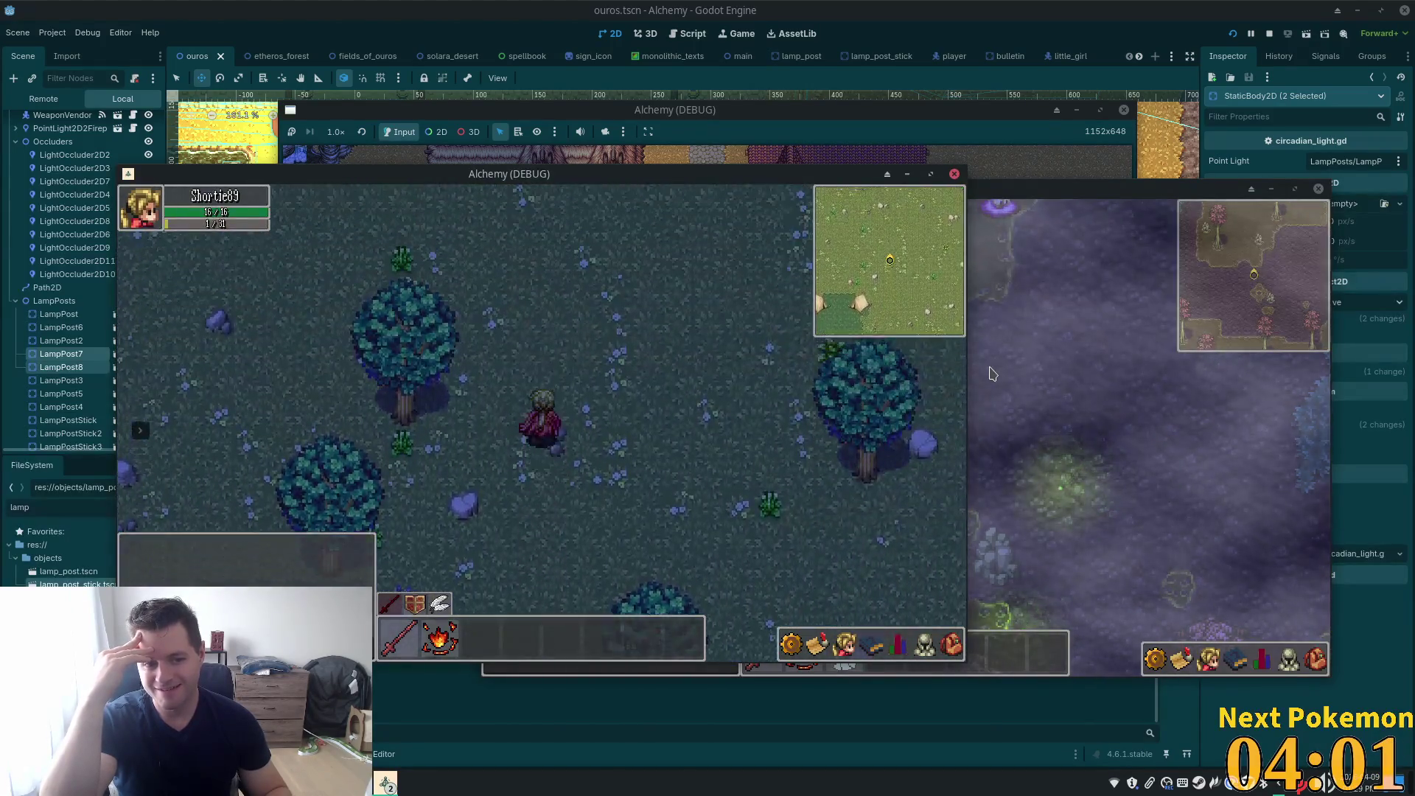
{"action": "key", "text": "Up"}
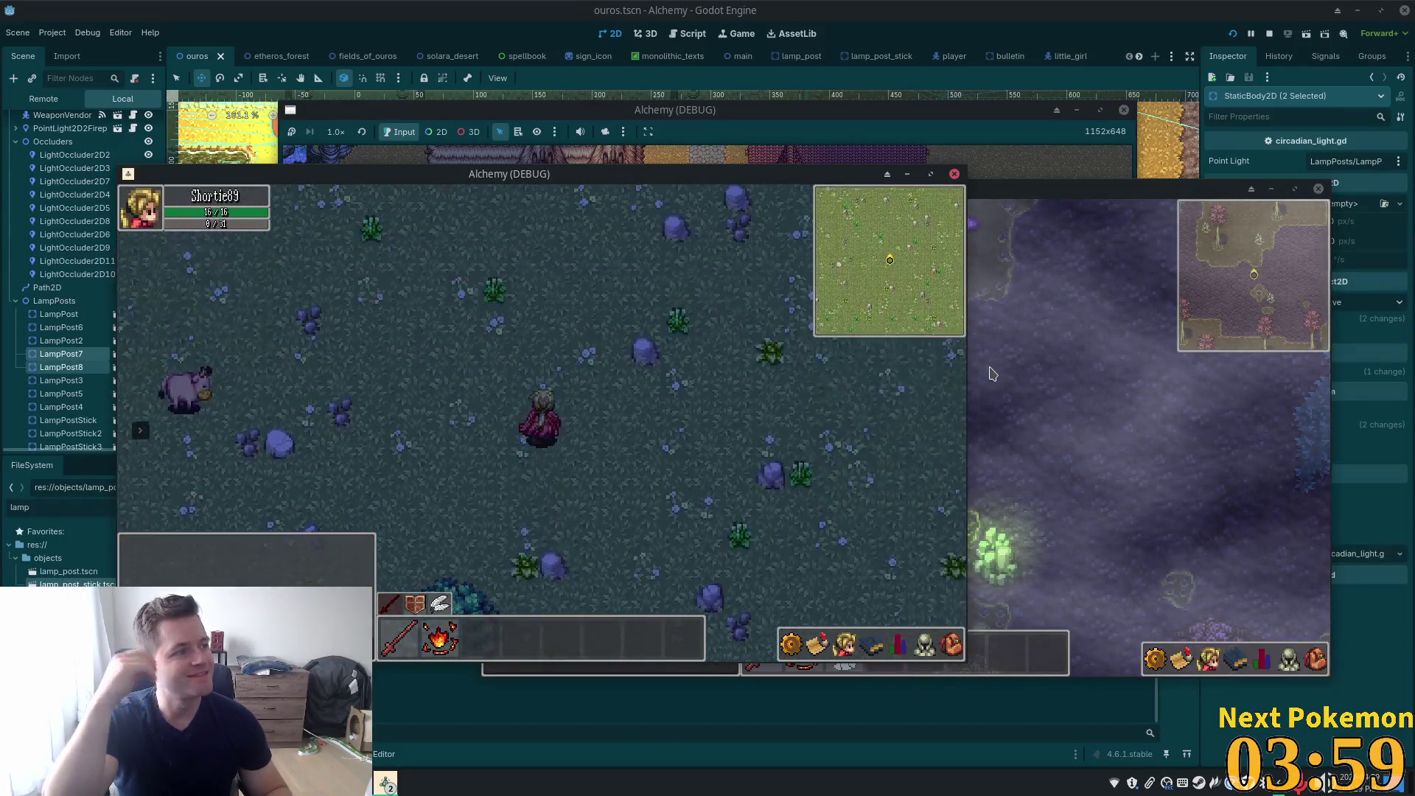
Head north-west back into Ouros past the lamp posts to the large house's front steps
{"action": "key", "text": "Left"}
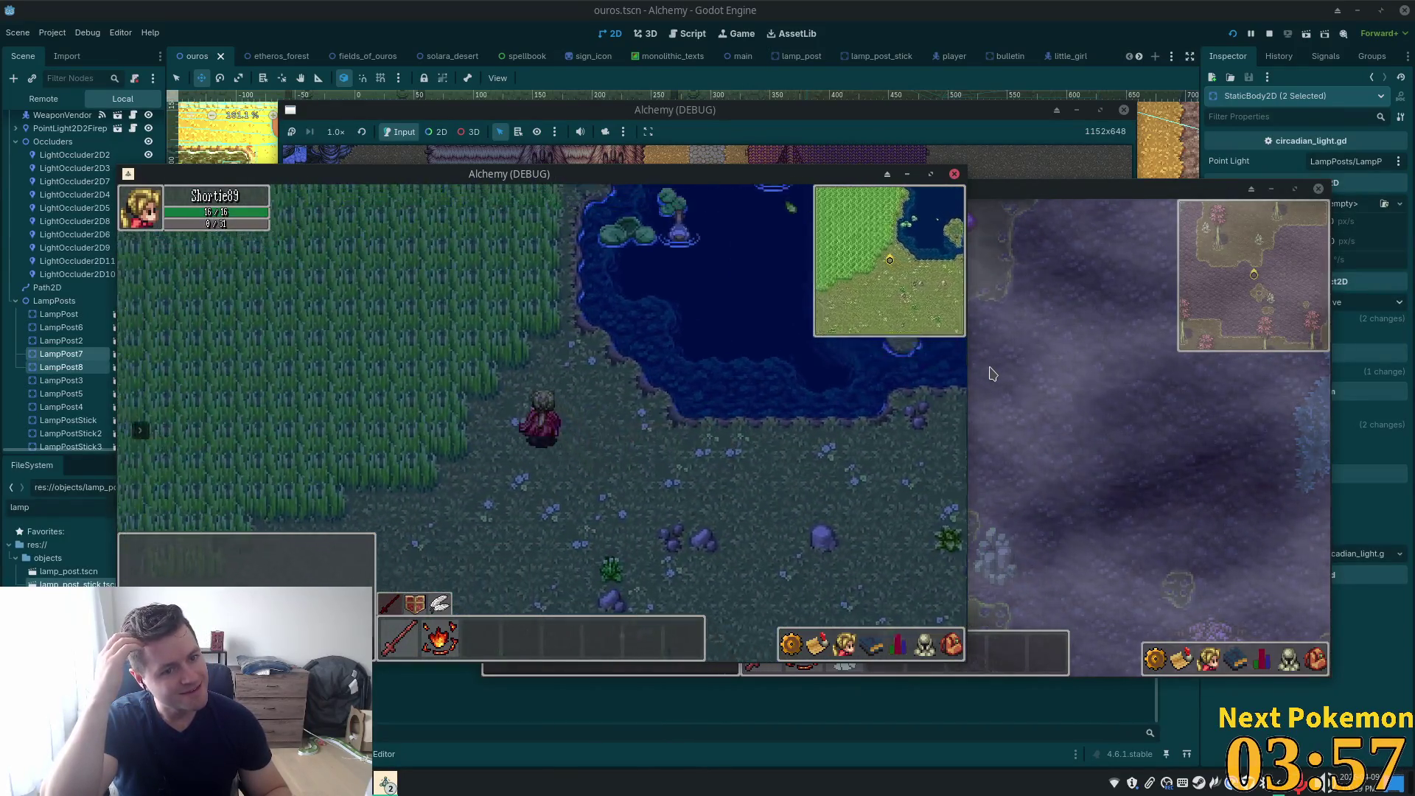
{"action": "key", "text": "Up"}
{"action": "key", "text": "Left"}
{"action": "key", "text": "Up"}
{"action": "key", "text": "Left"}
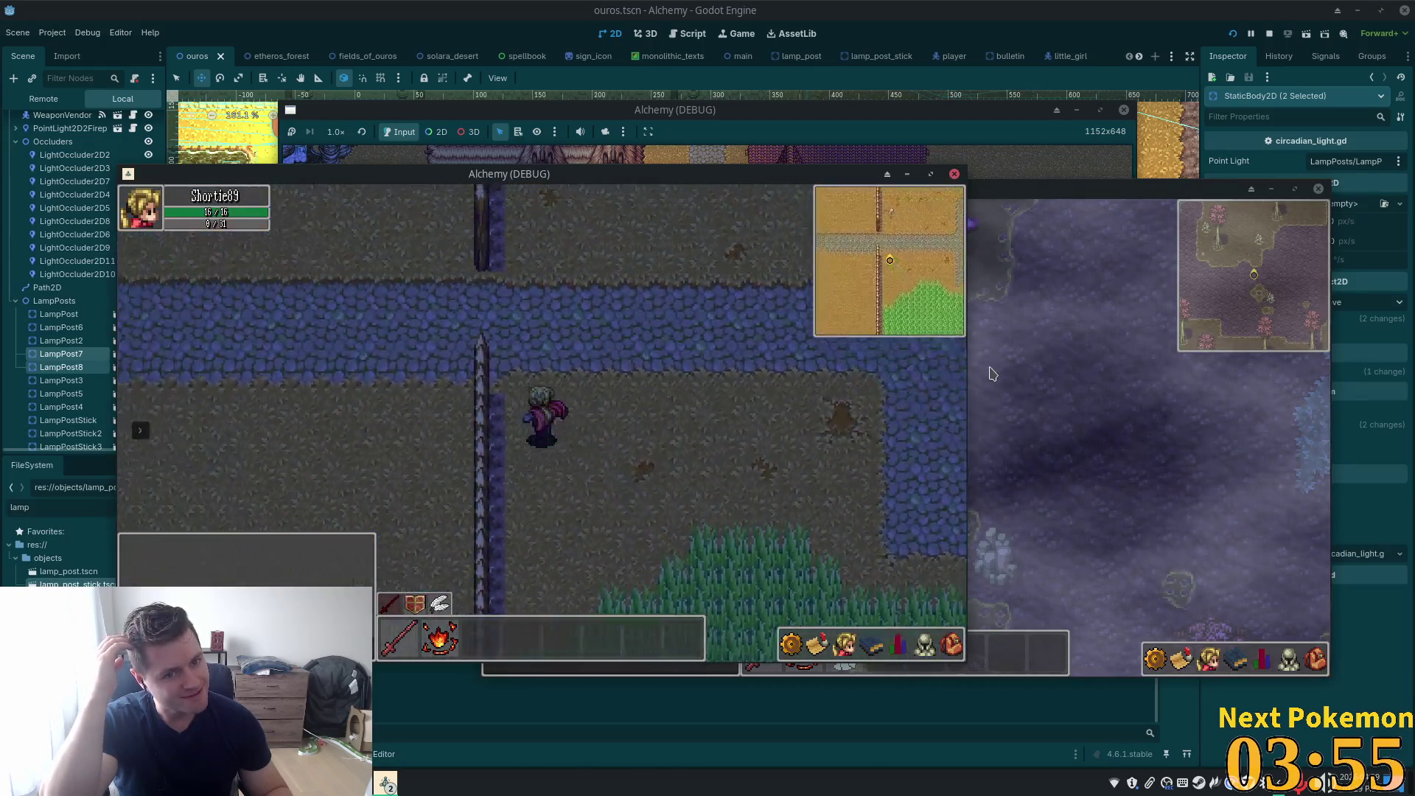
{"action": "key", "text": "Up"}
{"action": "key", "text": "Left"}
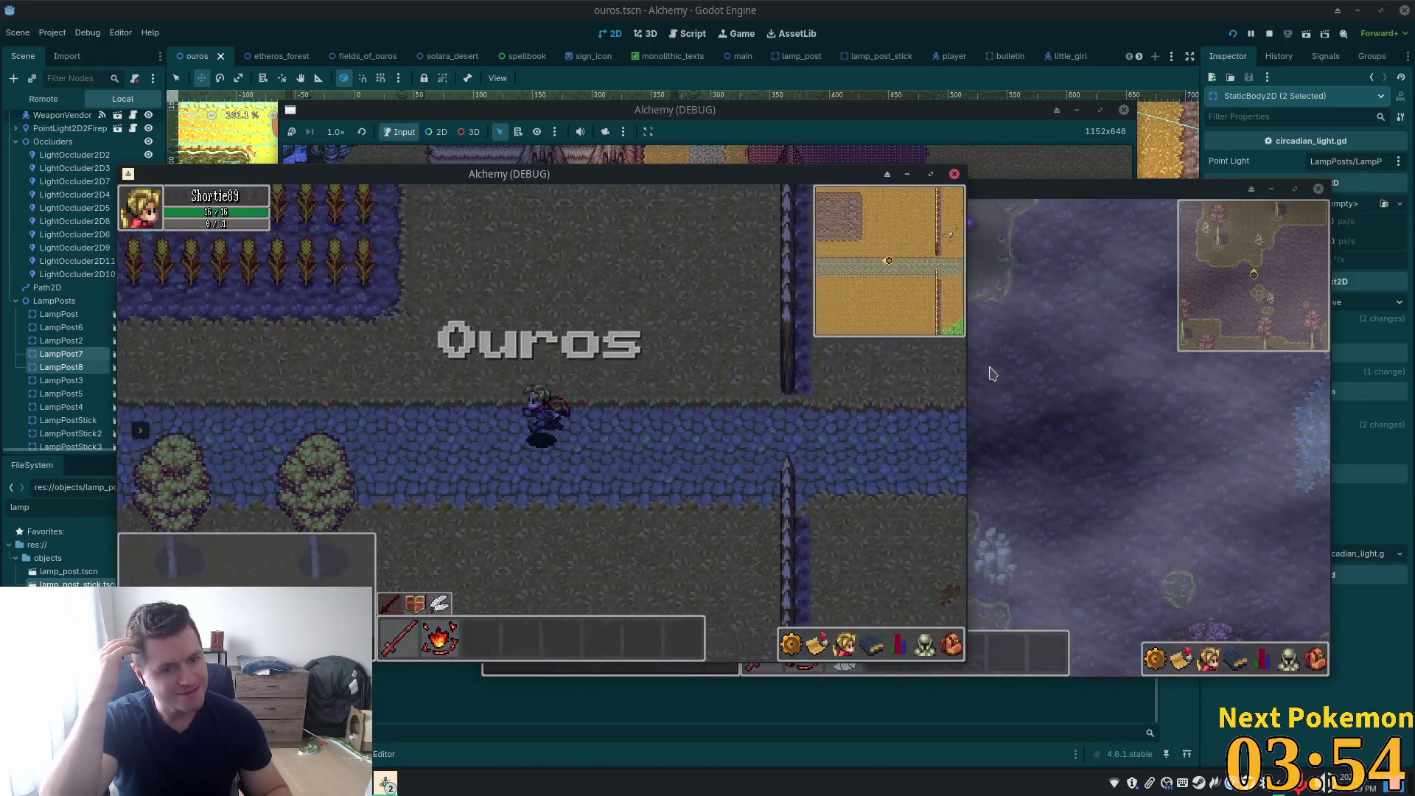
{"action": "key", "text": "Left"}
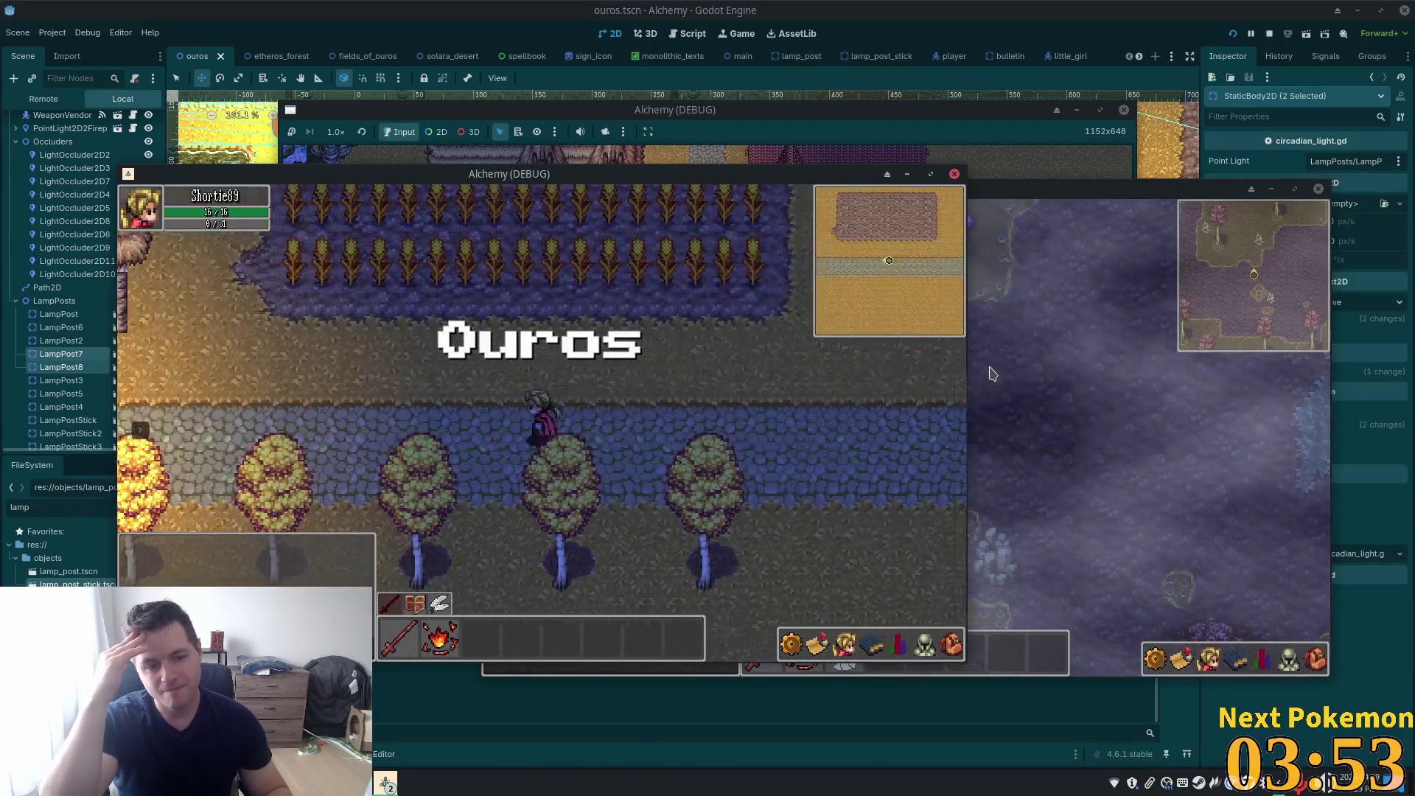
{"action": "key", "text": "Left"}
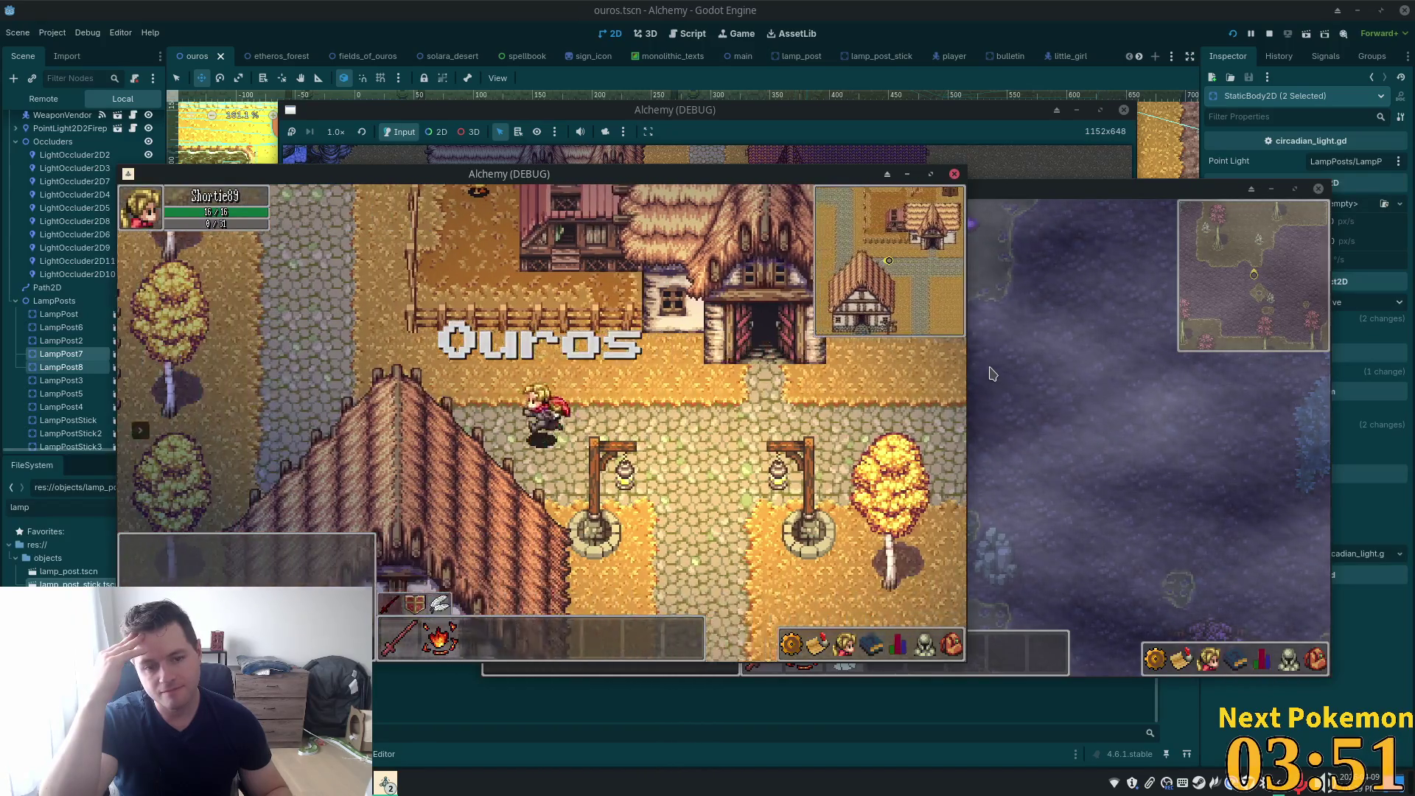
{"action": "key", "text": "Left"}
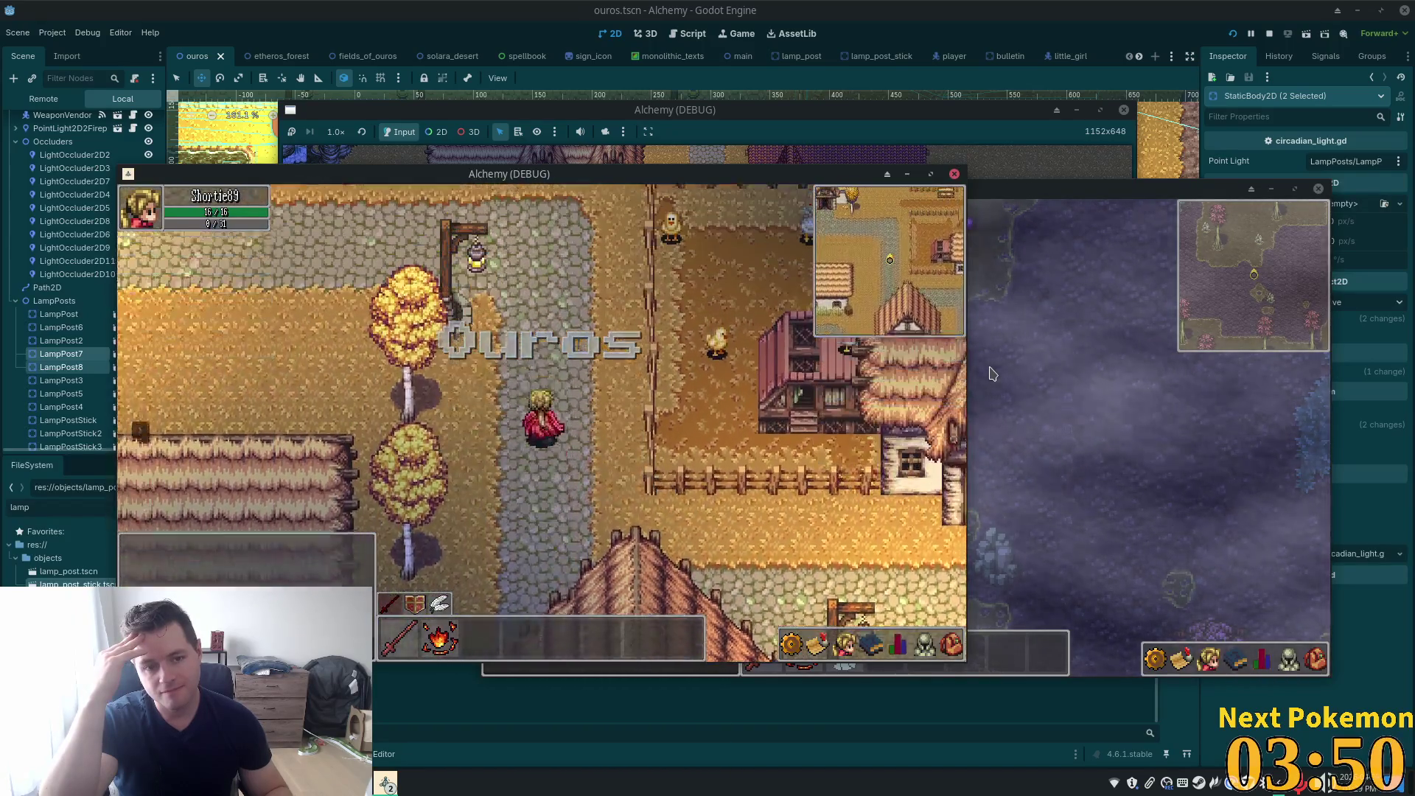
{"action": "key", "text": "Left"}
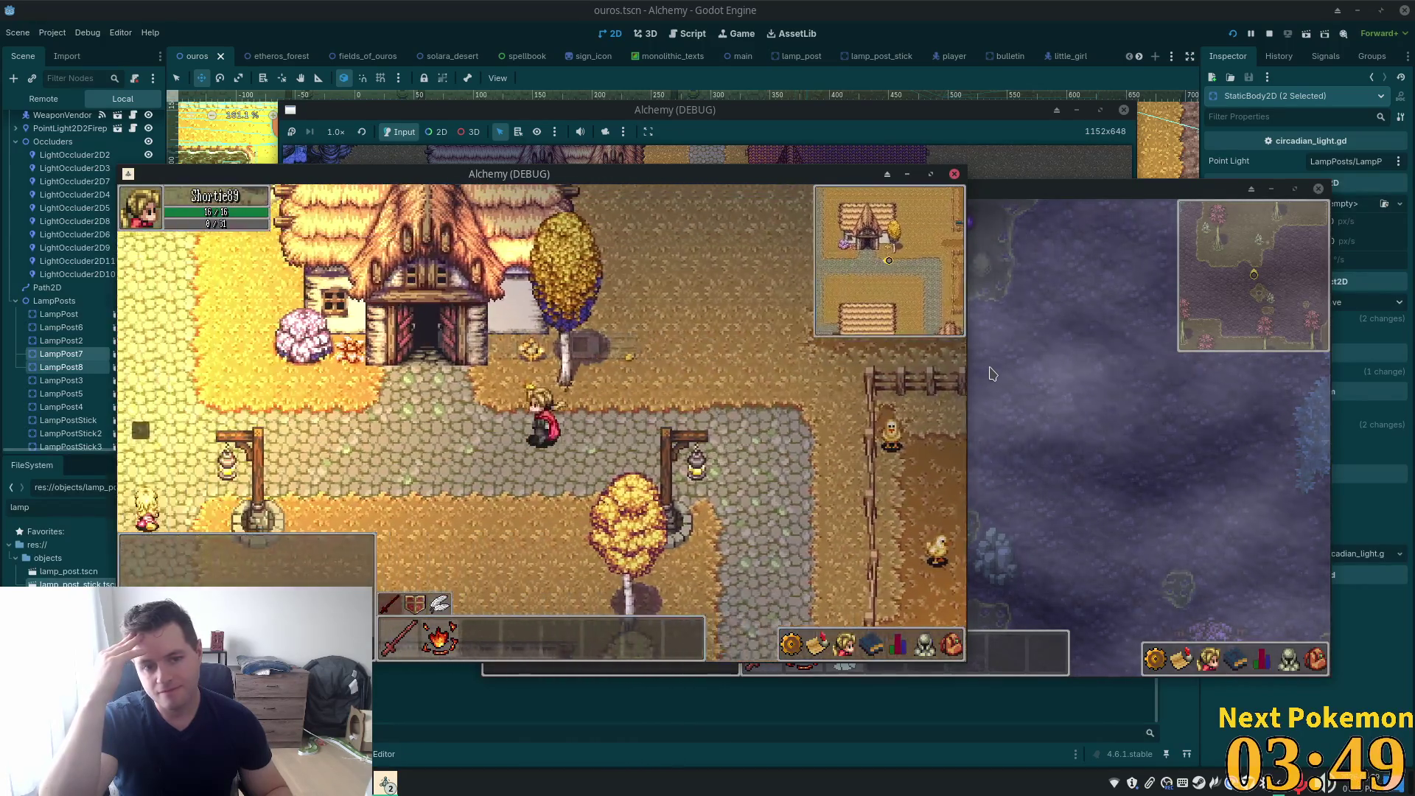
{"action": "key", "text": "Up"}
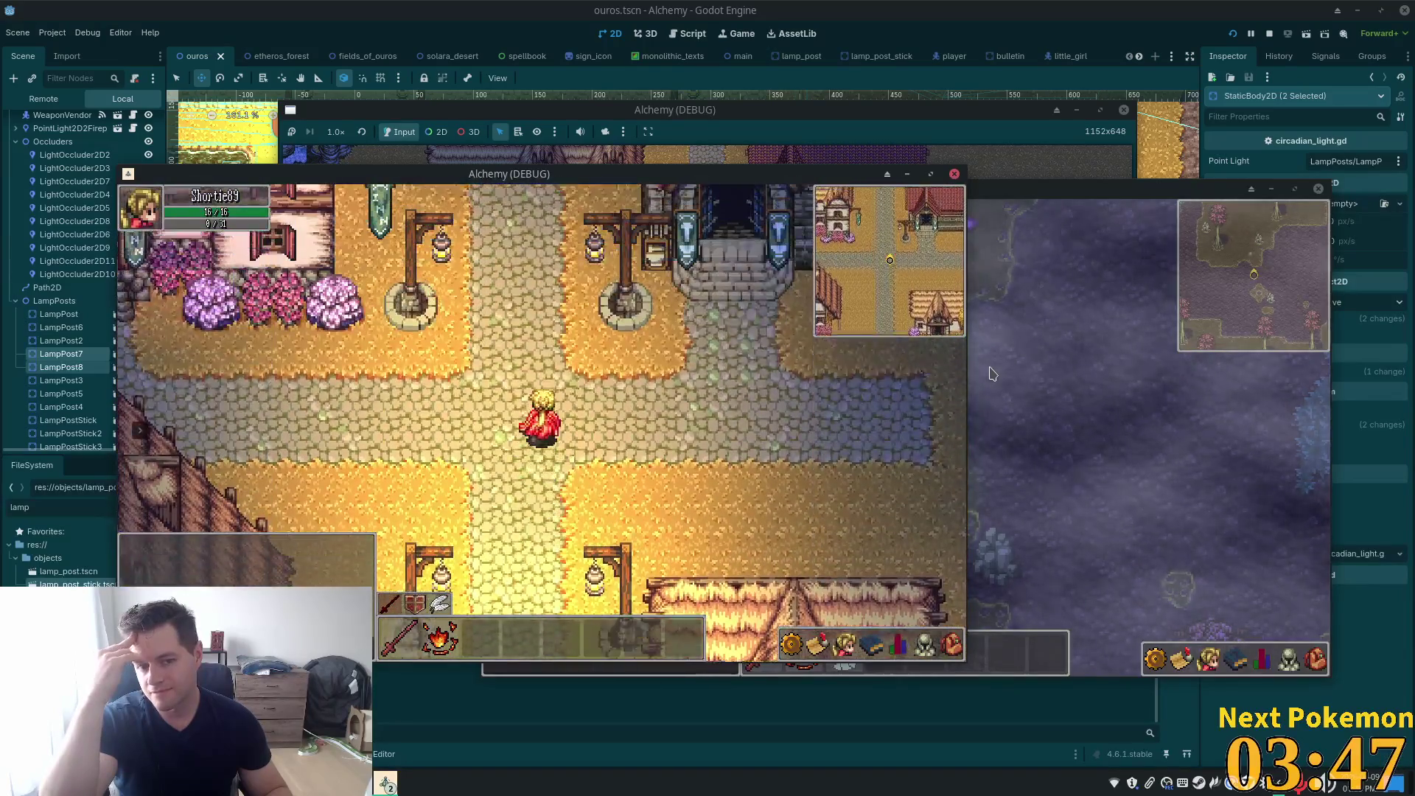
{"action": "key", "text": "Up"}
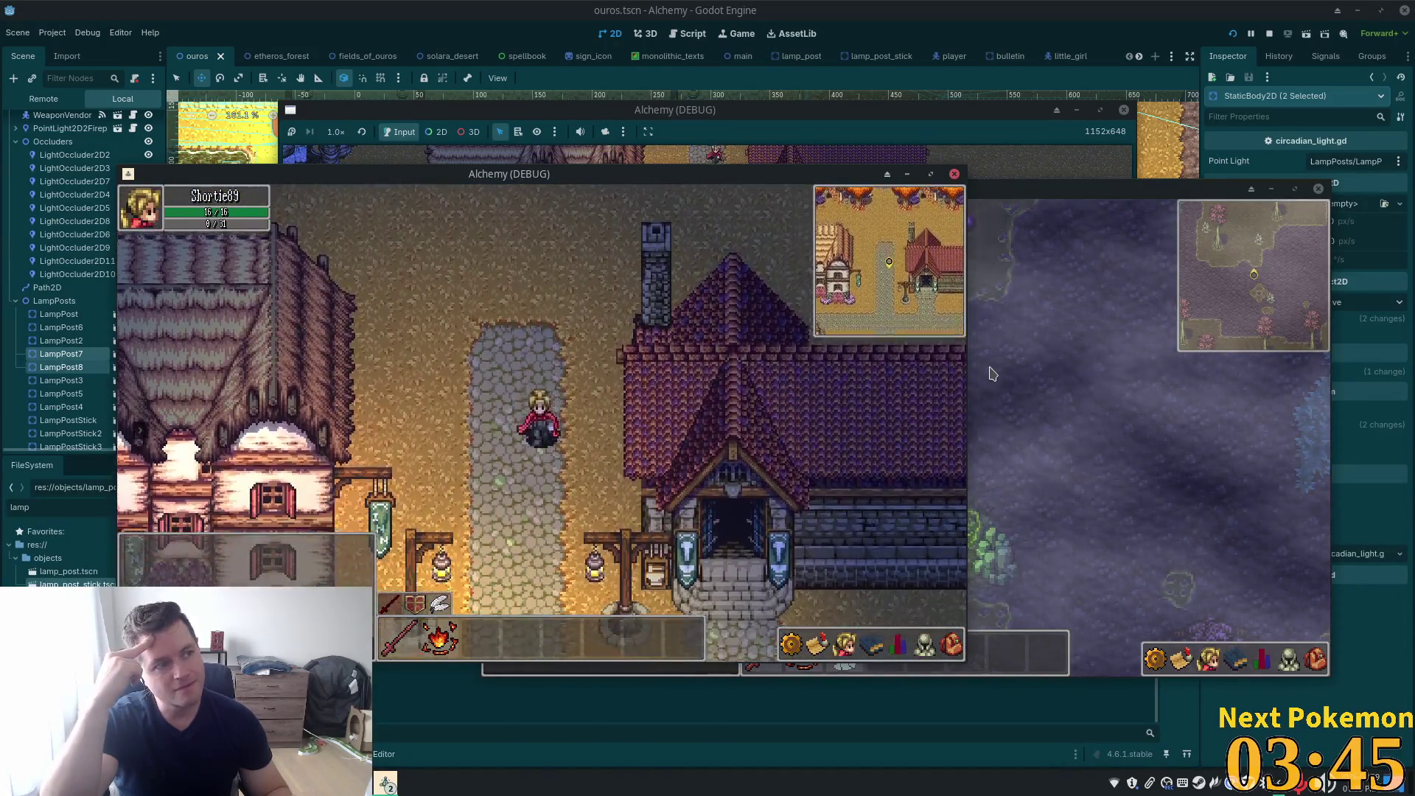
{"action": "key", "text": "Down"}
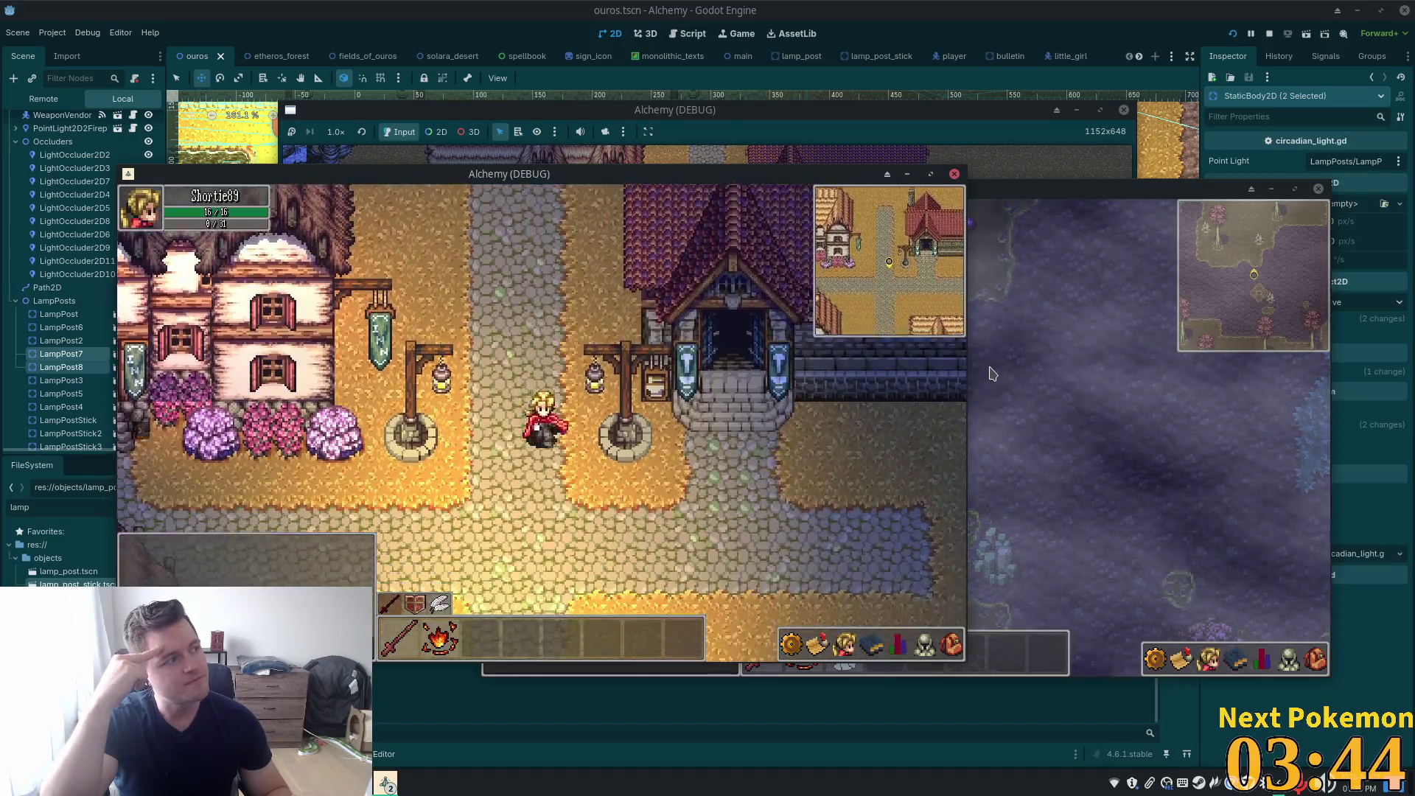
{"action": "key", "text": "Down"}
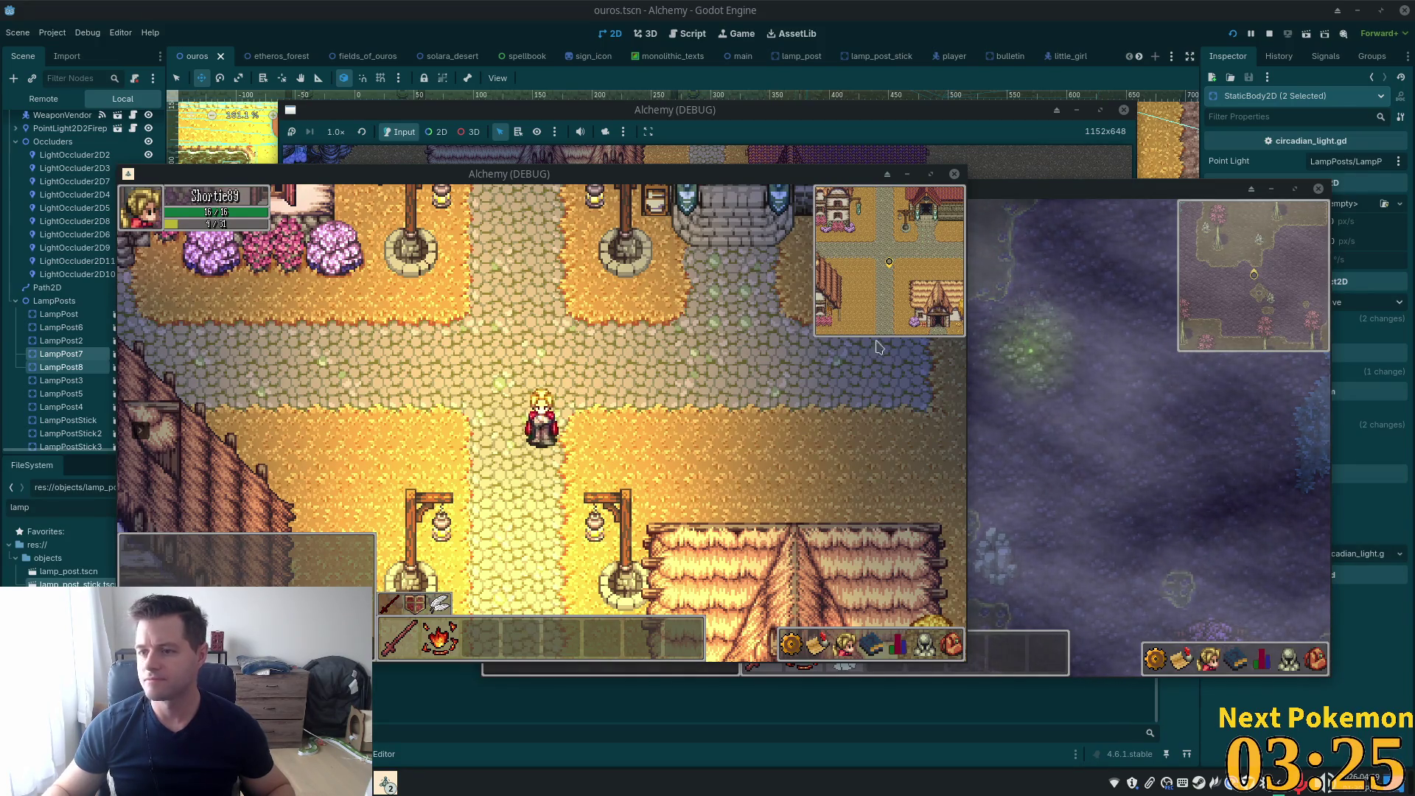
{"action": "key", "text": "Down"}
{"action": "key", "text": "Down"}
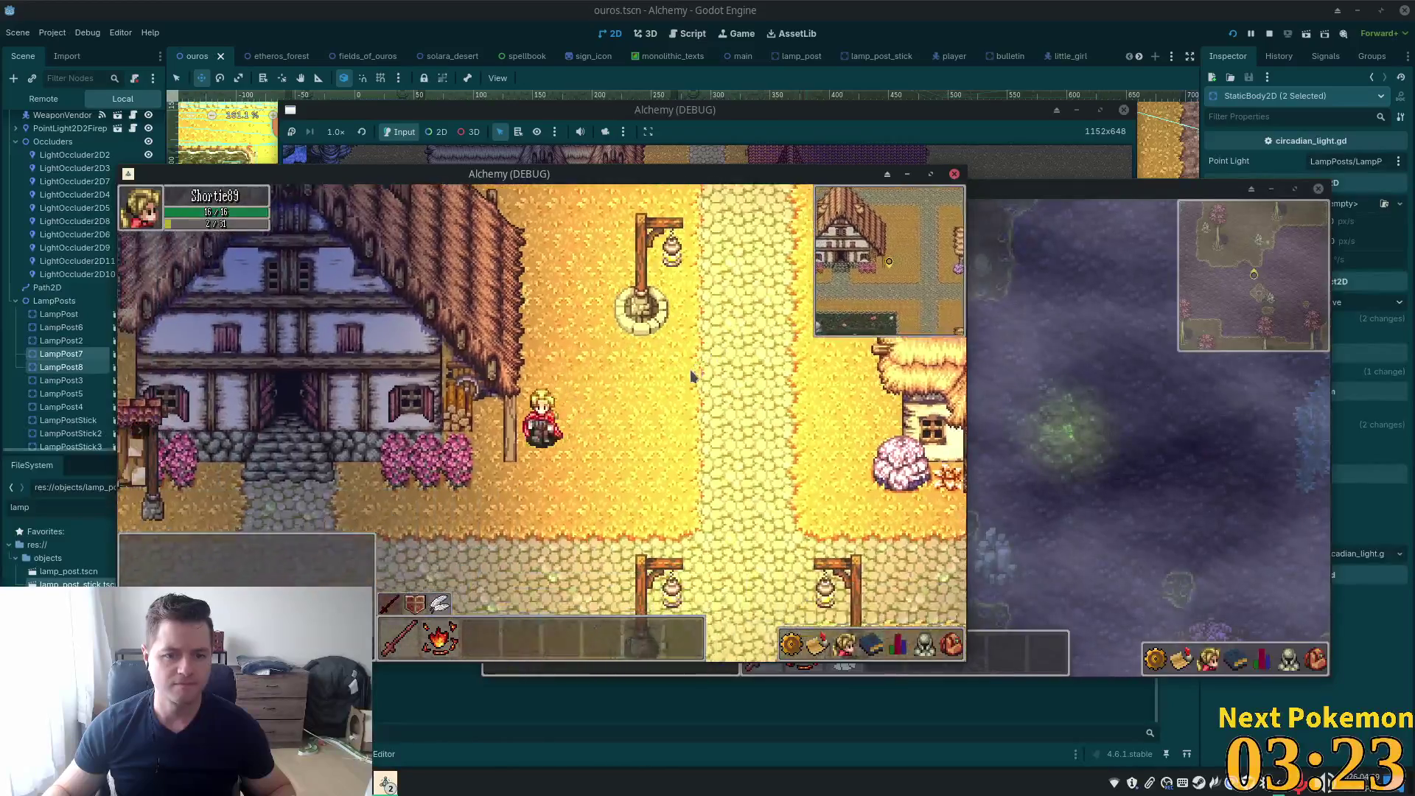
{"action": "key", "text": "Up"}
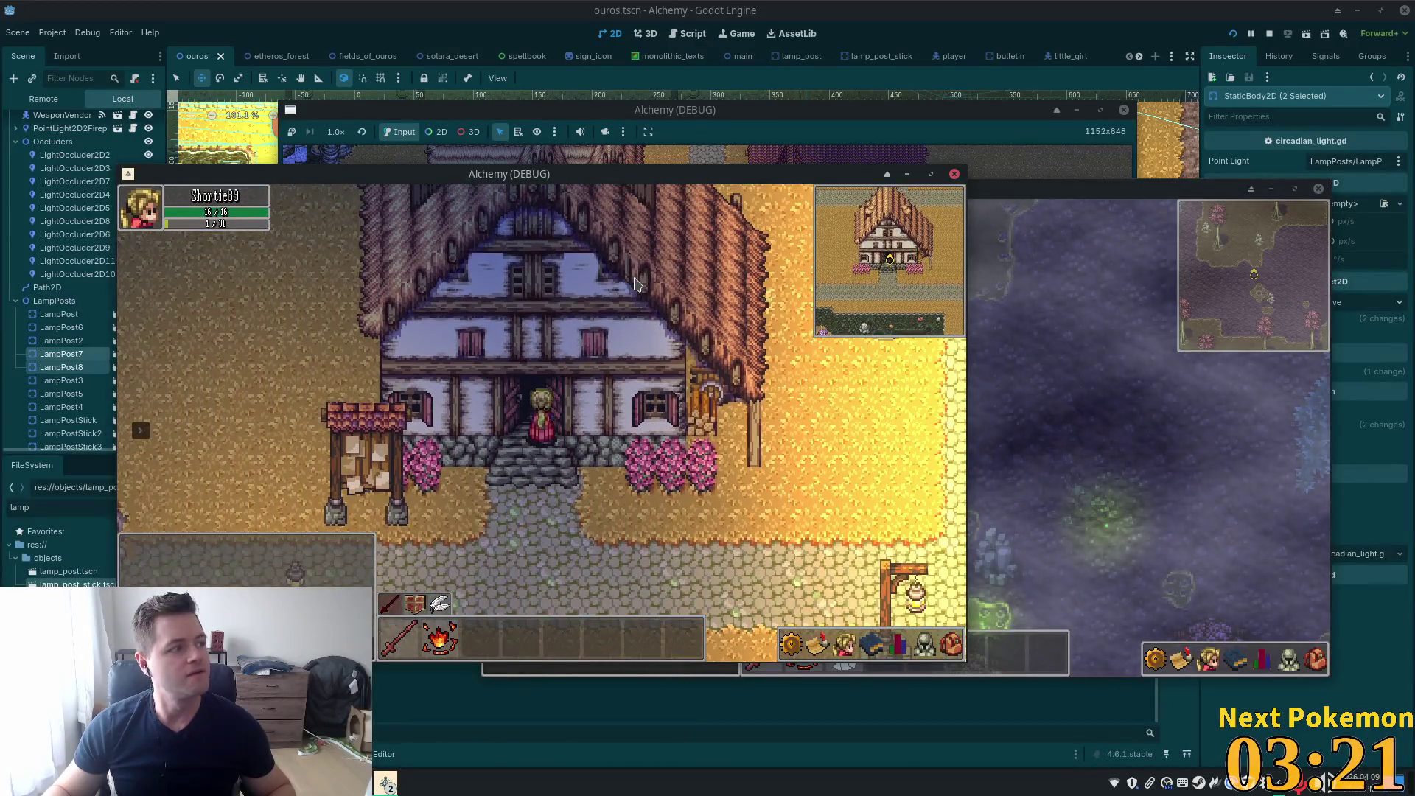
Walk in and out of the large house, then the thatched house
{"action": "key", "text": "Down"}
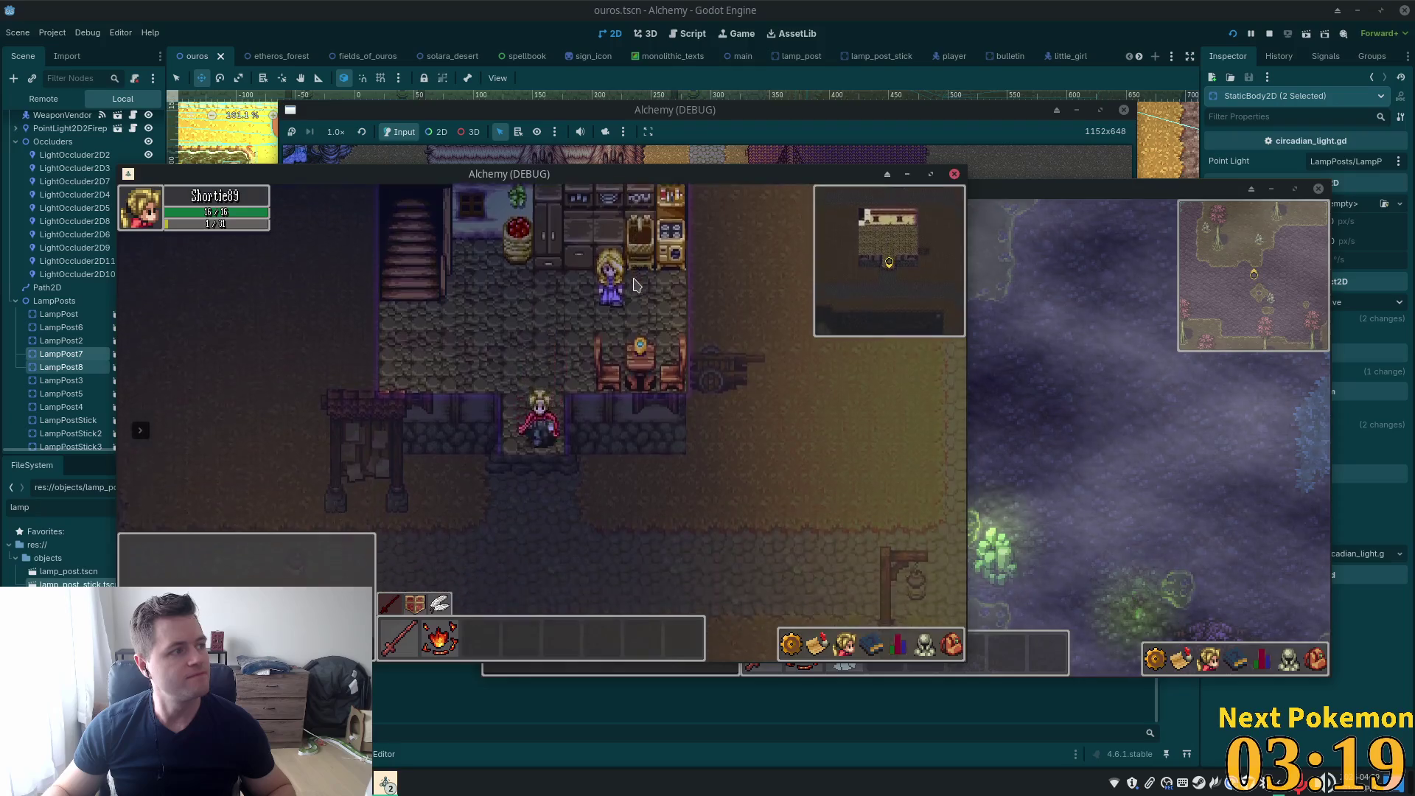
{"action": "key", "text": "Up"}
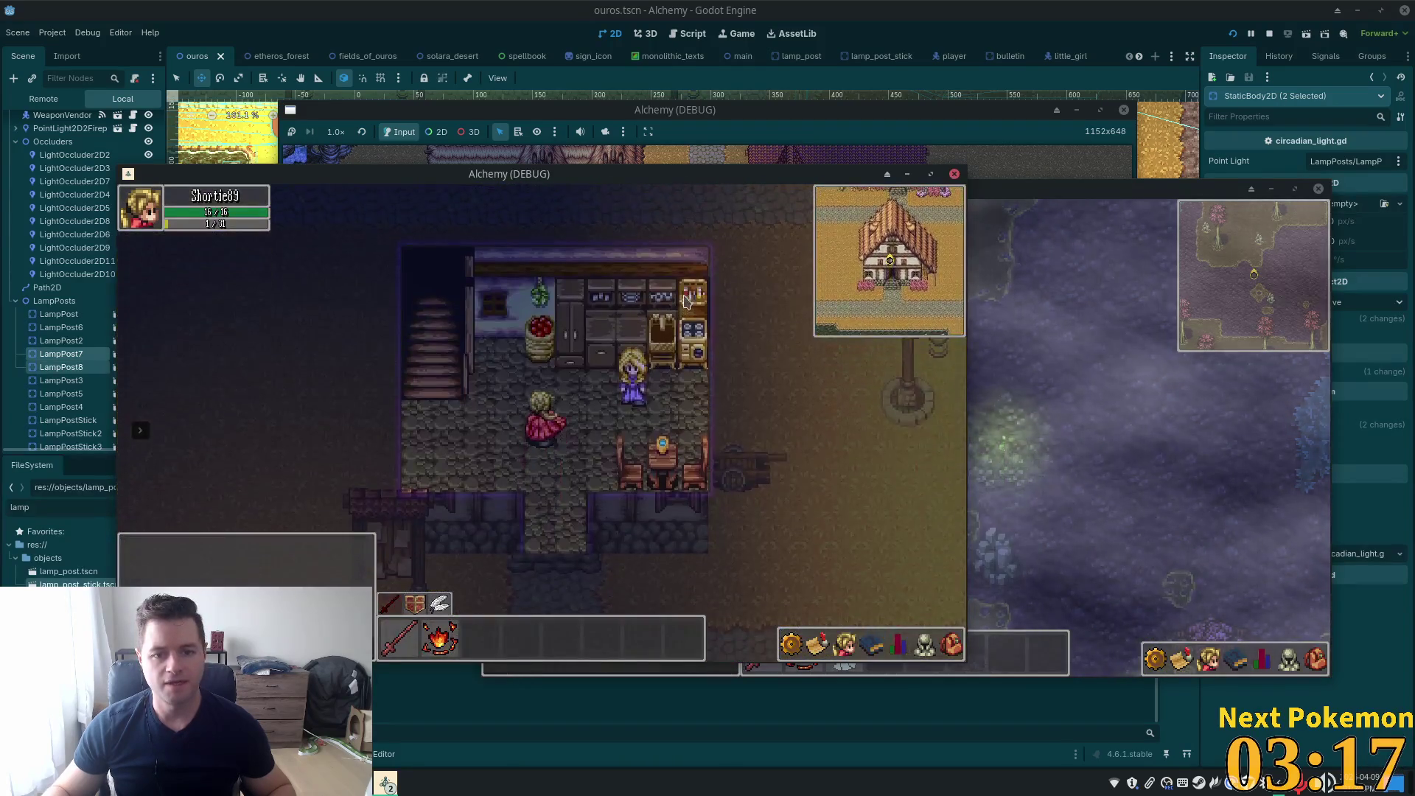
{"action": "key", "text": "Down"}
{"action": "key", "text": "Up"}
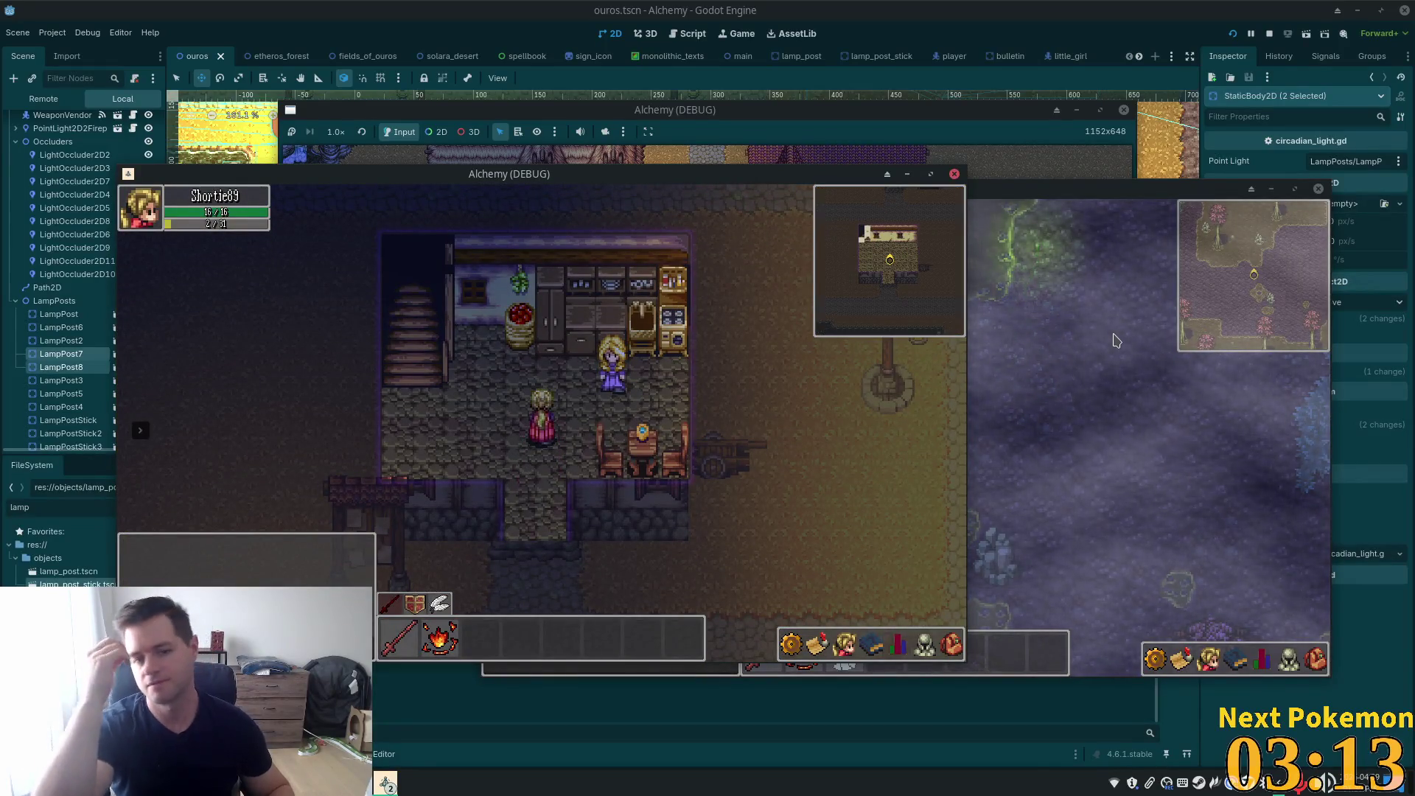
{"action": "key", "text": "Down"}
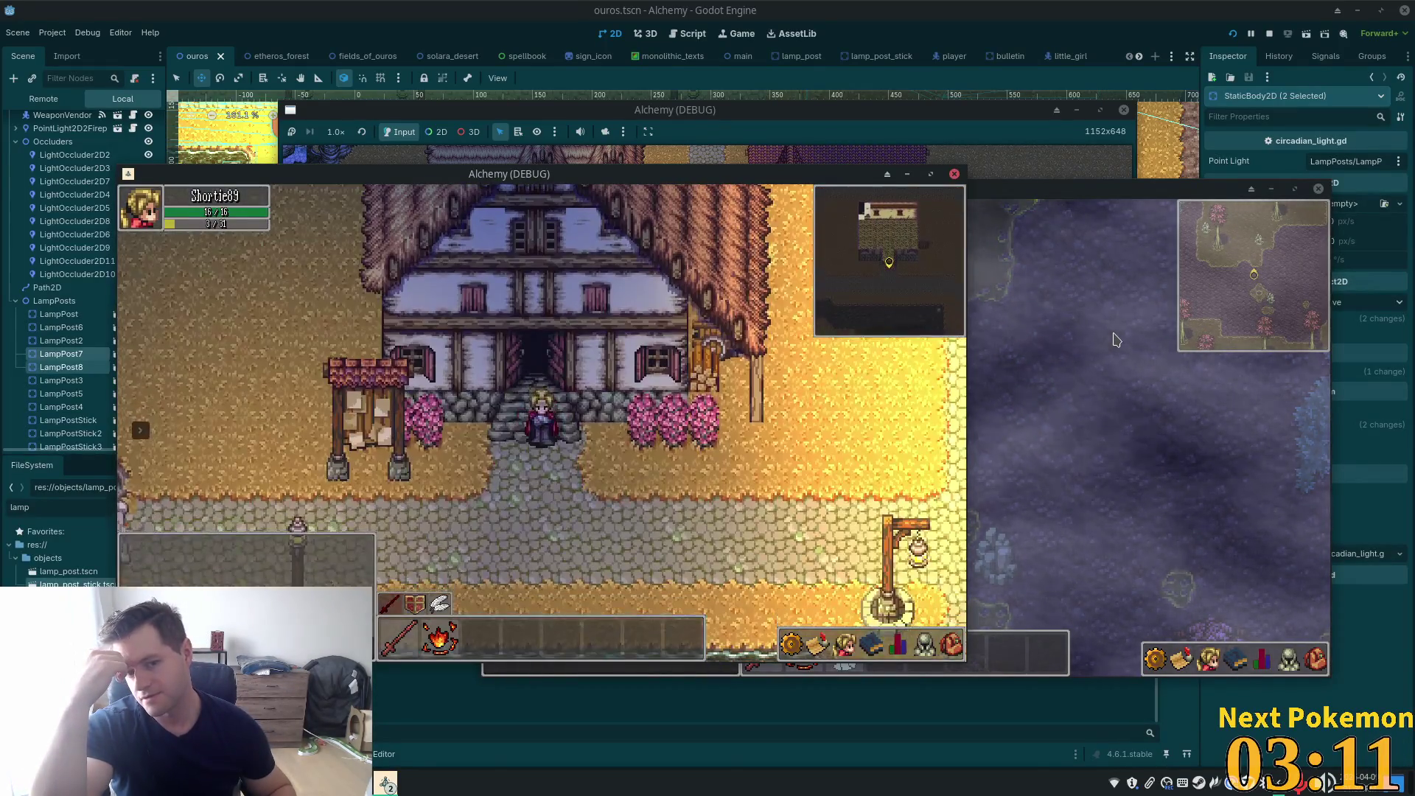
{"action": "key", "text": "Right"}
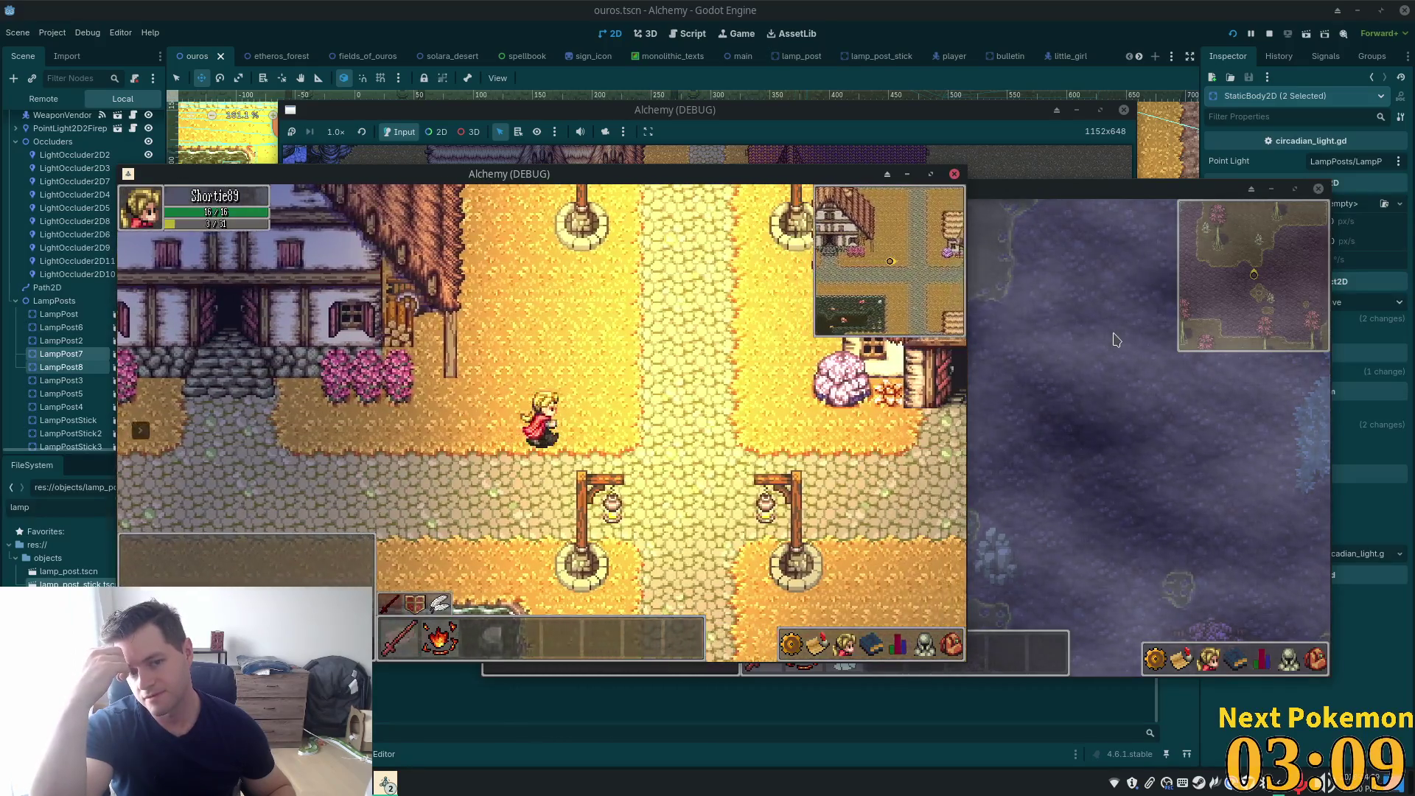
{"action": "key", "text": "Up"}
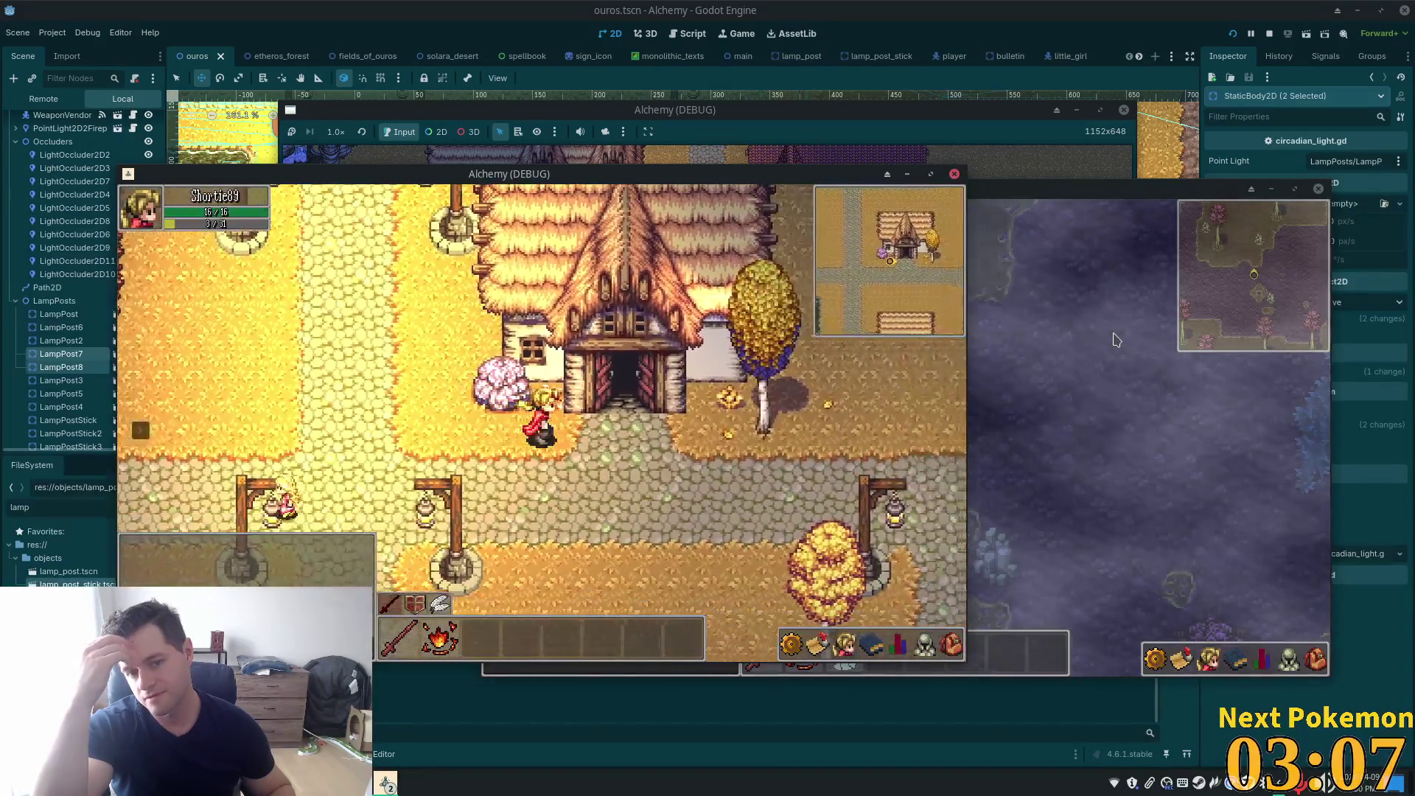
{"action": "key", "text": "Right"}
{"action": "key", "text": "Up"}
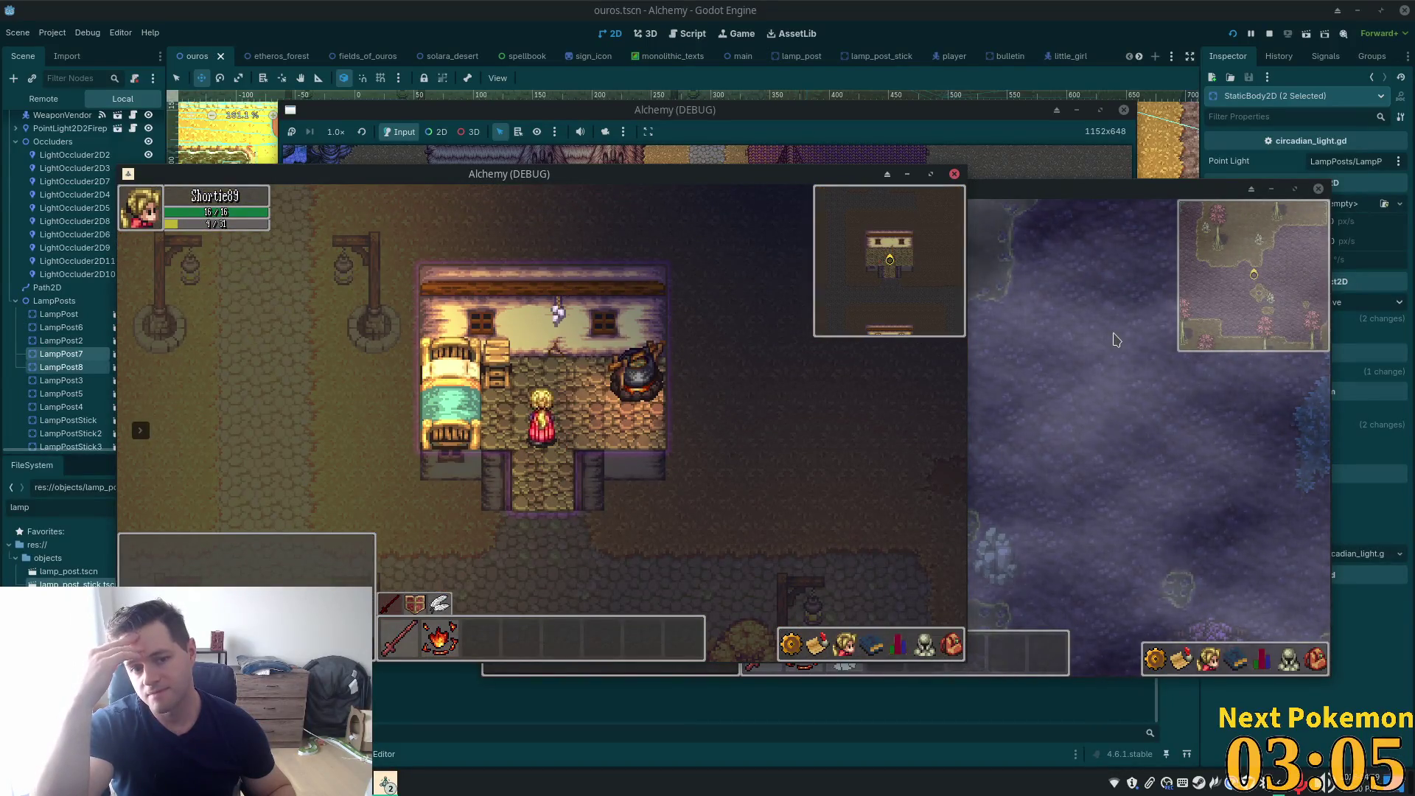
{"action": "key", "text": "Down"}
Walk up the lamp-lit path through the tavern and back out, then stop the game
{"action": "key", "text": "Left"}
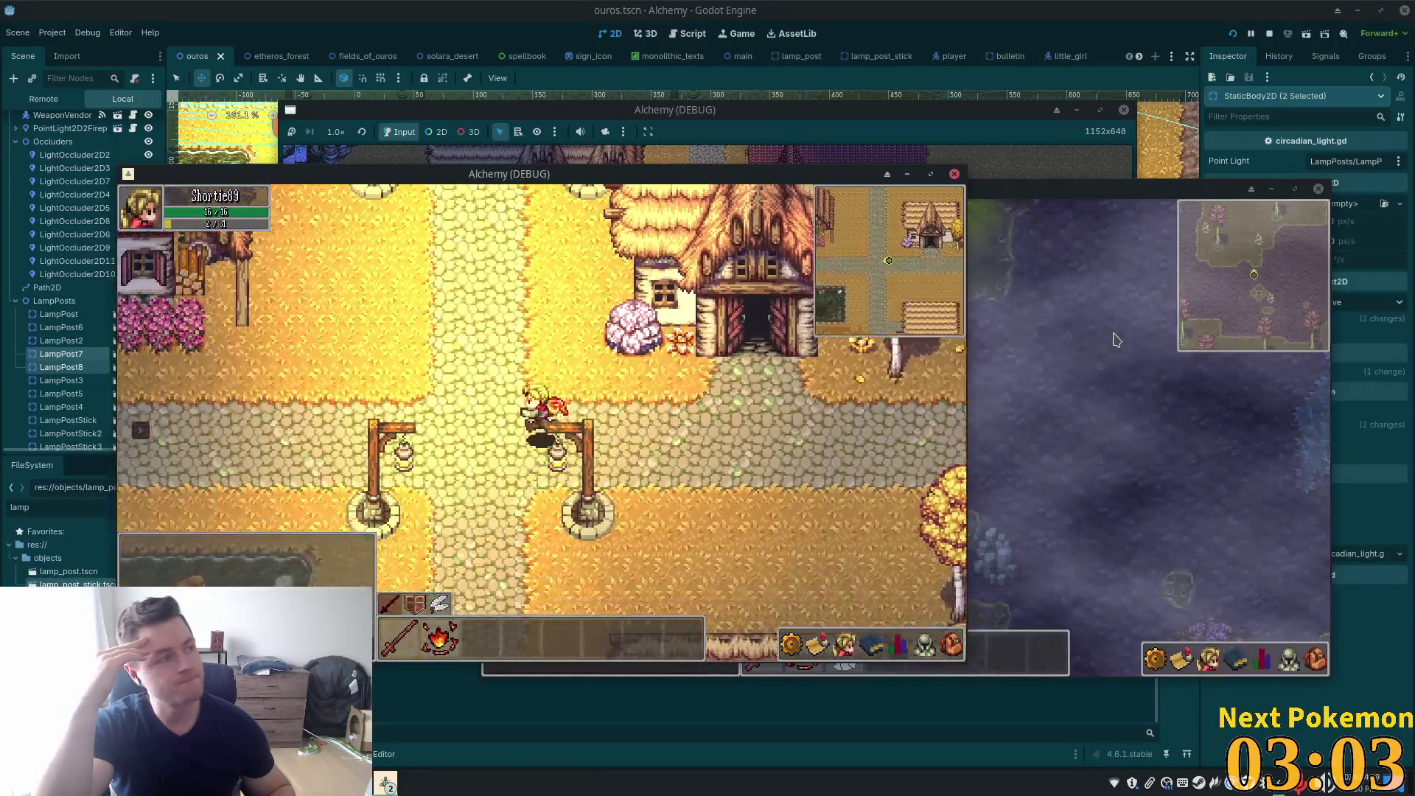
{"action": "key", "text": "Up"}
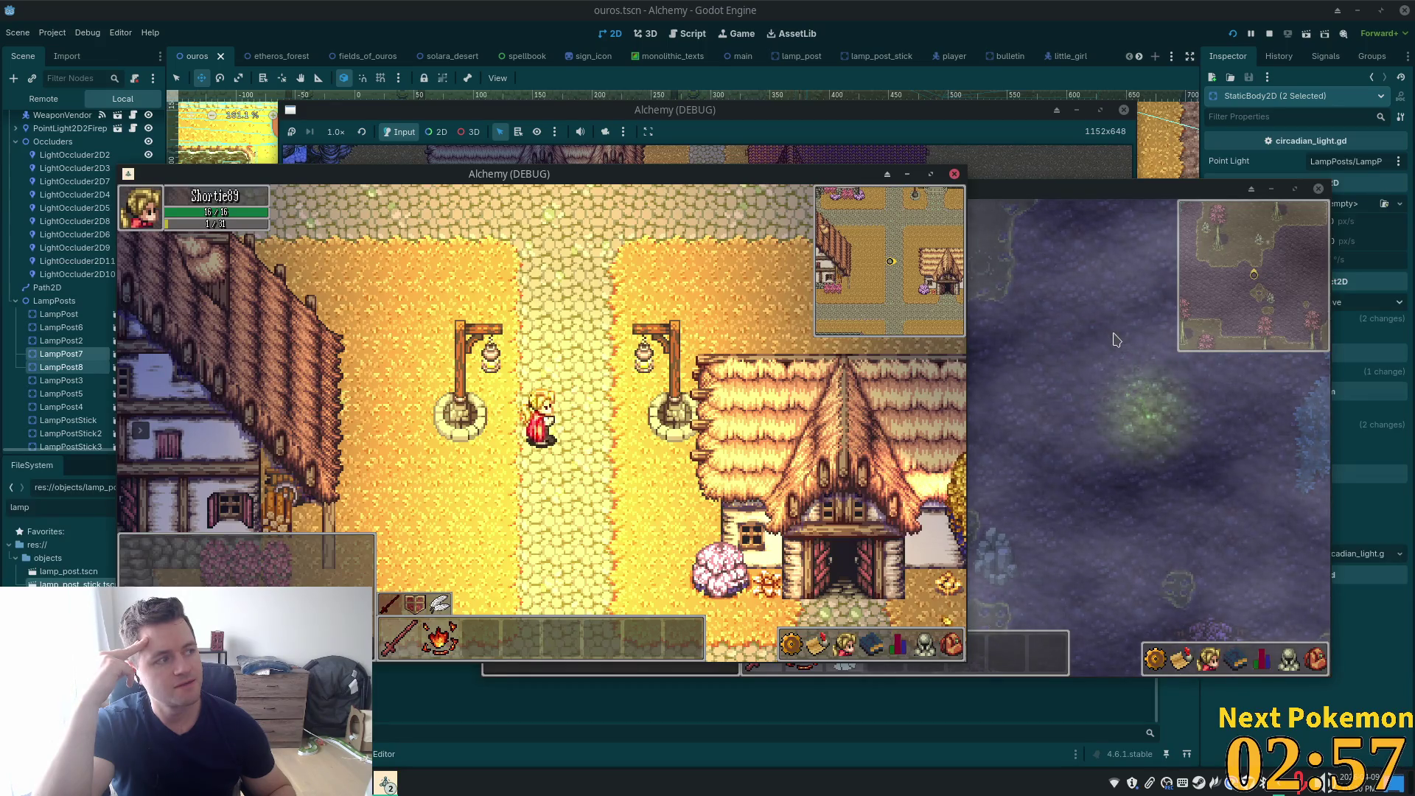
{"action": "key", "text": "w"}
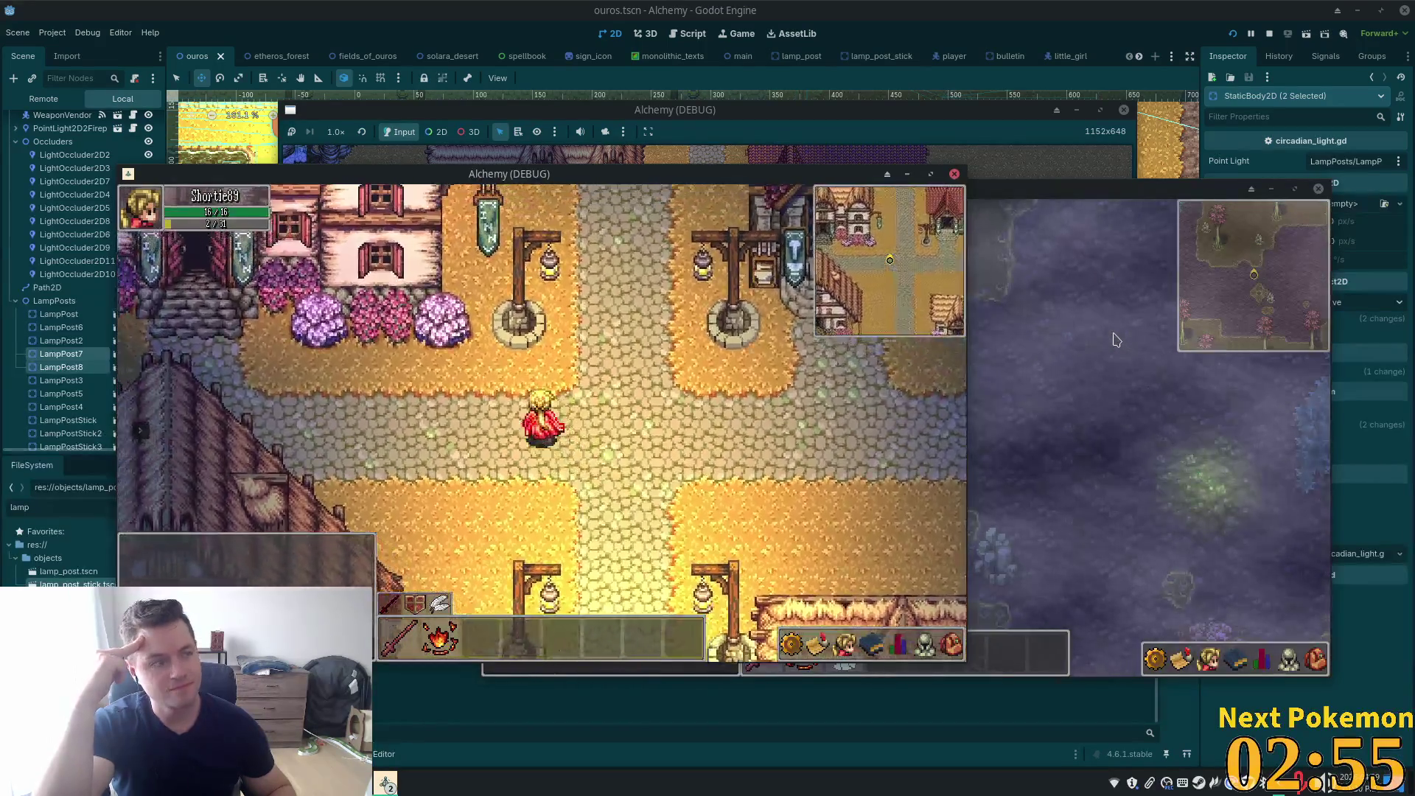
{"action": "key", "text": "a"}
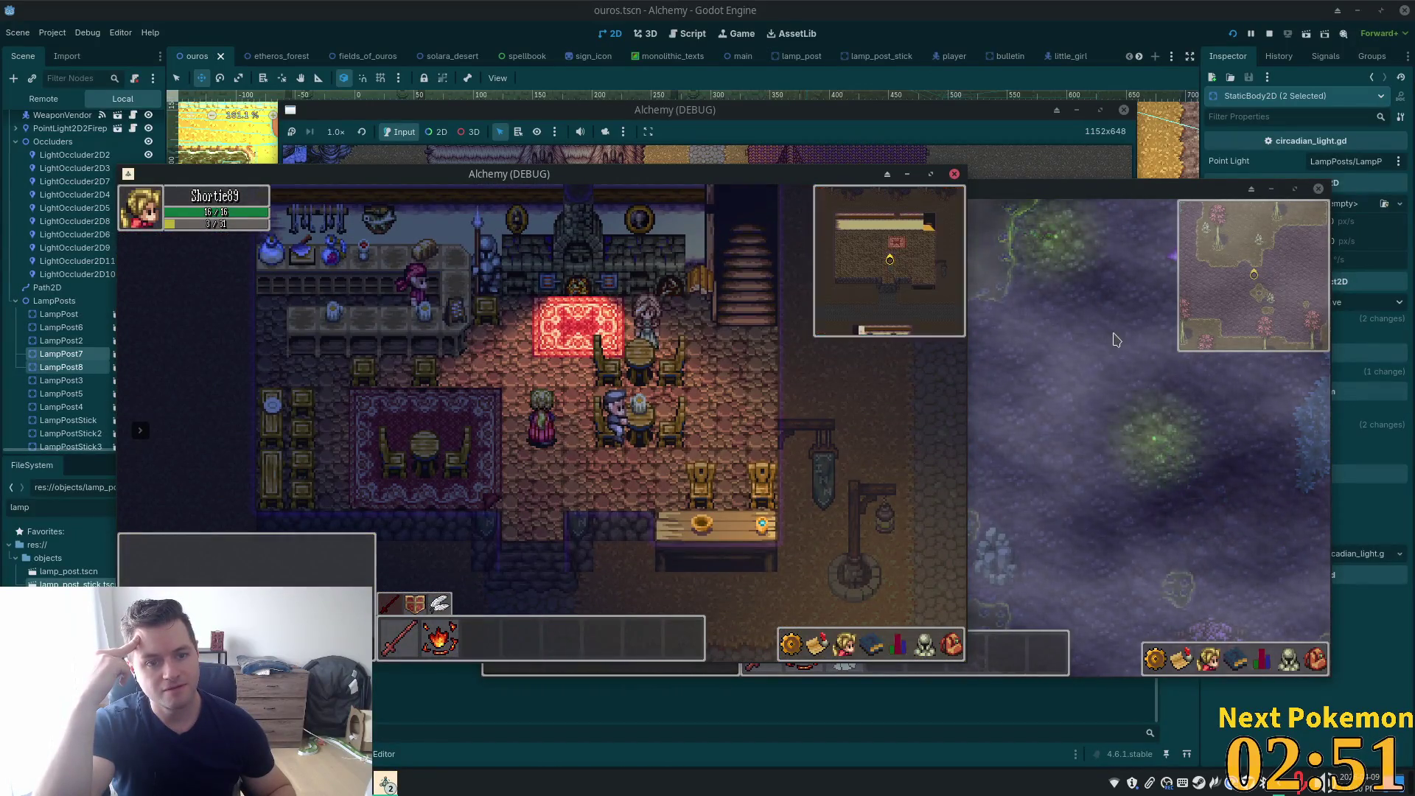
{"action": "key", "text": "a"}
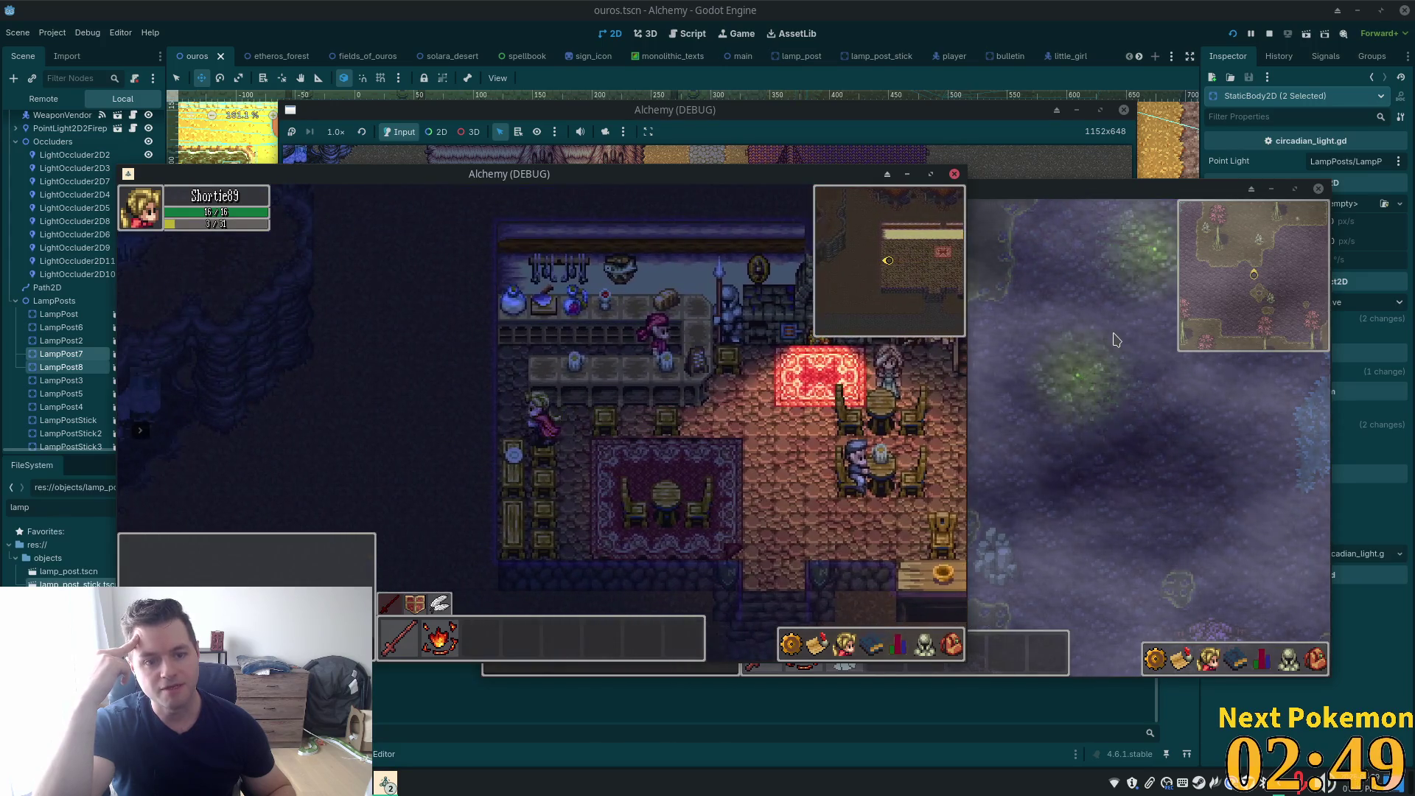
{"action": "key", "text": "d"}
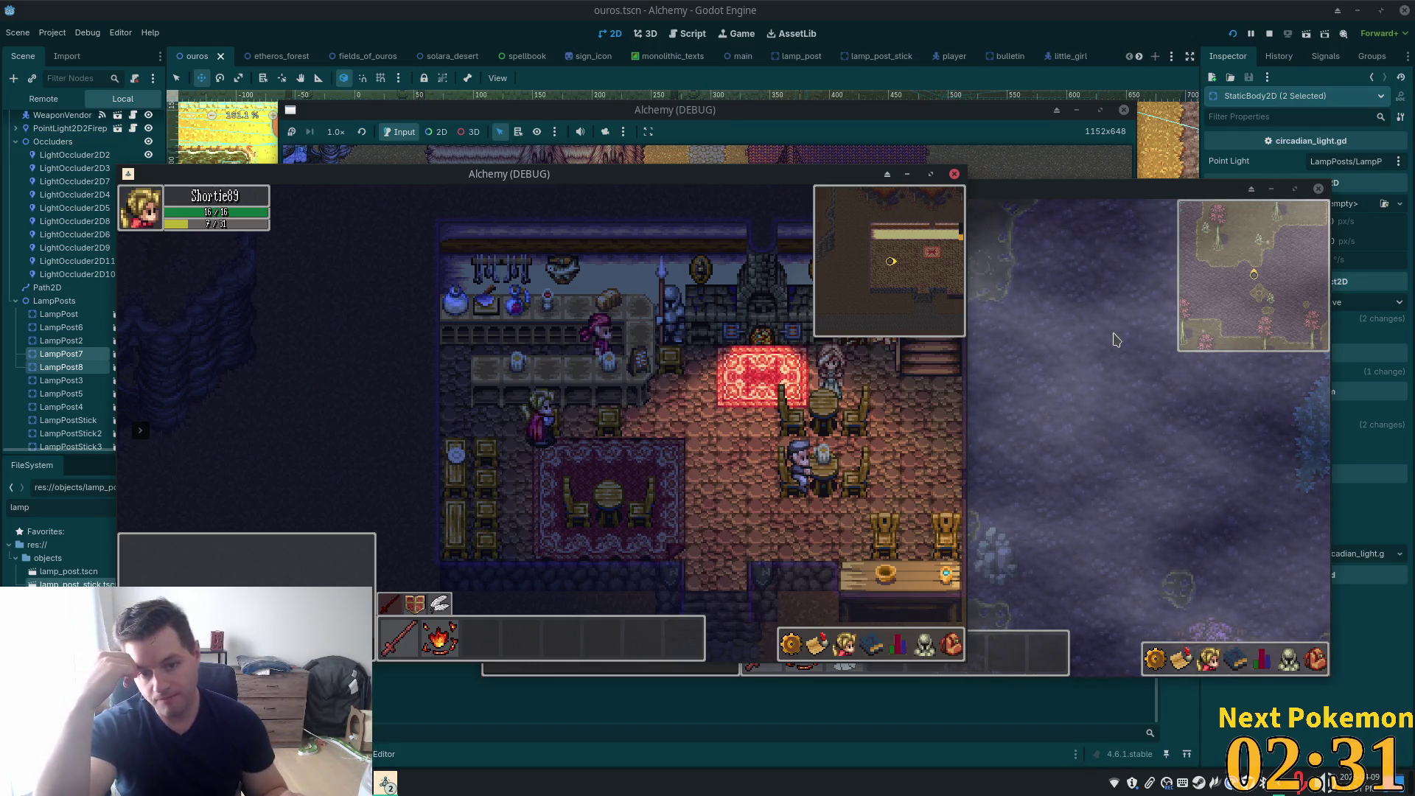
{"action": "key", "text": "d"}
{"action": "key", "text": "d"}
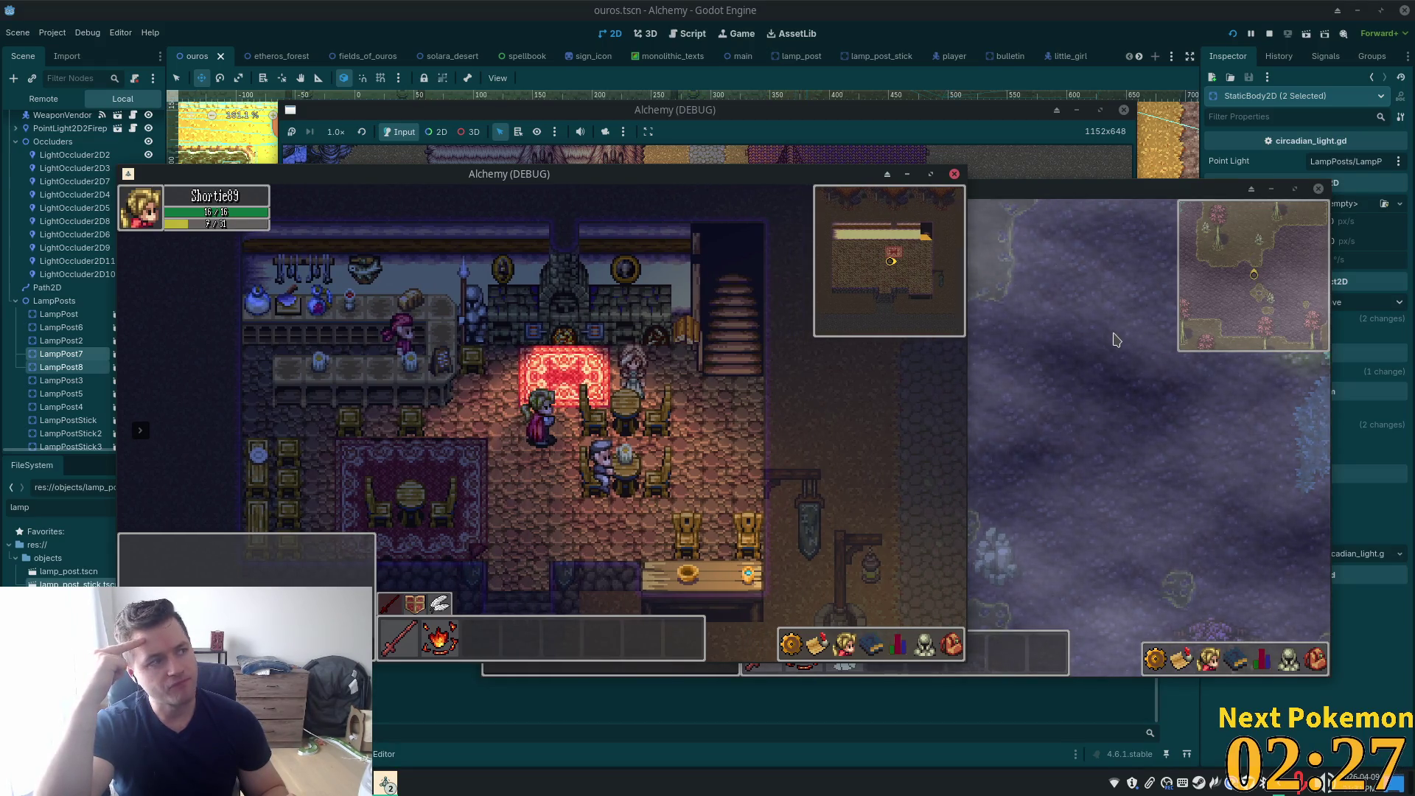
{"action": "key", "text": "s"}
{"action": "key", "text": "s"}
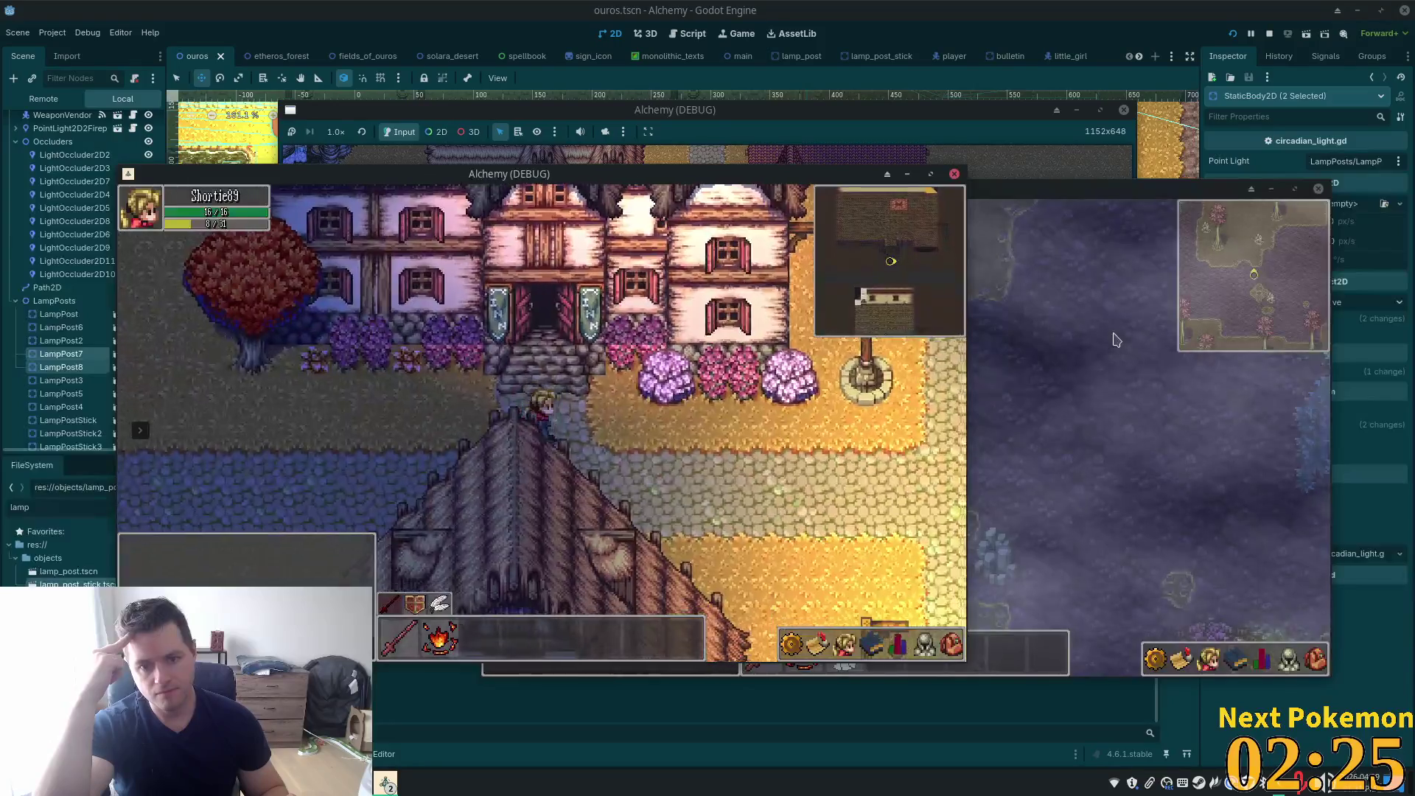
{"action": "key", "text": "d"}
{"action": "key", "text": "d"}
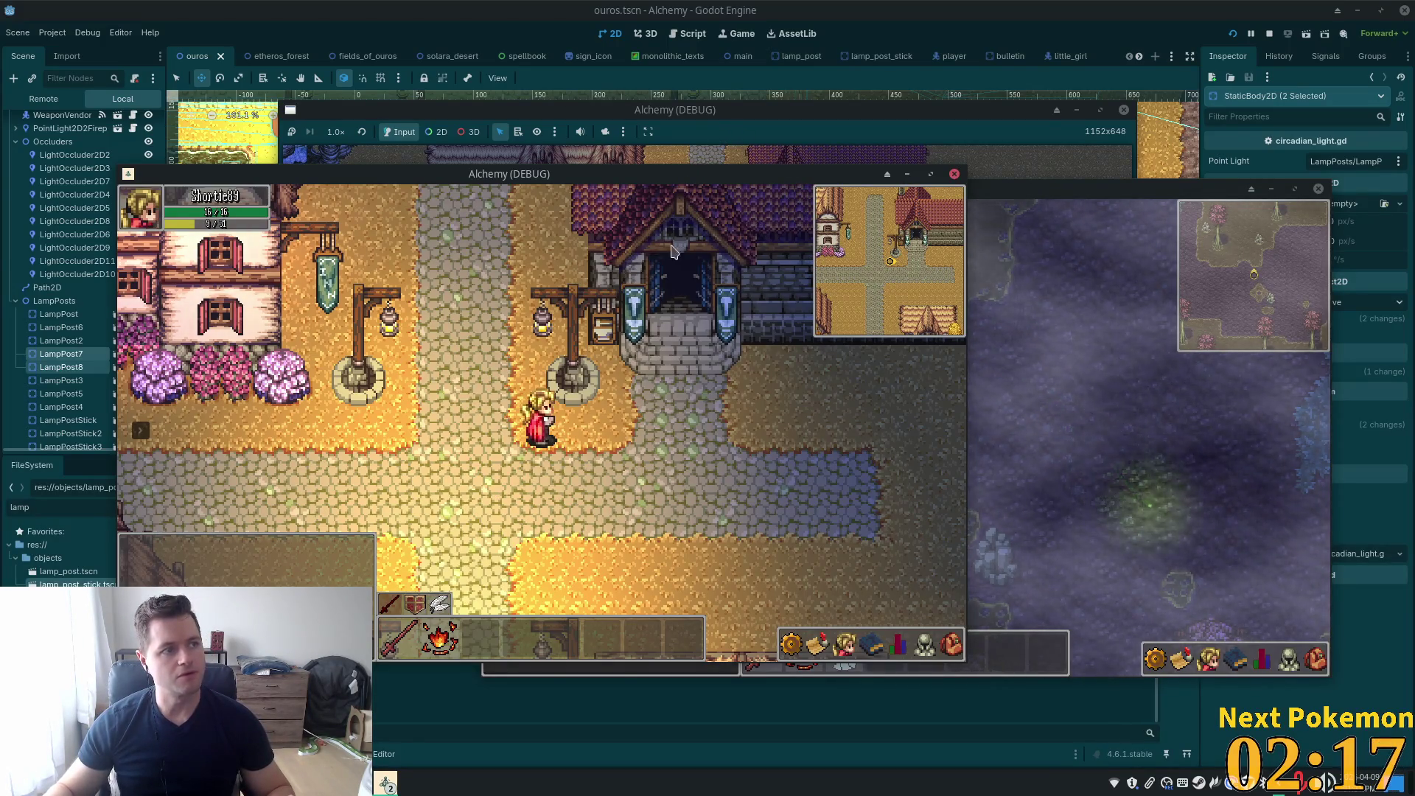
{"action": "key", "text": "F8"}
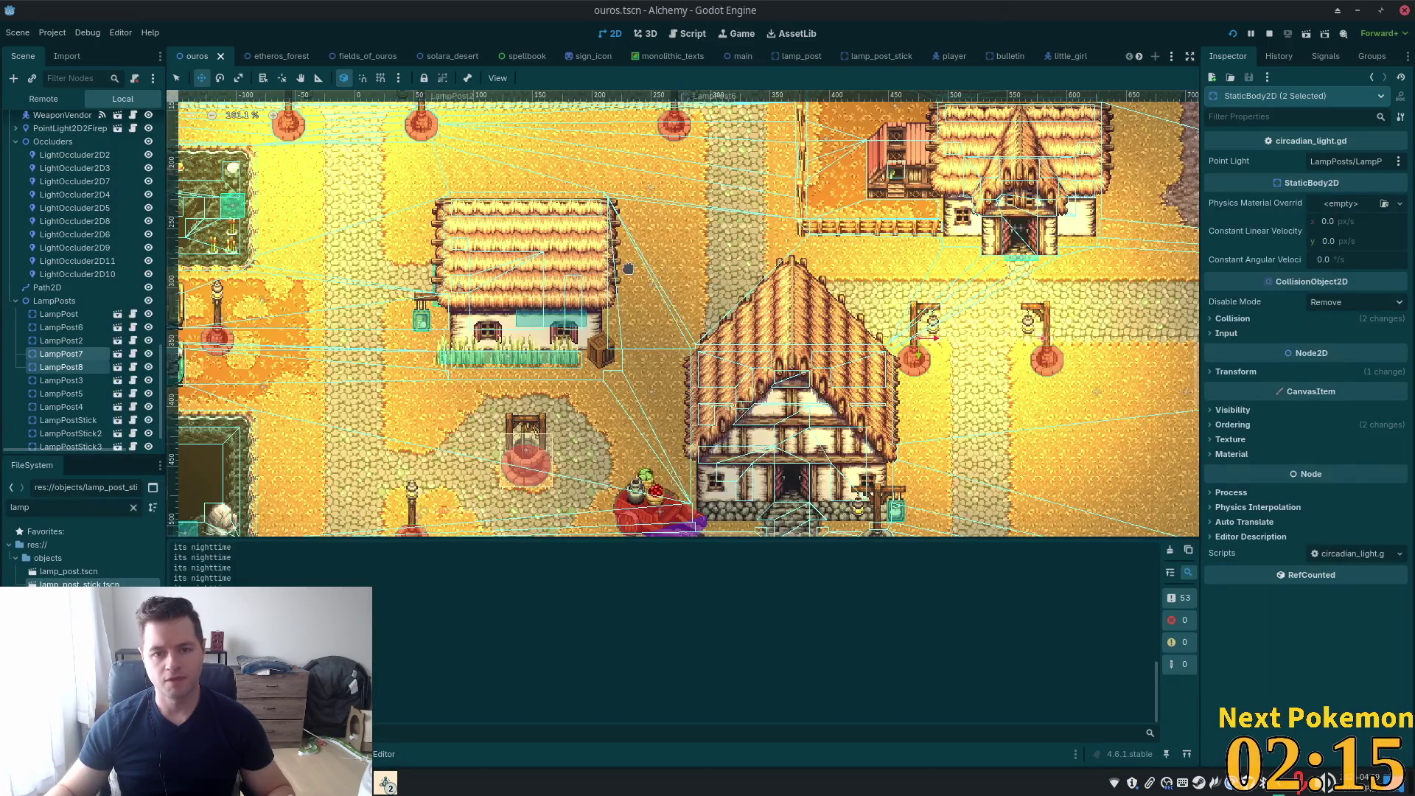
Zoom the ouros map onto the red-roofed building's lamp posts and select the StructureDecoration layer
{"action": "scroll", "coordinate": [693, 285], "scroll_direction": "down", "scroll_amount": 5}
{"action": "scroll", "coordinate": [685, 316], "scroll_direction": "up", "scroll_amount": 1}
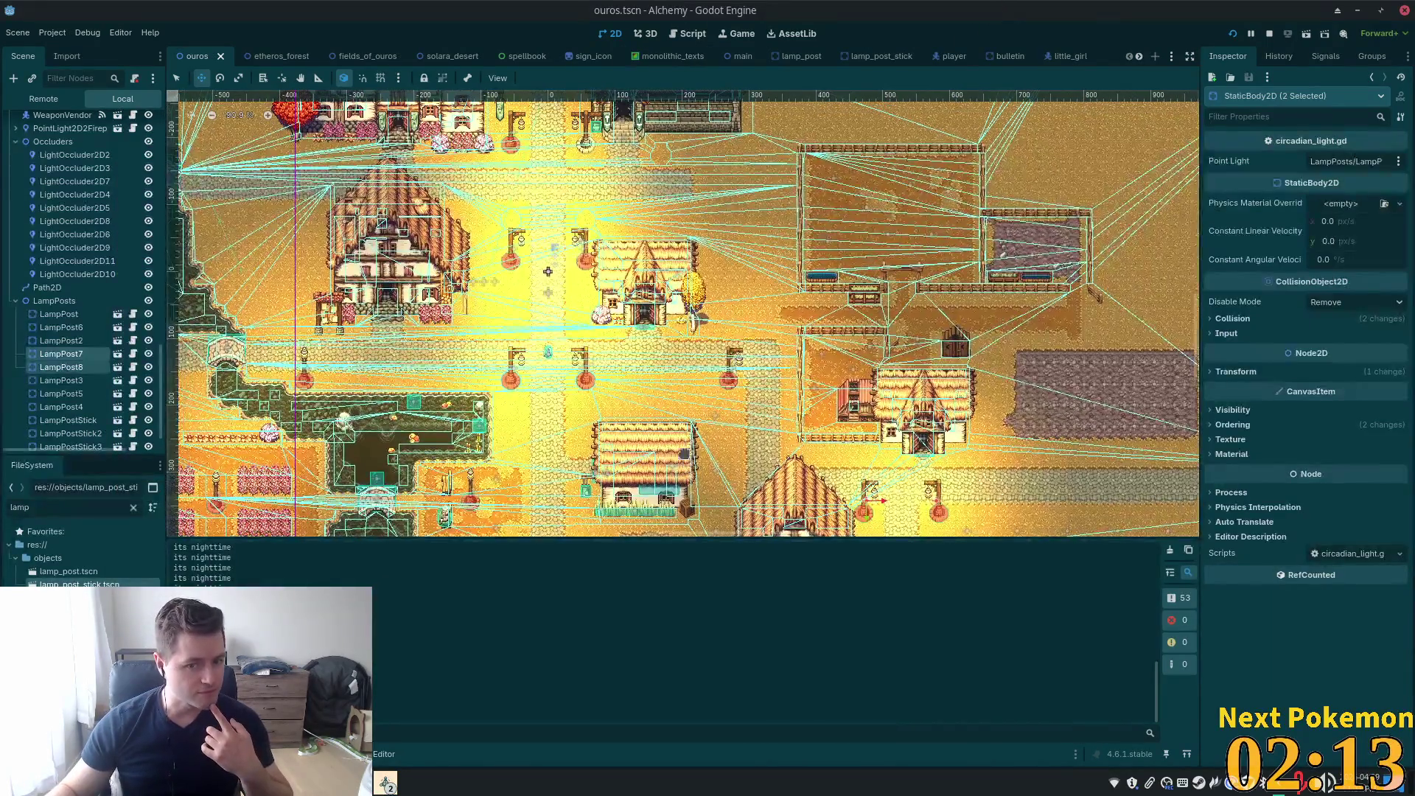
{"action": "scroll", "coordinate": [635, 415], "scroll_direction": "up", "scroll_amount": 6}
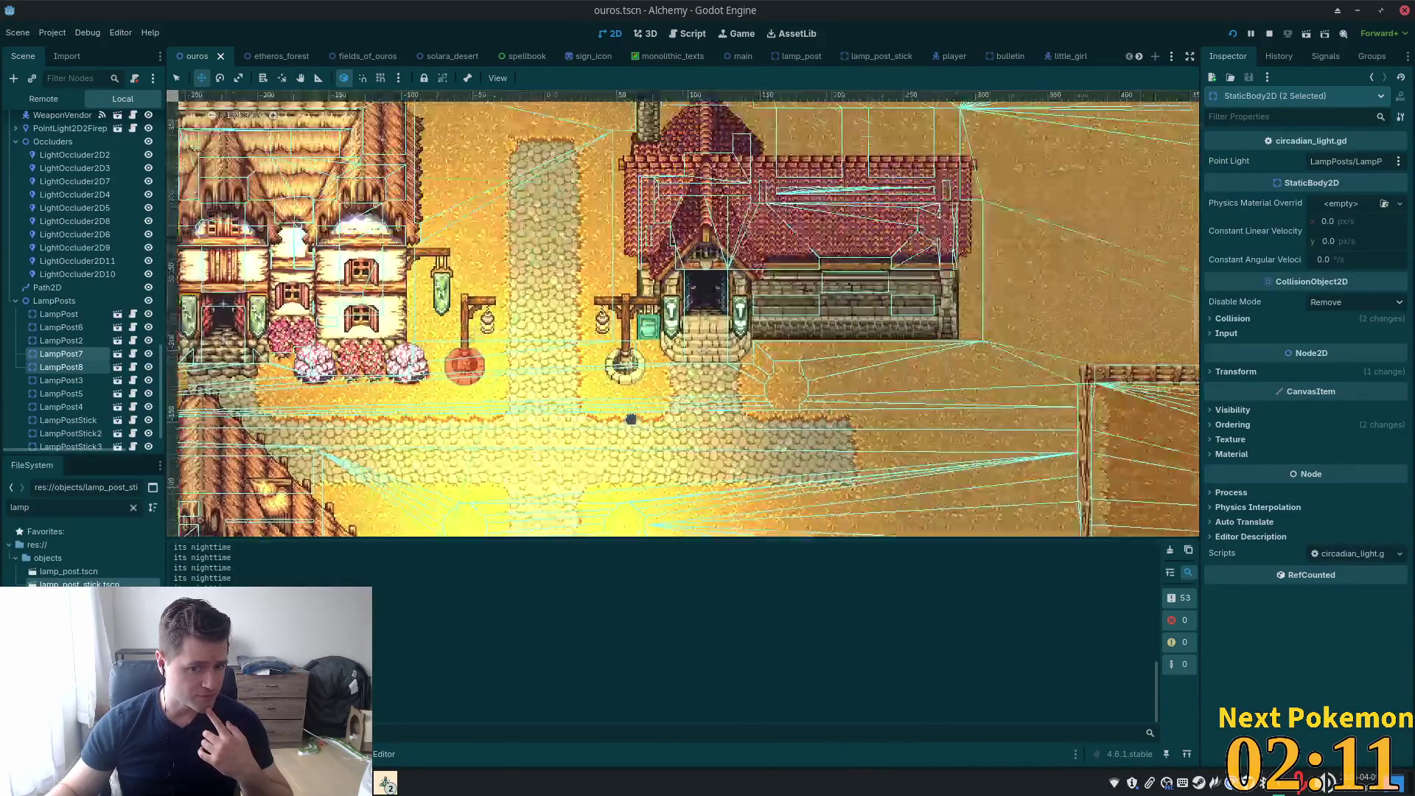
{"action": "scroll", "coordinate": [635, 415], "scroll_direction": "up", "scroll_amount": 2}
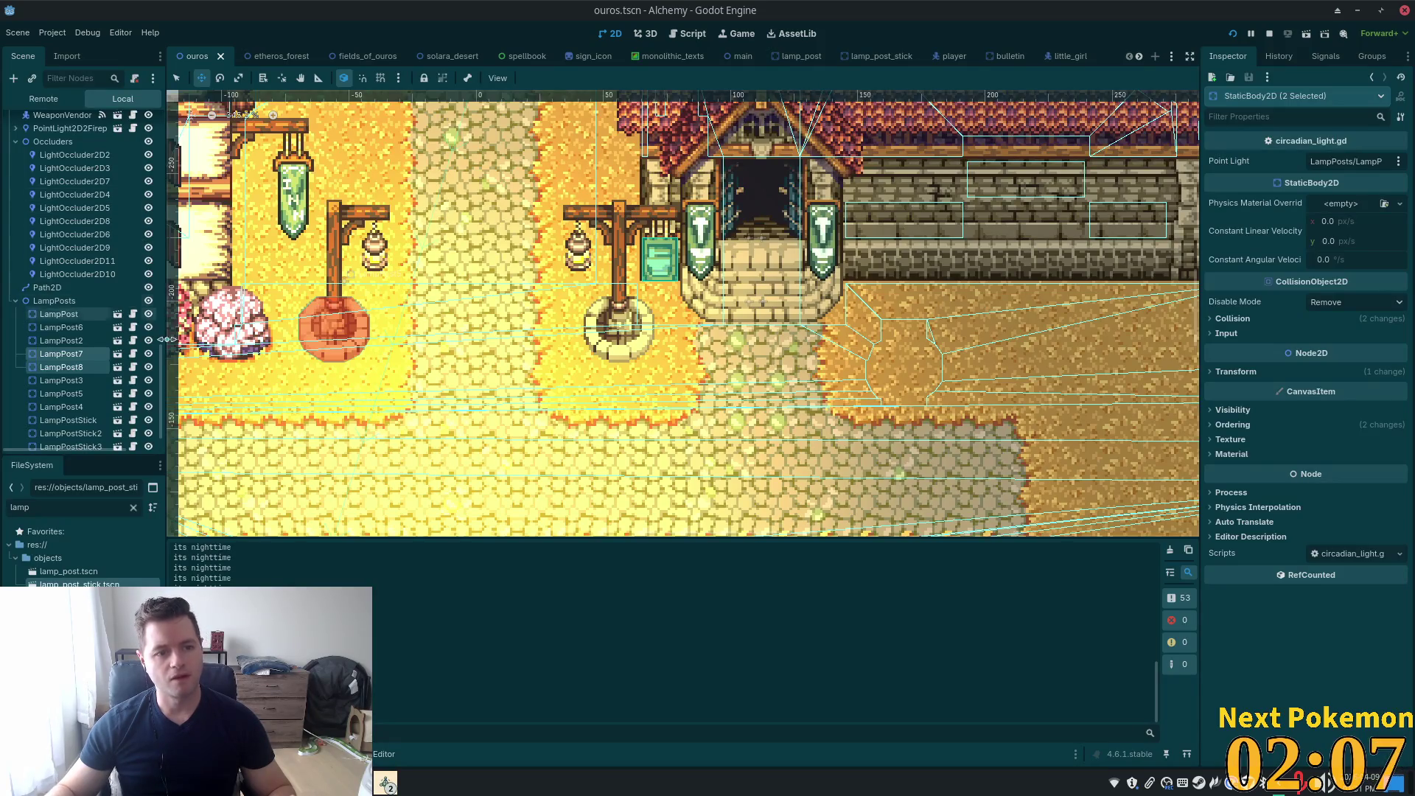
{"action": "left_click_drag", "start_coordinate": [163, 390], "coordinate": [169, 111]}
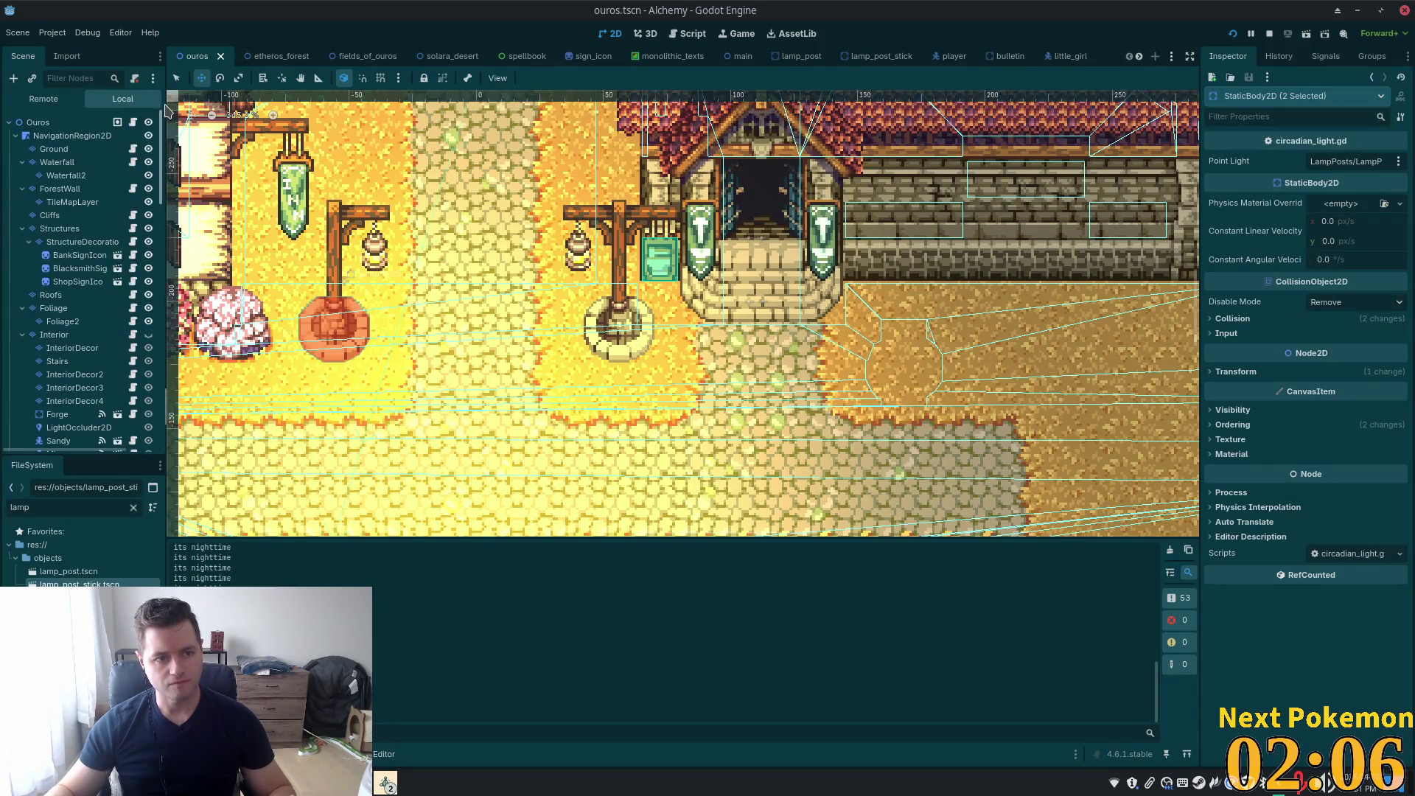
{"action": "left_click", "coordinate": [83, 250]}
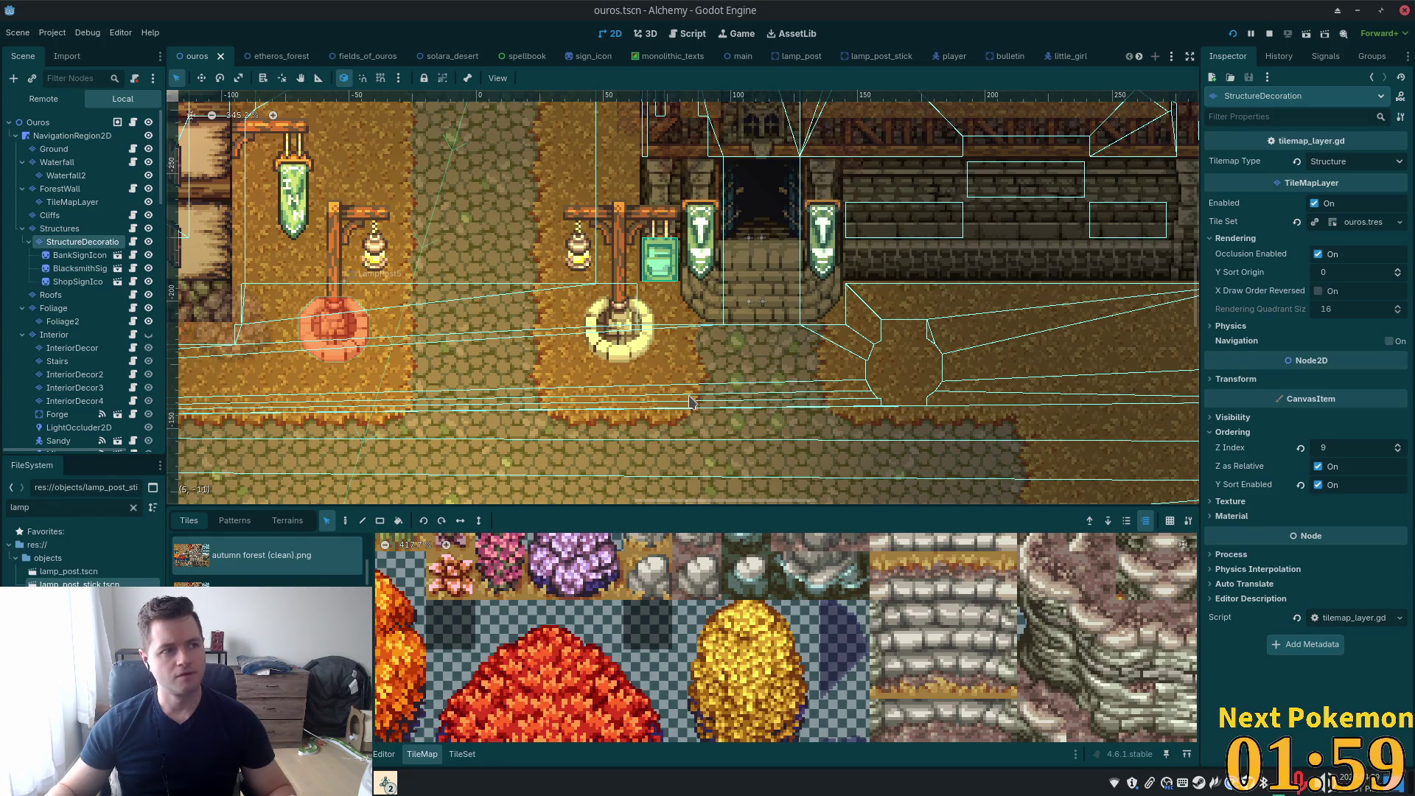
Pan and zoom across the houses' lamp posts, then select lamp_post.tscn in FileSystem
{"action": "scroll", "coordinate": [691, 402], "scroll_direction": "down", "scroll_amount": 8}
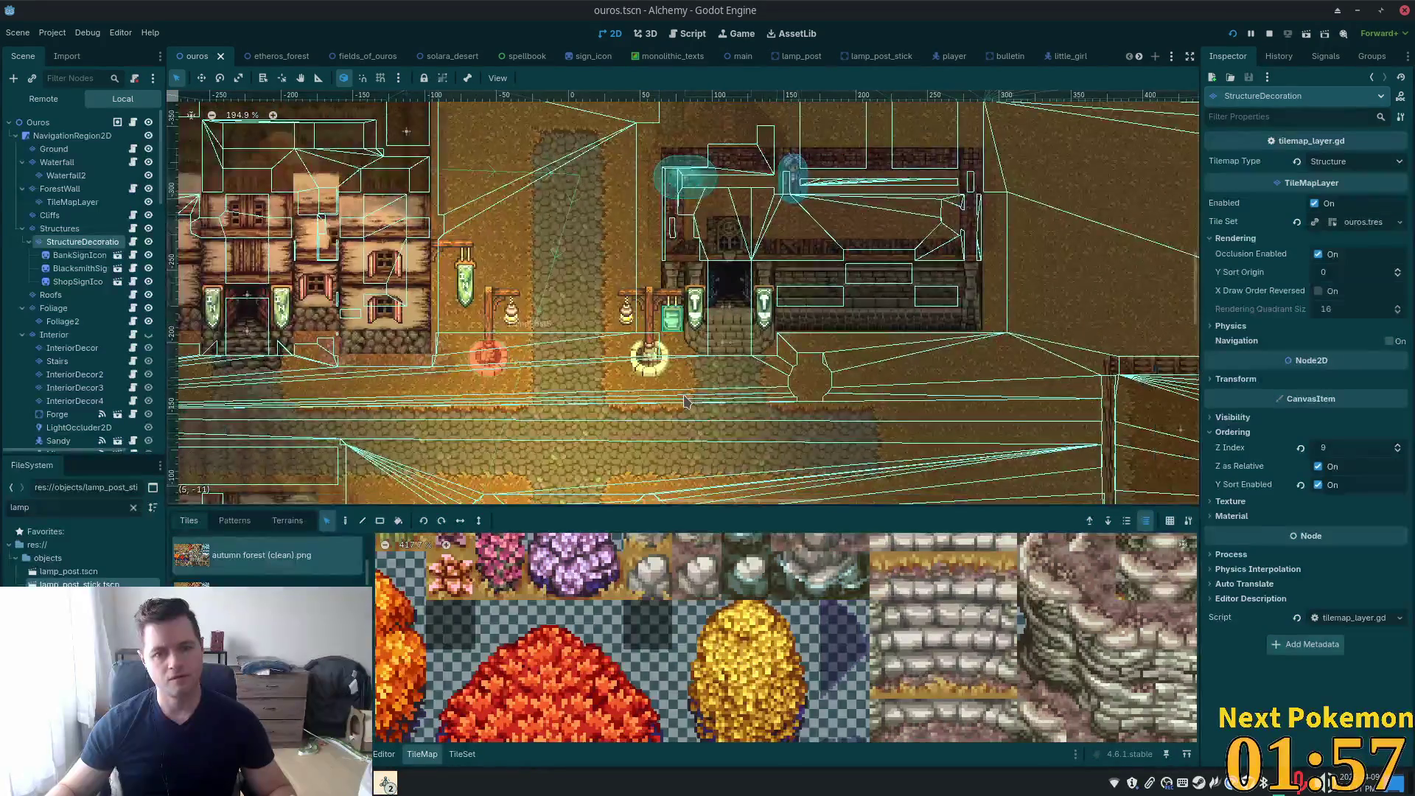
{"action": "scroll", "coordinate": [685, 402], "scroll_direction": "up", "scroll_amount": 3}
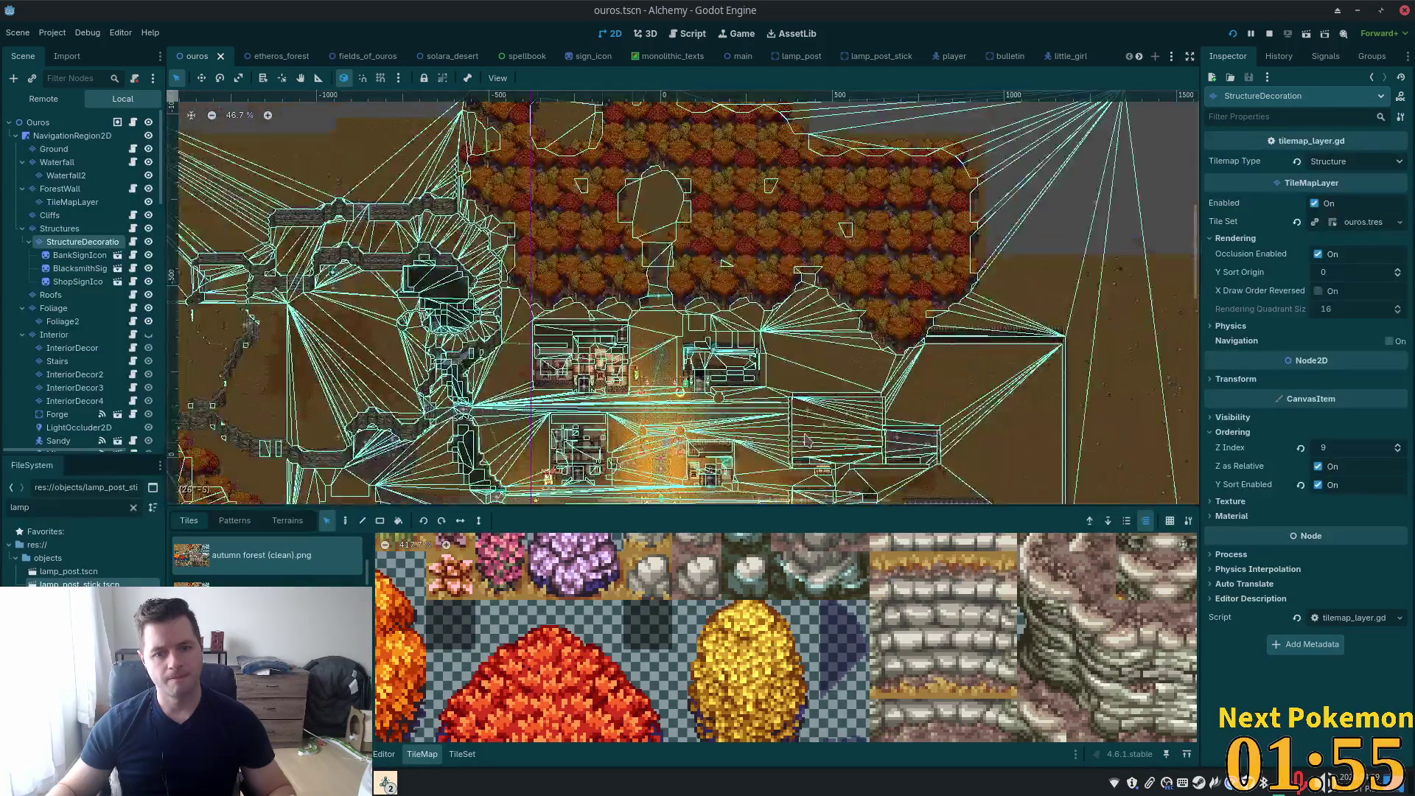
{"action": "scroll", "coordinate": [709, 412], "scroll_direction": "up", "scroll_amount": 1}
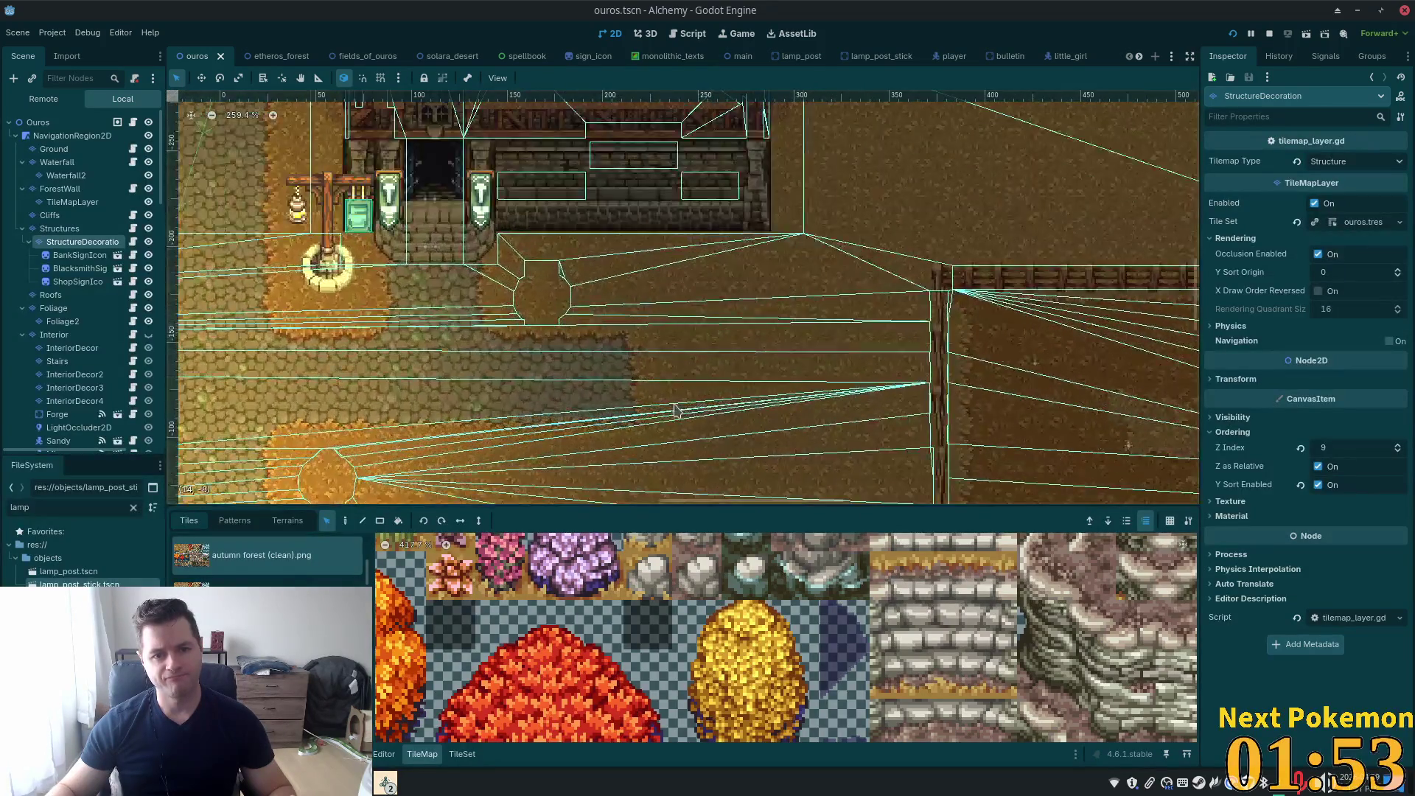
{"action": "left_click_drag", "start_coordinate": [727, 447], "coordinate": [706, 360]}
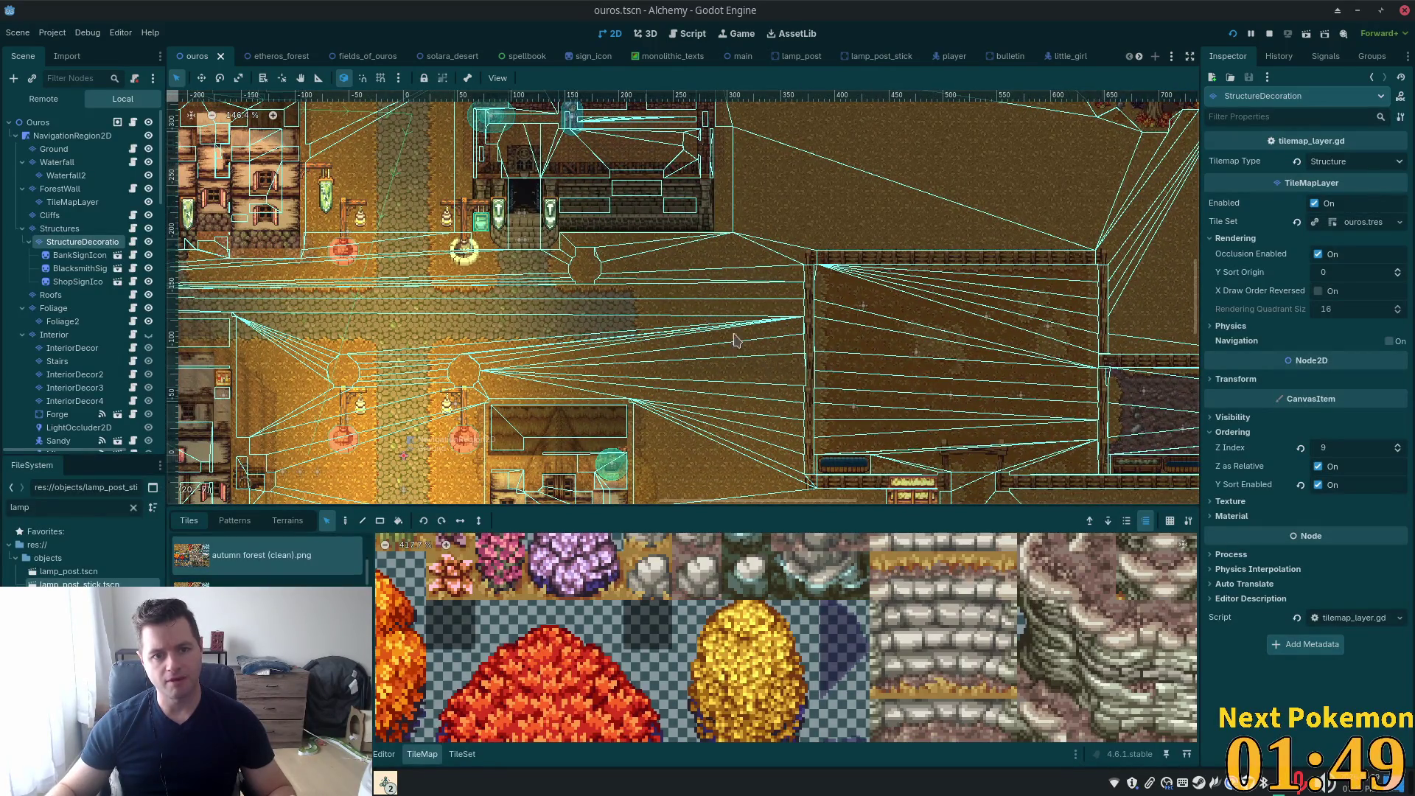
{"action": "mouse_move", "coordinate": [722, 322]}
{"action": "left_mouse_down"}
{"action": "mouse_move", "coordinate": [809, 488]}
{"action": "mouse_move", "coordinate": [1006, 210]}
{"action": "left_mouse_up"}
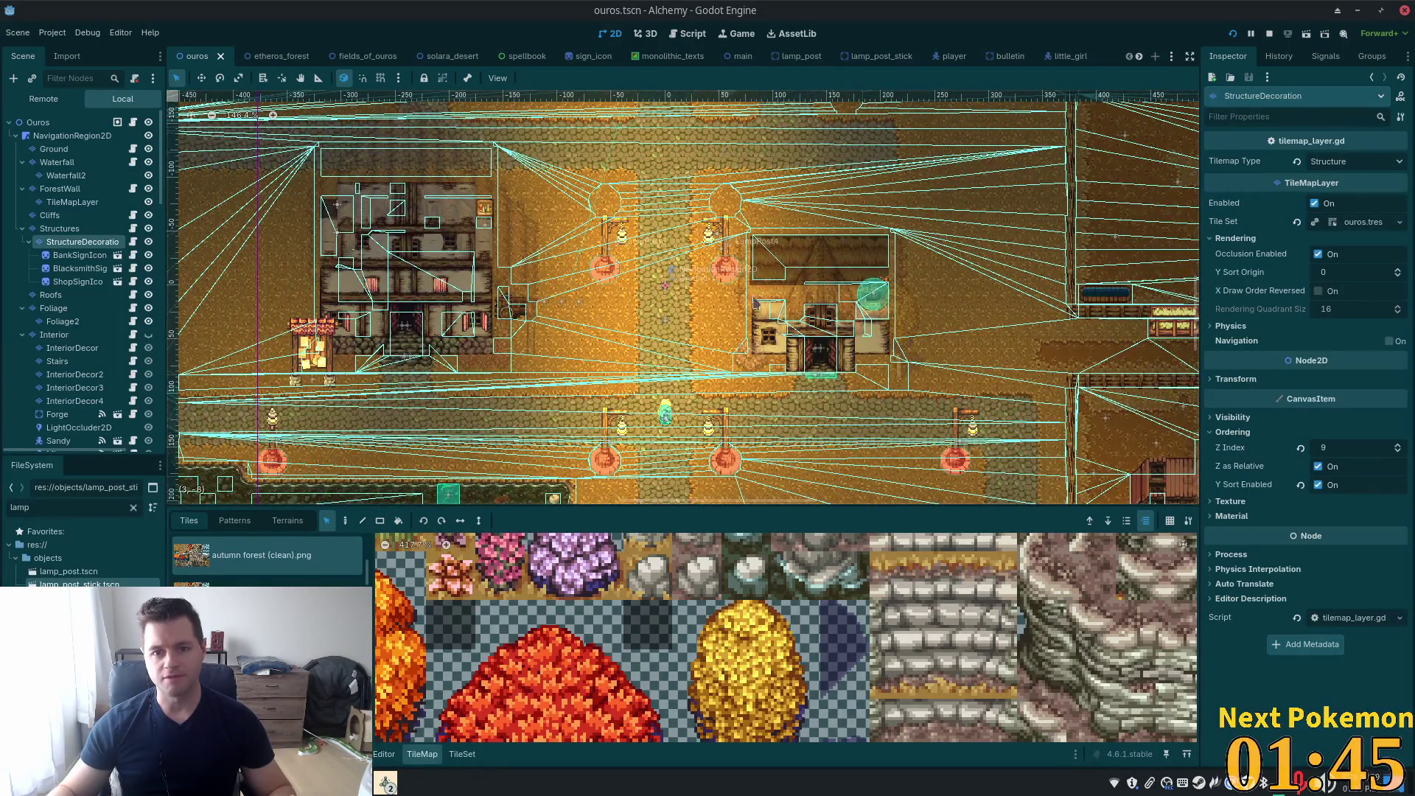
{"action": "scroll", "coordinate": [708, 361], "scroll_direction": "up", "scroll_amount": 3}
{"action": "scroll", "coordinate": [737, 380], "scroll_direction": "down", "scroll_amount": 4}
{"action": "scroll", "coordinate": [764, 401], "scroll_direction": "up", "scroll_amount": 2}
{"action": "scroll", "coordinate": [765, 400], "scroll_direction": "down", "scroll_amount": 5}
{"action": "scroll", "coordinate": [691, 136], "scroll_direction": "up", "scroll_amount": 8}
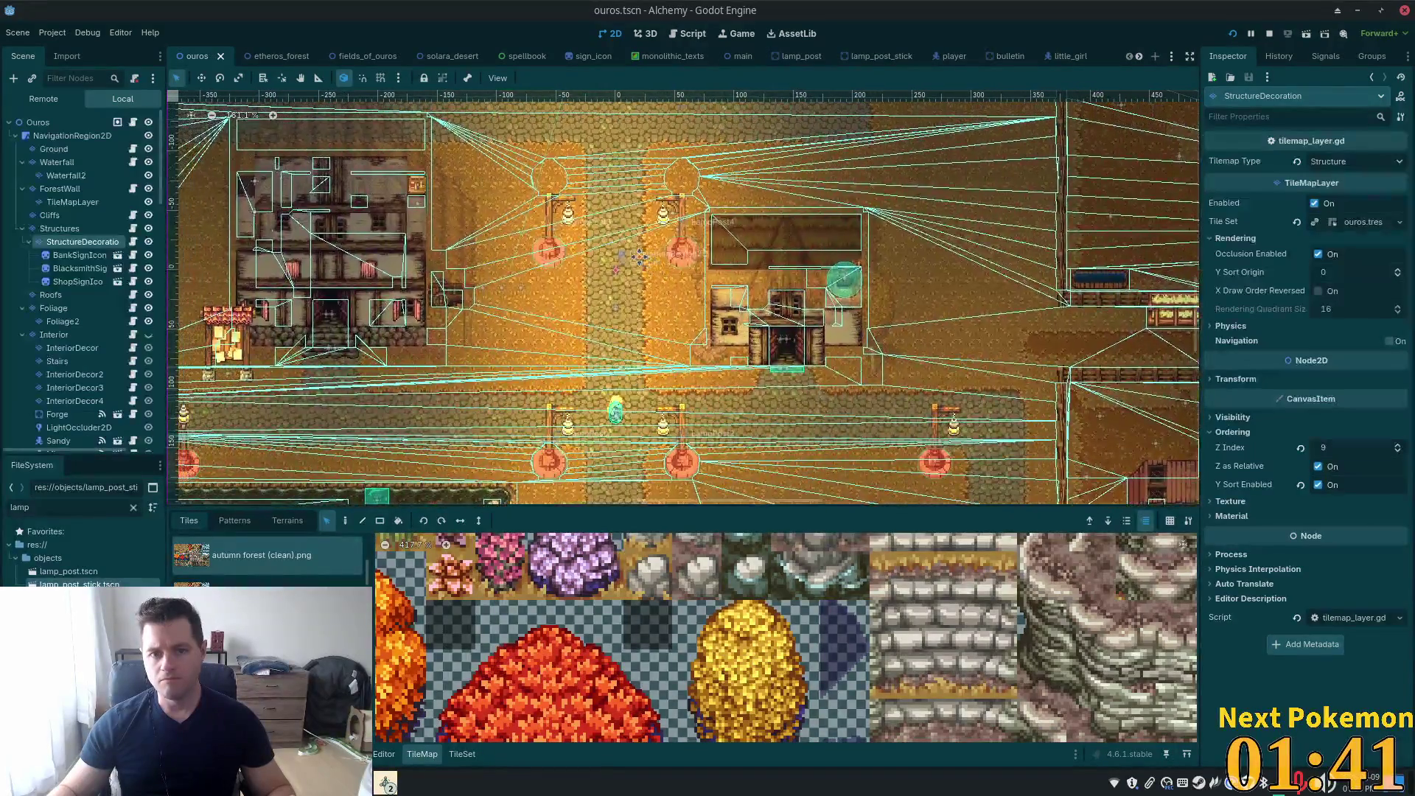
{"action": "scroll", "coordinate": [673, 211], "scroll_direction": "up", "scroll_amount": 4}
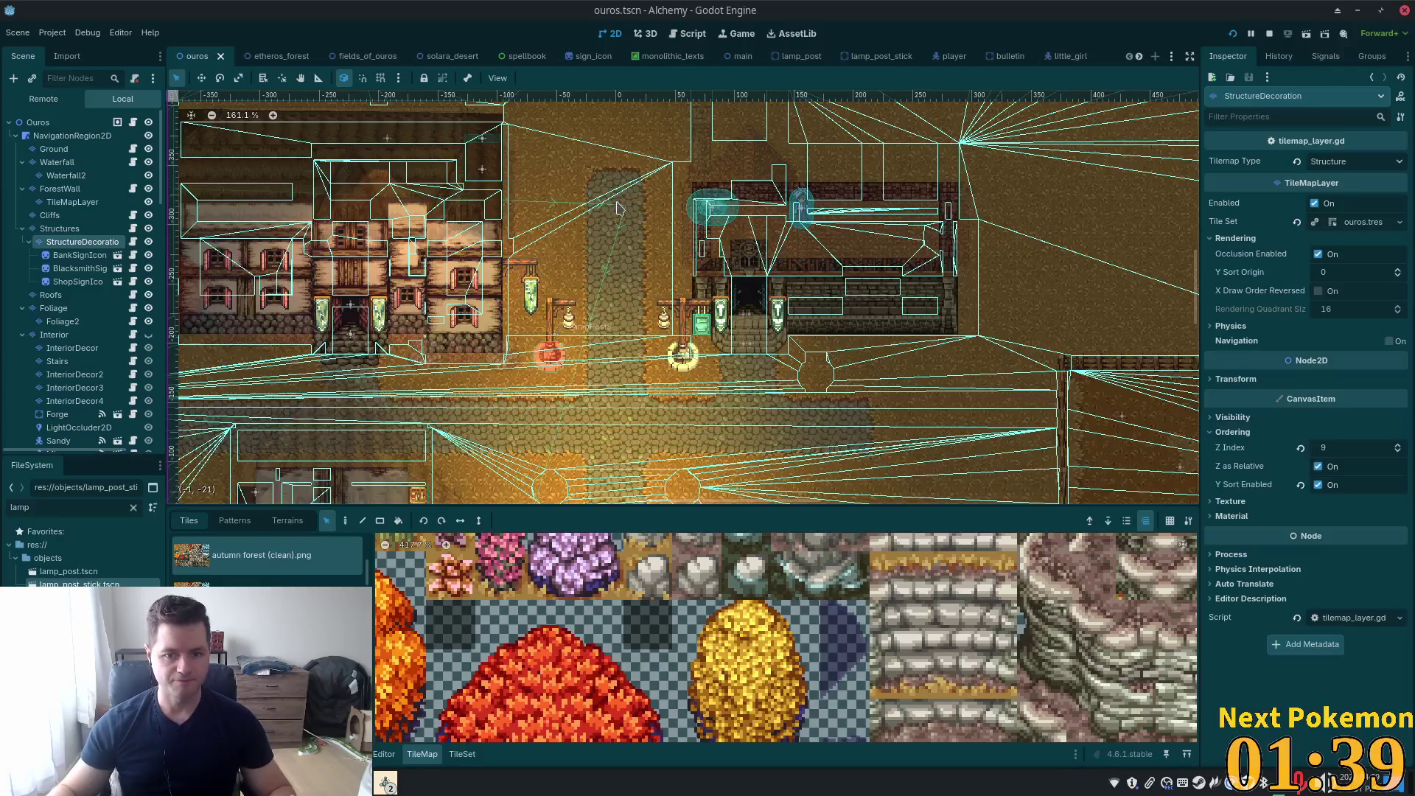
{"action": "left_click", "coordinate": [74, 584]}
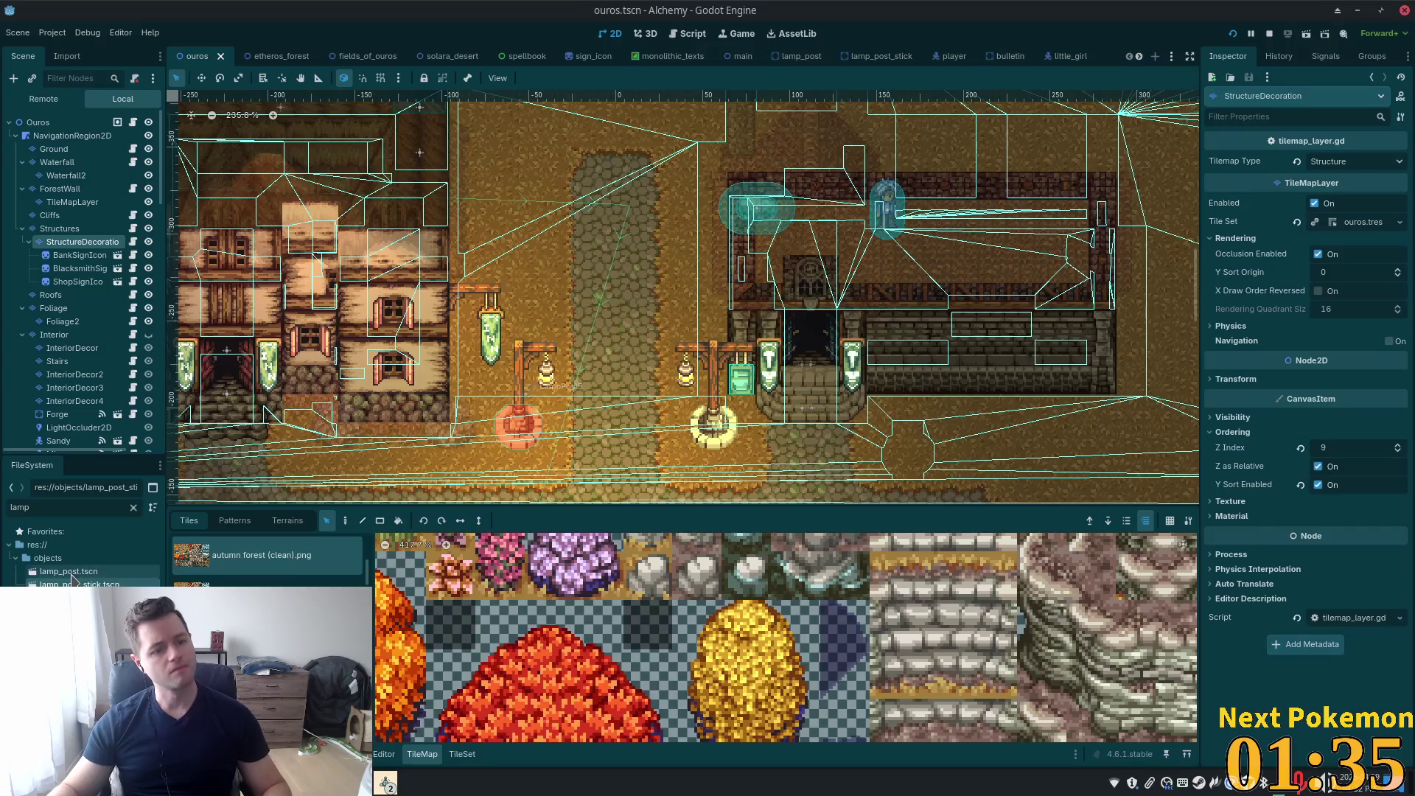
Duplicate lamp_post.tscn as lamp_post_sign.tscn, open it, and start renaming its root node
{"action": "key", "text": "ctrl+d"}
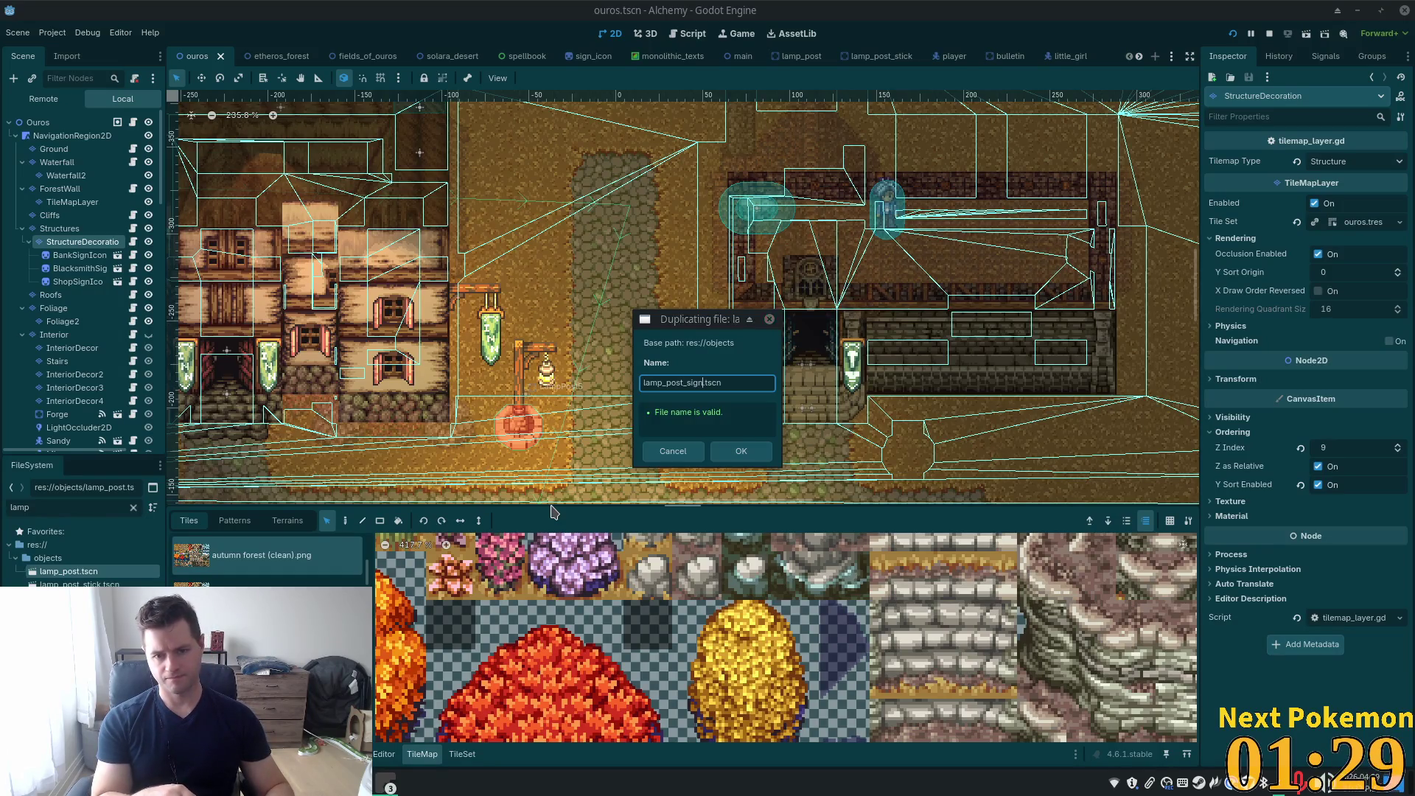
{"action": "key", "text": "Return"}
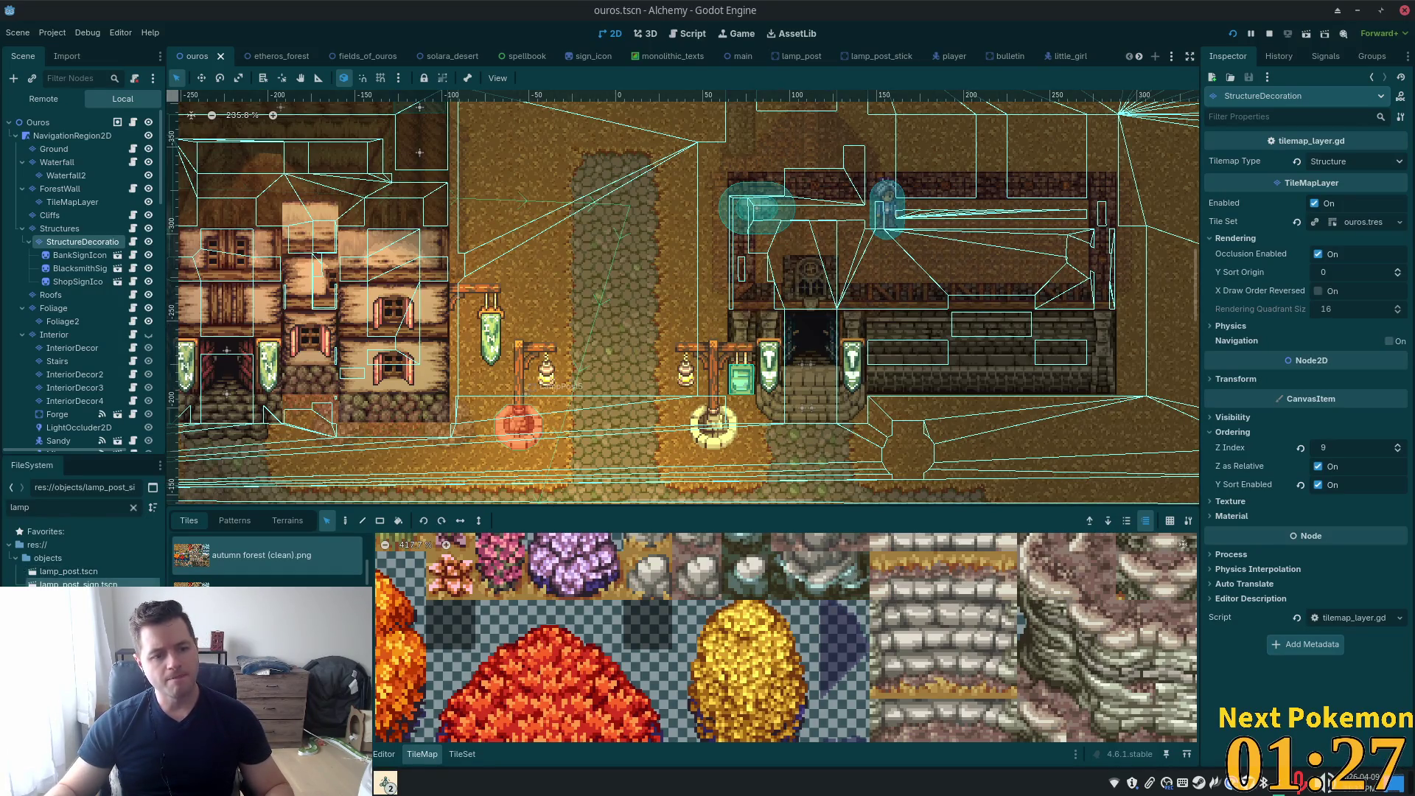
{"action": "double_click", "coordinate": [79, 583]}
{"action": "double_click", "coordinate": [66, 123]}
{"action": "type", "text": "LampPostSign"}
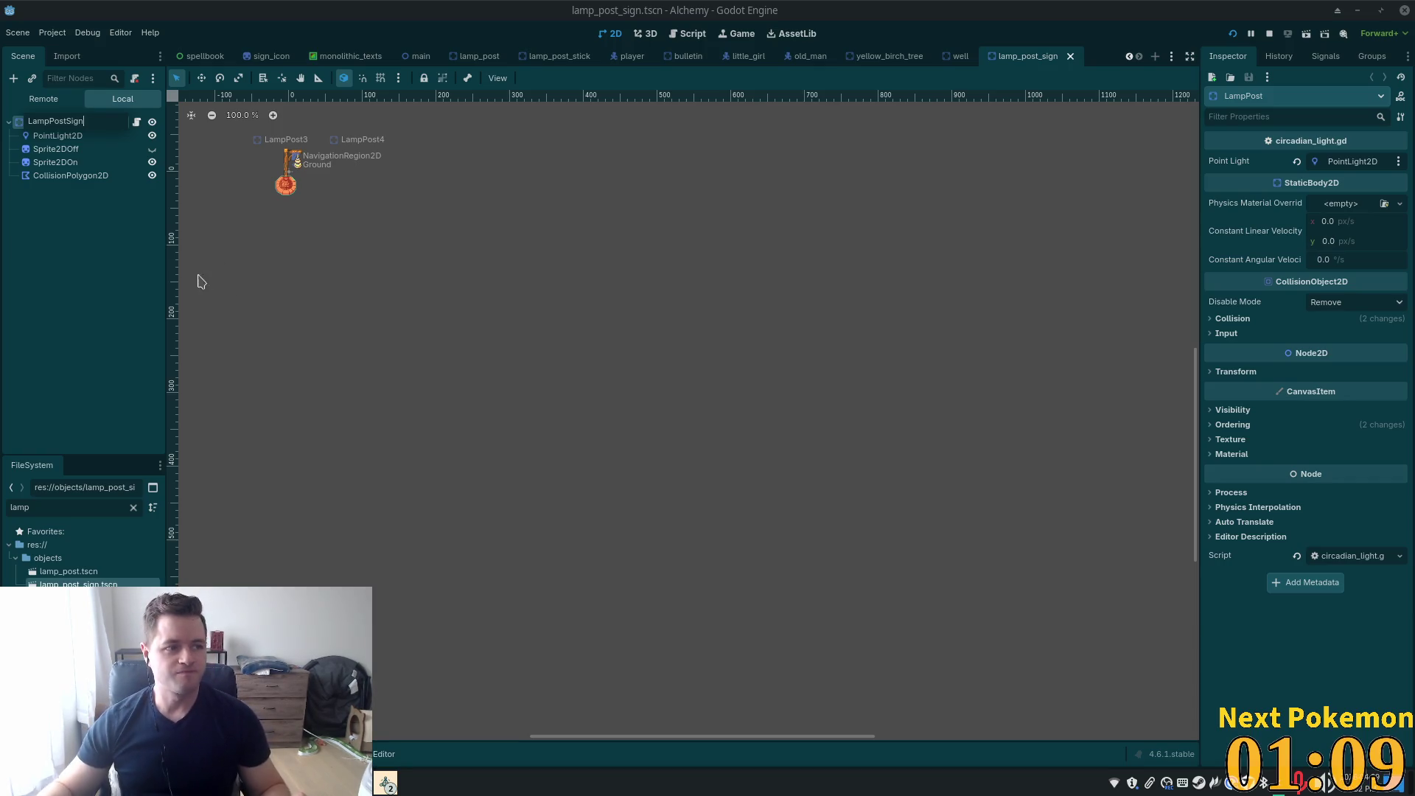
Name the root LampPostSign and open Sprite2DOff's atlas texture in the Region Editor
{"action": "key", "text": "Return"}
{"action": "scroll", "coordinate": [342, 297], "scroll_direction": "up", "scroll_amount": 7}
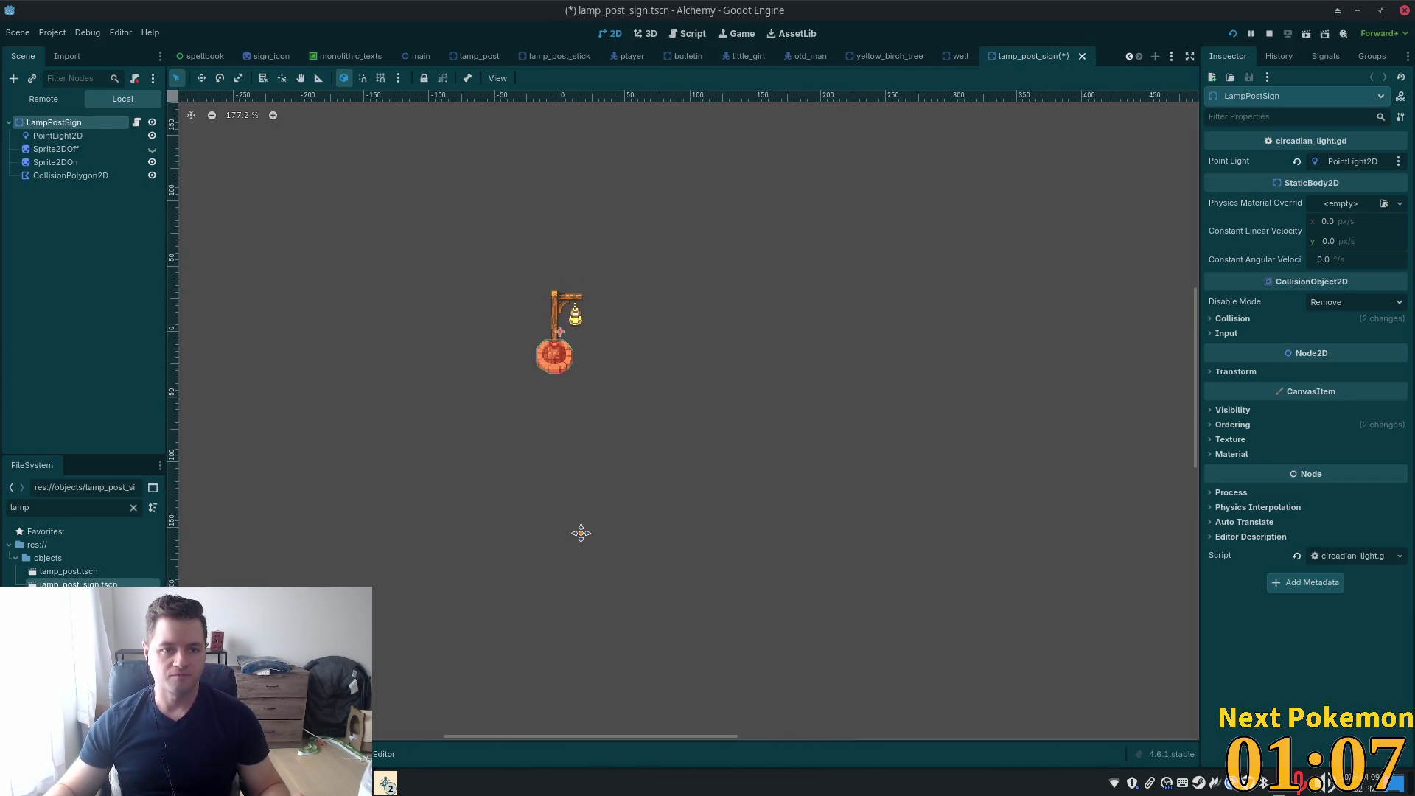
{"action": "scroll", "coordinate": [560, 448], "scroll_direction": "up", "scroll_amount": 4}
{"action": "left_click", "coordinate": [98, 150]}
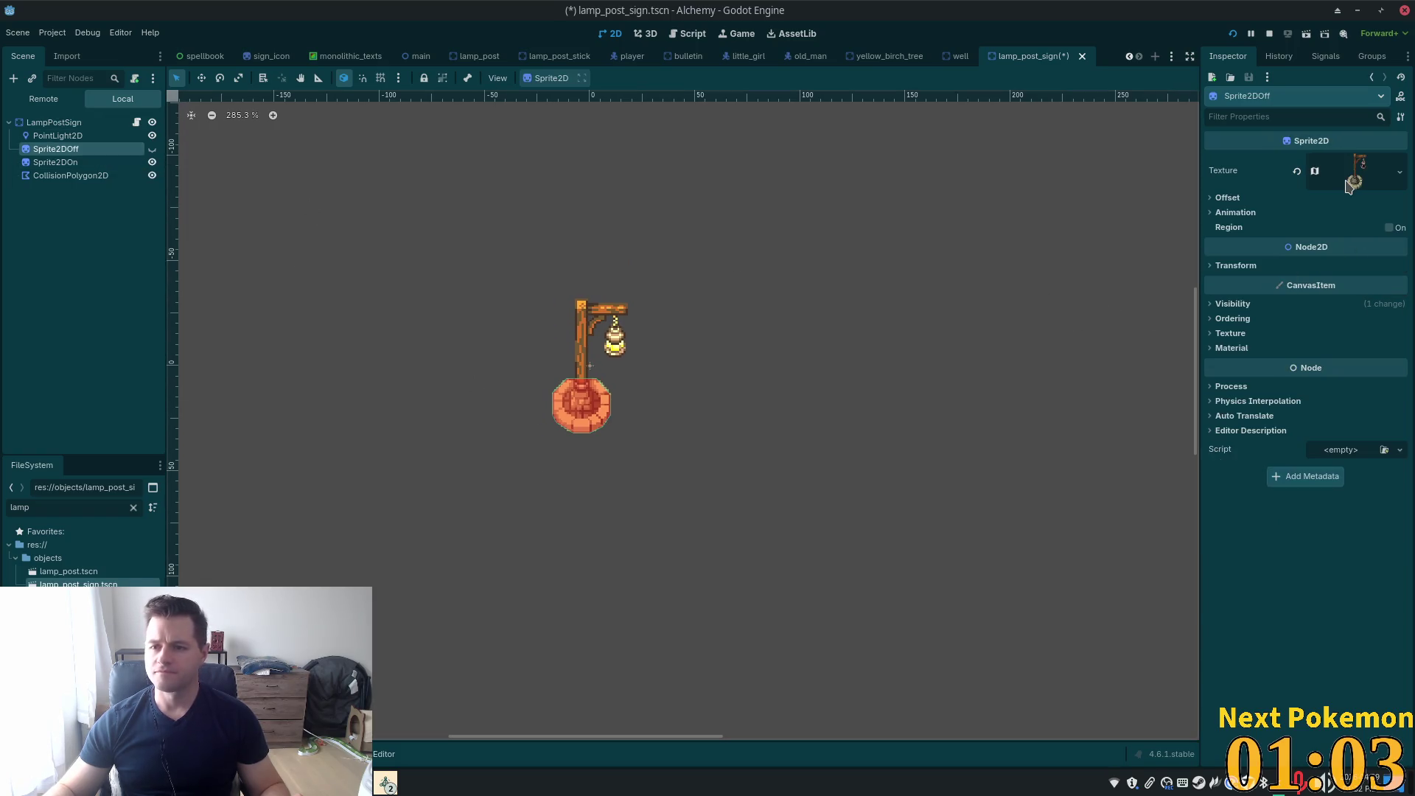
{"action": "left_click", "coordinate": [1355, 174]}
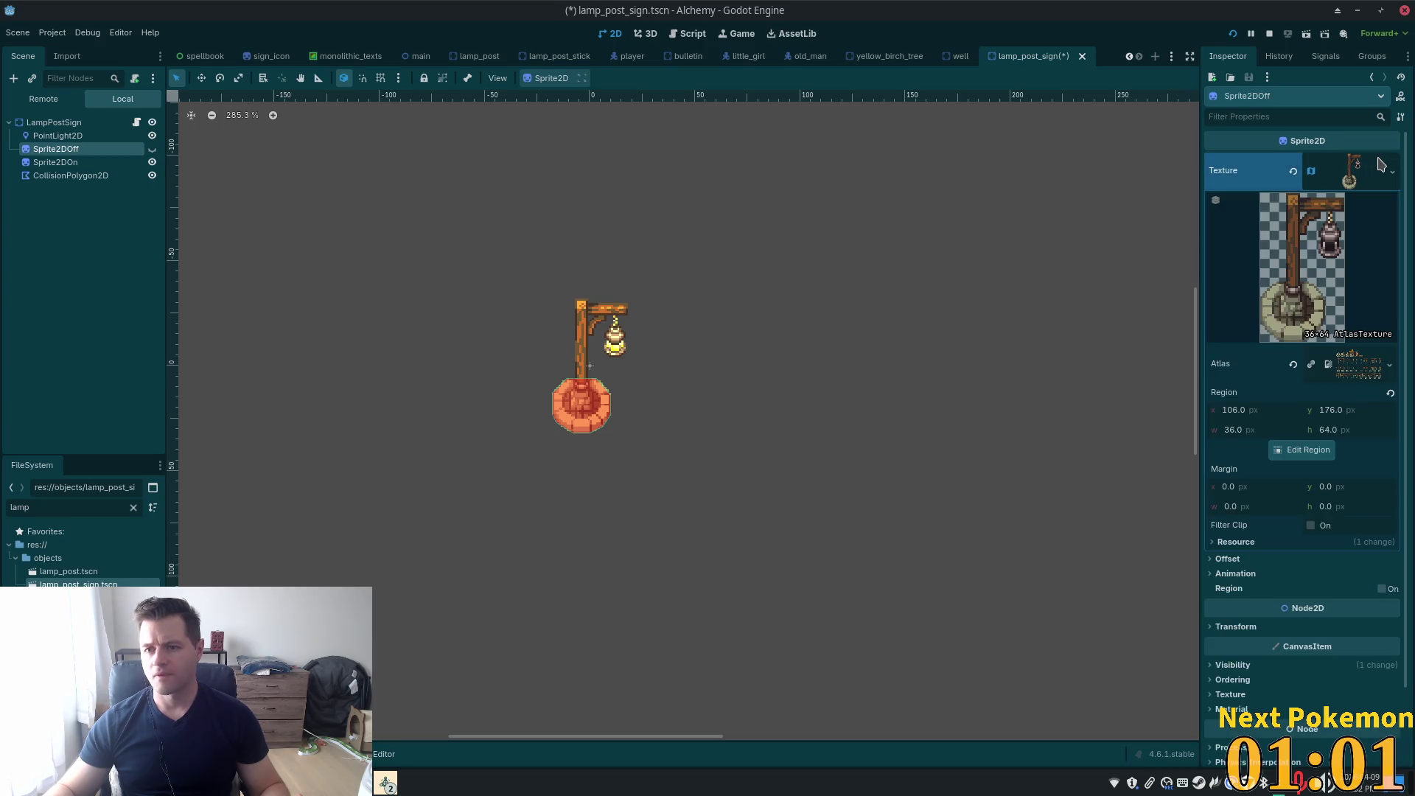
{"action": "left_click", "coordinate": [1319, 456]}
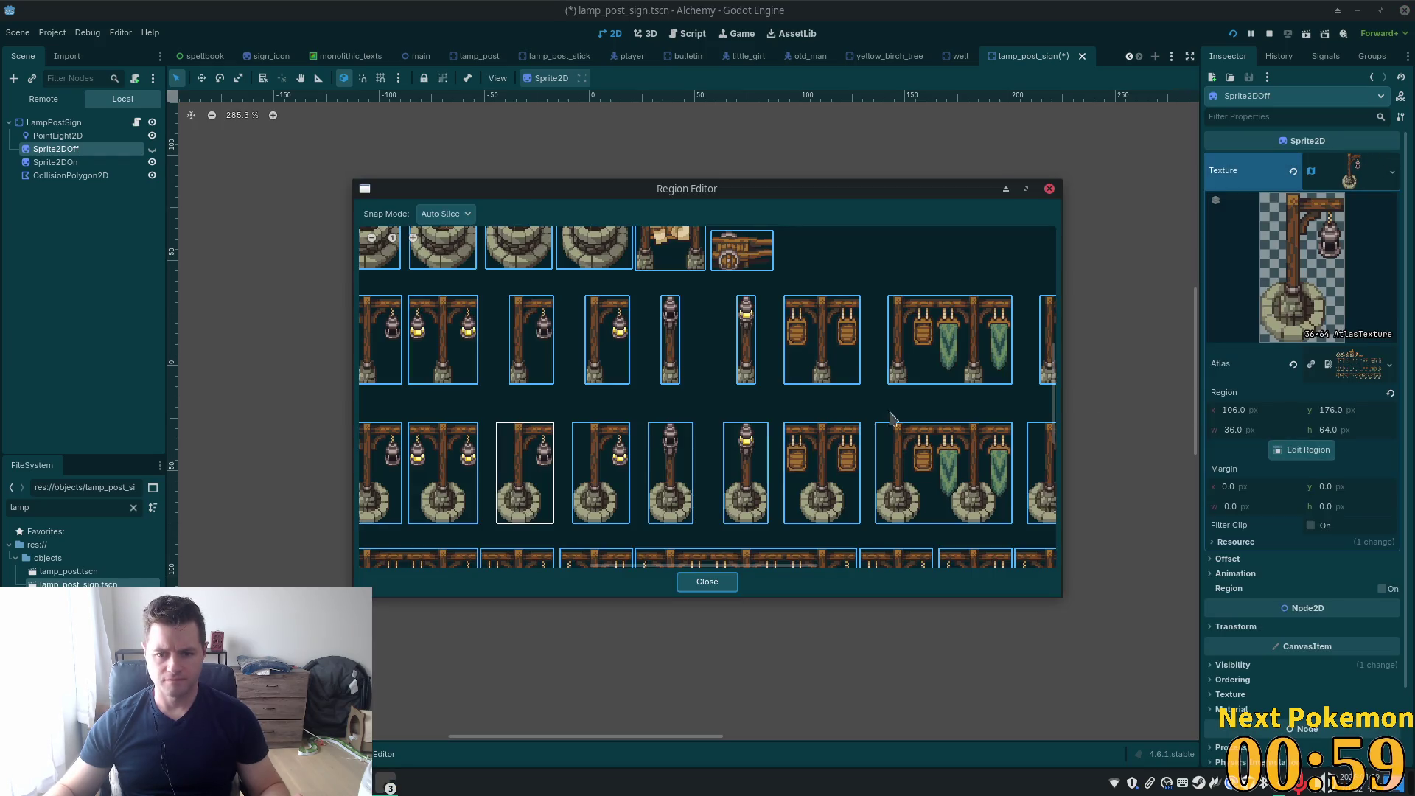
Zoom and pan the Region Editor to the lamp posts with hanging signs and open Snap Mode
{"action": "scroll", "coordinate": [884, 413], "scroll_direction": "down", "scroll_amount": 4}
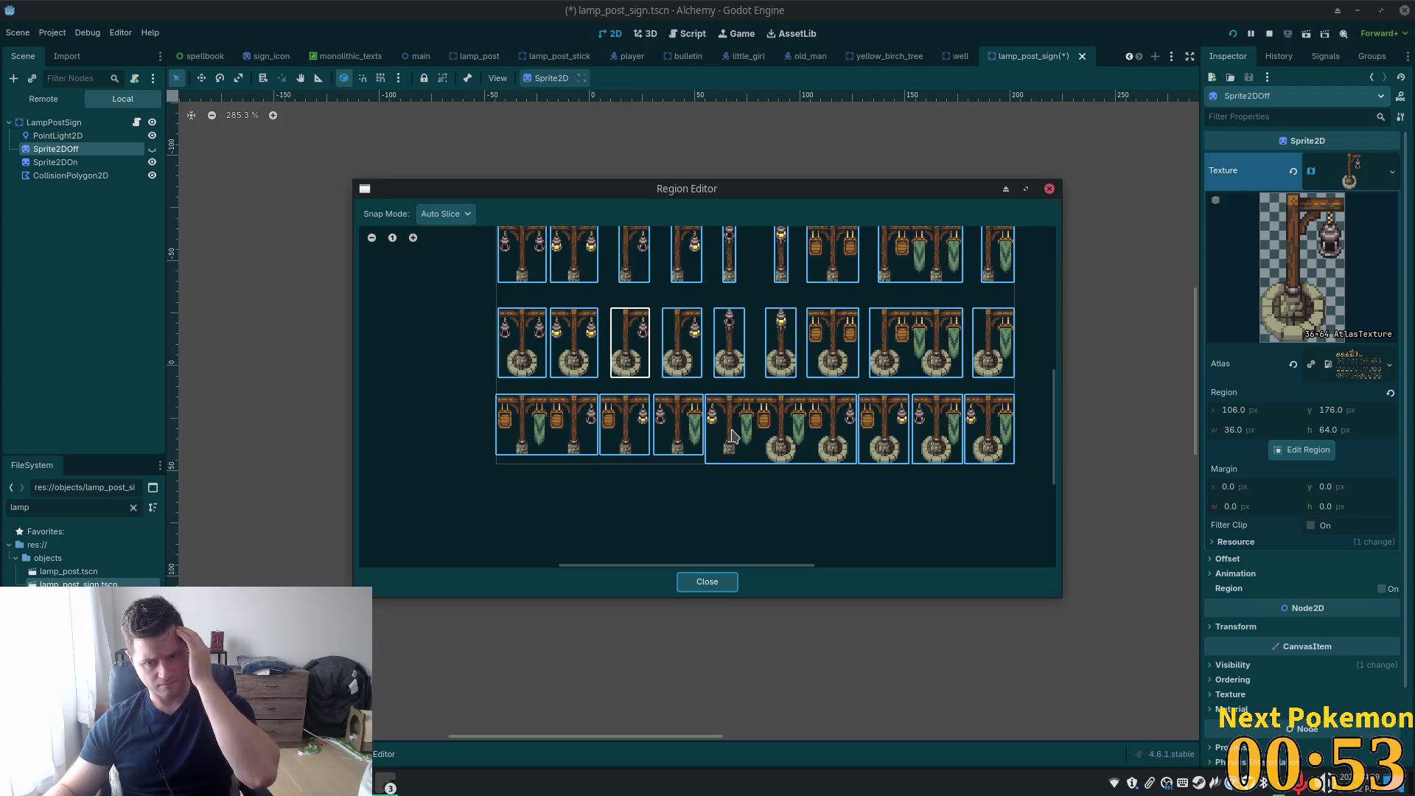
{"action": "scroll", "coordinate": [832, 437], "scroll_direction": "up", "scroll_amount": 1}
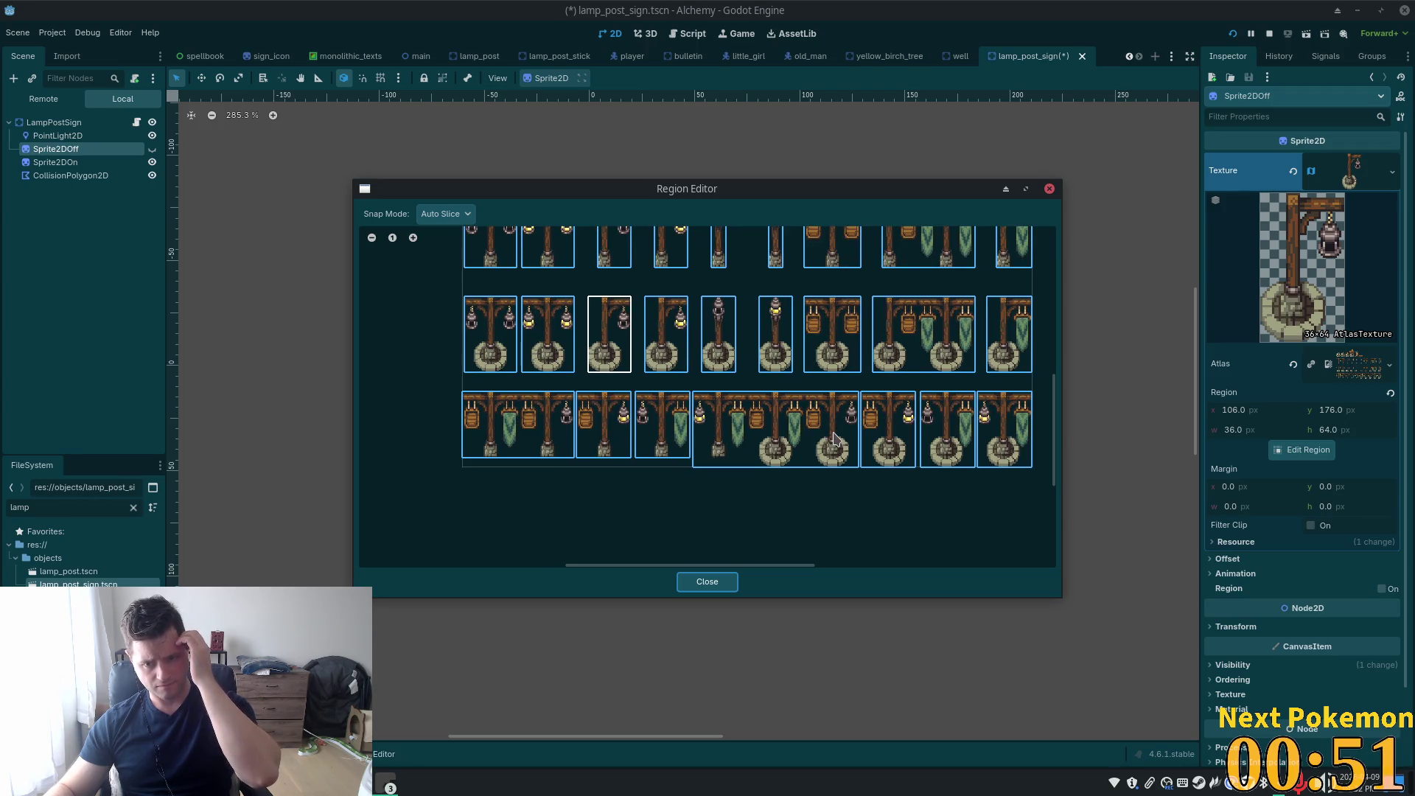
{"action": "scroll", "coordinate": [834, 439], "scroll_direction": "up", "scroll_amount": 1}
{"action": "scroll", "coordinate": [834, 438], "scroll_direction": "up", "scroll_amount": 1}
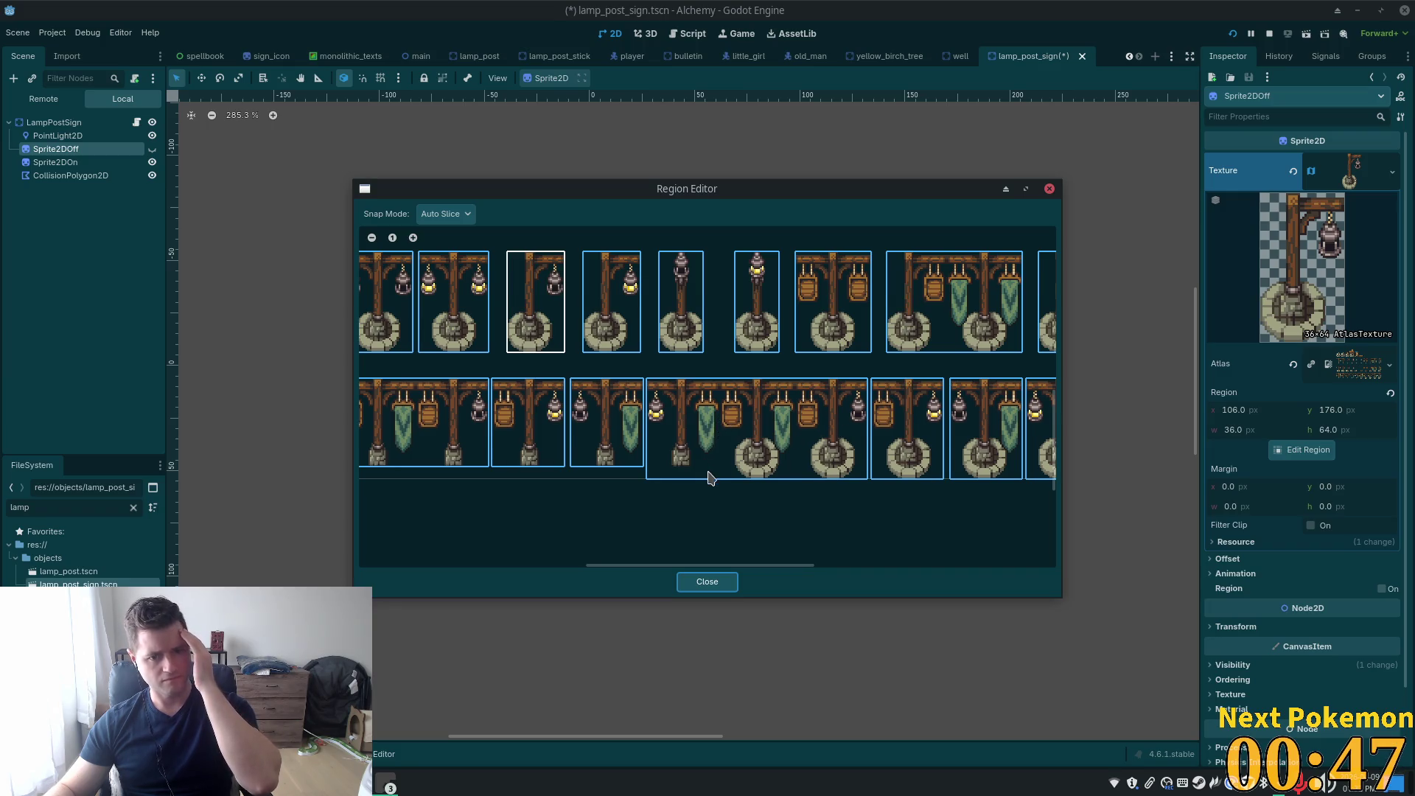
{"action": "scroll", "coordinate": [738, 443], "scroll_direction": "up", "scroll_amount": 3}
{"action": "scroll", "coordinate": [824, 460], "scroll_direction": "right", "scroll_amount": 5}
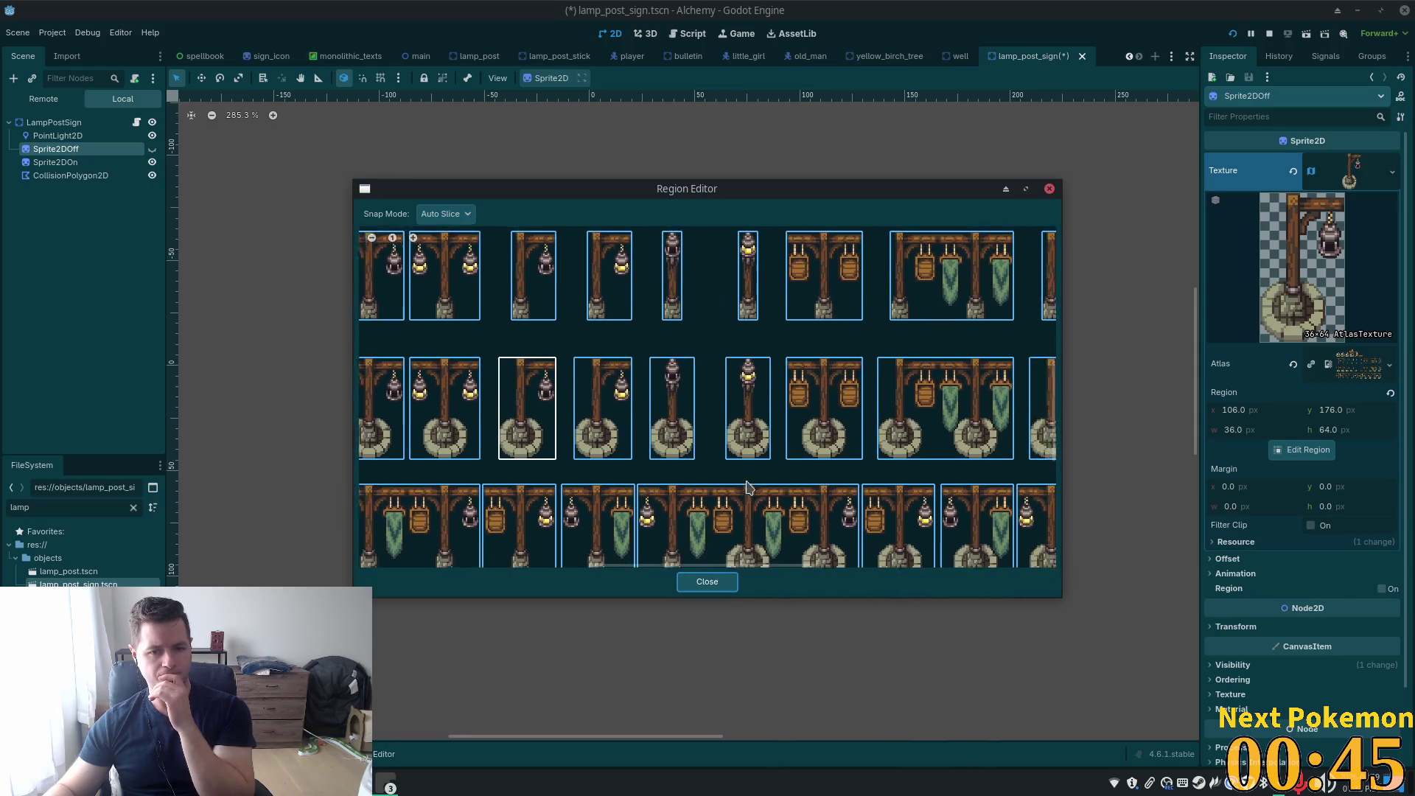
{"action": "scroll", "coordinate": [662, 478], "scroll_direction": "left", "scroll_amount": 3}
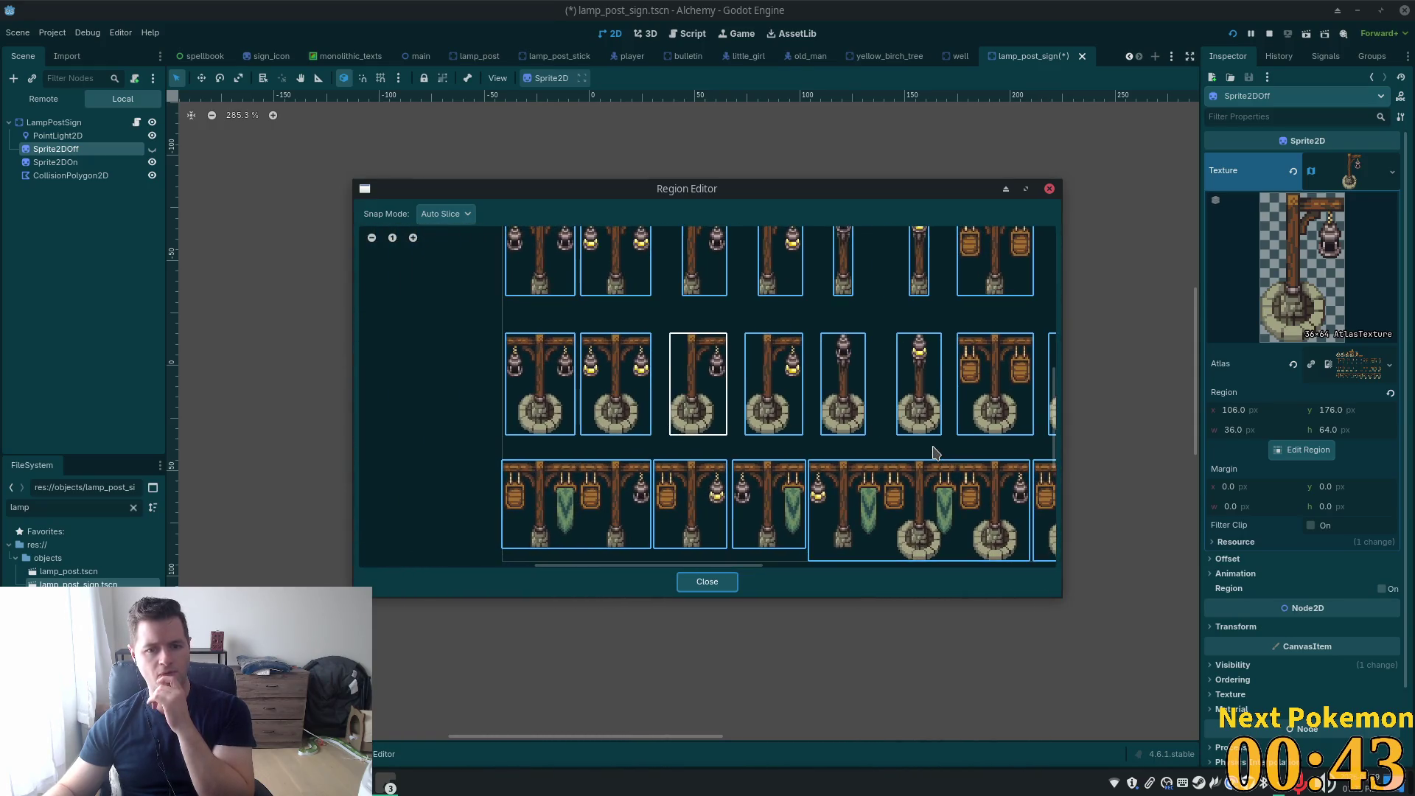
{"action": "scroll", "coordinate": [863, 230], "scroll_direction": "up", "scroll_amount": 3}
{"action": "scroll", "coordinate": [635, 252], "scroll_direction": "down", "scroll_amount": 5}
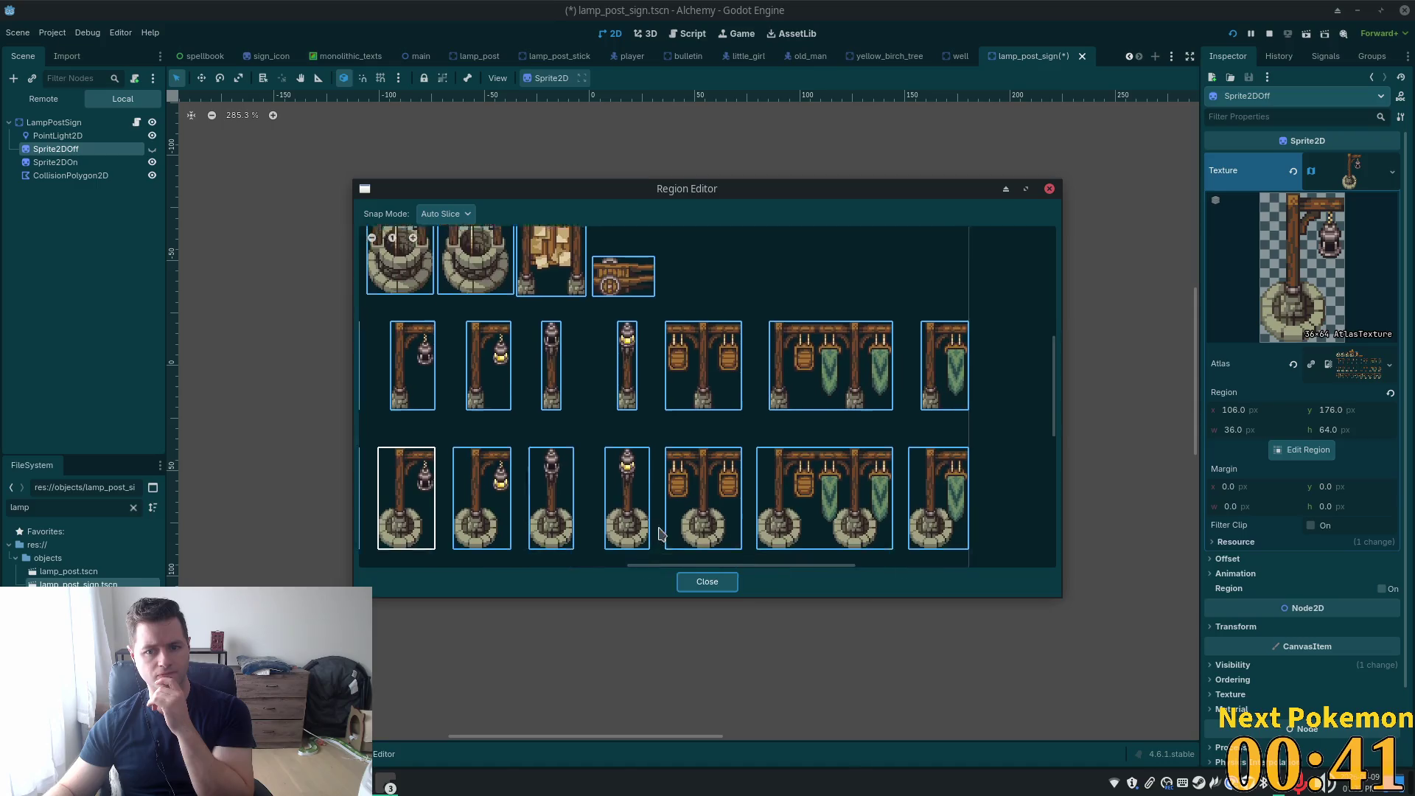
{"action": "scroll", "coordinate": [738, 309], "scroll_direction": "left", "scroll_amount": 5}
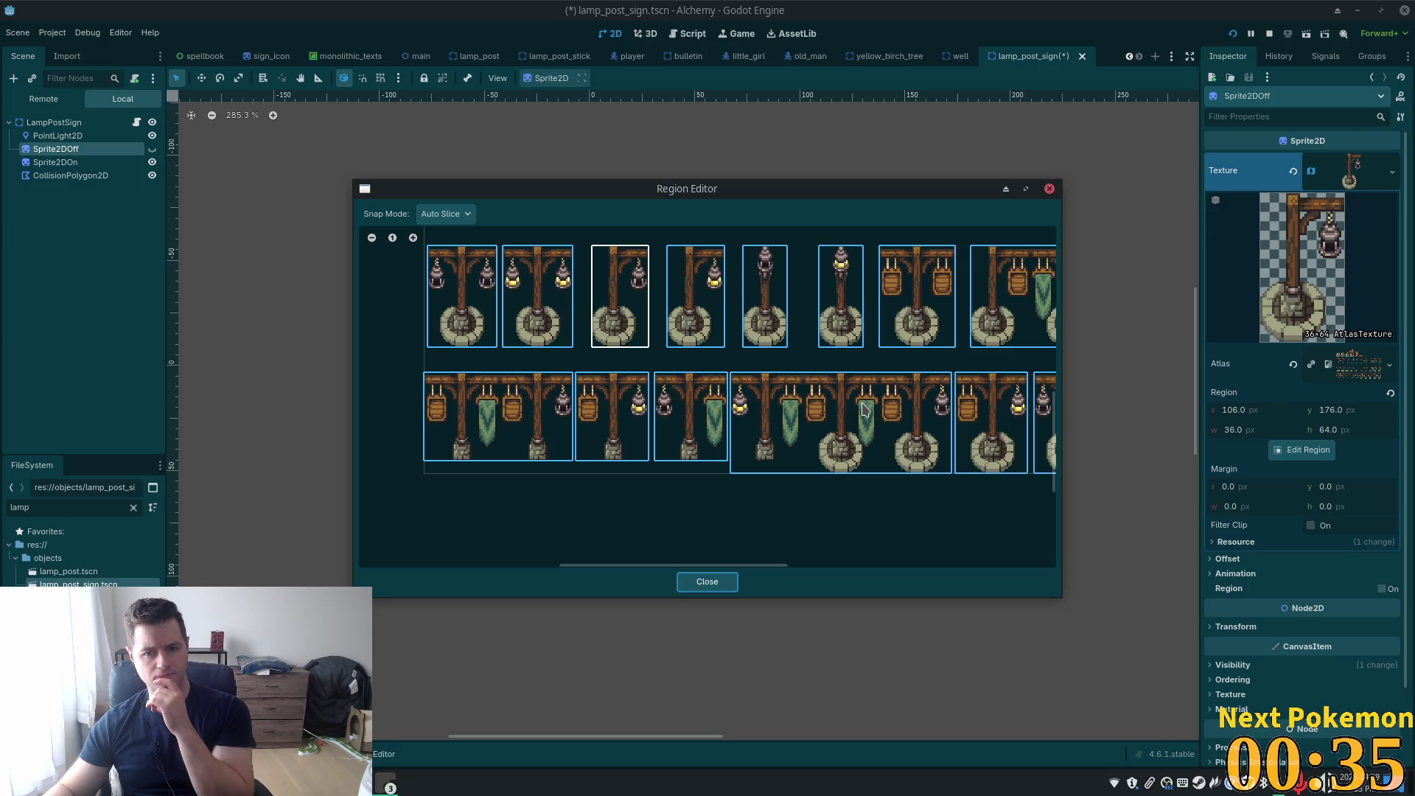
{"action": "mouse_move", "coordinate": [962, 519]}
{"action": "left_mouse_down"}
{"action": "mouse_move", "coordinate": [821, 524]}
{"action": "mouse_move", "coordinate": [906, 458]}
{"action": "mouse_move", "coordinate": [1031, 266]}
{"action": "mouse_move", "coordinate": [759, 552]}
{"action": "mouse_move", "coordinate": [701, 531]}
{"action": "mouse_move", "coordinate": [796, 542]}
{"action": "left_mouse_up"}
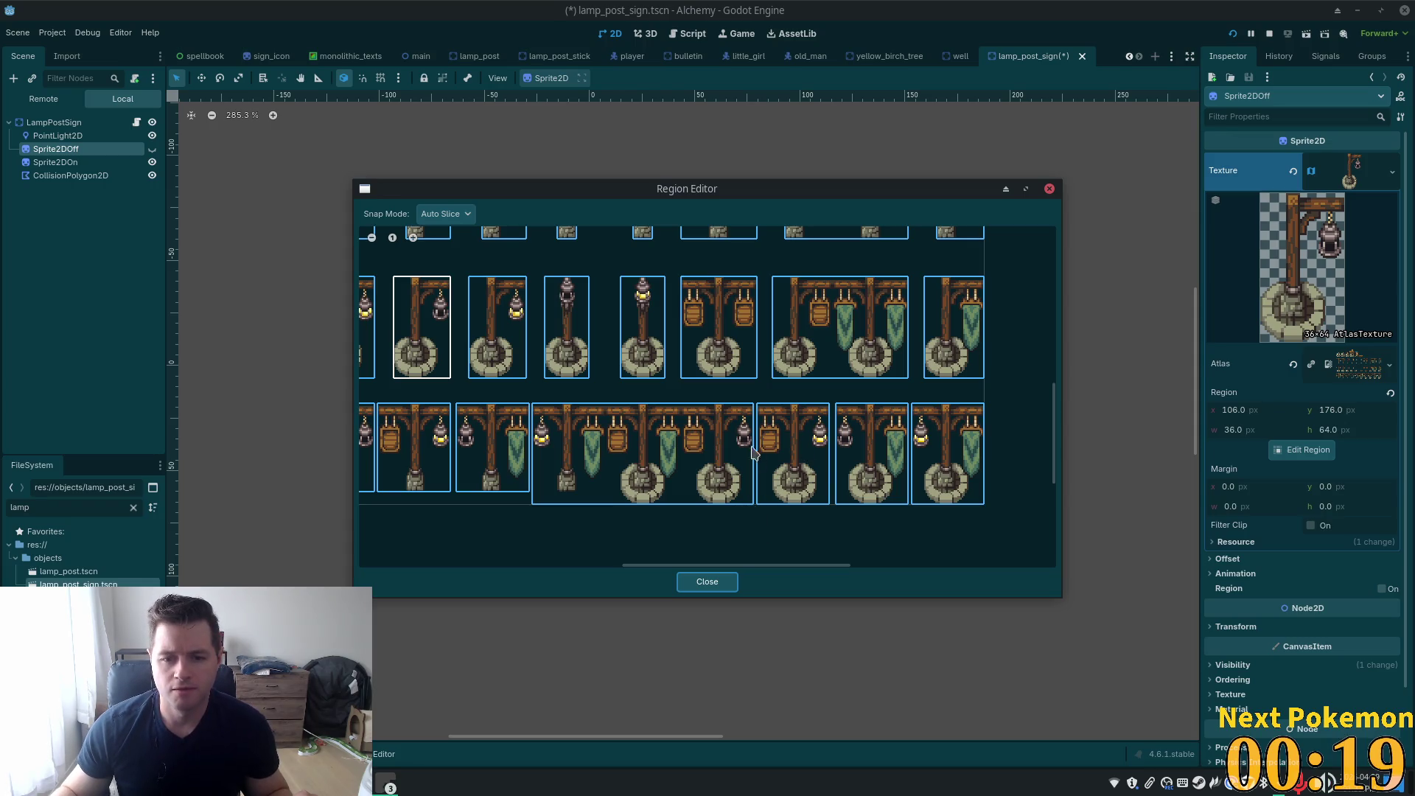
{"action": "scroll", "coordinate": [435, 453], "scroll_direction": "down", "scroll_amount": 2}
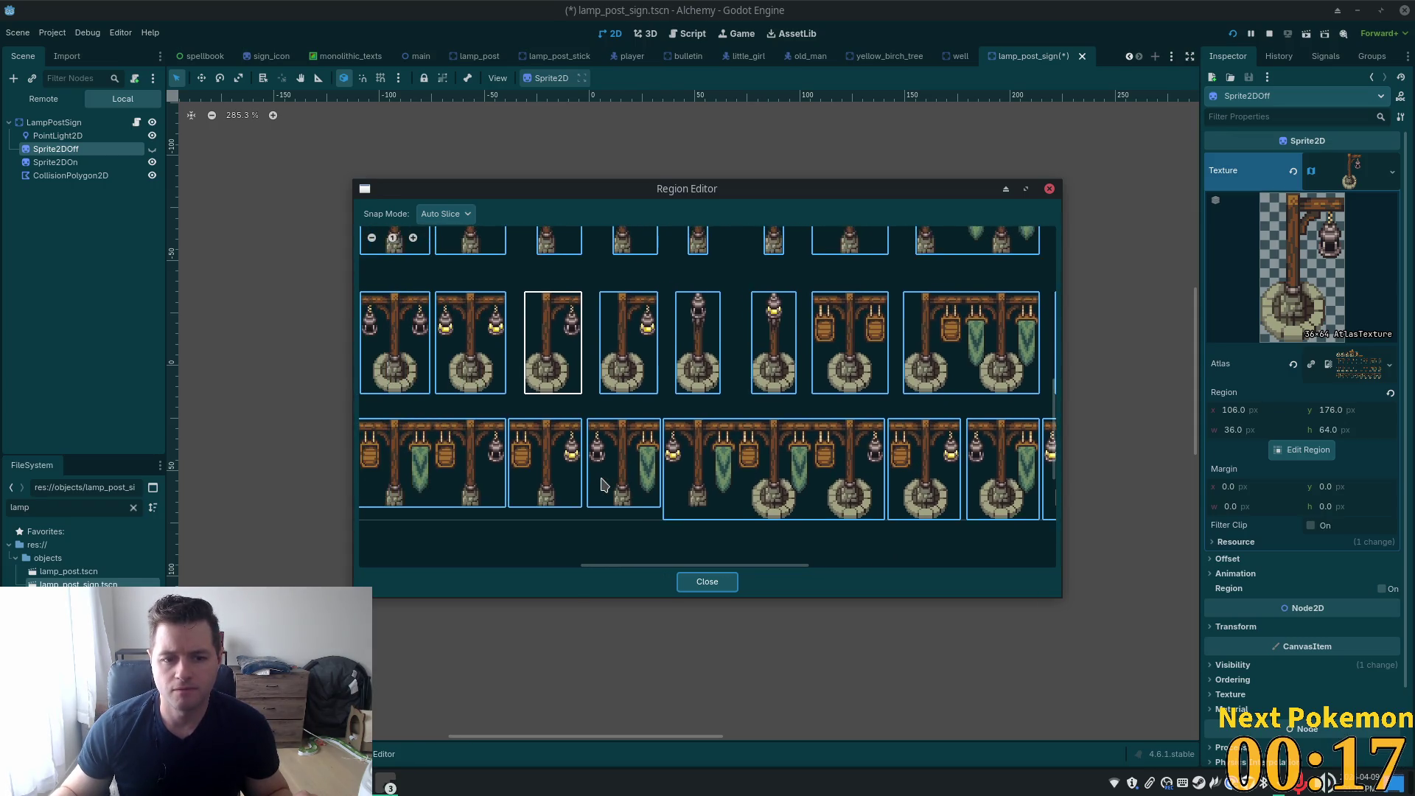
{"action": "scroll", "coordinate": [620, 435], "scroll_direction": "up", "scroll_amount": 2}
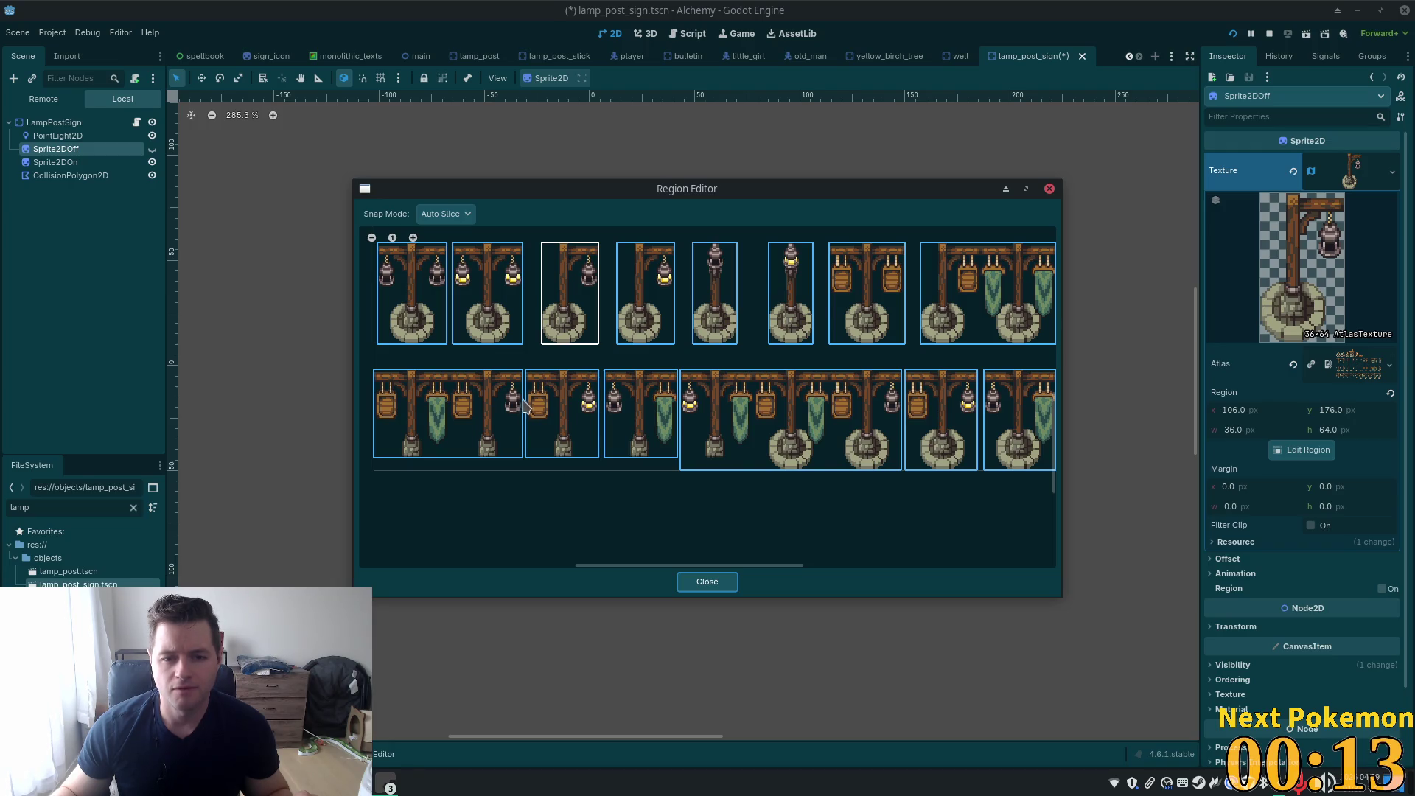
{"action": "scroll", "coordinate": [848, 499], "scroll_direction": "up", "scroll_amount": 5}
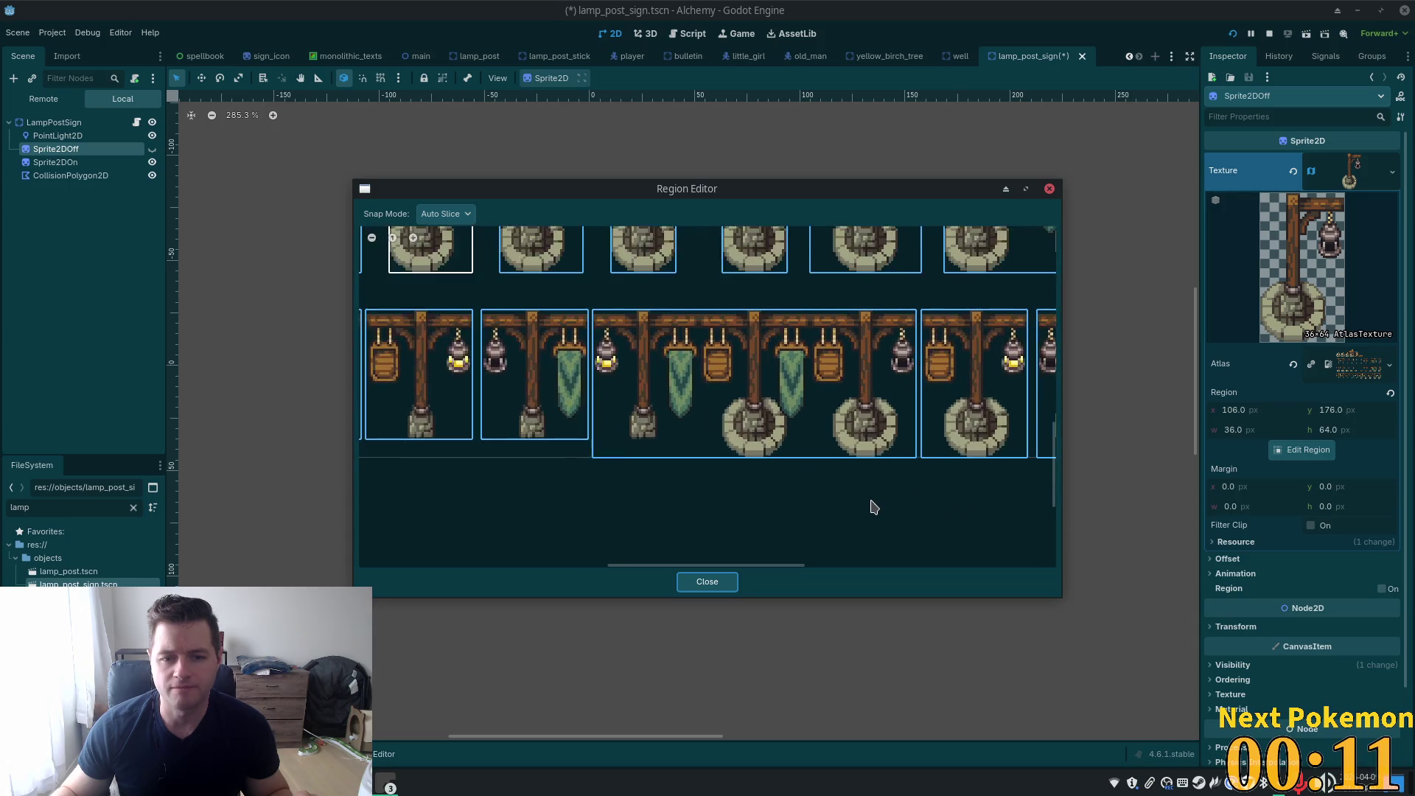
{"action": "left_click", "coordinate": [463, 214]}
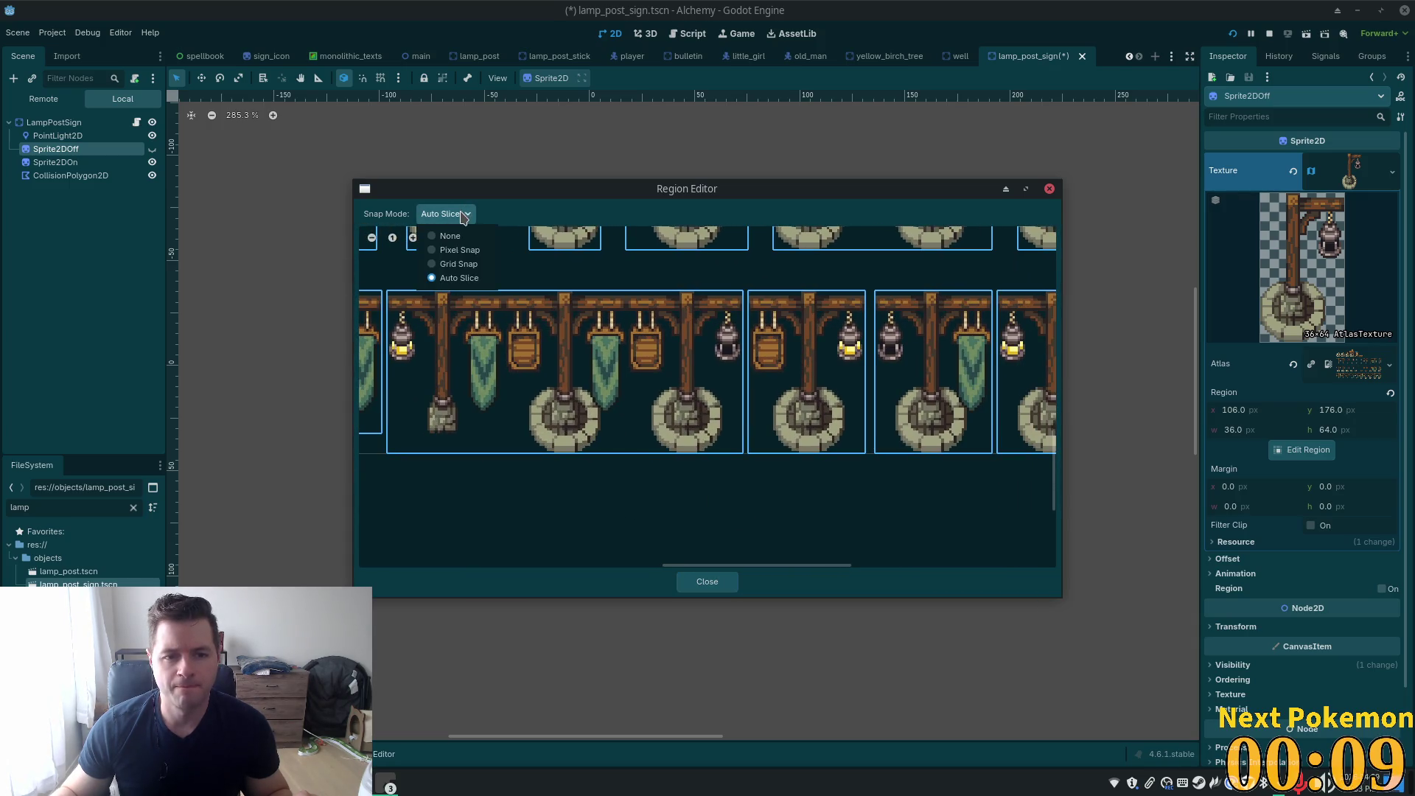
With Pixel Snap, set Sprite2DOff's region to the 47×64 barrel-sign post at 288,256
{"action": "left_click", "coordinate": [461, 250]}
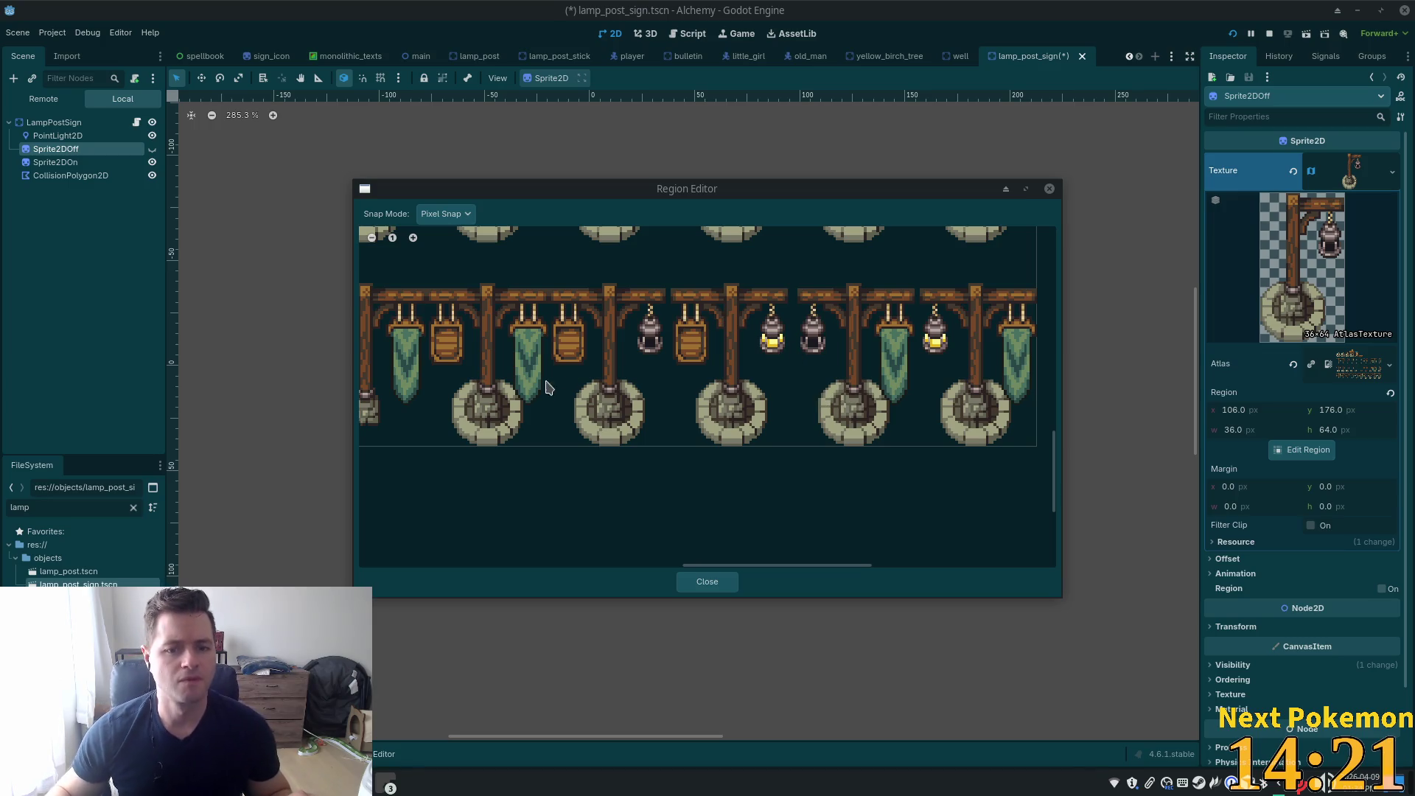
{"action": "scroll", "coordinate": [539, 376], "scroll_direction": "up", "scroll_amount": 3}
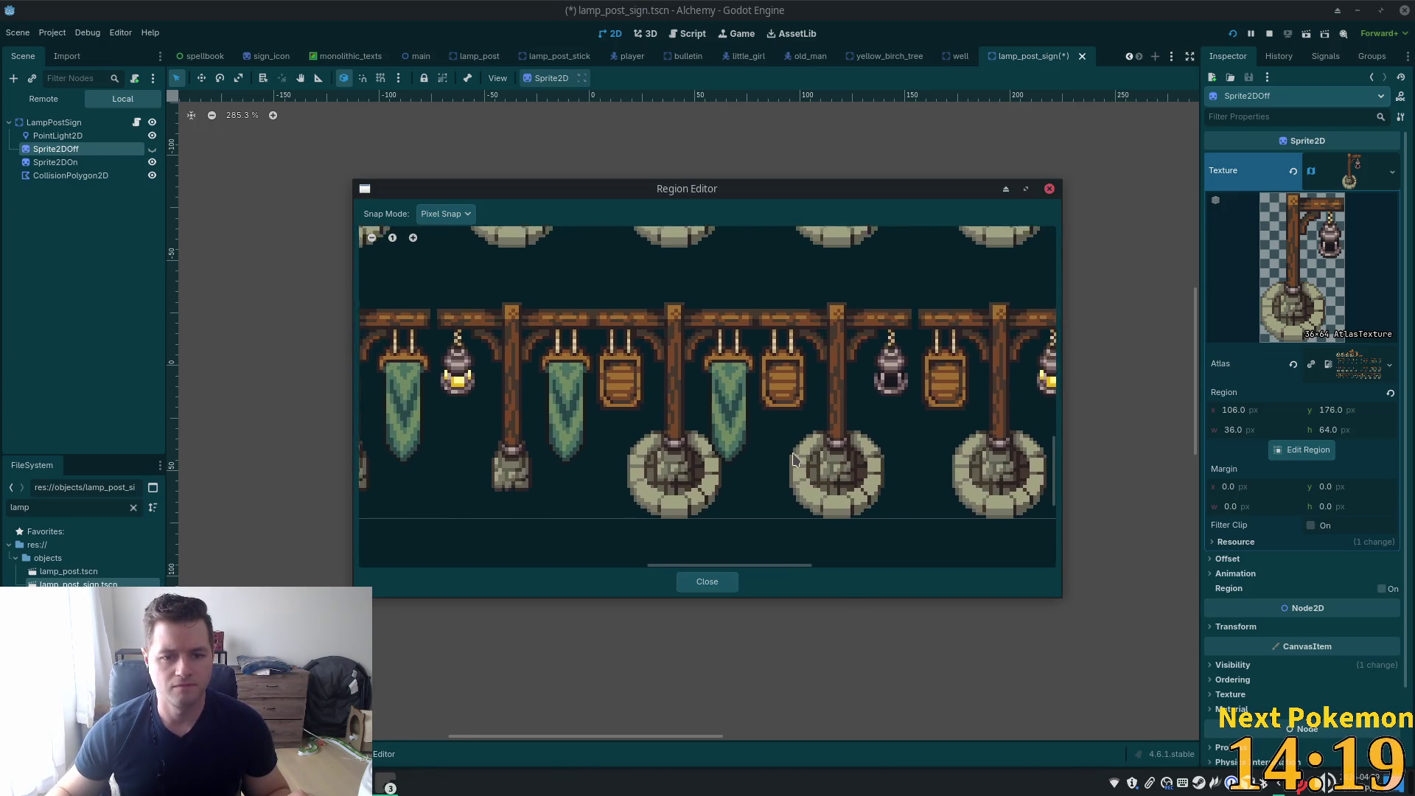
{"action": "scroll", "coordinate": [664, 421], "scroll_direction": "right", "scroll_amount": 1}
{"action": "scroll", "coordinate": [684, 320], "scroll_direction": "right", "scroll_amount": 2}
{"action": "scroll", "coordinate": [663, 314], "scroll_direction": "up", "scroll_amount": 2}
{"action": "scroll", "coordinate": [643, 305], "scroll_direction": "down", "scroll_amount": 2}
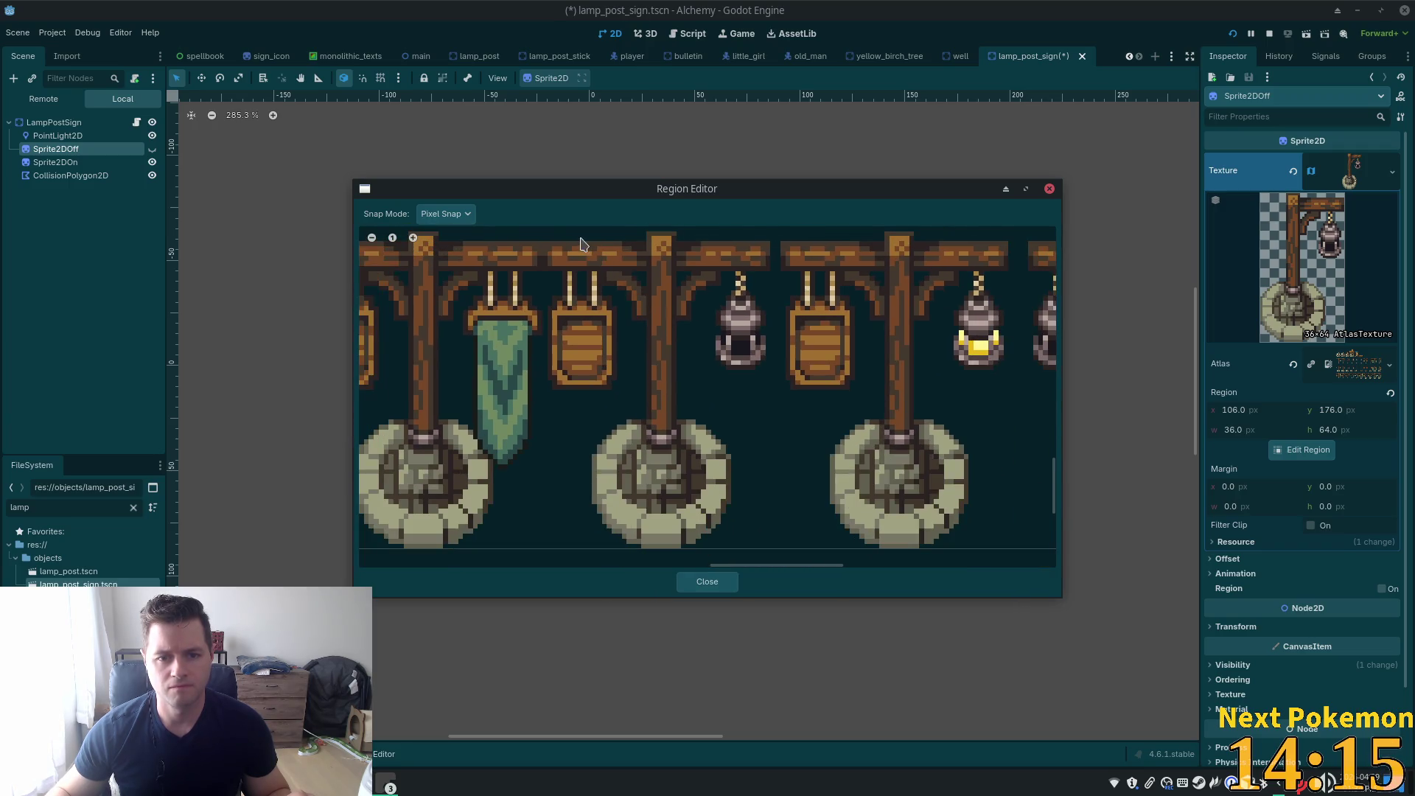
{"action": "scroll", "coordinate": [561, 245], "scroll_direction": "left", "scroll_amount": 1}
{"action": "scroll", "coordinate": [564, 244], "scroll_direction": "down", "scroll_amount": 1}
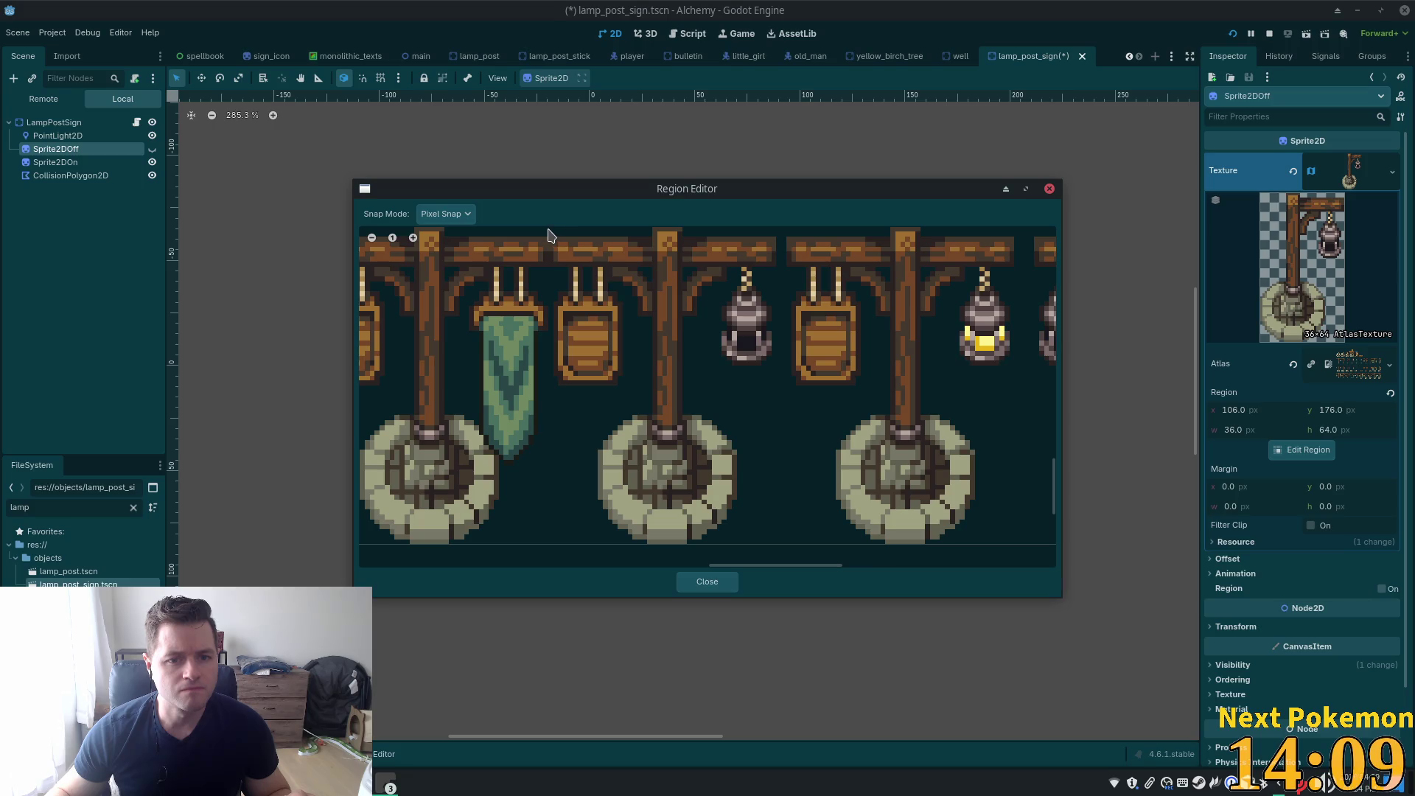
{"action": "mouse_move", "coordinate": [548, 228]}
{"action": "left_mouse_down"}
{"action": "mouse_move", "coordinate": [585, 315]}
{"action": "mouse_move", "coordinate": [692, 439]}
{"action": "mouse_move", "coordinate": [777, 510]}
{"action": "mouse_move", "coordinate": [765, 546]}
{"action": "mouse_move", "coordinate": [783, 549]}
{"action": "left_mouse_up"}
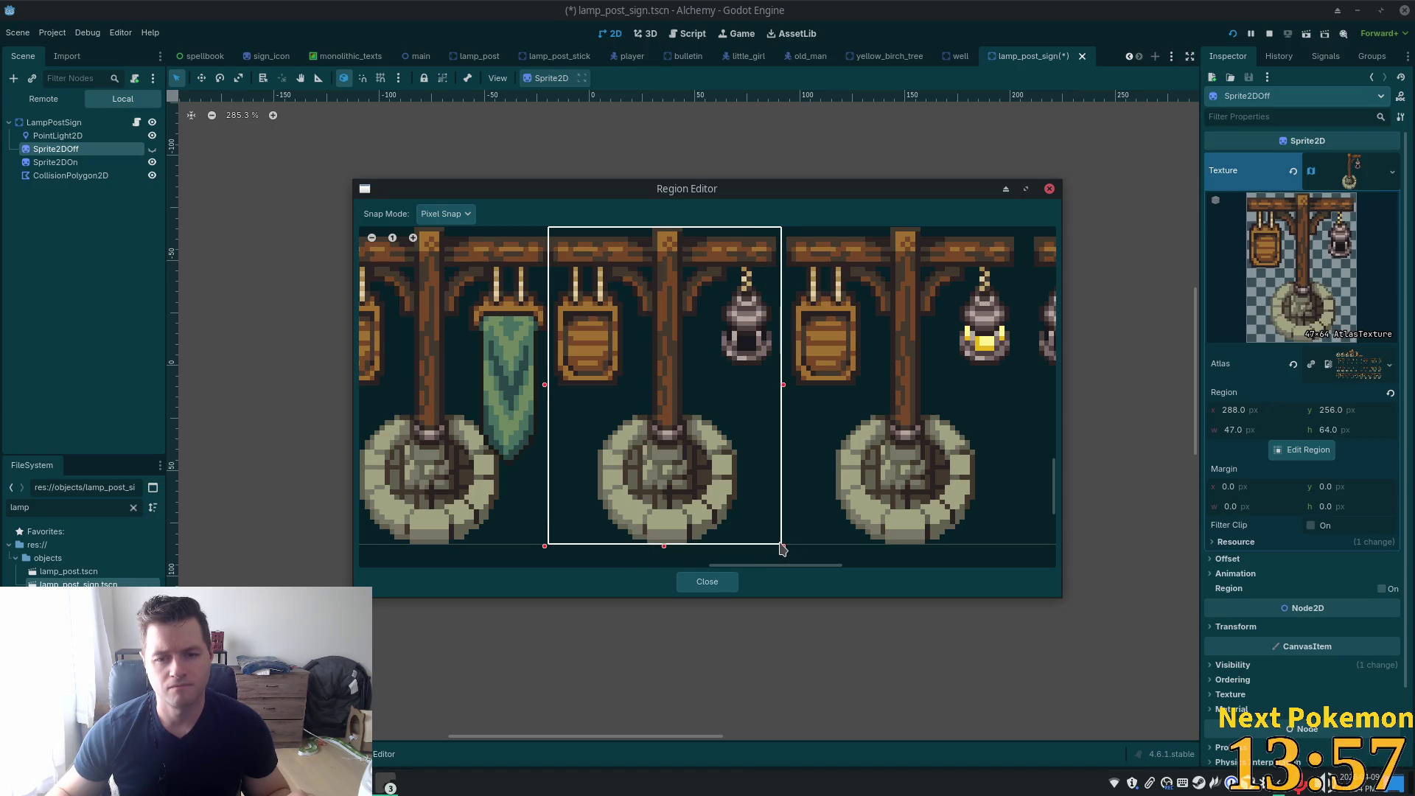
{"action": "left_click", "coordinate": [725, 581]}
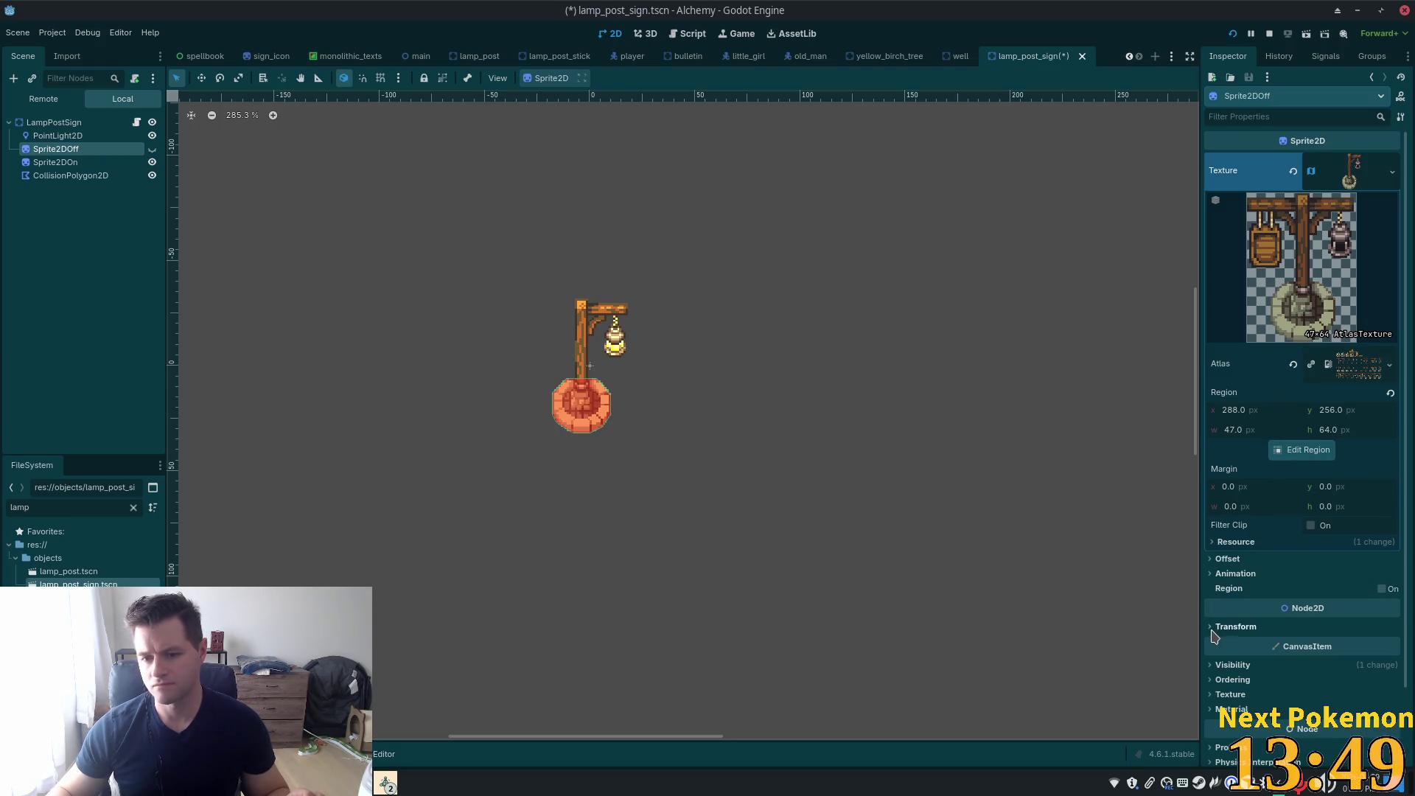
Set Sprite2DOff's scale x to -1, then expand Sprite2DOn's atlas texture settings
{"action": "left_click", "coordinate": [1224, 627]}
{"action": "left_click", "coordinate": [1342, 700]}
{"action": "type", "text": "-1"}
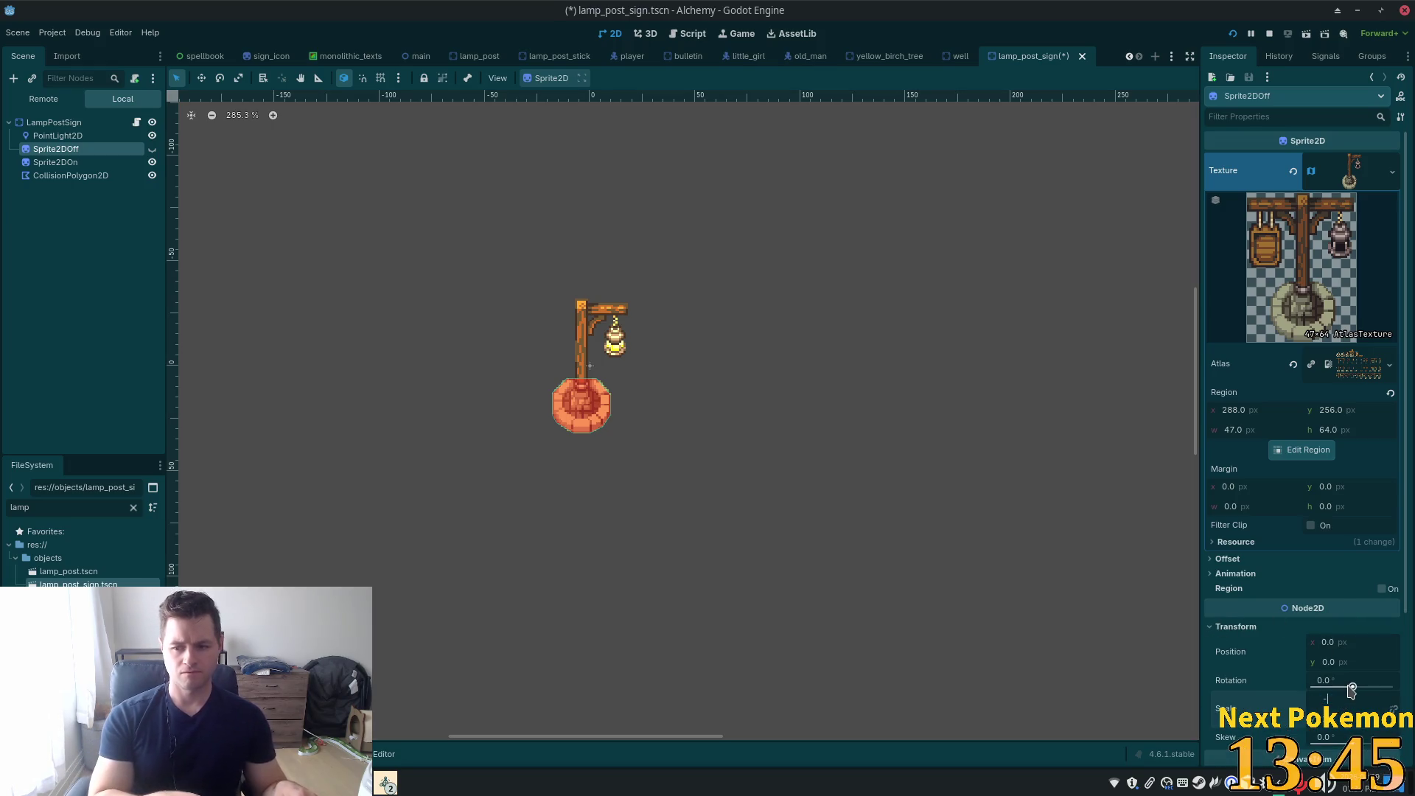
{"action": "key", "text": "Return"}
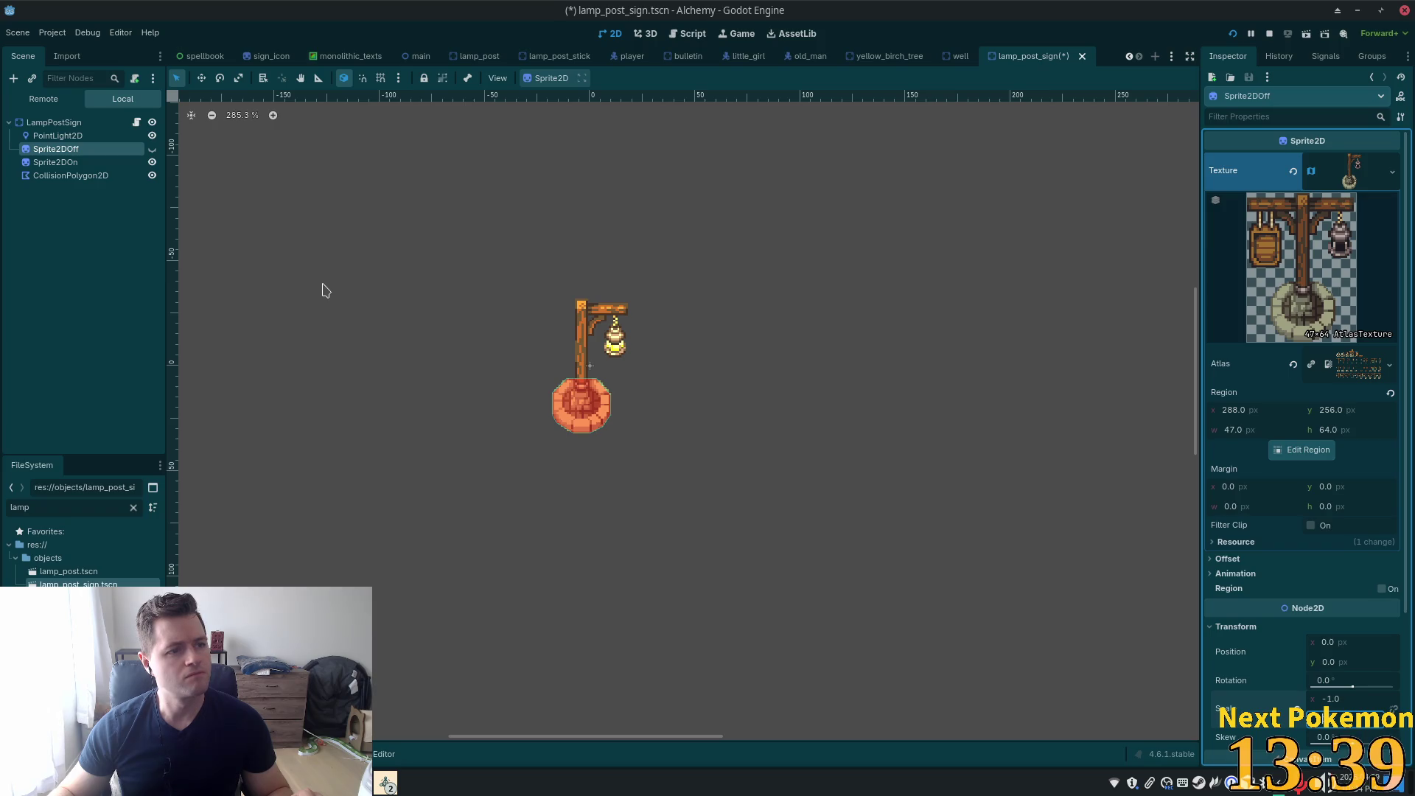
{"action": "left_click", "coordinate": [52, 162]}
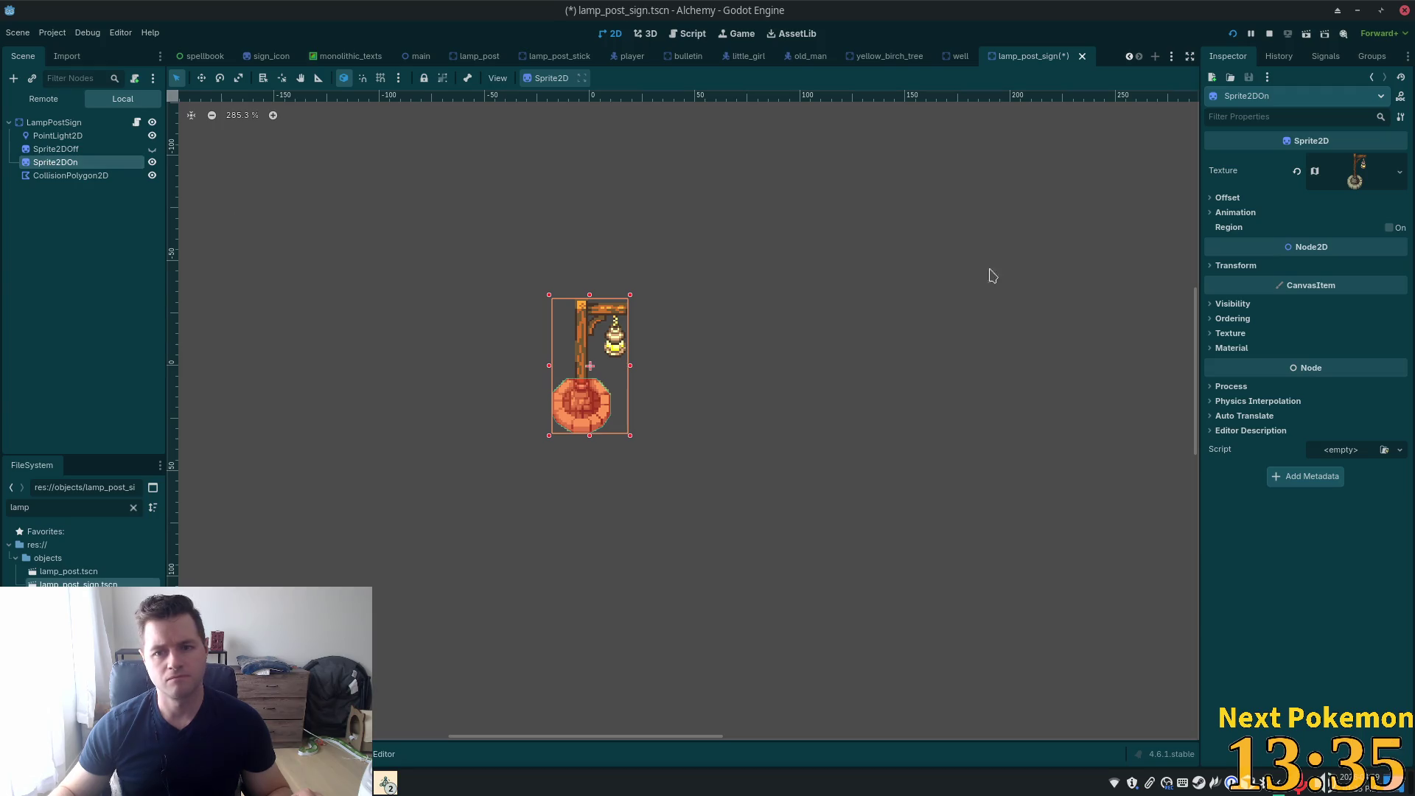
{"action": "left_click", "coordinate": [1341, 168]}
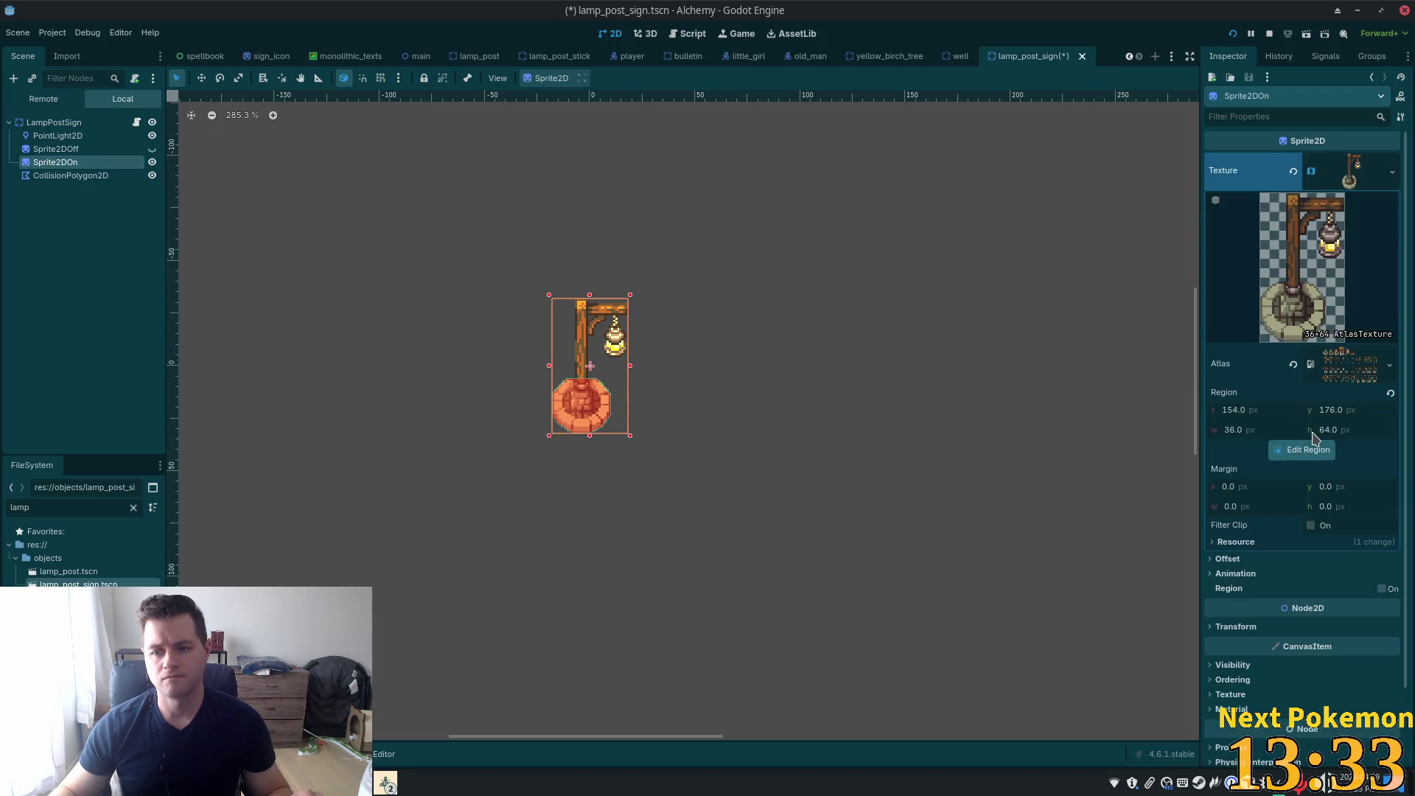
Open Sprite2DOn's region editor and zoom into the lamp post atlas
{"action": "left_click", "coordinate": [1316, 447]}
{"action": "scroll", "coordinate": [747, 459], "scroll_direction": "down", "scroll_amount": 5}
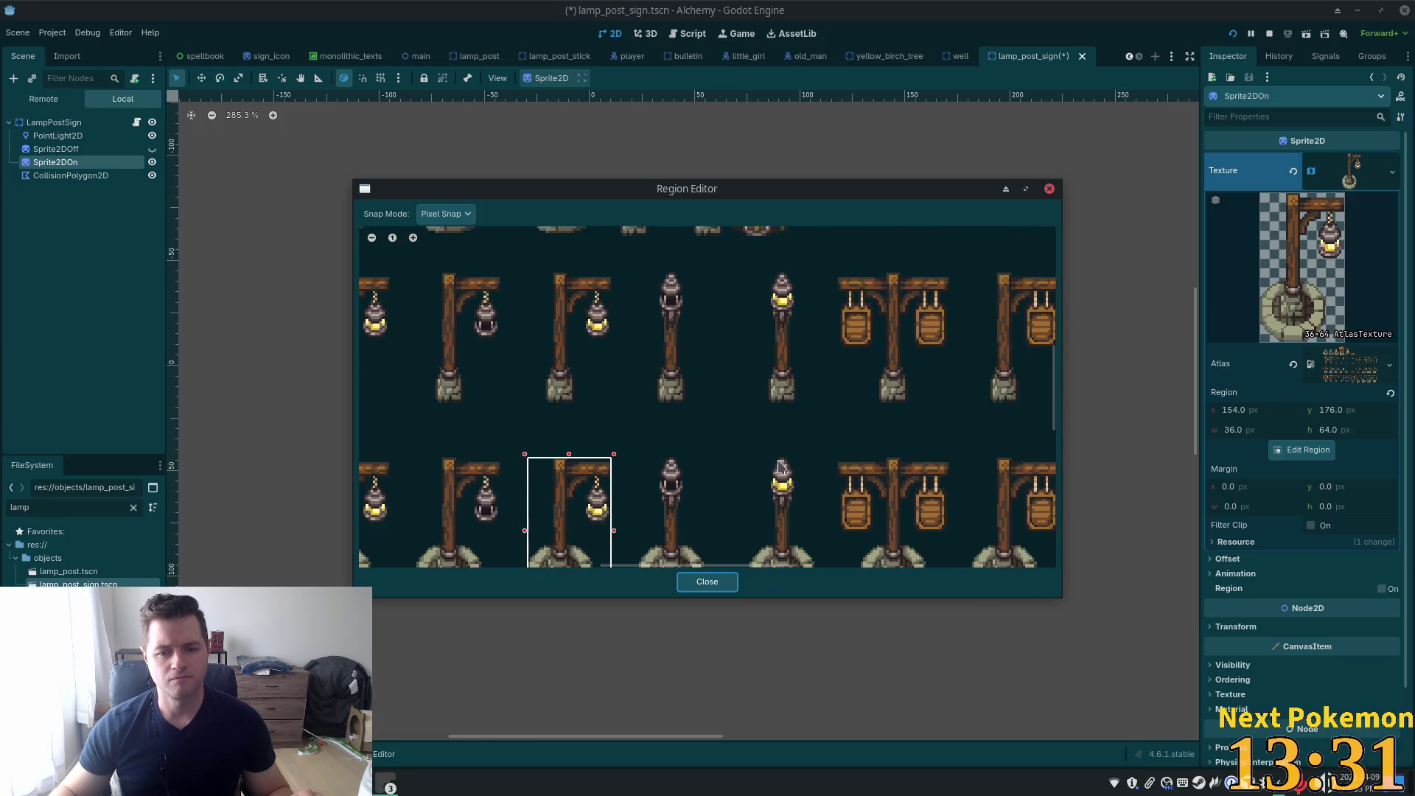
{"action": "scroll", "coordinate": [798, 247], "scroll_direction": "down", "scroll_amount": 1}
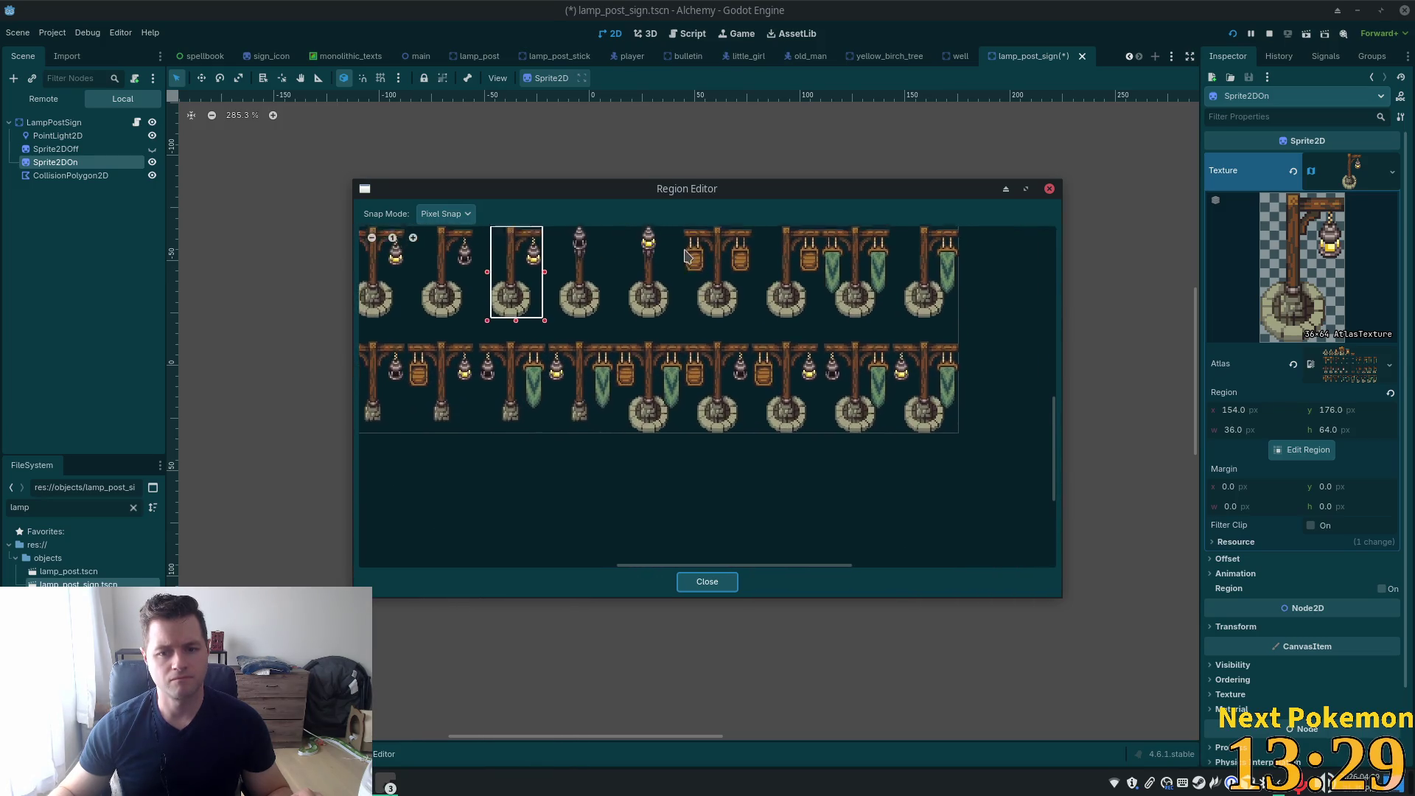
{"action": "scroll", "coordinate": [804, 421], "scroll_direction": "up", "scroll_amount": 1}
{"action": "scroll", "coordinate": [802, 418], "scroll_direction": "up", "scroll_amount": 2}
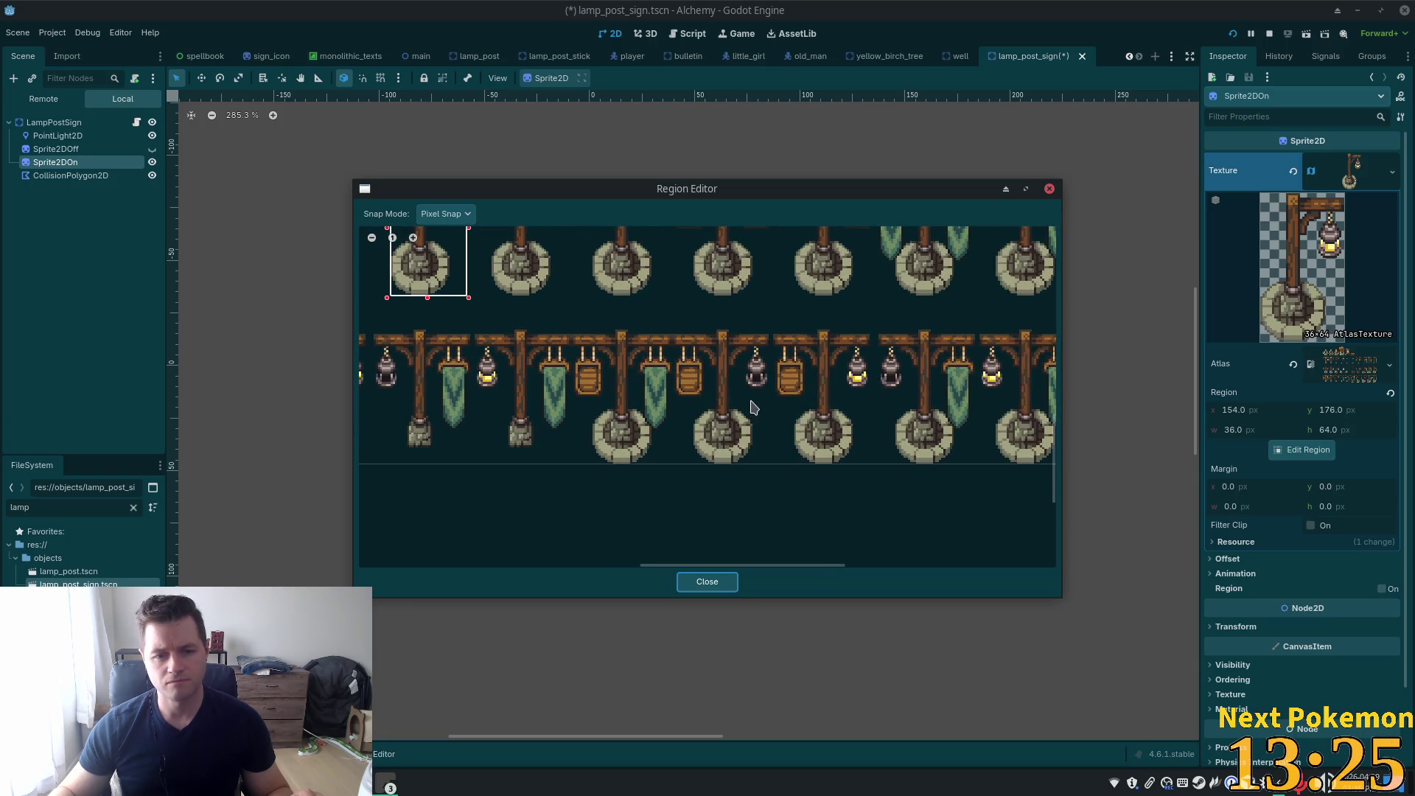
{"action": "scroll", "coordinate": [759, 409], "scroll_direction": "down", "scroll_amount": 1}
{"action": "scroll", "coordinate": [741, 433], "scroll_direction": "up", "scroll_amount": 1}
{"action": "scroll", "coordinate": [913, 365], "scroll_direction": "up", "scroll_amount": 3}
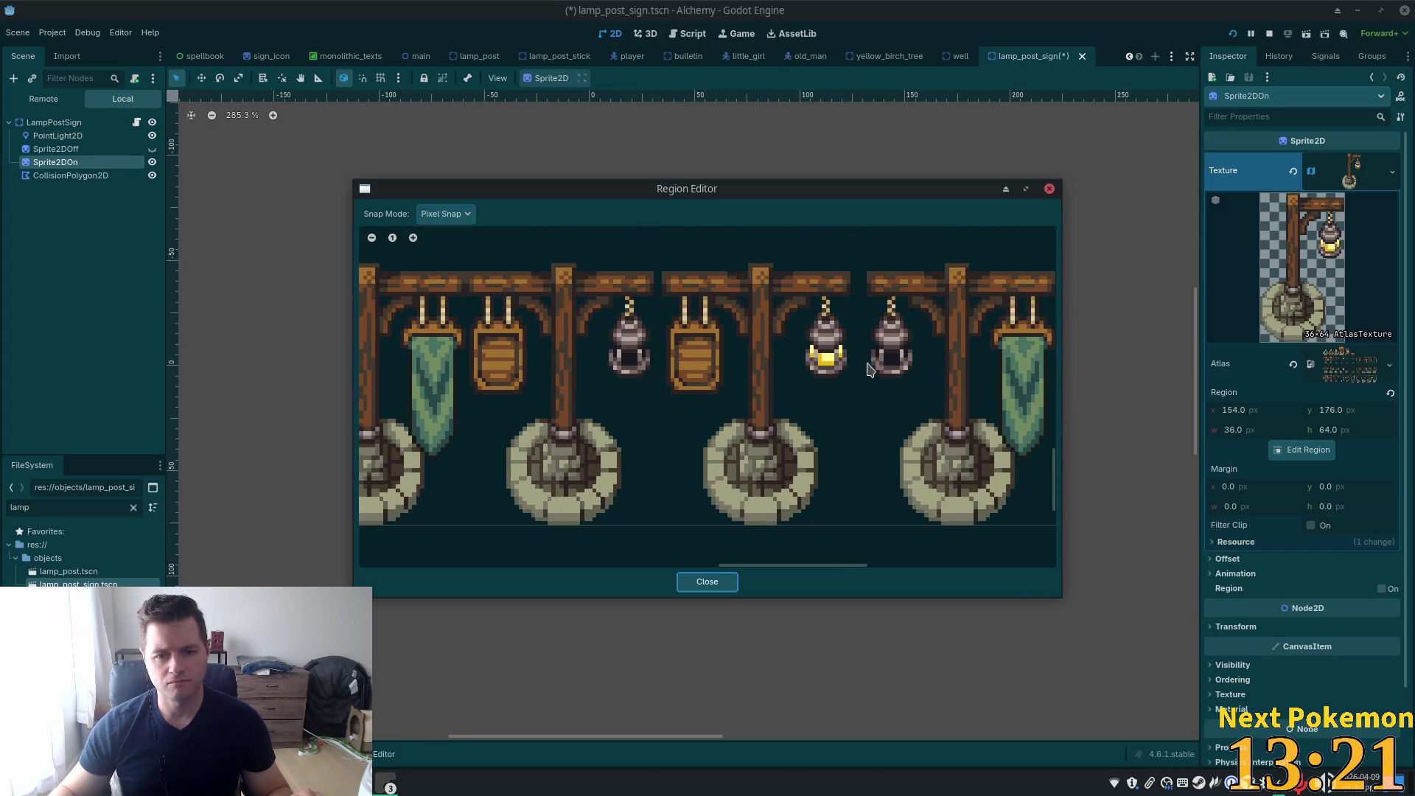
{"action": "scroll", "coordinate": [866, 373], "scroll_direction": "up", "scroll_amount": 1}
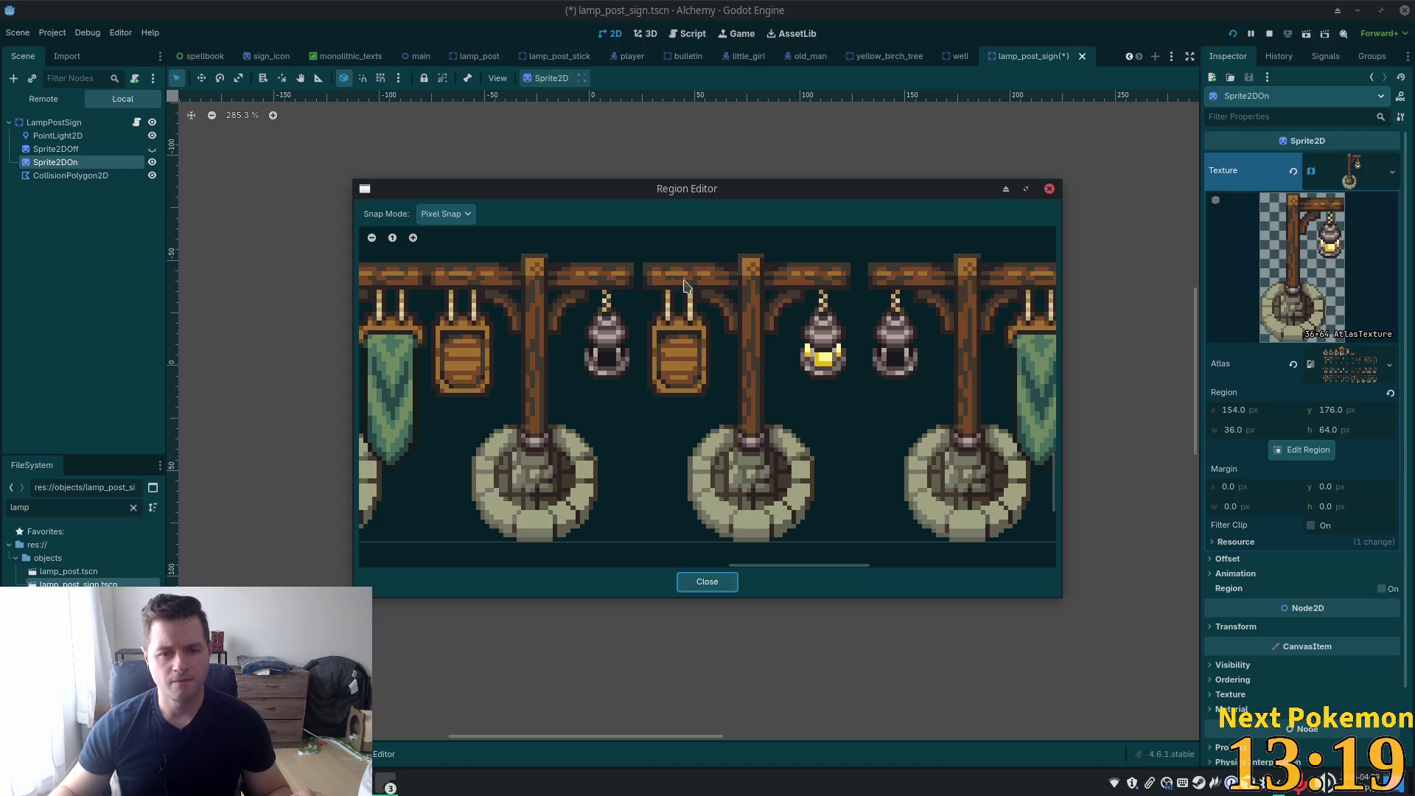
{"action": "scroll", "coordinate": [753, 317], "scroll_direction": "up", "scroll_amount": 1}
{"action": "scroll", "coordinate": [751, 320], "scroll_direction": "up", "scroll_amount": 1}
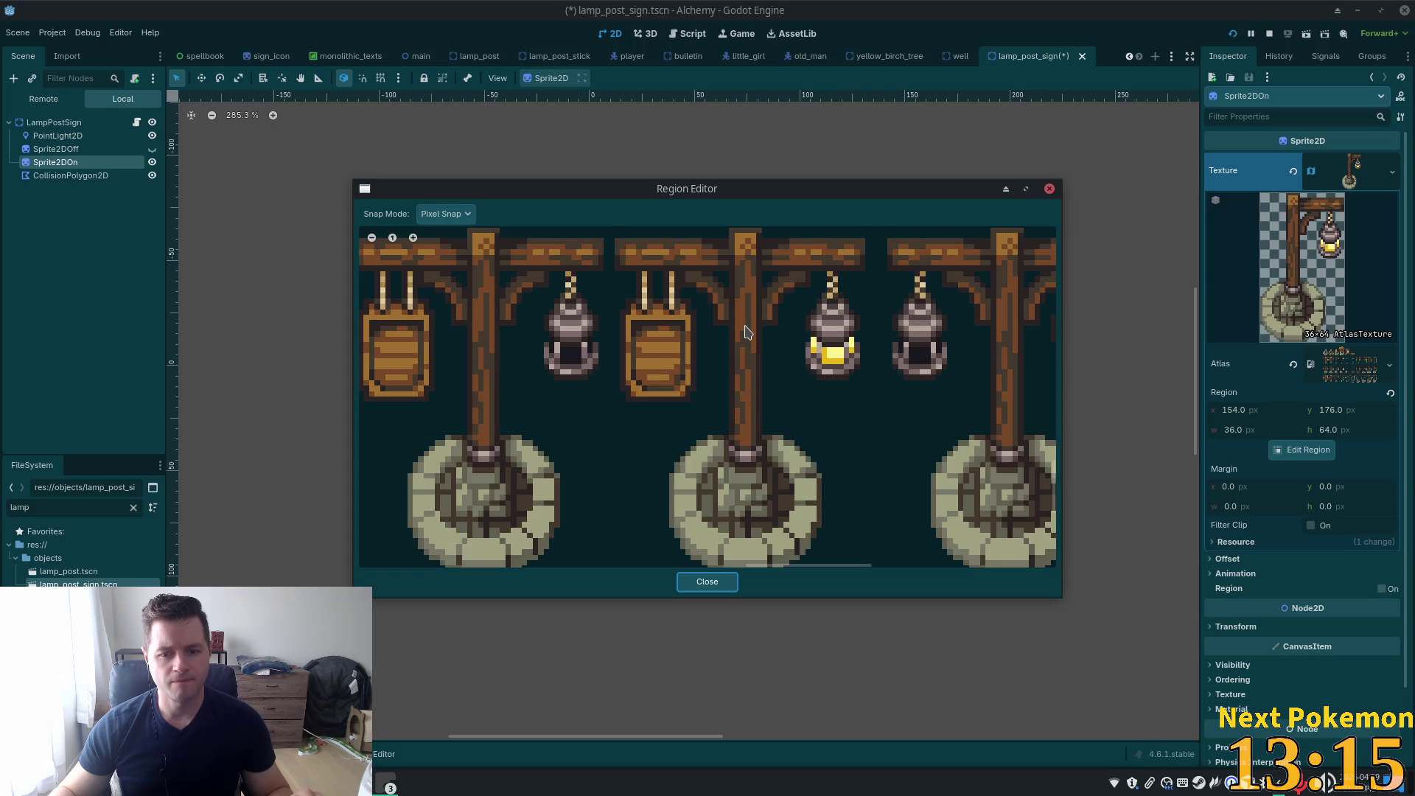
{"action": "scroll", "coordinate": [749, 331], "scroll_direction": "down", "scroll_amount": 1}
{"action": "scroll", "coordinate": [749, 323], "scroll_direction": "down", "scroll_amount": 2}
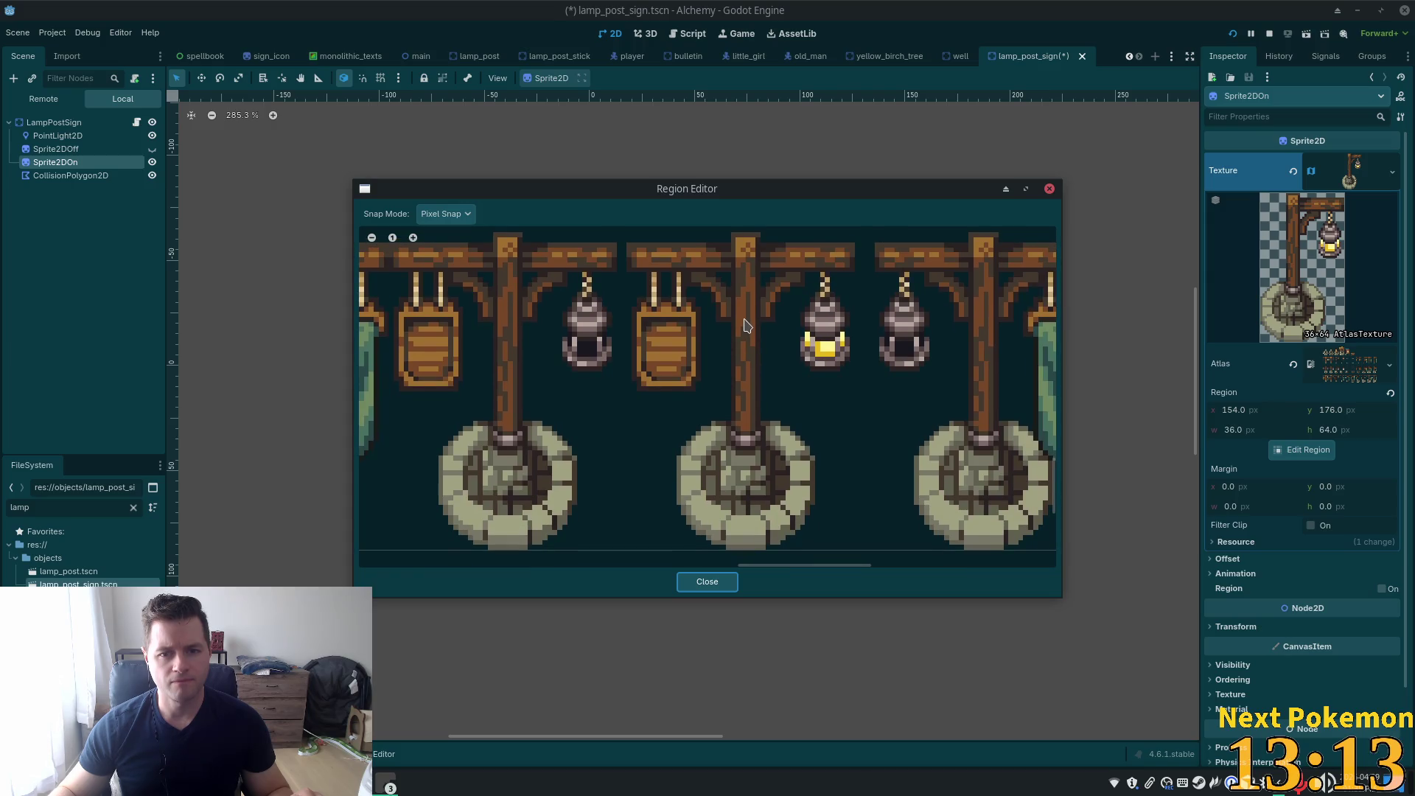
{"action": "scroll", "coordinate": [748, 323], "scroll_direction": "down", "scroll_amount": 2}
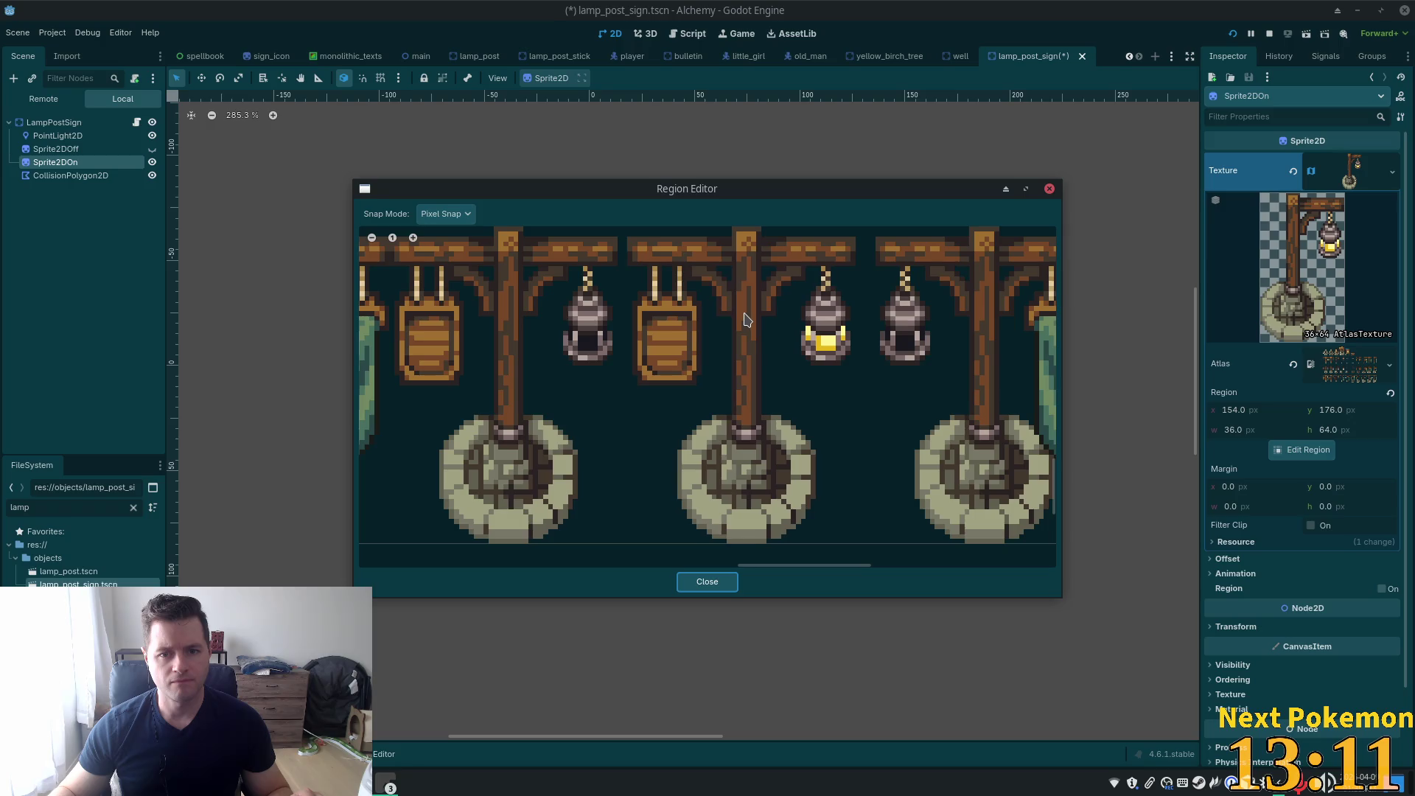
Set the region to the 49×64 lit barrel-sign lamp post at 335,256
{"action": "left_click_drag", "start_coordinate": [747, 319], "coordinate": [748, 349]}
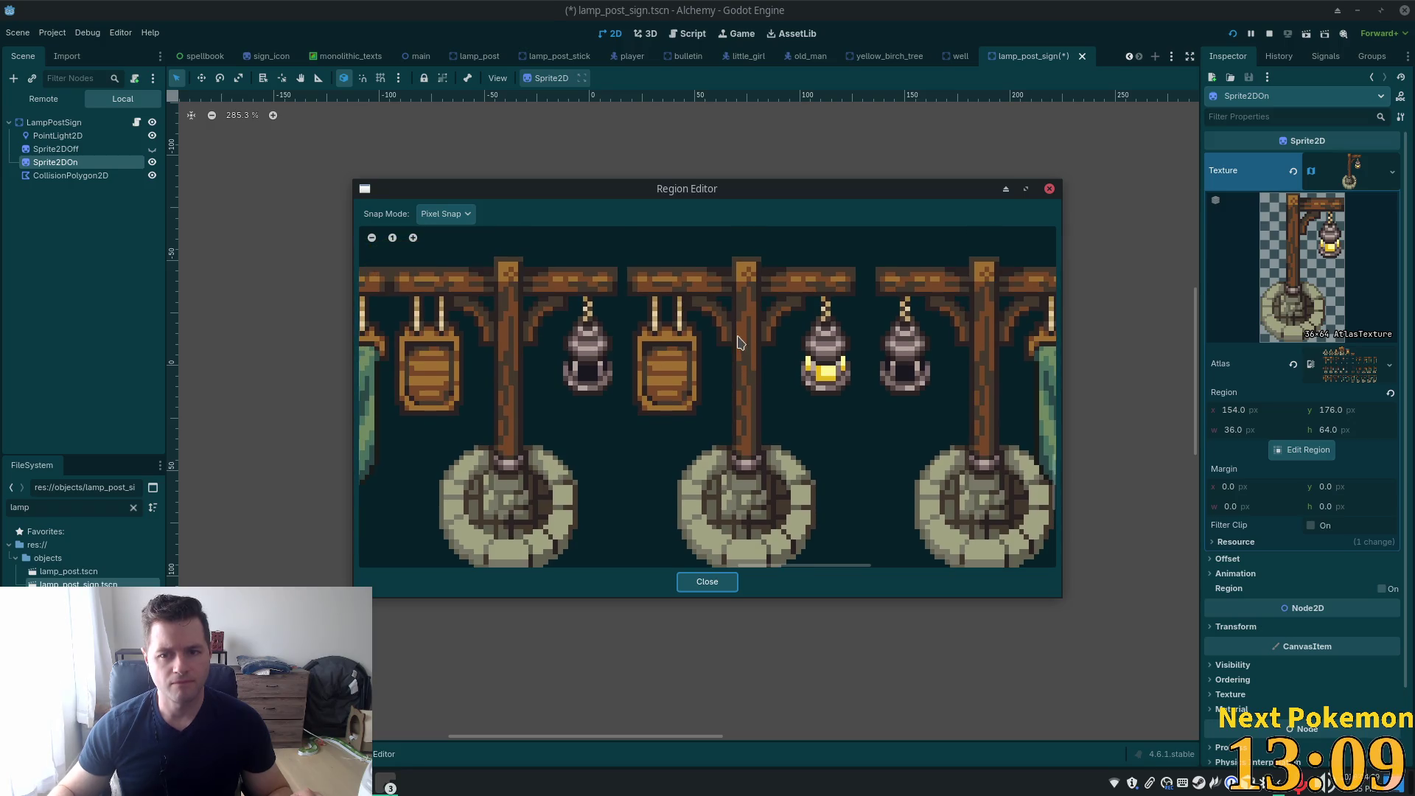
{"action": "scroll", "coordinate": [743, 310], "scroll_direction": "down", "scroll_amount": 5}
{"action": "left_click_drag", "start_coordinate": [741, 290], "coordinate": [744, 284]}
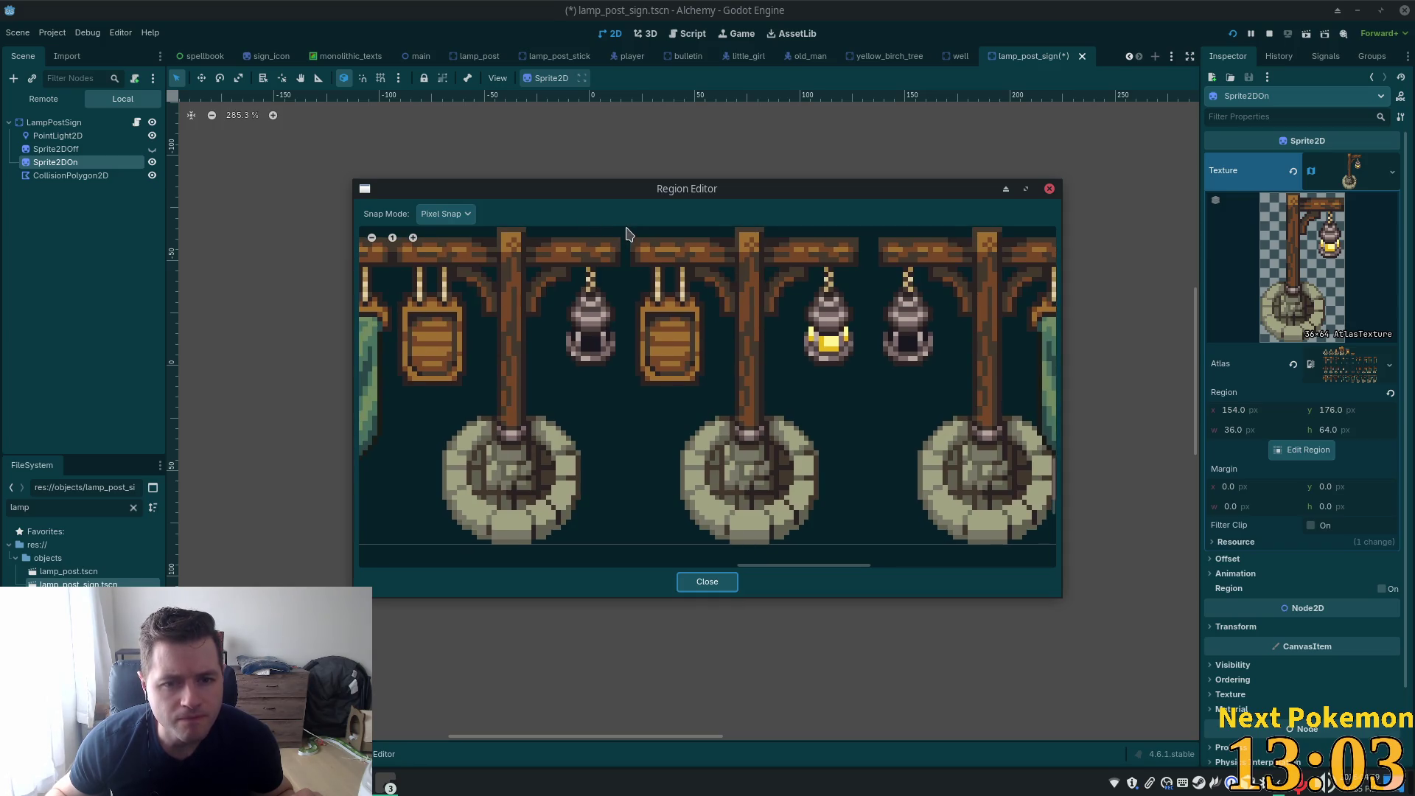
{"action": "mouse_move", "coordinate": [626, 230]}
{"action": "left_mouse_down"}
{"action": "mouse_move", "coordinate": [682, 313]}
{"action": "mouse_move", "coordinate": [811, 409]}
{"action": "mouse_move", "coordinate": [888, 523]}
{"action": "mouse_move", "coordinate": [871, 551]}
{"action": "left_mouse_up"}
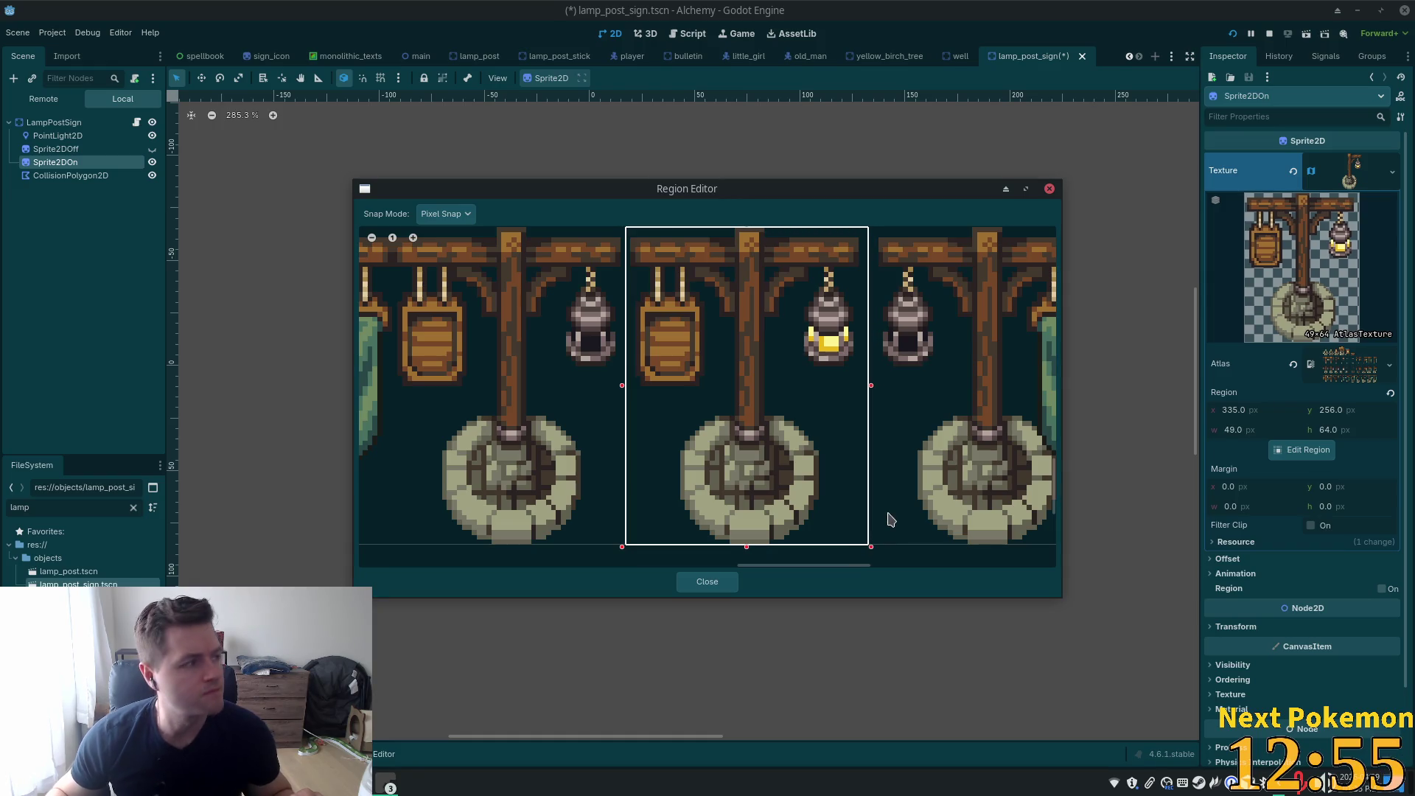
{"action": "left_click", "coordinate": [701, 591]}
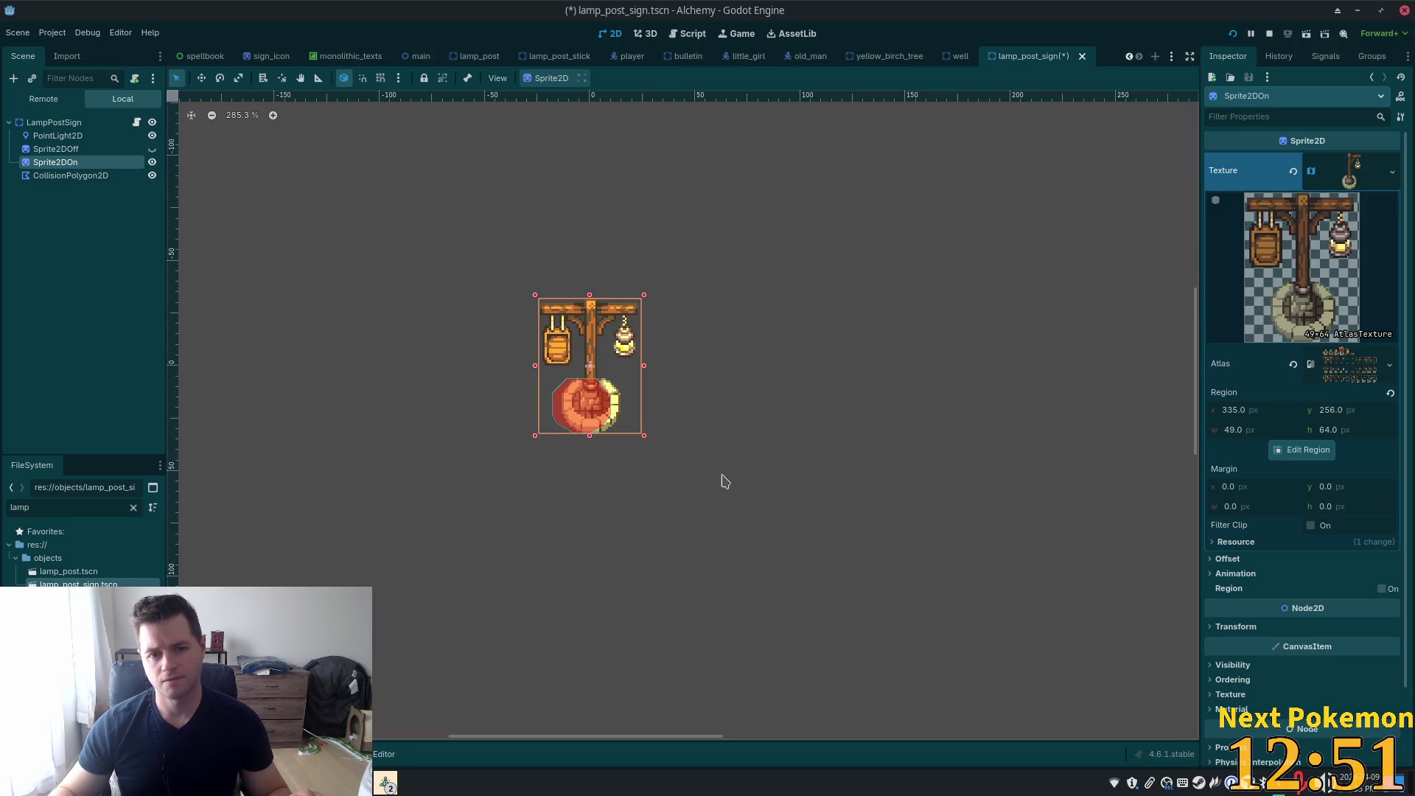
Compare both sprites' transform values and make Sprite2DOff visible
{"action": "left_click", "coordinate": [117, 150]}
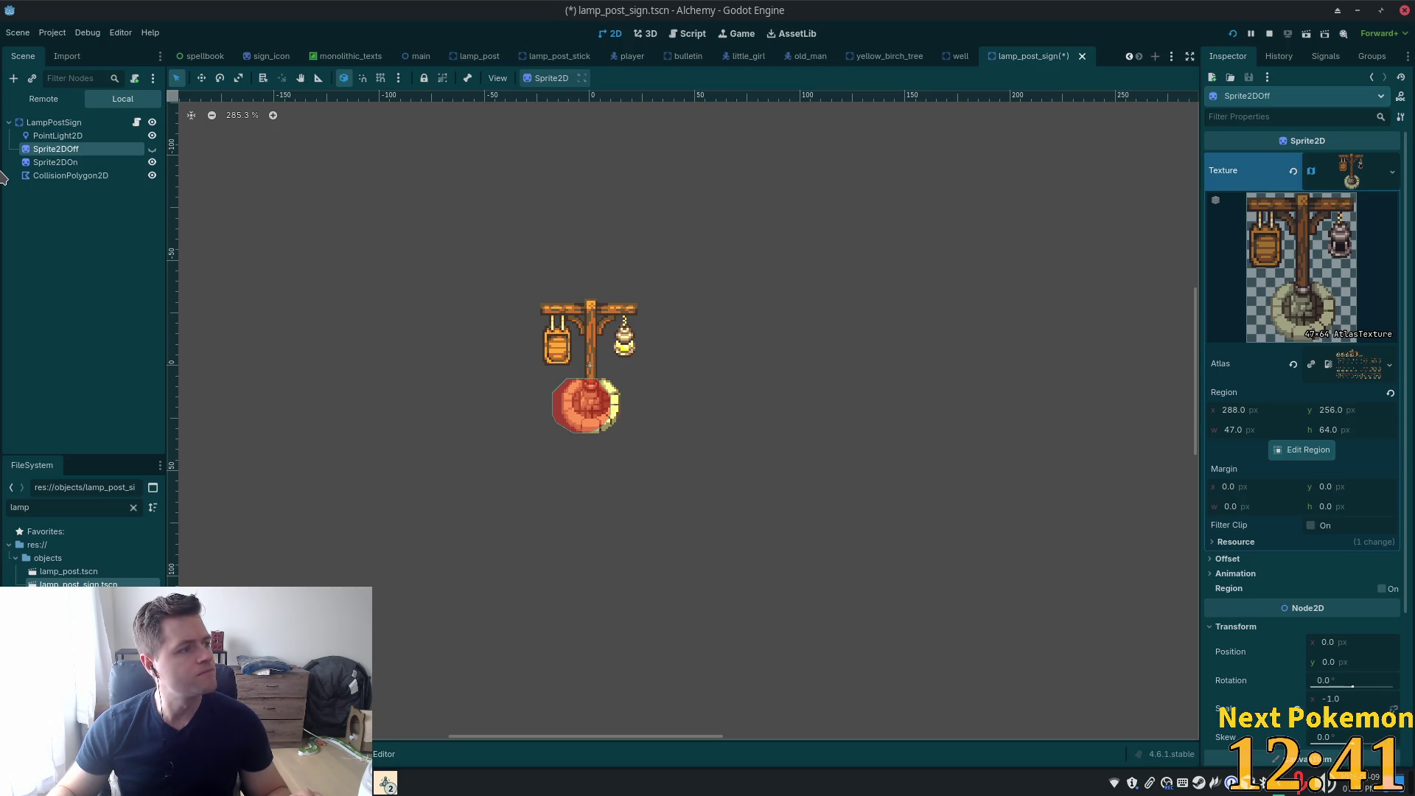
{"action": "left_click", "coordinate": [56, 167]}
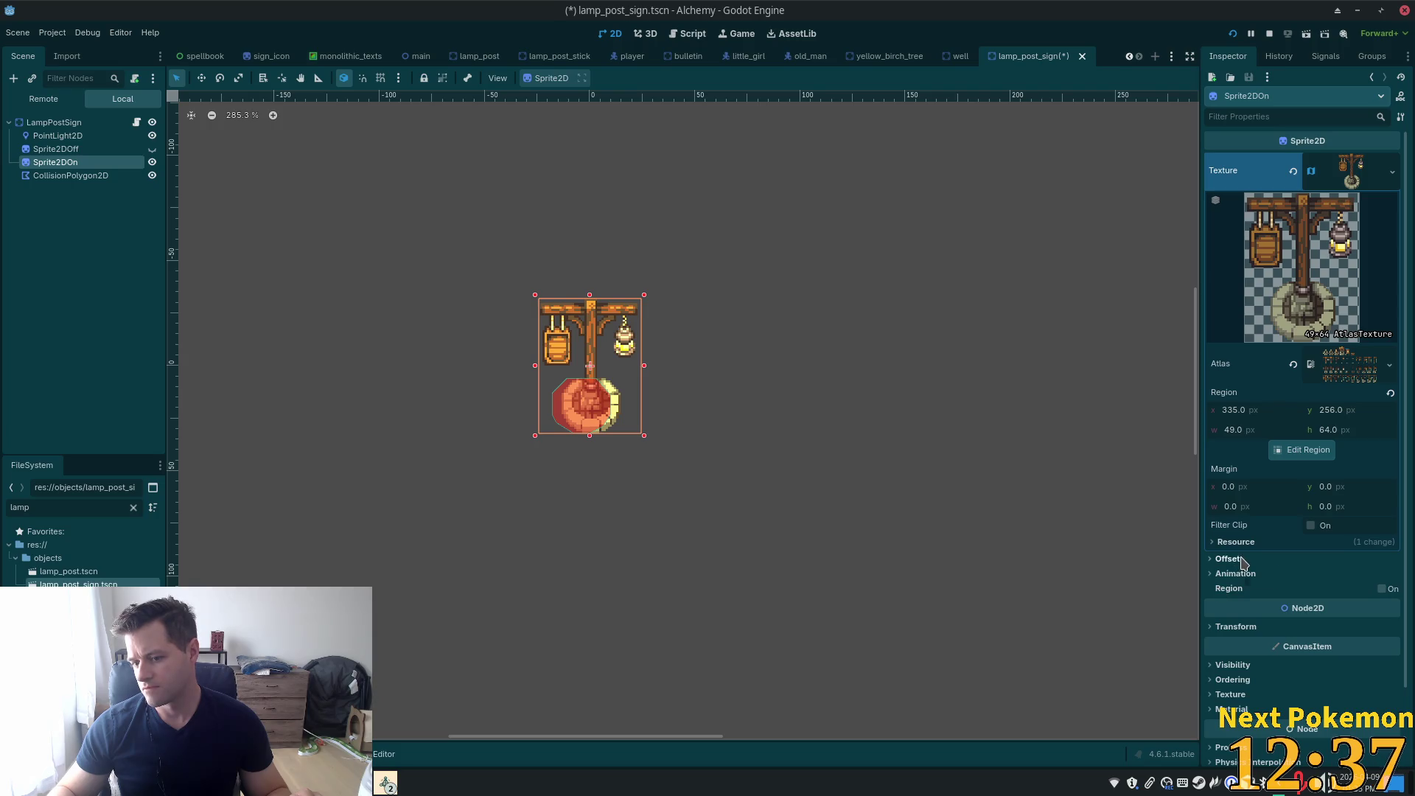
{"action": "left_click", "coordinate": [1213, 627]}
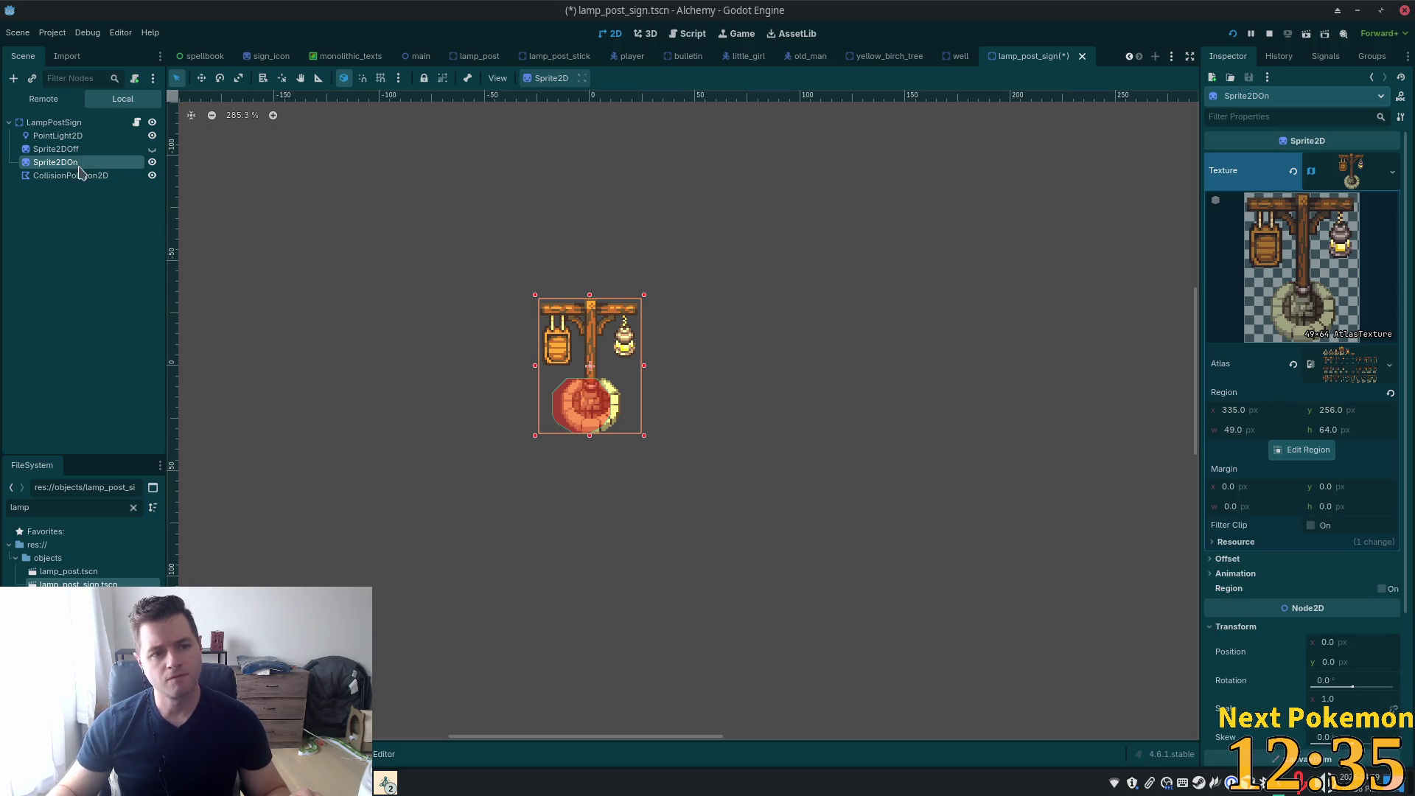
{"action": "left_click", "coordinate": [54, 150]}
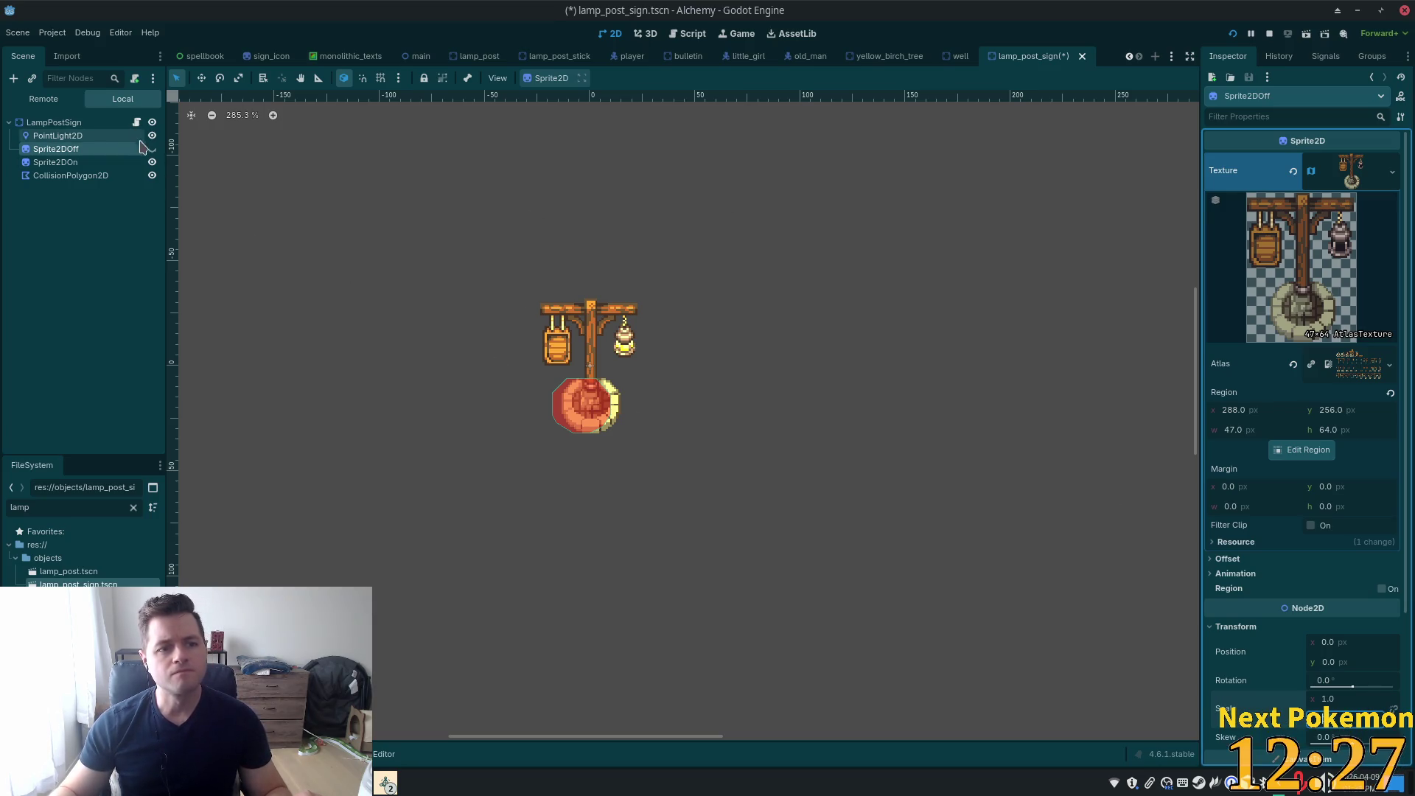
{"action": "left_click", "coordinate": [152, 149]}
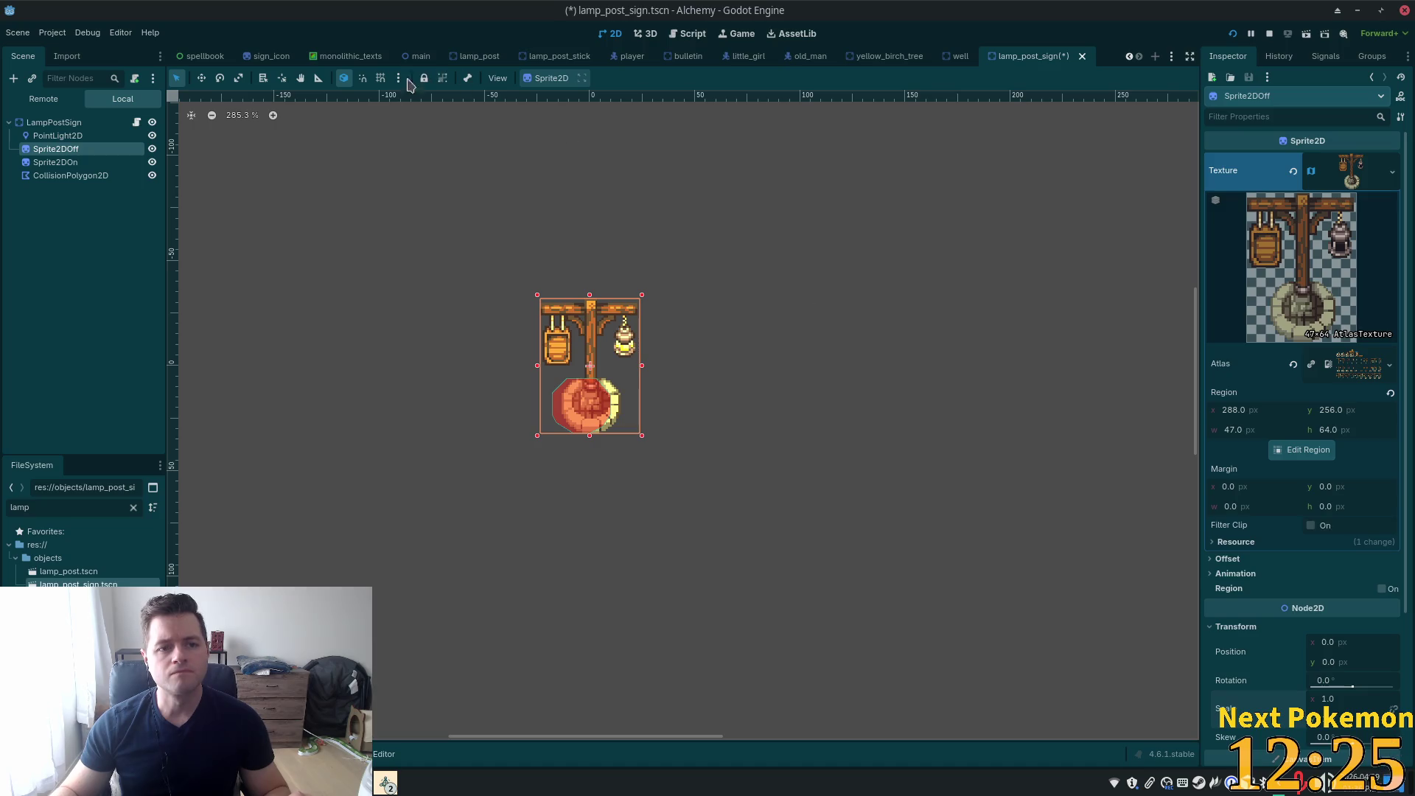
Move Sprite2DOff and Sprite2DOn to x -4 and save the scene
{"action": "left_click", "coordinate": [202, 79]}
{"action": "scroll", "coordinate": [441, 363], "scroll_direction": "up", "scroll_amount": 3}
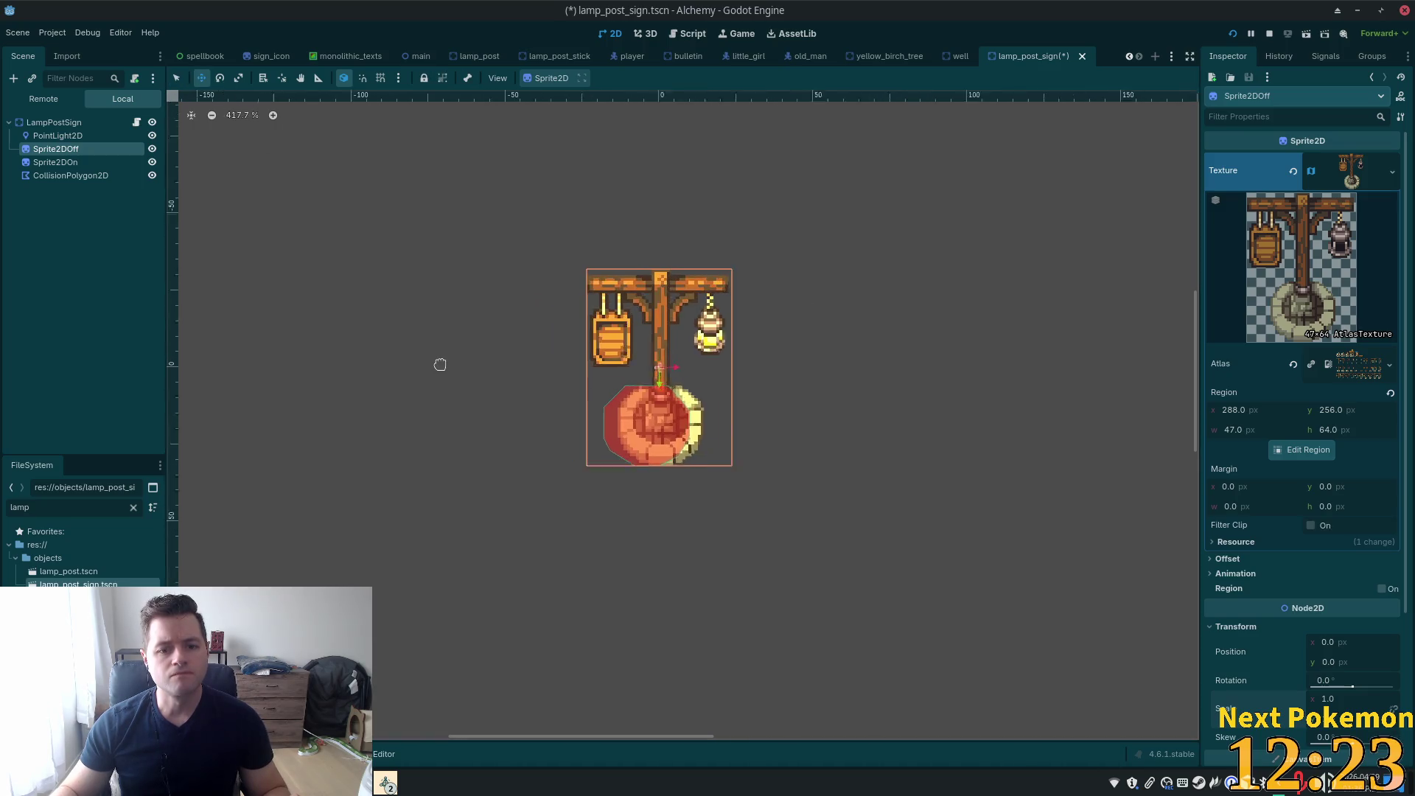
{"action": "left_click_drag", "start_coordinate": [455, 351], "coordinate": [440, 351]}
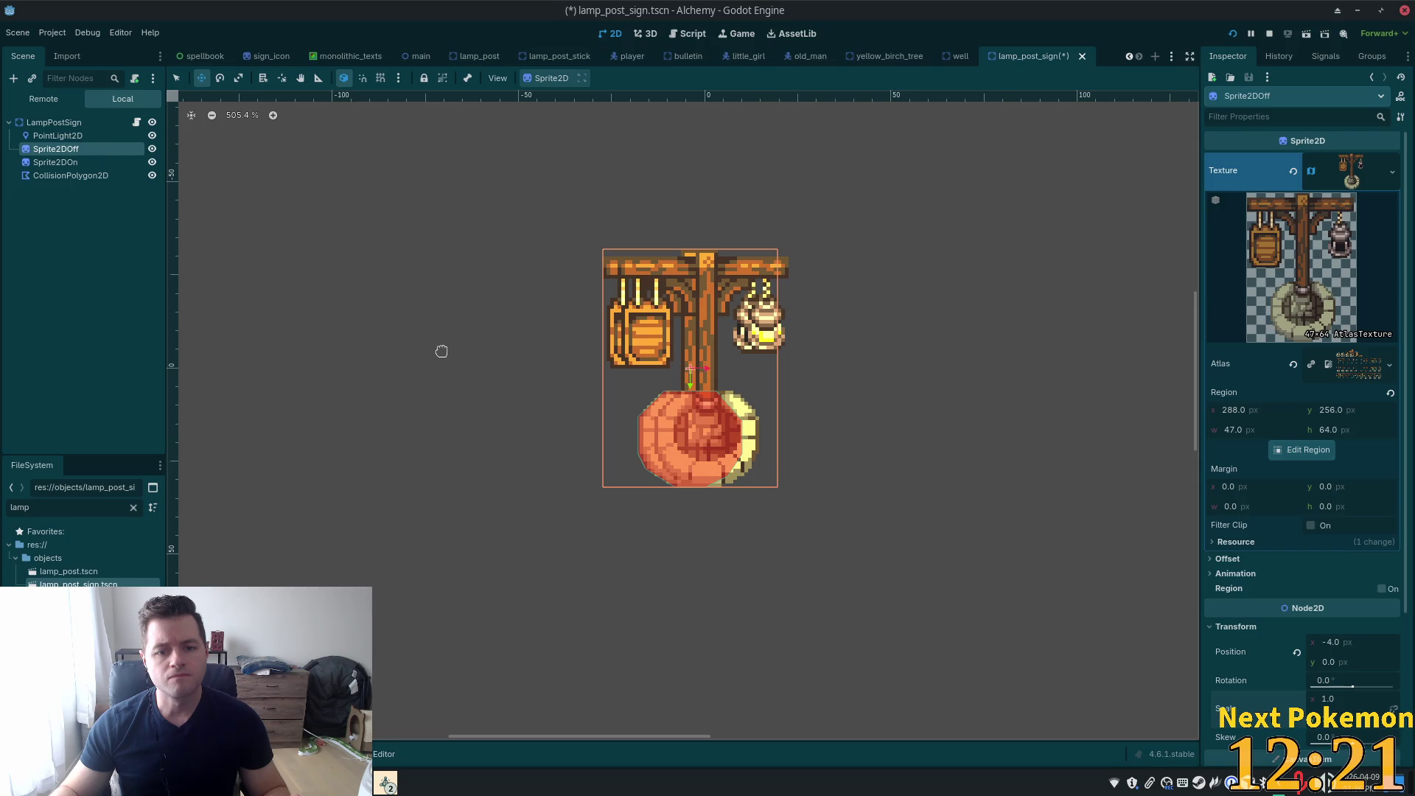
{"action": "left_click", "coordinate": [59, 162]}
{"action": "left_click_drag", "start_coordinate": [499, 243], "coordinate": [486, 243]}
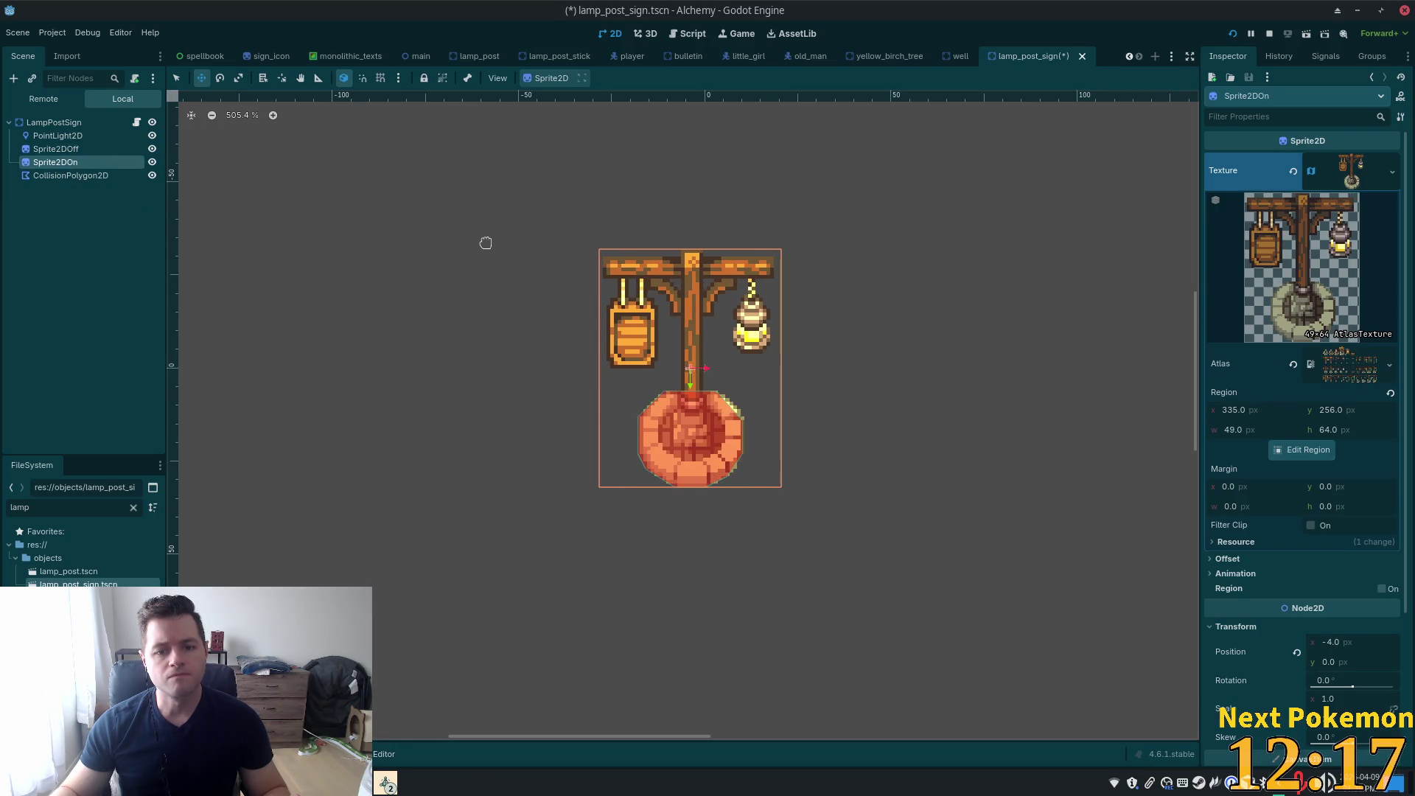
{"action": "key", "text": "ctrl+s"}
Hide Sprite2DOff again and select both lamp sprites
{"action": "left_click", "coordinate": [94, 150]}
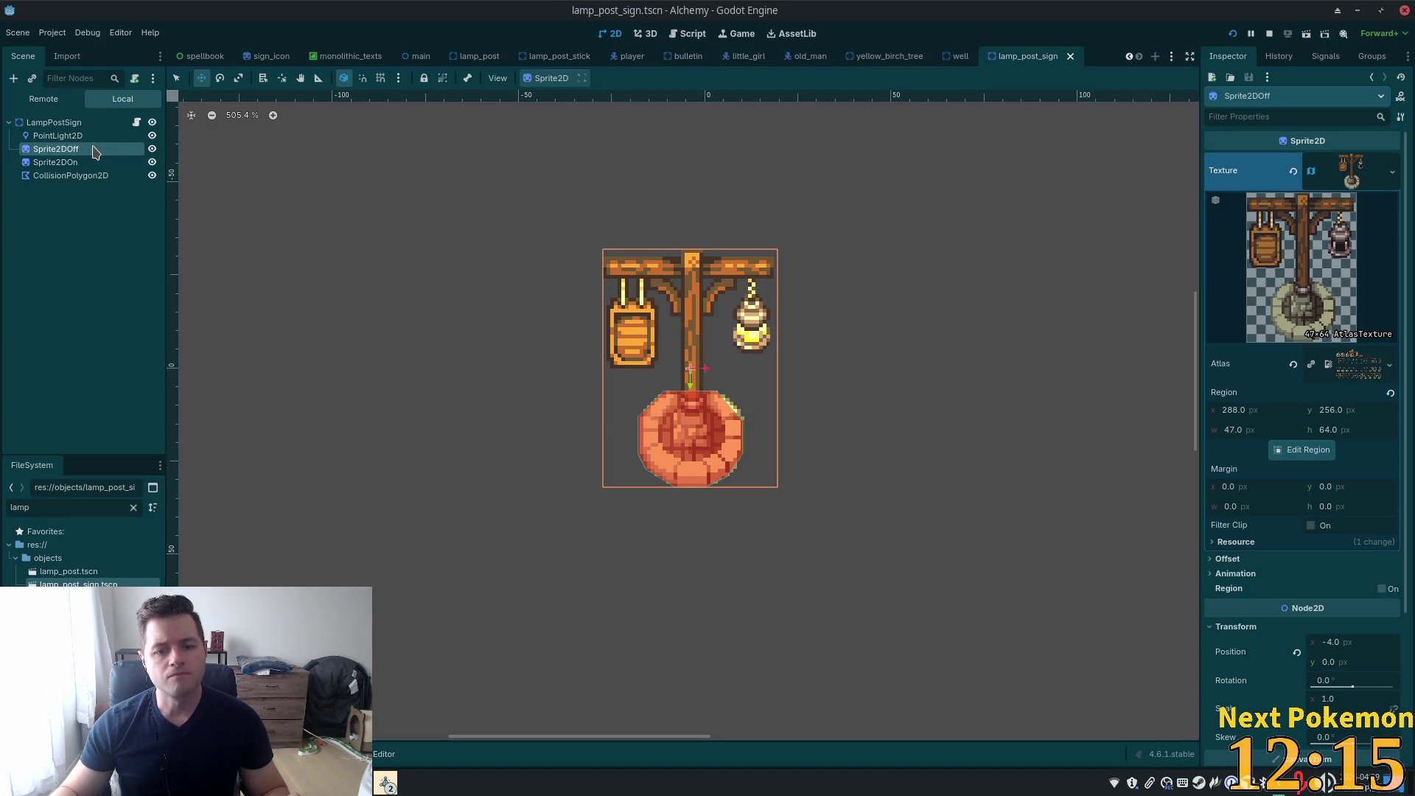
{"action": "left_click", "coordinate": [152, 150]}
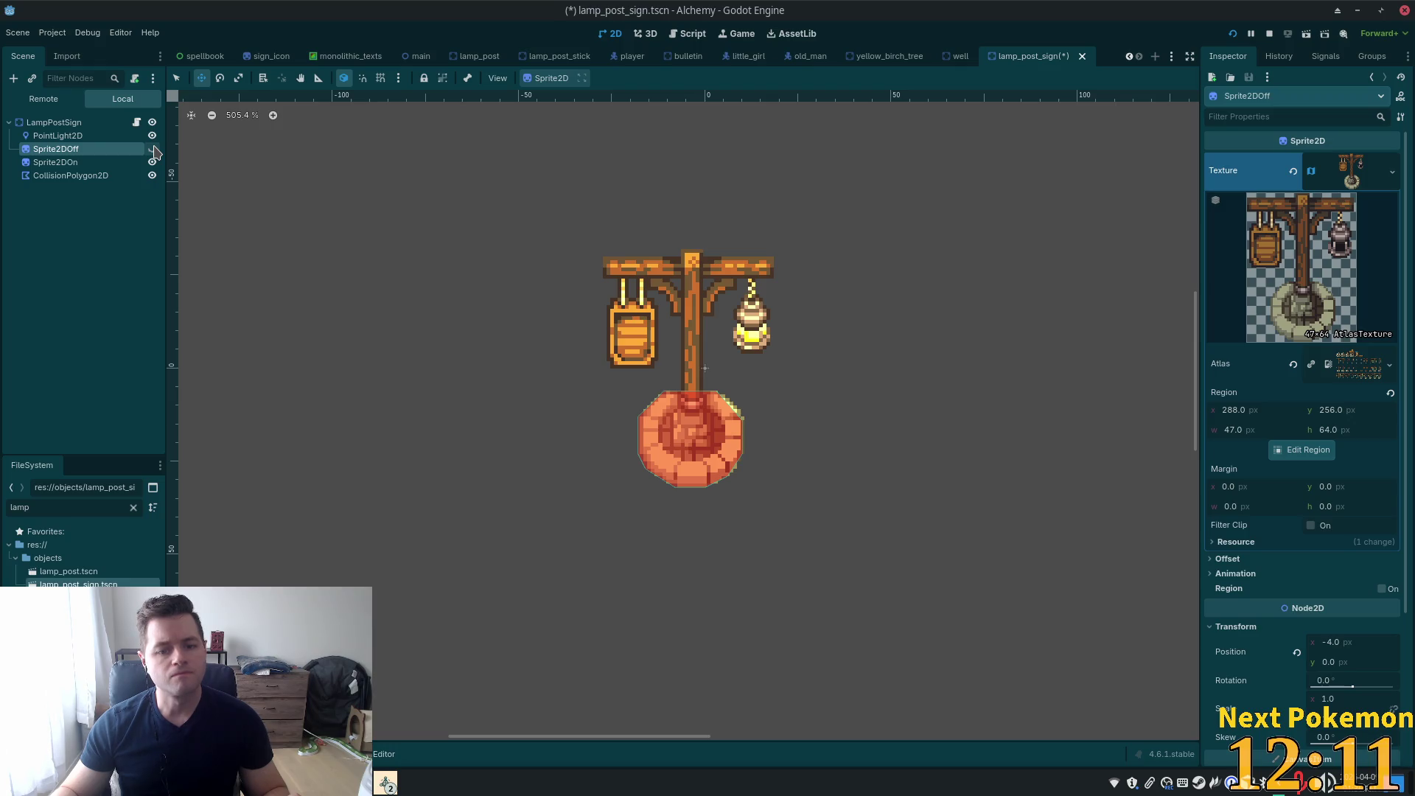
{"action": "left_click", "coordinate": [121, 162], "text": "shift"}
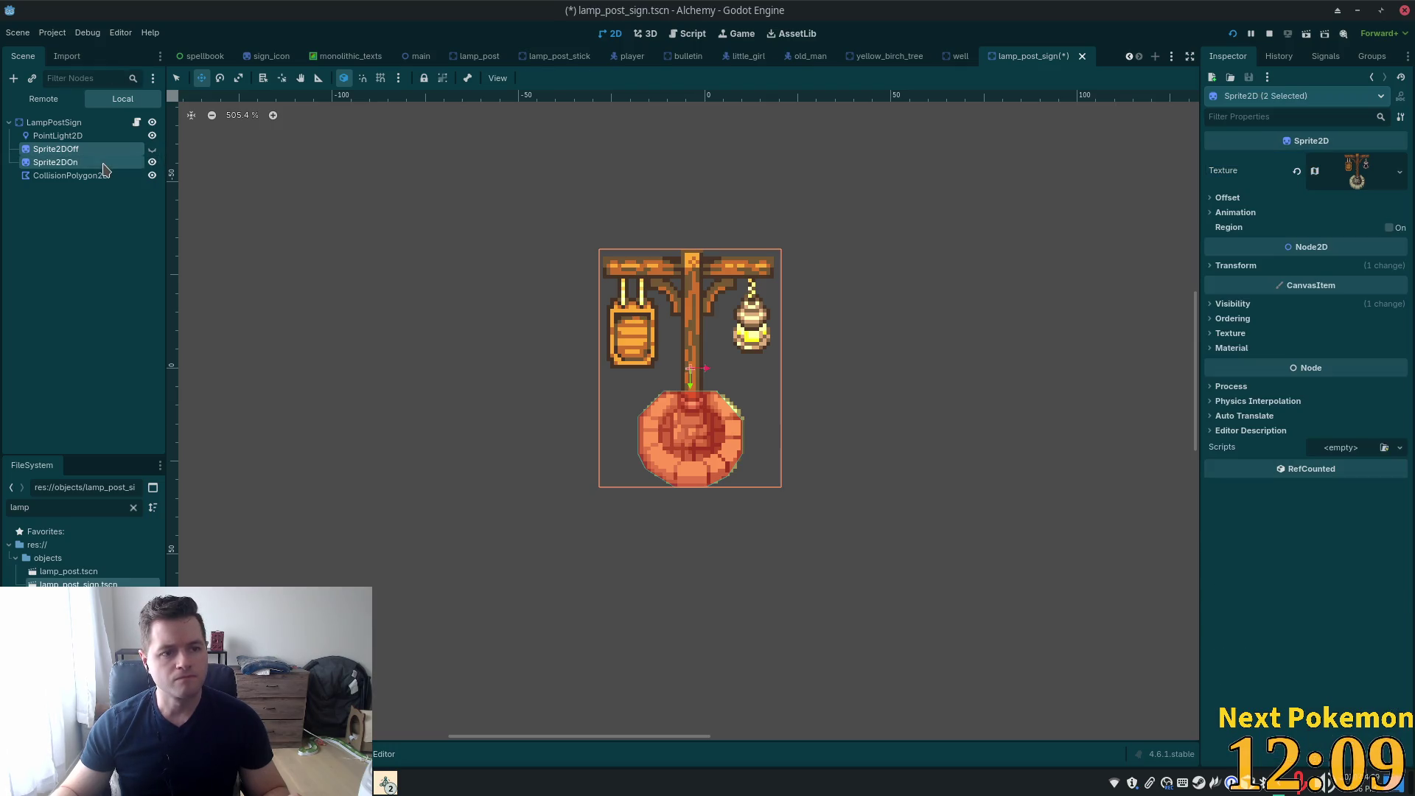
Nudge both sprites up, leave only the lit Sprite2DOn visible, and save lamp_post_sign
{"action": "mouse_move", "coordinate": [387, 215]}
{"action": "left_mouse_down"}
{"action": "mouse_move", "coordinate": [361, 218]}
{"action": "mouse_move", "coordinate": [383, 222]}
{"action": "left_mouse_up"}
{"action": "key", "text": "Up"}
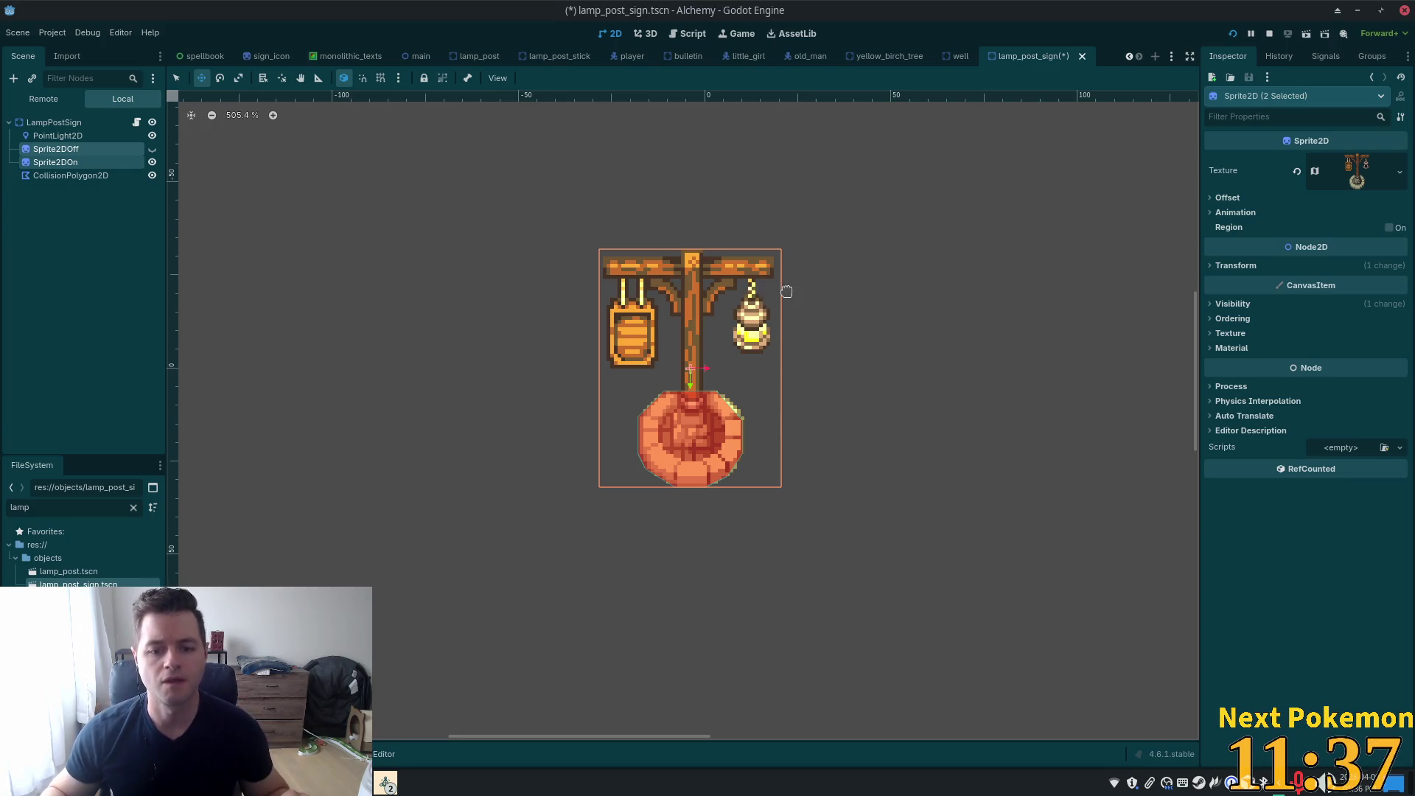
{"action": "left_click", "coordinate": [153, 151]}
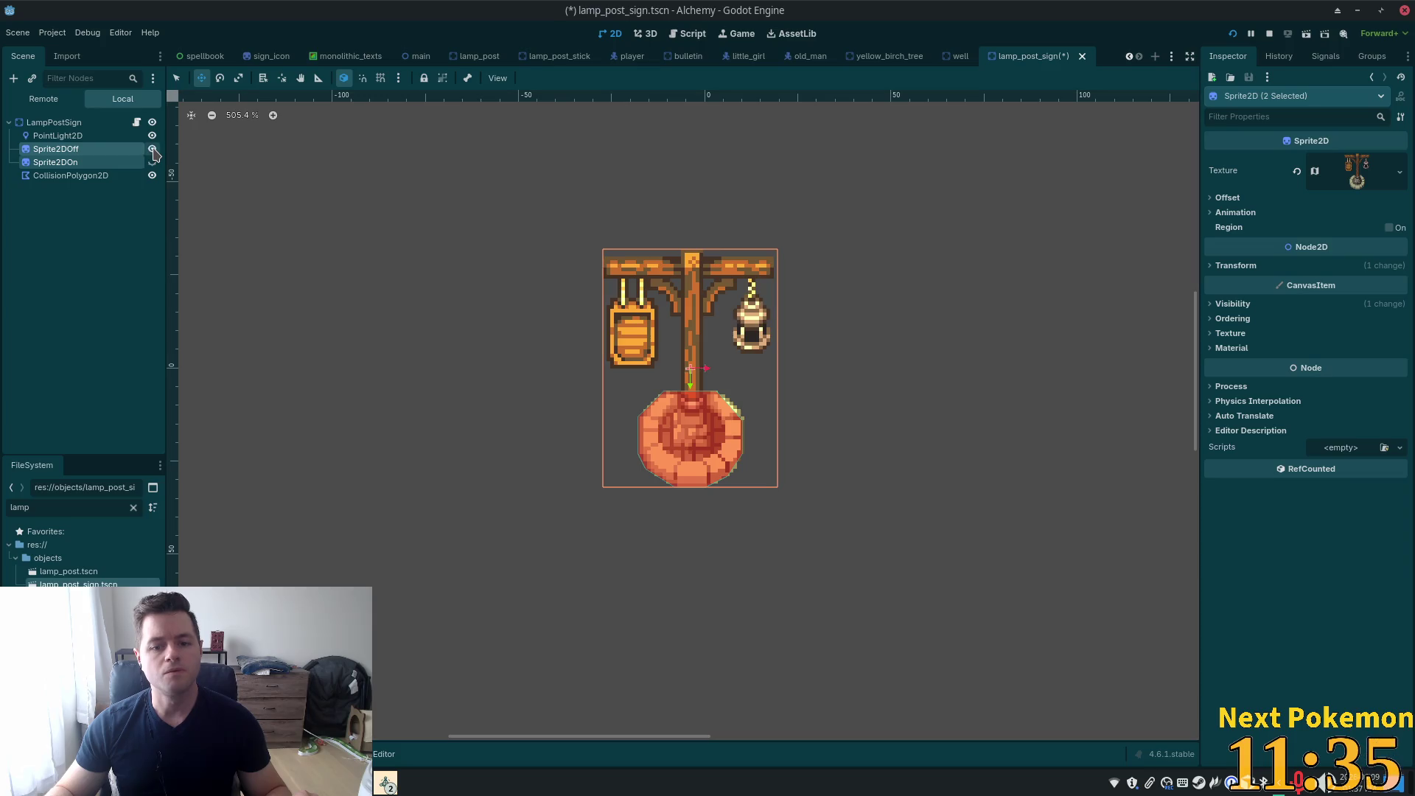
{"action": "left_click", "coordinate": [153, 151]}
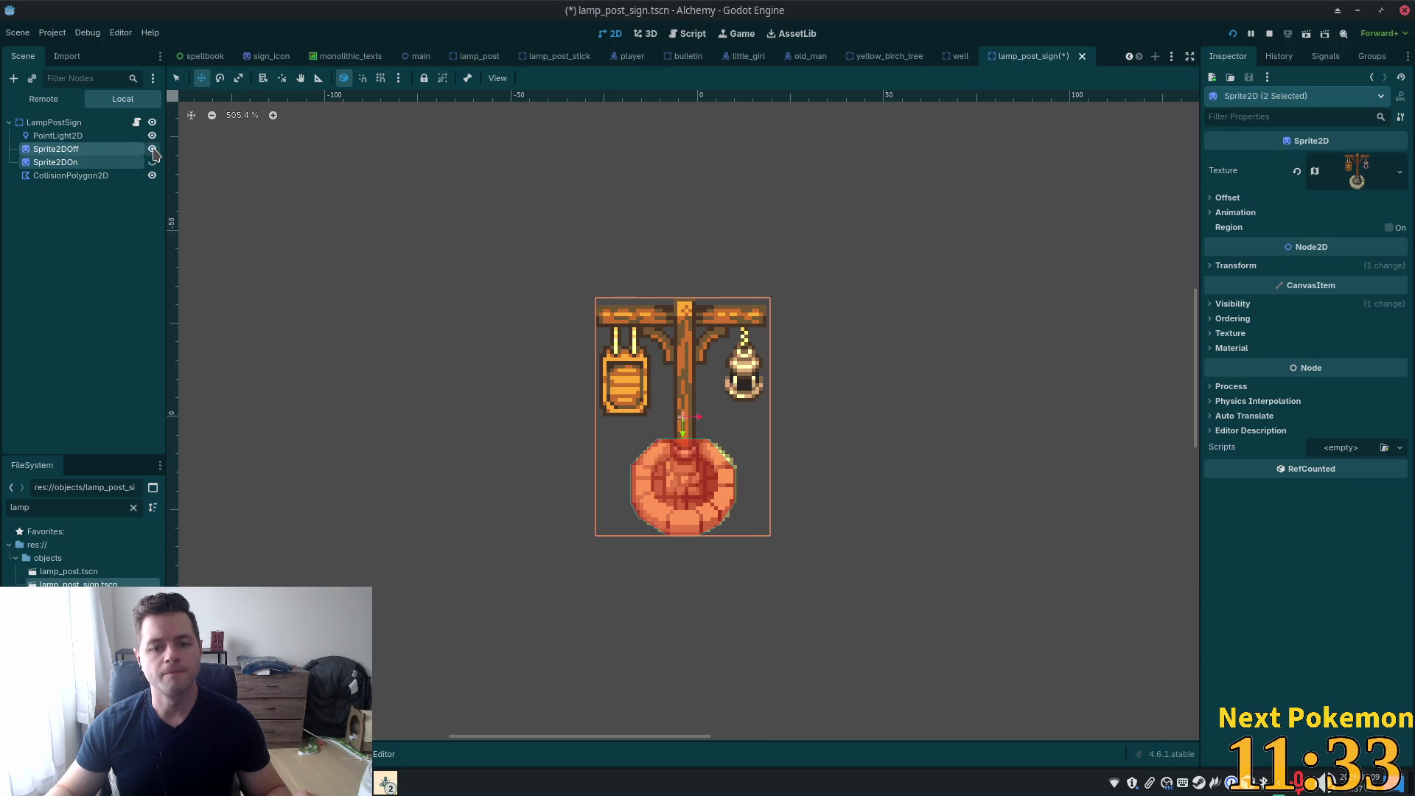
{"action": "left_click", "coordinate": [153, 151]}
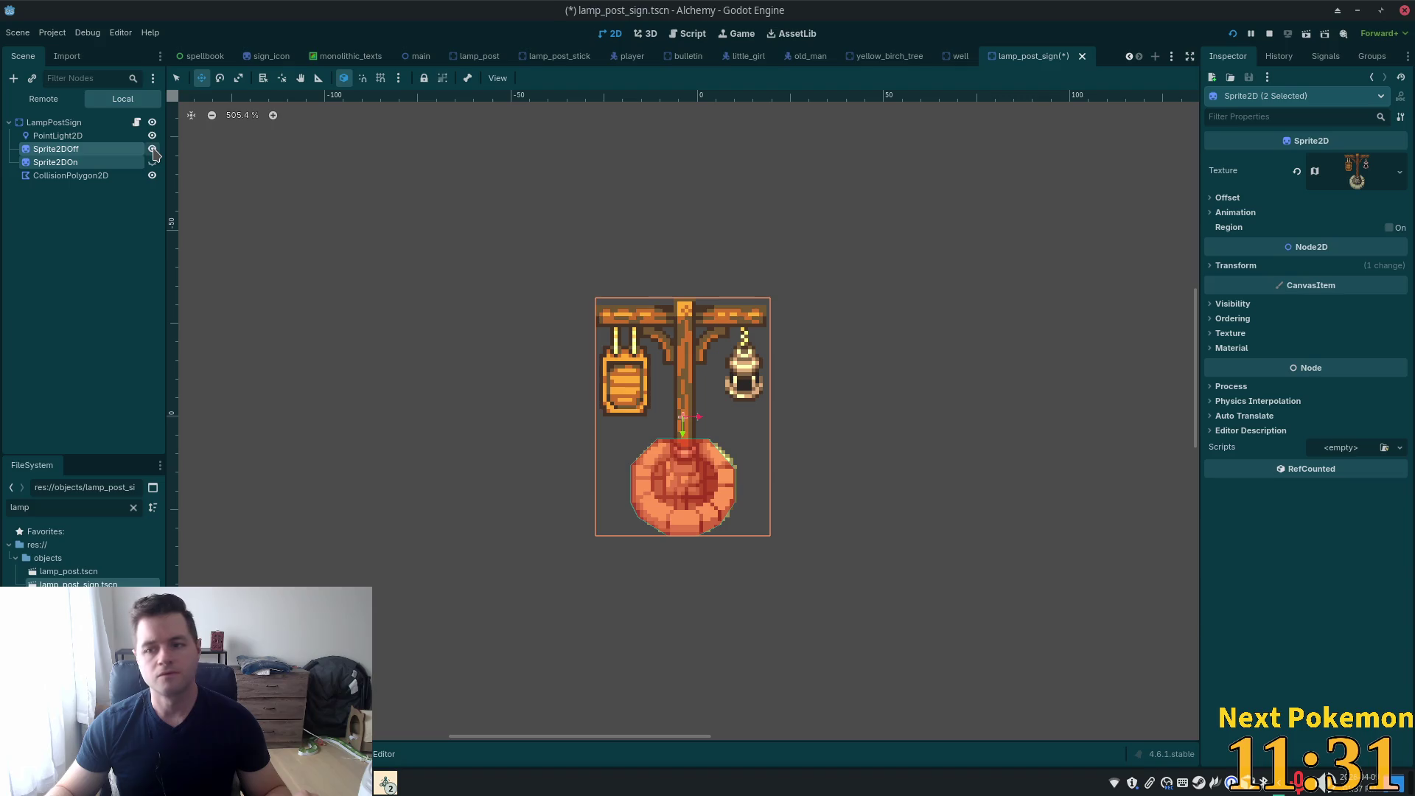
{"action": "left_click", "coordinate": [153, 151]}
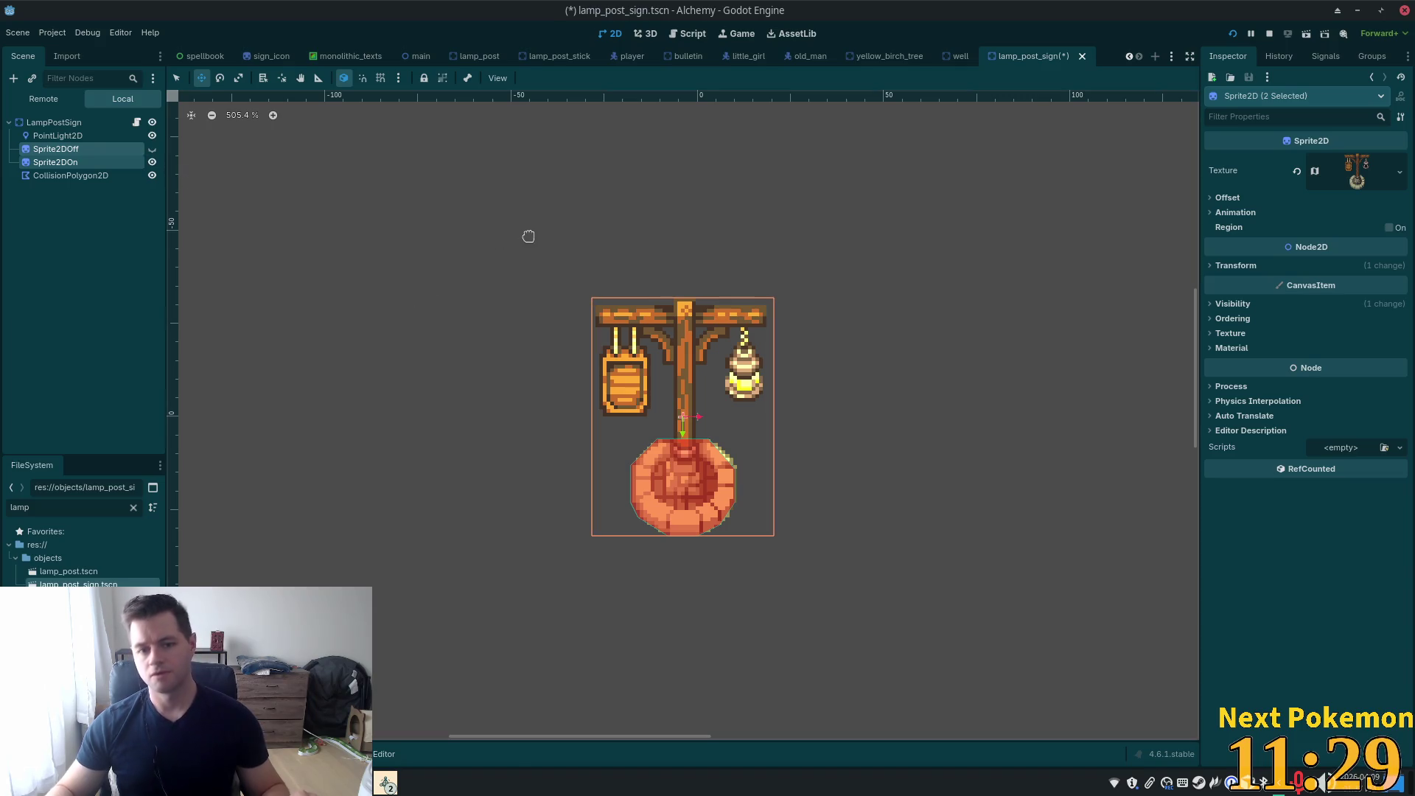
{"action": "key", "text": "ctrl+s"}
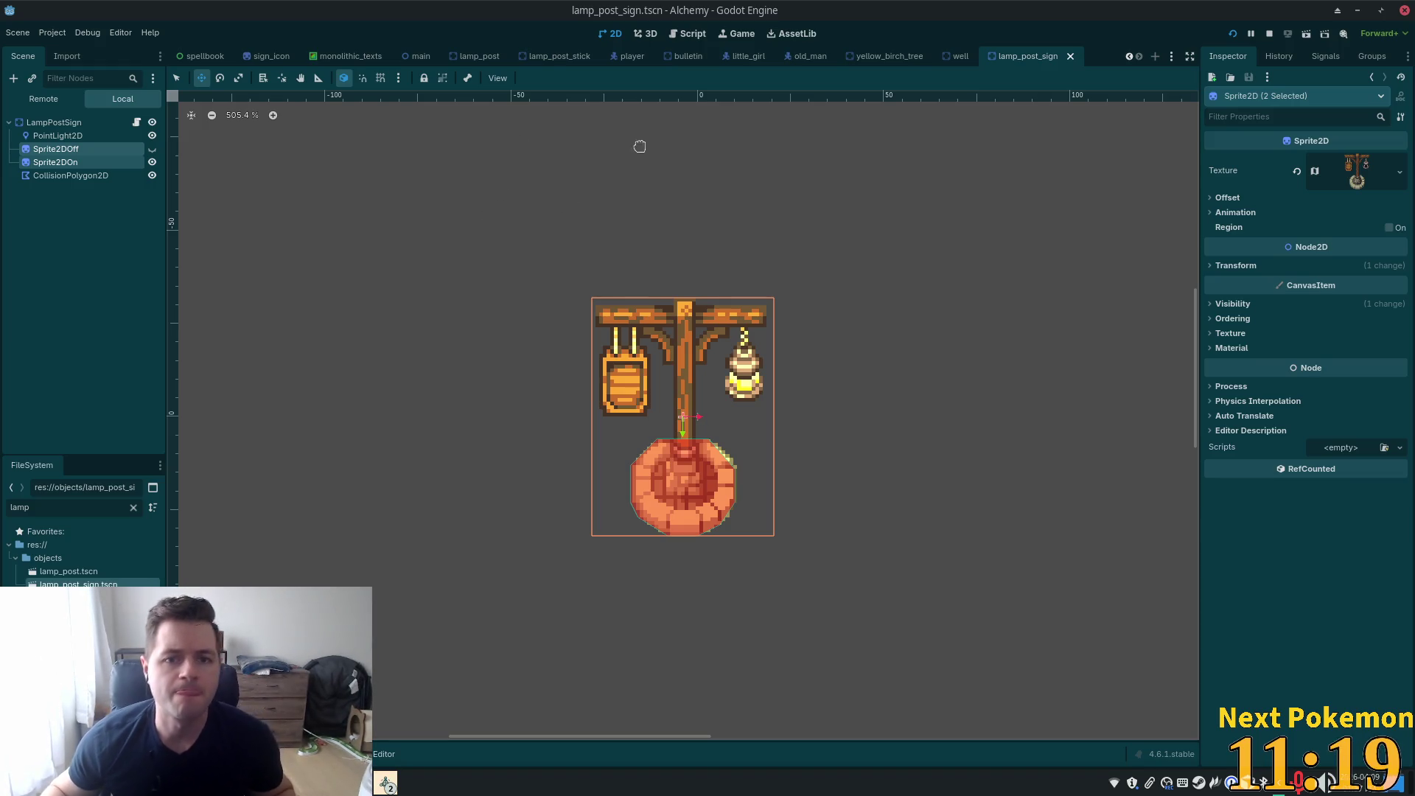
{"action": "scroll", "coordinate": [210, 56], "scroll_direction": "up", "scroll_amount": 3}
{"action": "scroll", "coordinate": [210, 56], "scroll_direction": "up", "scroll_amount": 1}
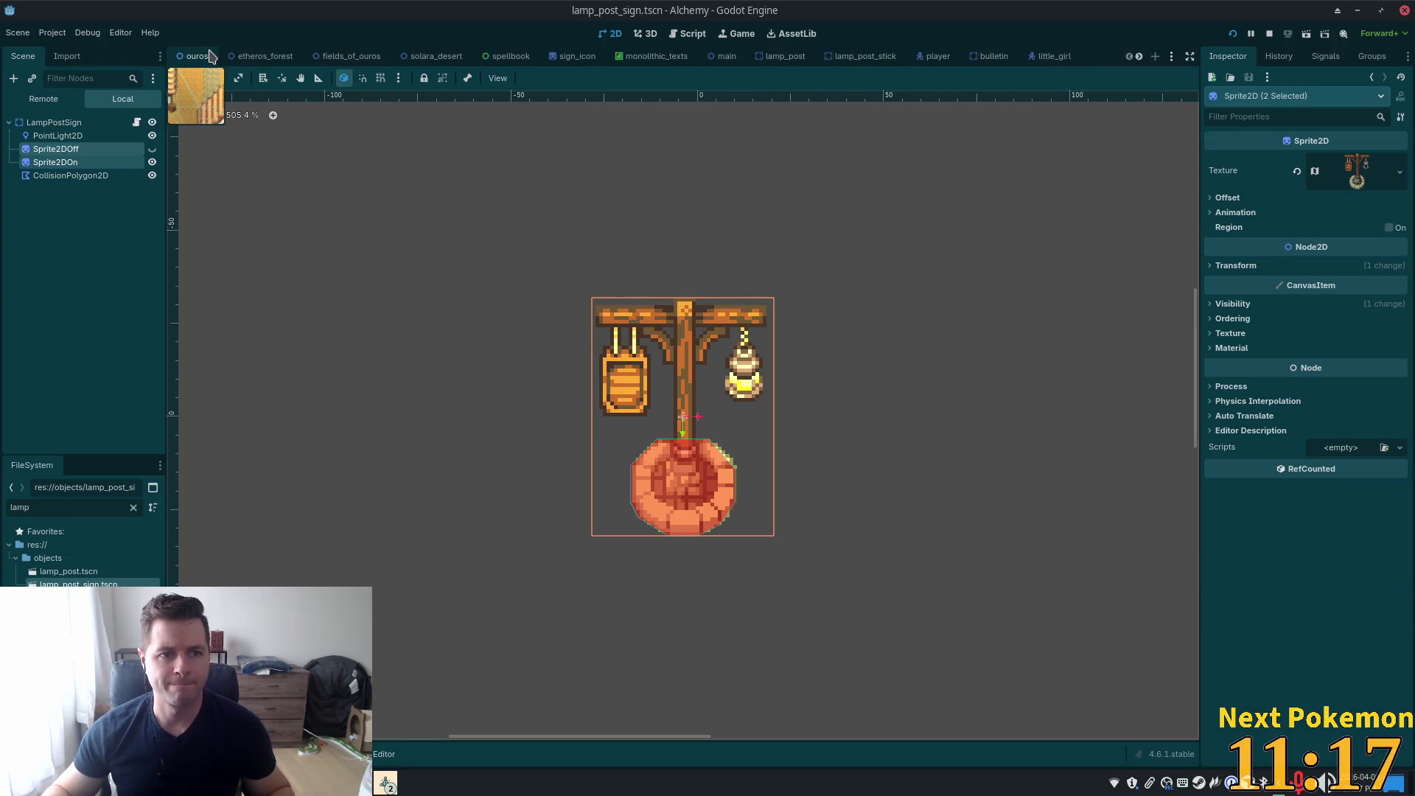
Switch to the ouros town map and select its Ouros root node
{"action": "left_click", "coordinate": [207, 56]}
{"action": "scroll", "coordinate": [641, 265], "scroll_direction": "down", "scroll_amount": 3}
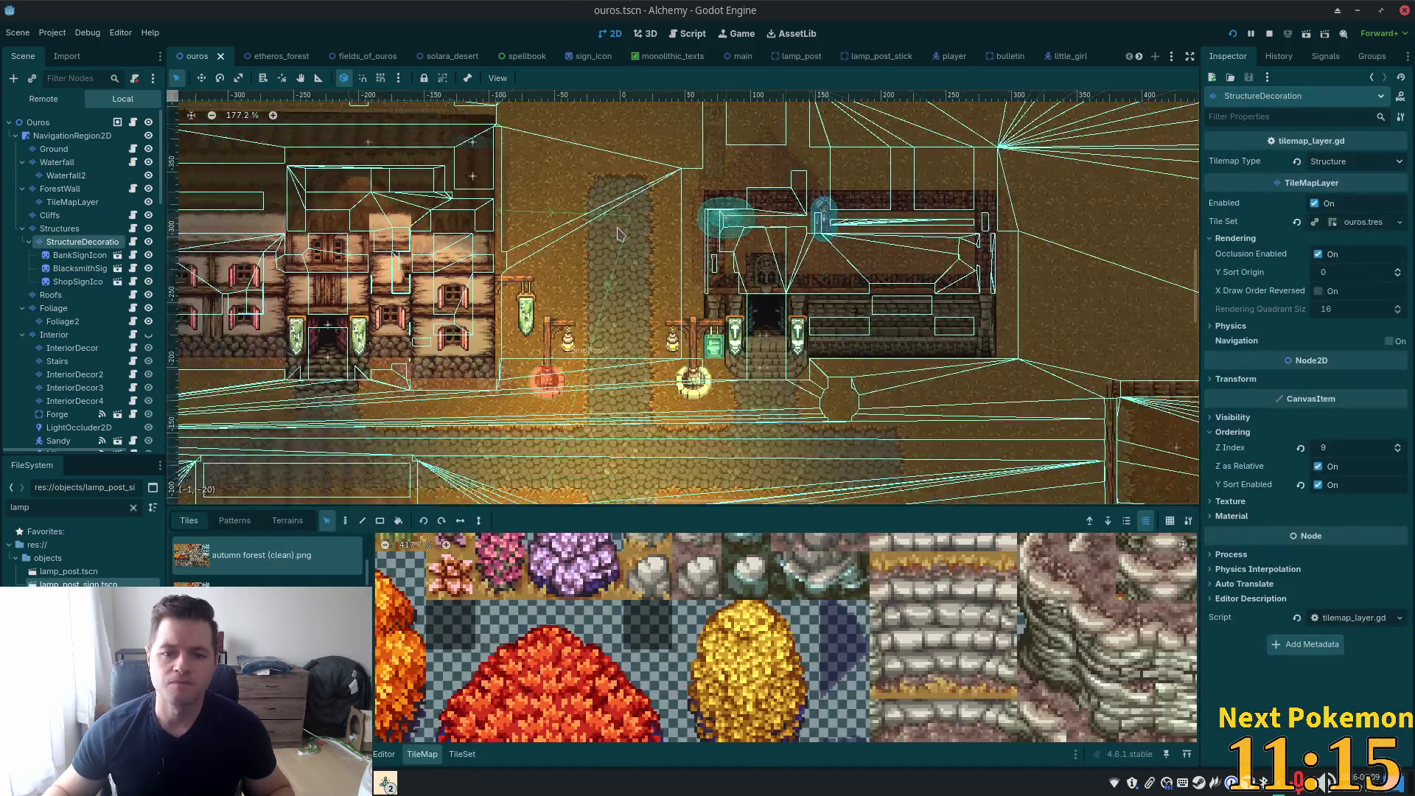
{"action": "scroll", "coordinate": [685, 324], "scroll_direction": "up", "scroll_amount": 1}
{"action": "scroll", "coordinate": [690, 323], "scroll_direction": "up", "scroll_amount": 3}
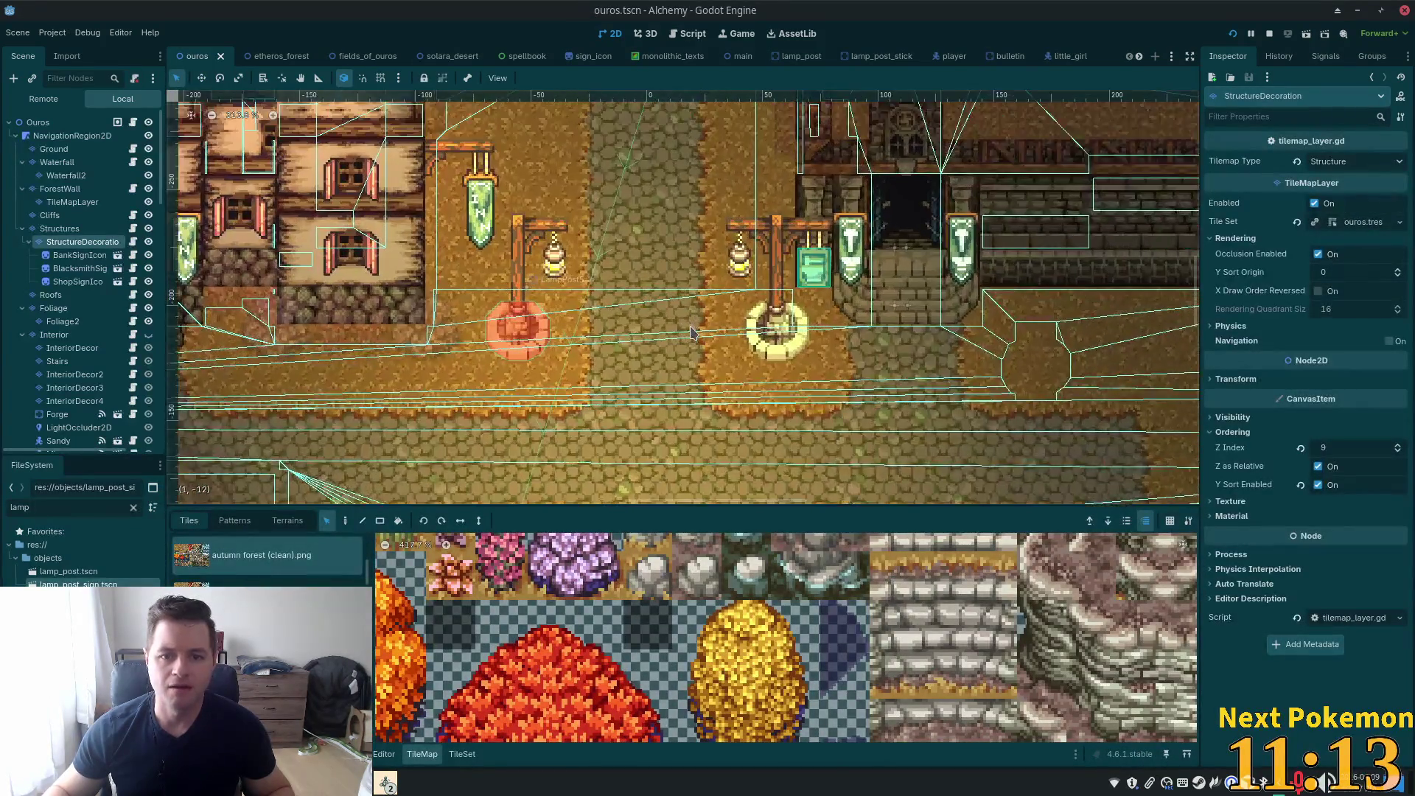
{"action": "scroll", "coordinate": [81, 295], "scroll_direction": "down", "scroll_amount": 4}
{"action": "scroll", "coordinate": [679, 354], "scroll_direction": "down", "scroll_amount": 1}
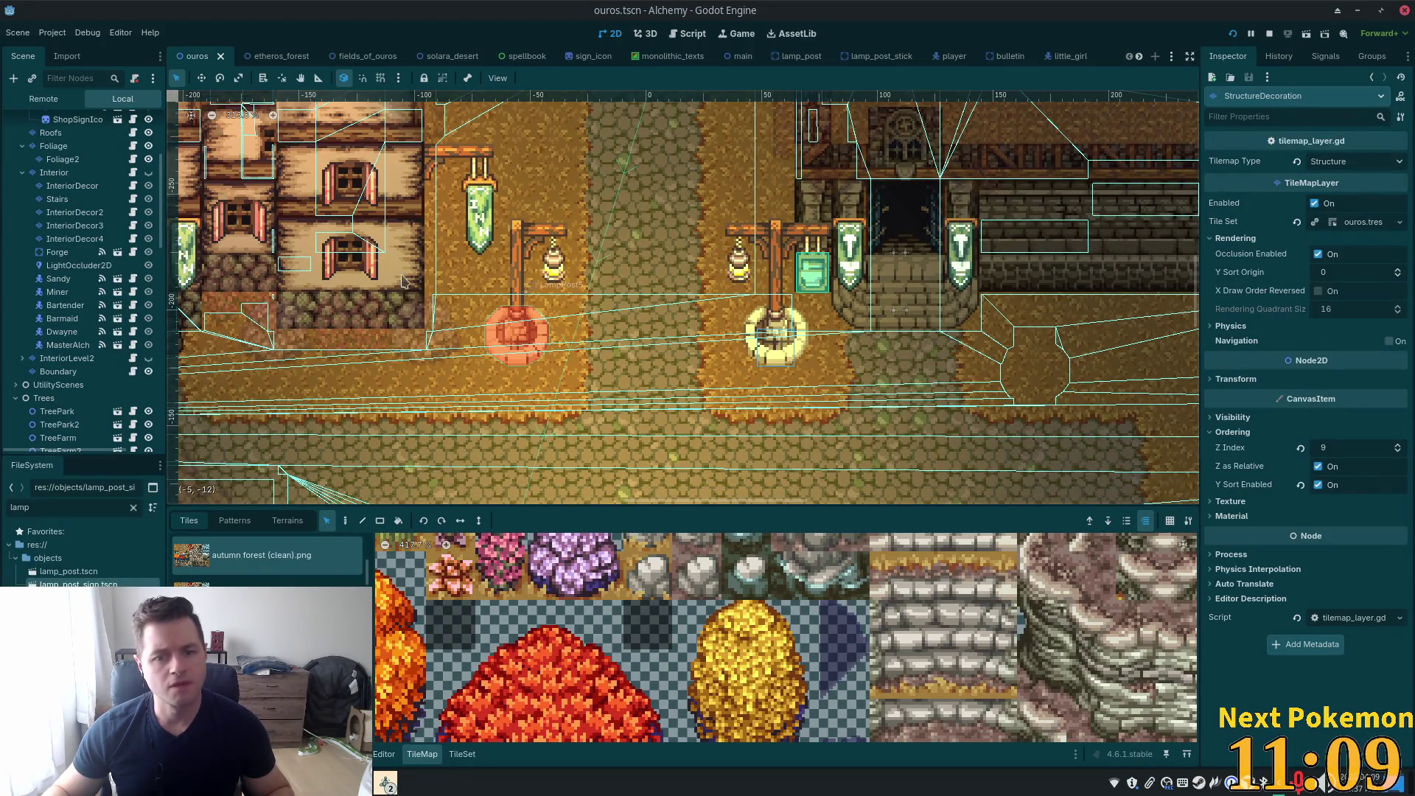
{"action": "scroll", "coordinate": [88, 185], "scroll_direction": "up", "scroll_amount": 5}
{"action": "left_click", "coordinate": [38, 122]}
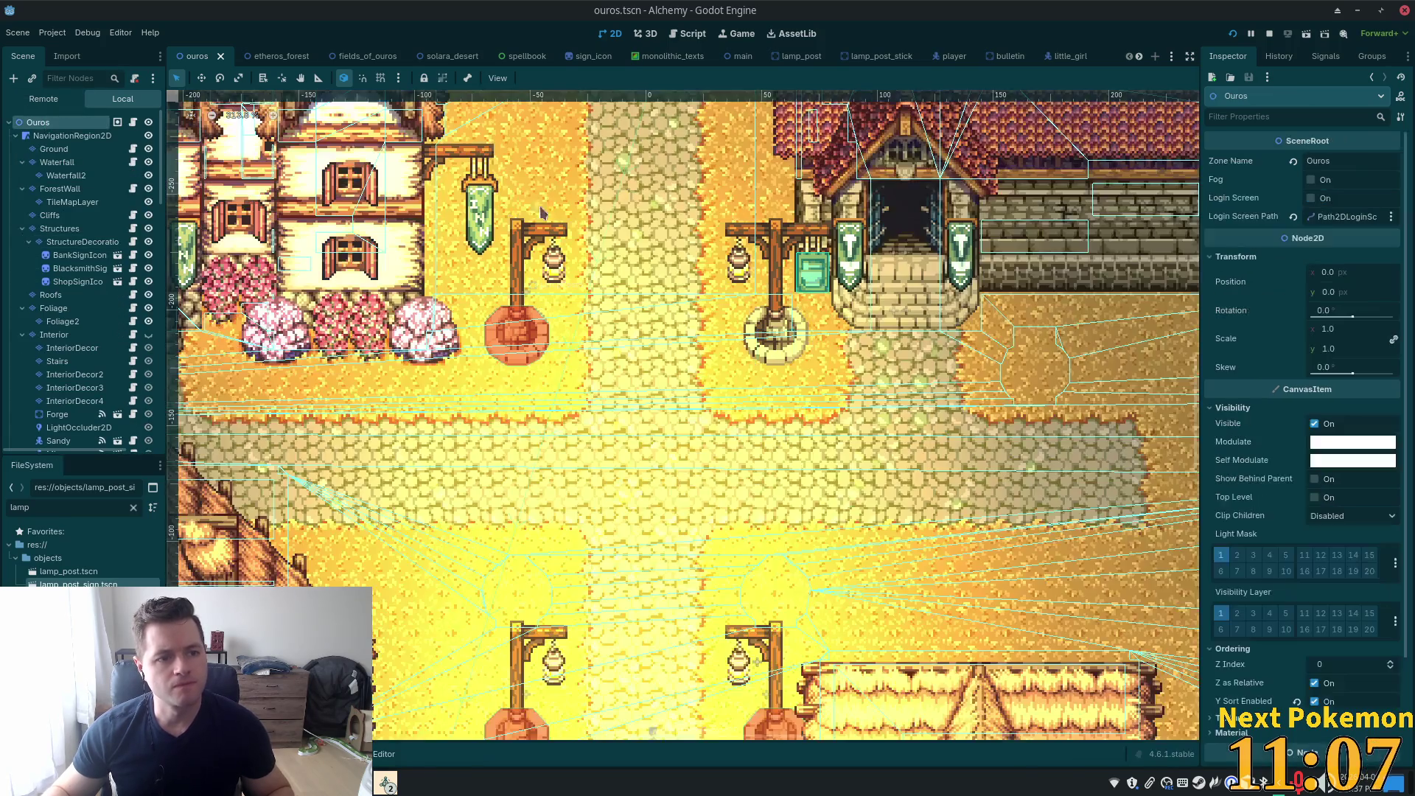
Instantiate lamp_post_sign.tscn at the lamp and drag it onto the post at 59, -208
{"action": "right_click", "coordinate": [778, 333]}
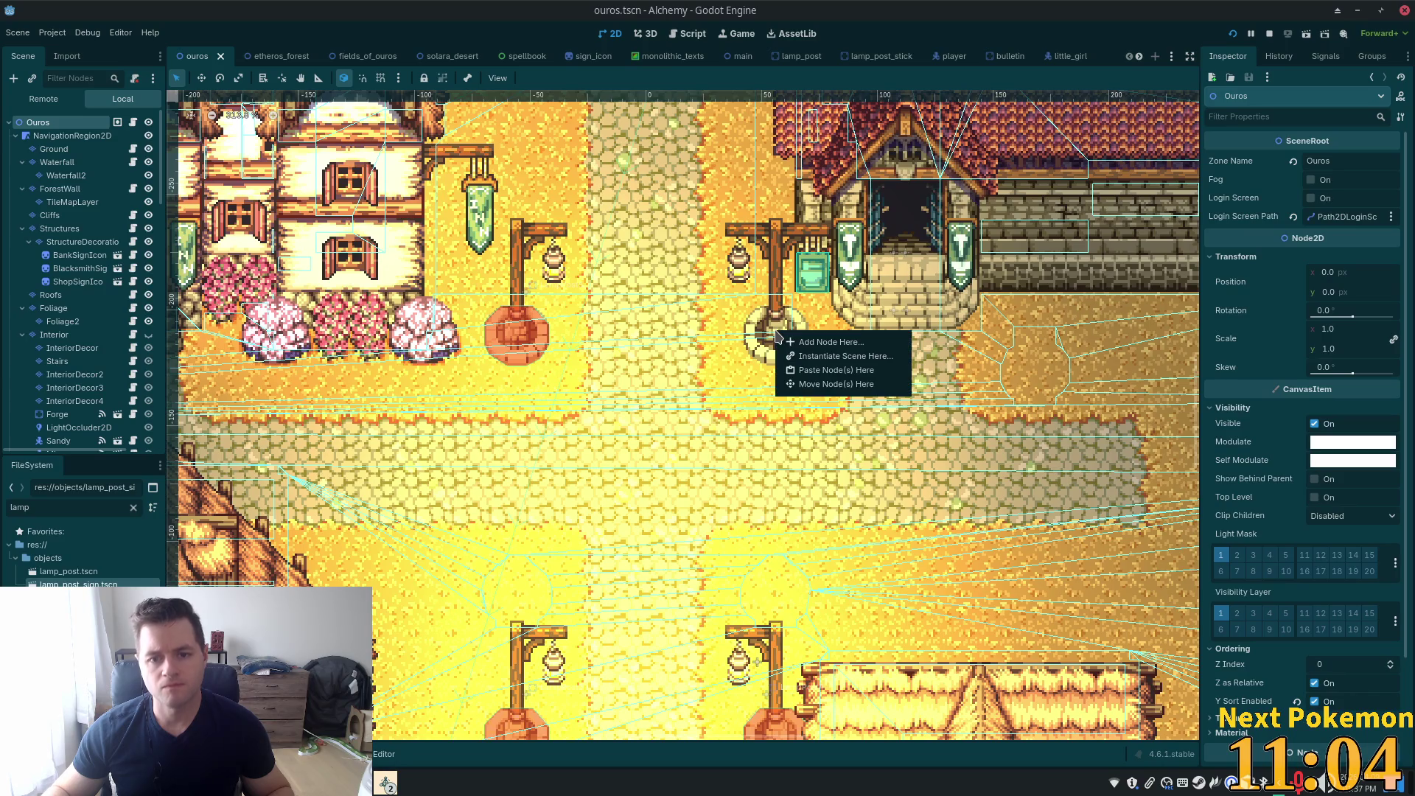
{"action": "left_click", "coordinate": [827, 357]}
{"action": "type", "text": "lam"}
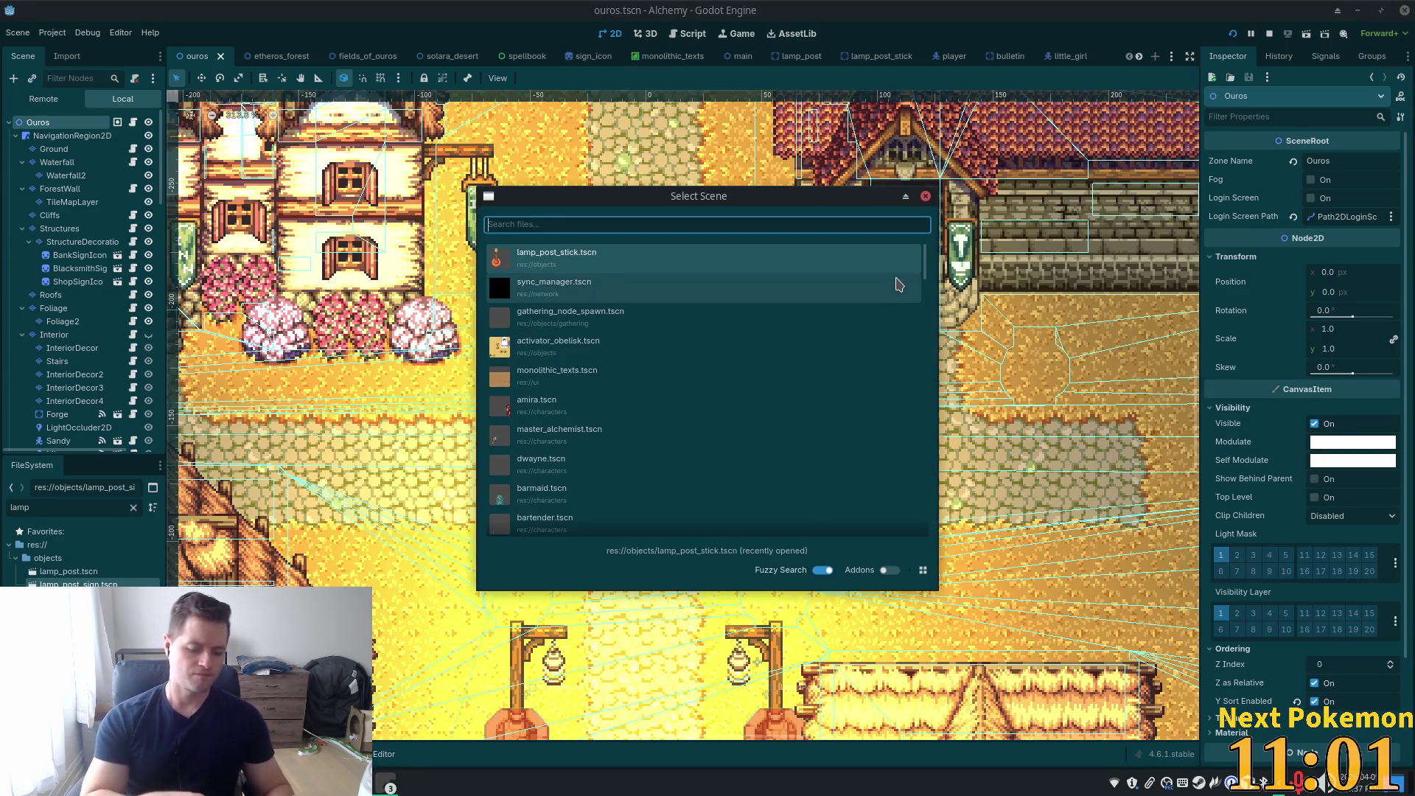
{"action": "type", "text": "p_"}
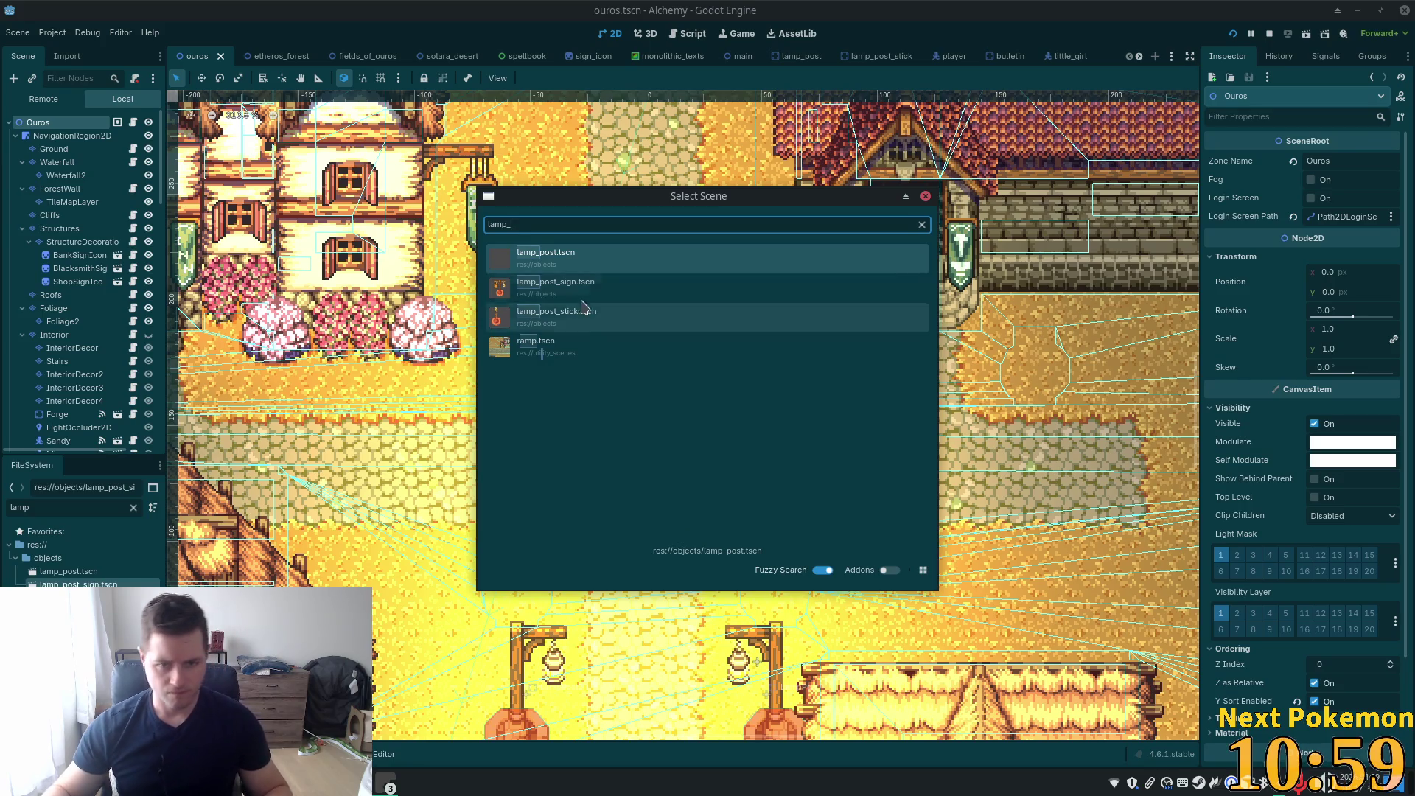
{"action": "double_click", "coordinate": [584, 293]}
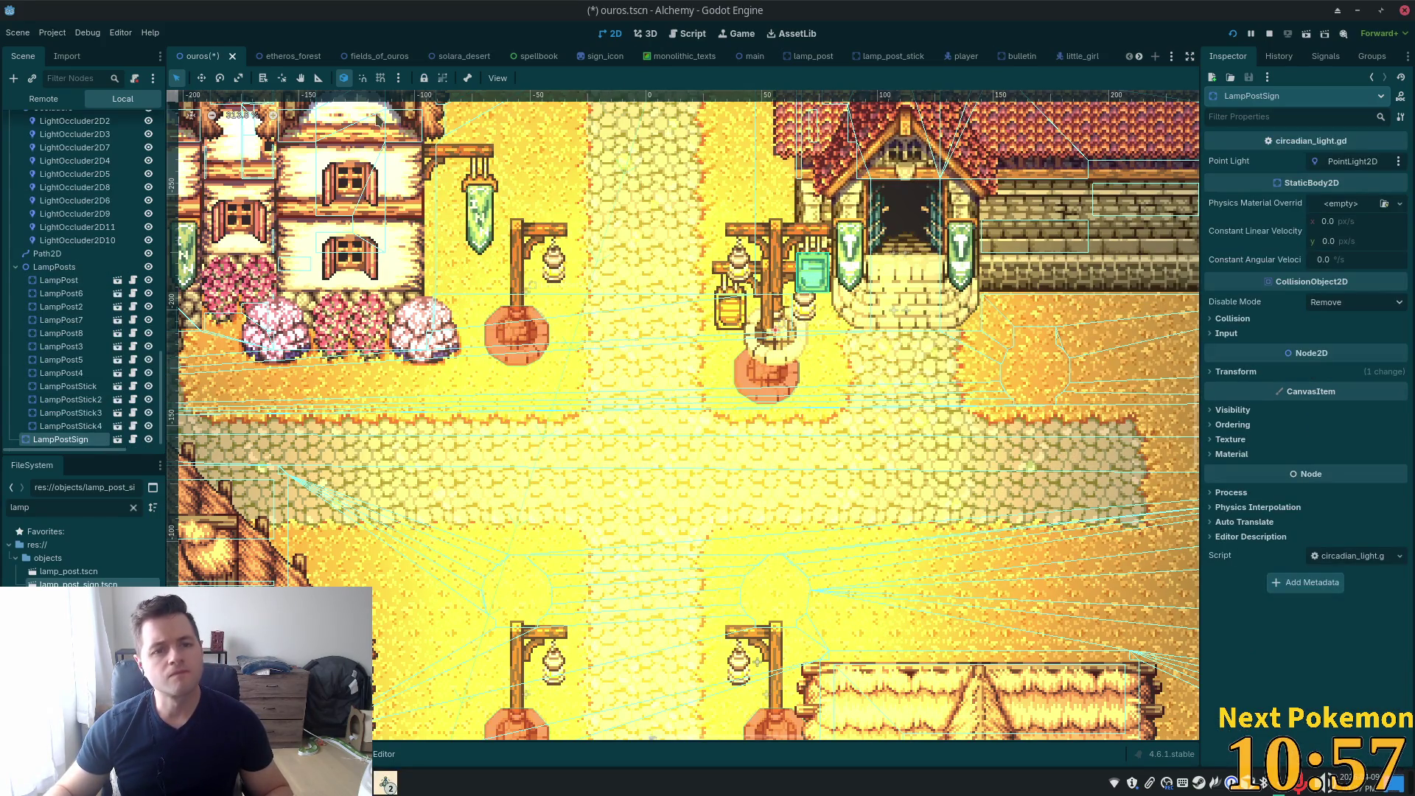
{"action": "left_click_drag", "start_coordinate": [644, 341], "coordinate": [652, 302]}
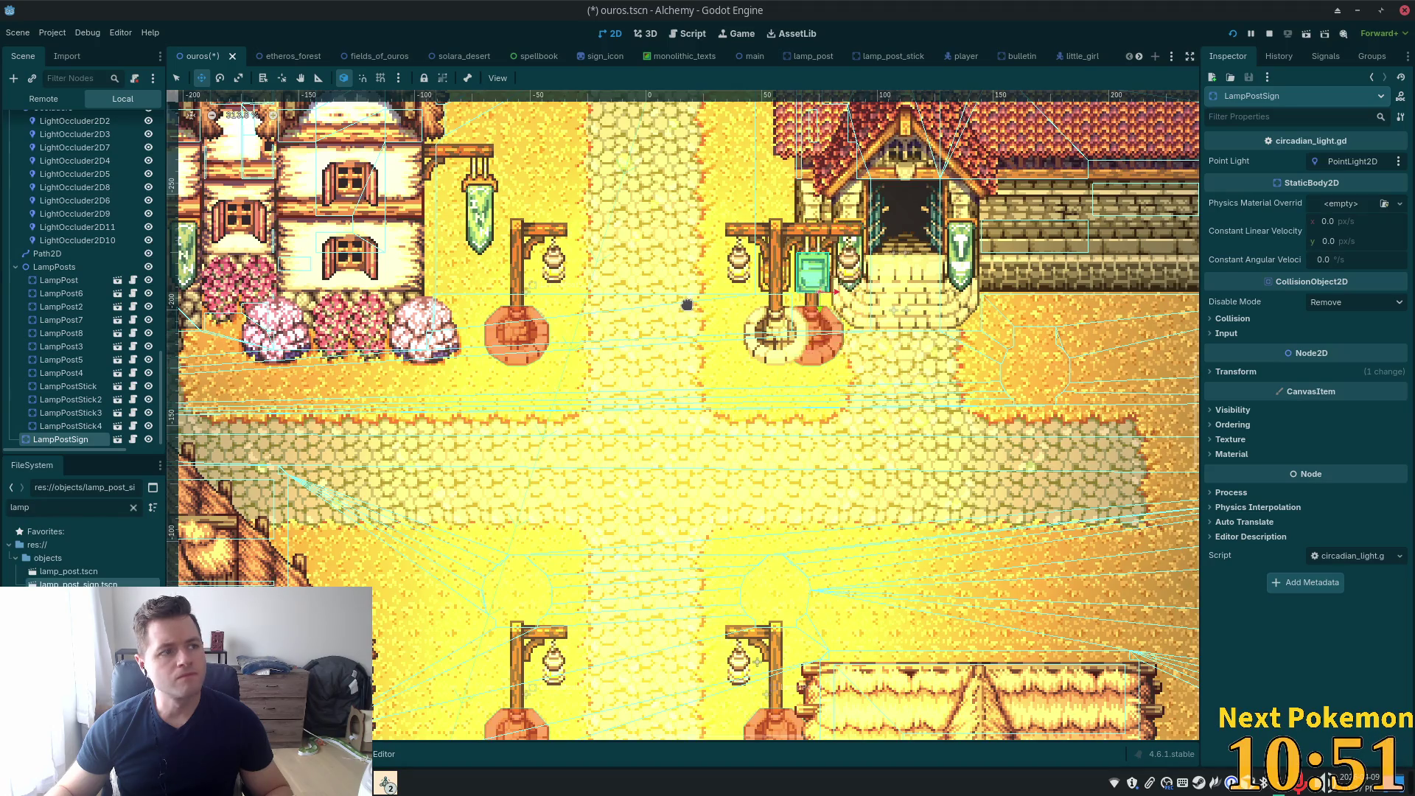
{"action": "left_click_drag", "start_coordinate": [652, 308], "coordinate": [653, 304]}
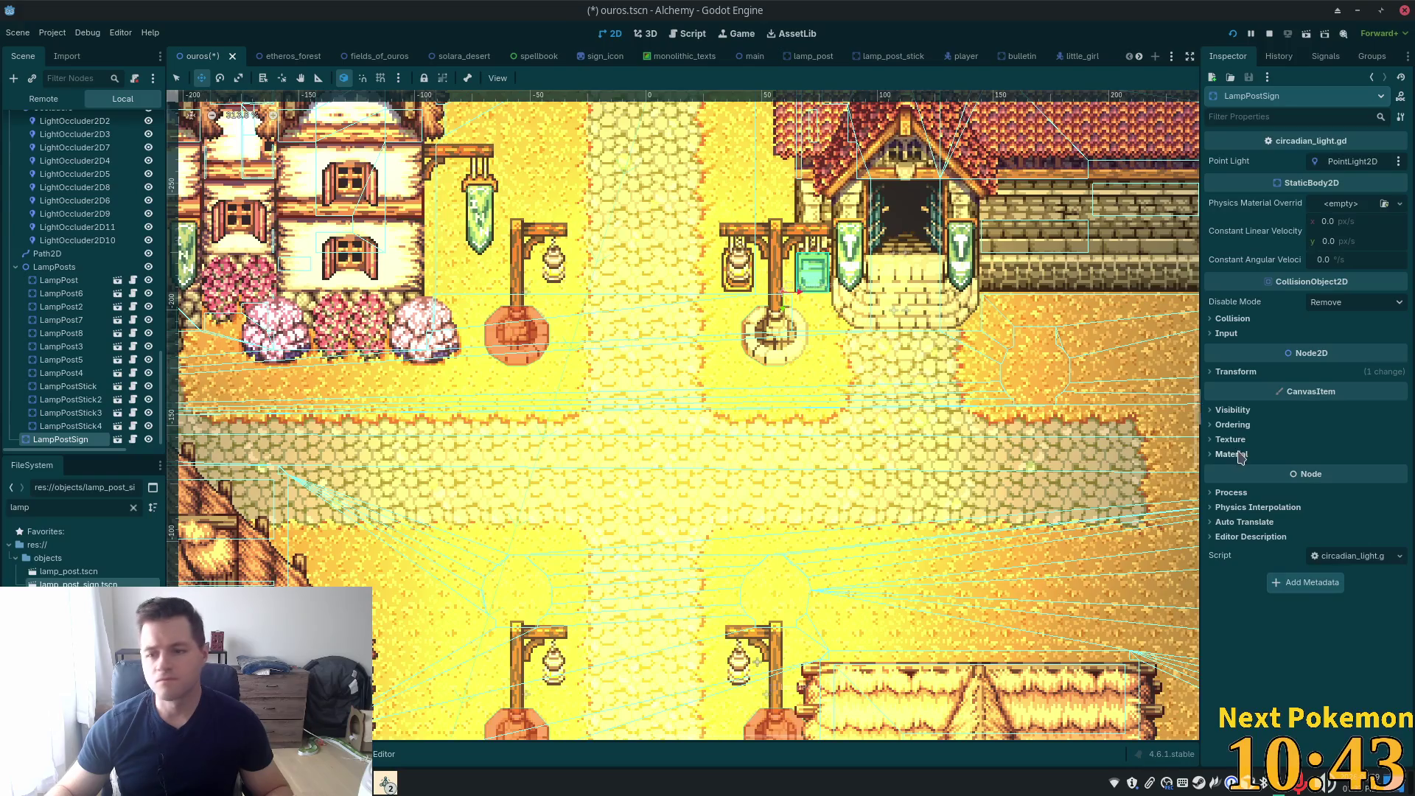
{"action": "left_click", "coordinate": [1236, 373]}
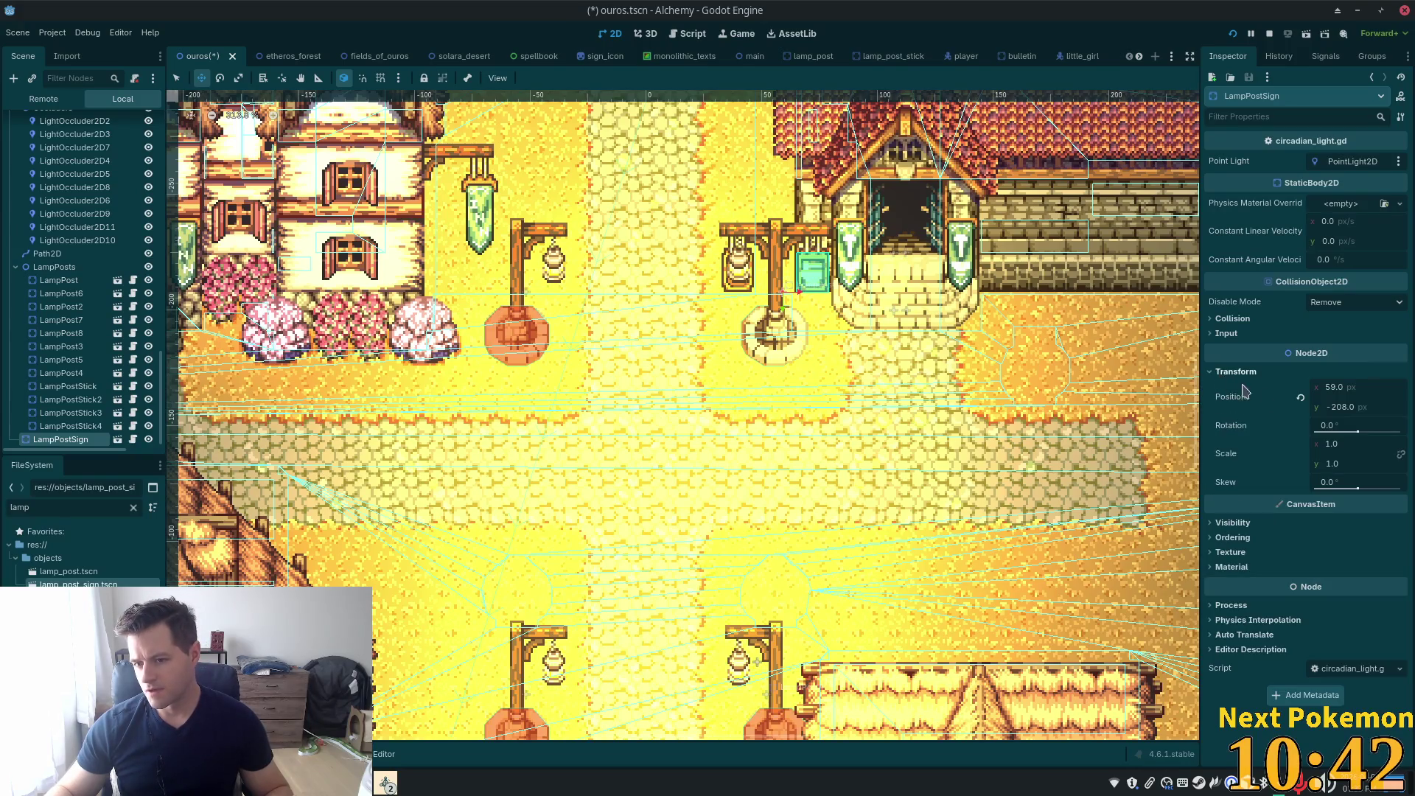
Mirror the sign horizontally by setting its Scale x to -1
{"action": "left_click", "coordinate": [1342, 444]}
{"action": "type", "text": "-1"}
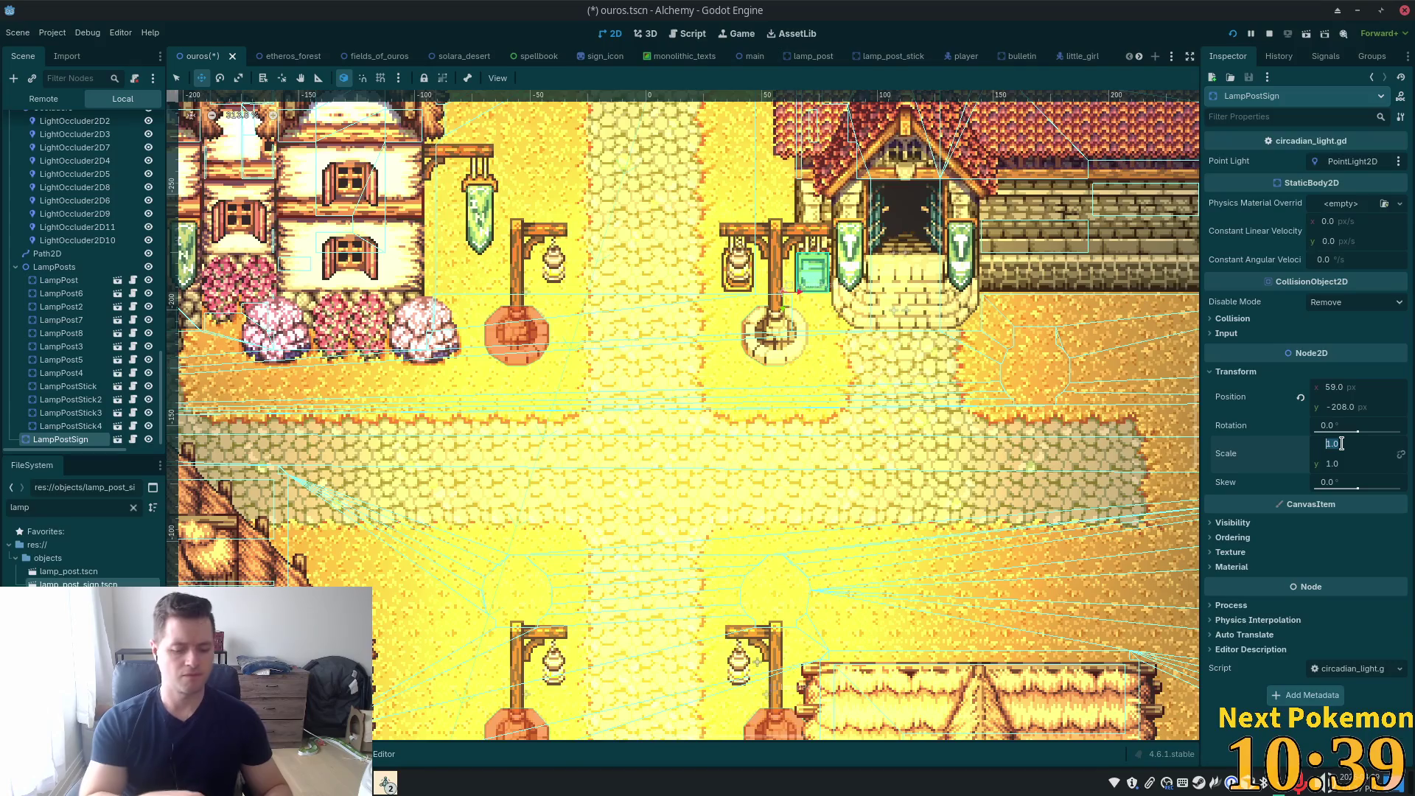
{"action": "key", "text": "Tab"}
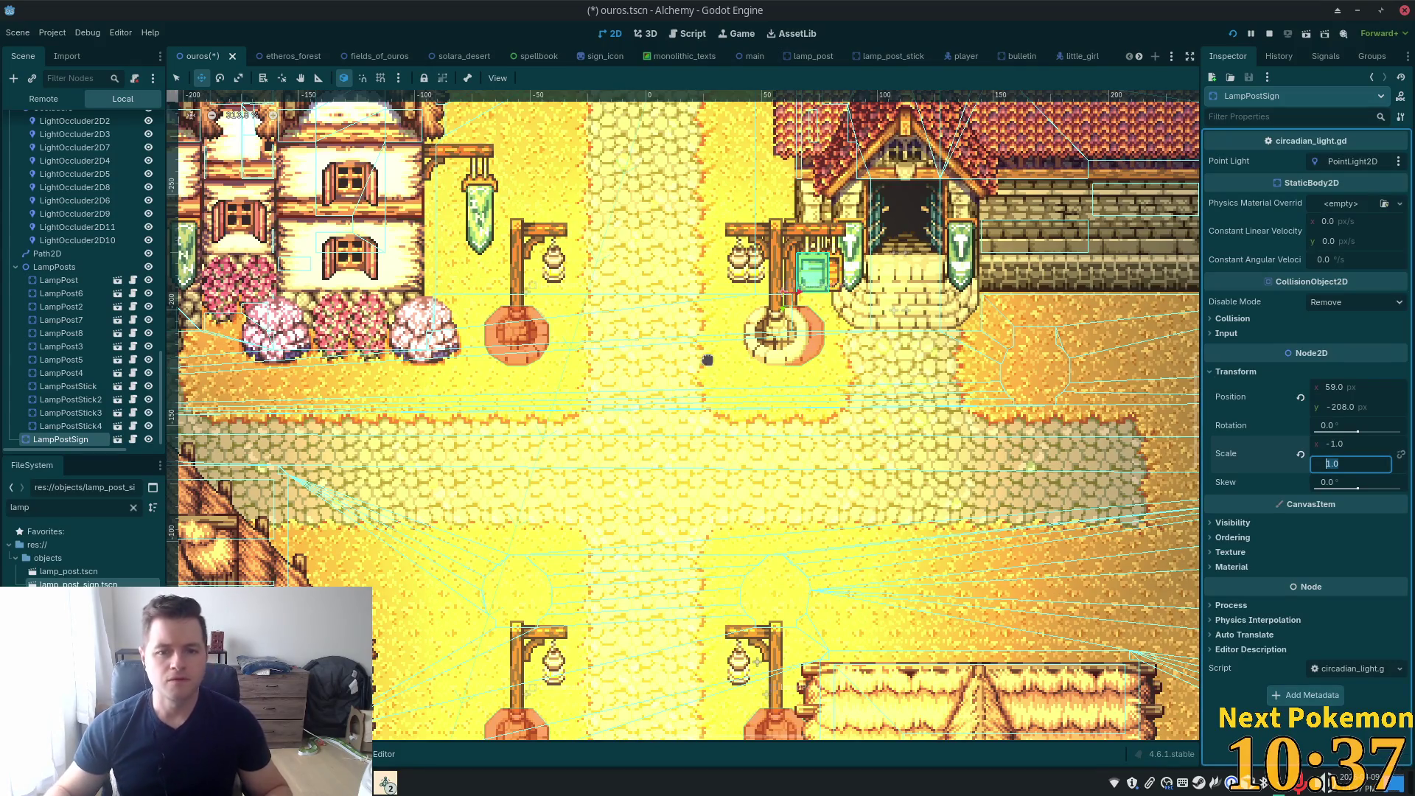
{"action": "left_click", "coordinate": [875, 392]}
Nudge the sign with arrow keys and small drags to position 53, -208
{"action": "key", "text": "Left"}
{"action": "key", "text": "Left"}
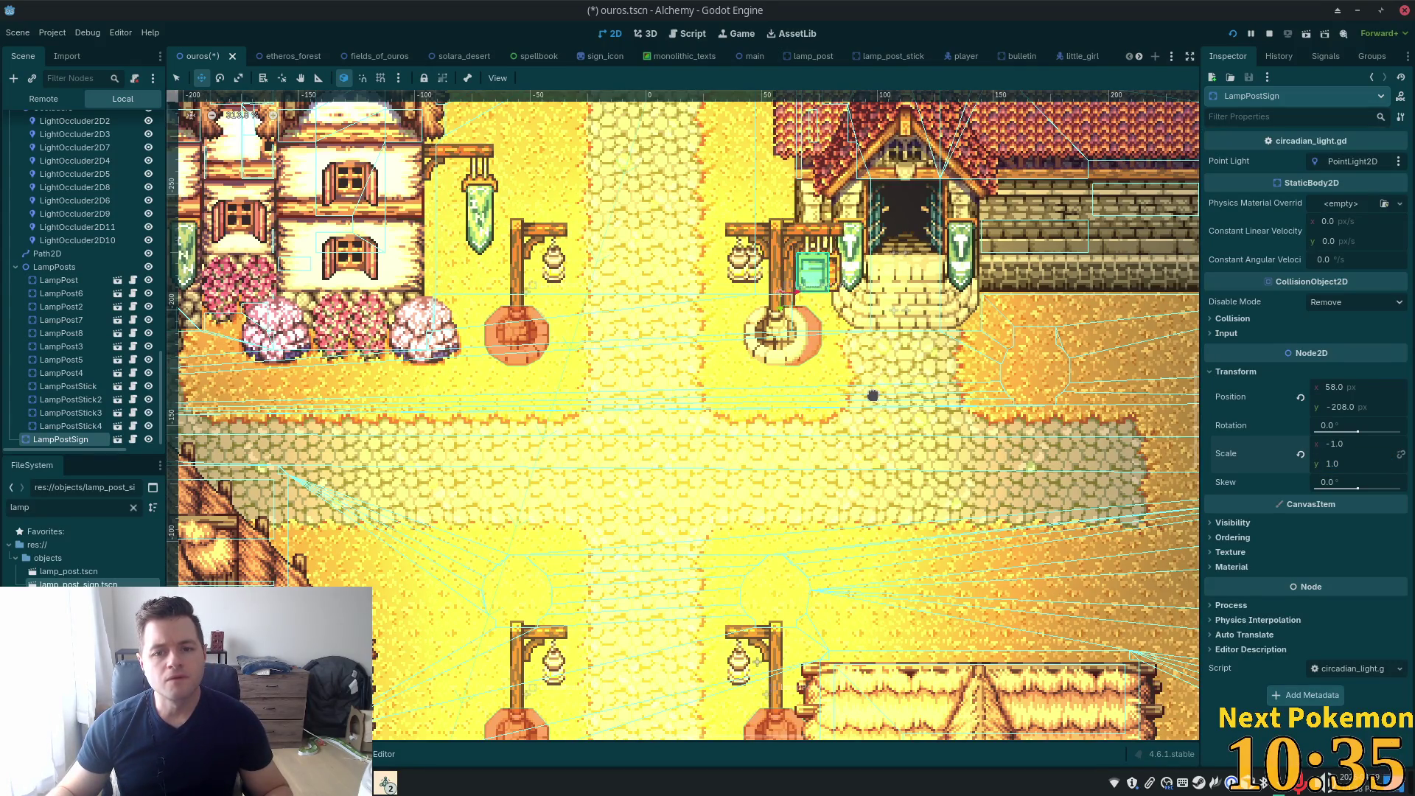
{"action": "key", "text": "Left"}
{"action": "key", "text": "Left"}
{"action": "key", "text": "Left"}
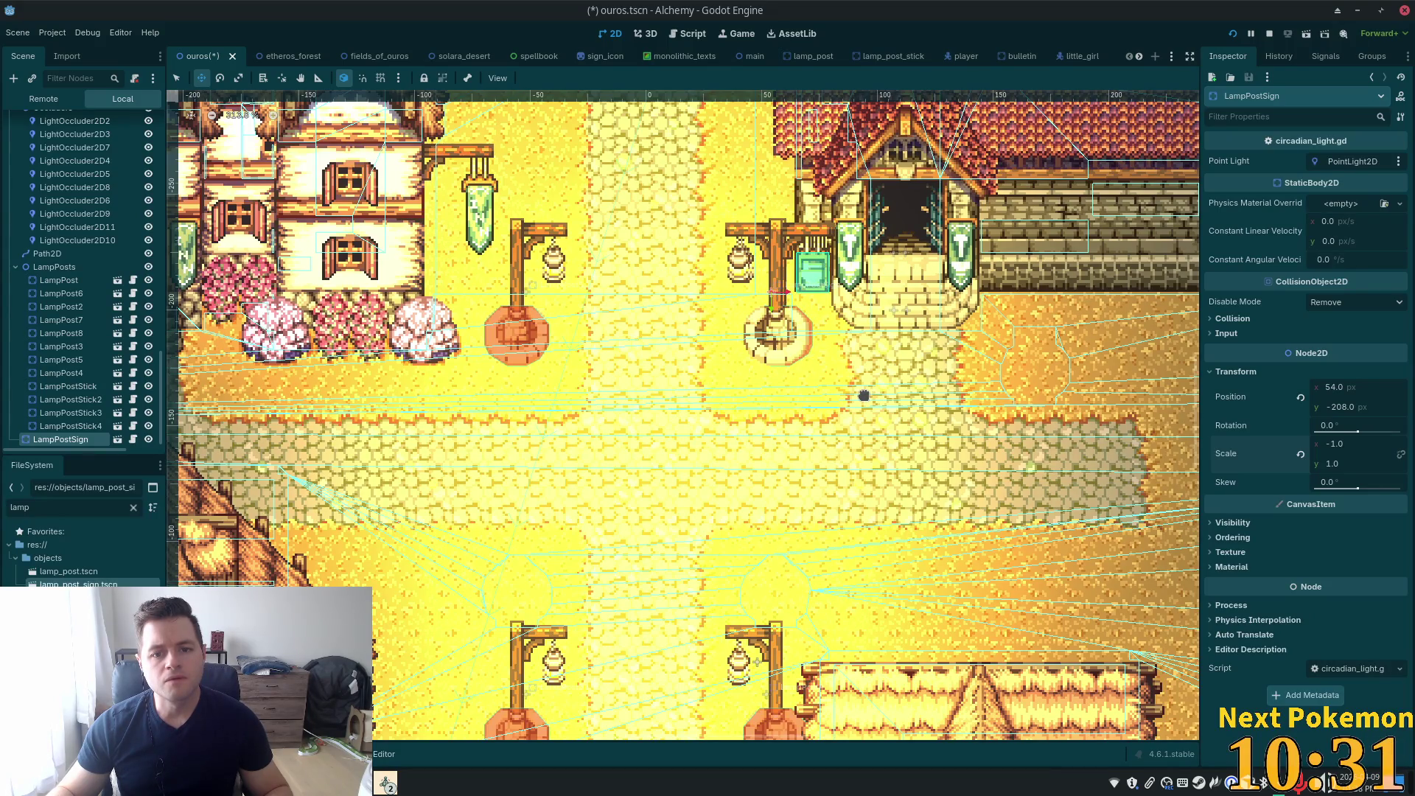
{"action": "left_click_drag", "start_coordinate": [863, 396], "coordinate": [862, 392]}
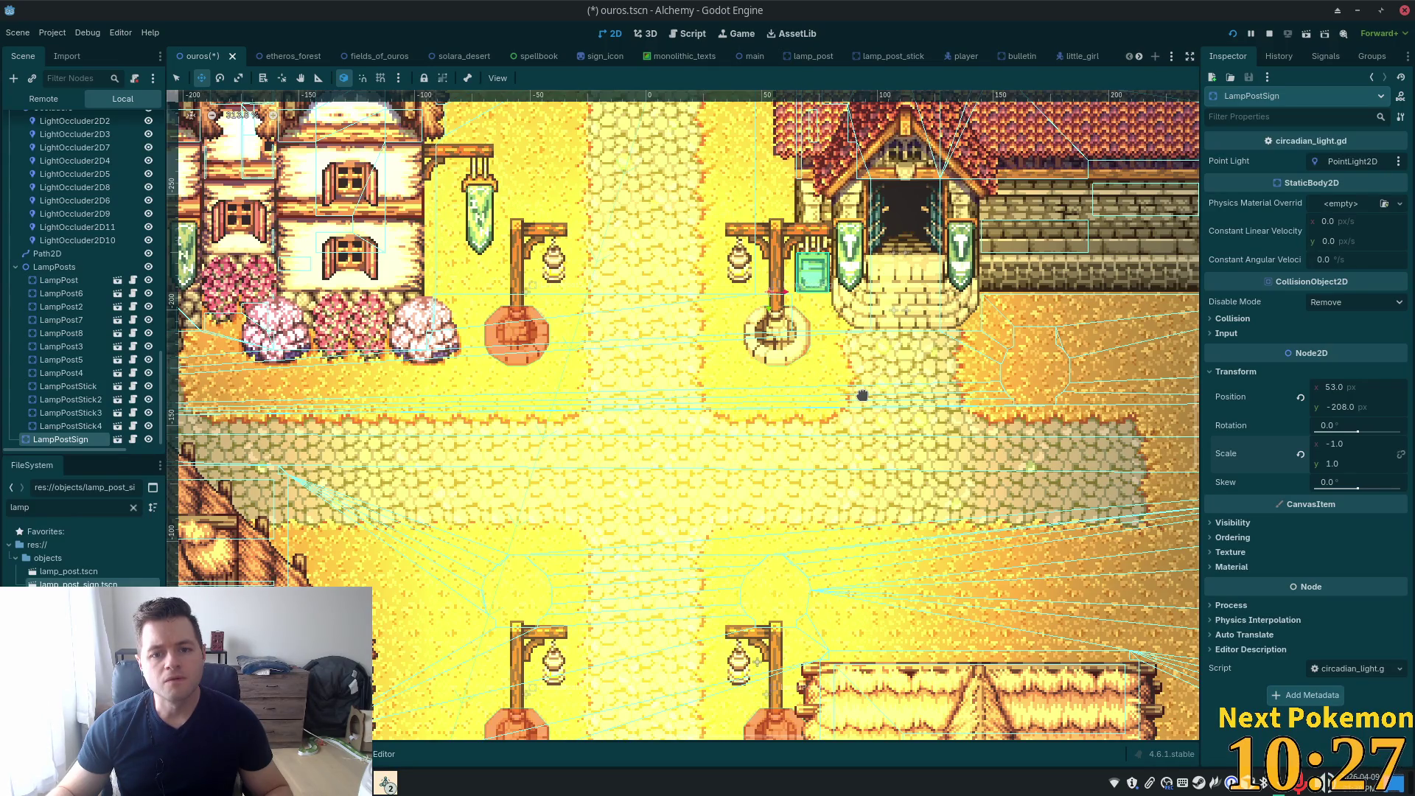
{"action": "left_click_drag", "start_coordinate": [862, 396], "coordinate": [860, 396]}
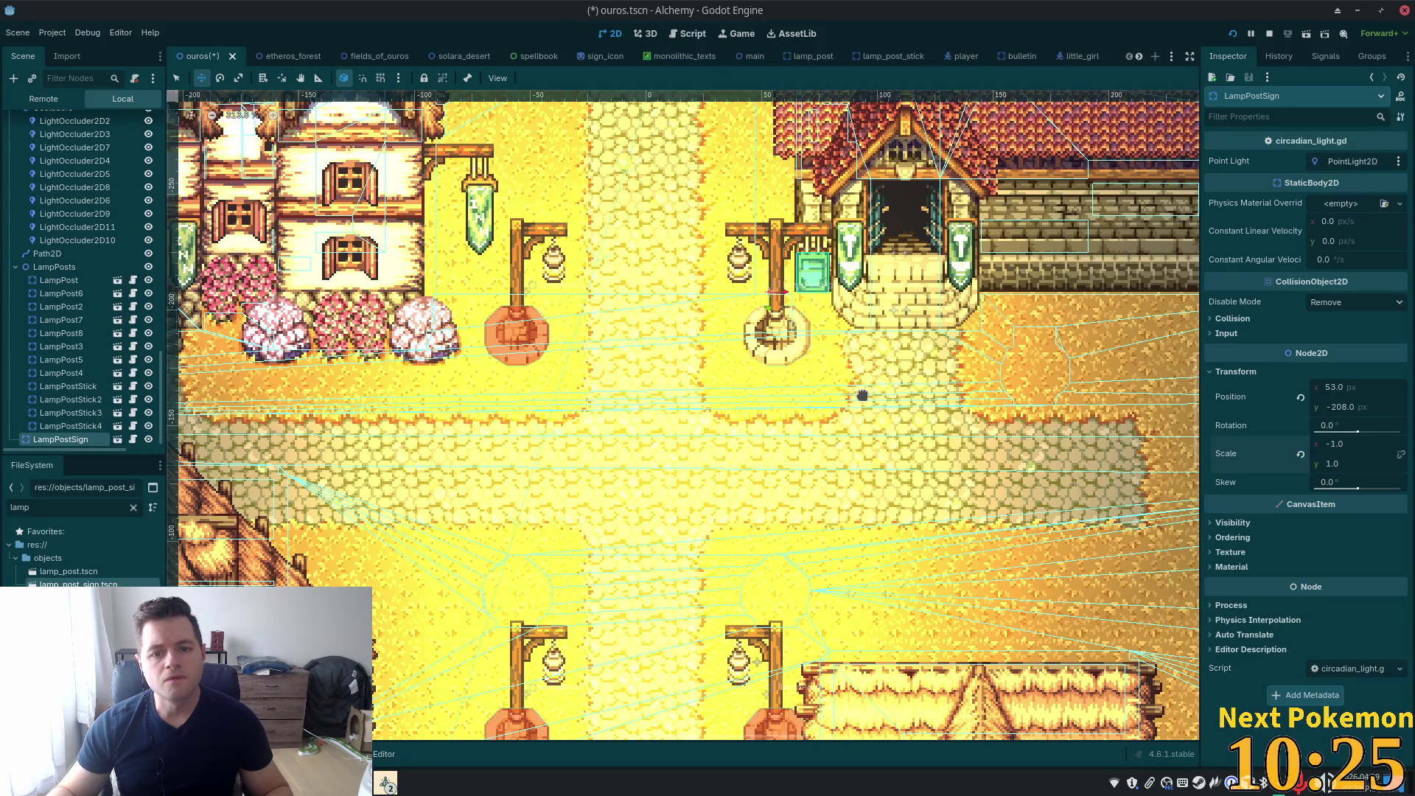
{"action": "scroll", "coordinate": [788, 369], "scroll_direction": "up", "scroll_amount": 3}
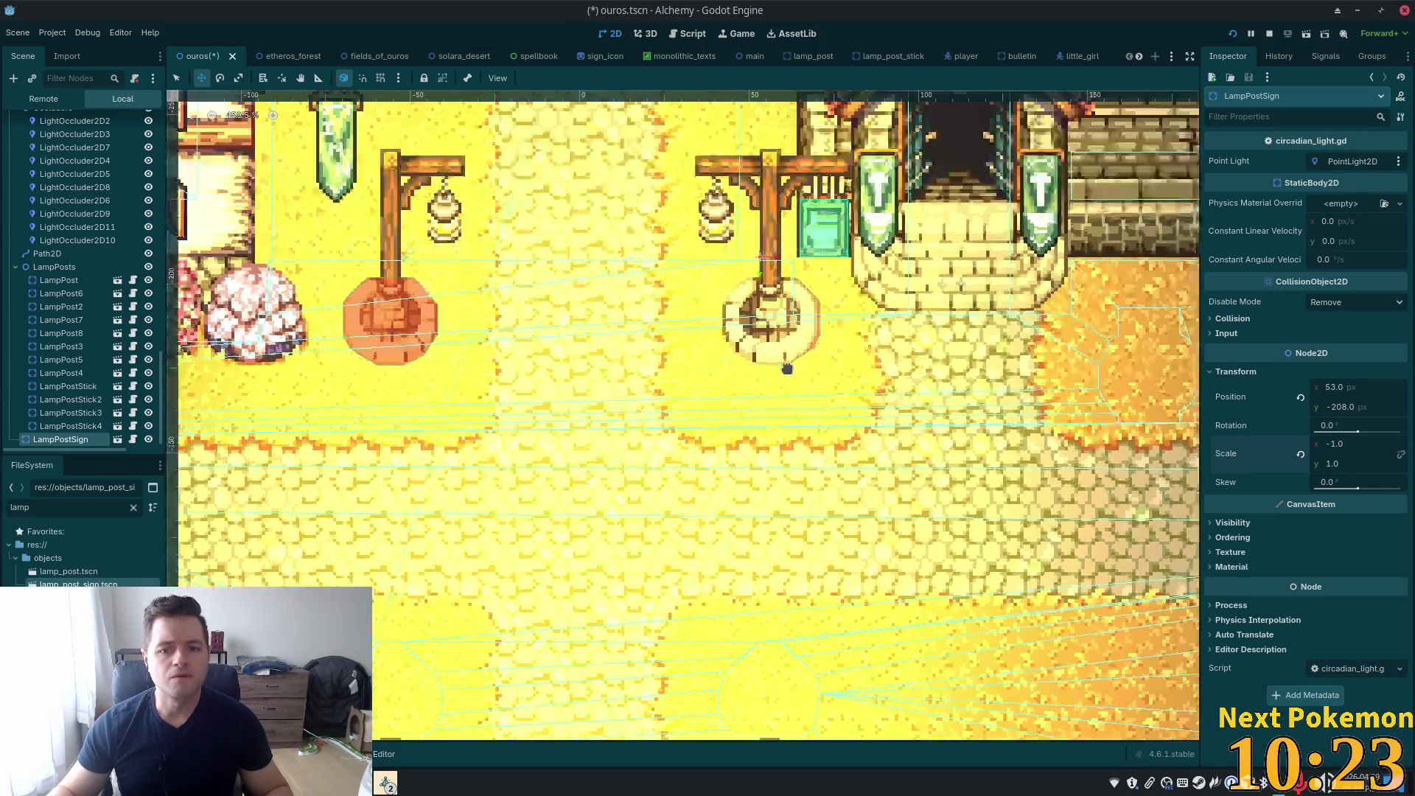
Erase the old lamp post tiles on StructureDecoration, save the ouros map, and run the game
{"action": "scroll", "coordinate": [134, 272], "scroll_direction": "up", "scroll_amount": 3}
{"action": "scroll", "coordinate": [140, 269], "scroll_direction": "up", "scroll_amount": 3}
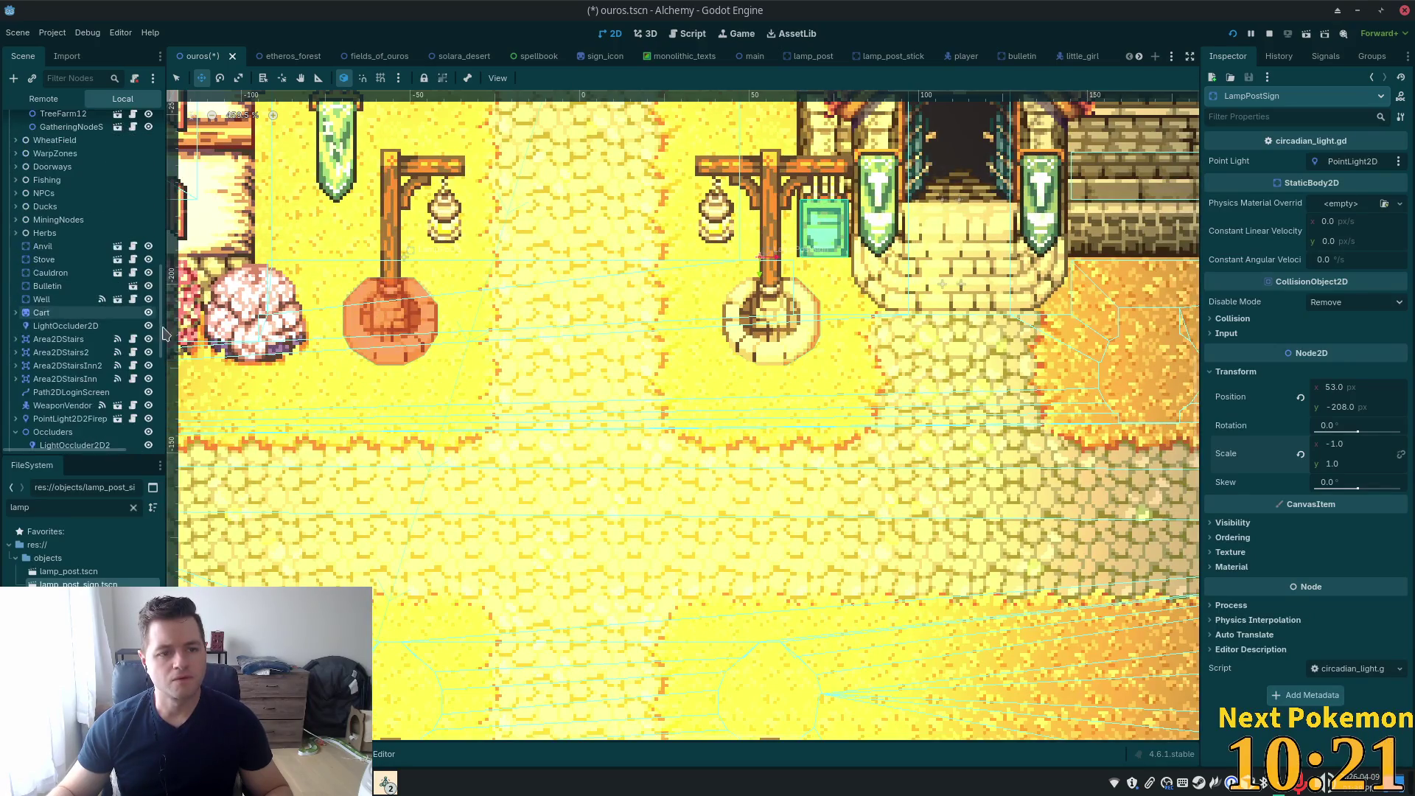
{"action": "scroll", "coordinate": [164, 249], "scroll_direction": "up", "scroll_amount": 3}
{"action": "scroll", "coordinate": [110, 265], "scroll_direction": "up", "scroll_amount": 4}
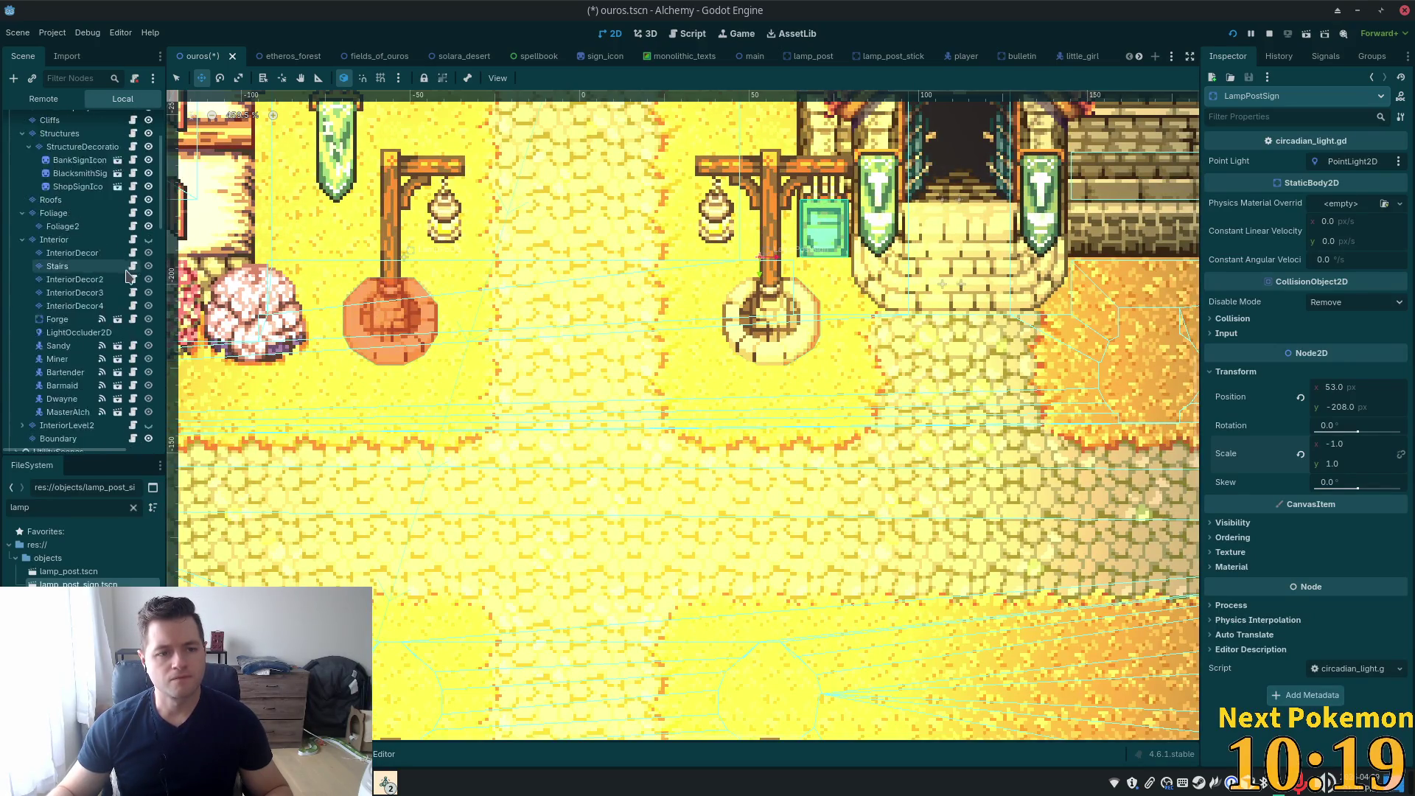
{"action": "scroll", "coordinate": [103, 265], "scroll_direction": "up", "scroll_amount": 2}
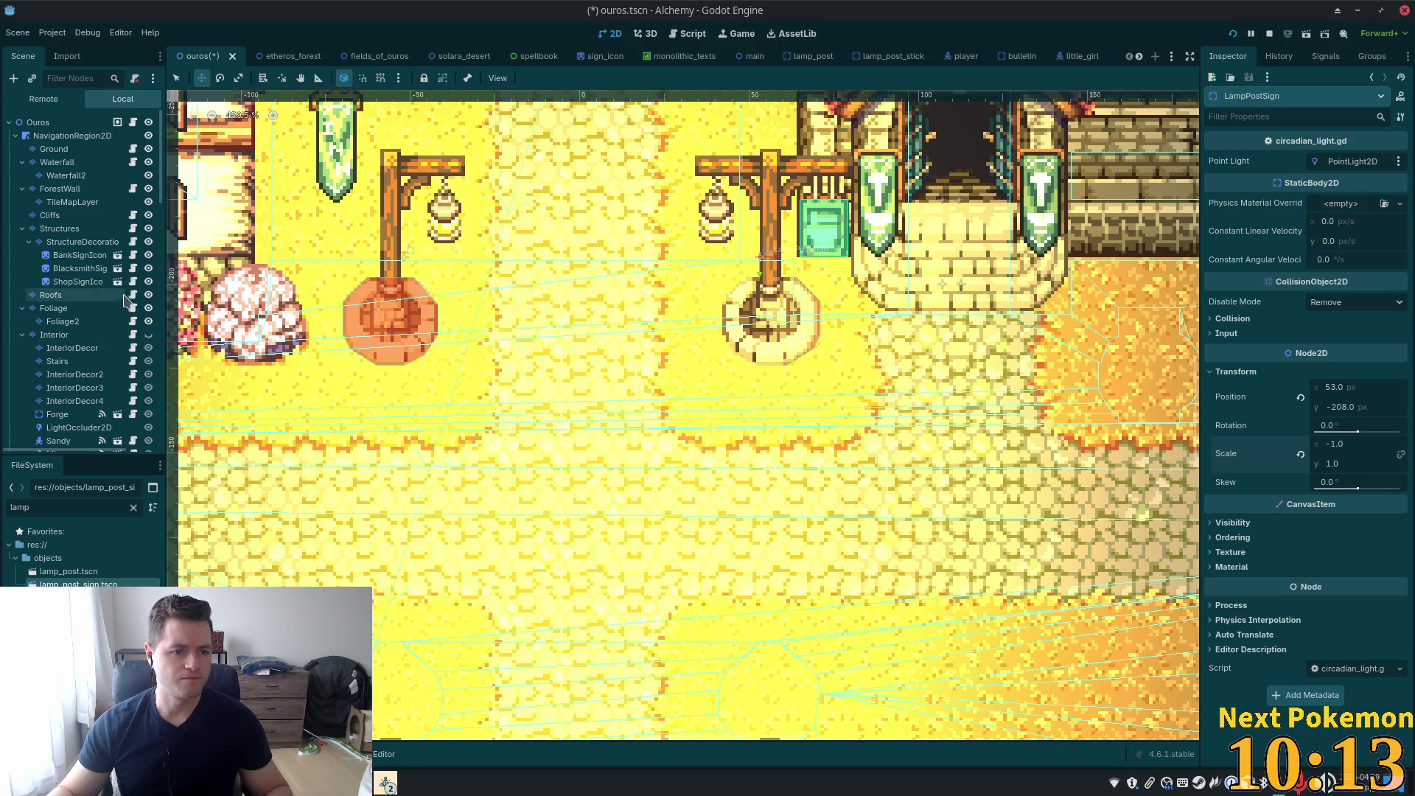
{"action": "left_click", "coordinate": [89, 242]}
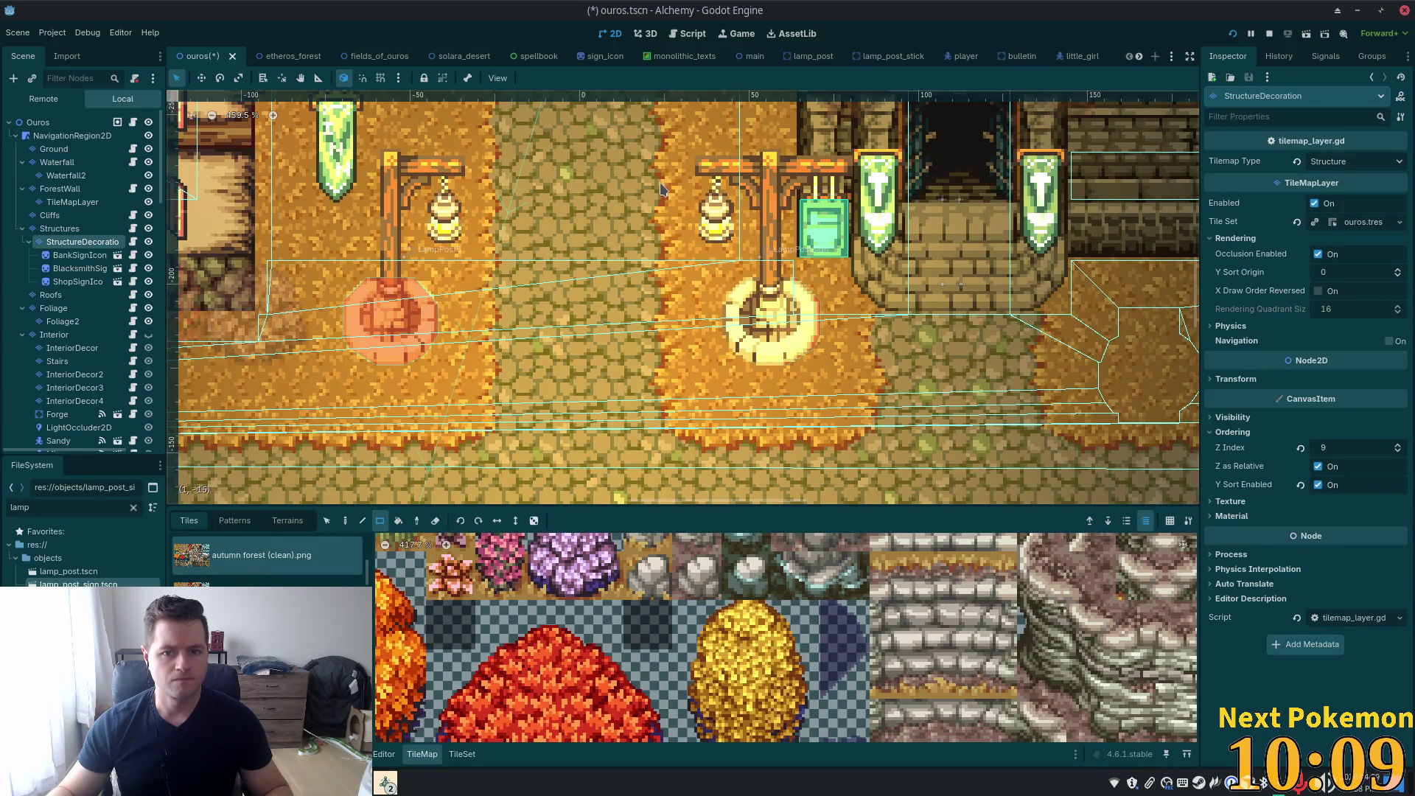
{"action": "left_click_drag", "start_coordinate": [680, 153], "coordinate": [810, 358]}
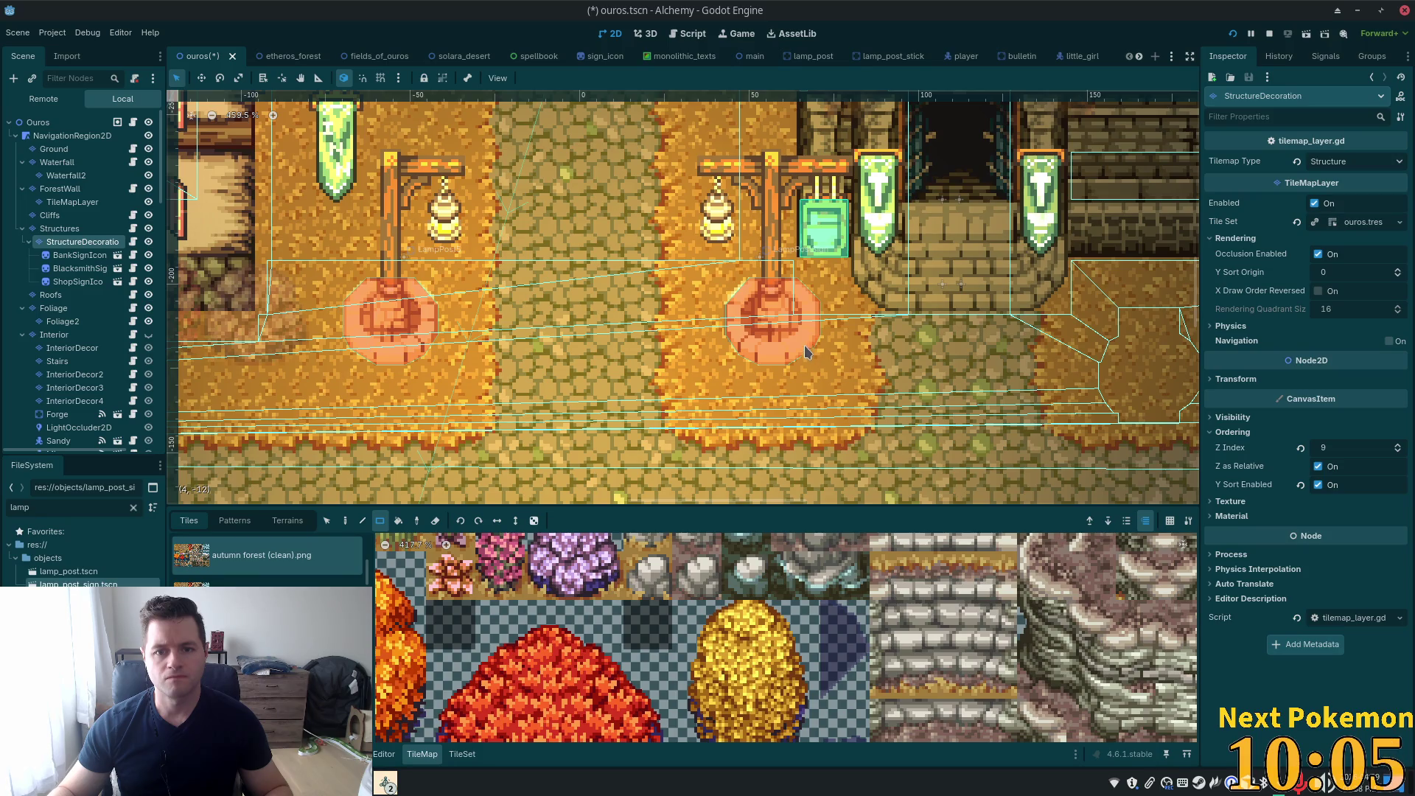
{"action": "key", "text": "ctrl+s"}
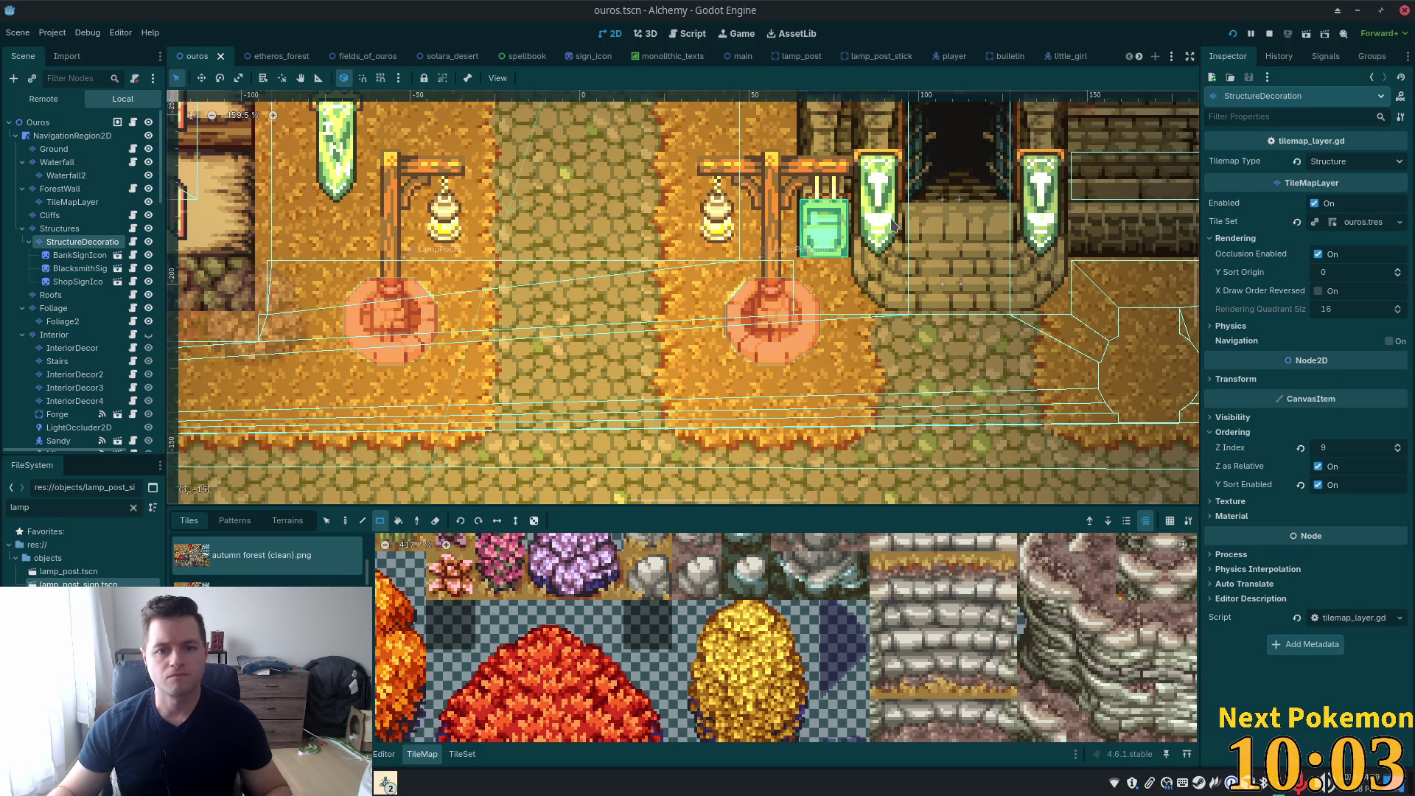
{"action": "left_click", "coordinate": [1234, 34]}
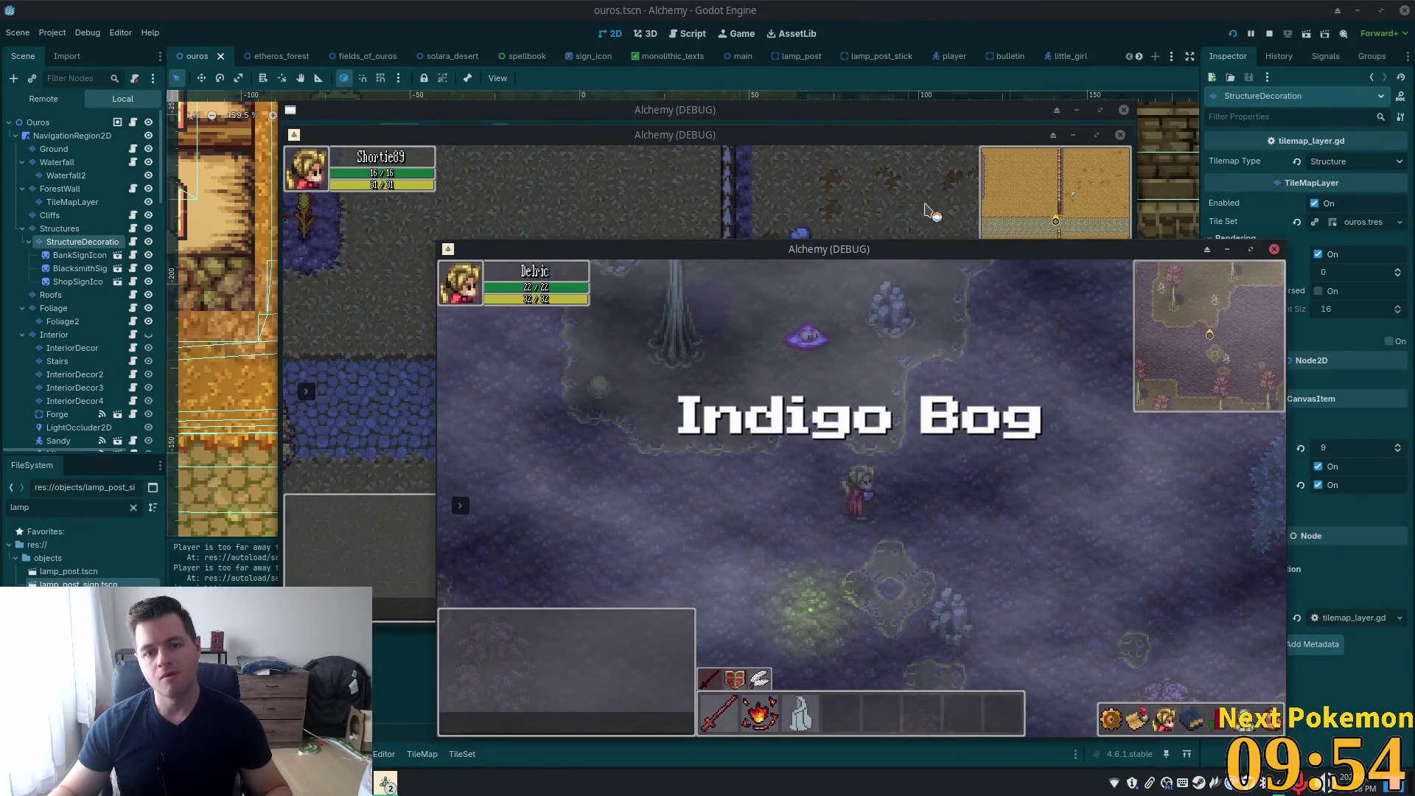
Walk the player up and down the lamp-post avenue in daylight, then stop the game with F8
{"action": "left_click", "coordinate": [930, 214]}
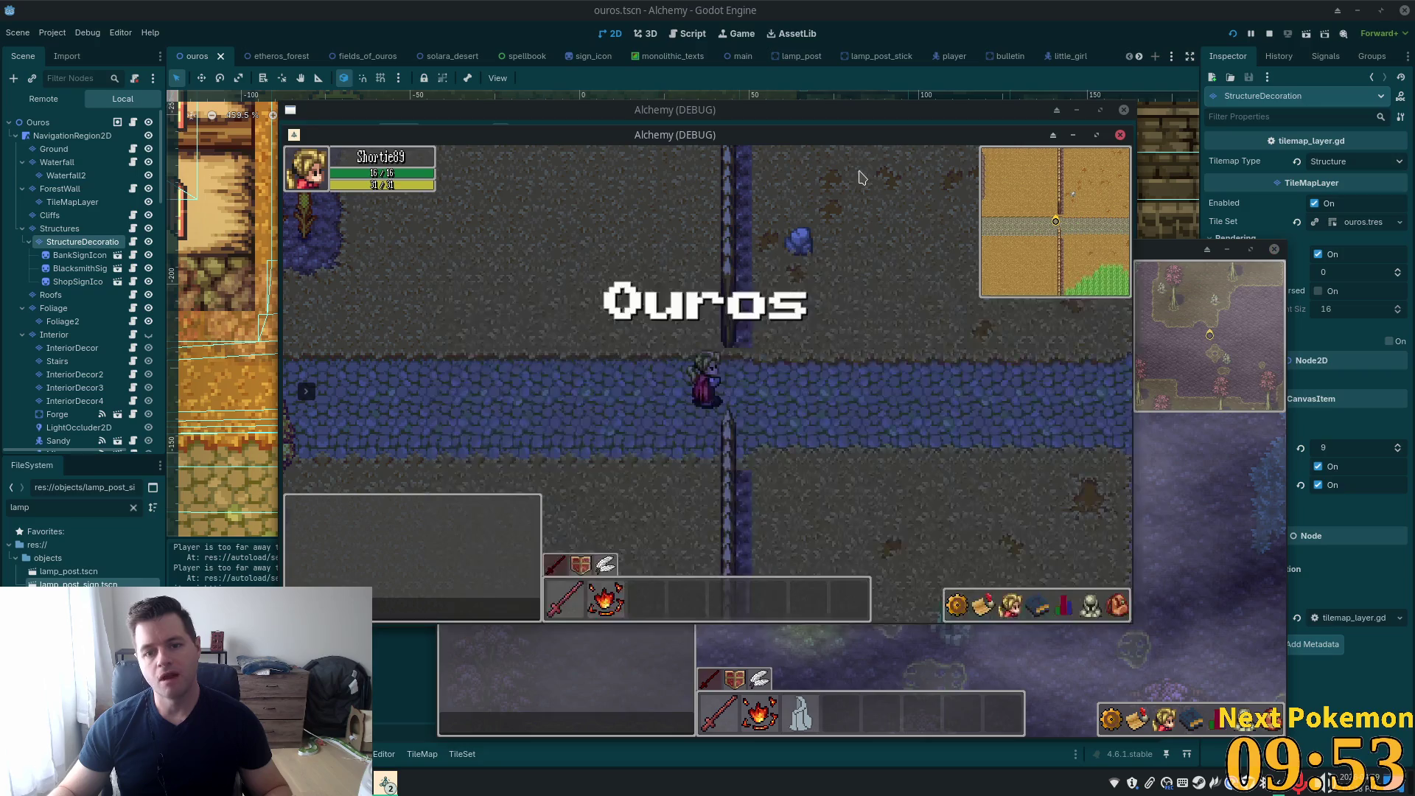
{"action": "key", "text": "Left"}
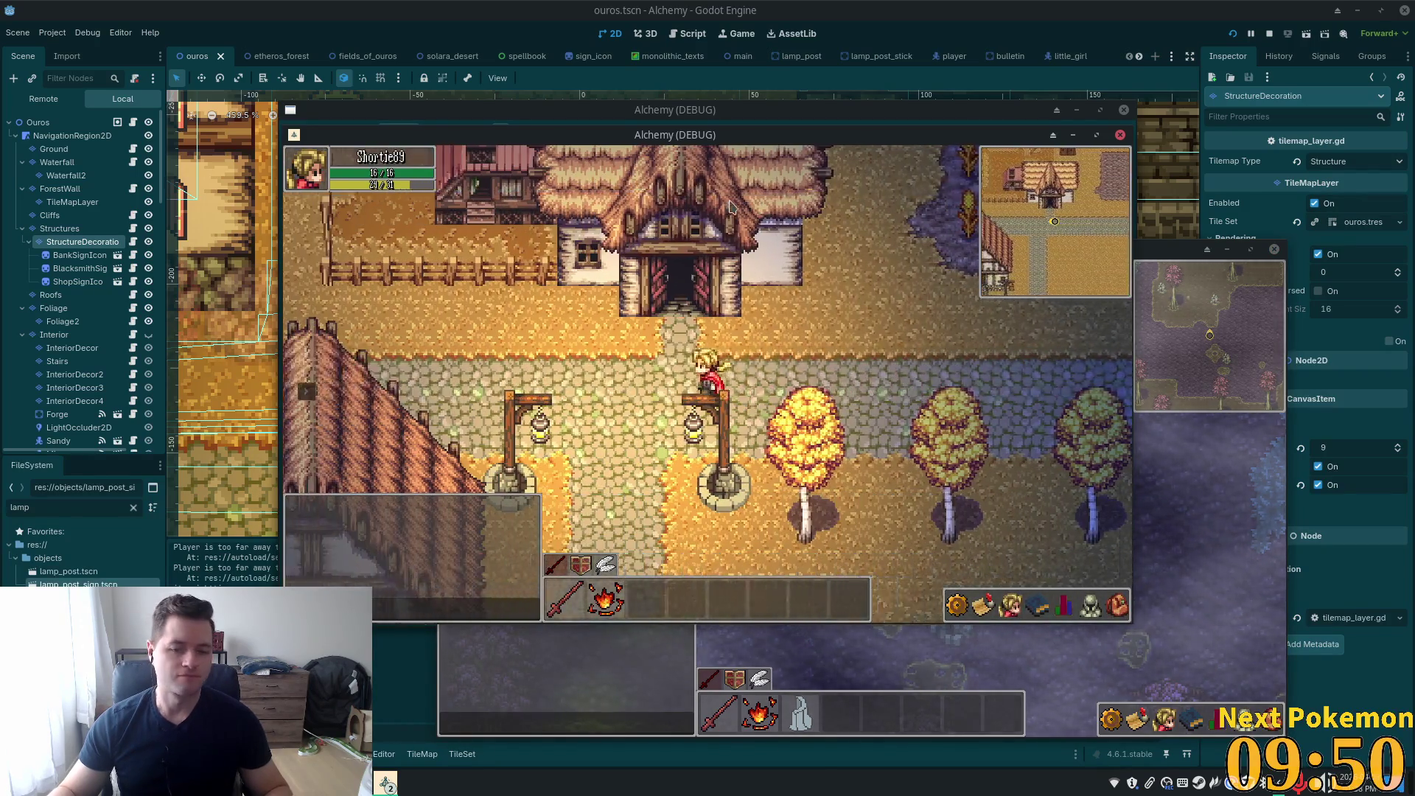
{"action": "key", "text": "Right"}
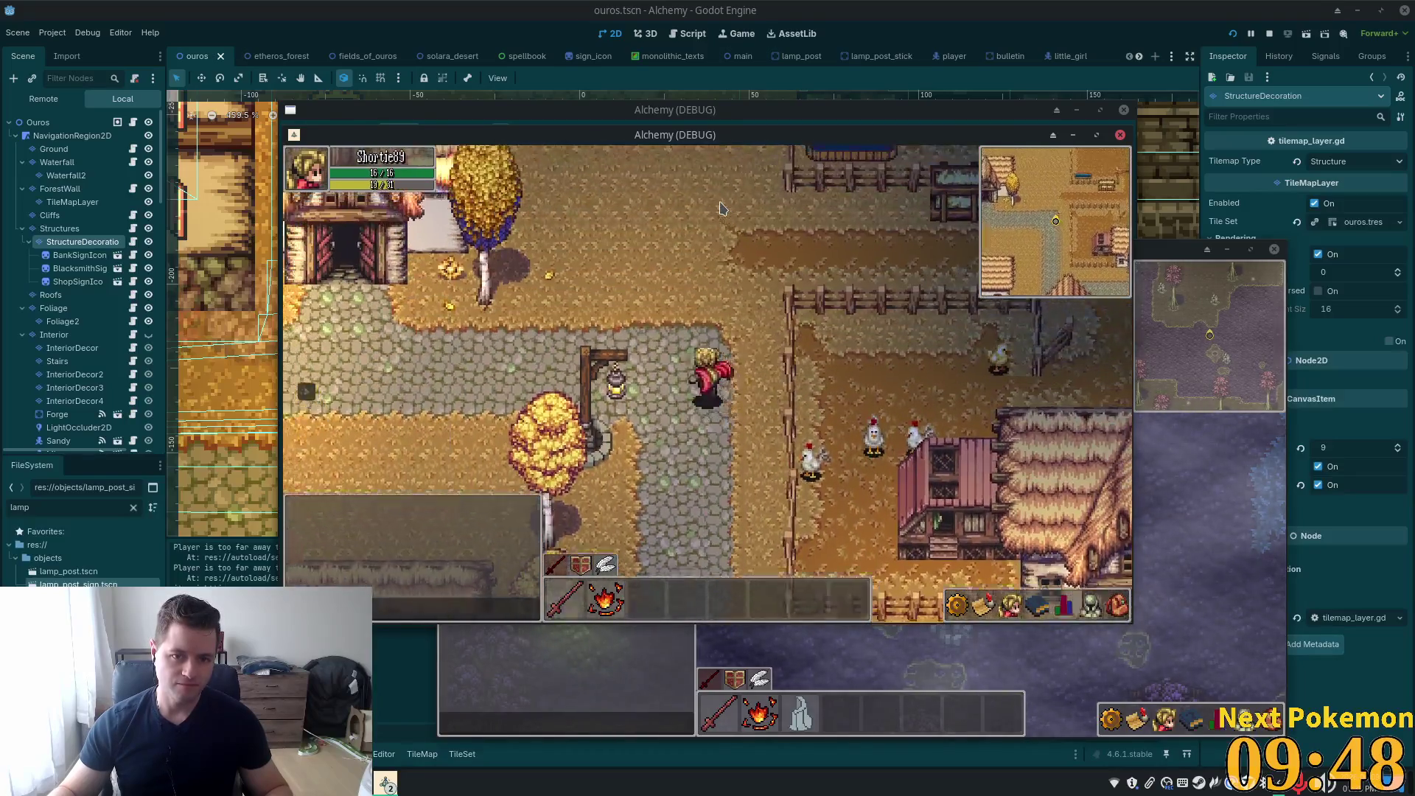
{"action": "key", "text": "Left"}
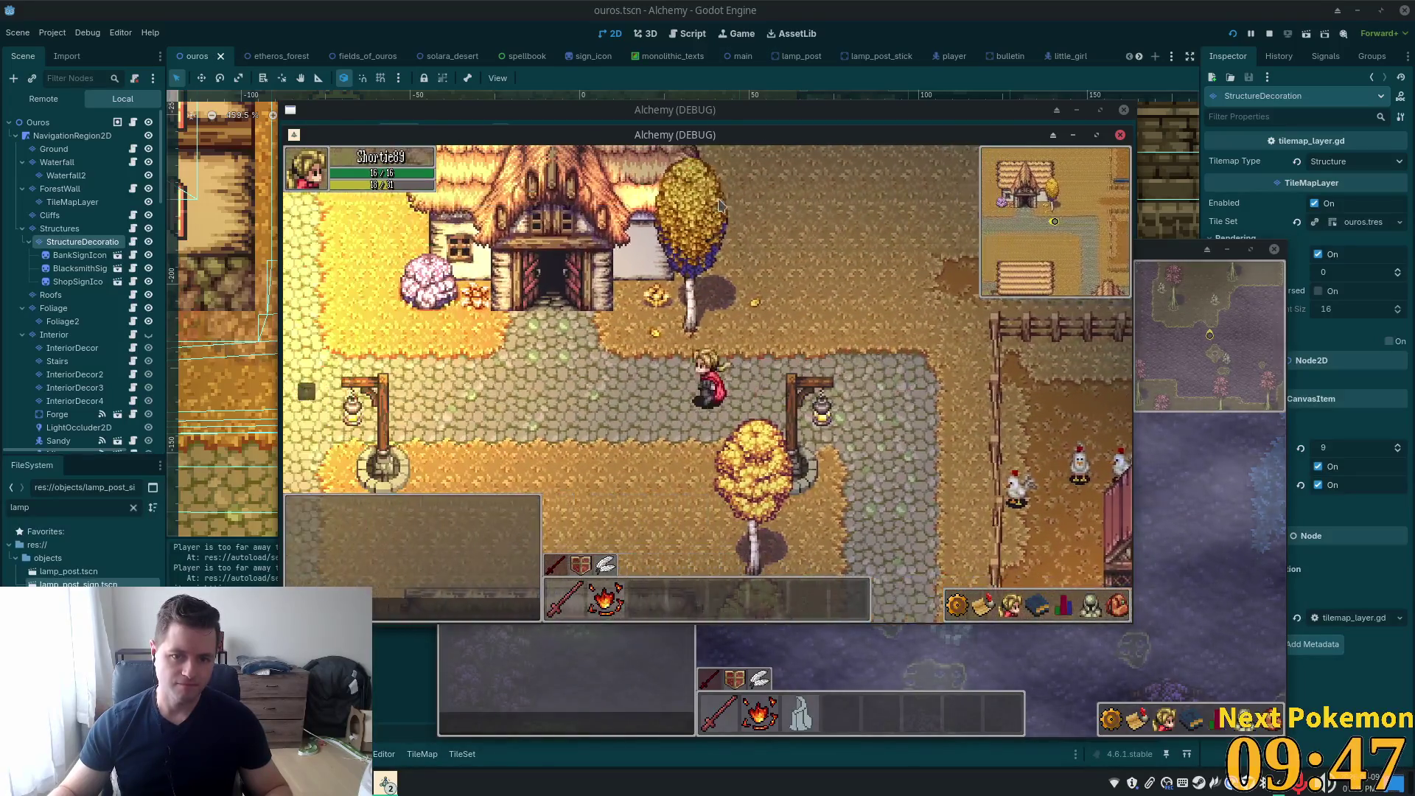
{"action": "key", "text": "Up"}
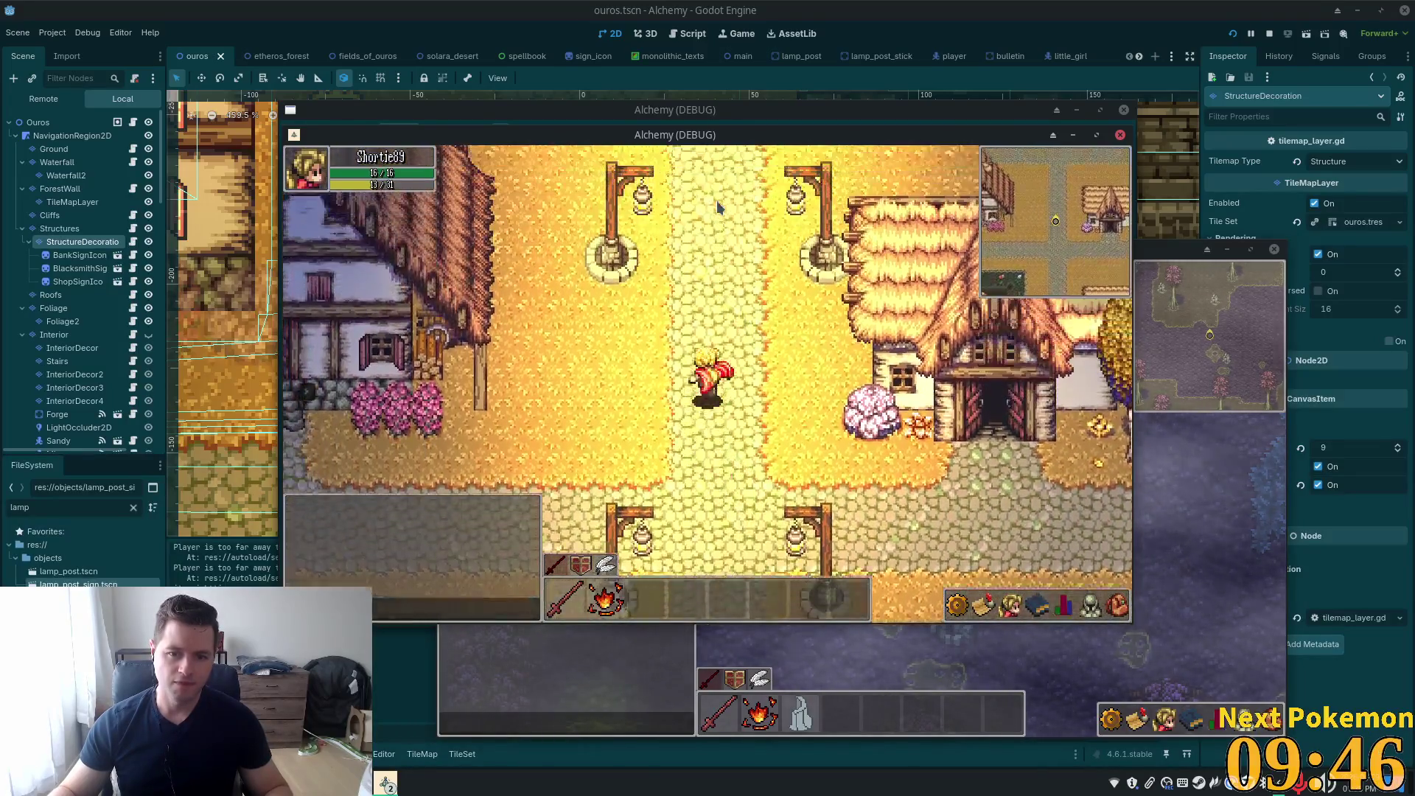
{"action": "key", "text": "Up"}
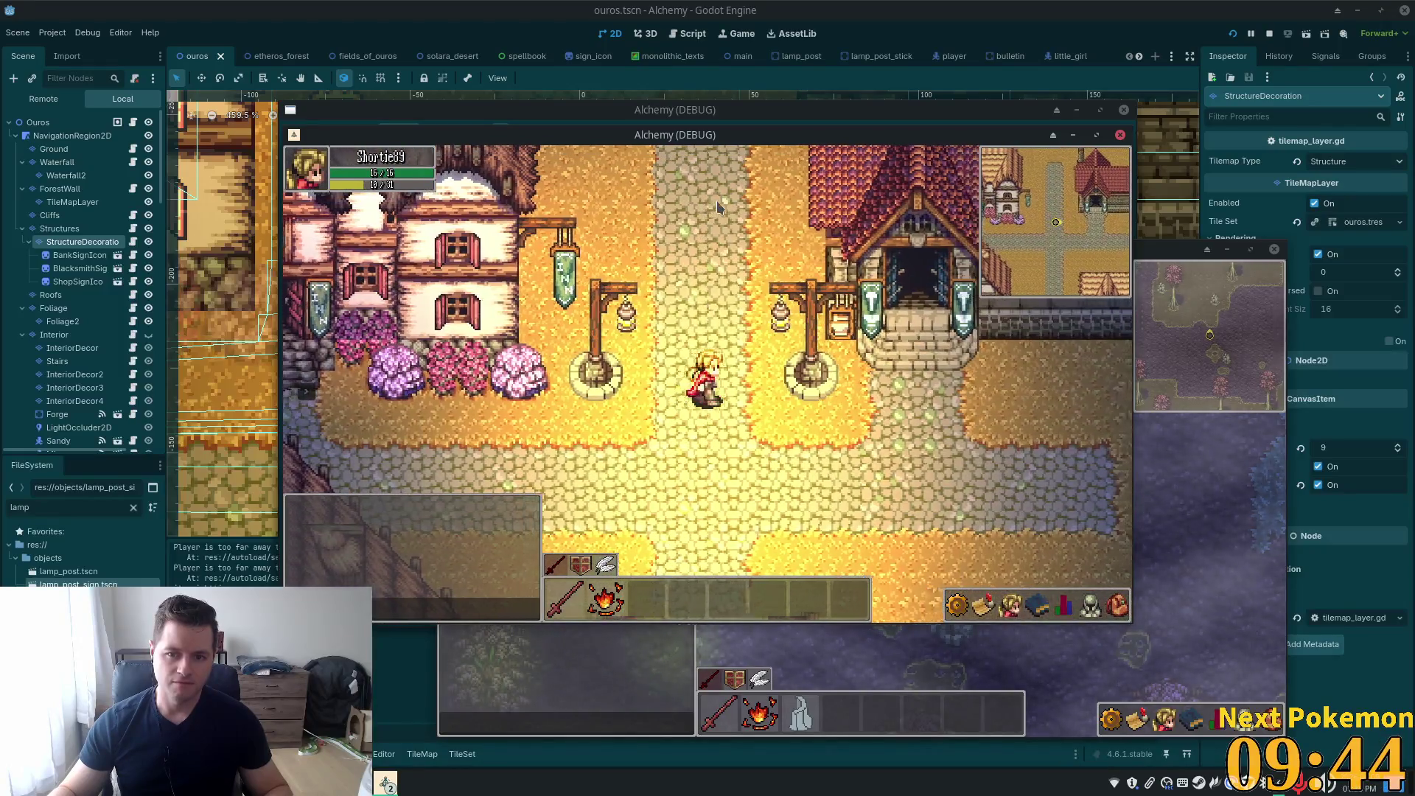
{"action": "key", "text": "Right"}
{"action": "key", "text": "Up"}
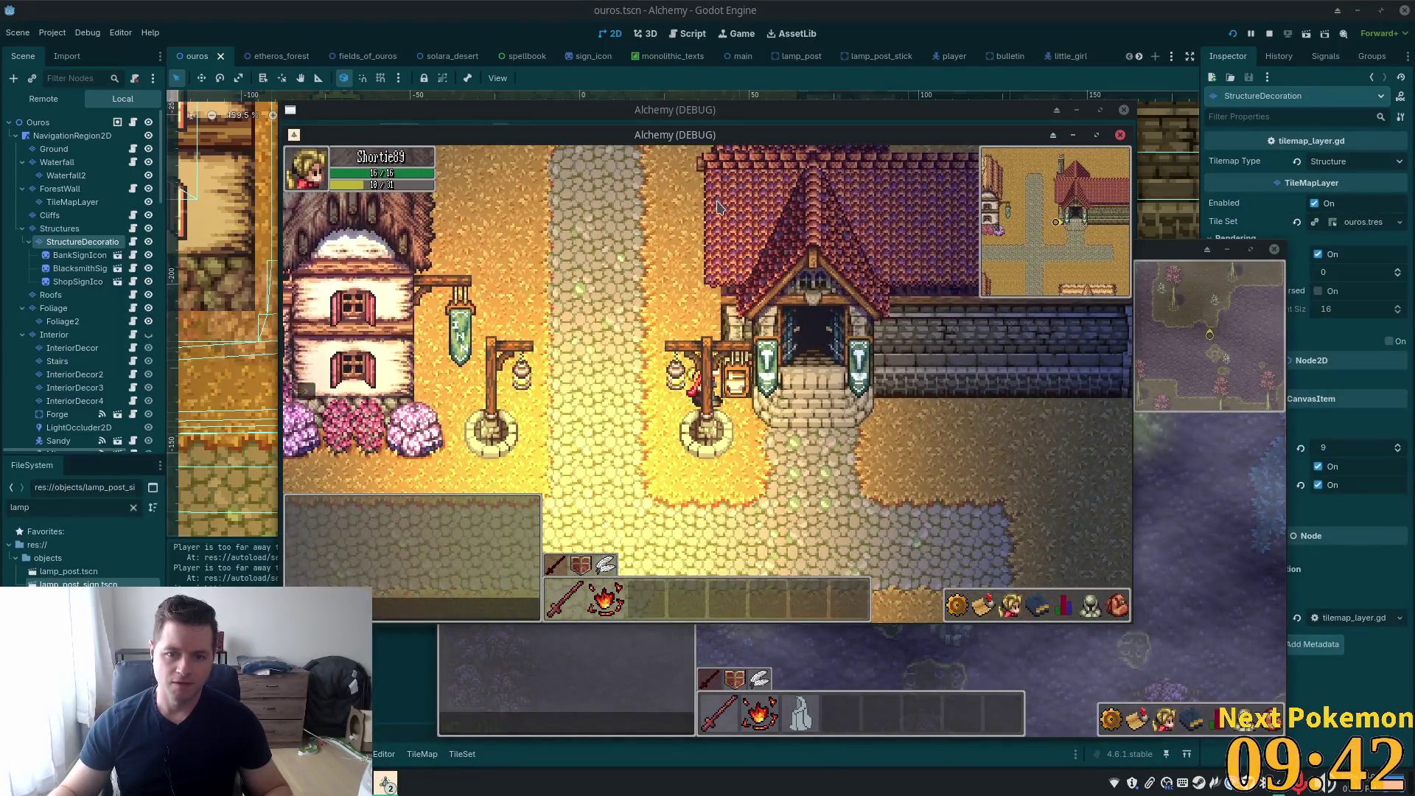
{"action": "key", "text": "Left"}
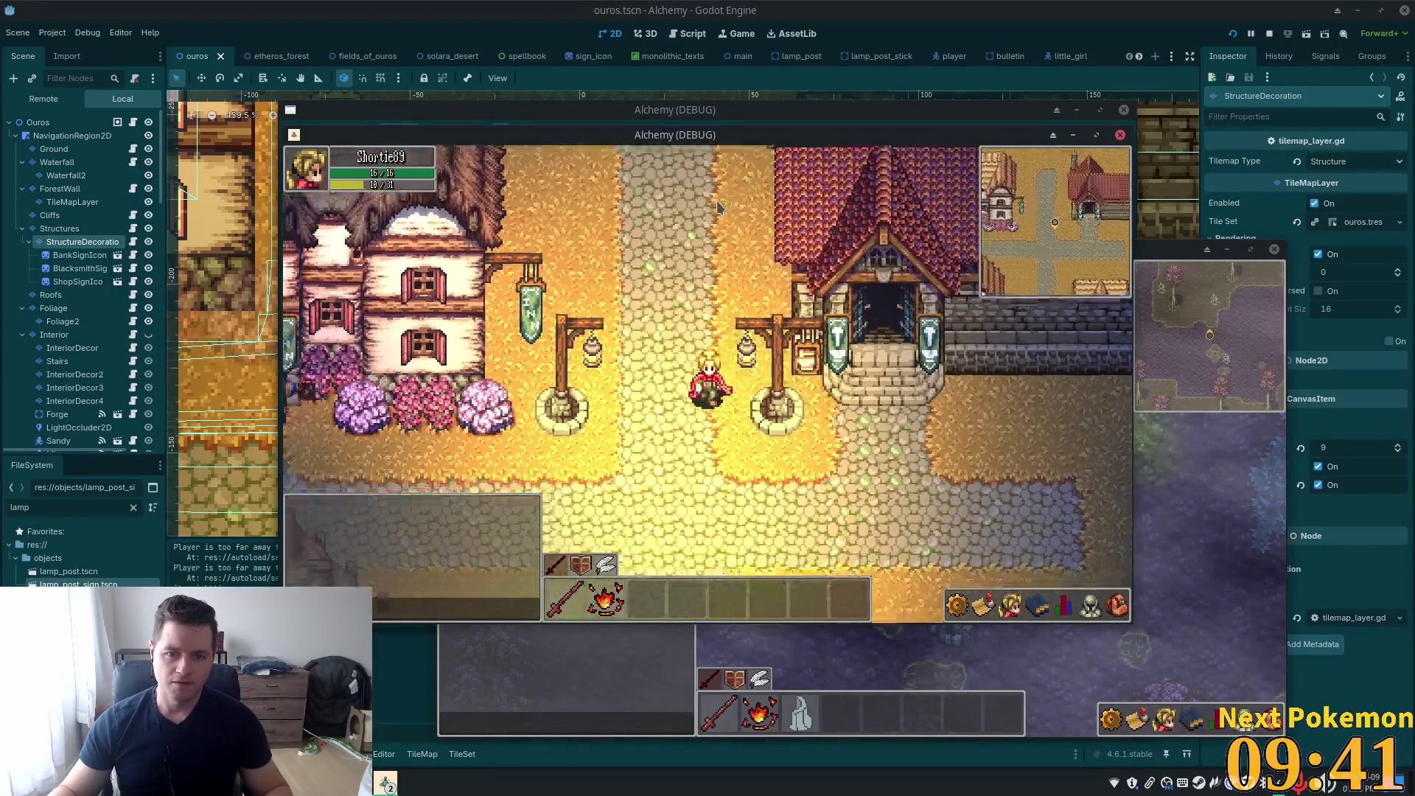
{"action": "key", "text": "Down"}
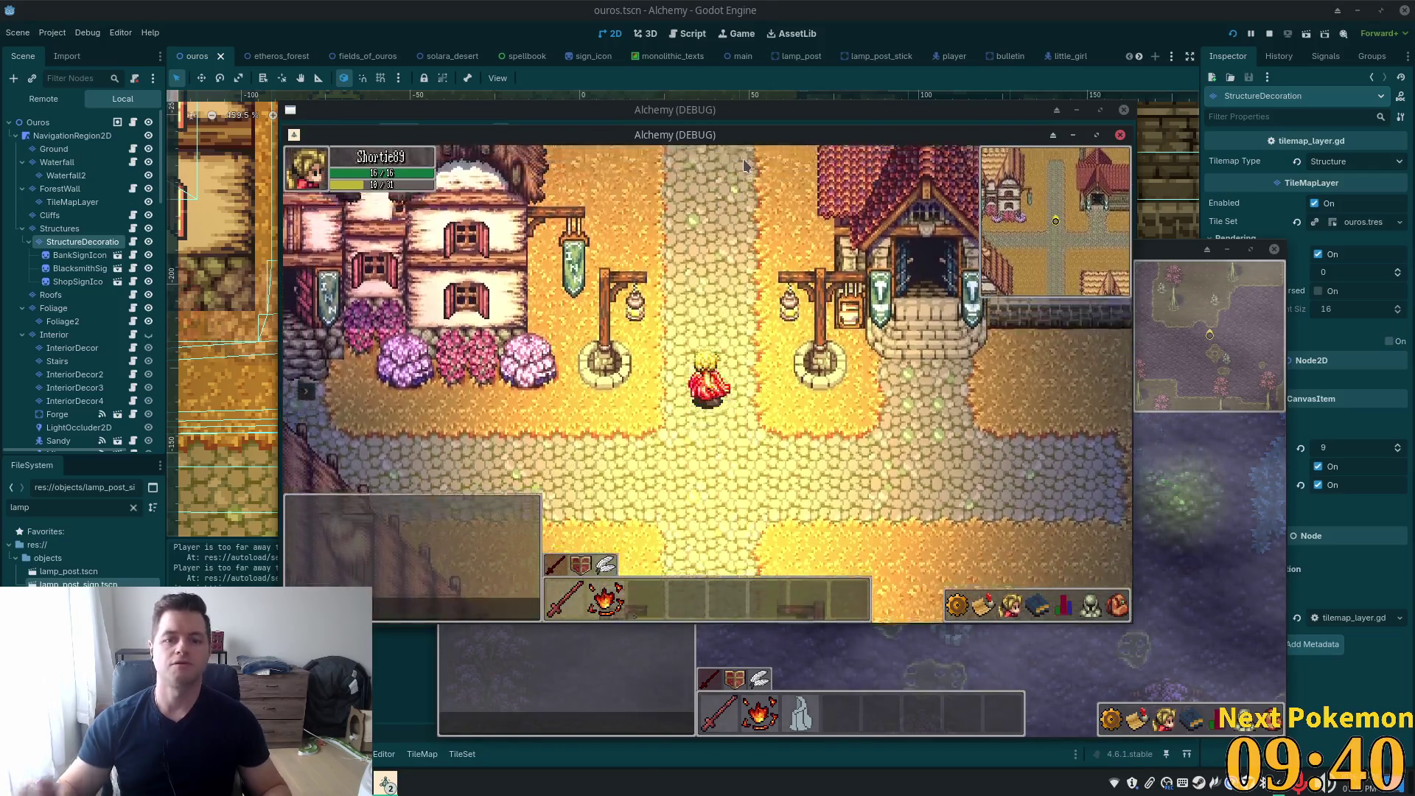
{"action": "key", "text": "Up"}
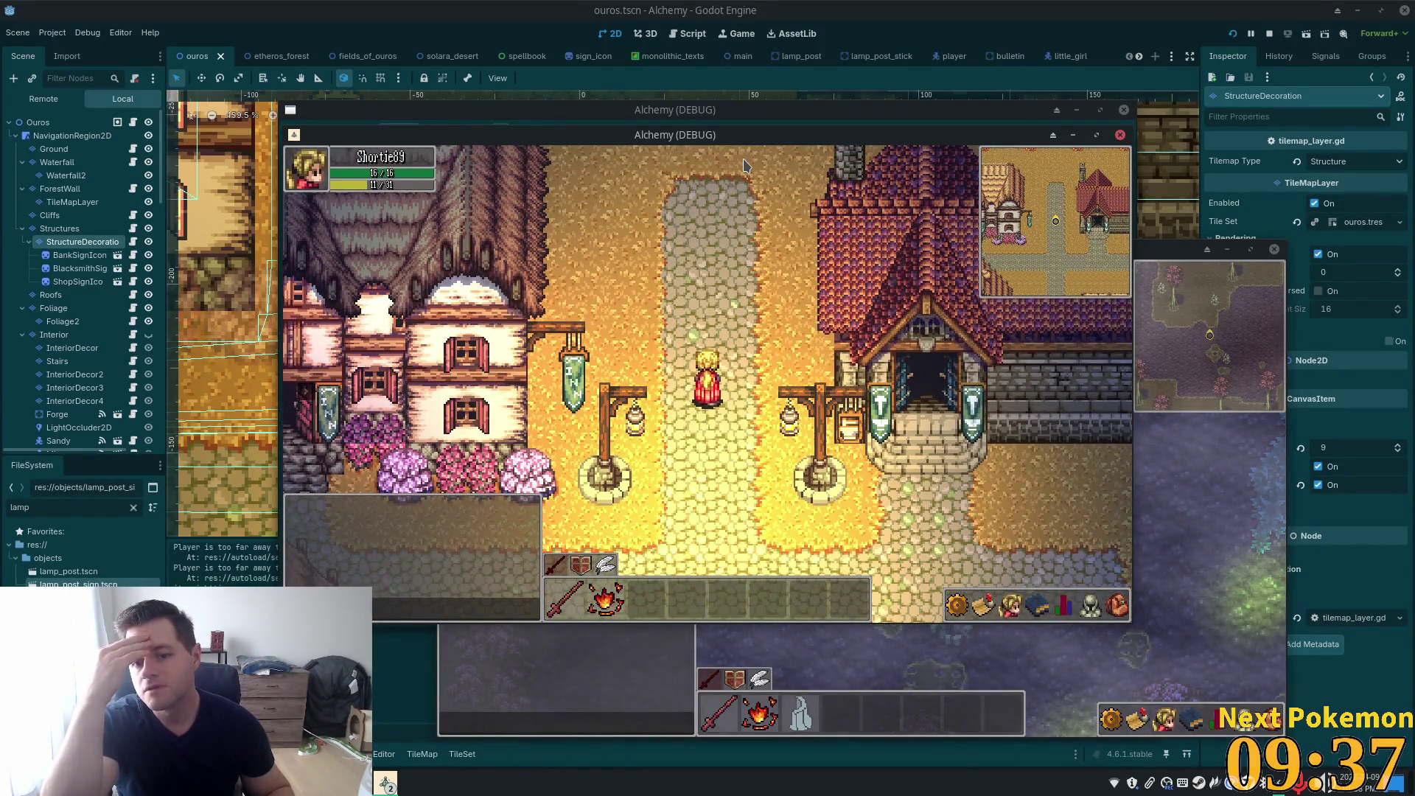
{"action": "key", "text": "Down"}
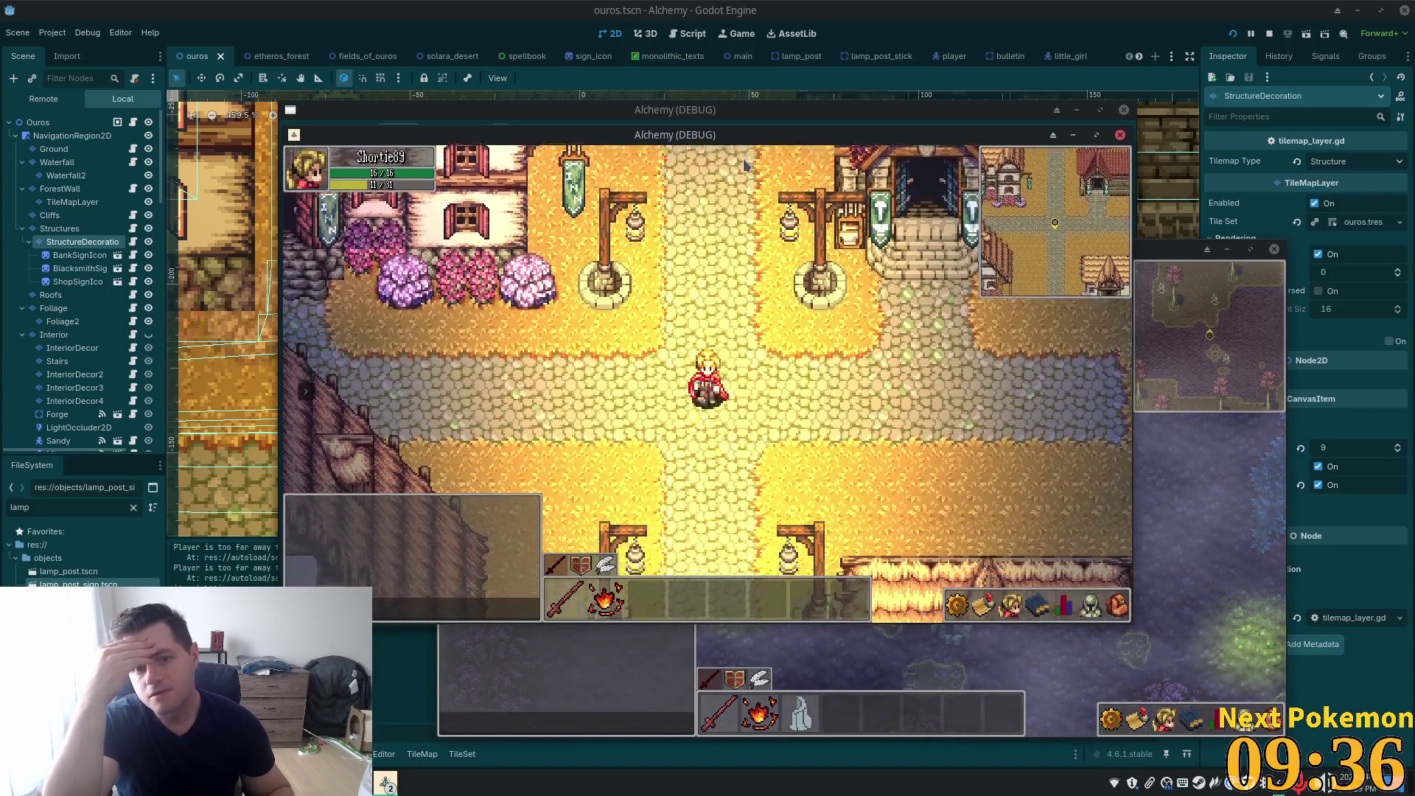
{"action": "key", "text": "Down"}
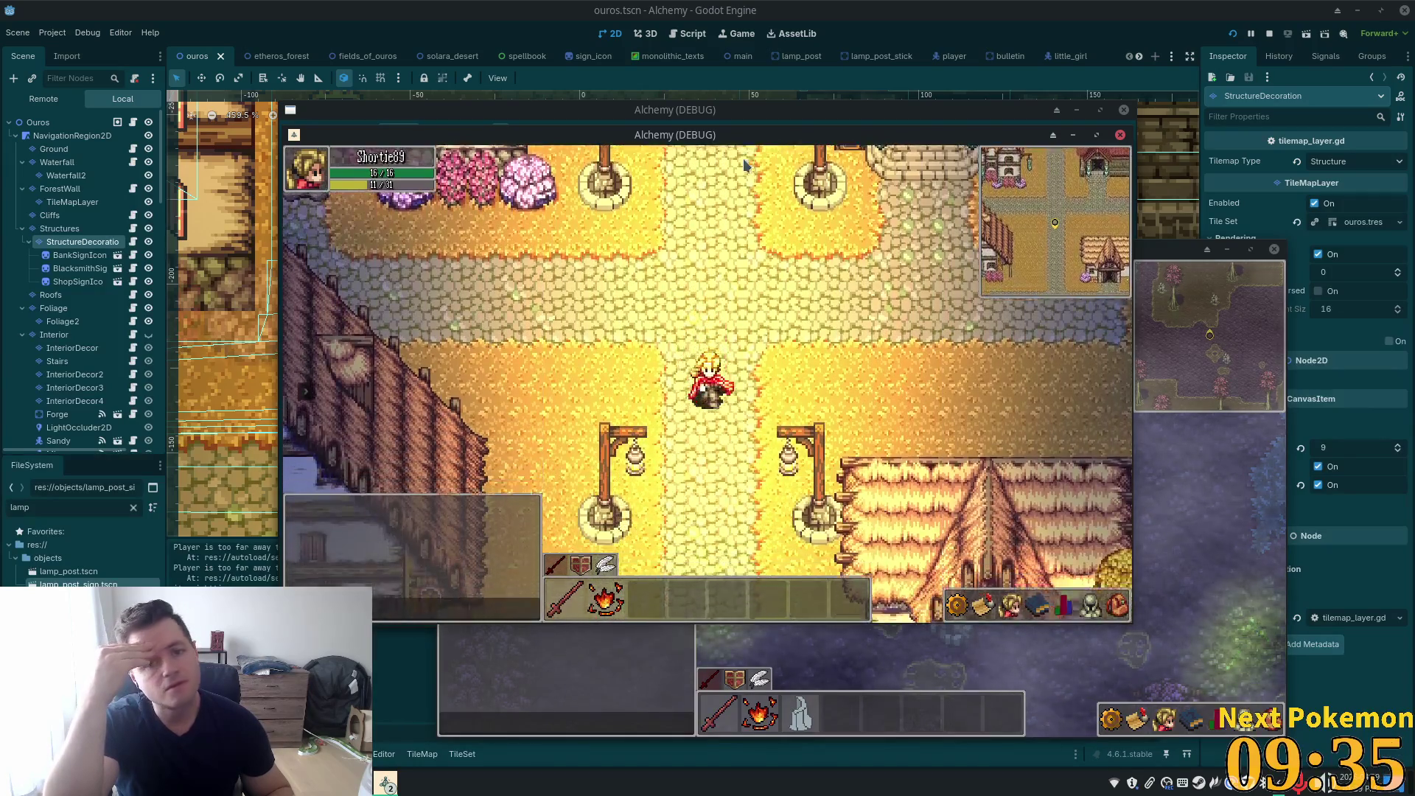
{"action": "key", "text": "Up"}
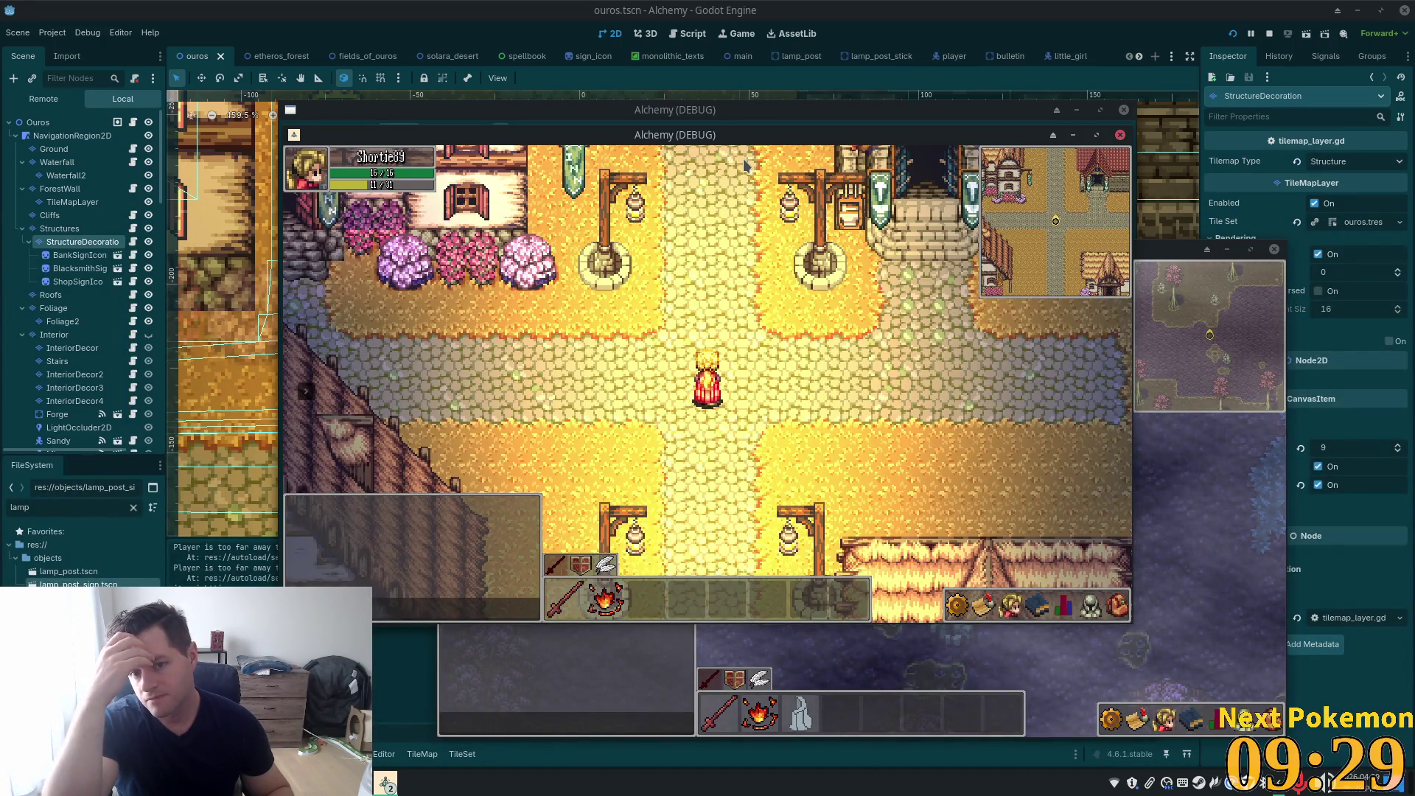
{"action": "key", "text": "Down"}
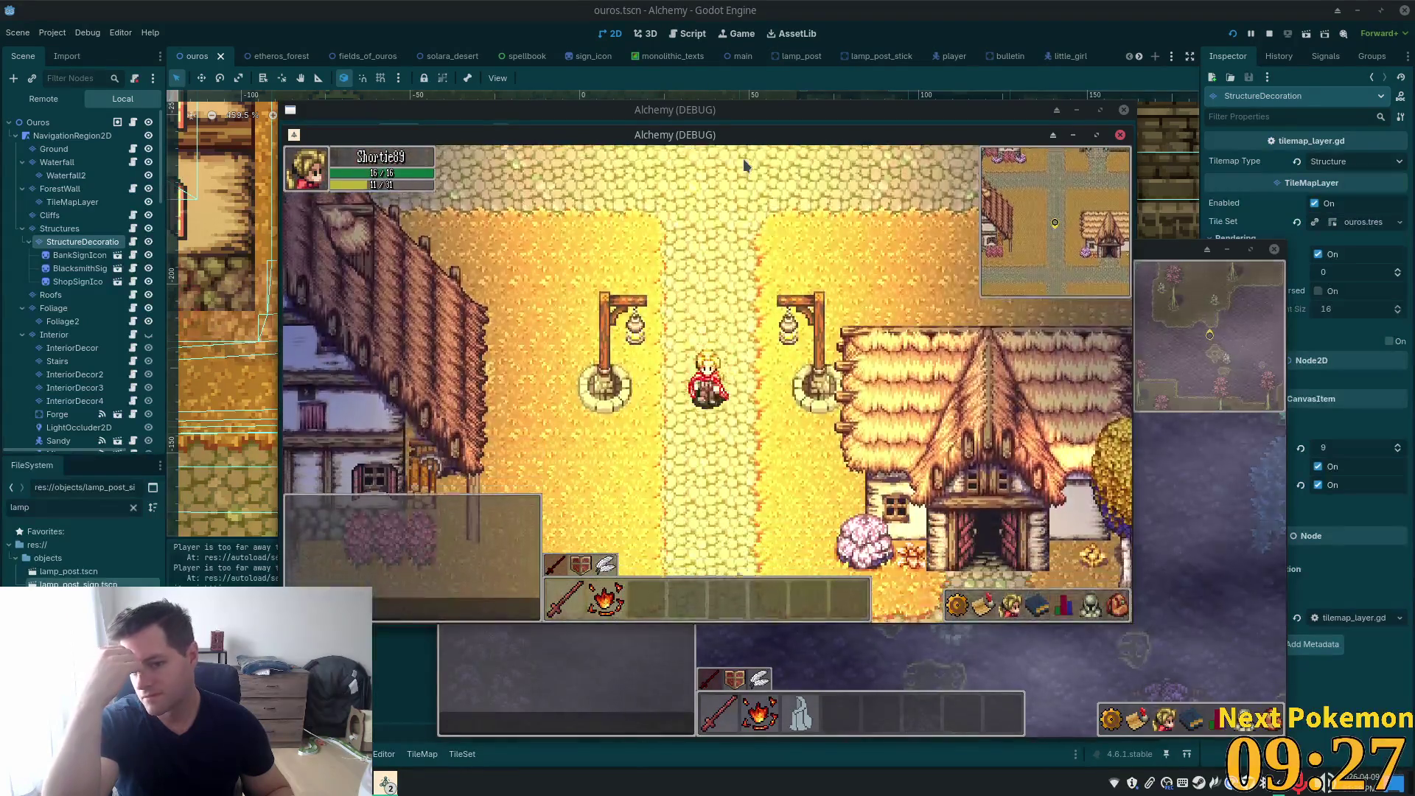
{"action": "key", "text": "Down"}
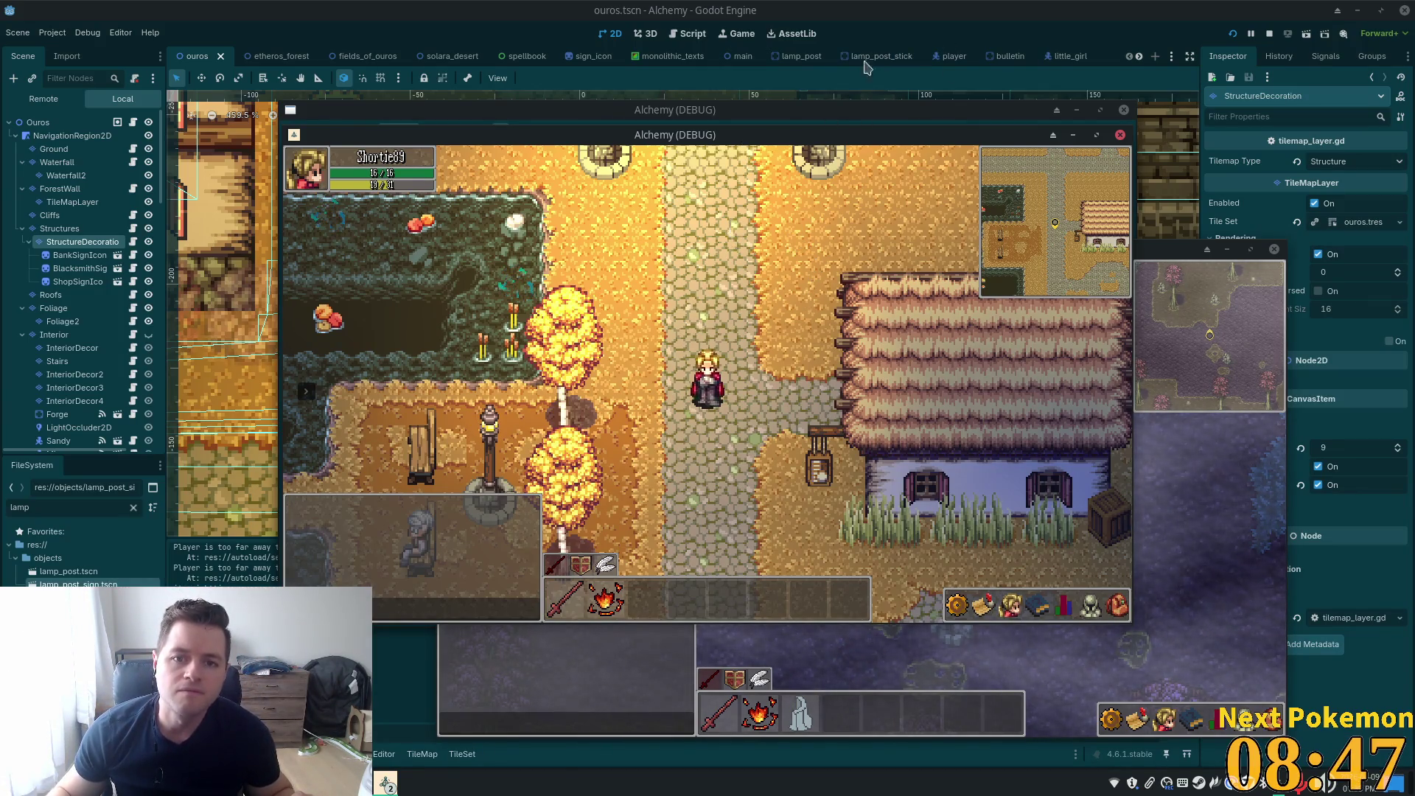
{"action": "key", "text": "F8"}
Reparent the LampPostSign node into the LampPosts group
{"action": "scroll", "coordinate": [668, 288], "scroll_direction": "down", "scroll_amount": 3}
{"action": "scroll", "coordinate": [795, 274], "scroll_direction": "down", "scroll_amount": 2}
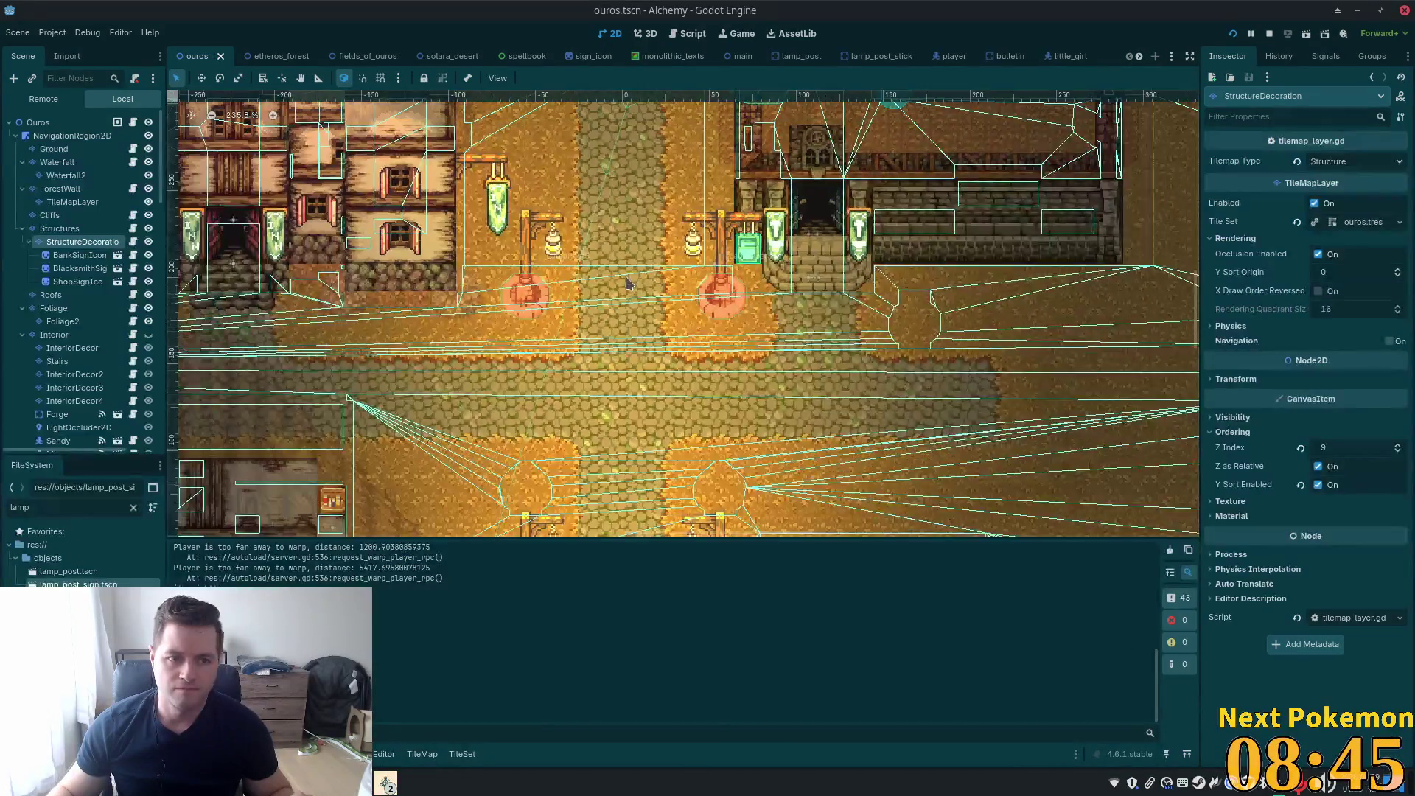
{"action": "left_click", "coordinate": [711, 280]}
{"action": "scroll", "coordinate": [56, 358], "scroll_direction": "down", "scroll_amount": 1}
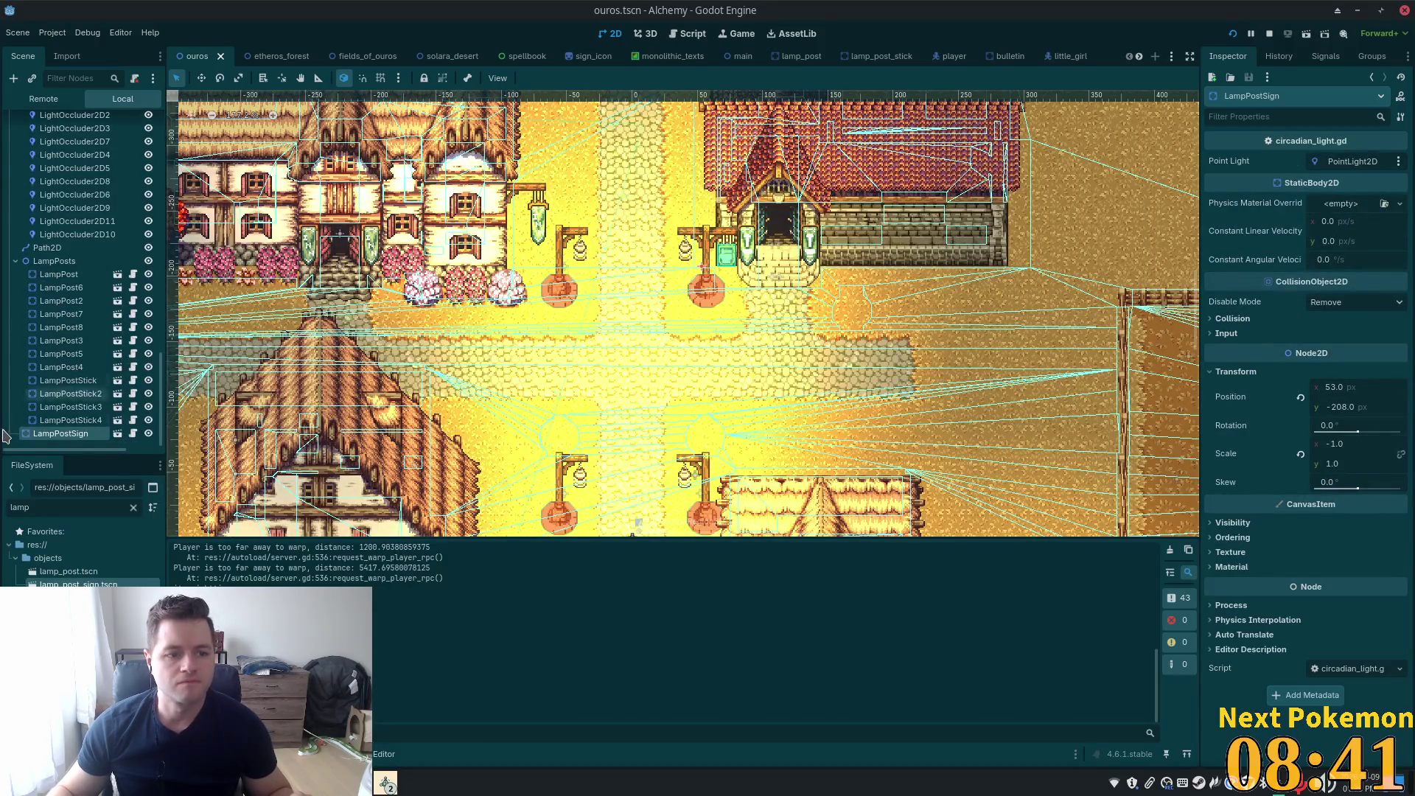
{"action": "left_click_drag", "start_coordinate": [51, 269], "coordinate": [59, 264]}
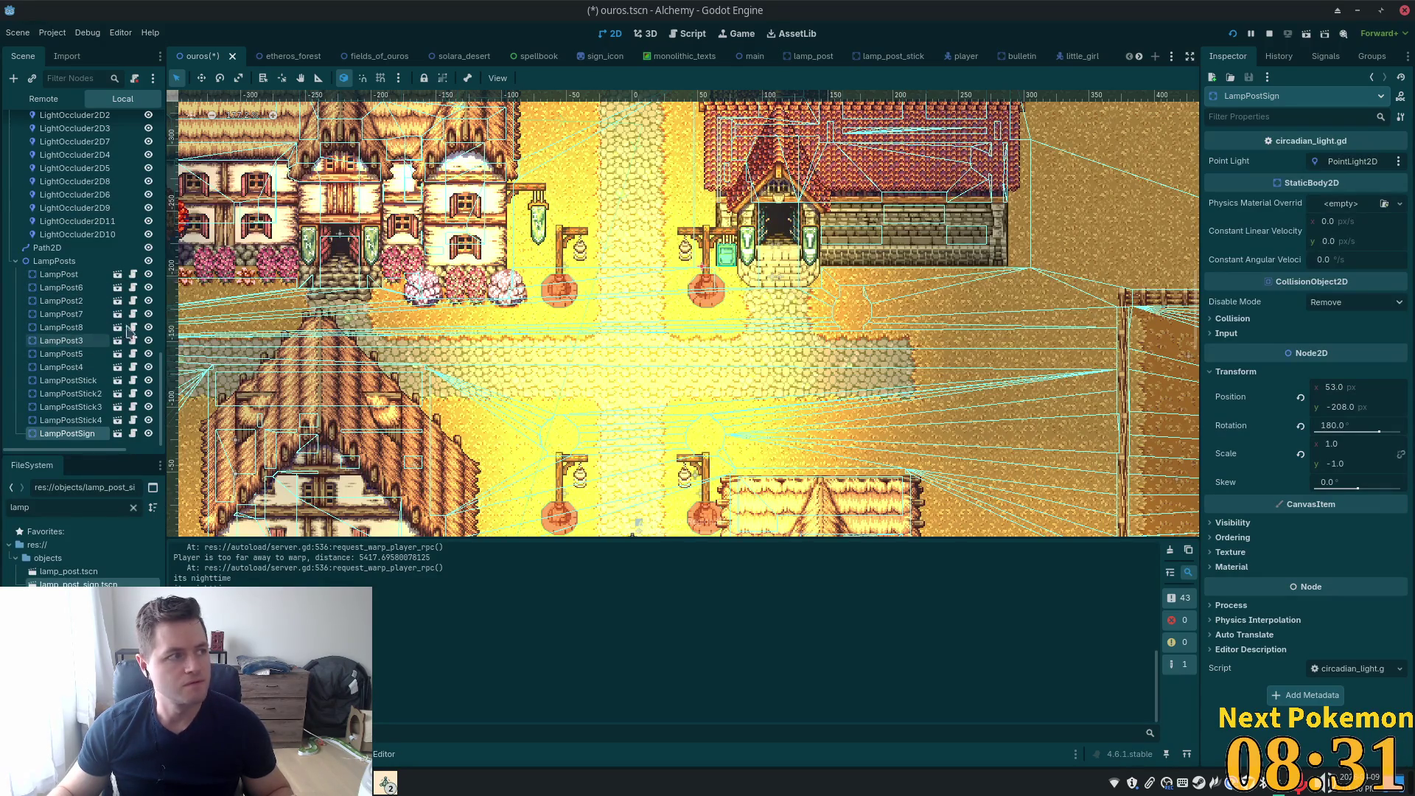
Duplicate the sign with Ctrl+D and drag LampPostSign2 toward the house's right side
{"action": "key", "text": "ctrl+d"}
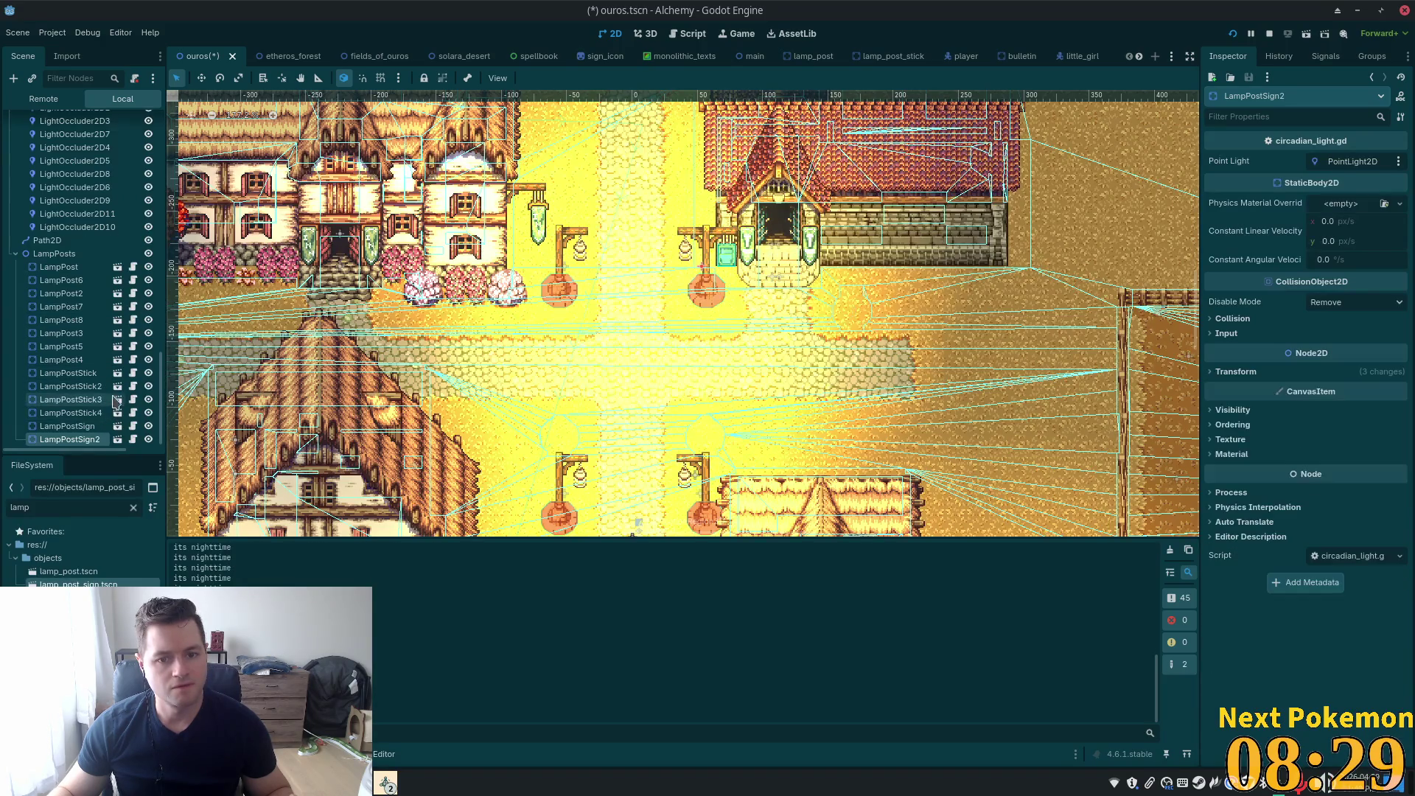
{"action": "scroll", "coordinate": [516, 221], "scroll_direction": "down", "scroll_amount": 5}
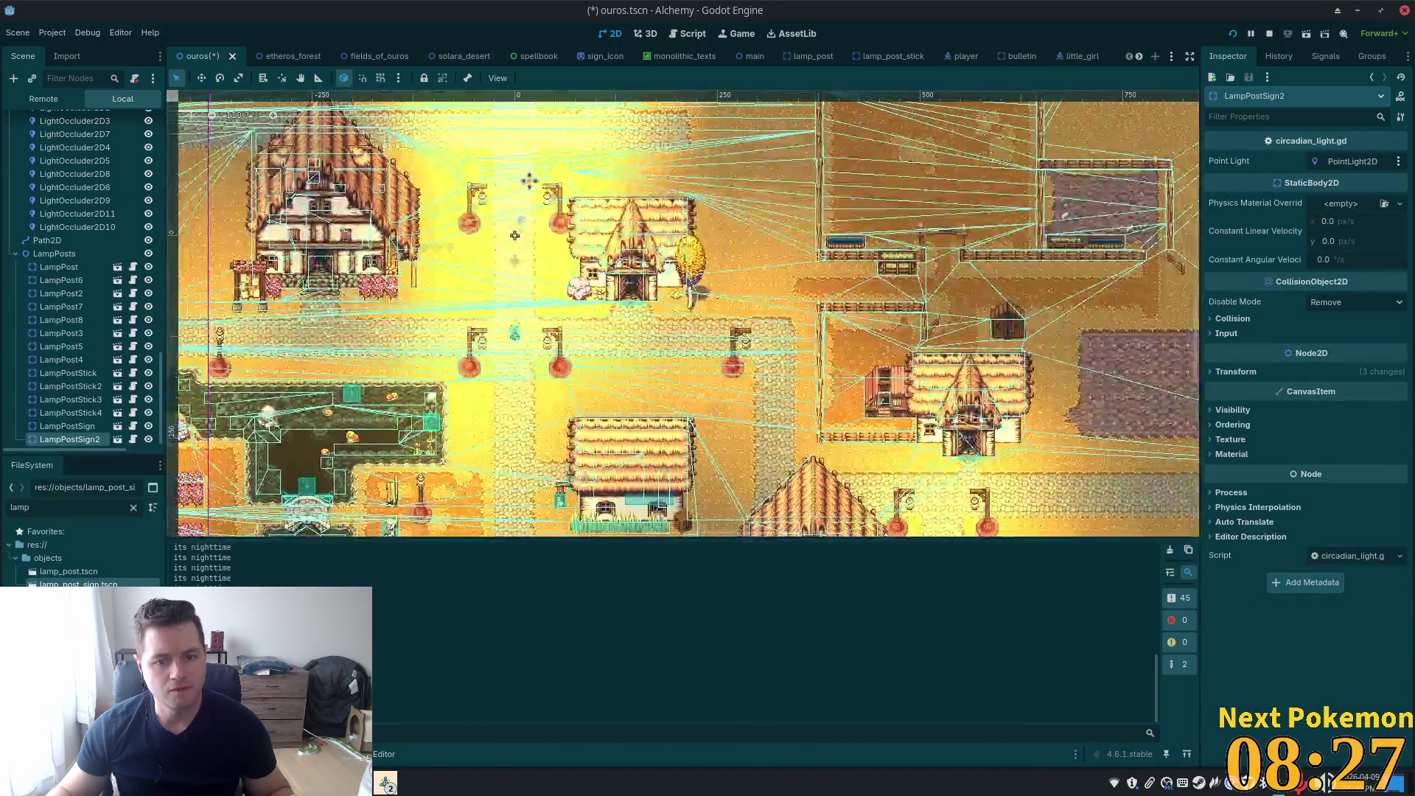
{"action": "scroll", "coordinate": [439, 205], "scroll_direction": "up", "scroll_amount": 2}
{"action": "left_click_drag", "start_coordinate": [515, 236], "coordinate": [693, 383]}
{"action": "scroll", "coordinate": [693, 383], "scroll_direction": "down", "scroll_amount": 5}
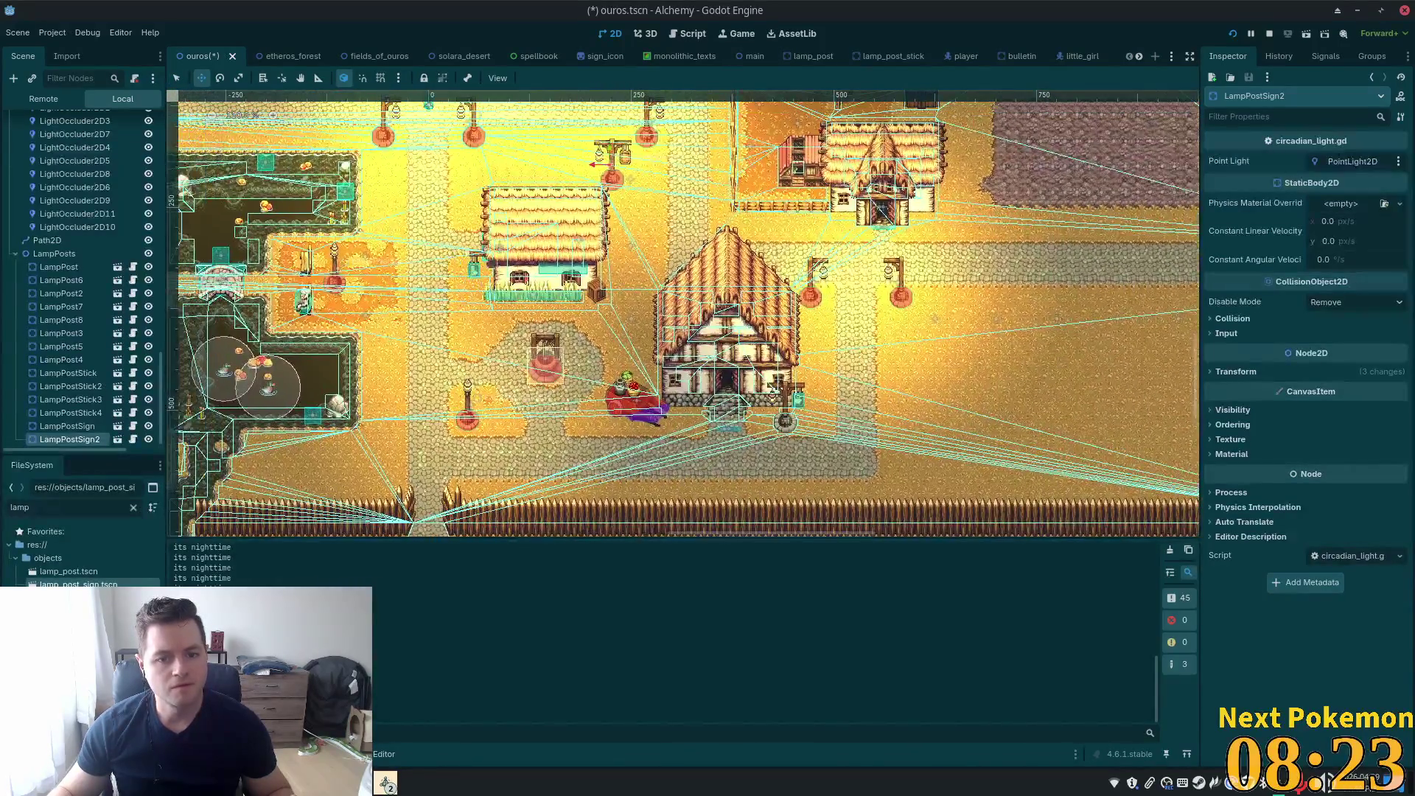
{"action": "mouse_move", "coordinate": [612, 159]}
{"action": "left_mouse_down"}
{"action": "mouse_move", "coordinate": [797, 310]}
{"action": "mouse_move", "coordinate": [847, 339]}
{"action": "mouse_move", "coordinate": [852, 328]}
{"action": "left_mouse_up"}
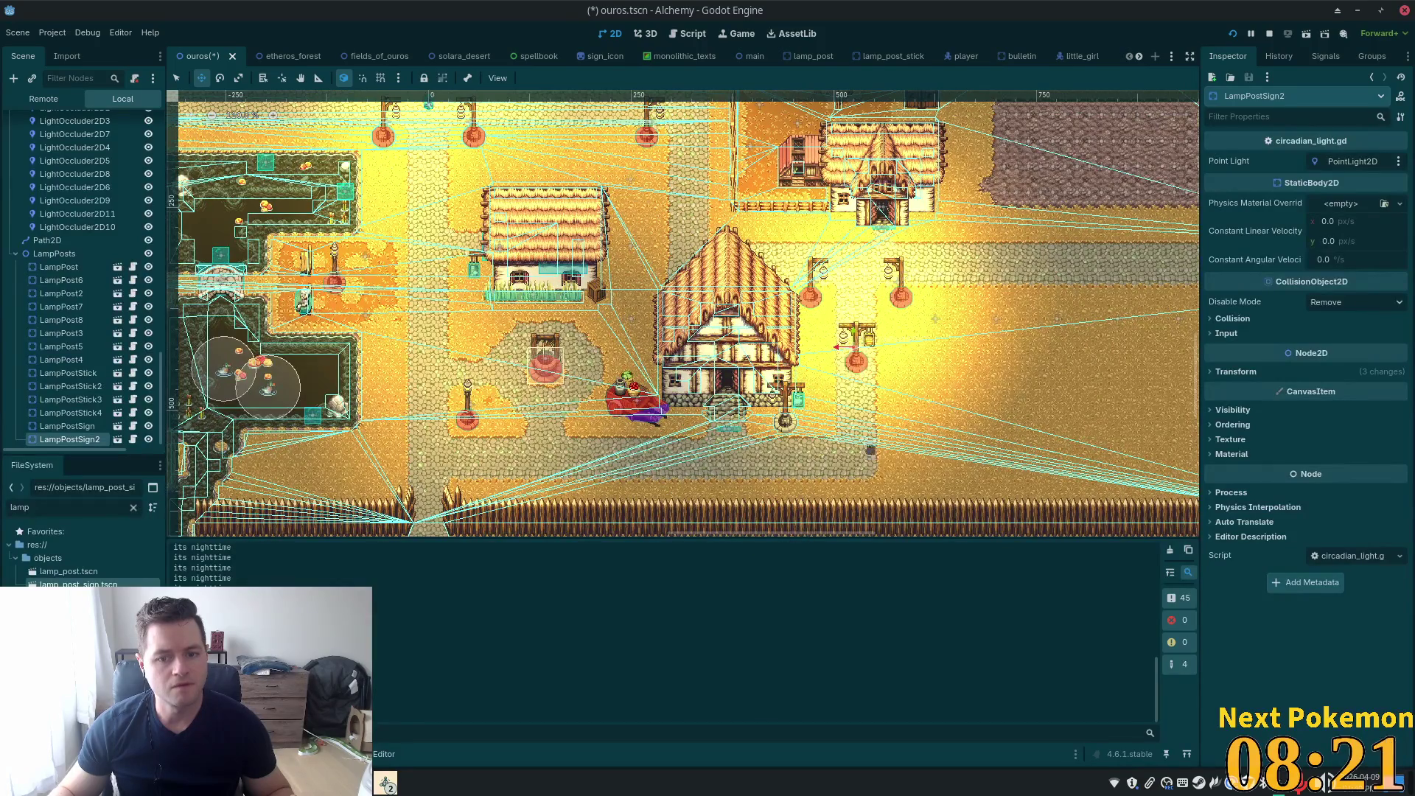
{"action": "scroll", "coordinate": [883, 434], "scroll_direction": "up", "scroll_amount": 2}
{"action": "scroll", "coordinate": [884, 434], "scroll_direction": "up", "scroll_amount": 2}
{"action": "scroll", "coordinate": [847, 405], "scroll_direction": "up", "scroll_amount": 1}
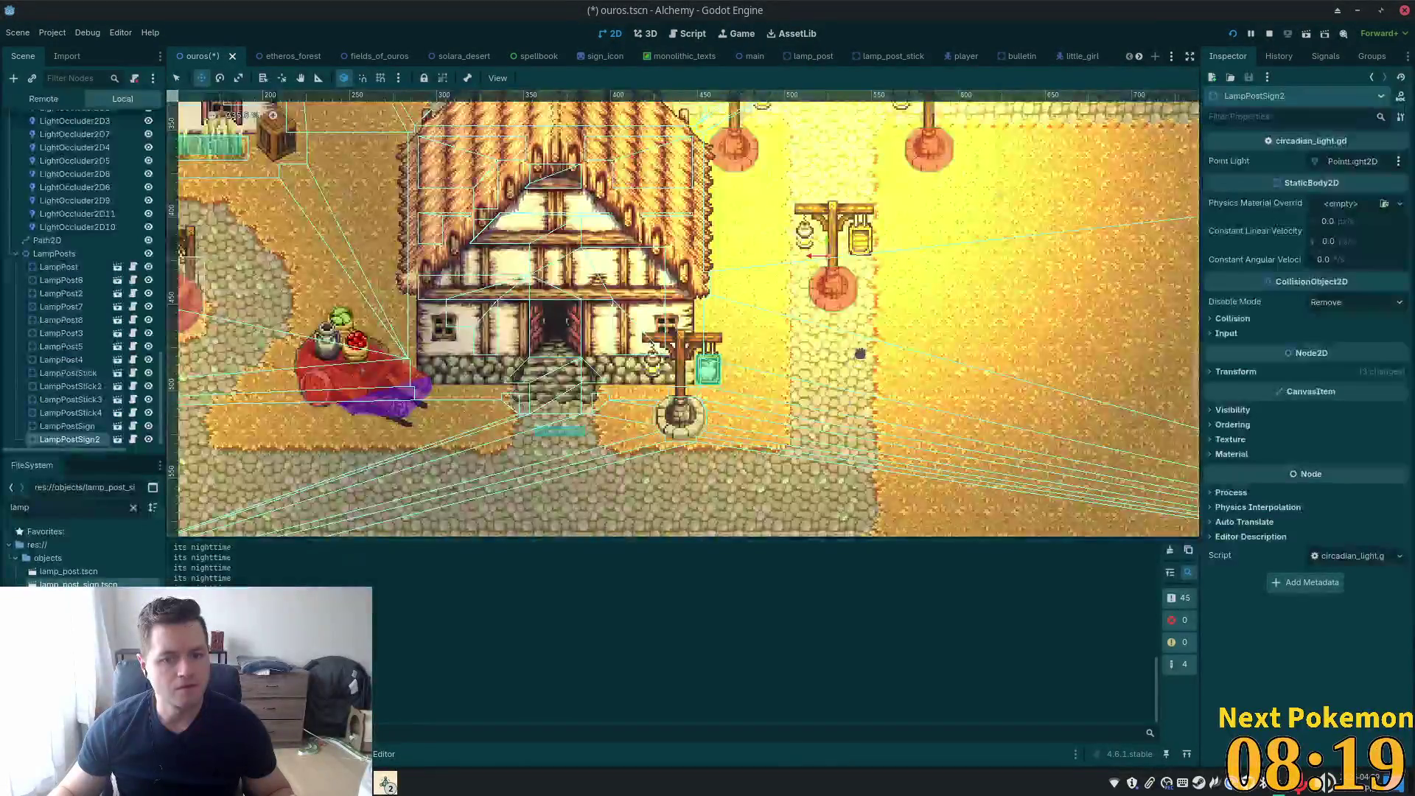
Set LampPostSign2 in front of the house, just right of the door
{"action": "mouse_move", "coordinate": [863, 366]}
{"action": "left_mouse_down"}
{"action": "mouse_move", "coordinate": [759, 474]}
{"action": "mouse_move", "coordinate": [710, 494]}
{"action": "left_mouse_up"}
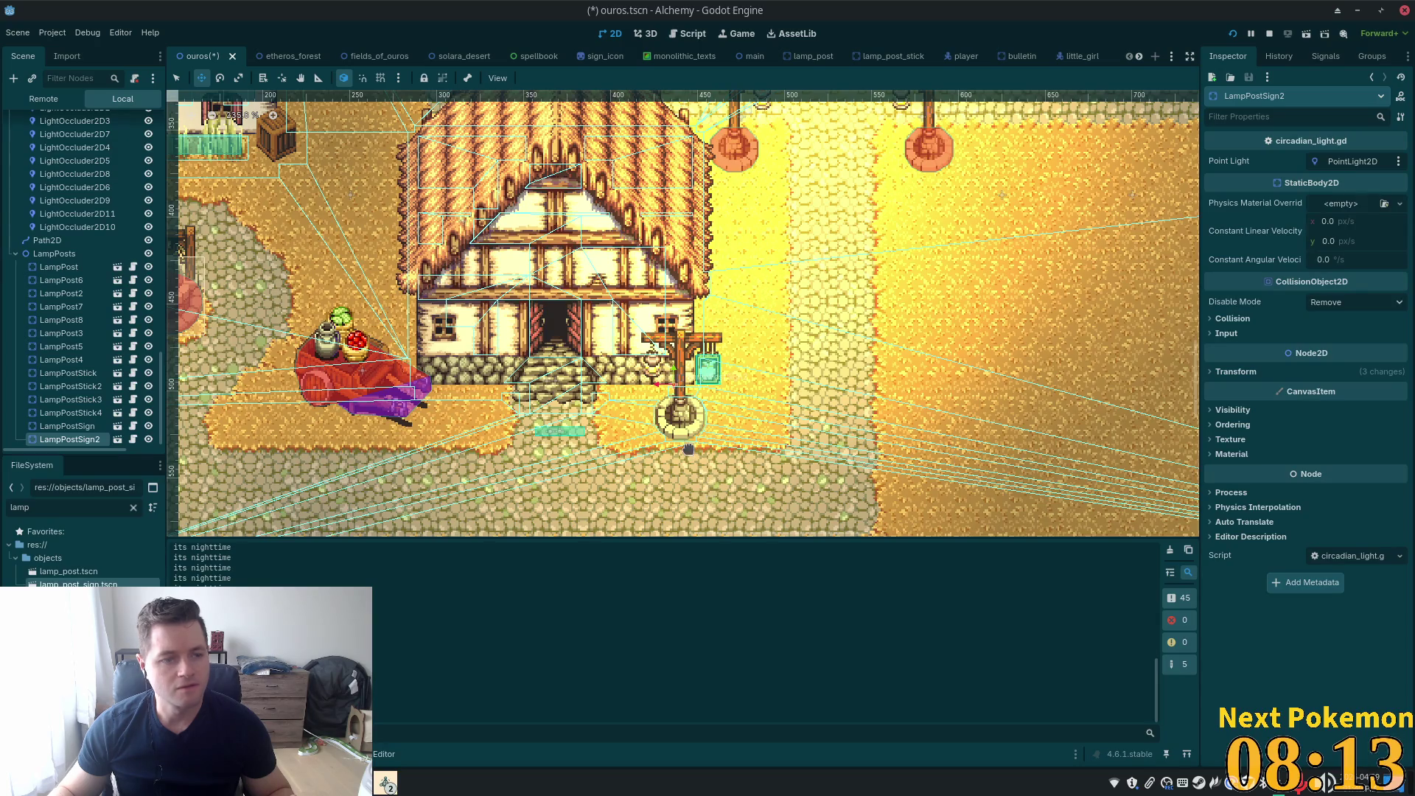
{"action": "scroll", "coordinate": [689, 449], "scroll_direction": "up", "scroll_amount": 3}
{"action": "left_click_drag", "start_coordinate": [760, 400], "coordinate": [761, 400]}
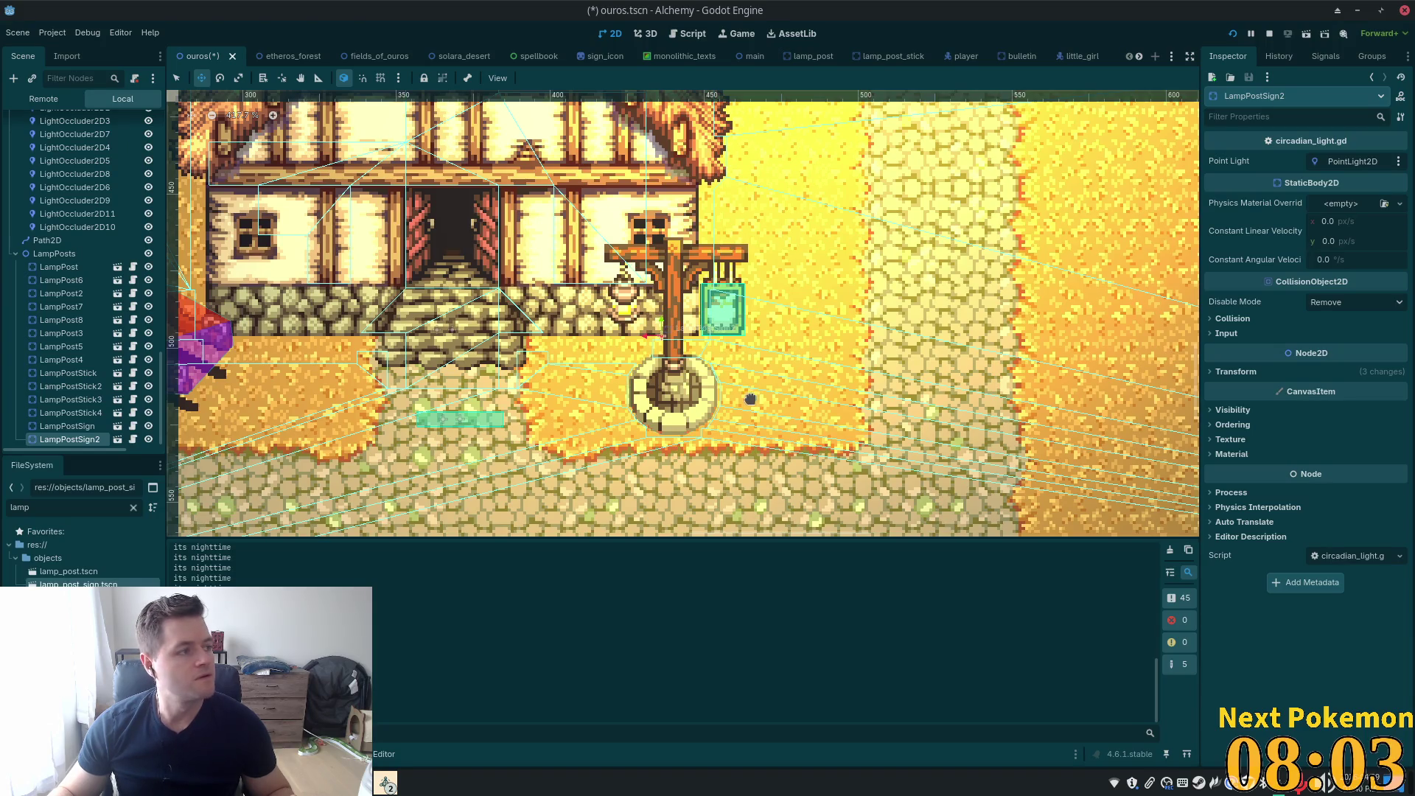
{"action": "scroll", "coordinate": [162, 384], "scroll_direction": "up", "scroll_amount": 15}
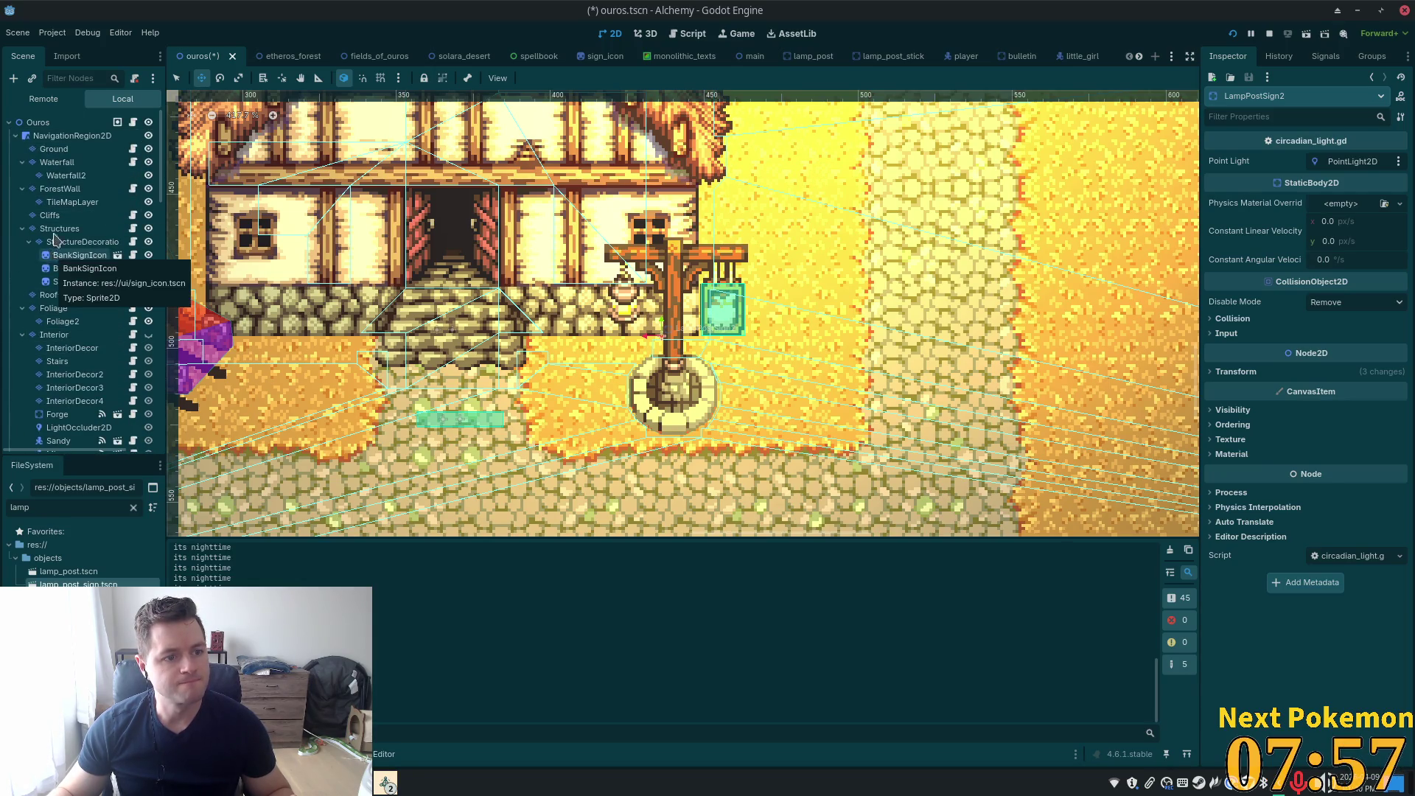
{"action": "left_click", "coordinate": [81, 242]}
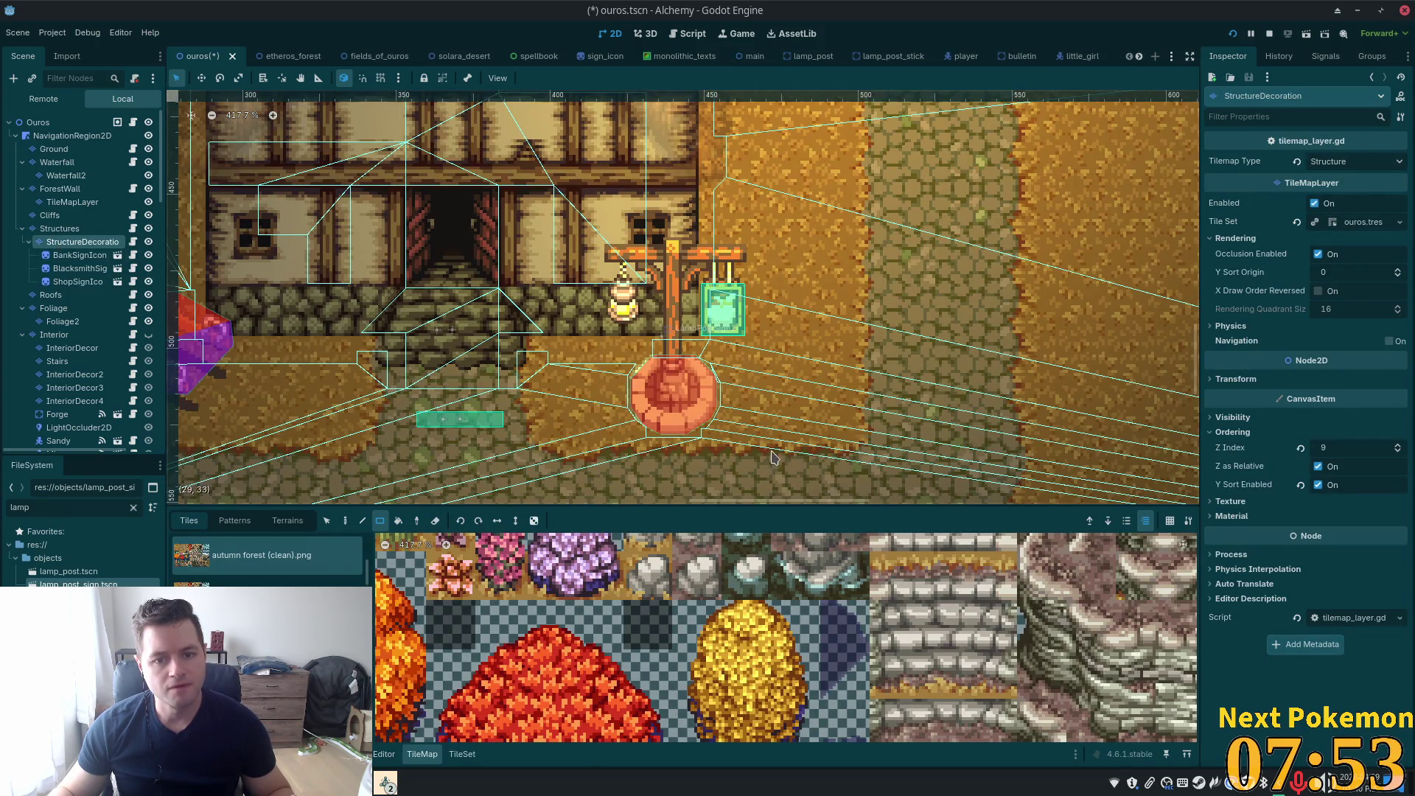
Save ouros.tscn with Ctrl+S
{"action": "key", "text": "ctrl+s"}
{"action": "scroll", "coordinate": [759, 356], "scroll_direction": "down", "scroll_amount": 4}
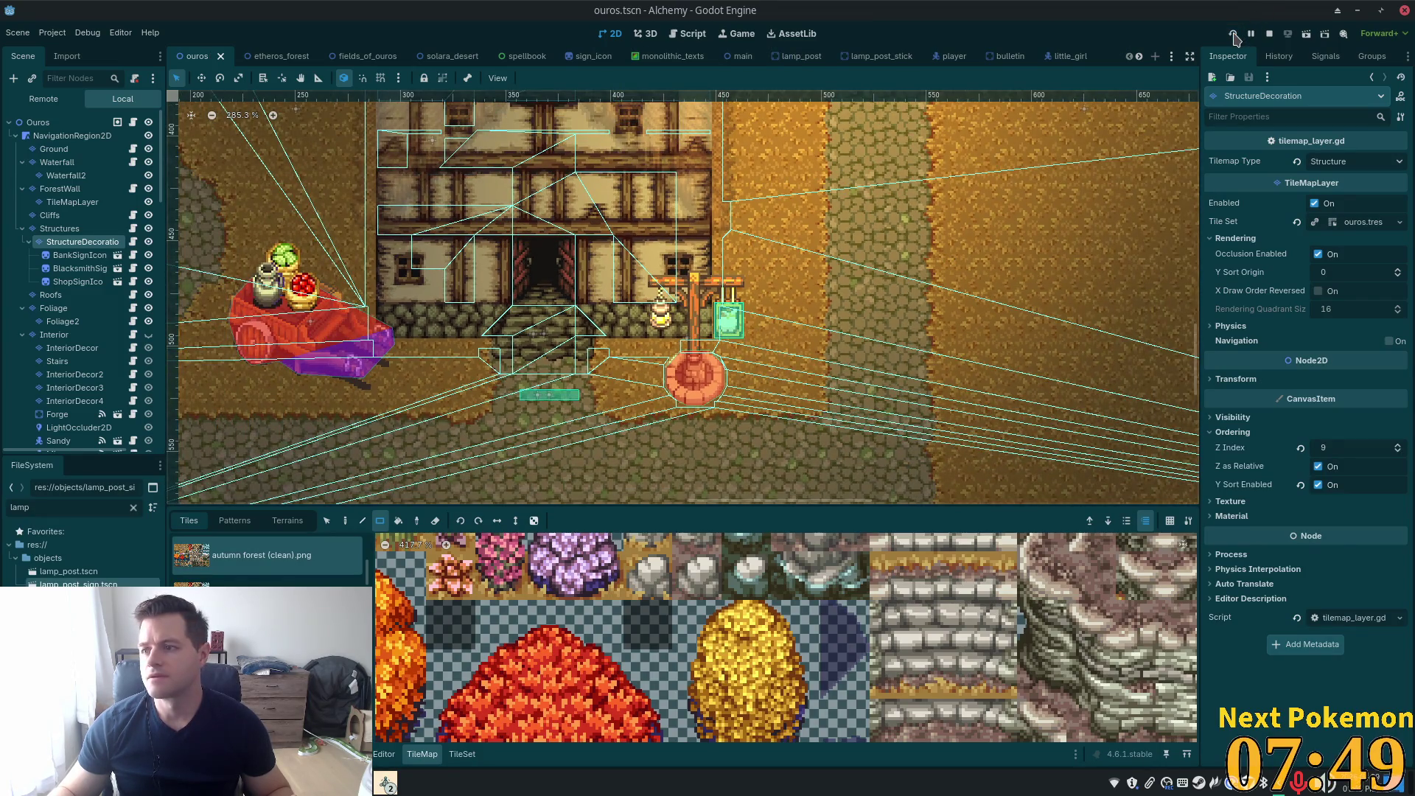
Bring the Alchemy debug game forward and log out via the Esc menu
{"action": "mouse_move", "coordinate": [386, 784]}
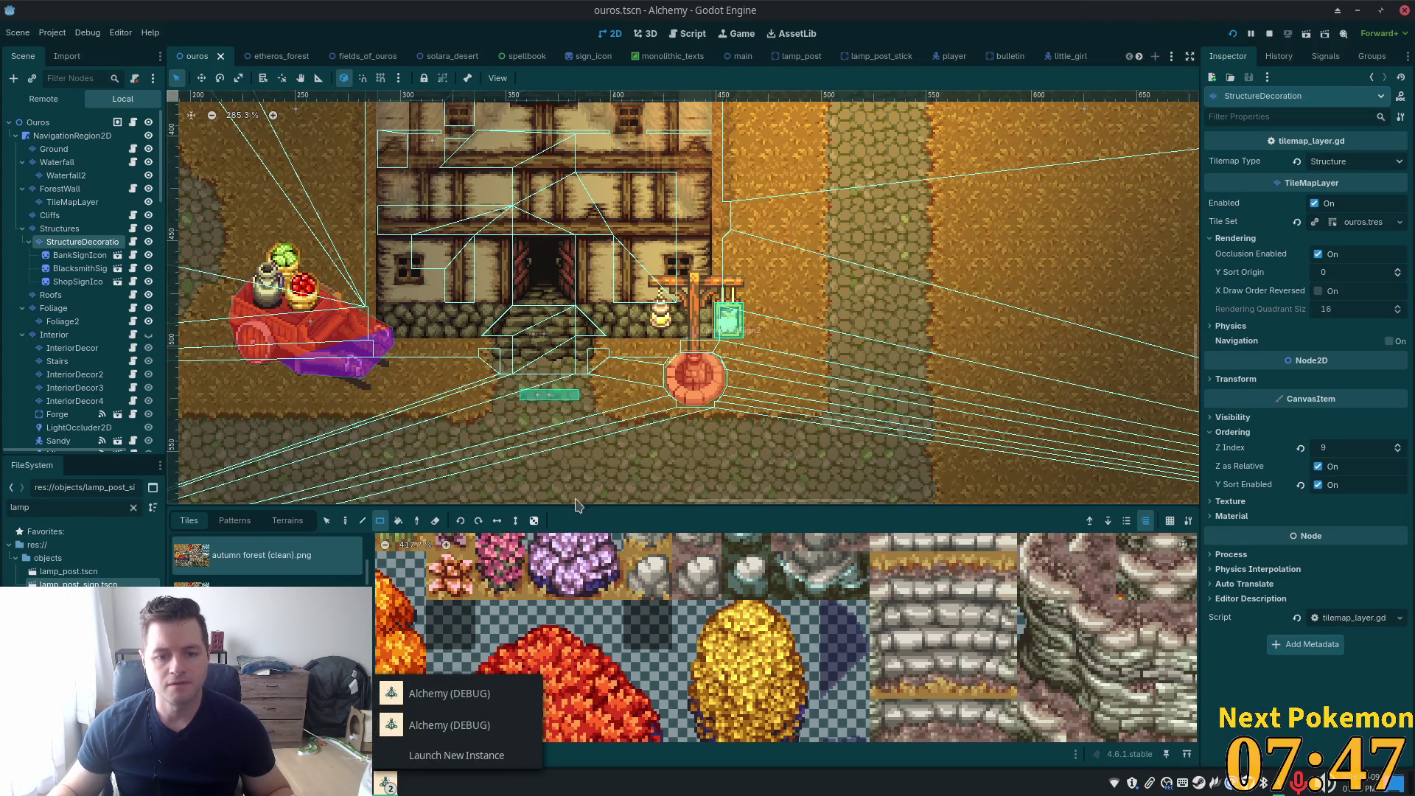
{"action": "left_click", "coordinate": [456, 730]}
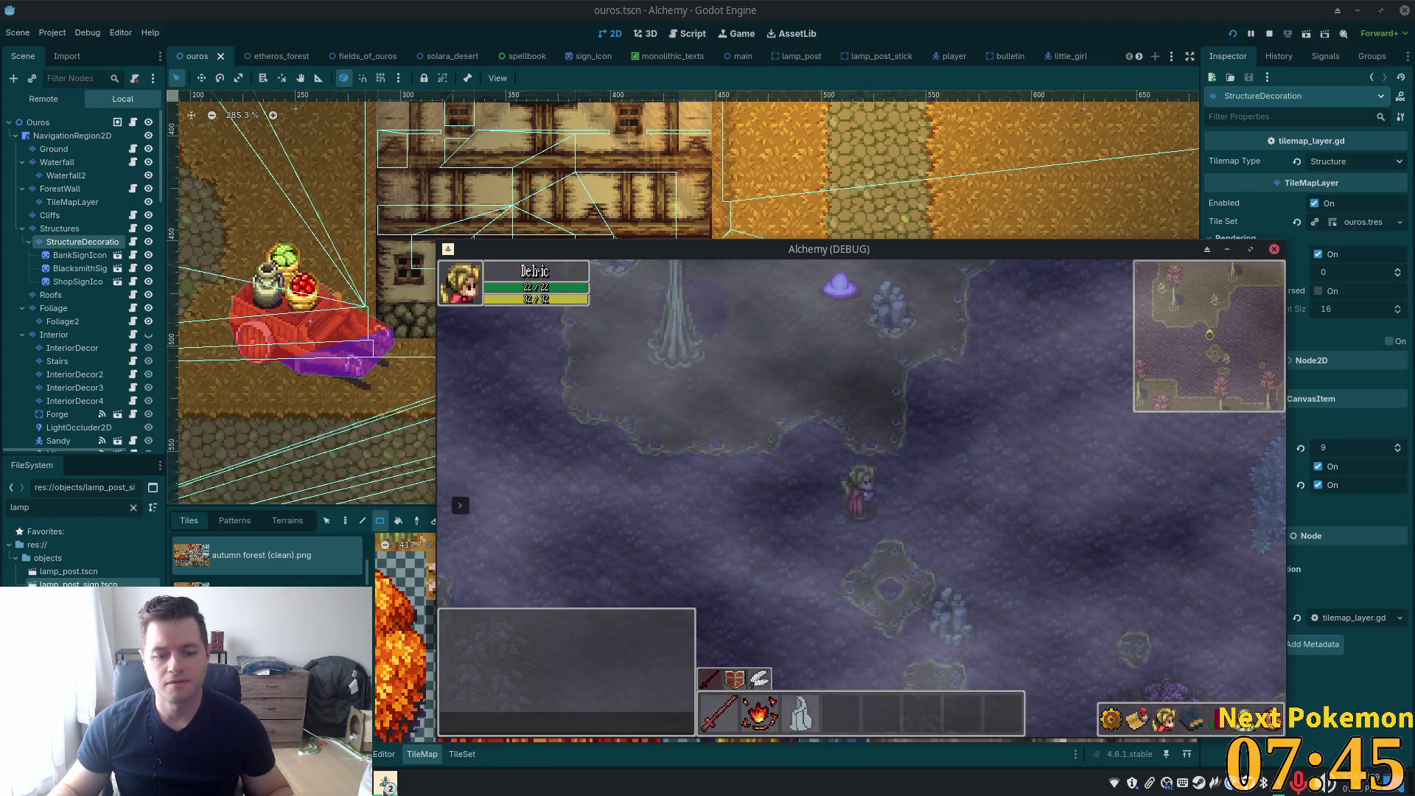
{"action": "left_click", "coordinate": [501, 634]}
{"action": "key", "text": "Escape"}
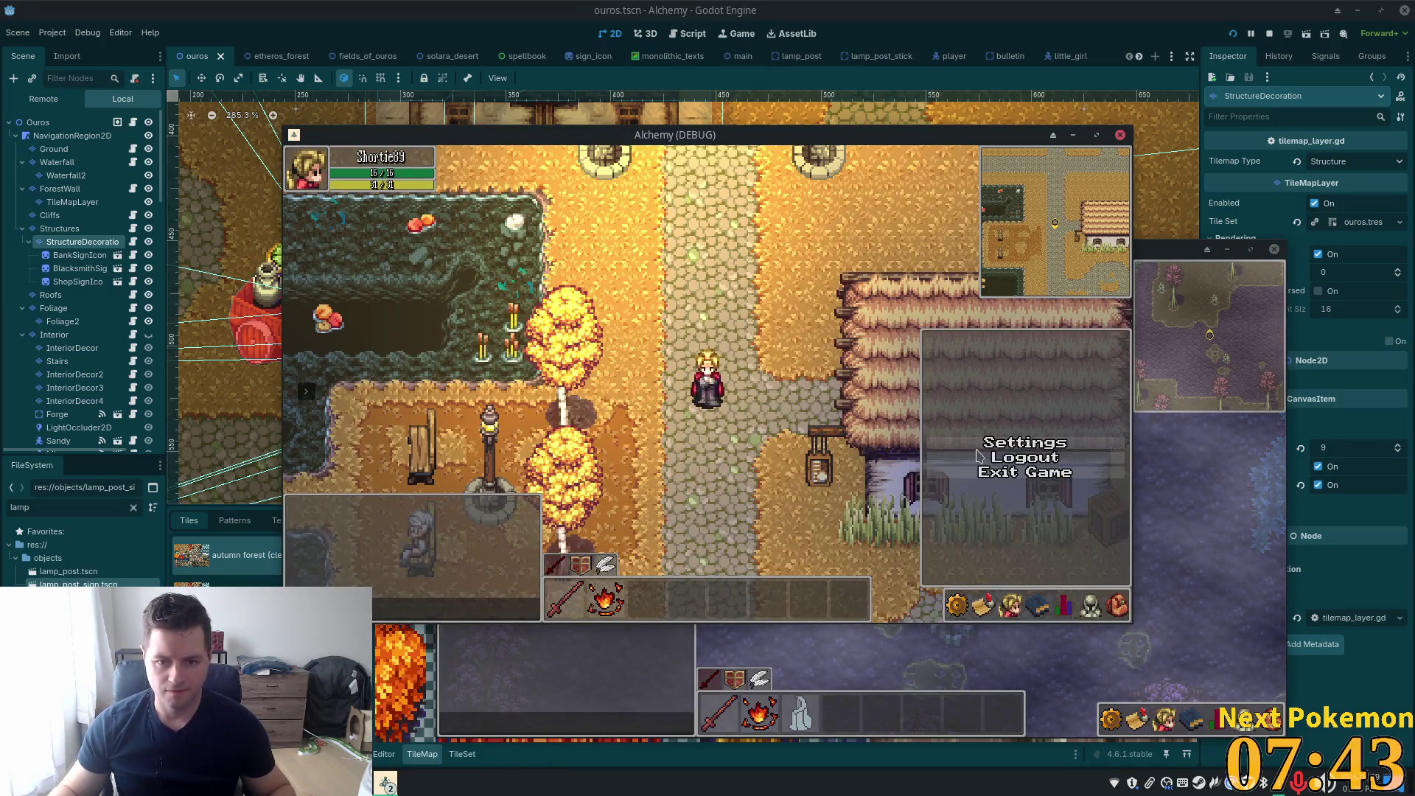
{"action": "left_click", "coordinate": [988, 457]}
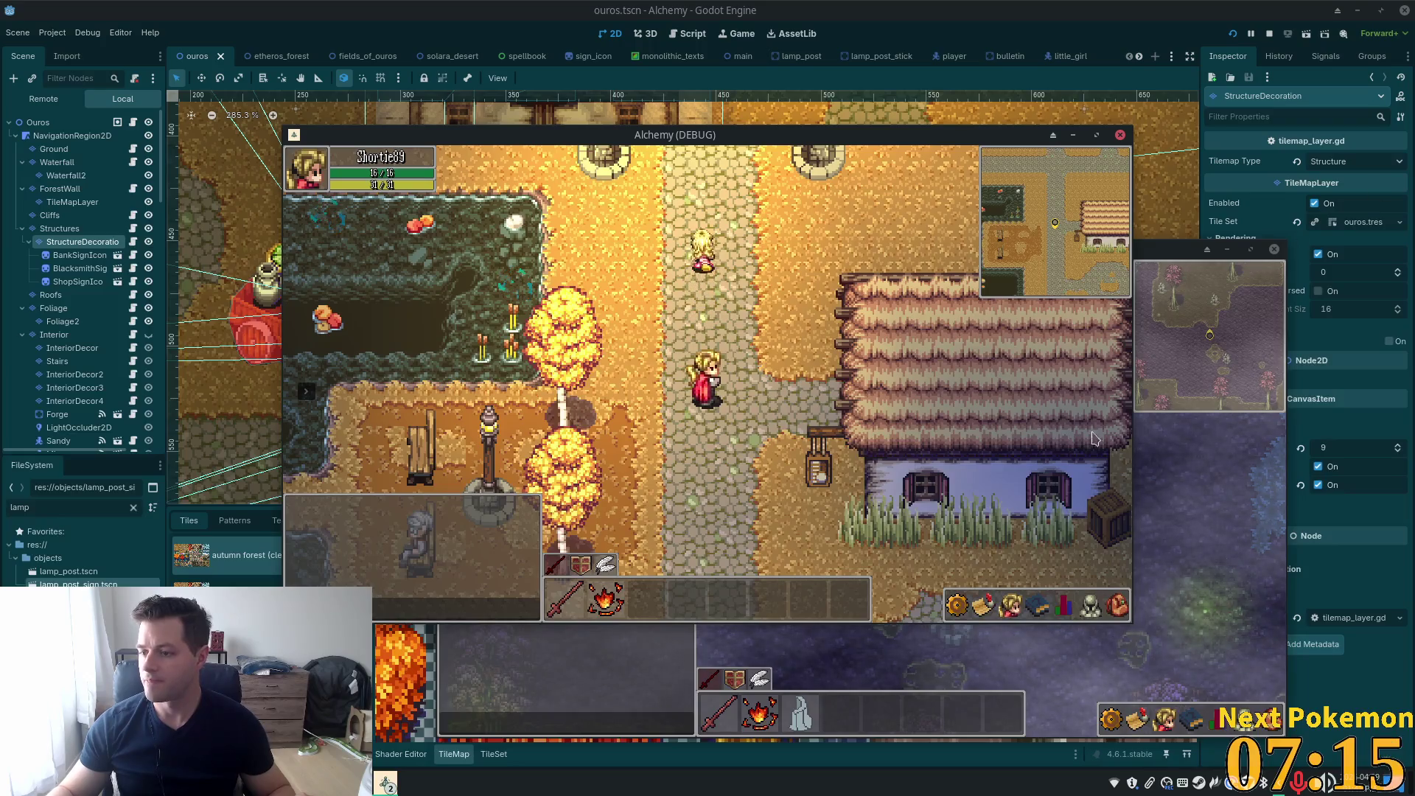
Walk east past the house and well to the new sign, then return to the editor
{"action": "key", "text": "Down"}
{"action": "key", "text": "Down"}
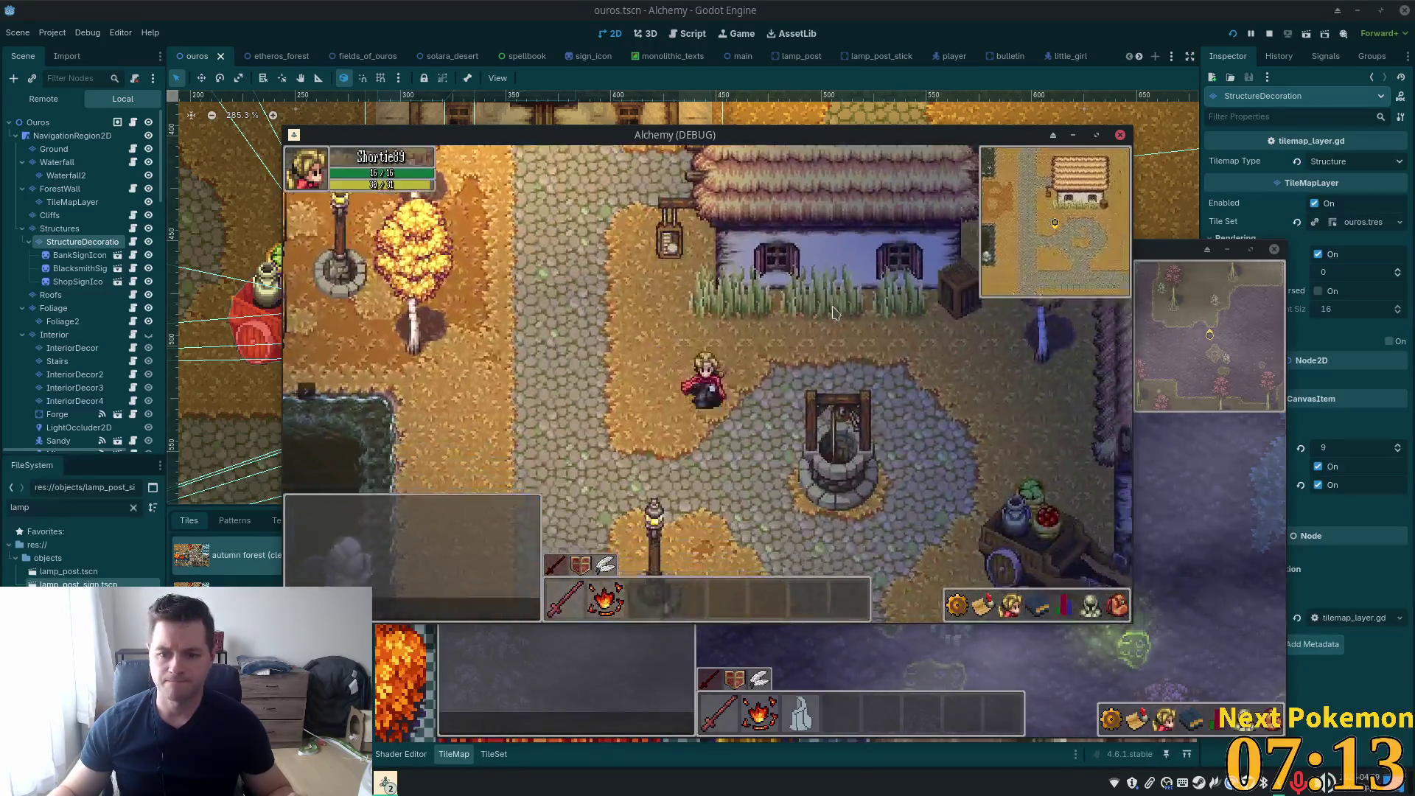
{"action": "key", "text": "Right"}
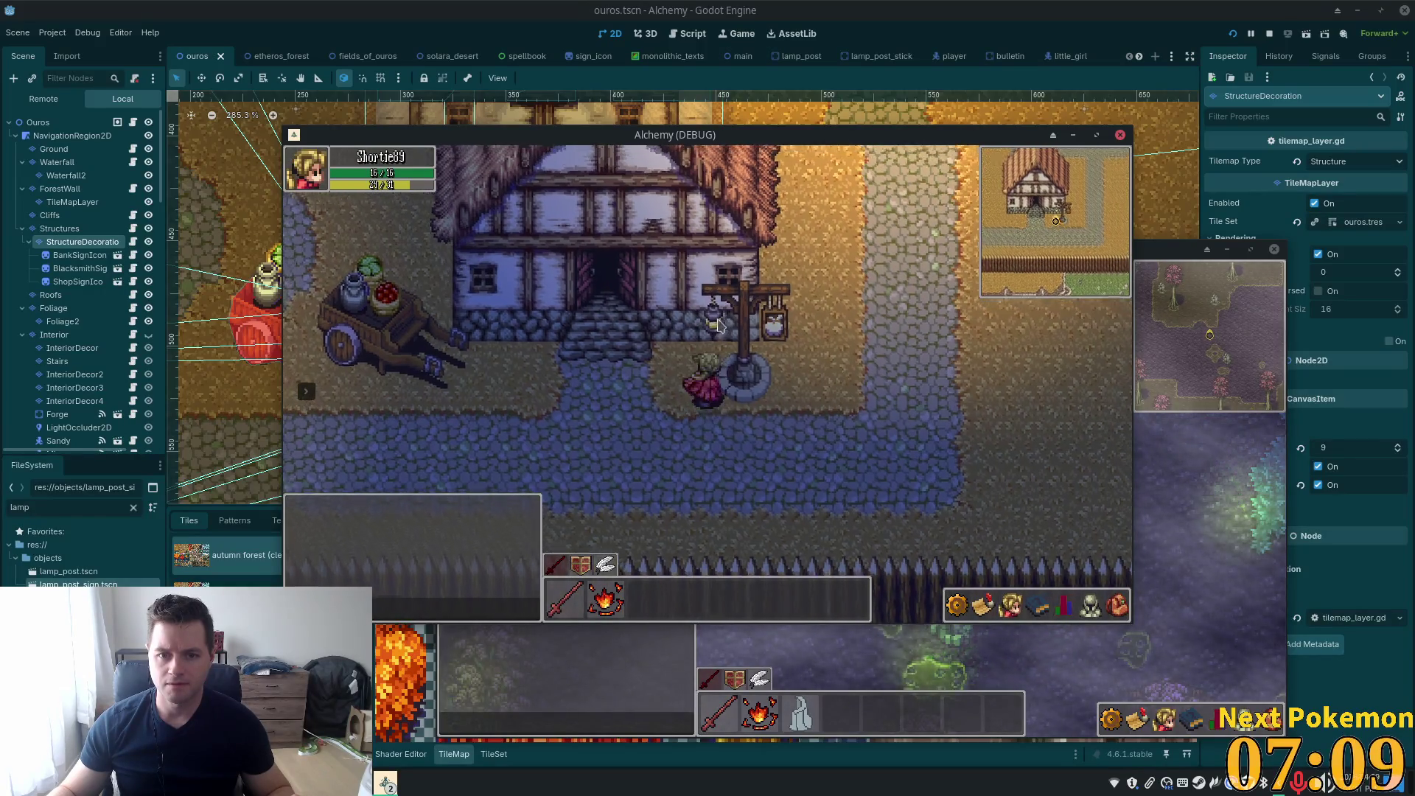
{"action": "key", "text": "Right"}
{"action": "key", "text": "Down"}
{"action": "key", "text": "Right"}
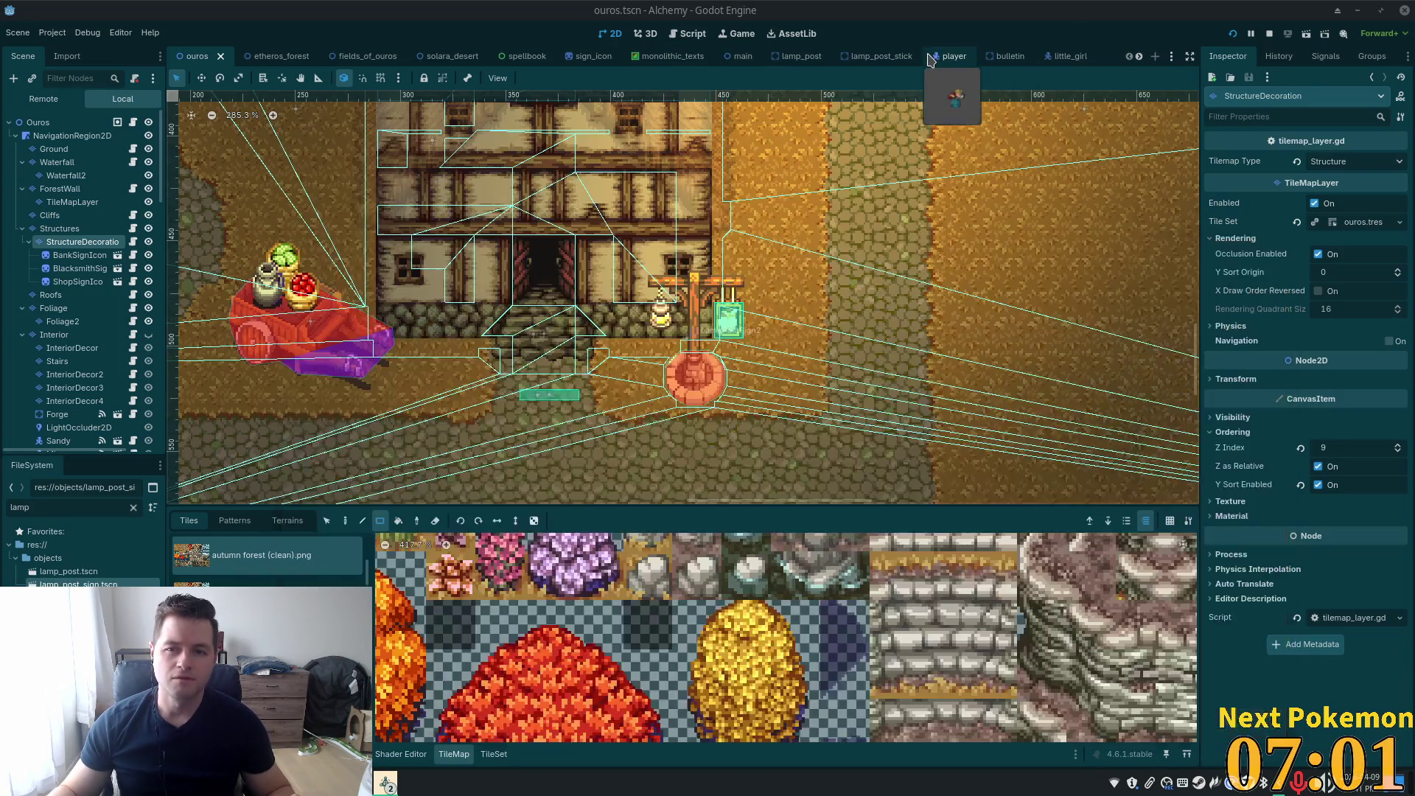
{"action": "left_click", "coordinate": [927, 63]}
{"action": "scroll", "coordinate": [927, 63], "scroll_direction": "down", "scroll_amount": 5}
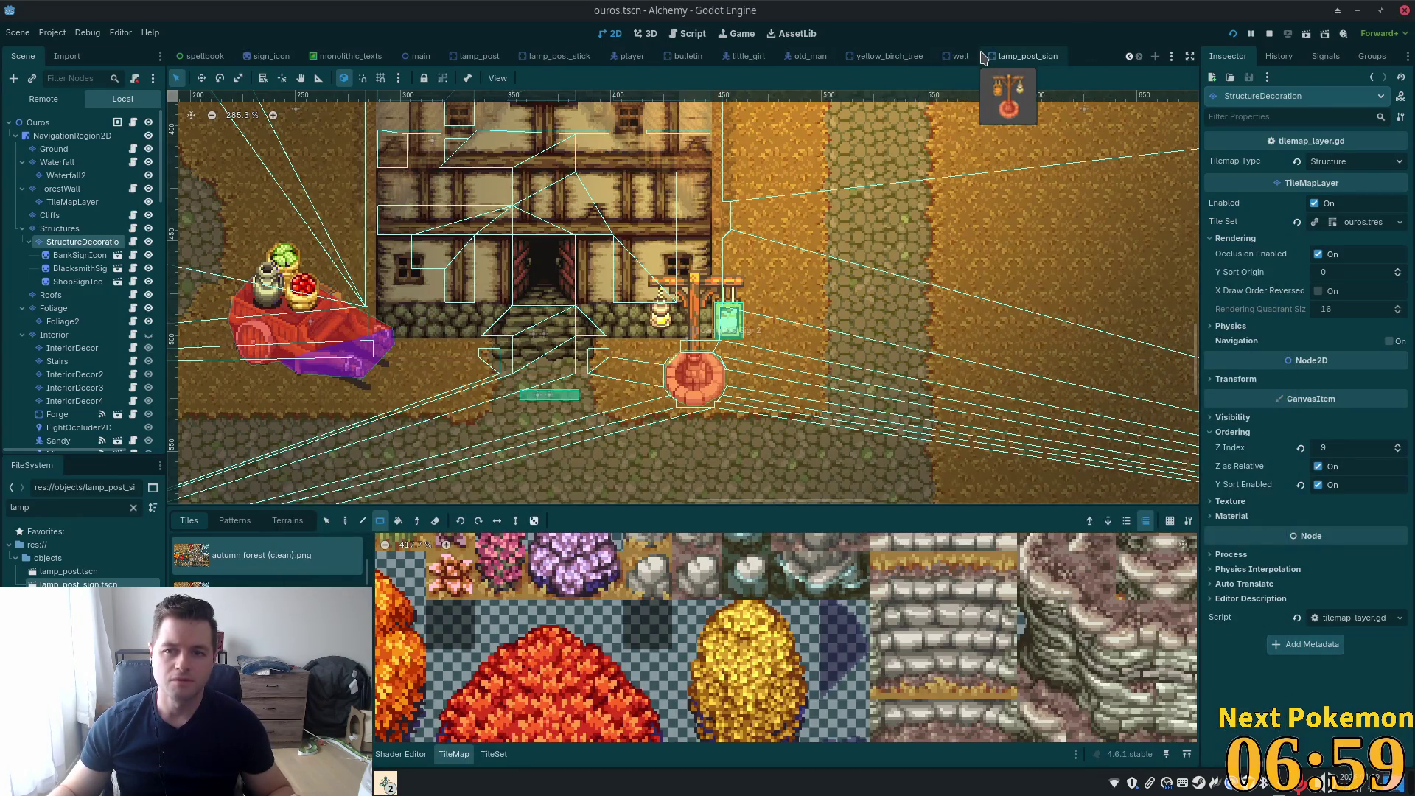
In the lamp_post_sign scene, select PointLight2D with the Move tool, then run the project
{"action": "left_click", "coordinate": [1010, 56]}
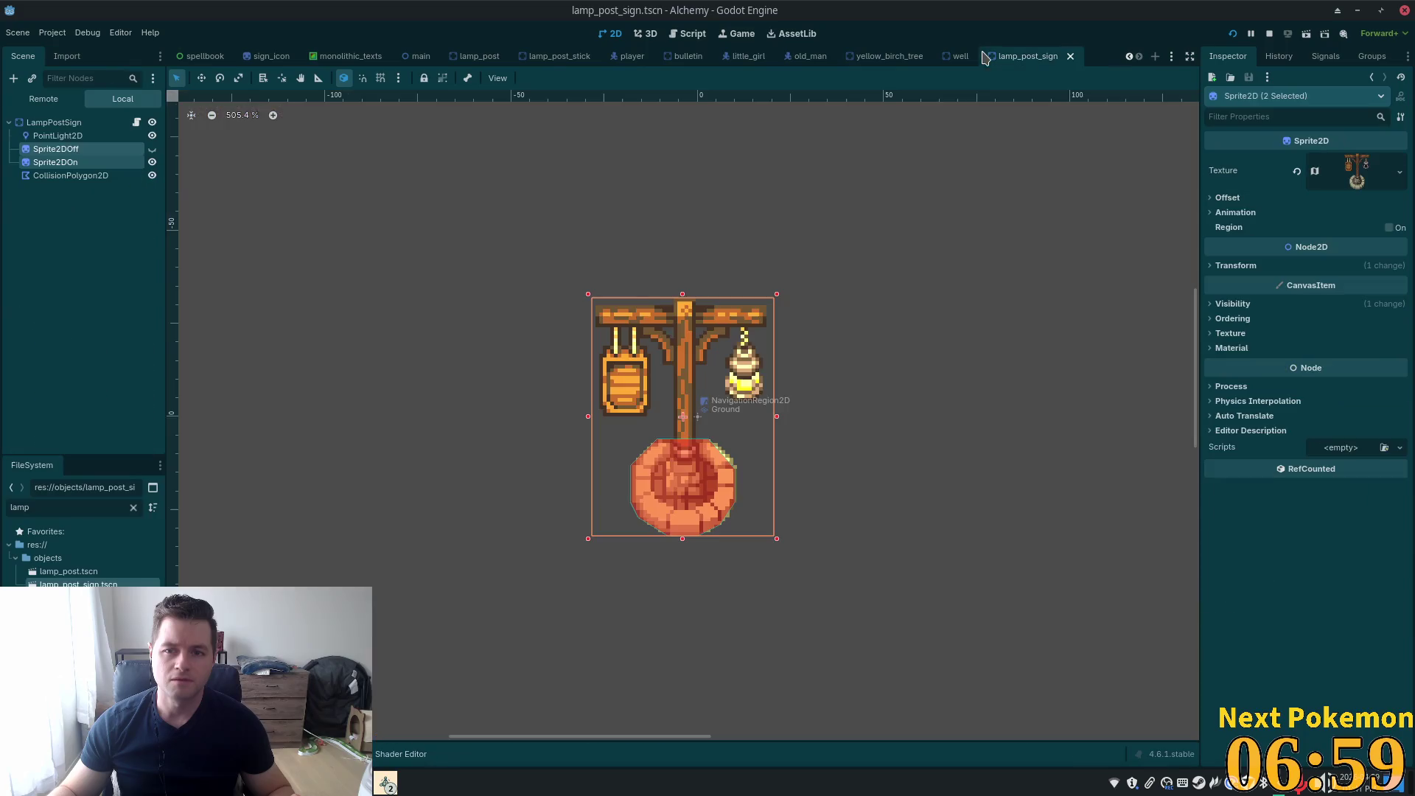
{"action": "left_click", "coordinate": [56, 136]}
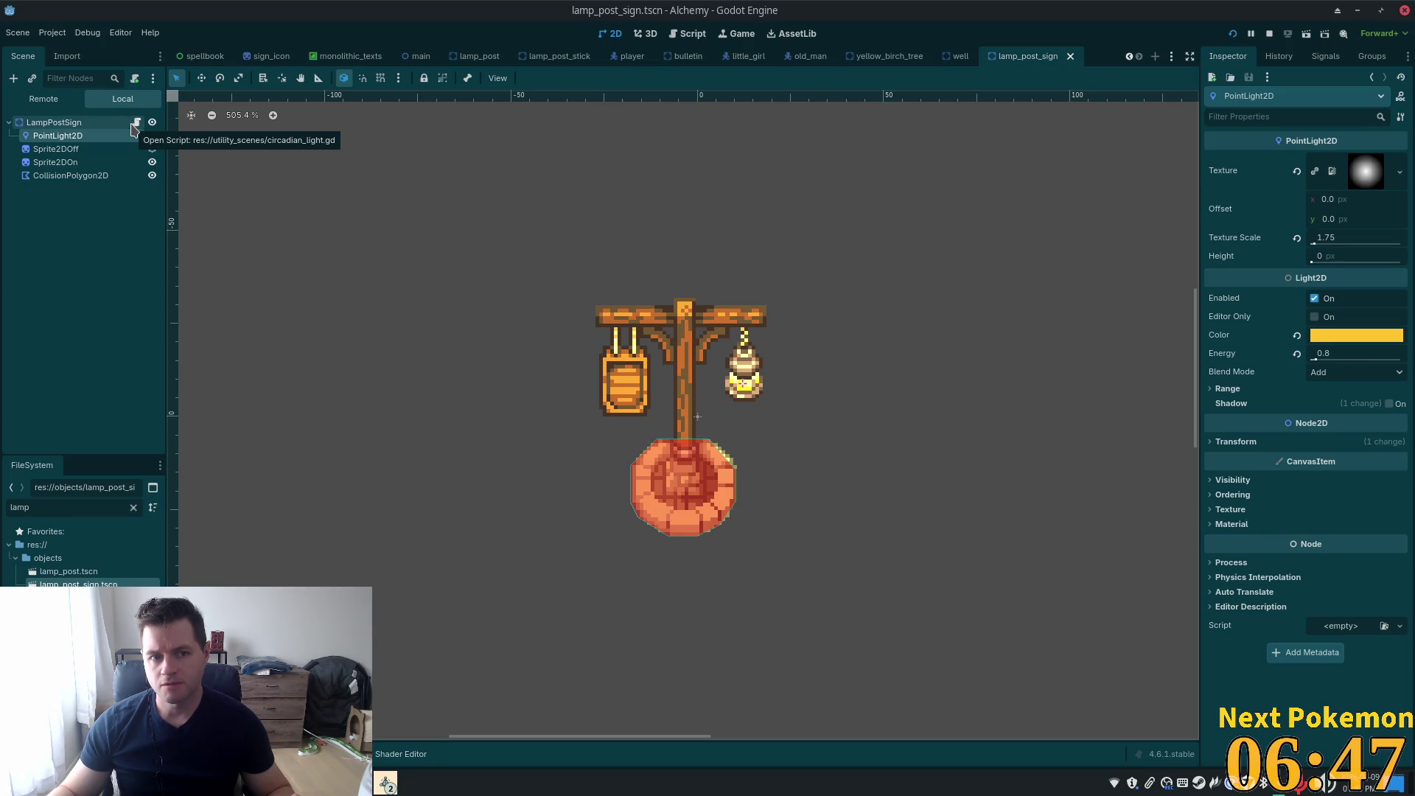
{"action": "left_click", "coordinate": [200, 79]}
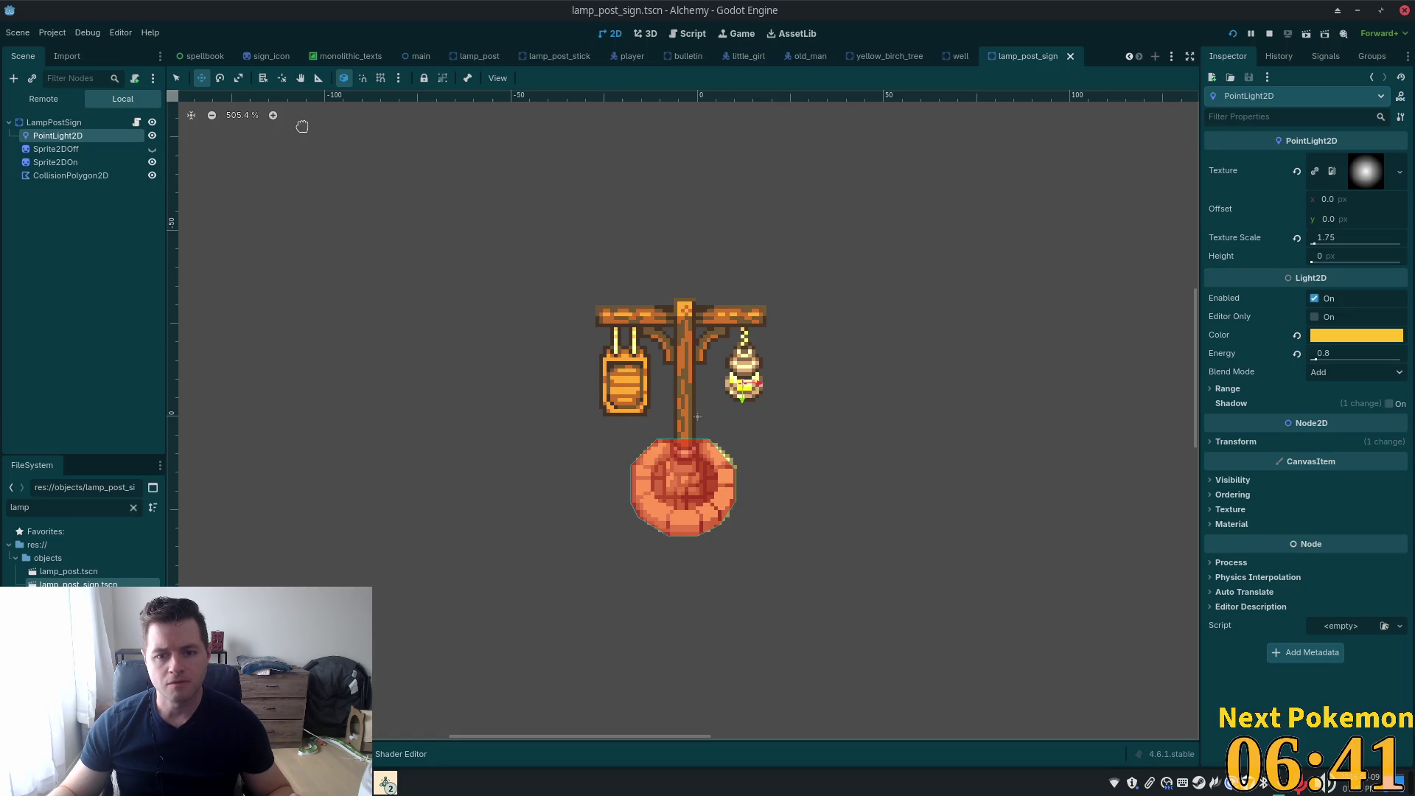
{"action": "left_click", "coordinate": [1233, 33]}
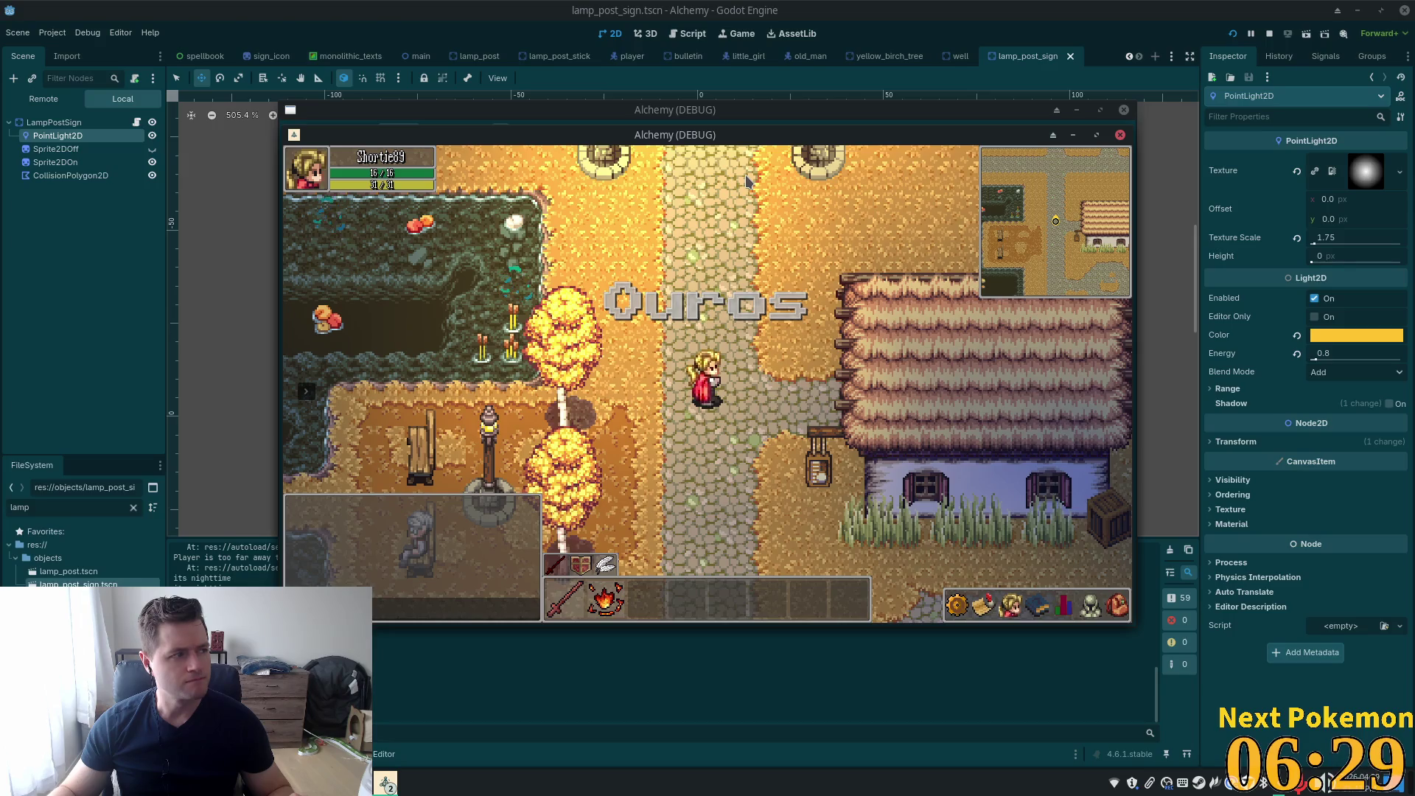
Walk into the shop and back out past the lamp post sign
{"action": "key", "text": "Down"}
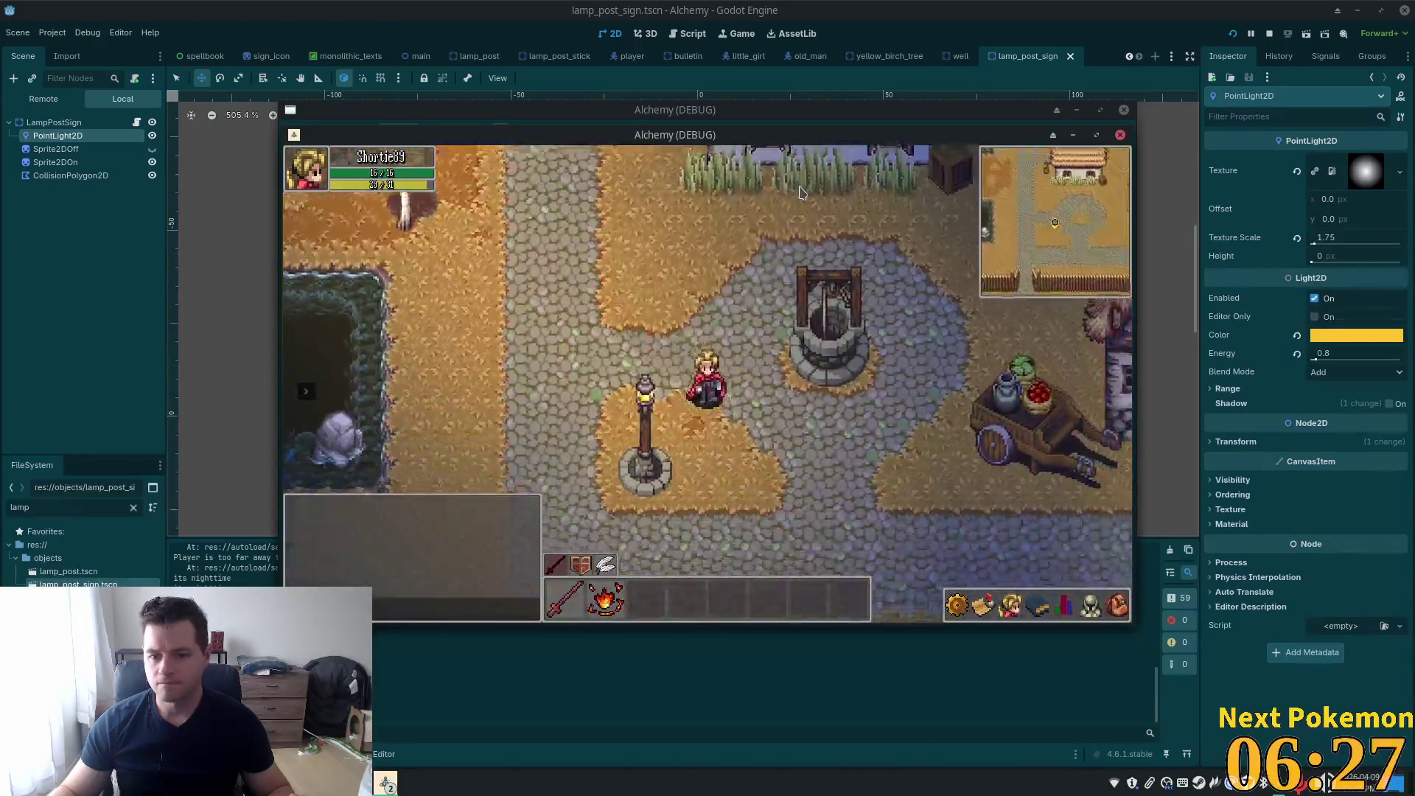
{"action": "key", "text": "Right"}
{"action": "key", "text": "Up"}
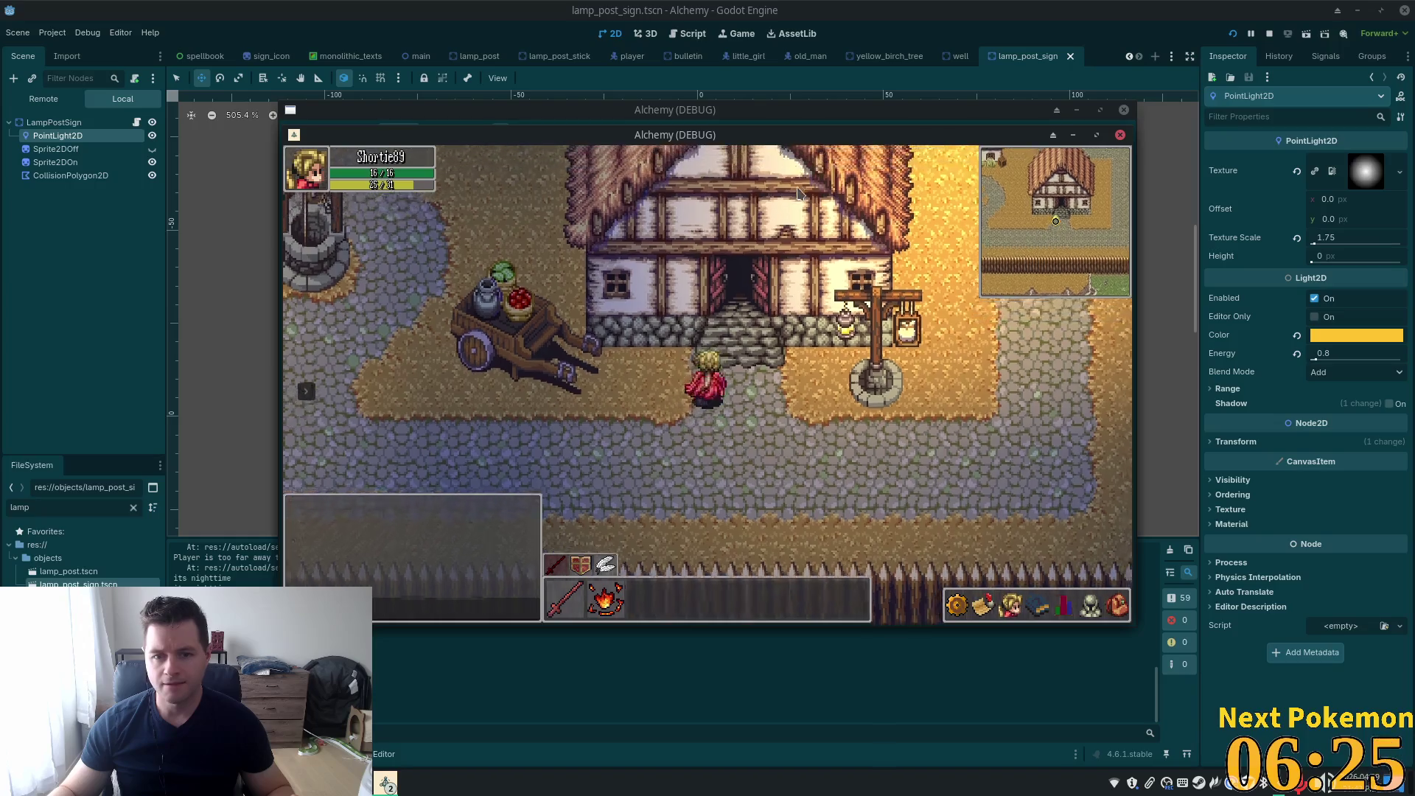
{"action": "key", "text": "Down"}
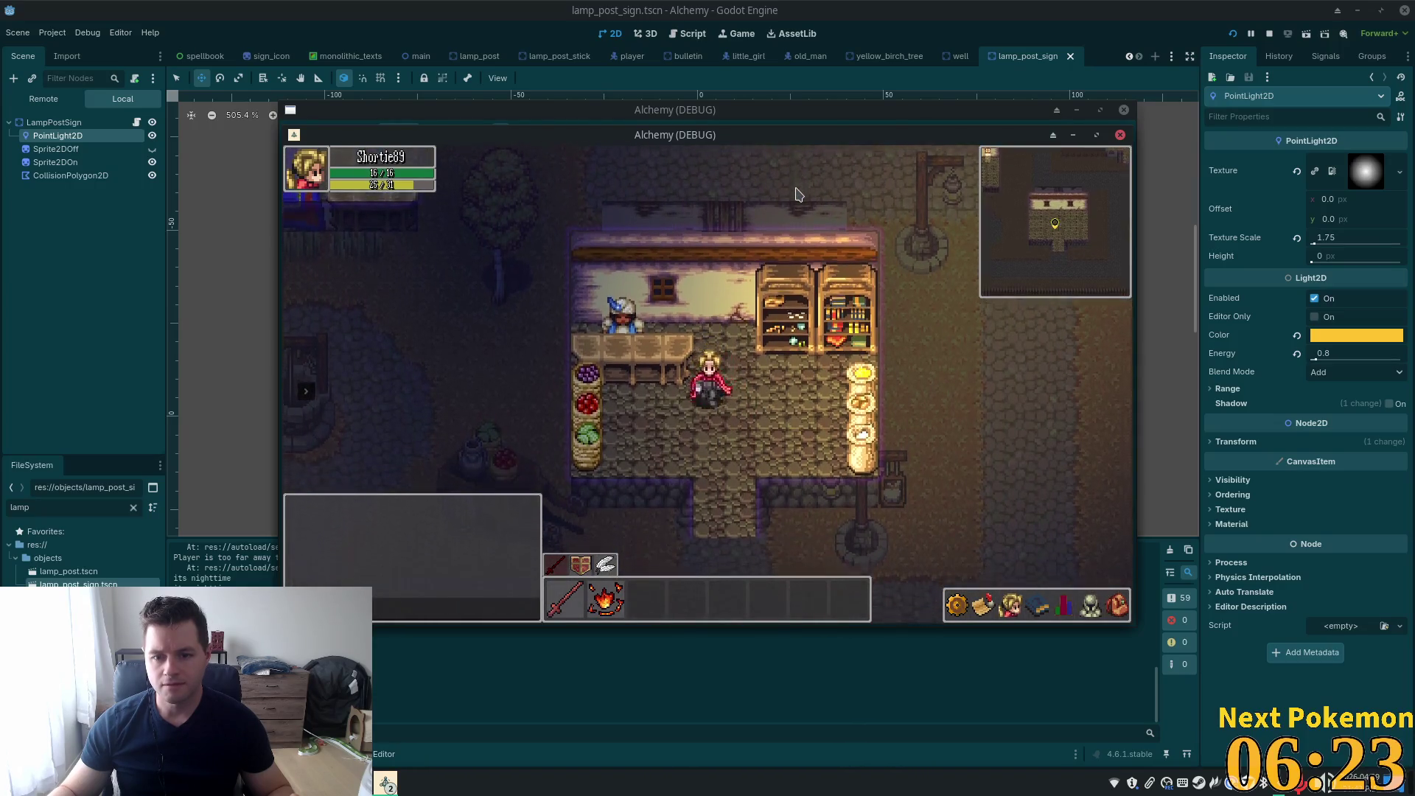
{"action": "key", "text": "Down"}
{"action": "key", "text": "Right"}
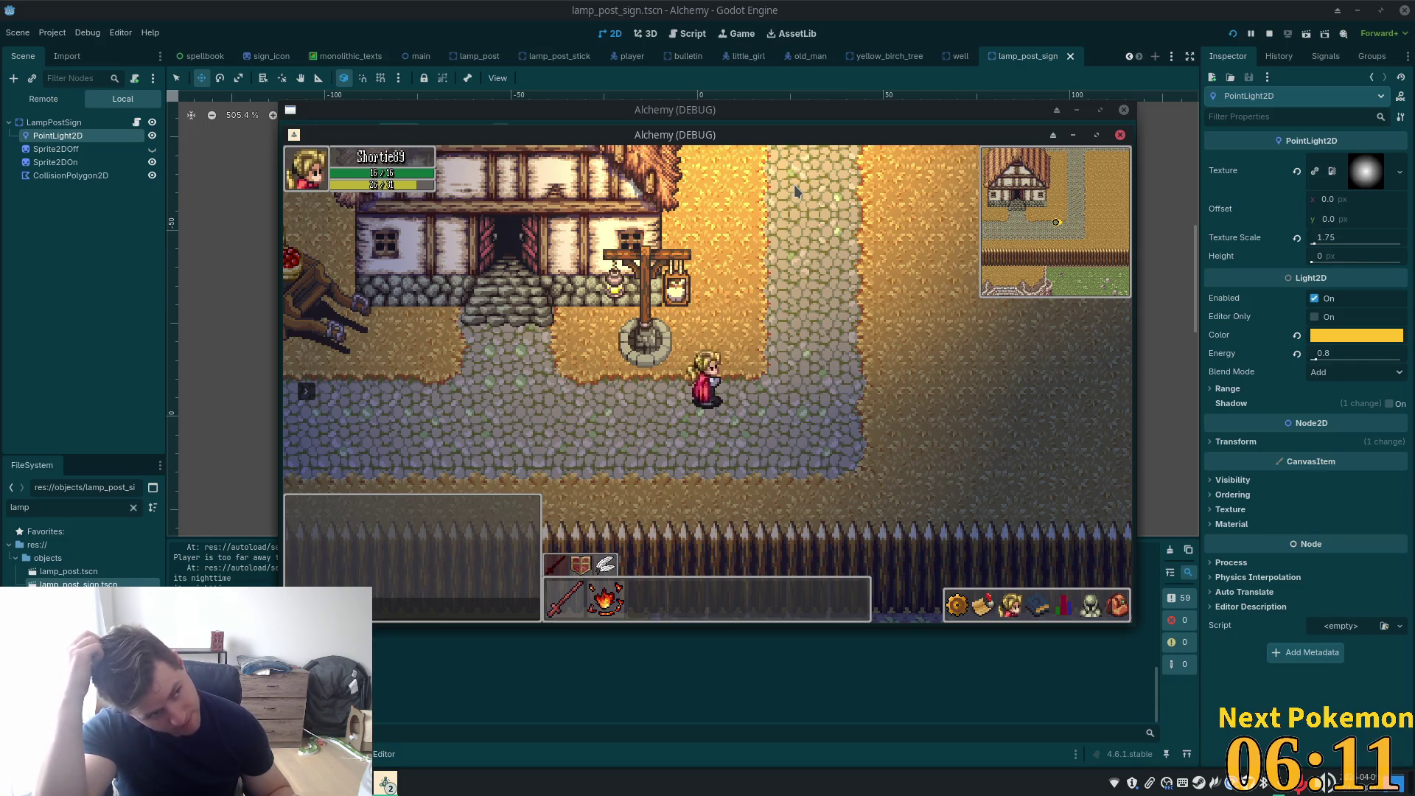
Walk north along the street toward the houses as night falls
{"action": "key", "text": "Up"}
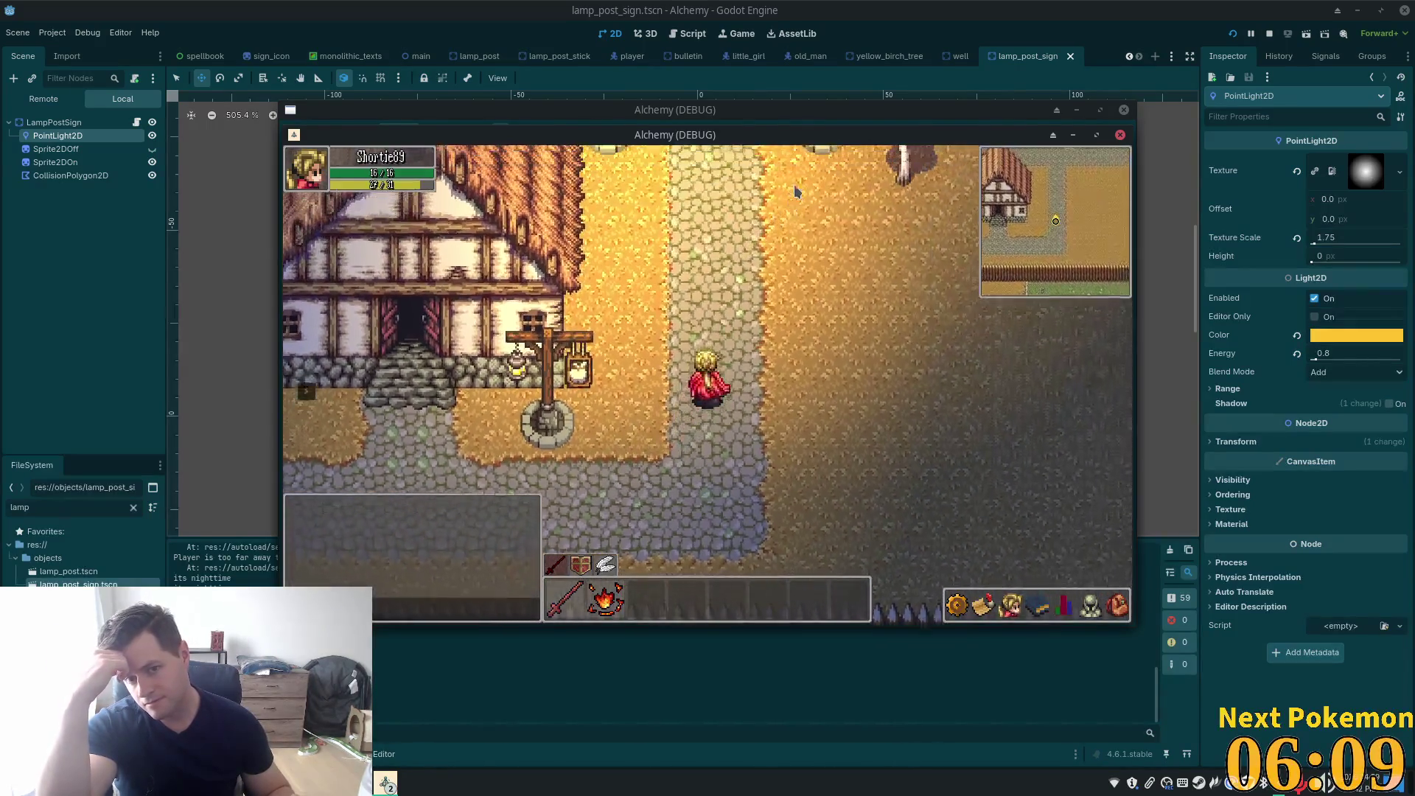
{"action": "key", "text": "Up"}
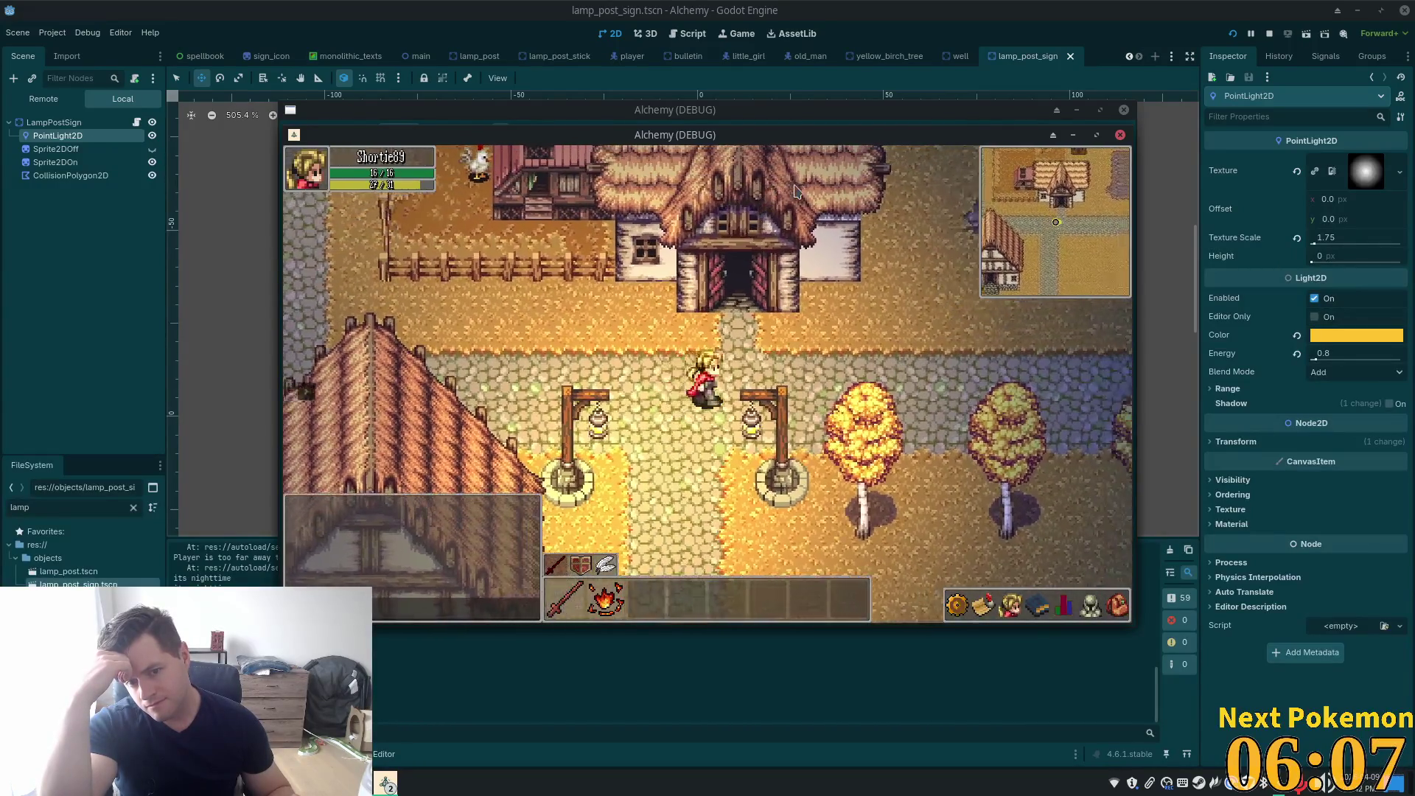
{"action": "key", "text": "Right"}
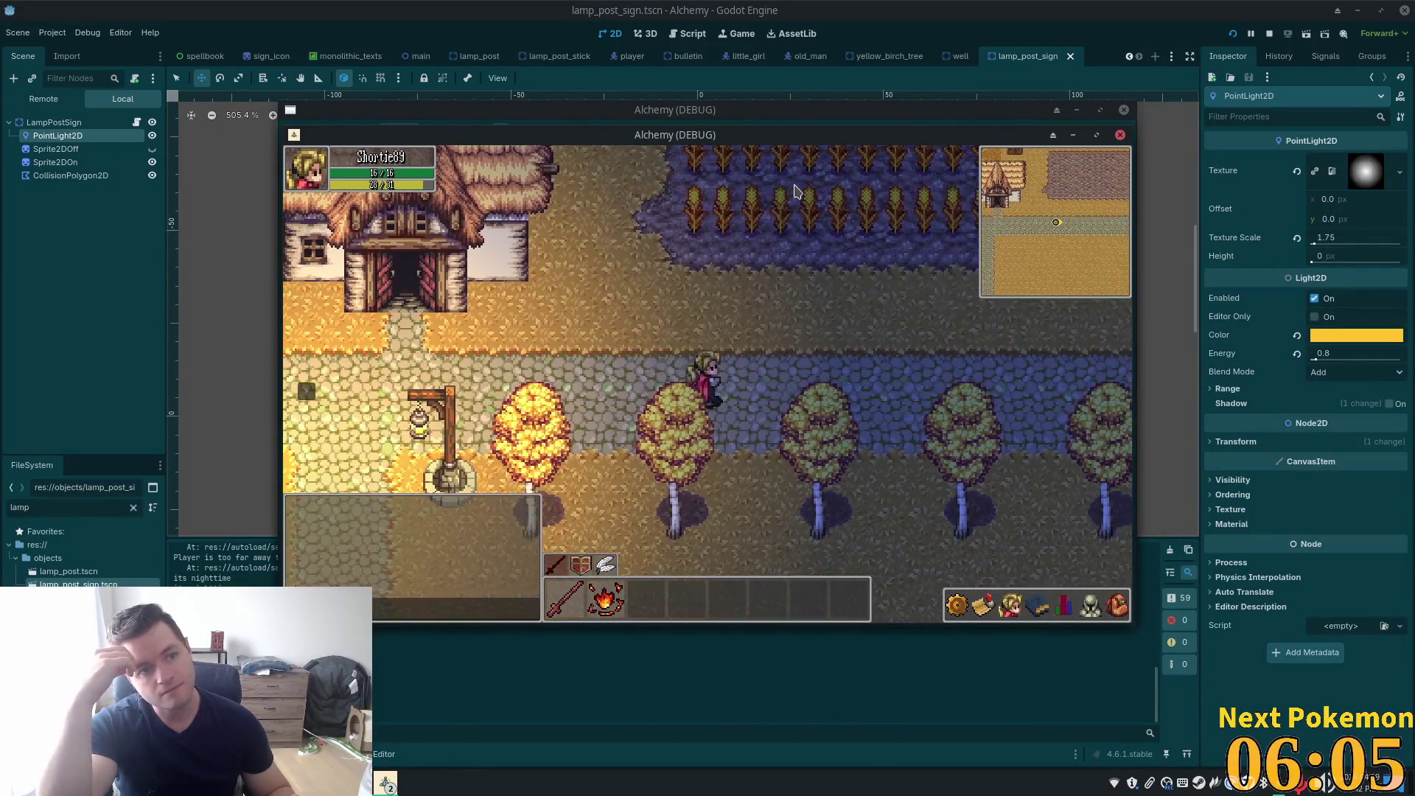
{"action": "key", "text": "Left"}
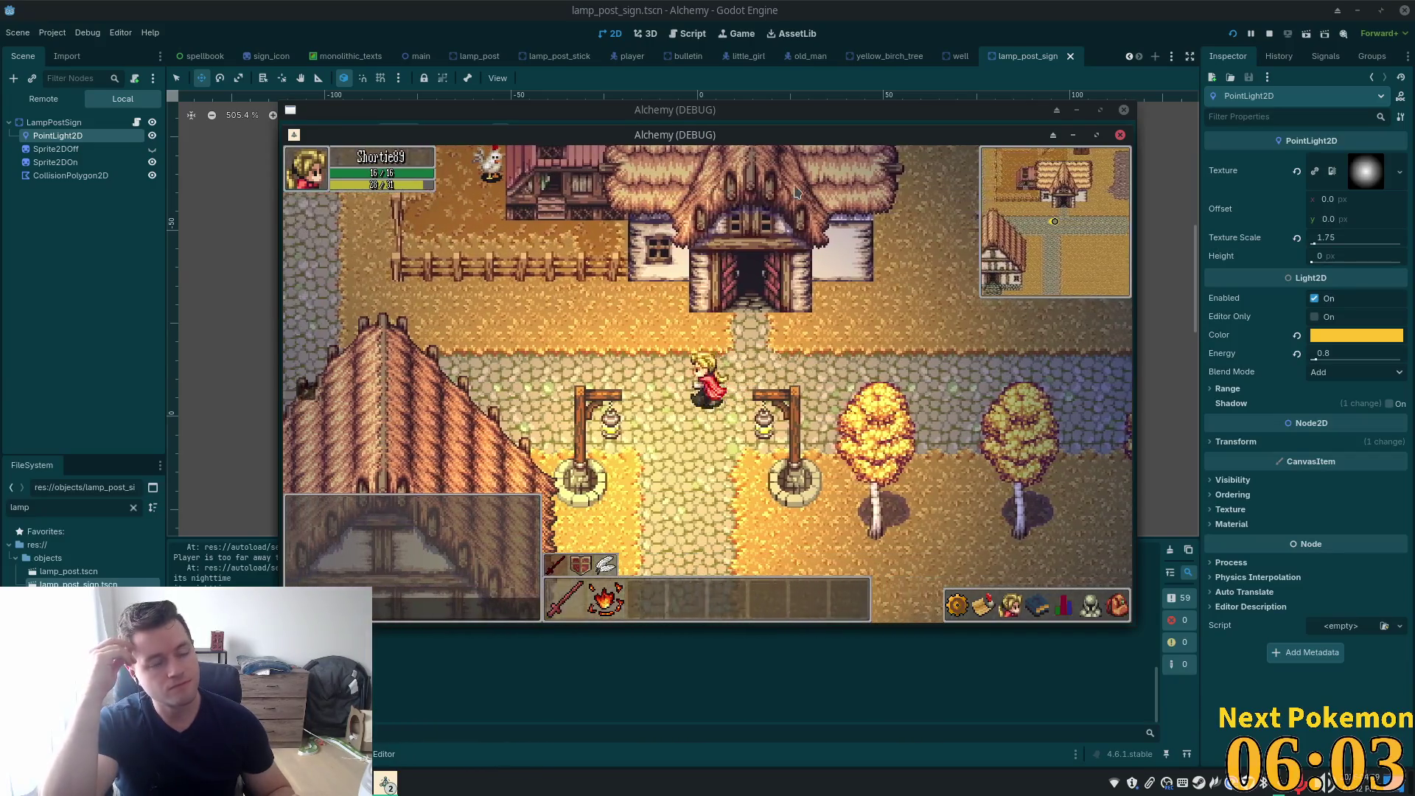
{"action": "key", "text": "Up"}
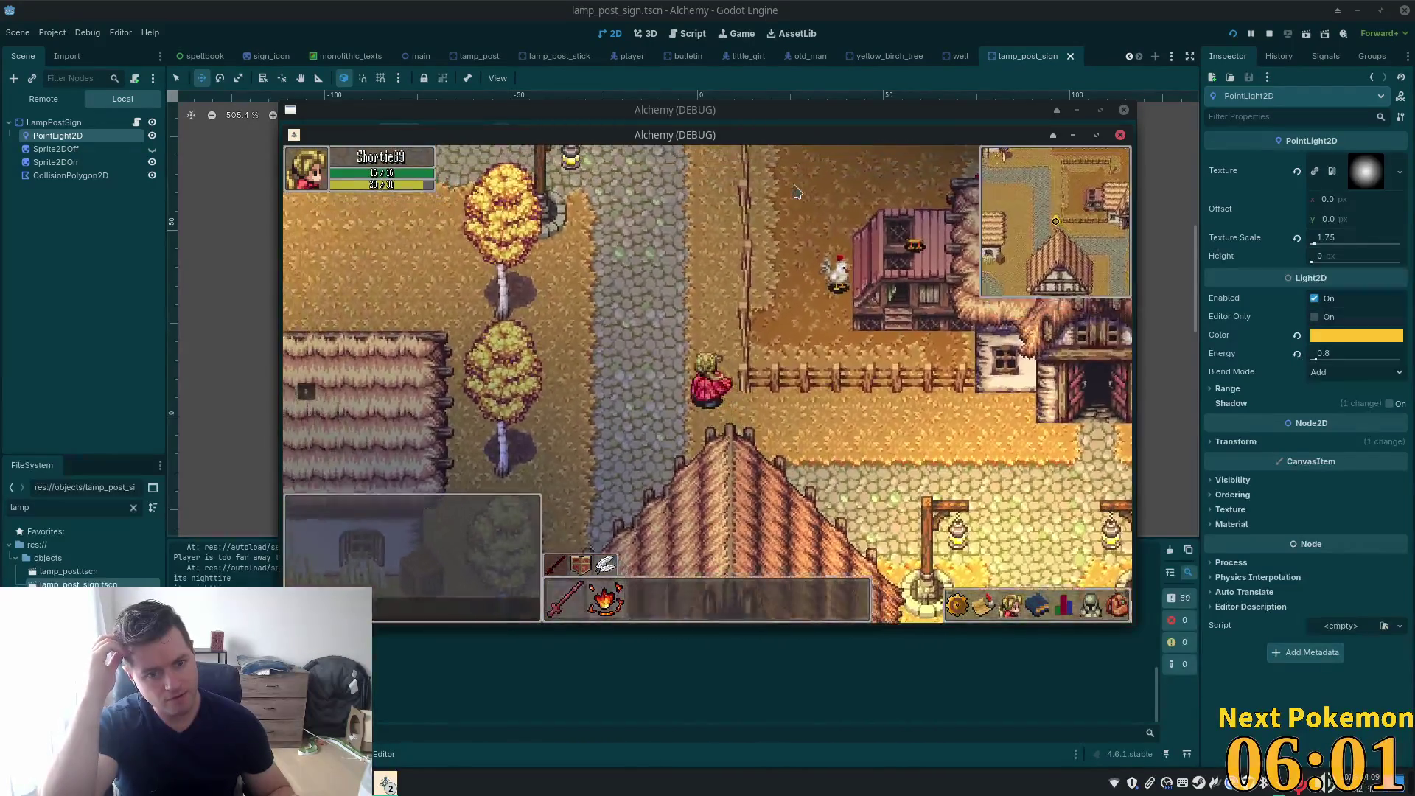
{"action": "key", "text": "Up"}
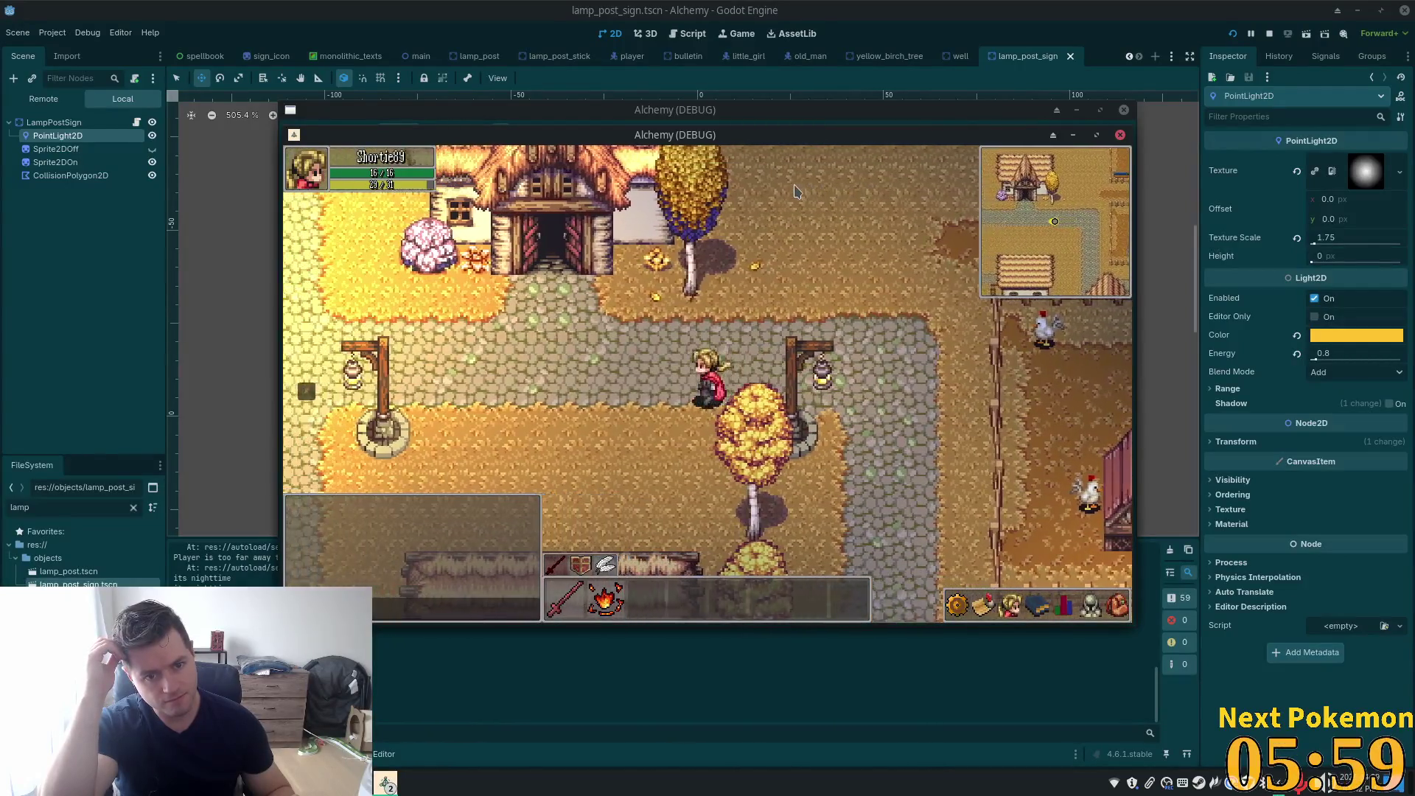
{"action": "key", "text": "Left"}
{"action": "key", "text": "Left"}
{"action": "key", "text": "Up"}
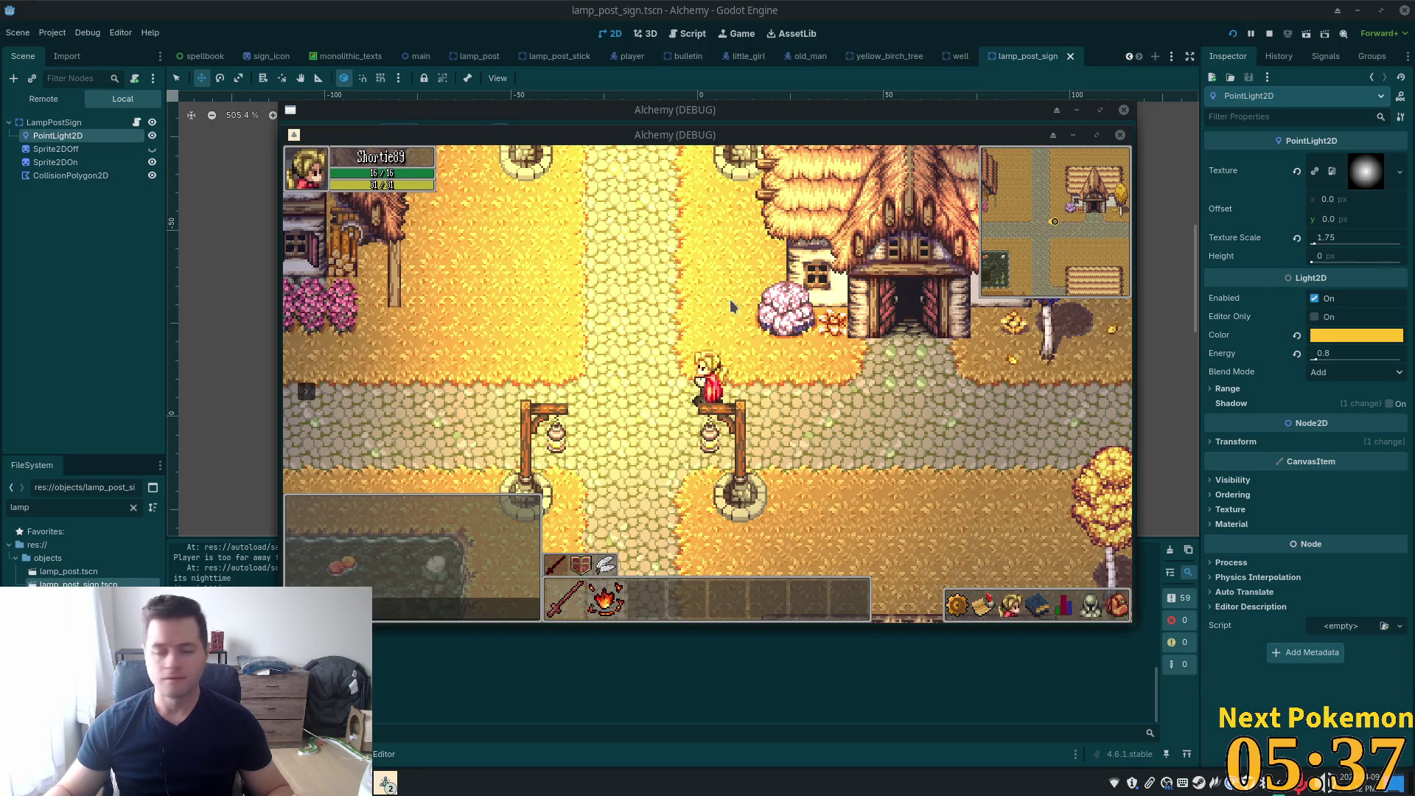
Walk past the lamp posts into the inn, then close the game with F8
{"action": "key", "text": "Up"}
{"action": "key", "text": "Up"}
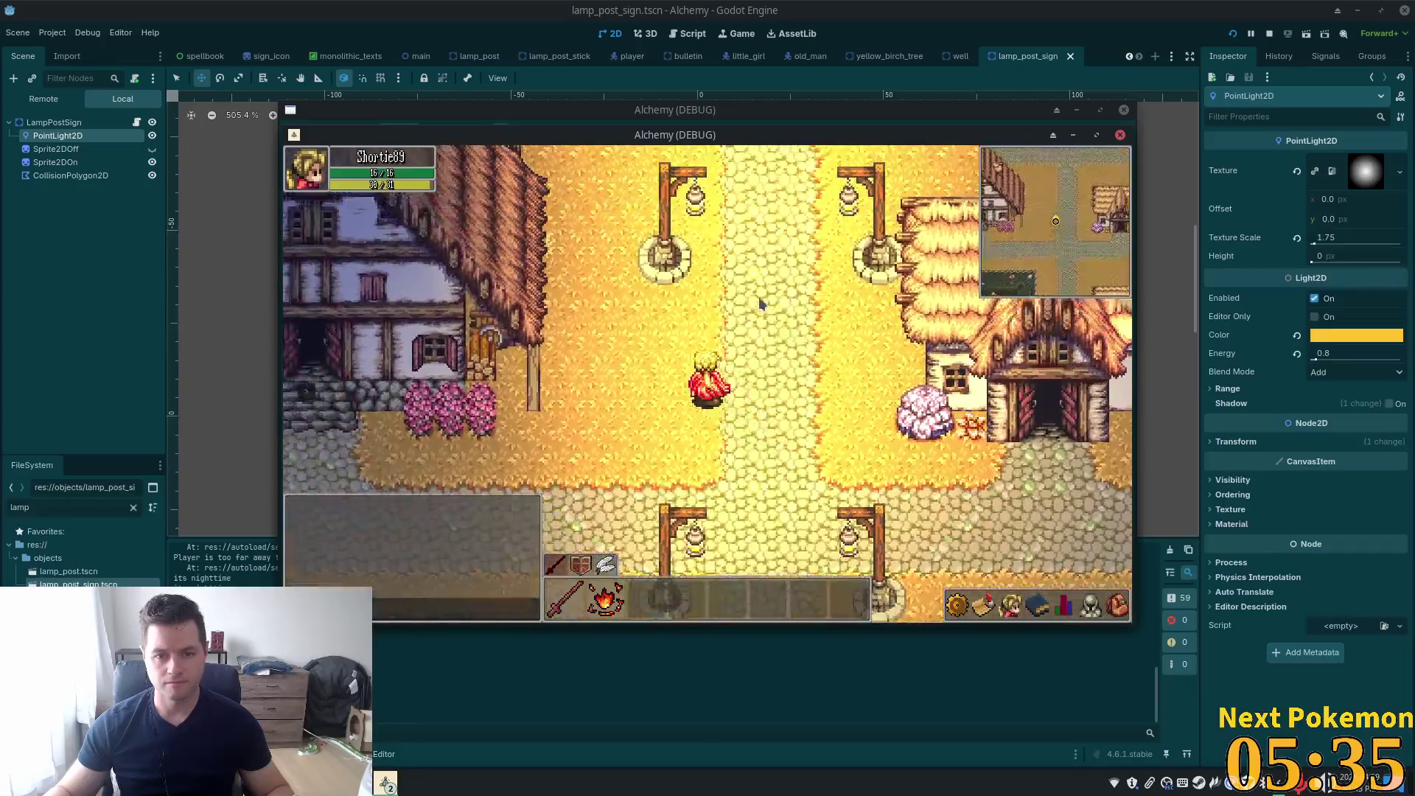
{"action": "key", "text": "Up"}
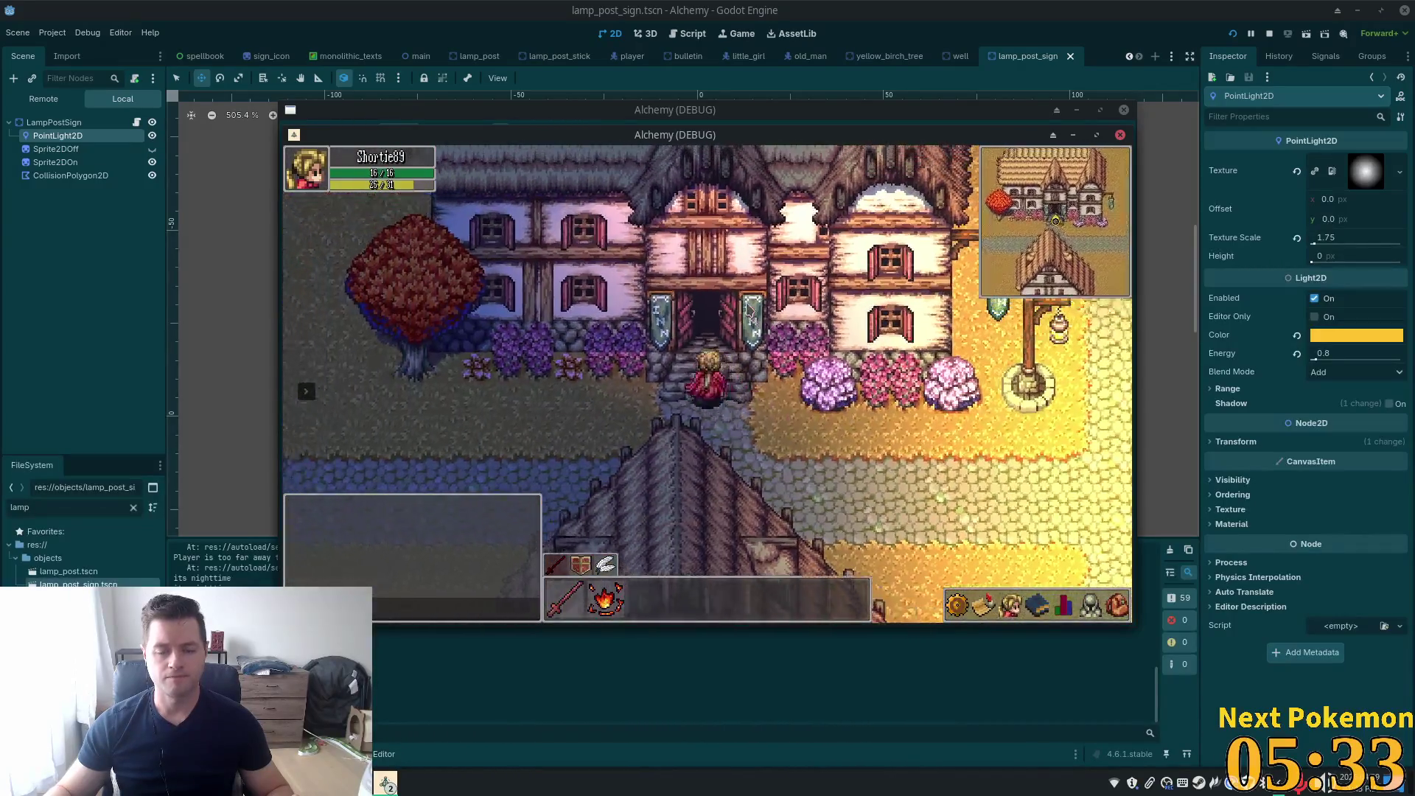
{"action": "key", "text": "Up"}
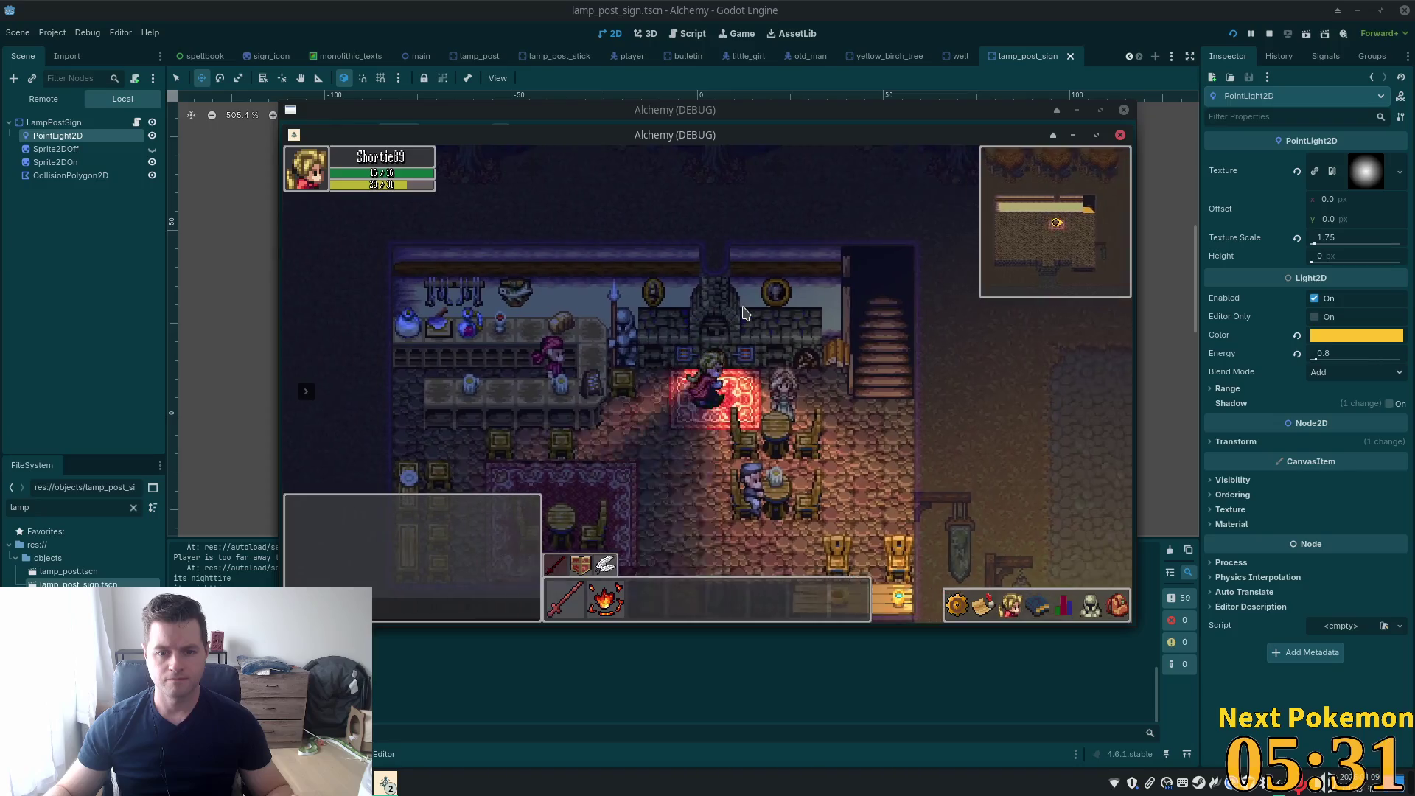
{"action": "key", "text": "Down"}
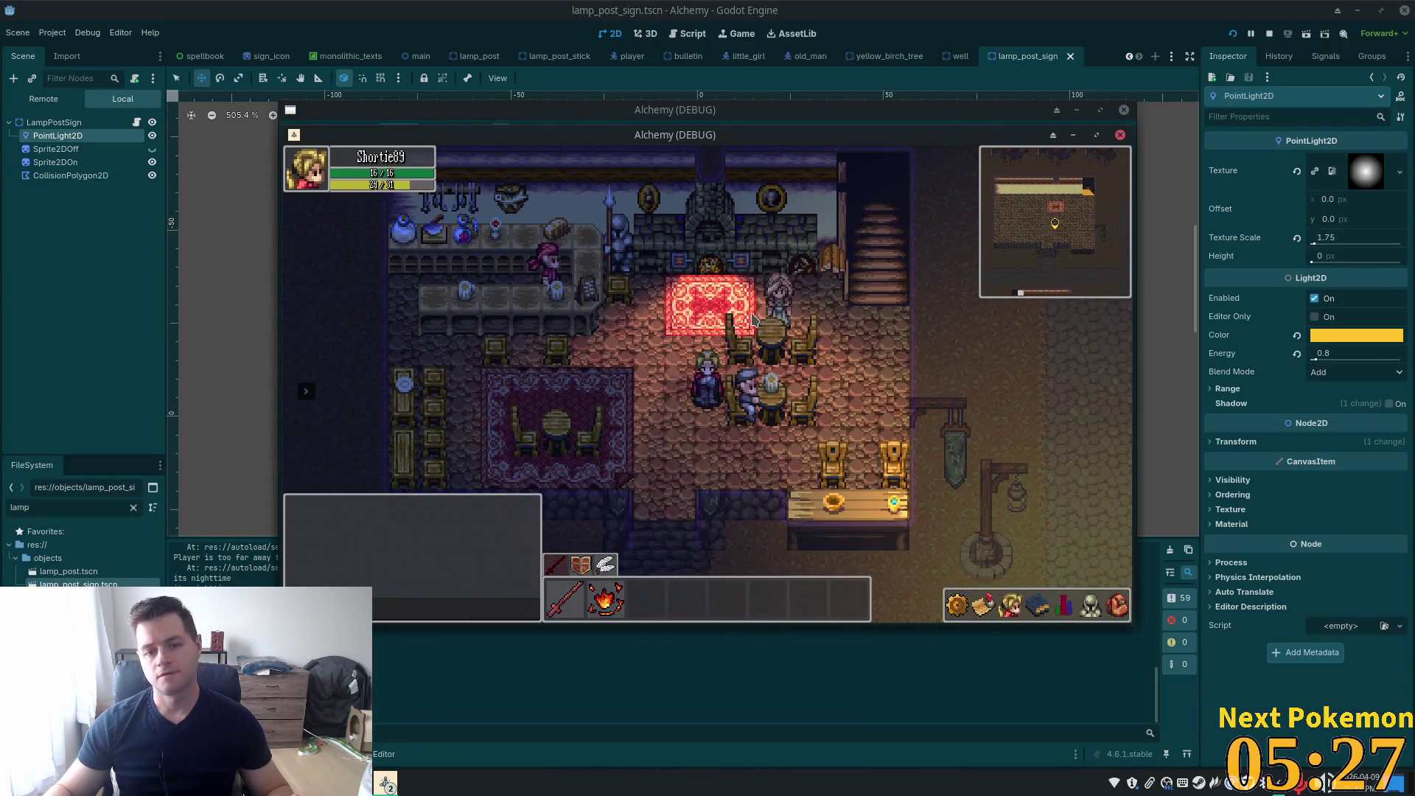
{"action": "key", "text": "Down"}
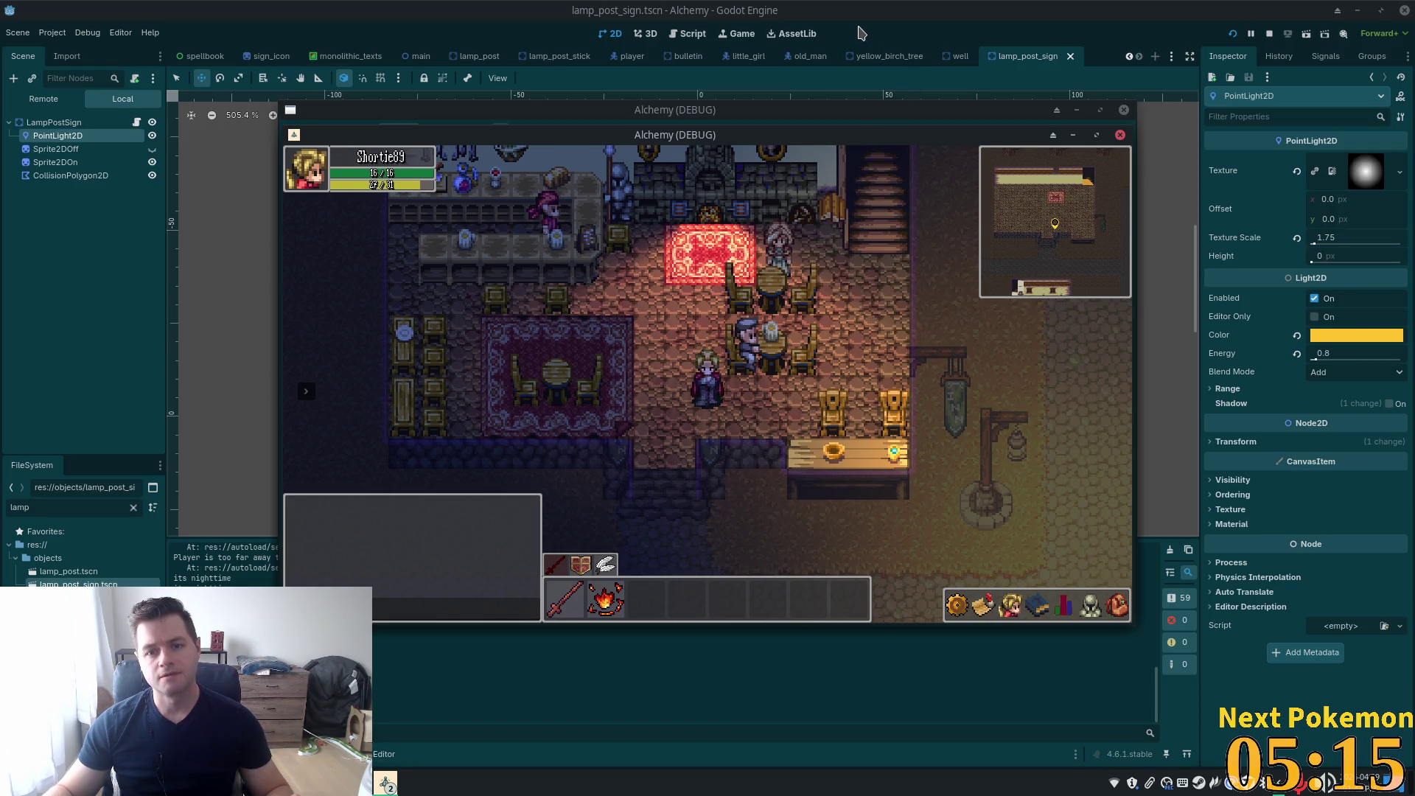
{"action": "key", "text": "F8"}
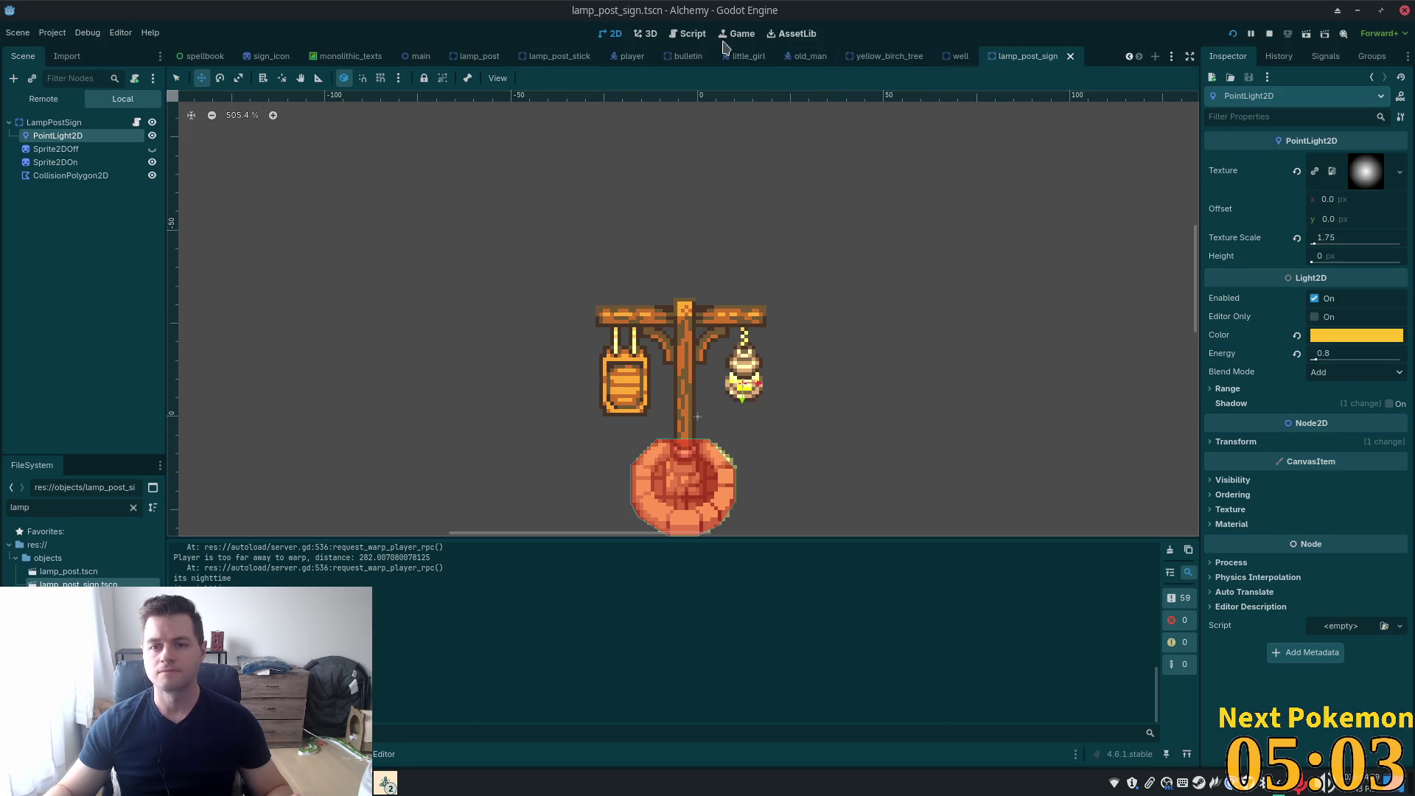
Switch back to the ouros map and pan and zoom to the inn entrance's lamp post sign
{"action": "scroll", "coordinate": [243, 59], "scroll_direction": "up", "scroll_amount": 4}
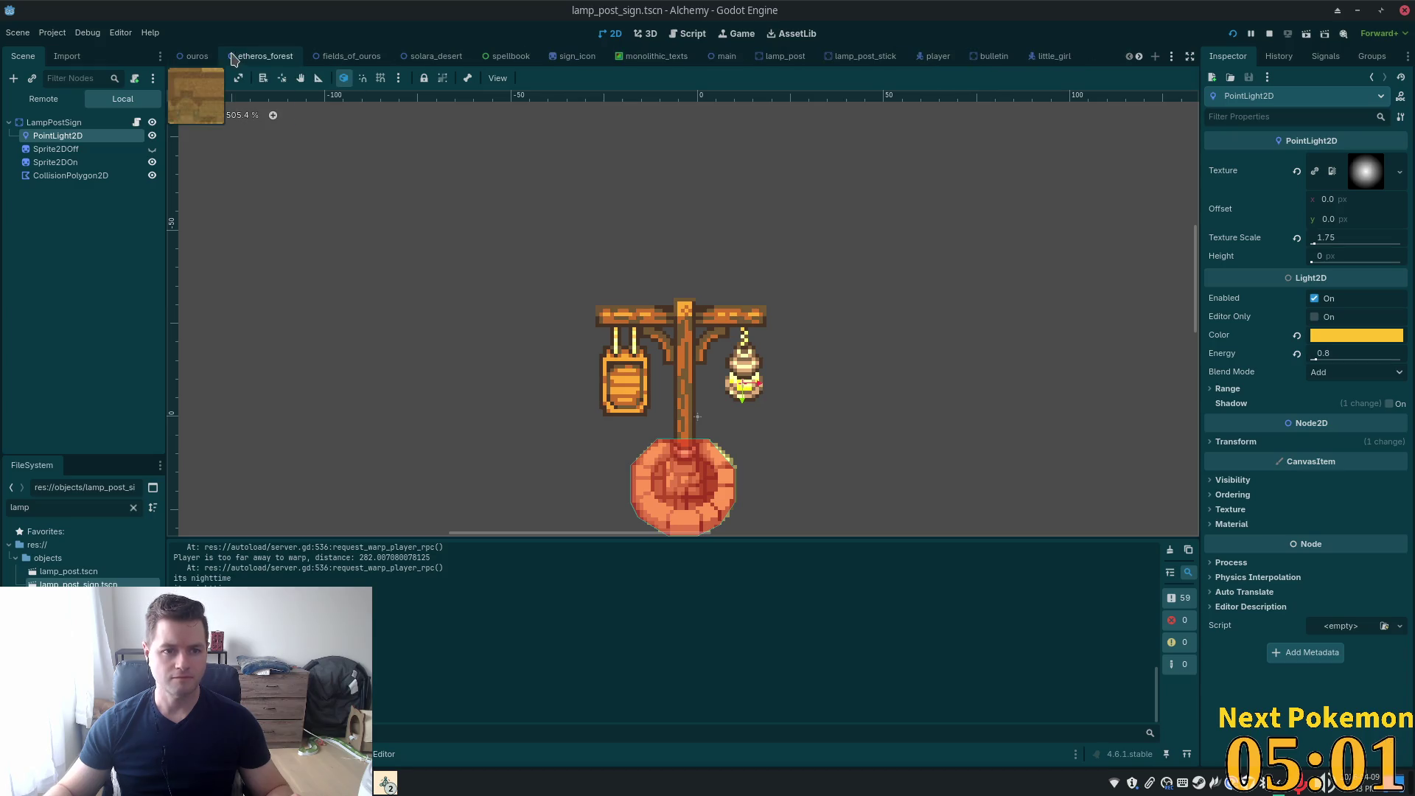
{"action": "left_click", "coordinate": [196, 57]}
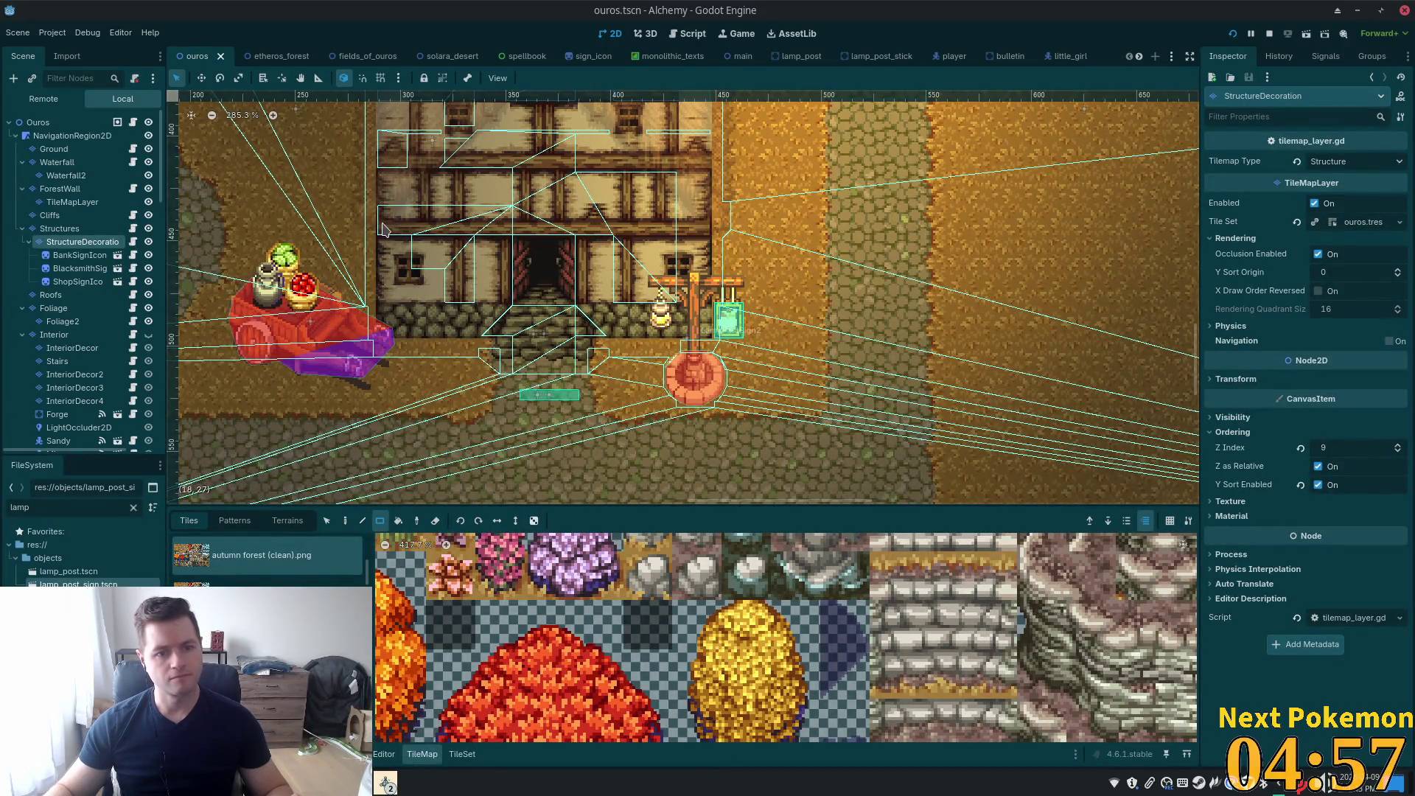
{"action": "scroll", "coordinate": [387, 243], "scroll_direction": "down", "scroll_amount": 4}
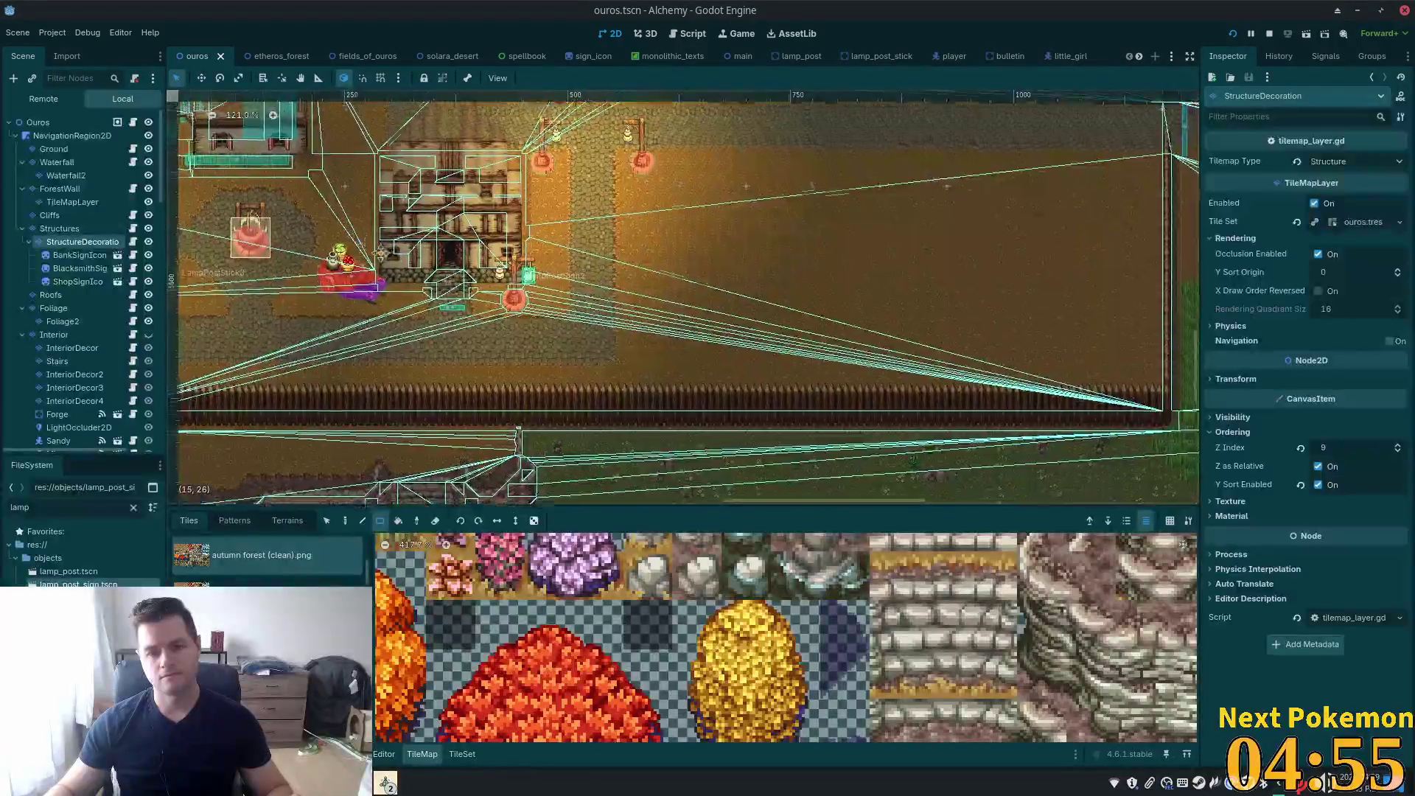
{"action": "scroll", "coordinate": [387, 244], "scroll_direction": "down", "scroll_amount": 3}
{"action": "scroll", "coordinate": [603, 196], "scroll_direction": "up", "scroll_amount": 2}
{"action": "left_click_drag", "start_coordinate": [603, 196], "coordinate": [651, 348]}
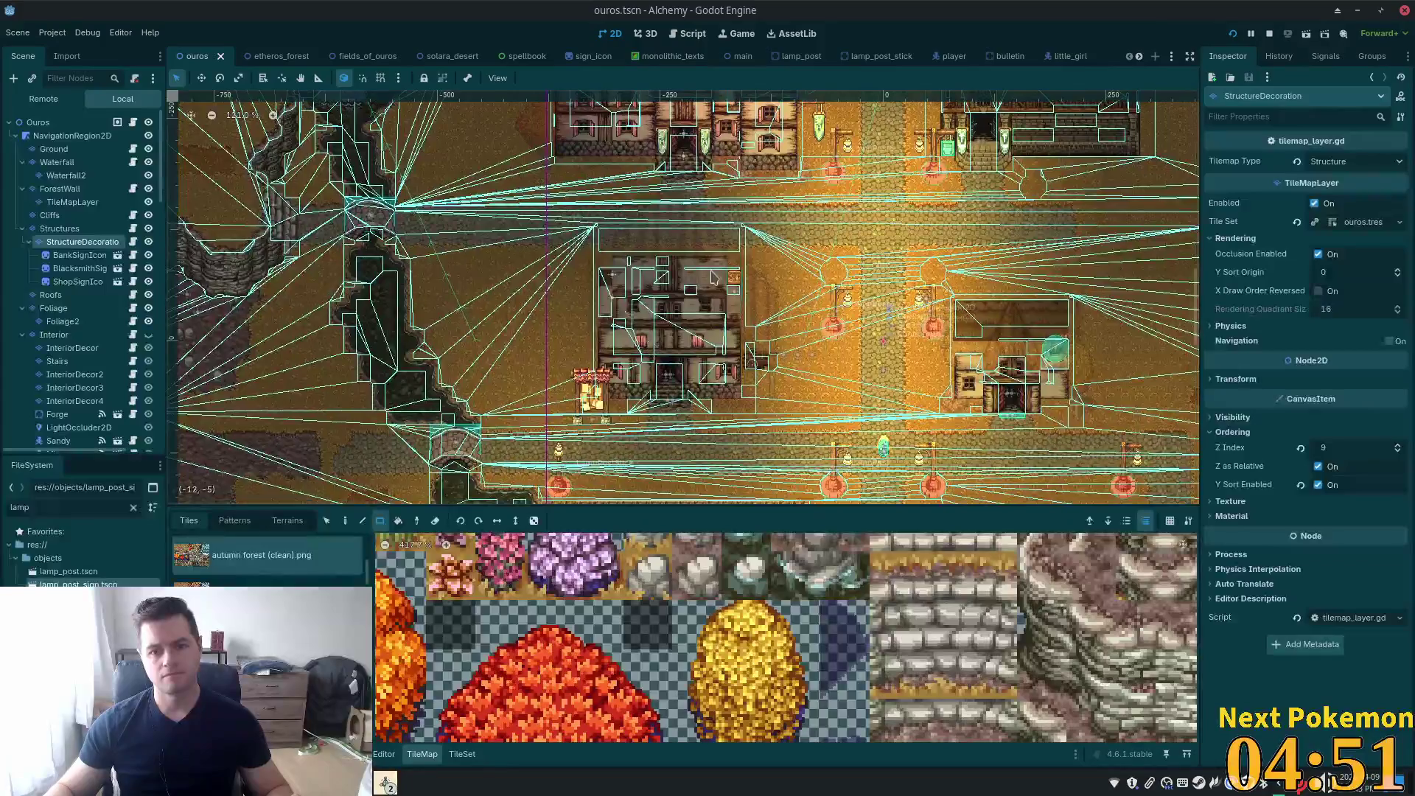
{"action": "scroll", "coordinate": [694, 221], "scroll_direction": "up", "scroll_amount": 2}
{"action": "scroll", "coordinate": [702, 336], "scroll_direction": "up", "scroll_amount": 3}
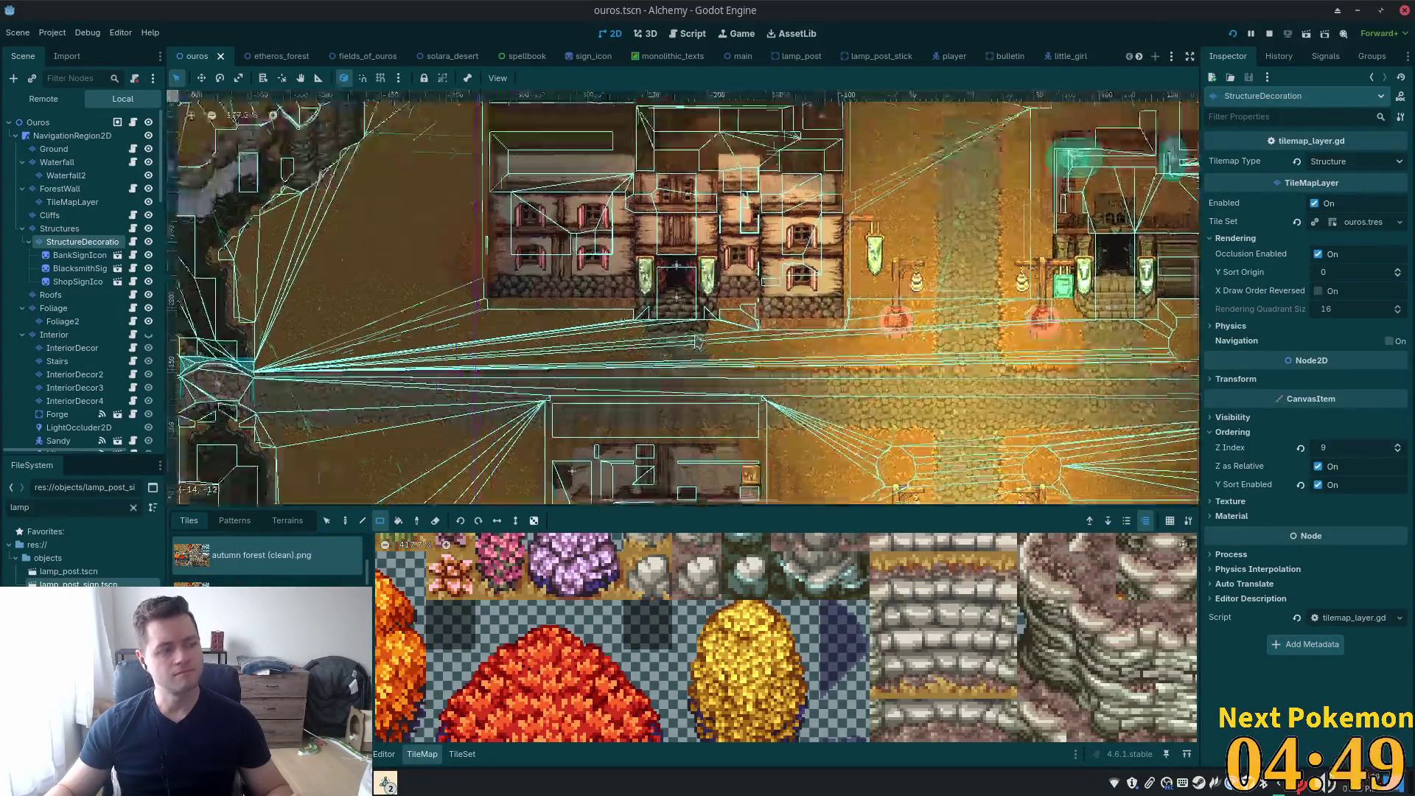
{"action": "scroll", "coordinate": [702, 337], "scroll_direction": "up", "scroll_amount": 4}
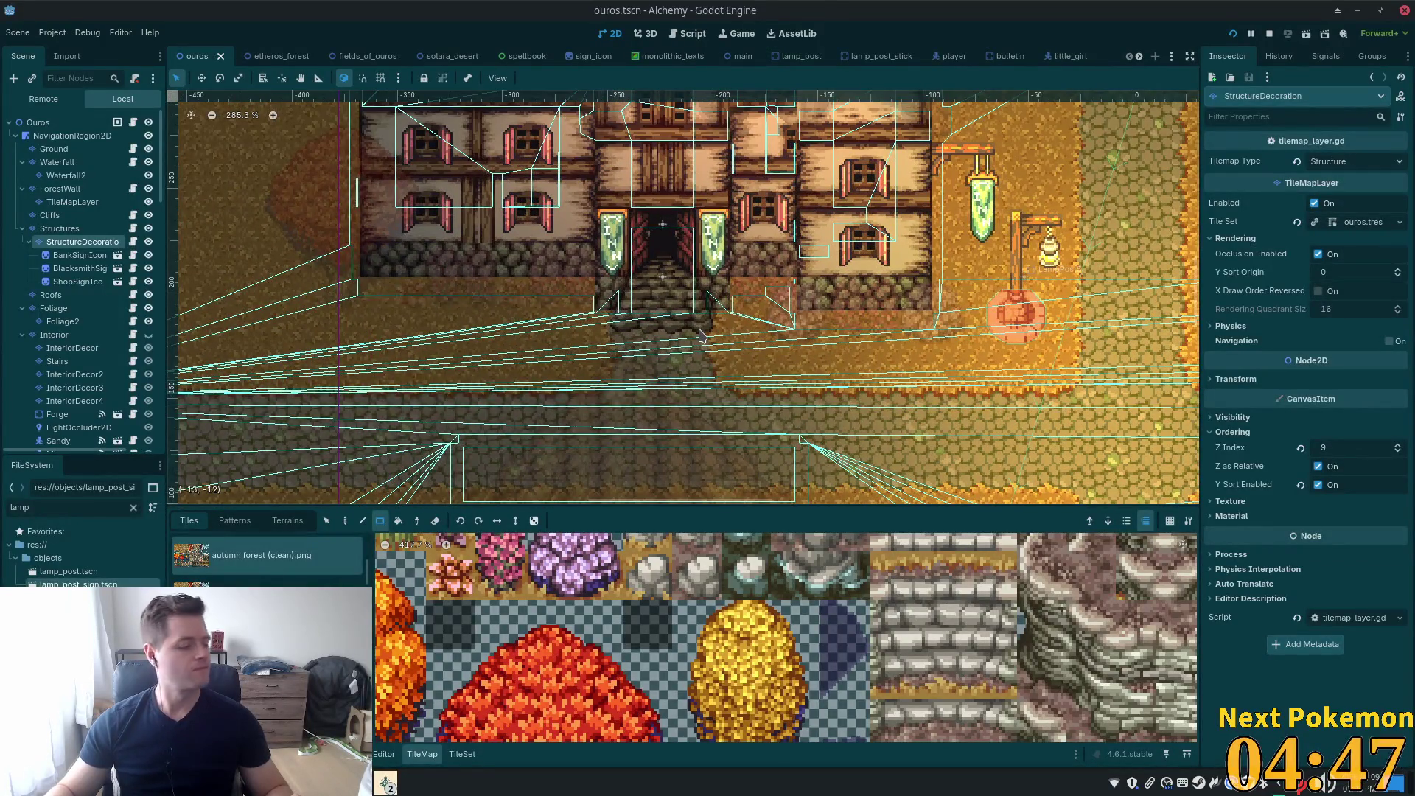
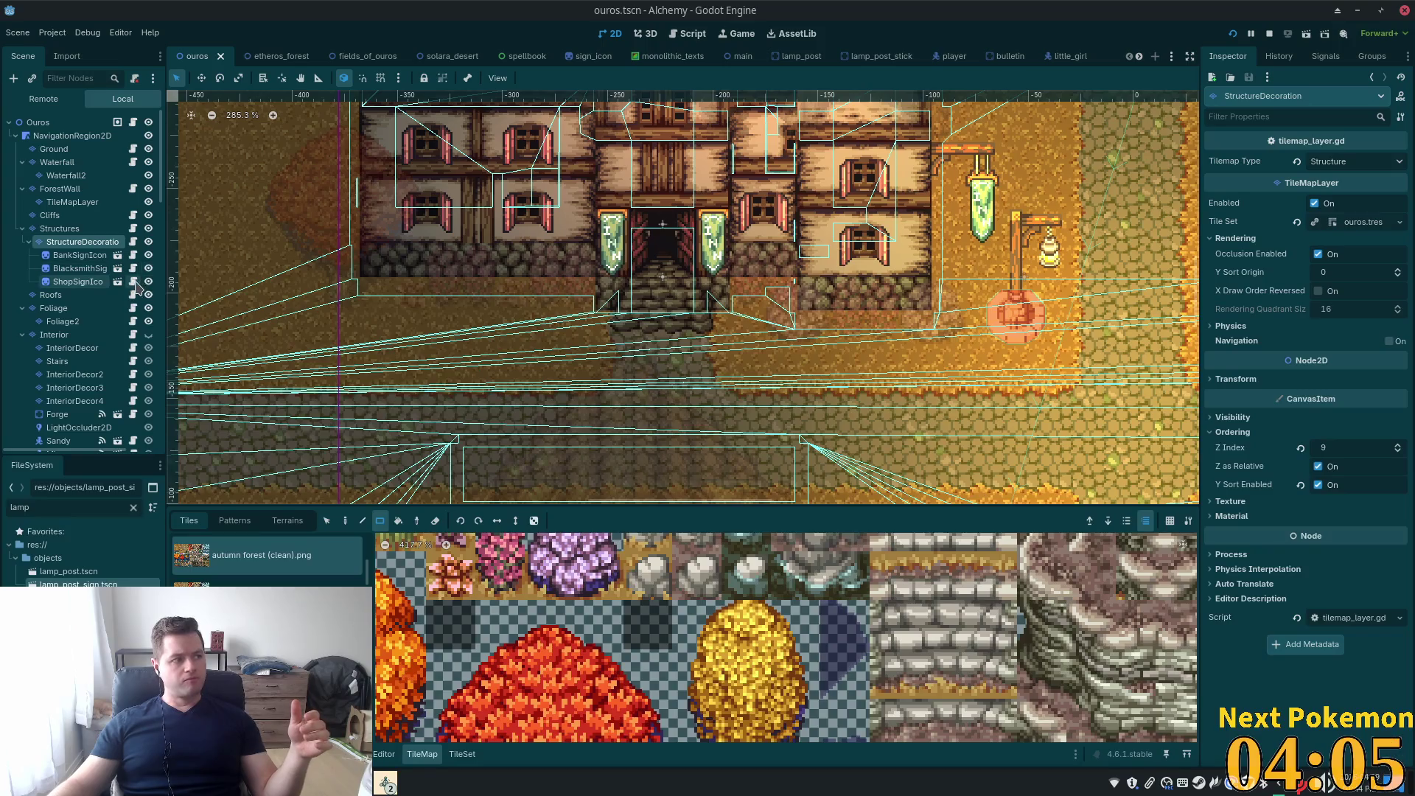
Select Interior through InteriorDecor4 plus InteriorLevel2 and its child layers, twelve tile layers in all
{"action": "left_click", "coordinate": [65, 338]}
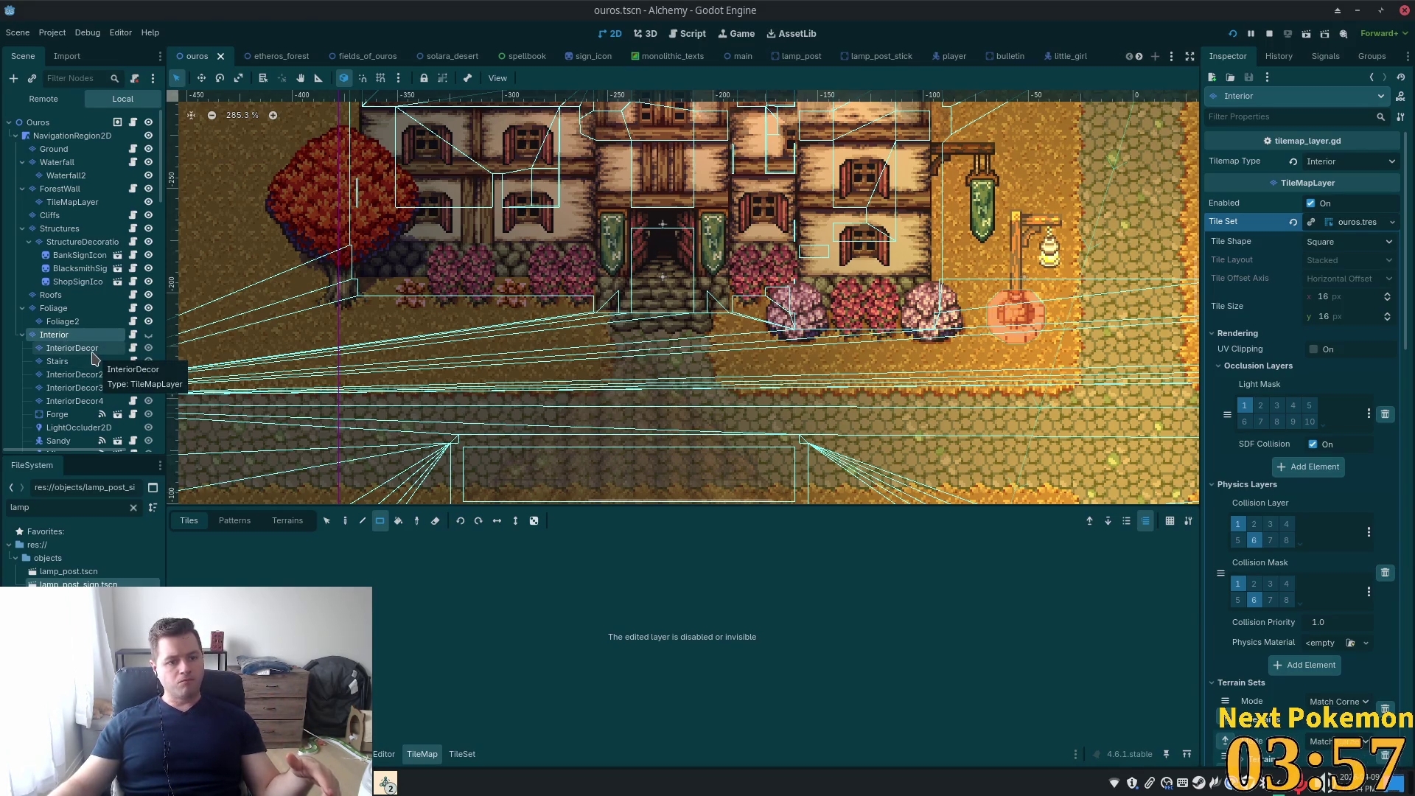
{"action": "left_click", "coordinate": [87, 409], "text": "shift"}
{"action": "scroll", "coordinate": [85, 391], "scroll_direction": "down", "scroll_amount": 3}
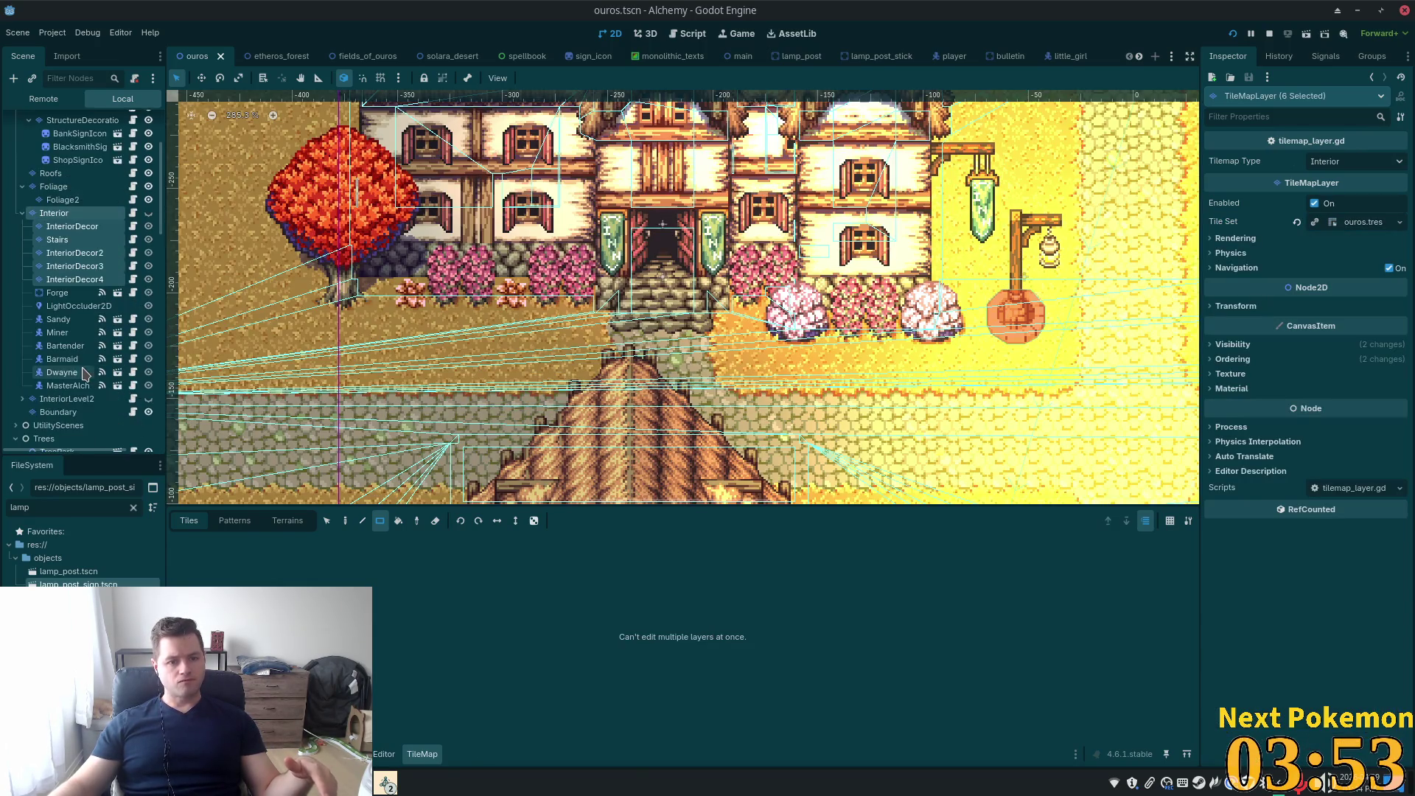
{"action": "left_click", "coordinate": [23, 402]}
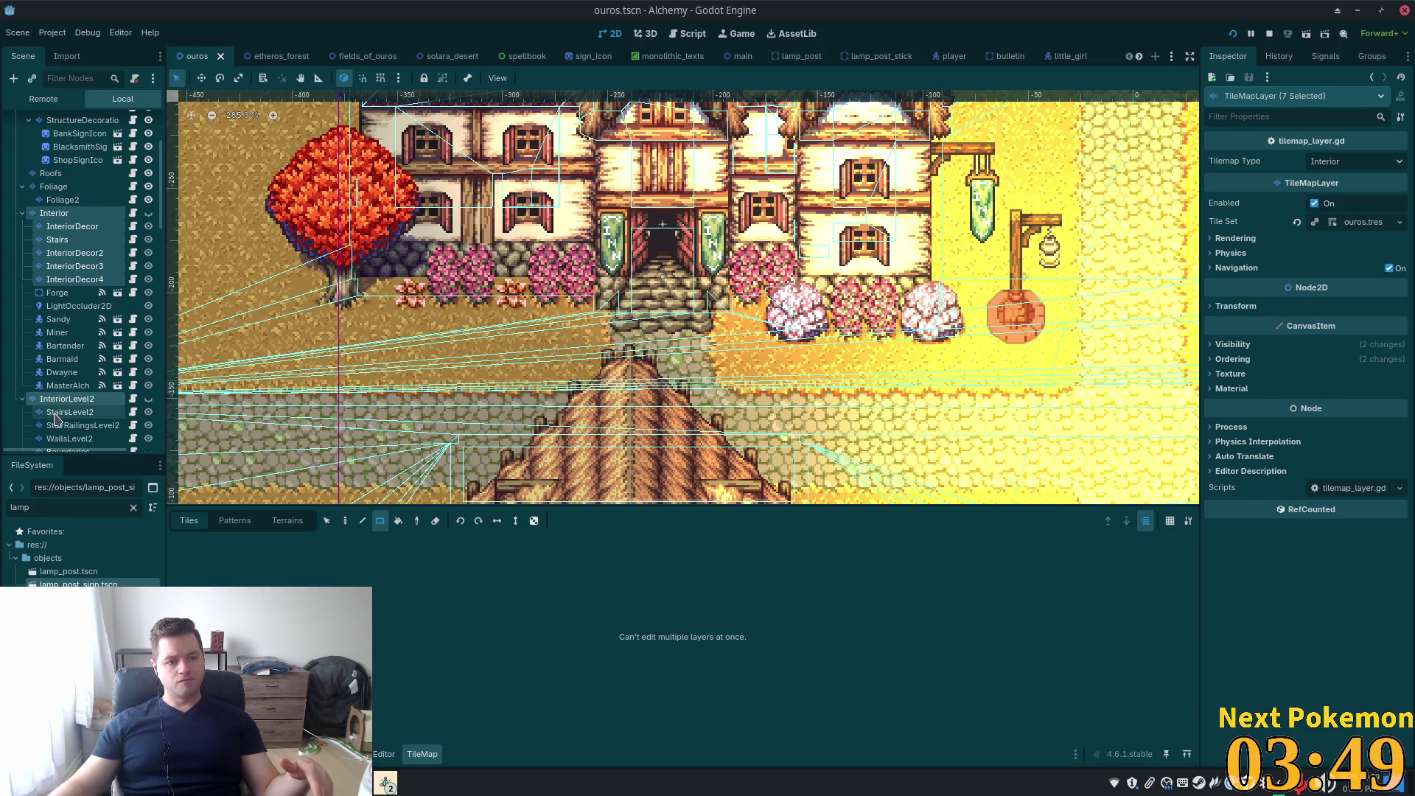
{"action": "scroll", "coordinate": [78, 435], "scroll_direction": "down", "scroll_amount": 2}
{"action": "left_click", "coordinate": [73, 384], "text": "ctrl"}
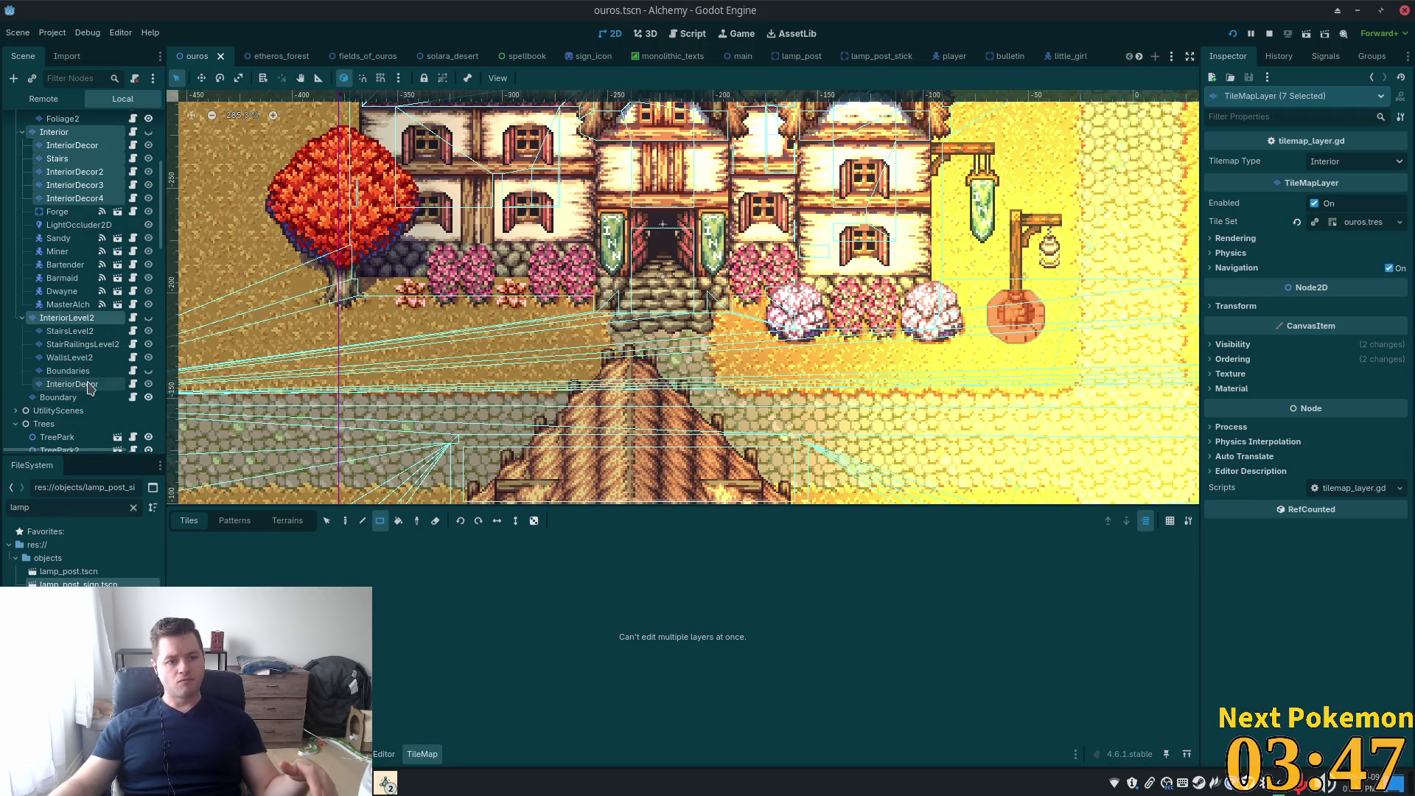
{"action": "left_click", "coordinate": [87, 386], "text": "shift"}
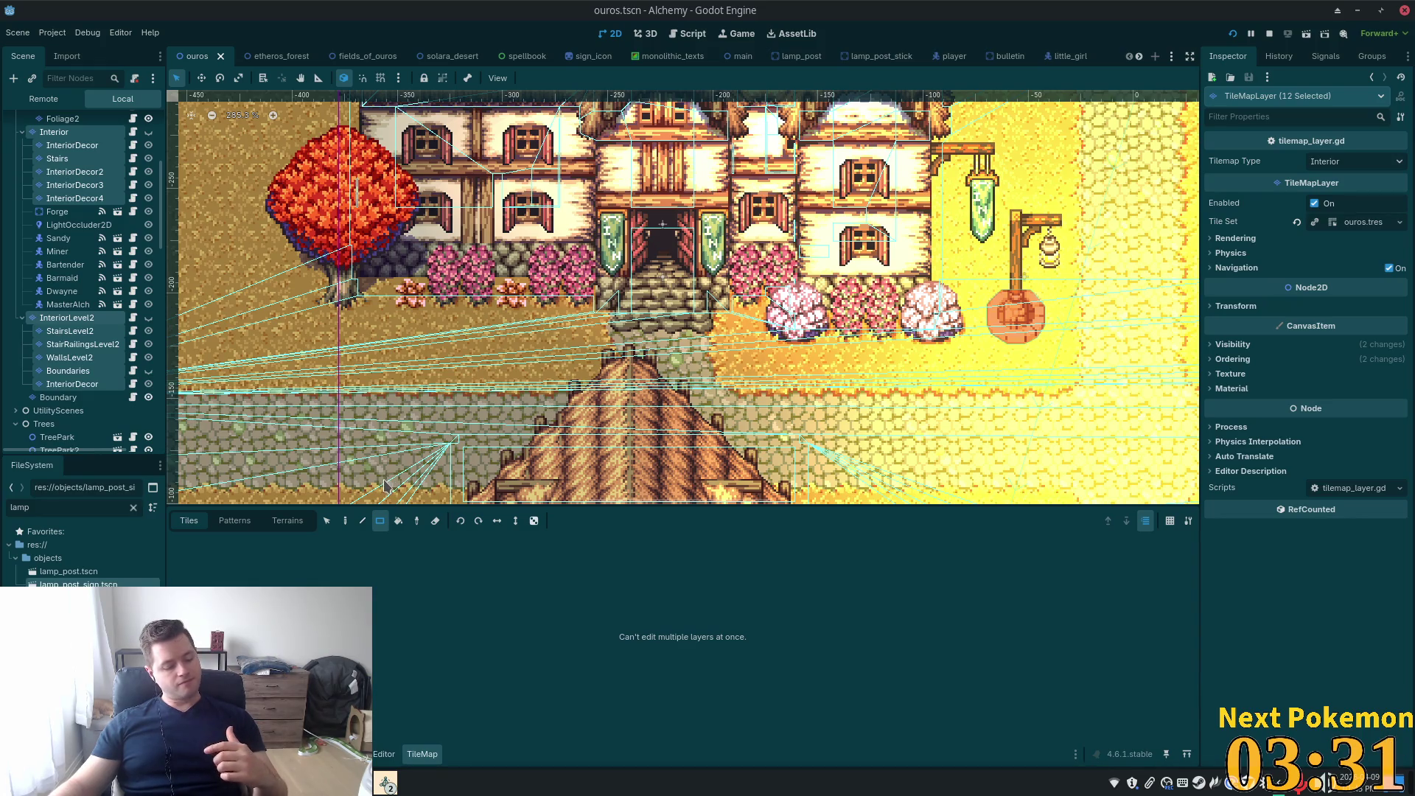
Untick light mask layer 1 on the twelve layers, leaving layer 2, save, and launch the game
{"action": "left_click", "coordinate": [1232, 344]}
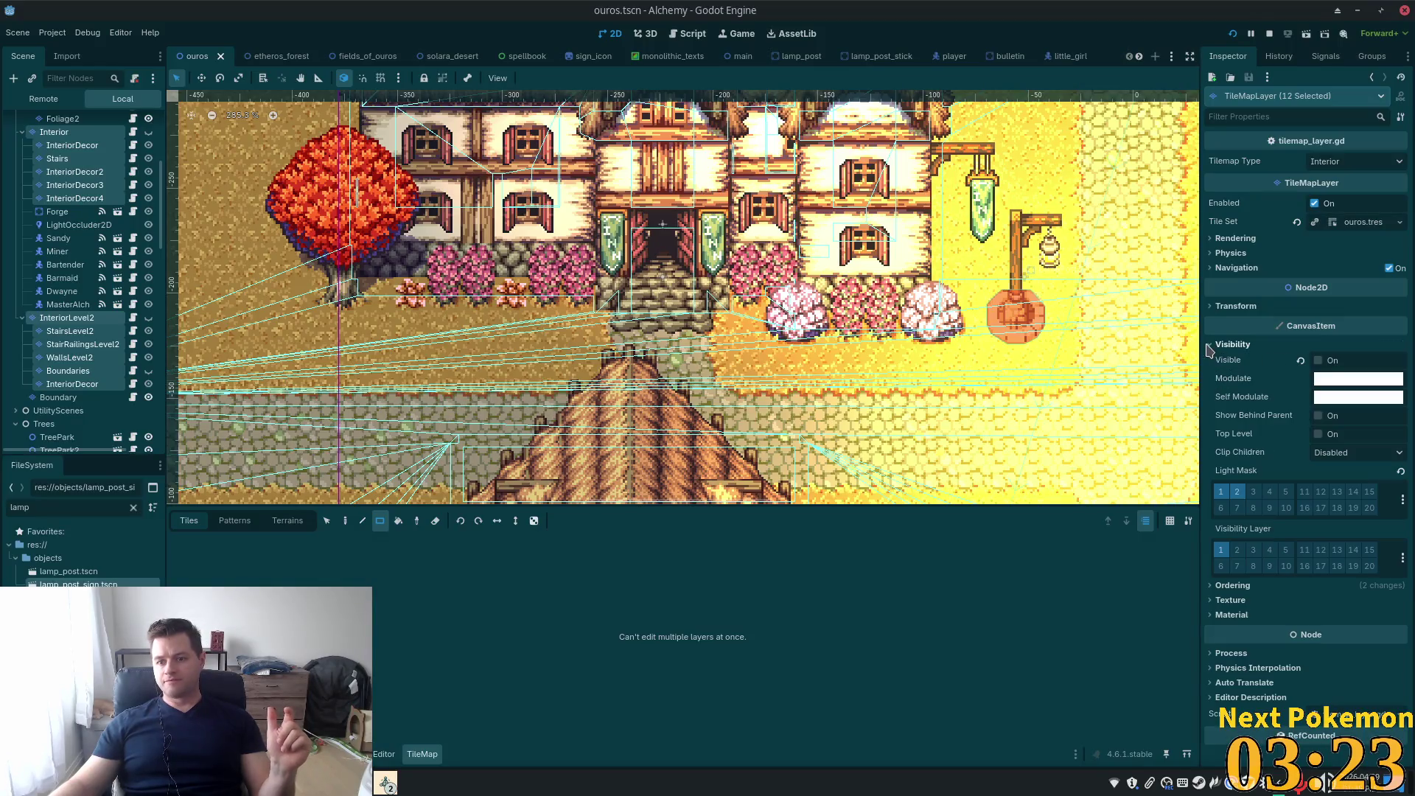
{"action": "left_click", "coordinate": [1220, 493]}
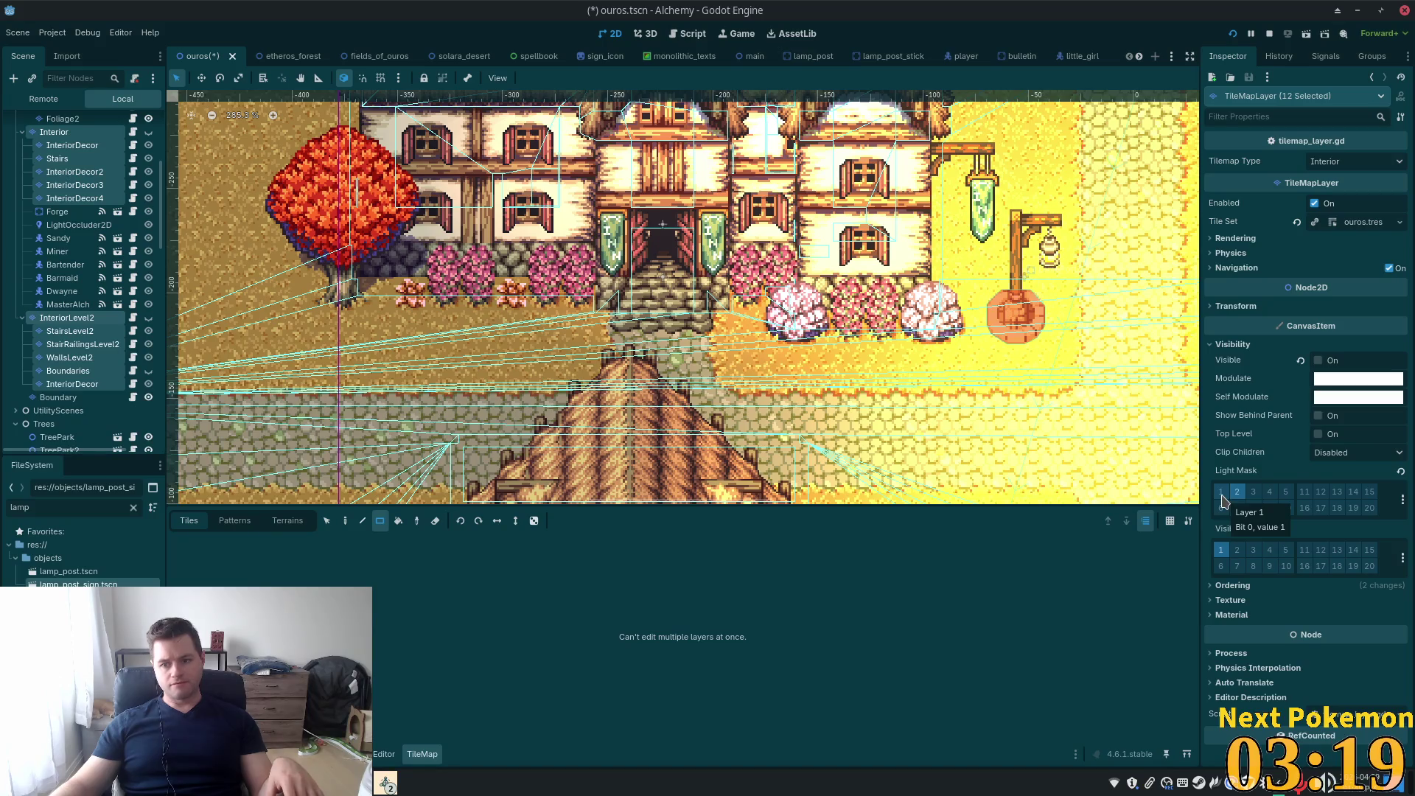
{"action": "key", "text": "ctrl+s"}
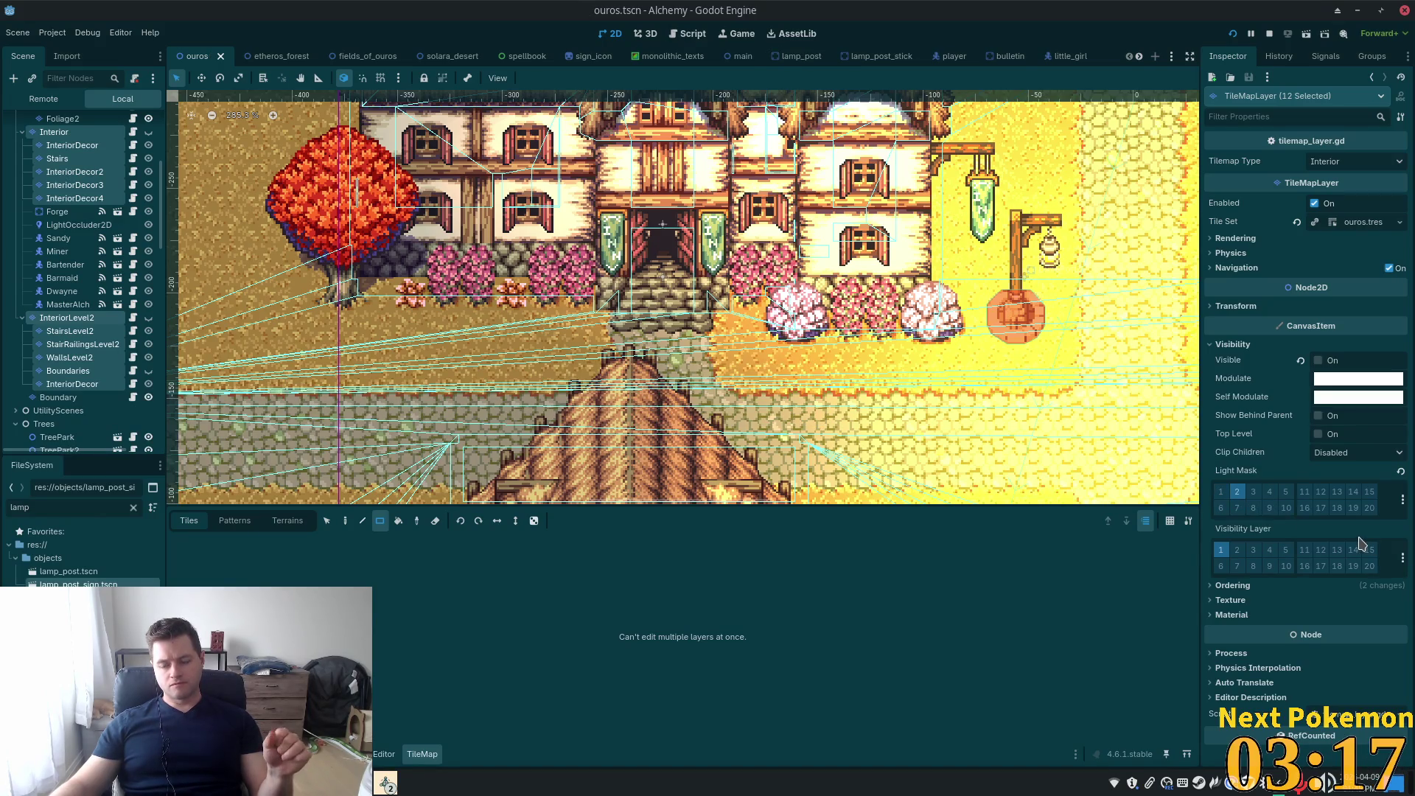
{"action": "left_click", "coordinate": [1232, 35]}
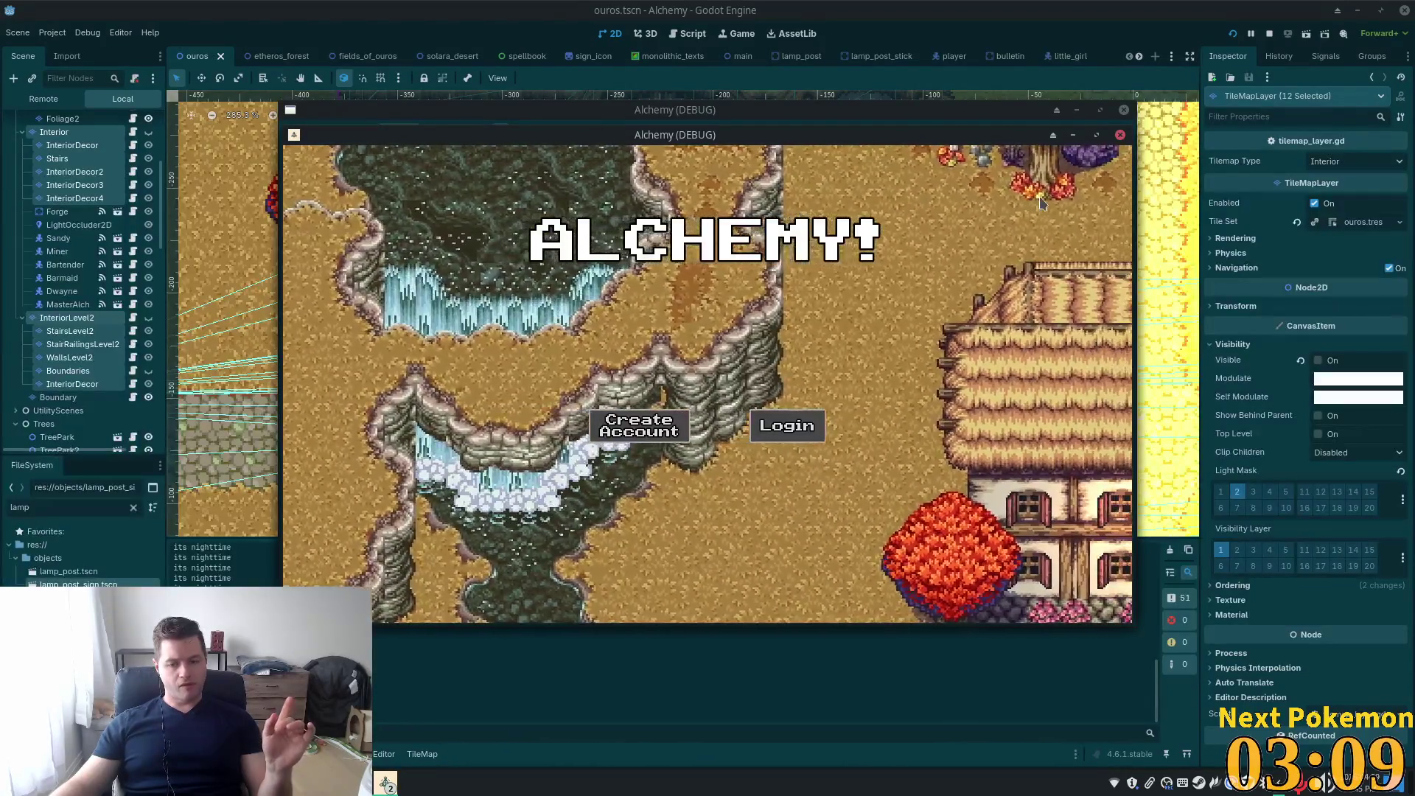
Walk the player north through town into the inn, then select InteriorDecor back in the editor
{"action": "key", "text": "w"}
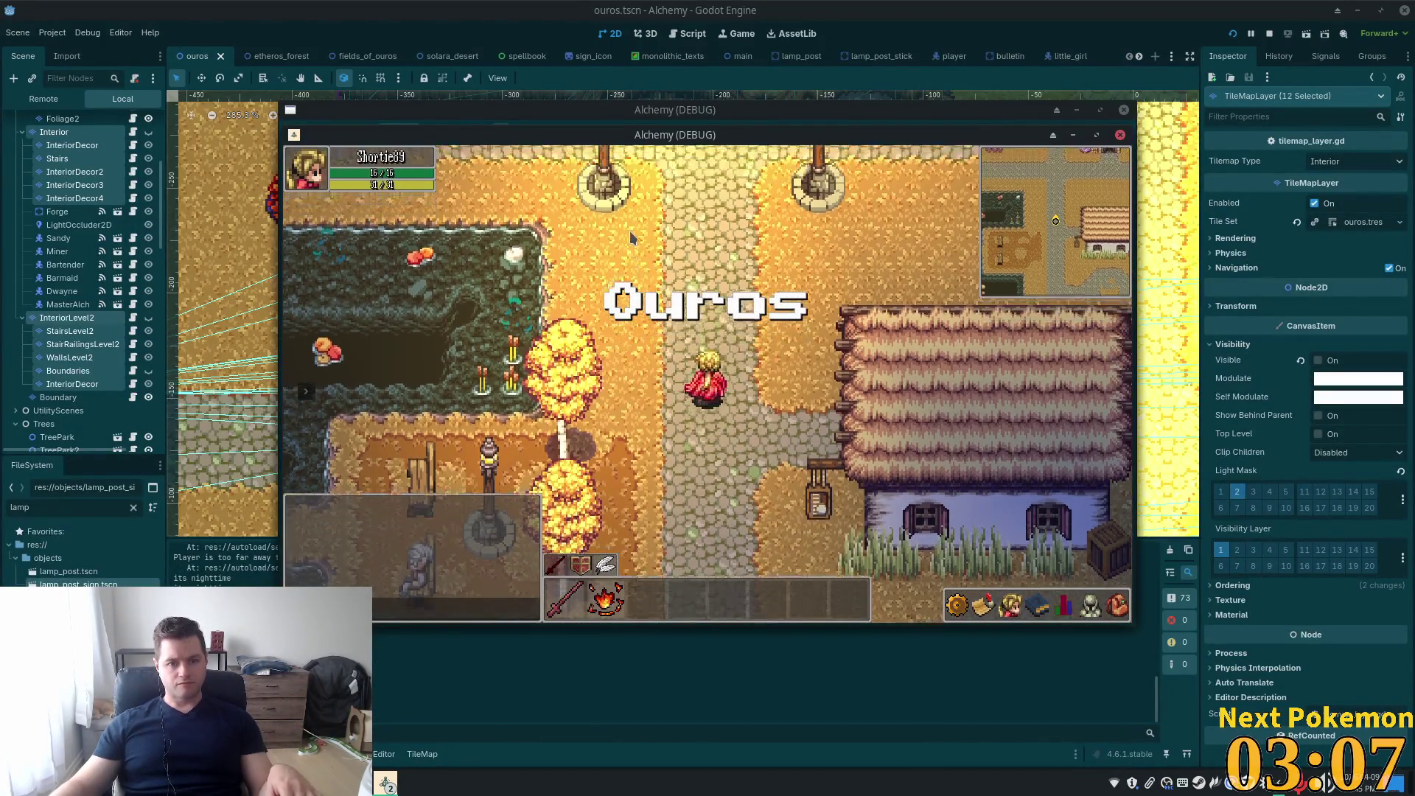
{"action": "key", "text": "w"}
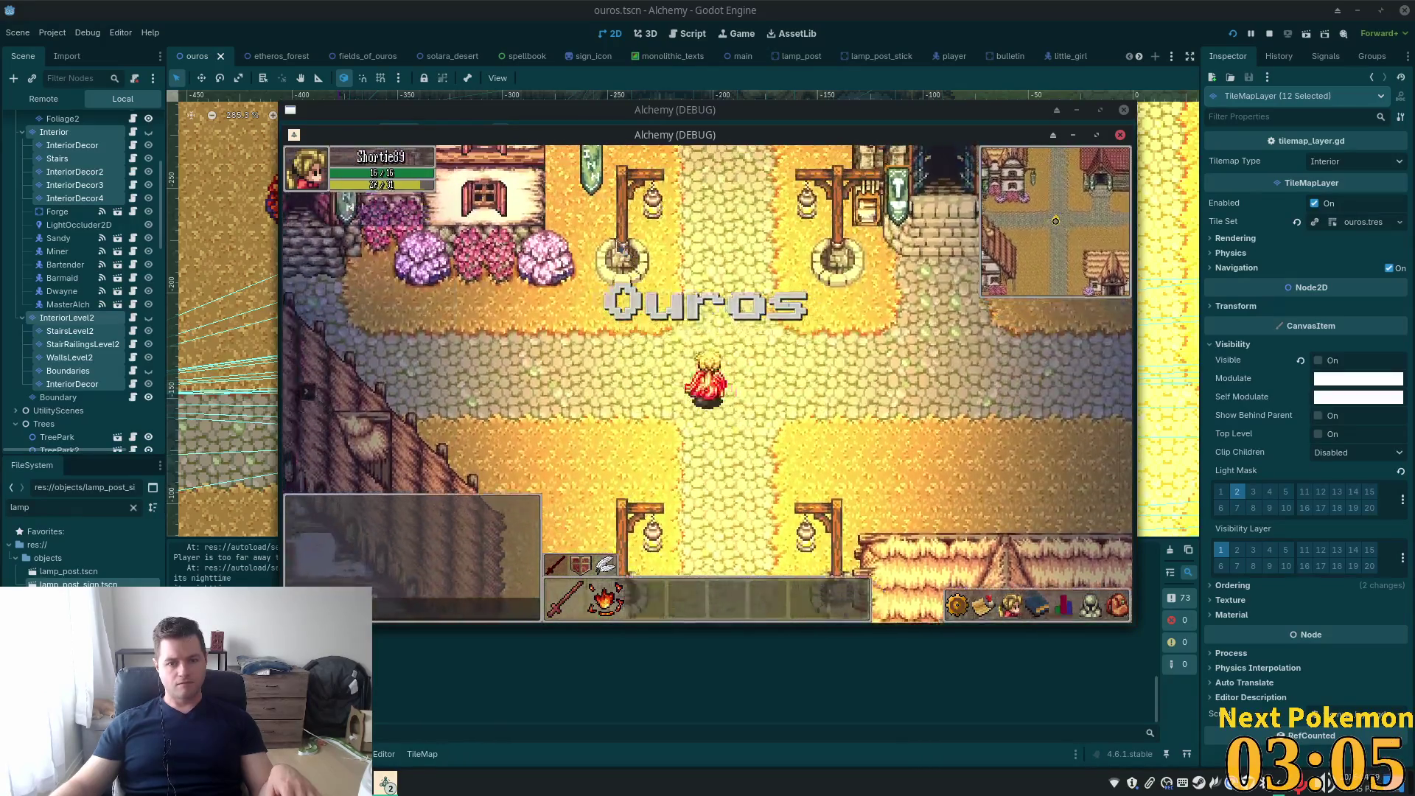
{"action": "key", "text": "w"}
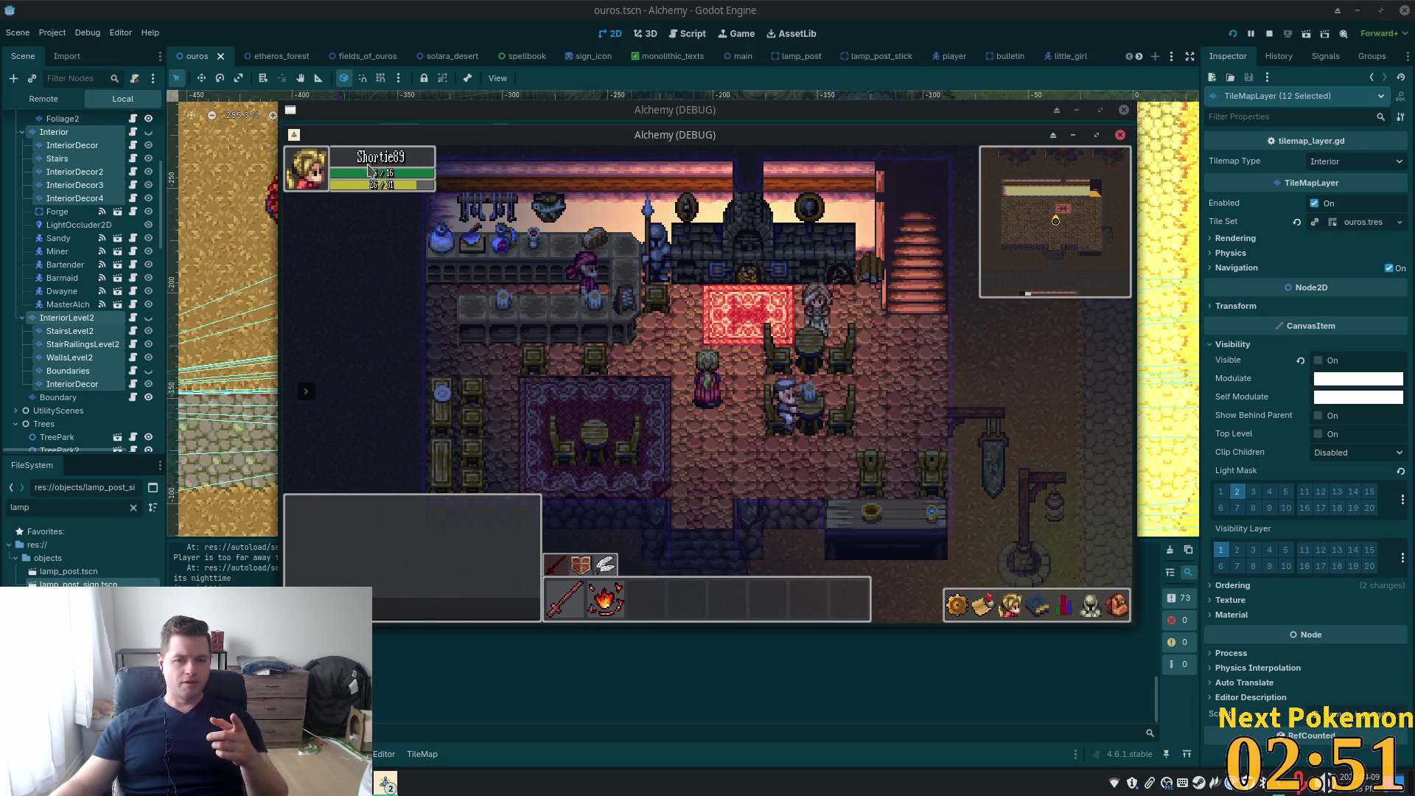
{"action": "left_click", "coordinate": [77, 148]}
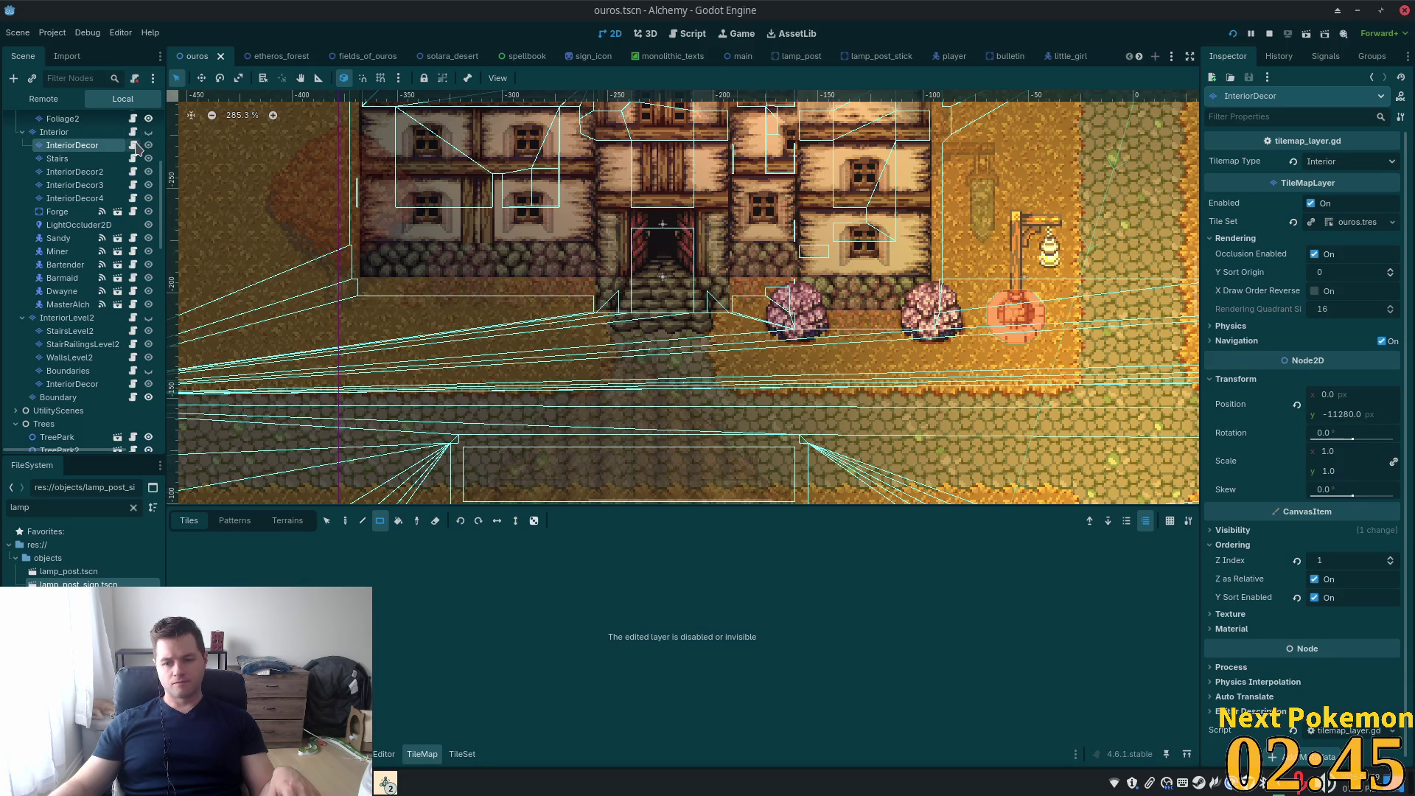
Inspect the visibility settings of the InteriorDecor, Stairs and InteriorDecor2 layers
{"action": "scroll", "coordinate": [1314, 493], "scroll_direction": "down", "scroll_amount": 1}
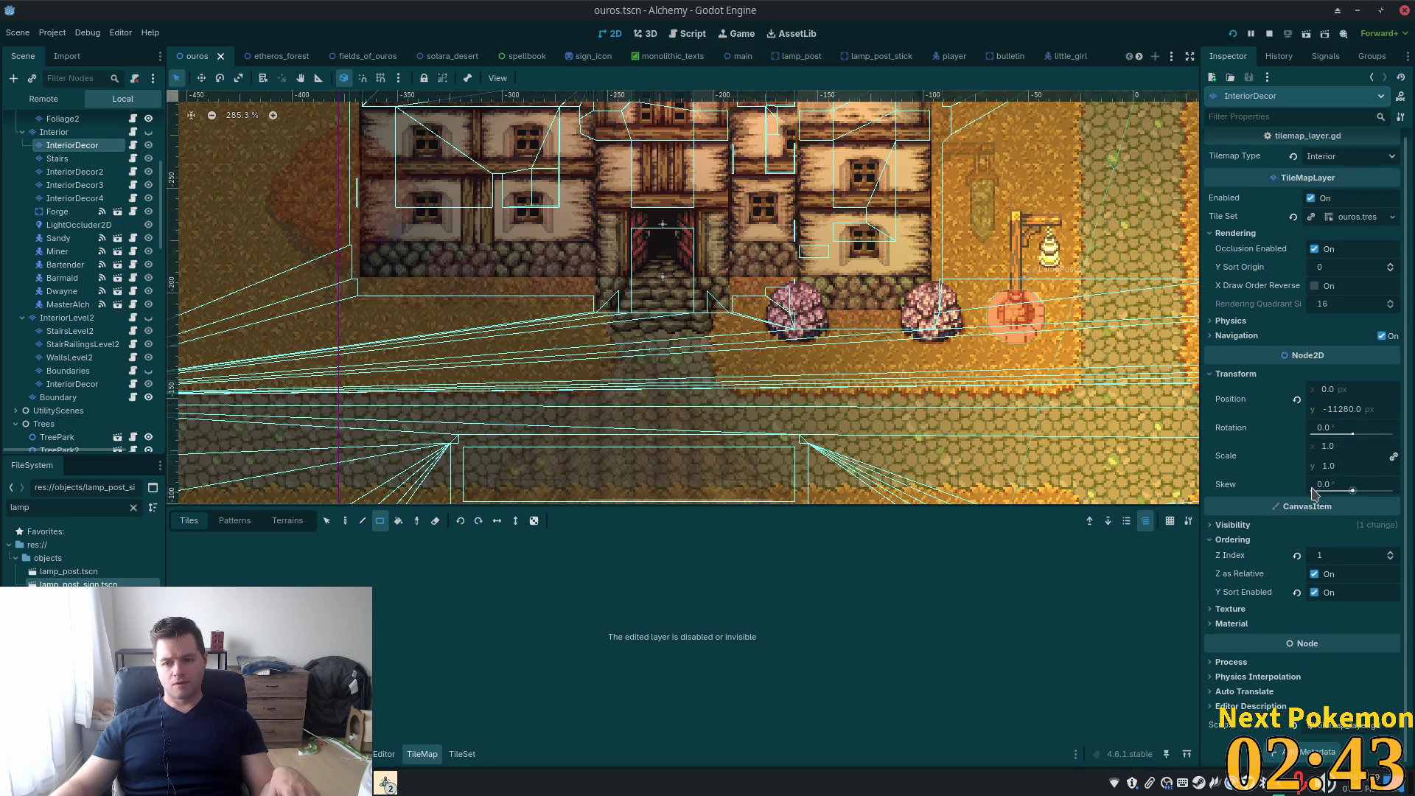
{"action": "left_click", "coordinate": [1262, 526]}
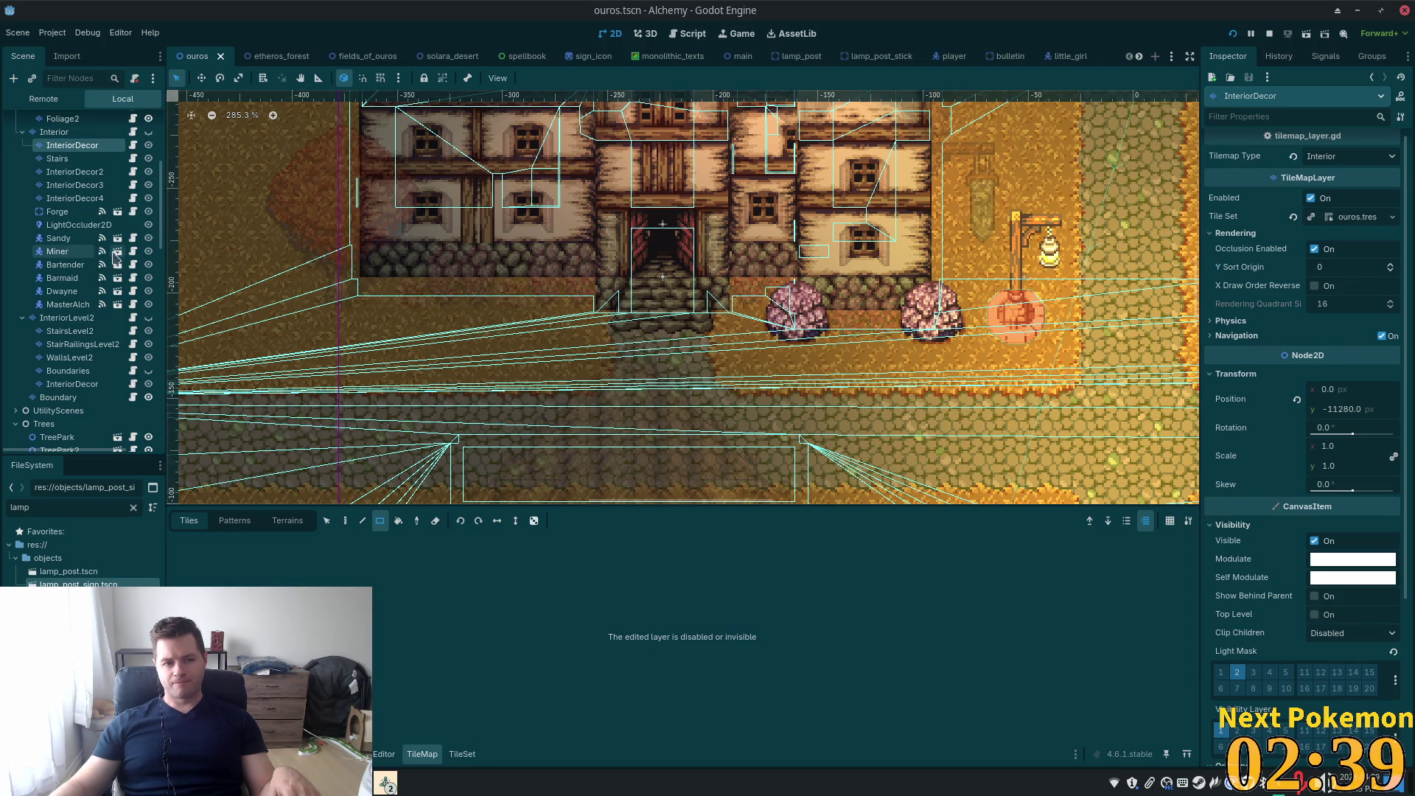
{"action": "left_click", "coordinate": [54, 162]}
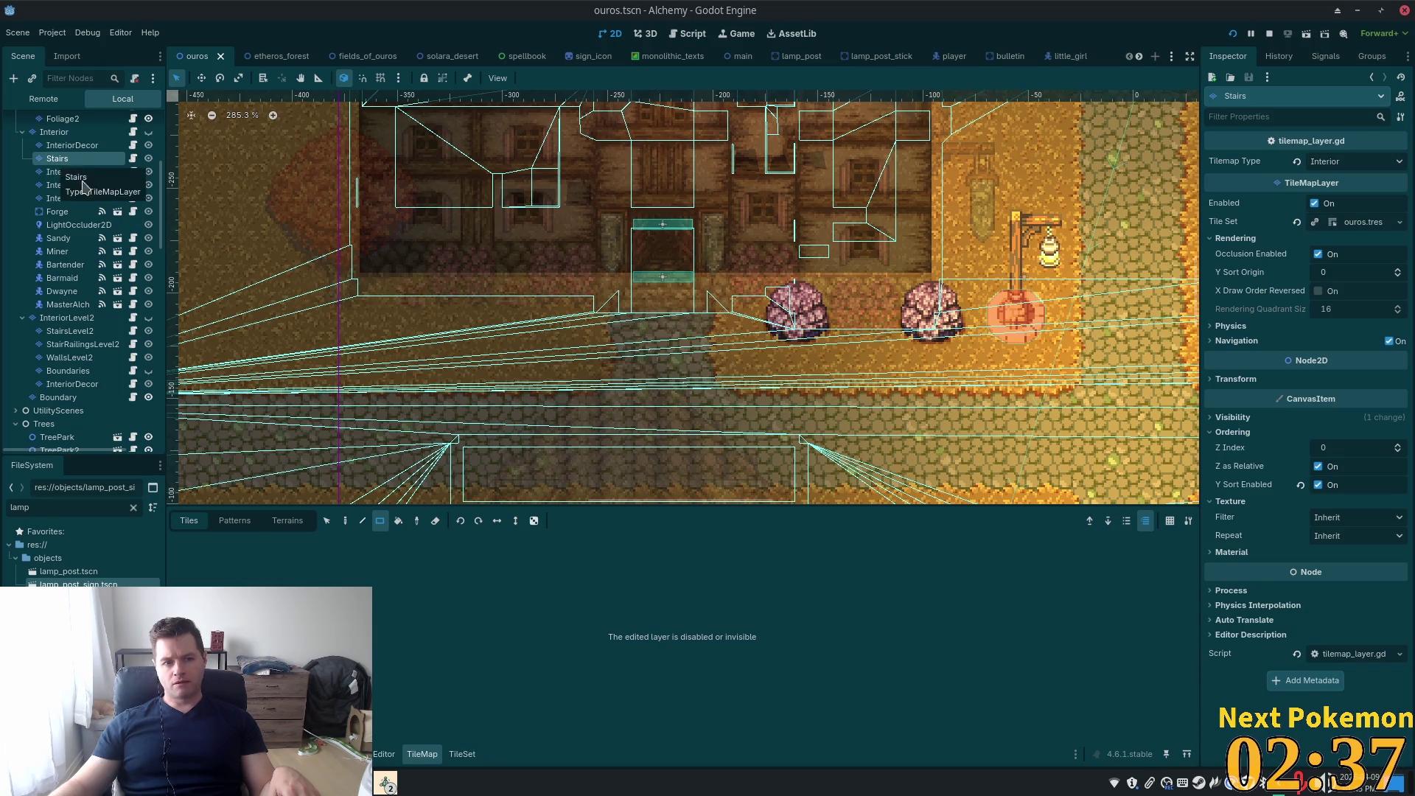
{"action": "left_click", "coordinate": [68, 173]}
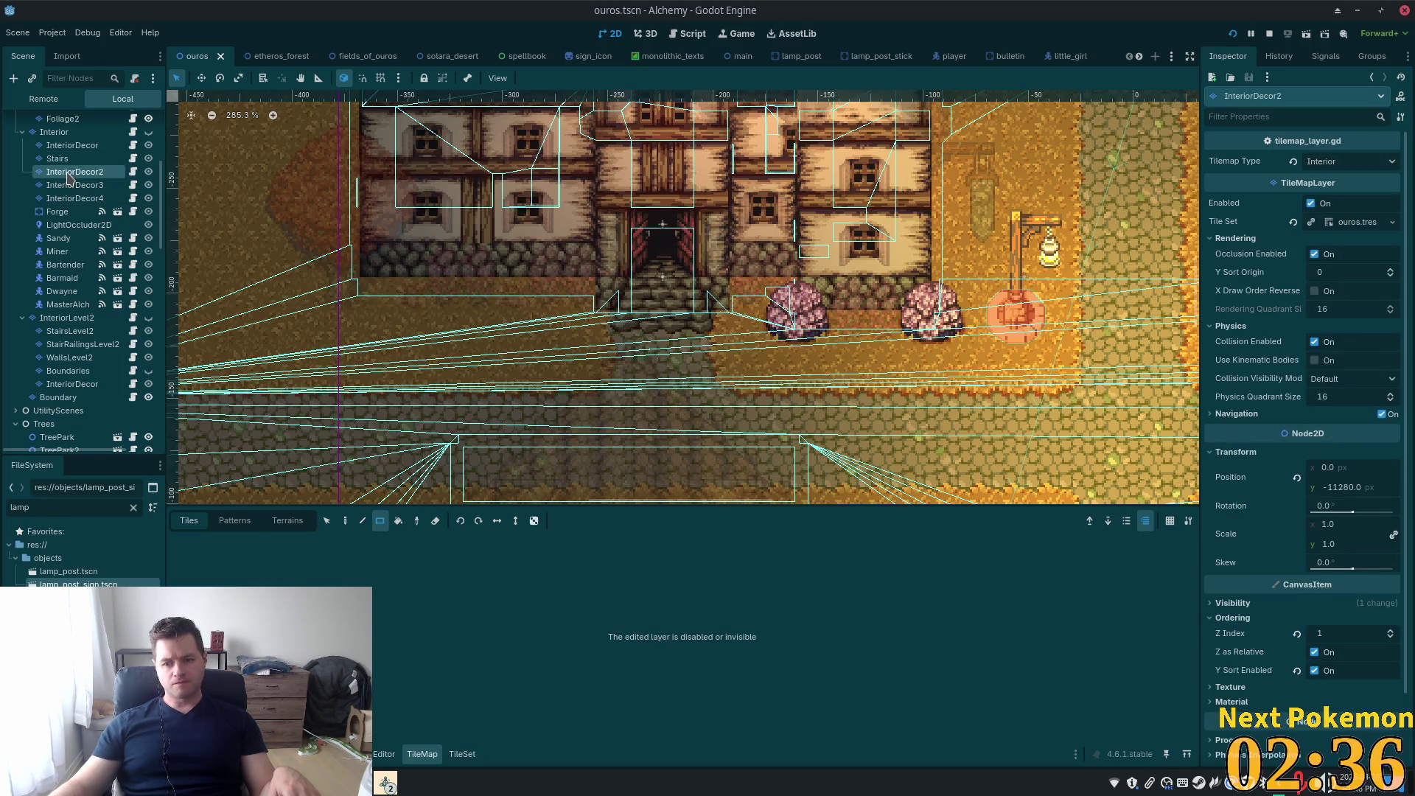
{"action": "left_click", "coordinate": [1254, 604]}
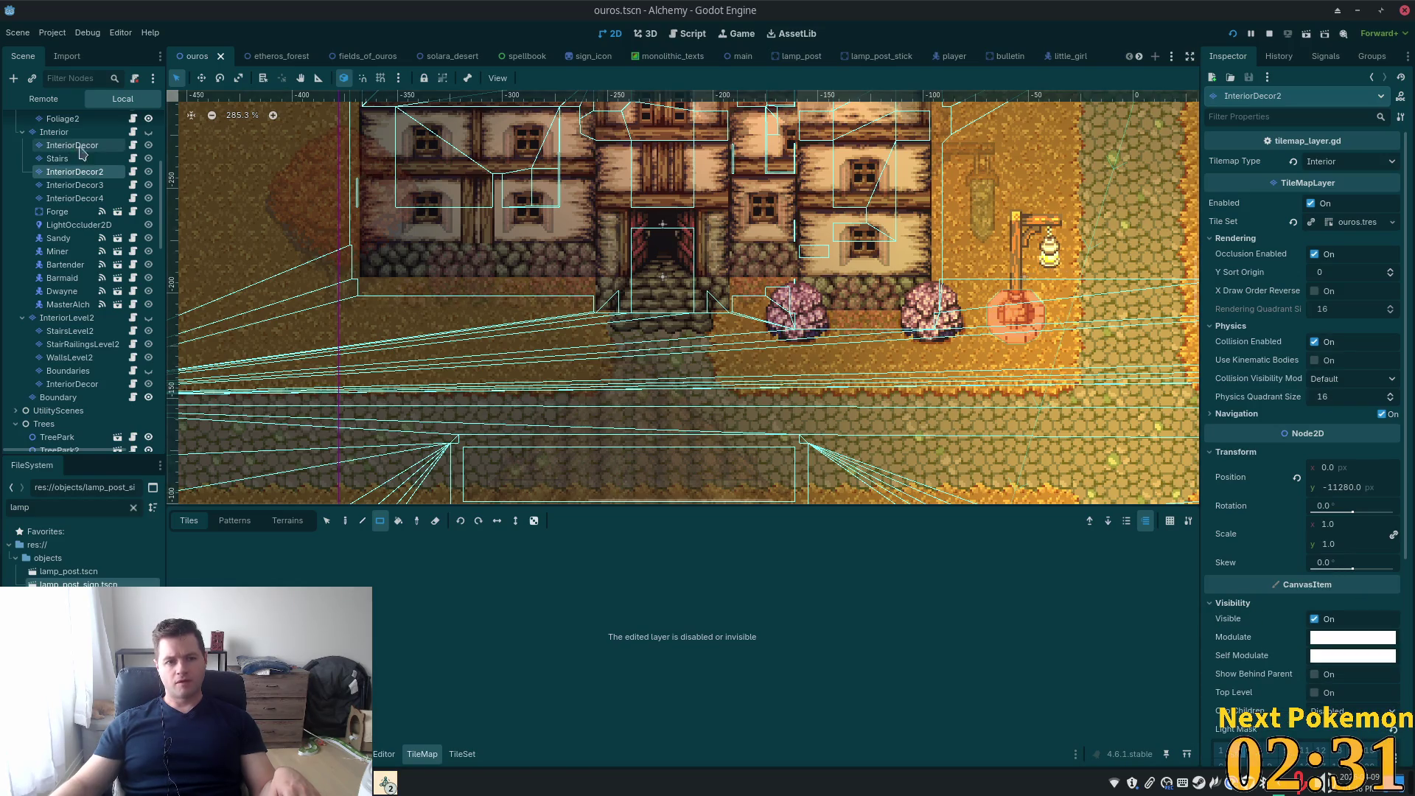
{"action": "scroll", "coordinate": [650, 194], "scroll_direction": "up", "scroll_amount": 3}
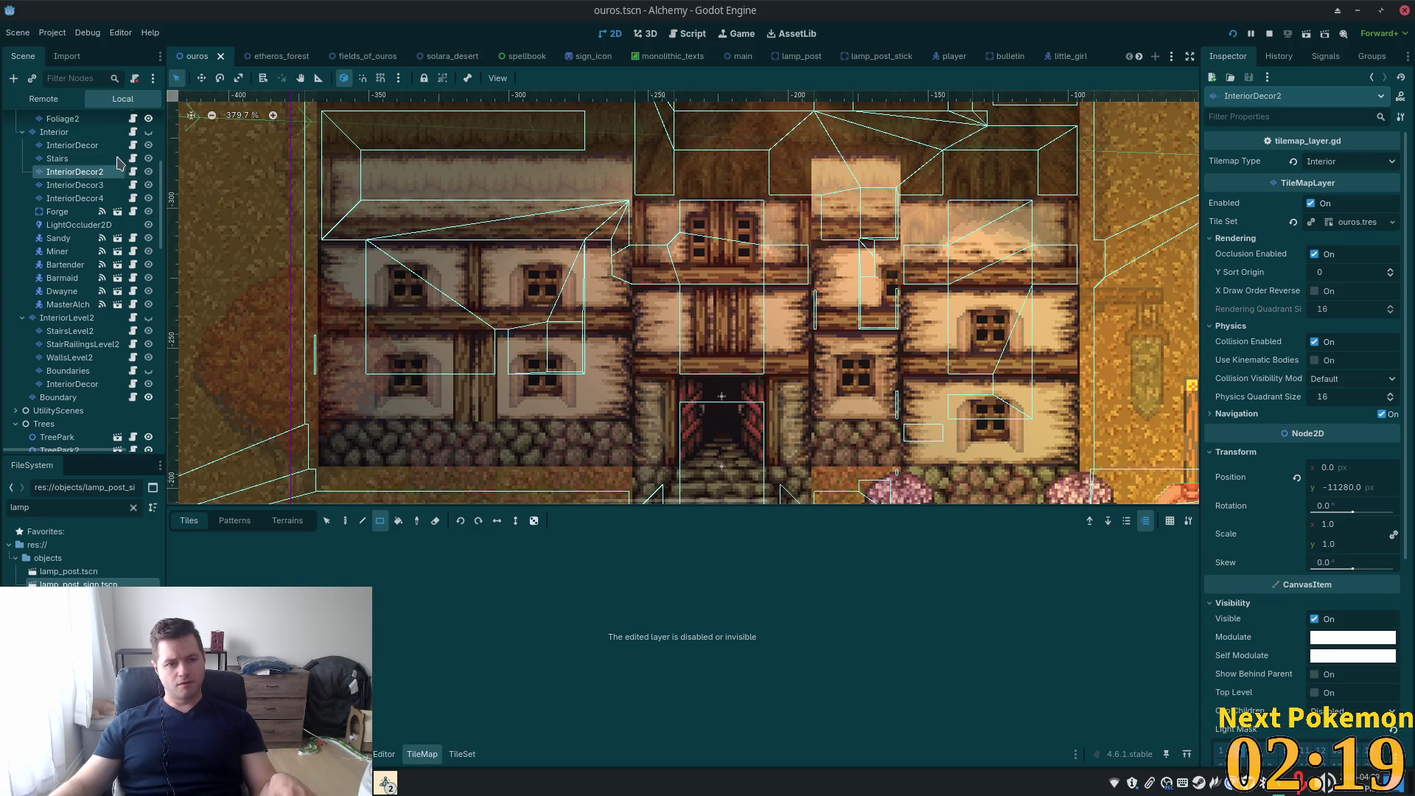
Show the Interior layer, hide Structures and Roofs, select Interior, then save and rerun the game
{"action": "left_click", "coordinate": [103, 146]}
{"action": "left_click", "coordinate": [148, 132]}
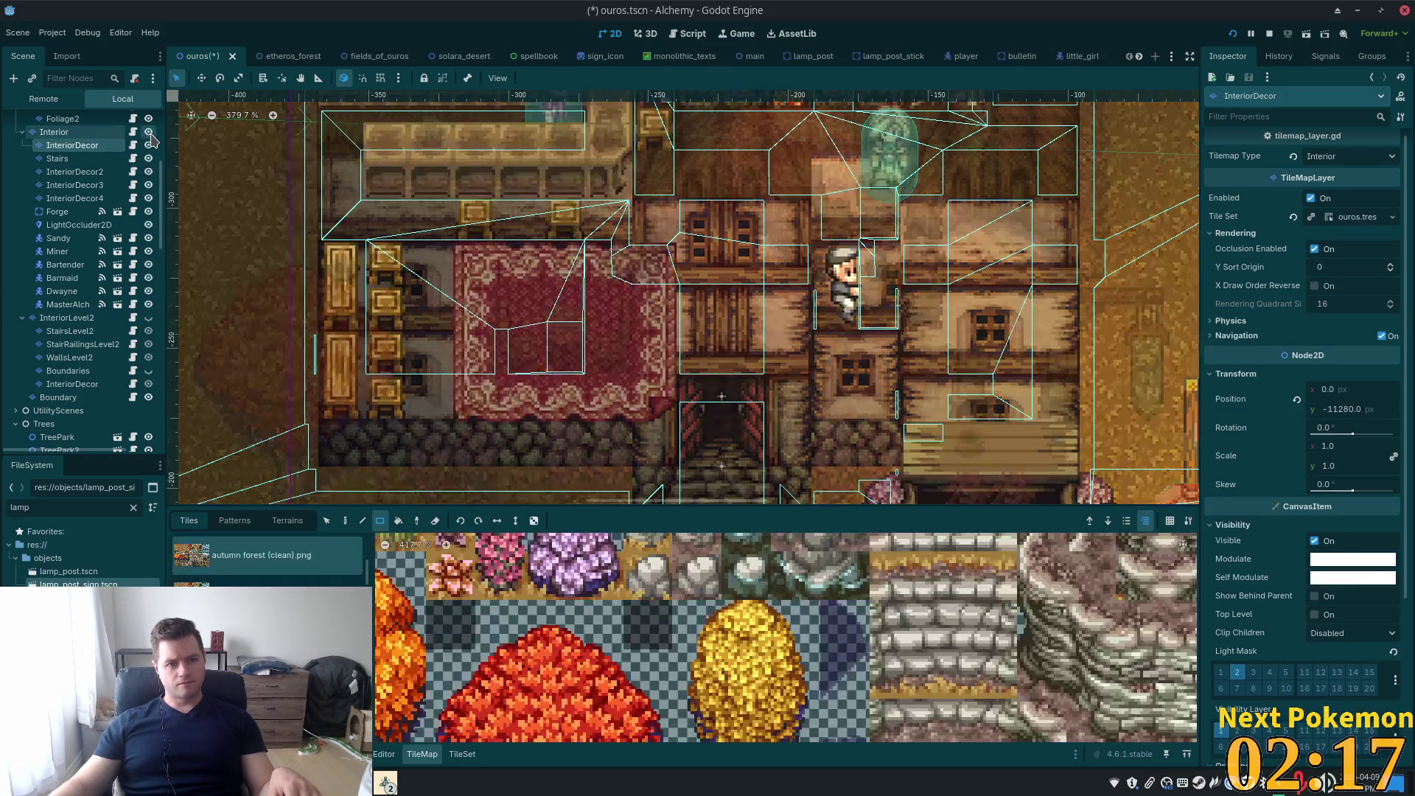
{"action": "scroll", "coordinate": [125, 182], "scroll_direction": "up", "scroll_amount": 5}
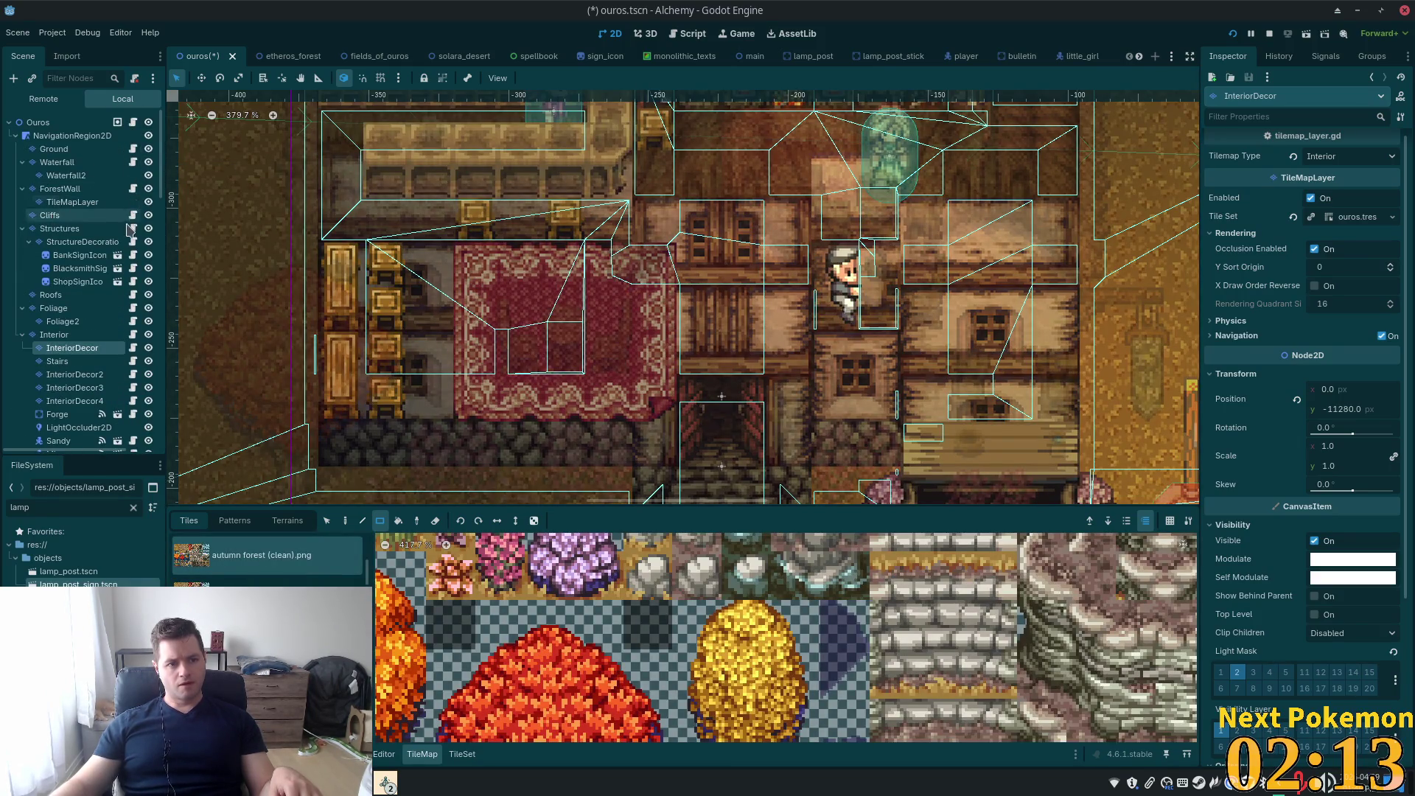
{"action": "left_click", "coordinate": [148, 228]}
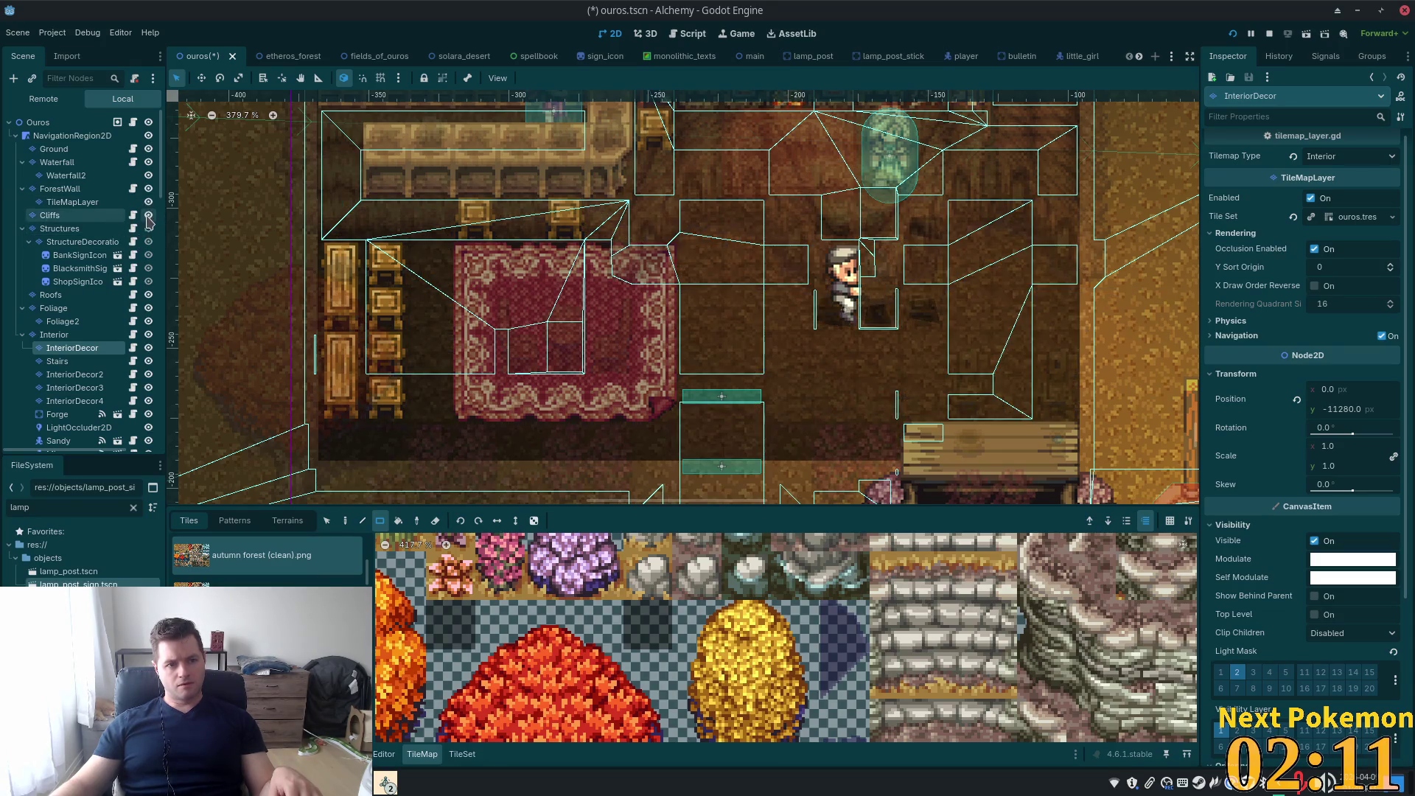
{"action": "left_click", "coordinate": [148, 295]}
{"action": "left_click", "coordinate": [67, 336]}
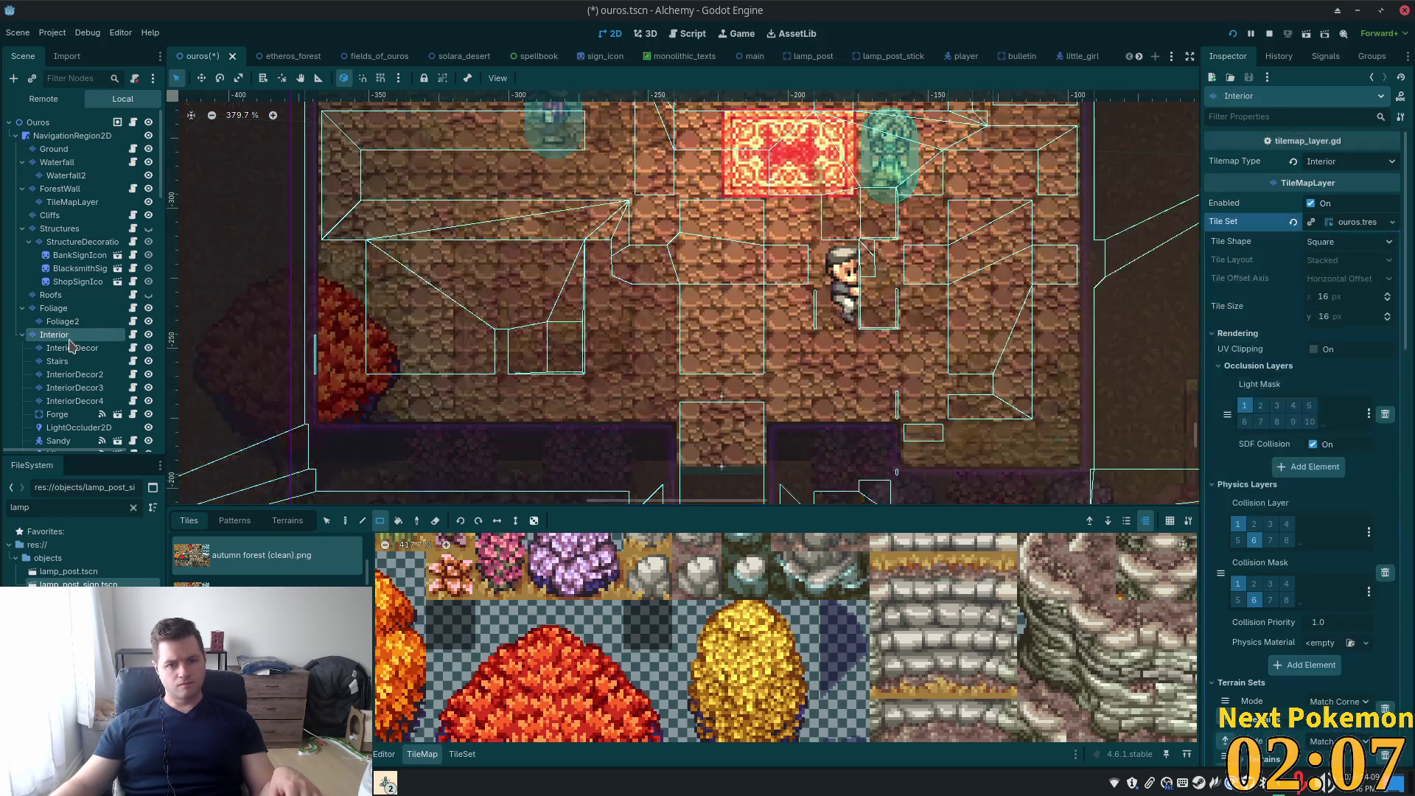
{"action": "scroll", "coordinate": [417, 286], "scroll_direction": "down", "scroll_amount": 3}
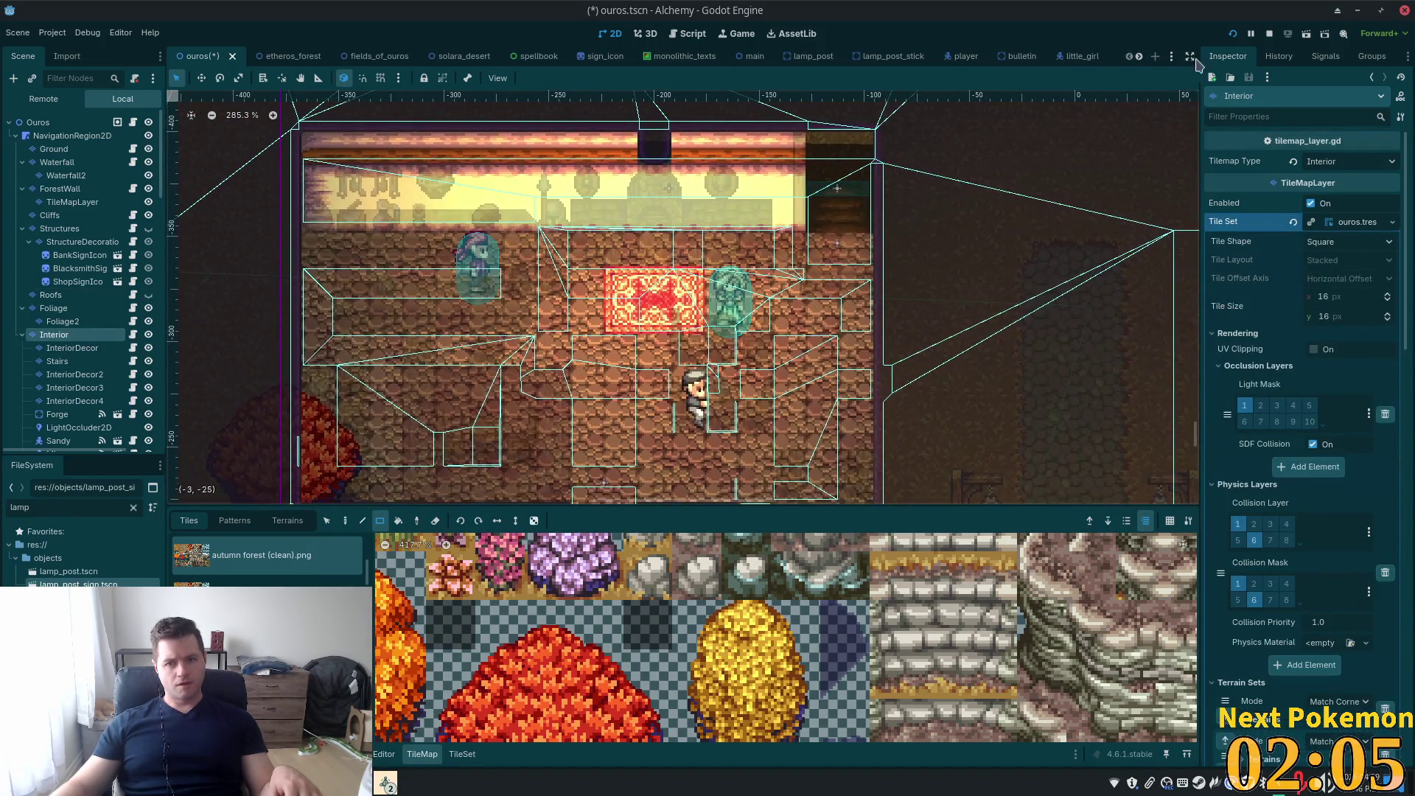
{"action": "left_click", "coordinate": [1232, 35]}
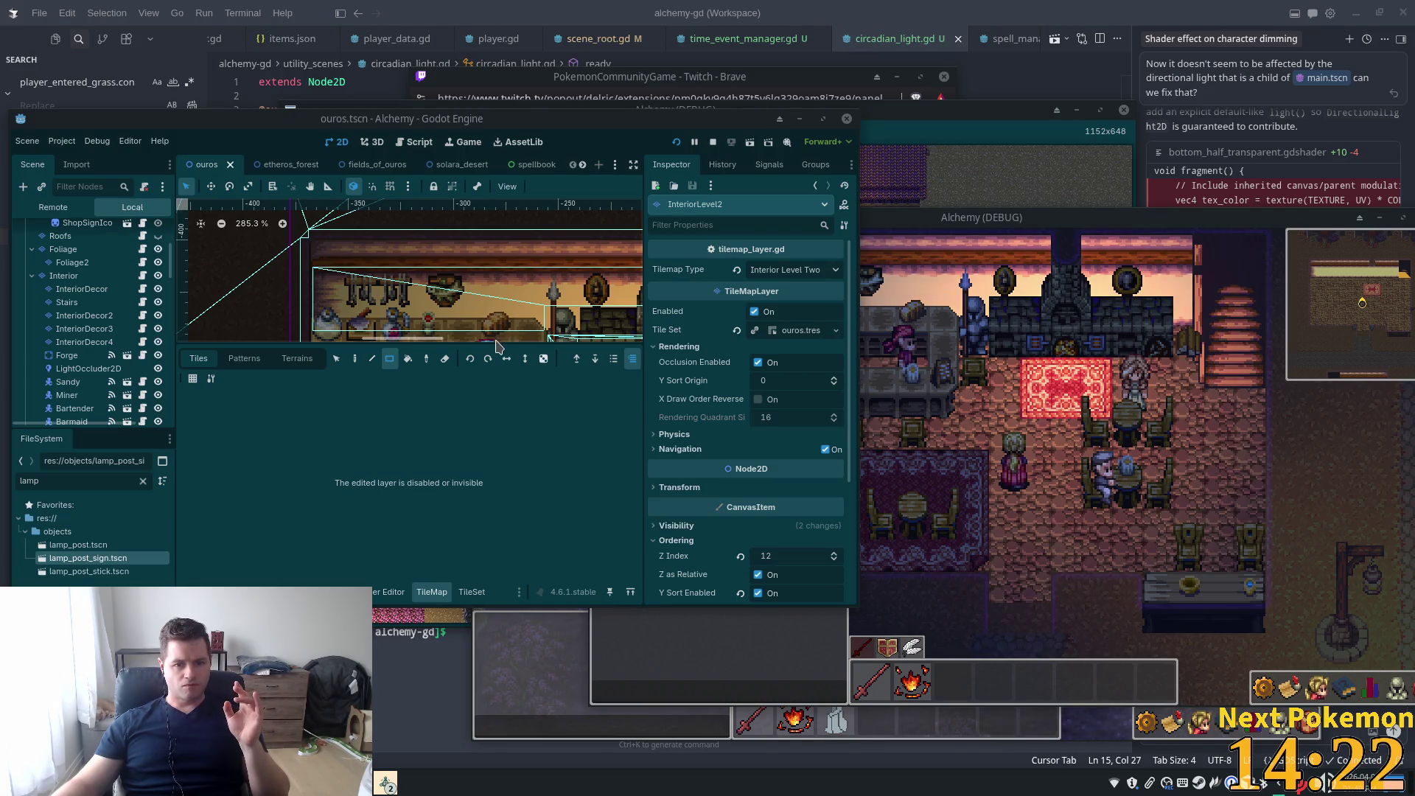
Drag the viewport splitters so the 2D scene view is taller and wider
{"action": "left_click_drag", "start_coordinate": [528, 345], "coordinate": [529, 460]}
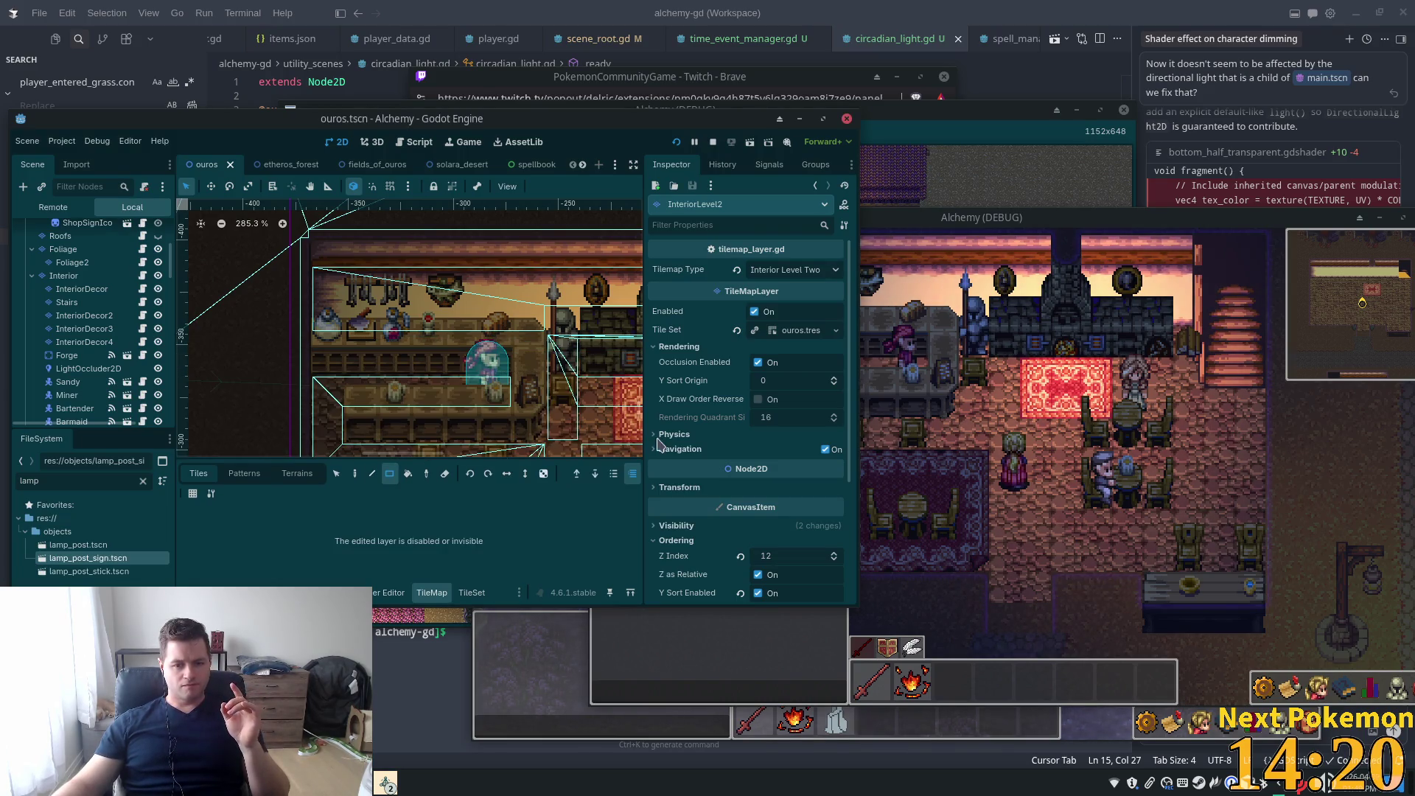
{"action": "left_click_drag", "start_coordinate": [648, 420], "coordinate": [695, 419]}
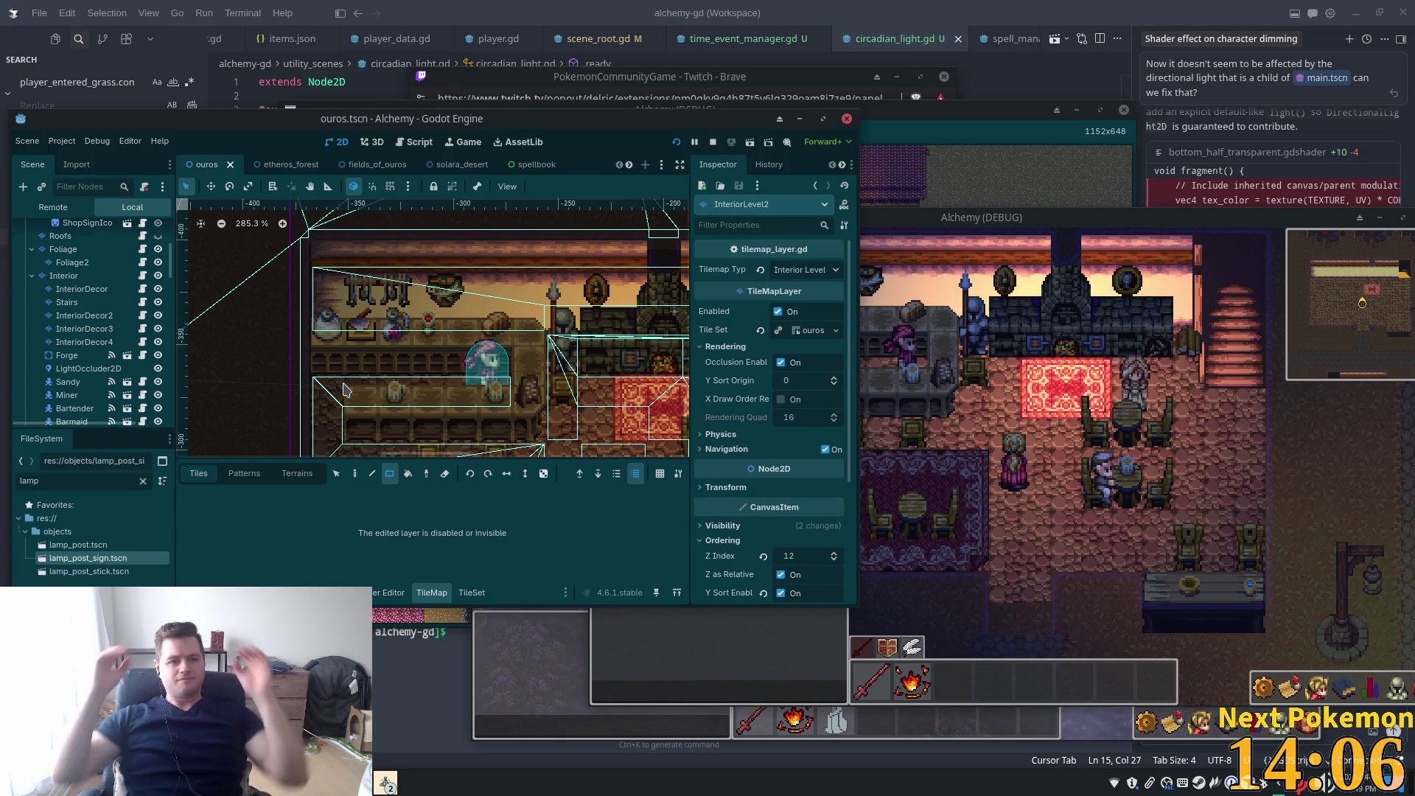
Multi-select the four layers InteriorDecor, InteriorDecor2, InteriorDecor3 and InteriorDecor4 in the Scene tree
{"action": "left_click", "coordinate": [82, 289]}
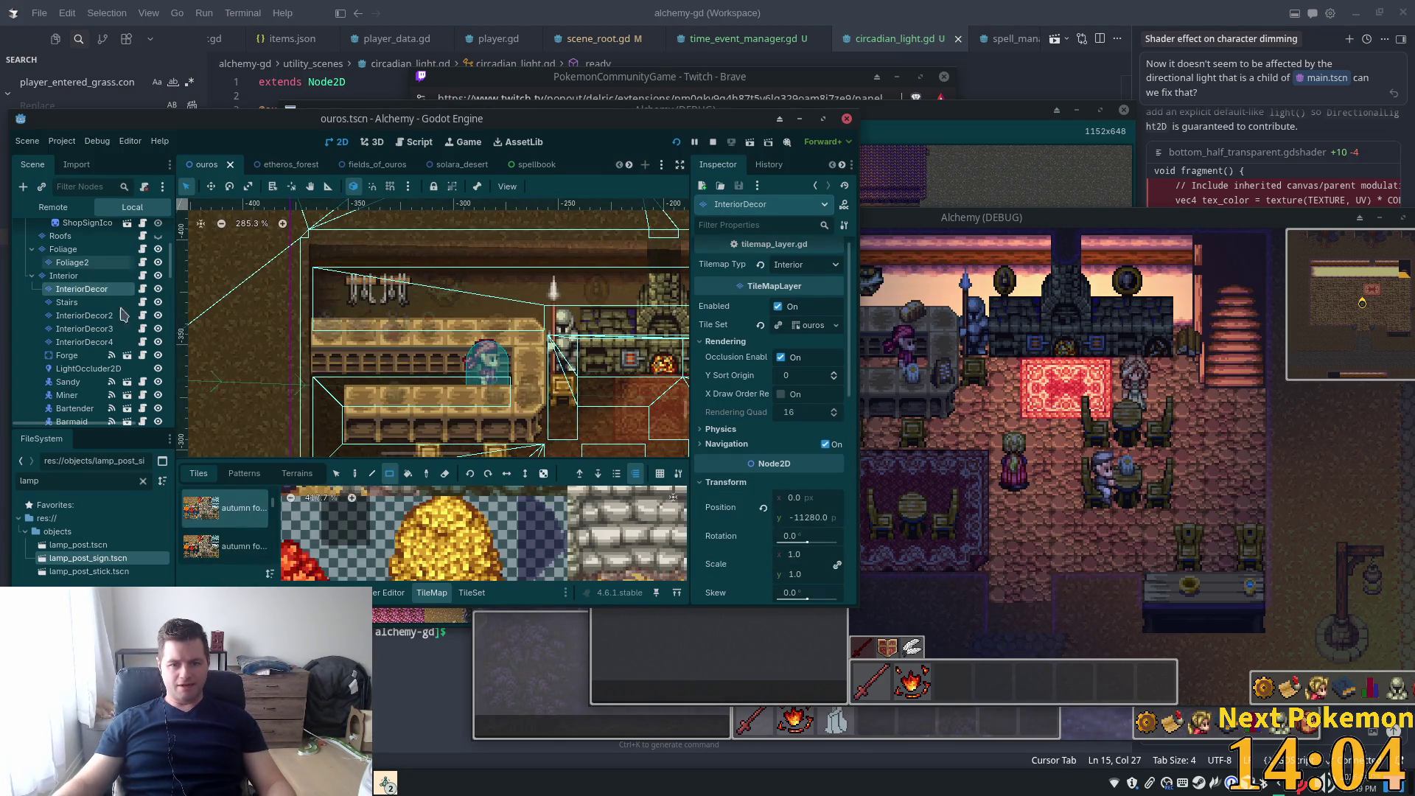
{"action": "scroll", "coordinate": [789, 380], "scroll_direction": "down", "scroll_amount": 10}
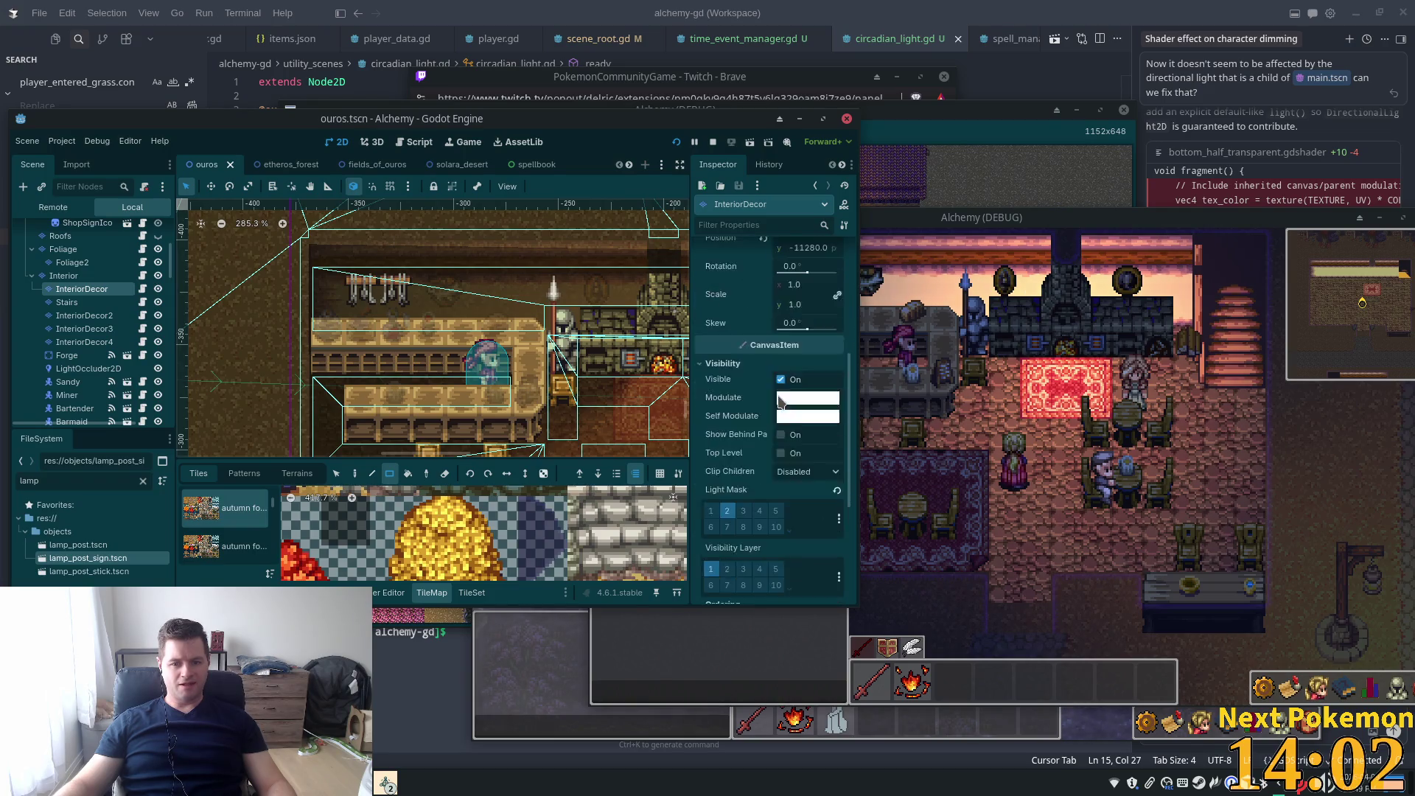
{"action": "left_click", "coordinate": [66, 329]}
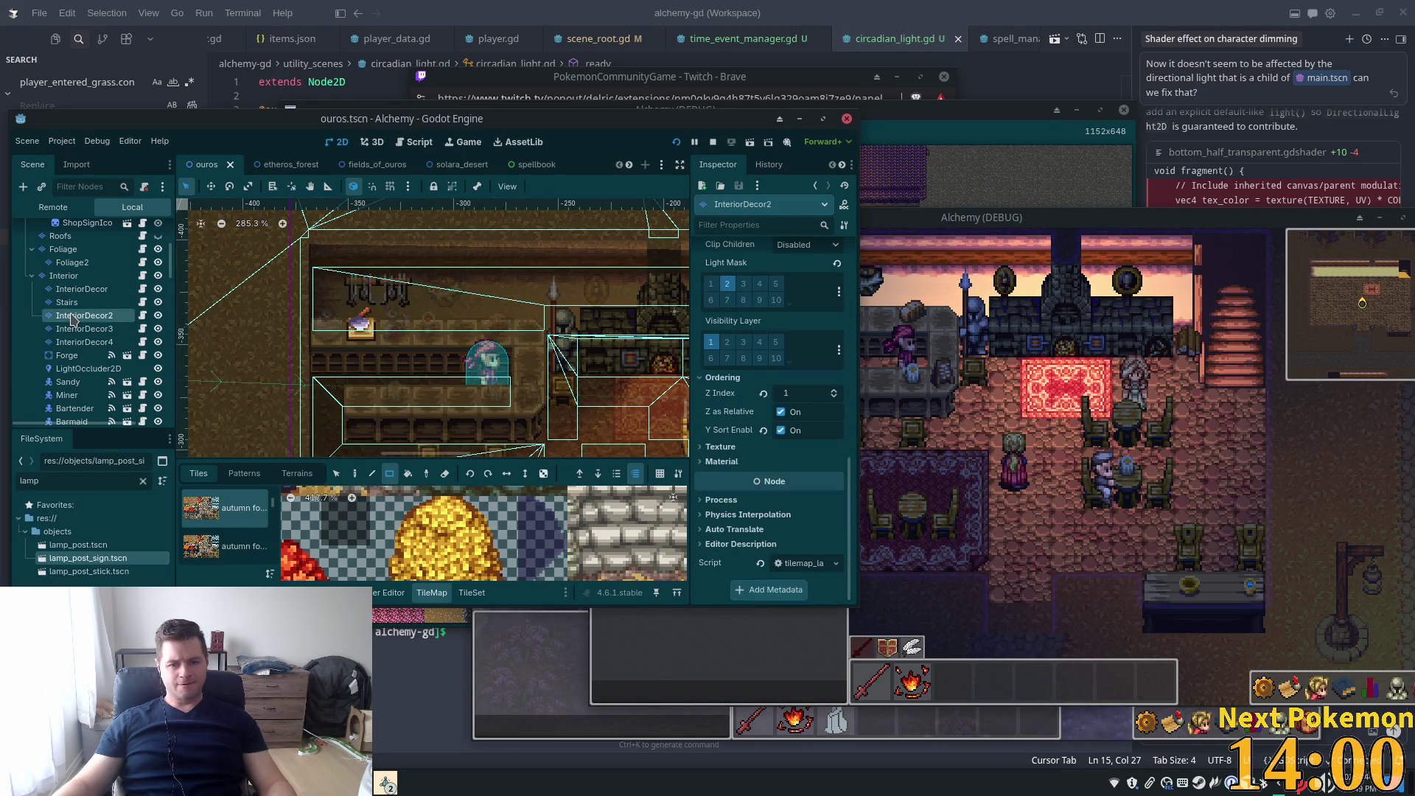
{"action": "left_click", "coordinate": [68, 342]}
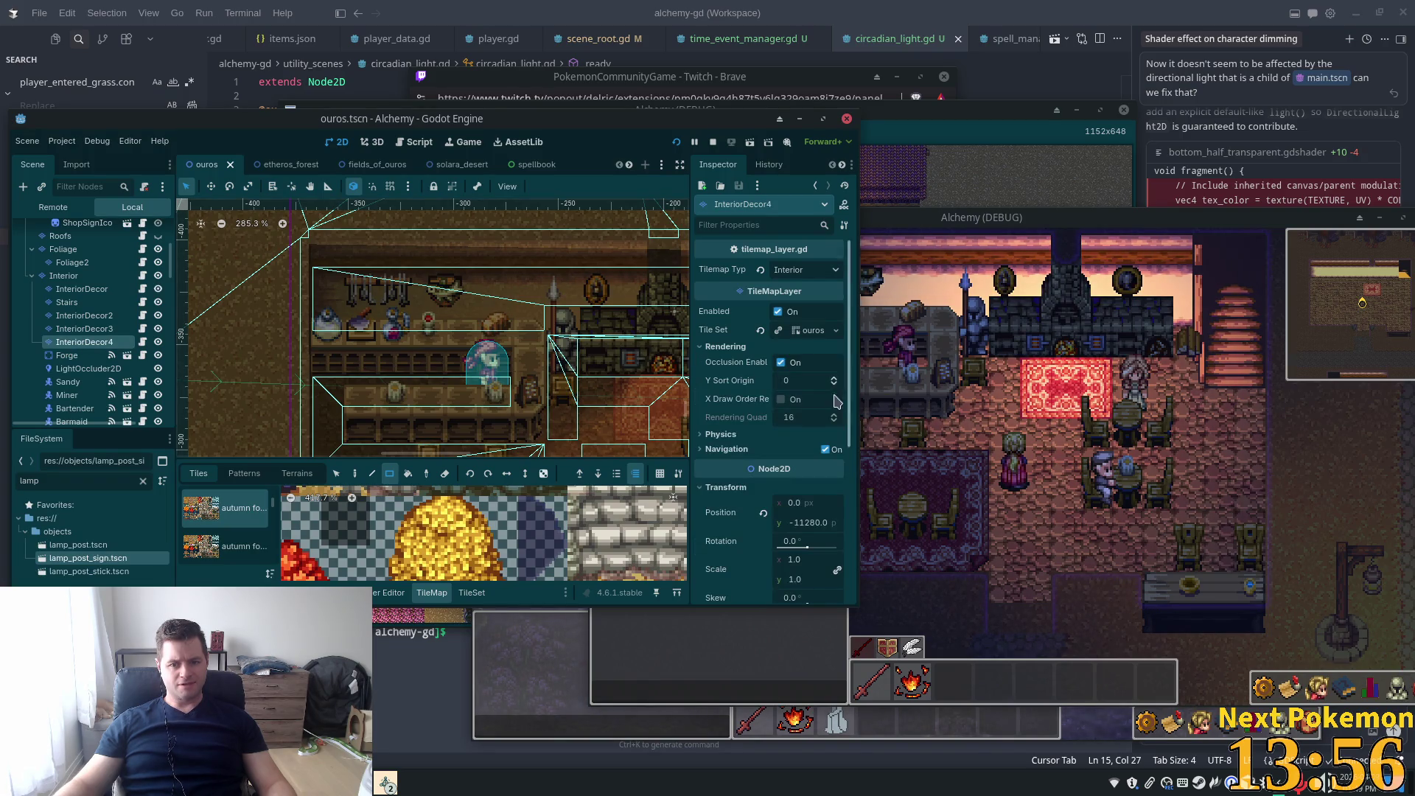
{"action": "scroll", "coordinate": [803, 398], "scroll_direction": "down", "scroll_amount": 5}
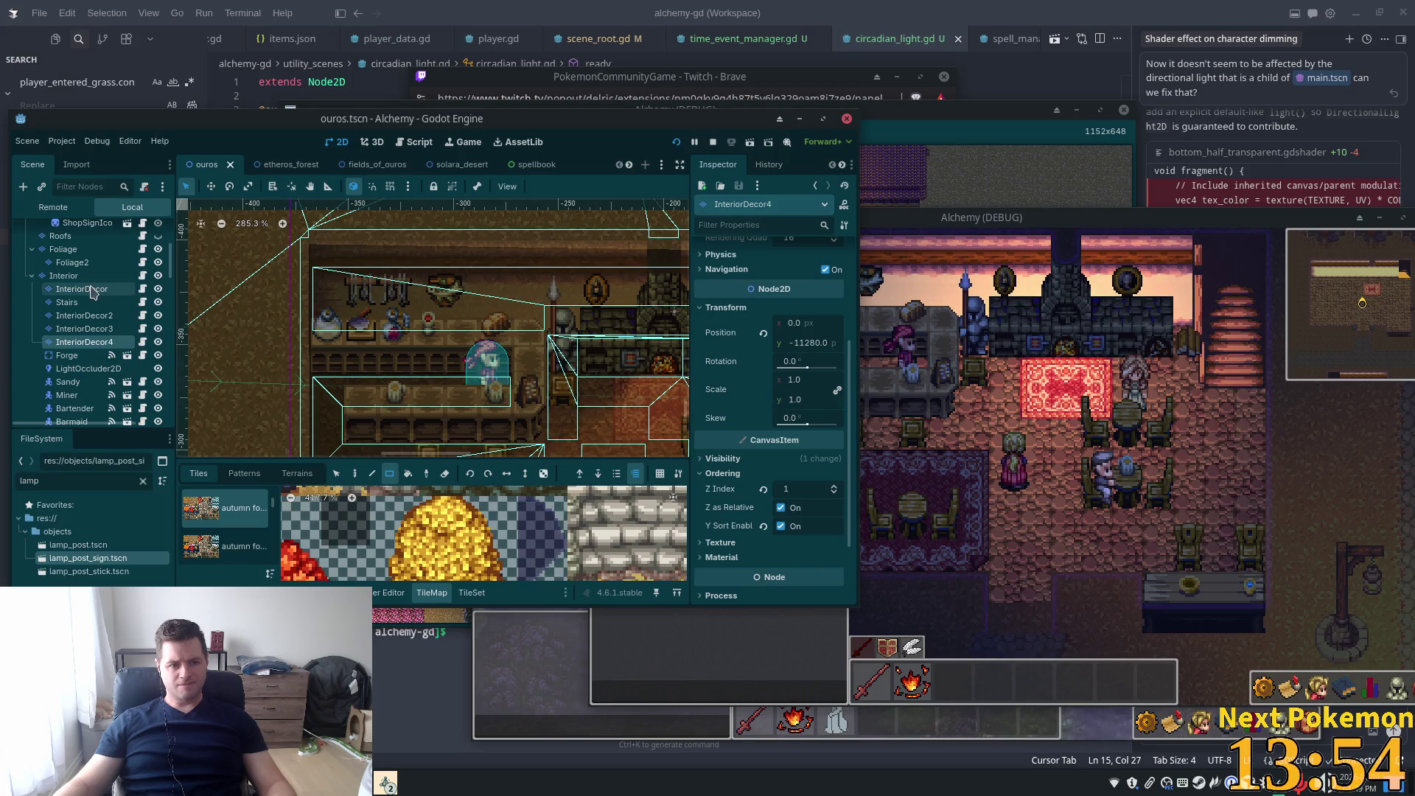
{"action": "left_click", "coordinate": [84, 315], "text": "shift"}
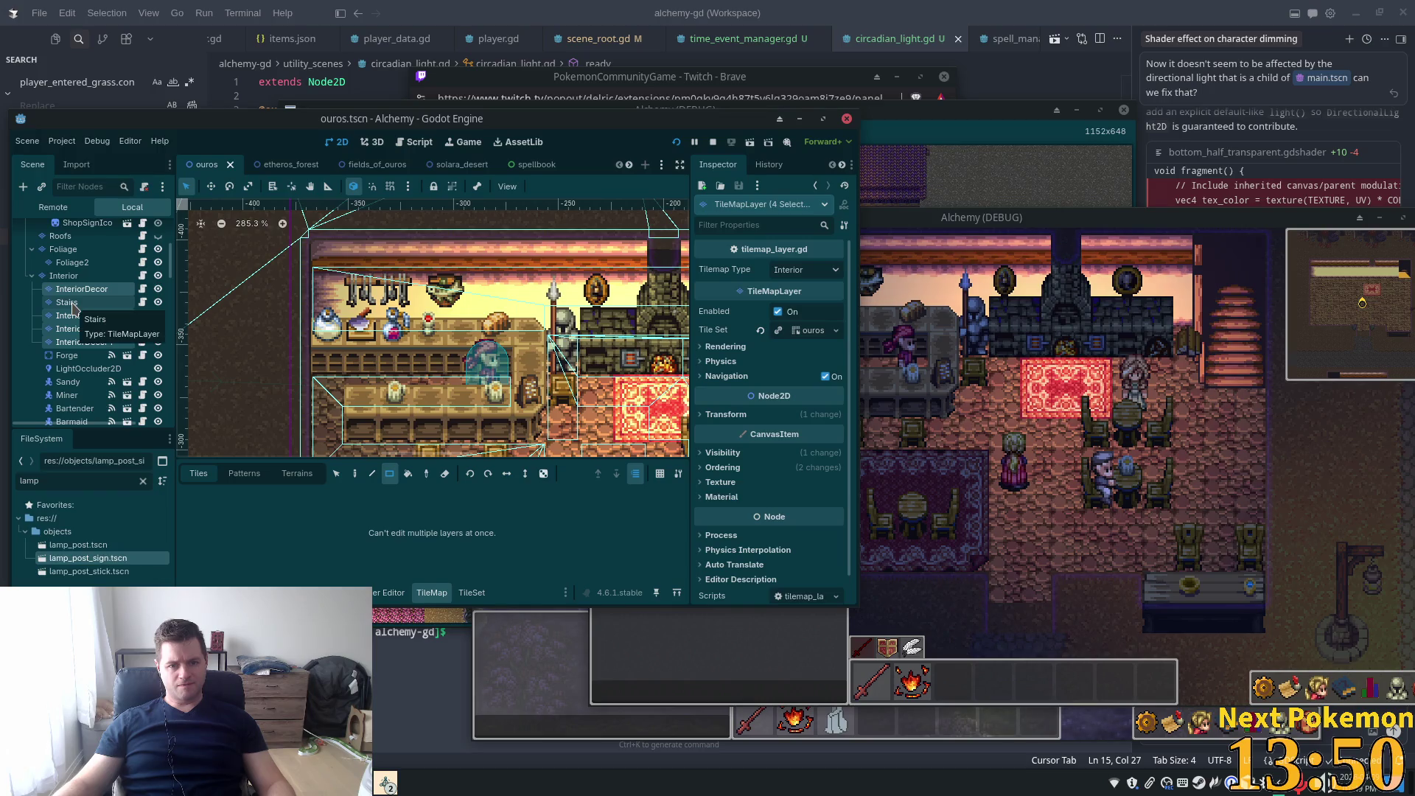
{"action": "left_click", "coordinate": [73, 303]}
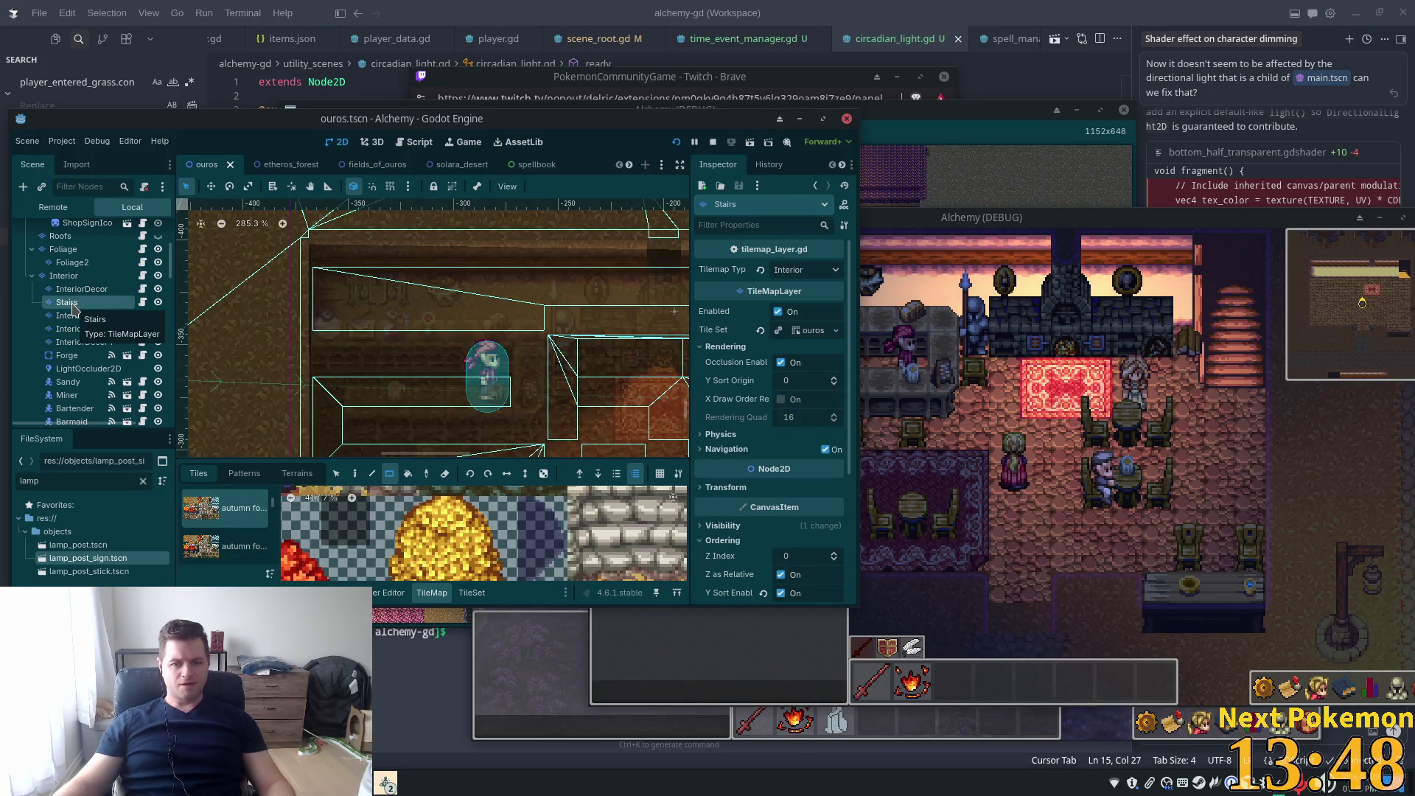
{"action": "left_click", "coordinate": [82, 289]}
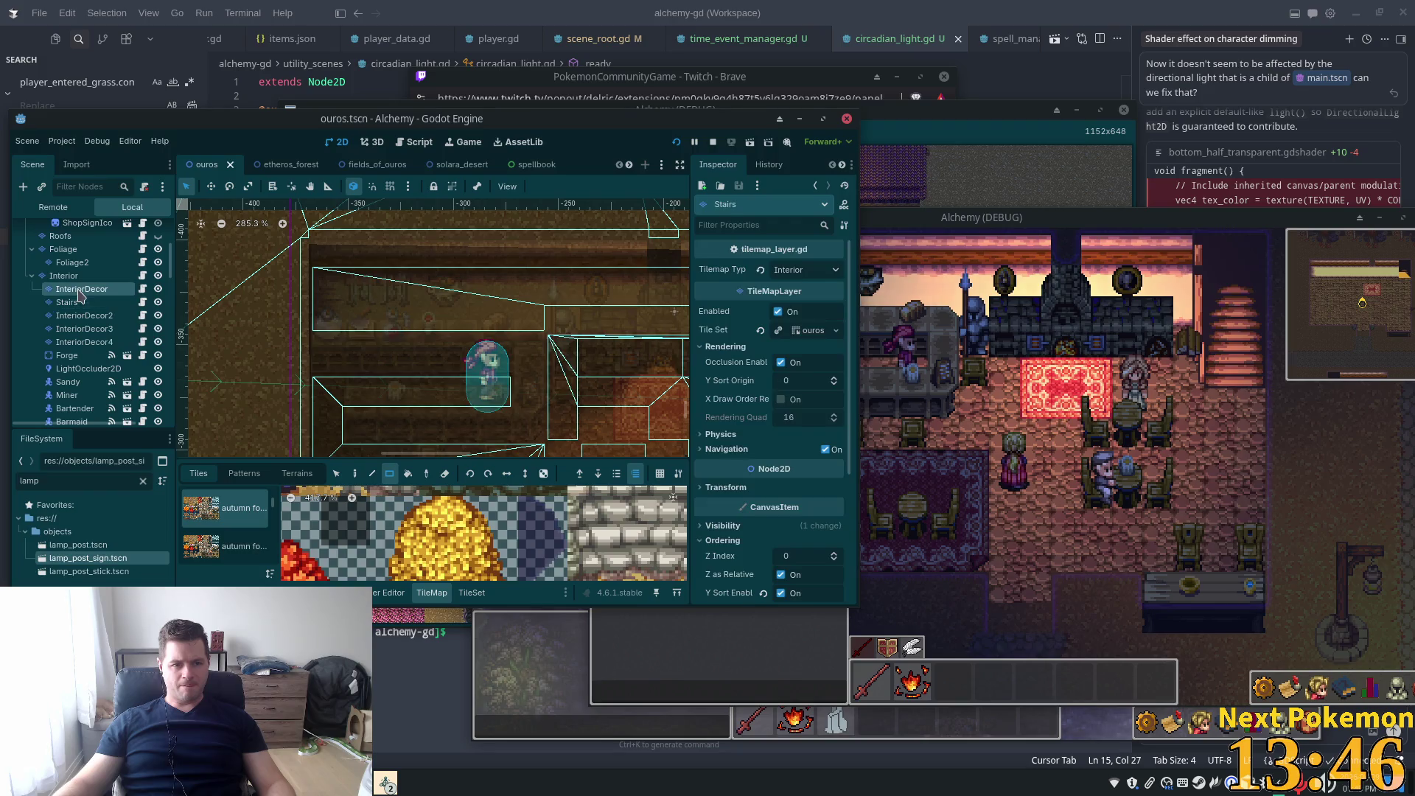
{"action": "left_click", "coordinate": [84, 316], "text": "ctrl"}
{"action": "left_click", "coordinate": [84, 329], "text": "ctrl"}
{"action": "left_click", "coordinate": [92, 342], "text": "ctrl"}
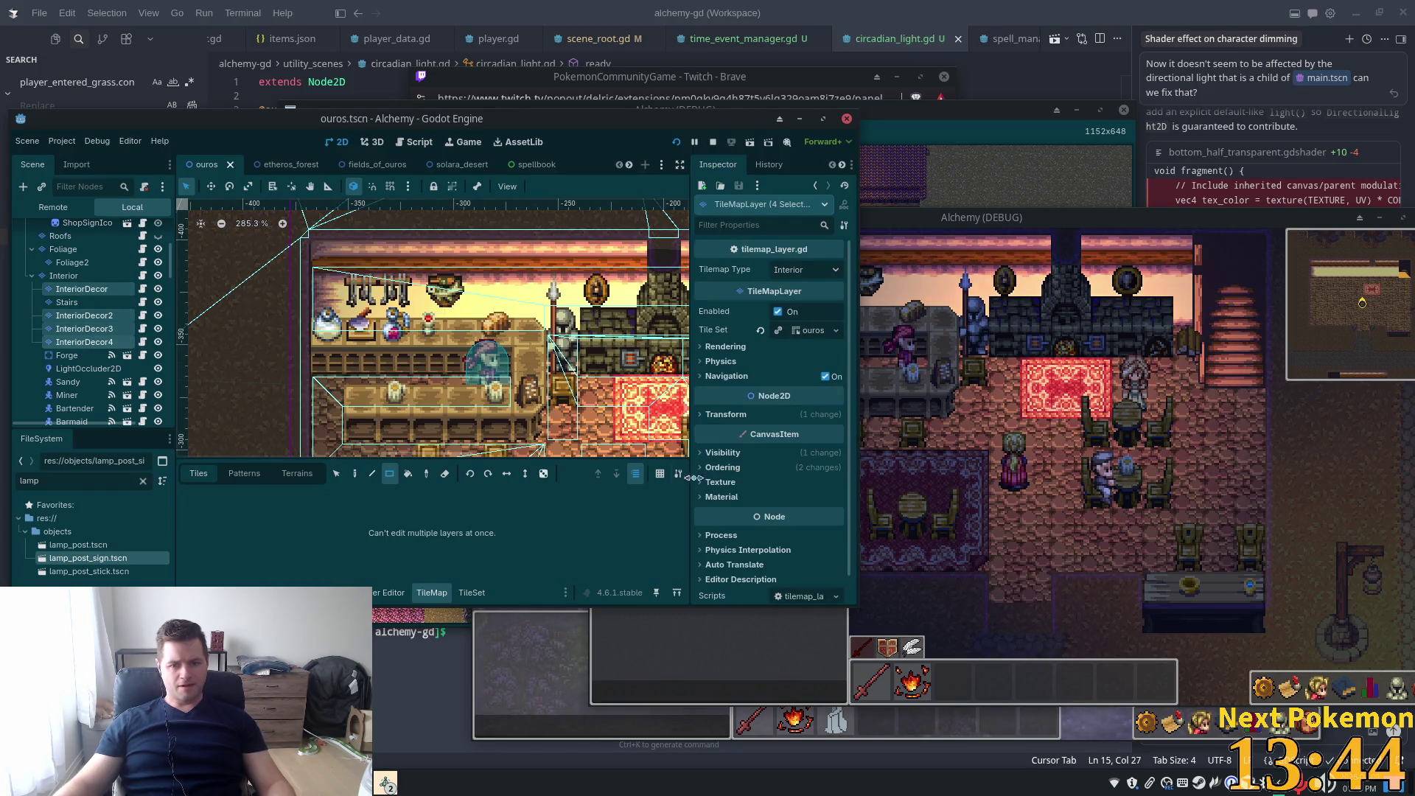
Set the four decor layers' Z Index from 1 to 0, then return to the running game
{"action": "left_click", "coordinate": [723, 454]}
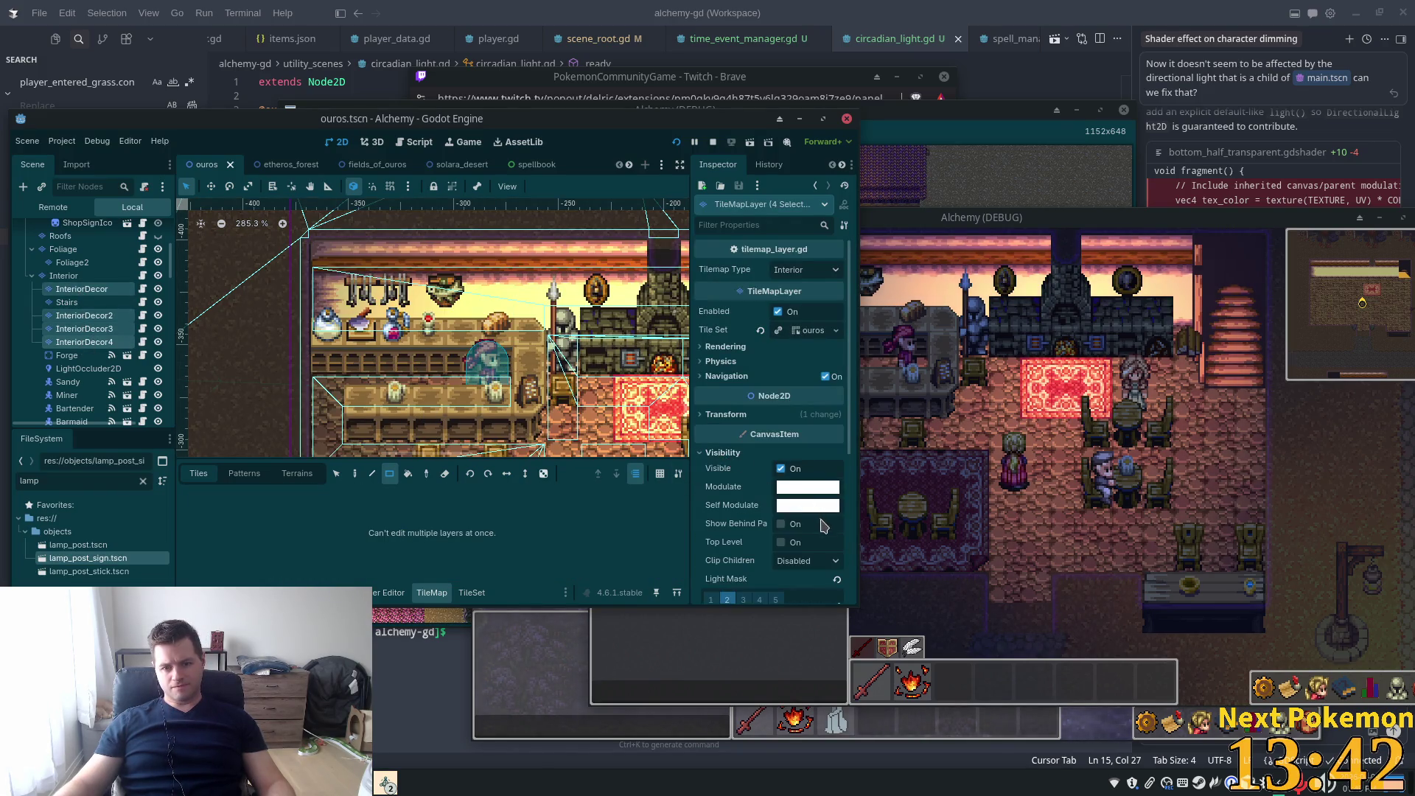
{"action": "left_click", "coordinate": [723, 453]}
{"action": "left_click", "coordinate": [722, 467]}
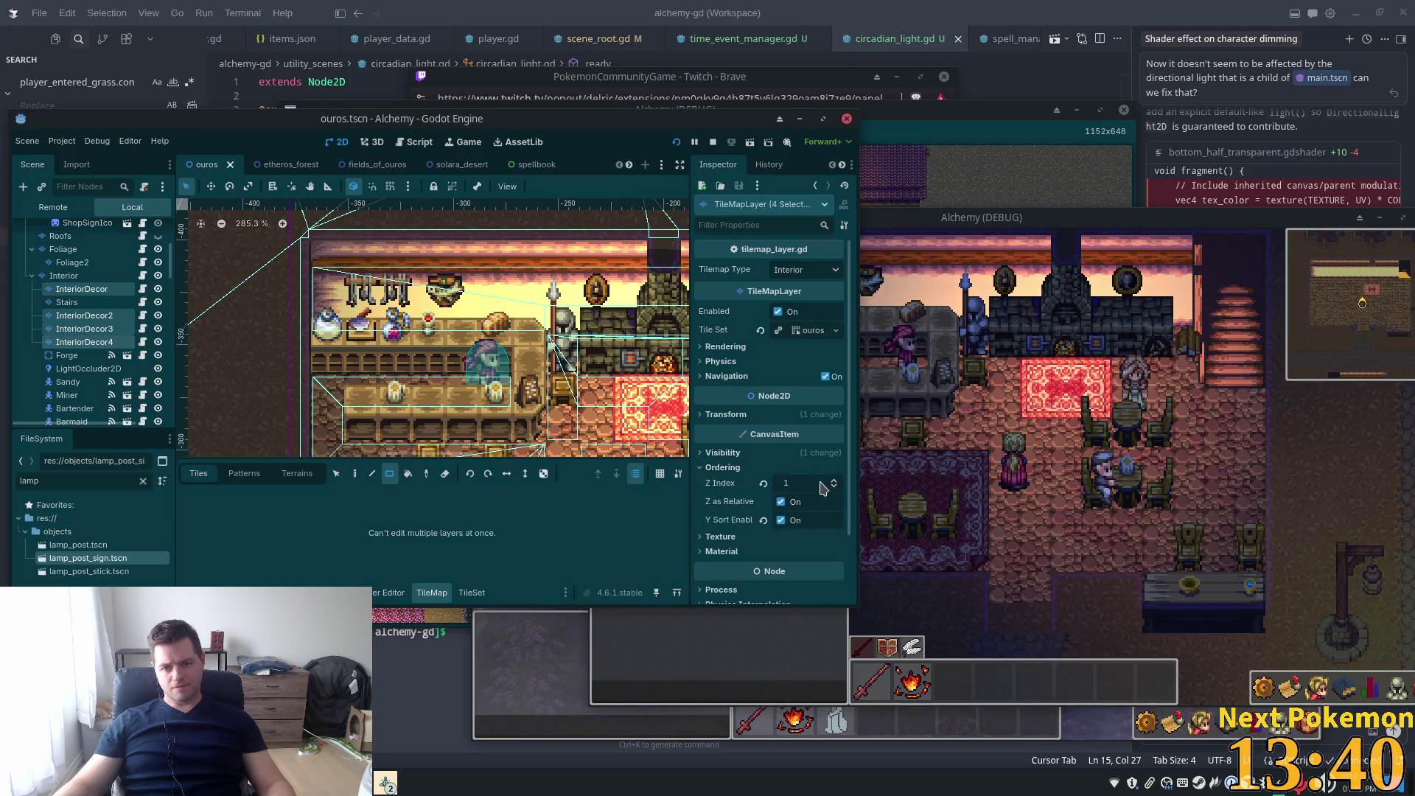
{"action": "left_click", "coordinate": [808, 481]}
{"action": "type", "text": "0"}
{"action": "key", "text": "Tab"}
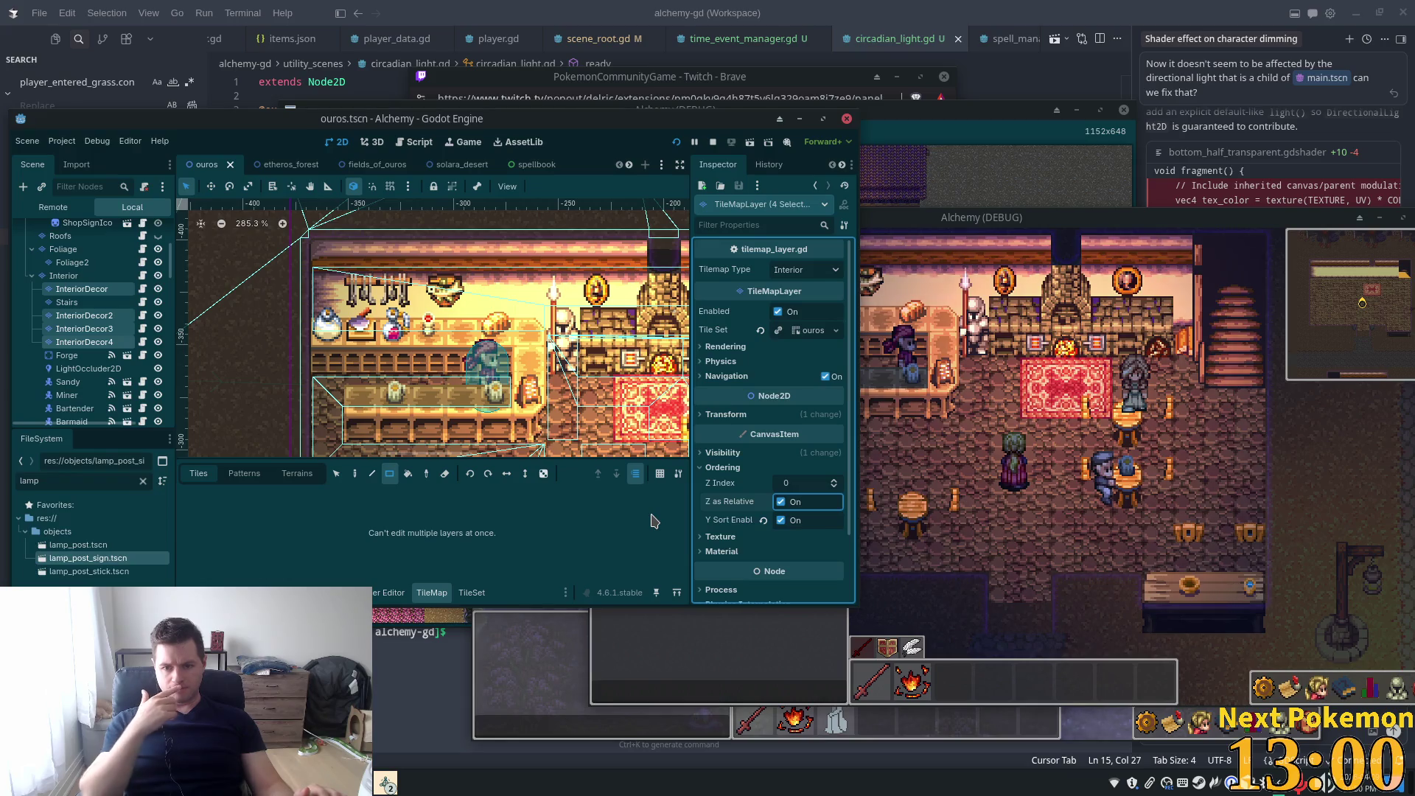
{"action": "left_click", "coordinate": [1030, 475]}
Walk the character around the tavern floor and along the counter
{"action": "key", "text": "s"}
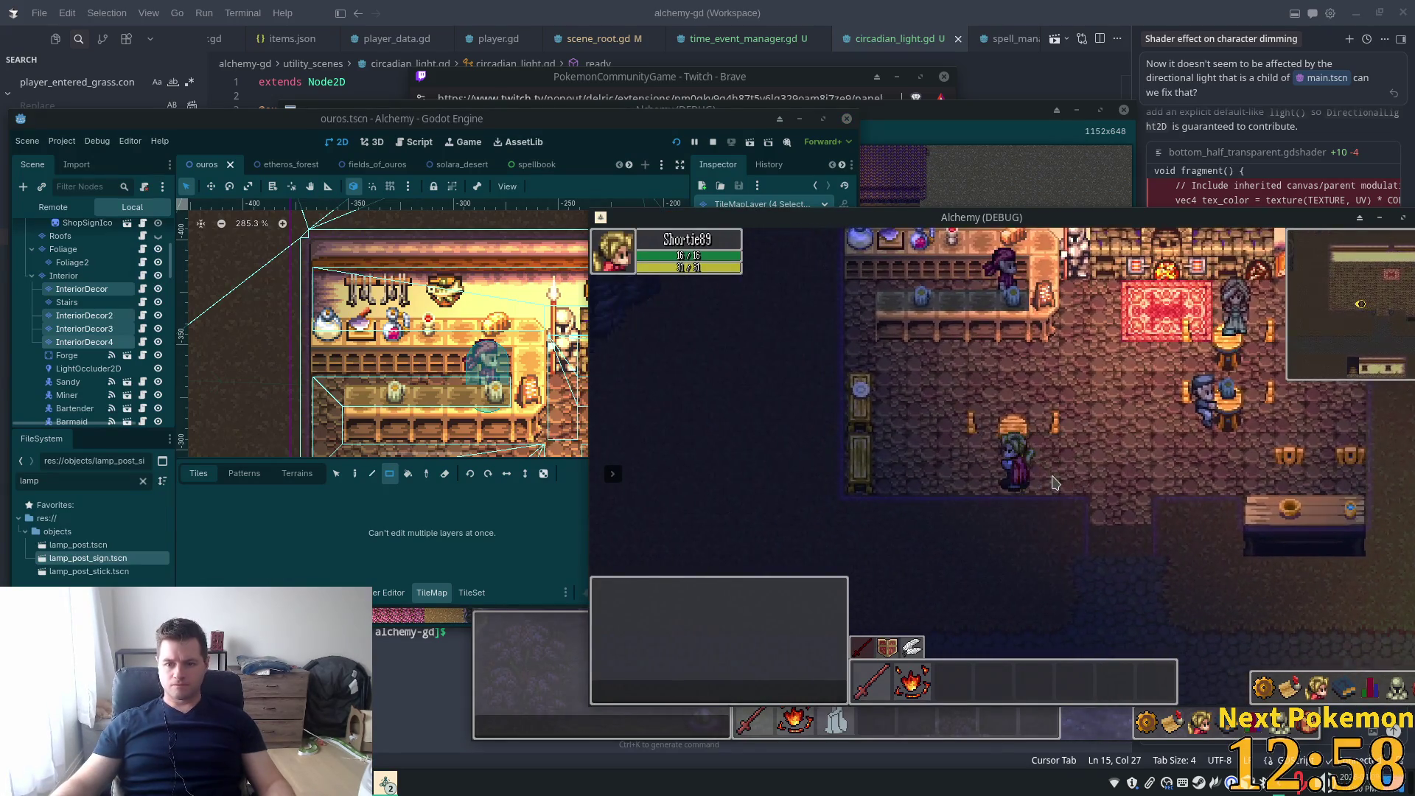
{"action": "key", "text": "w"}
{"action": "key", "text": "d"}
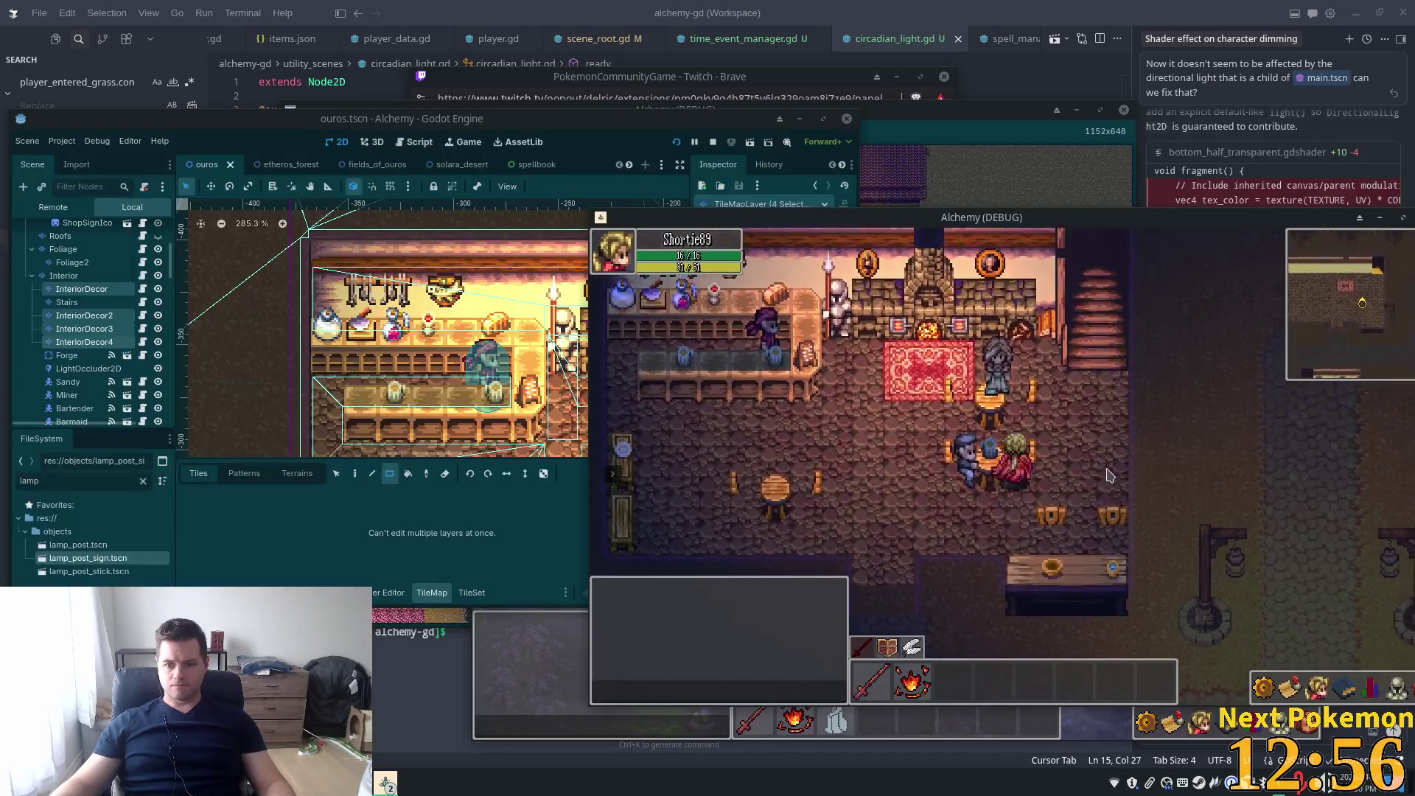
{"action": "key", "text": "a"}
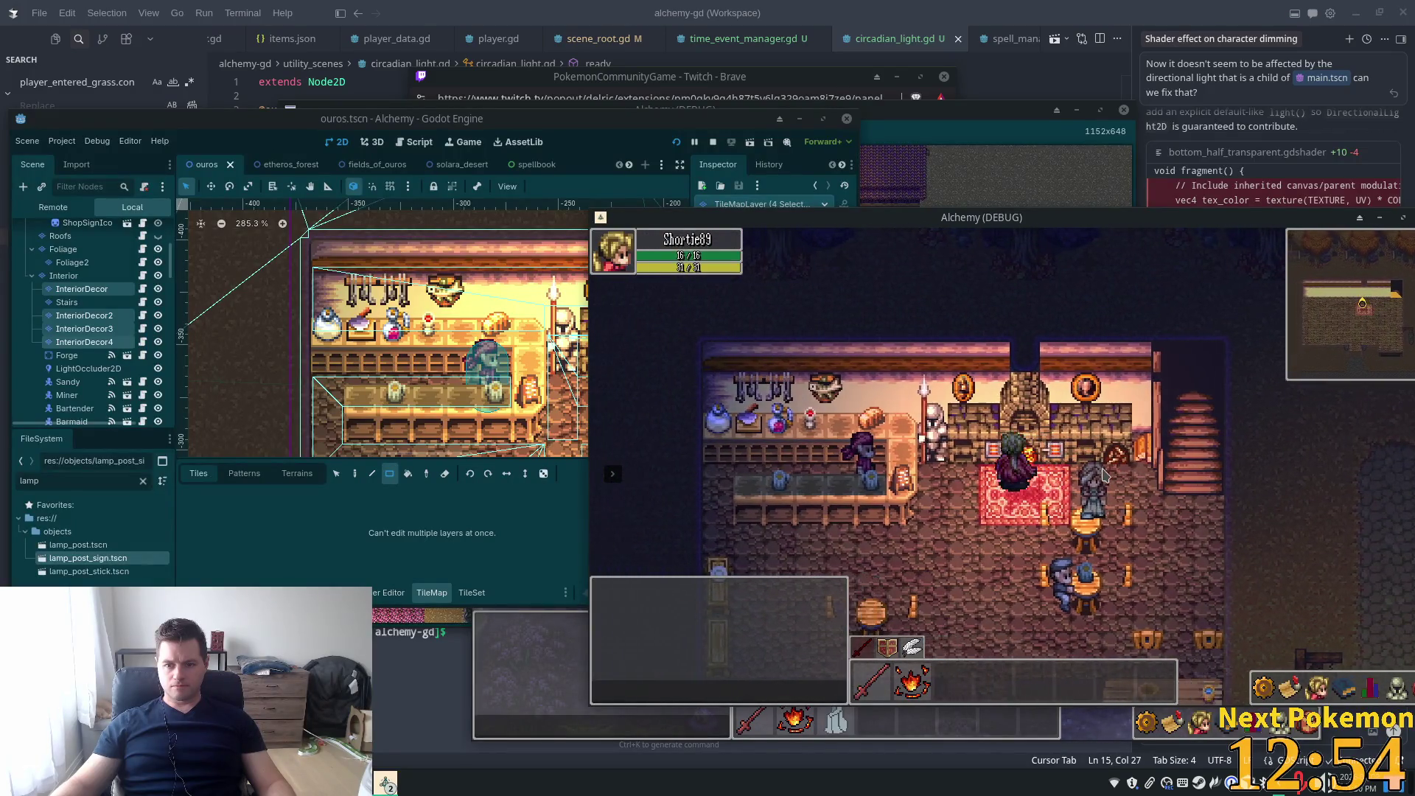
{"action": "key", "text": "a"}
{"action": "key", "text": "w"}
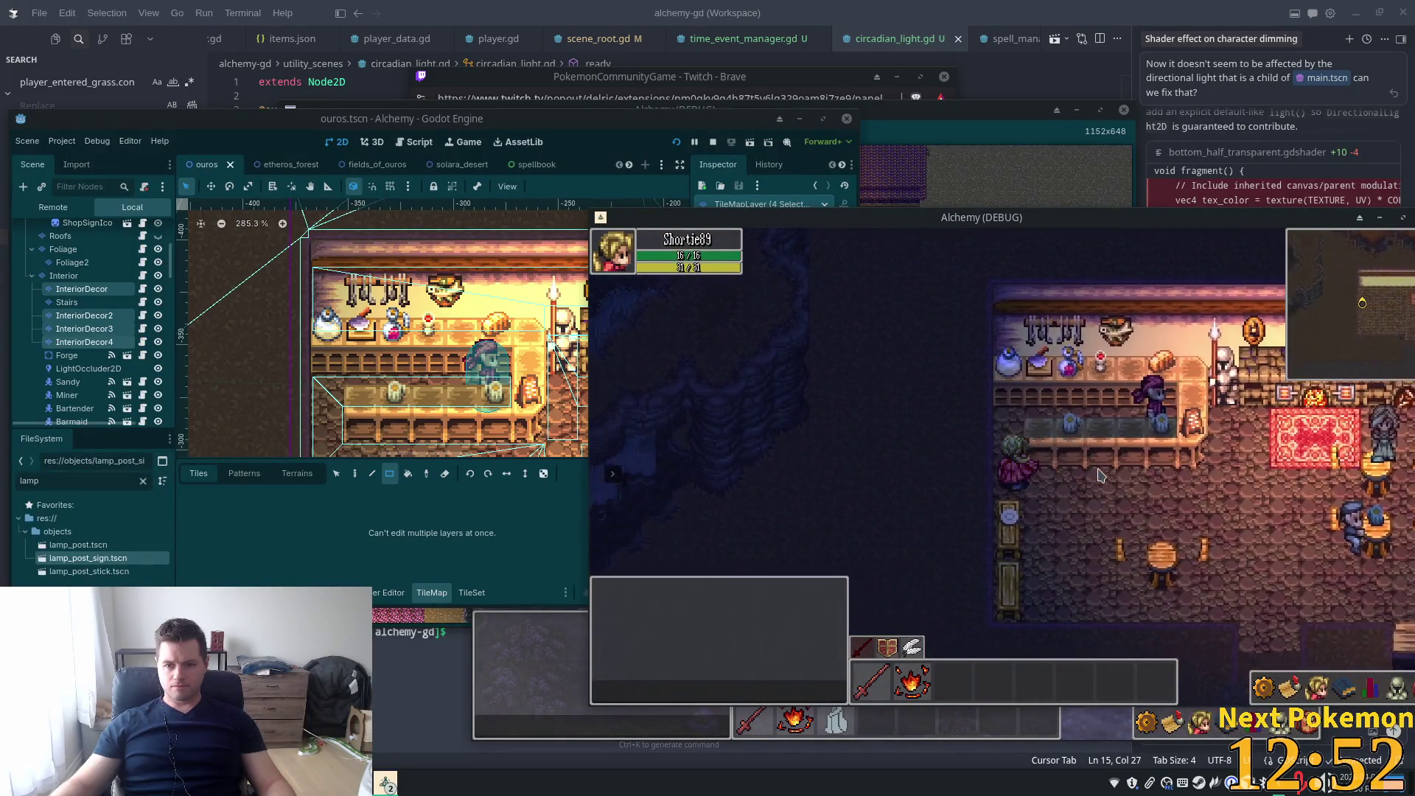
{"action": "key", "text": "a"}
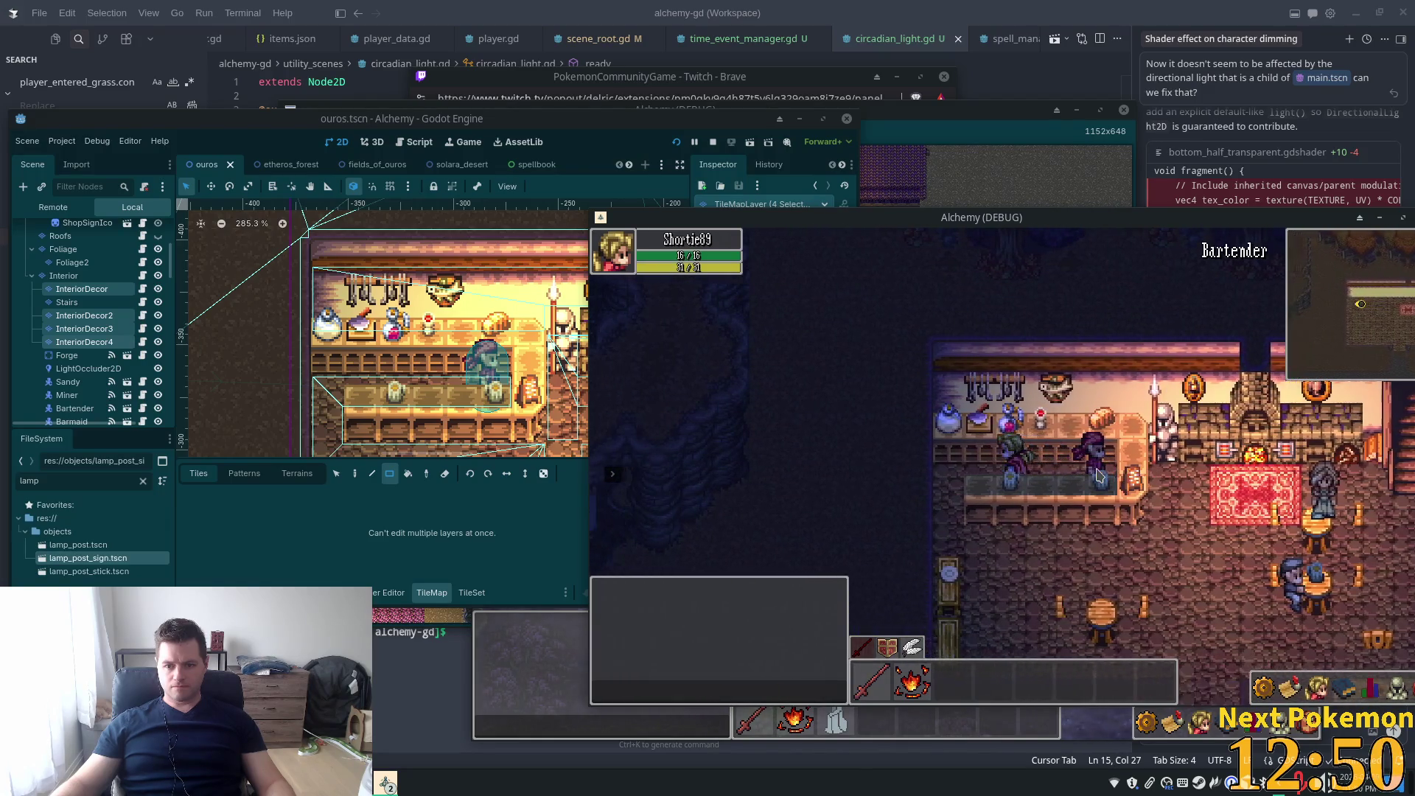
{"action": "key", "text": "s"}
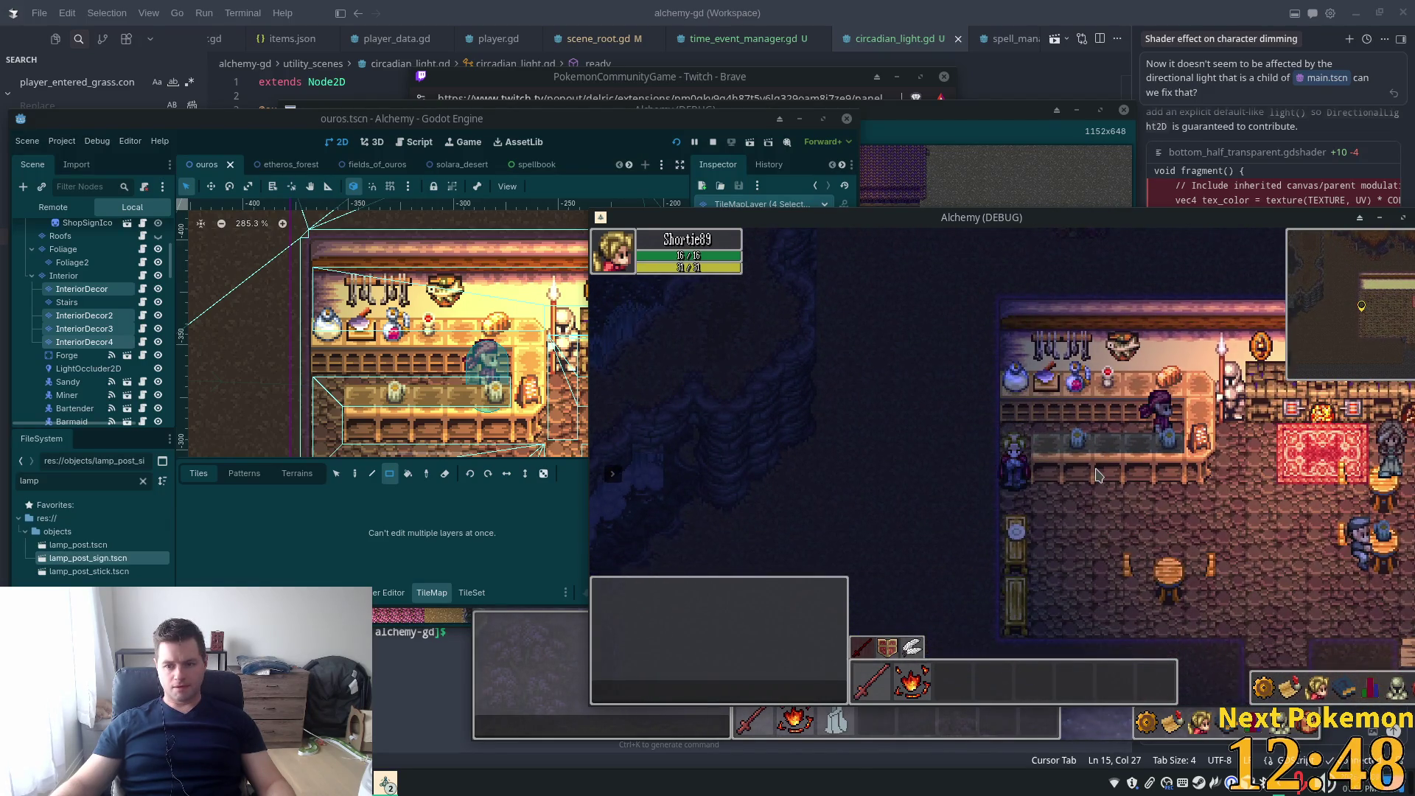
{"action": "key", "text": "d"}
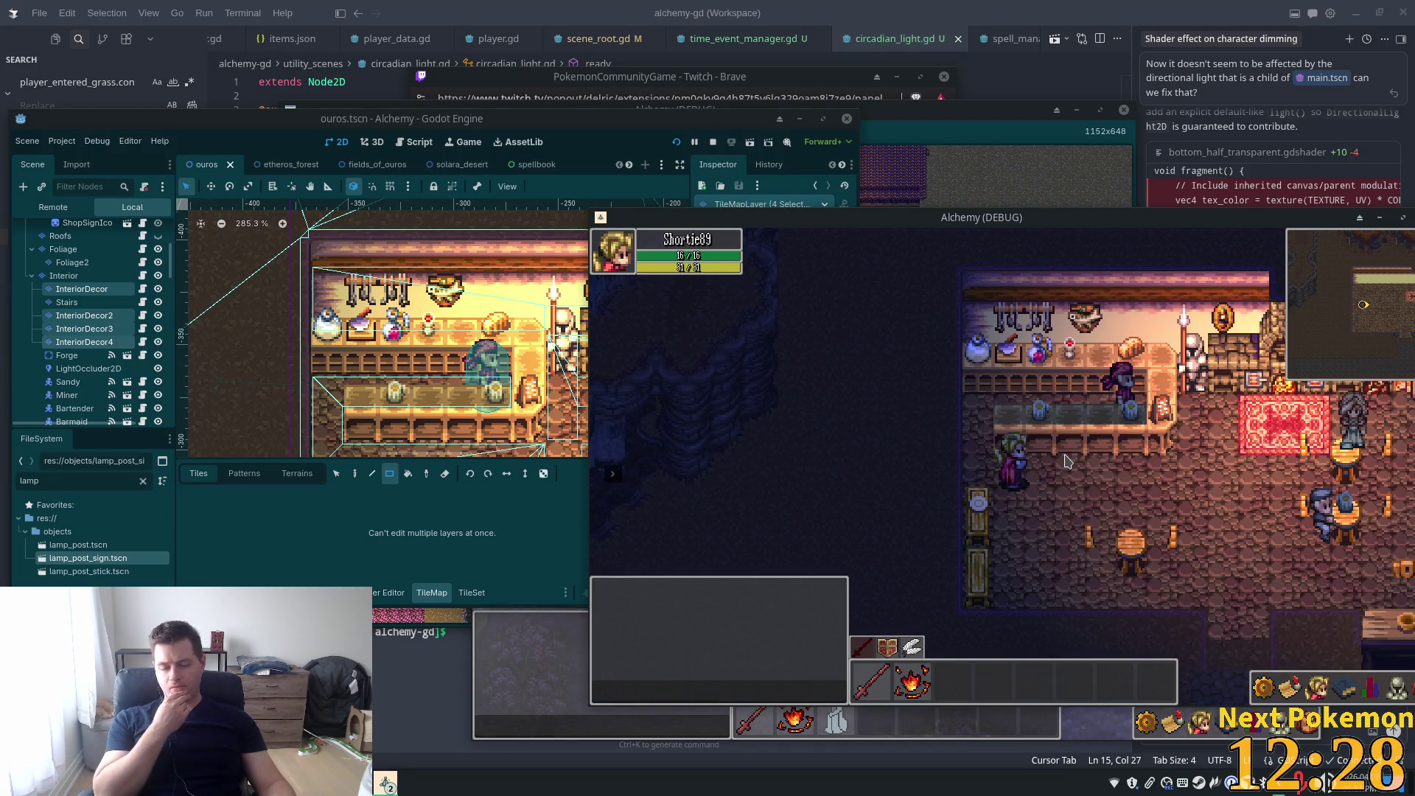
Walk out from behind the counter past the fireplace, rug and tables to check their lighting
{"action": "key", "text": "Up"}
{"action": "key", "text": "Right"}
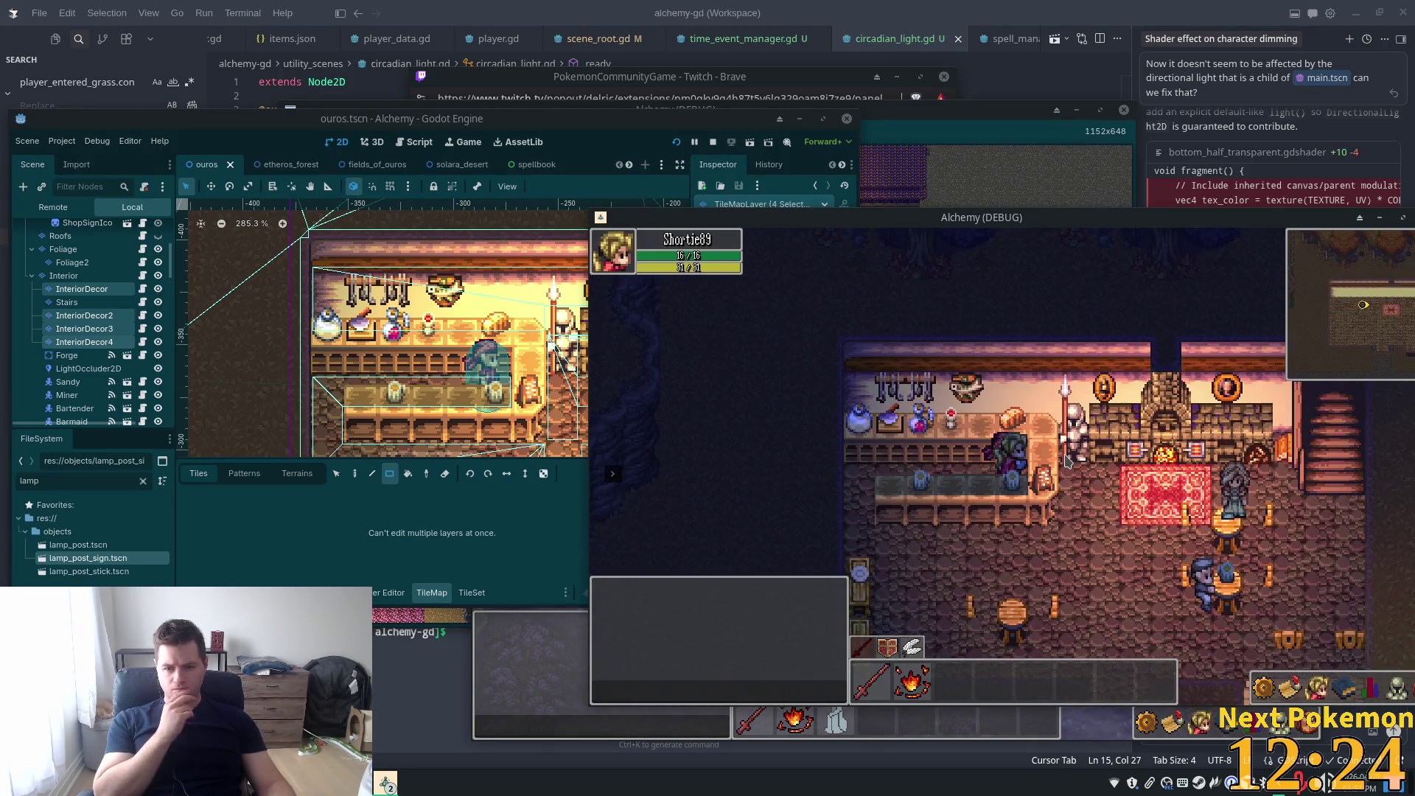
{"action": "key", "text": "Down"}
{"action": "key", "text": "Left"}
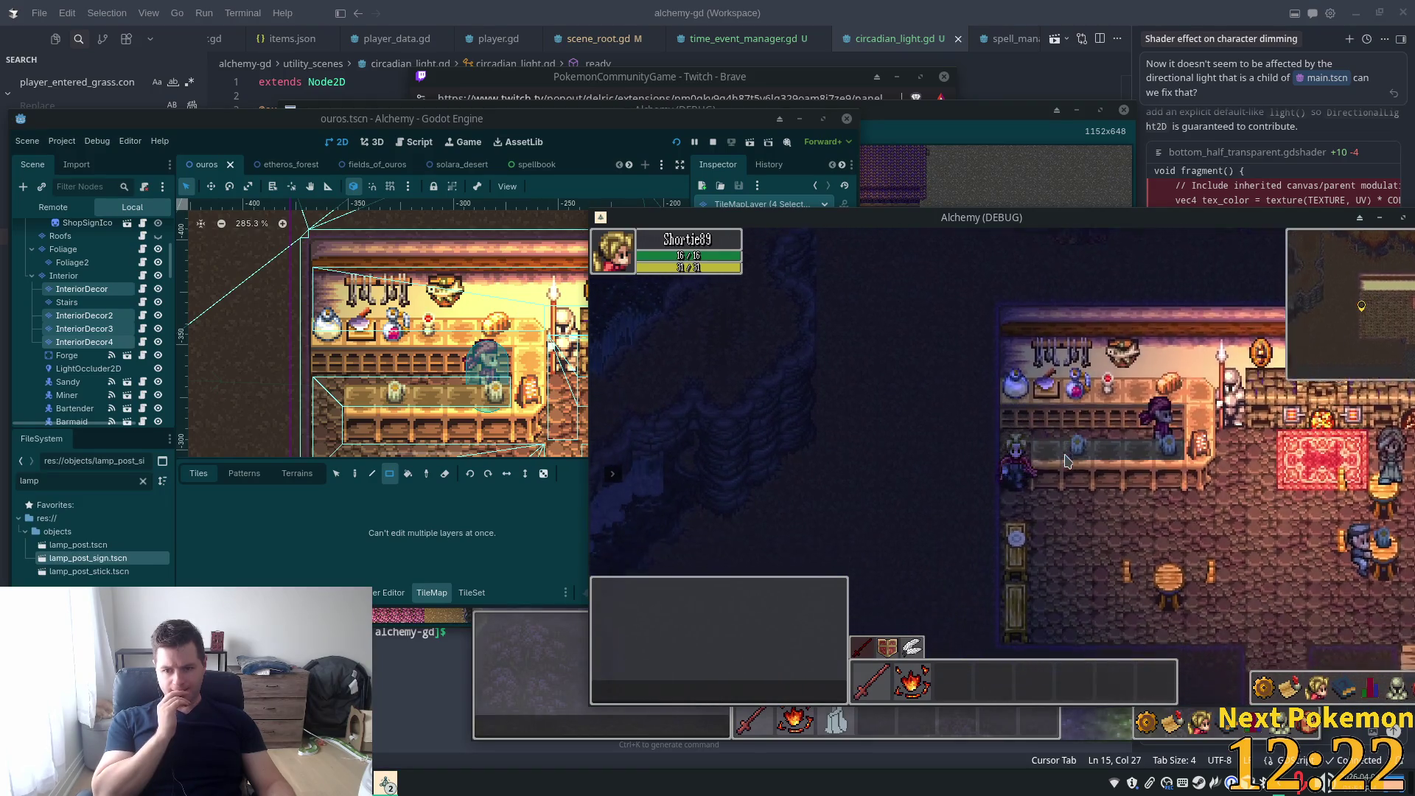
{"action": "key", "text": "Right"}
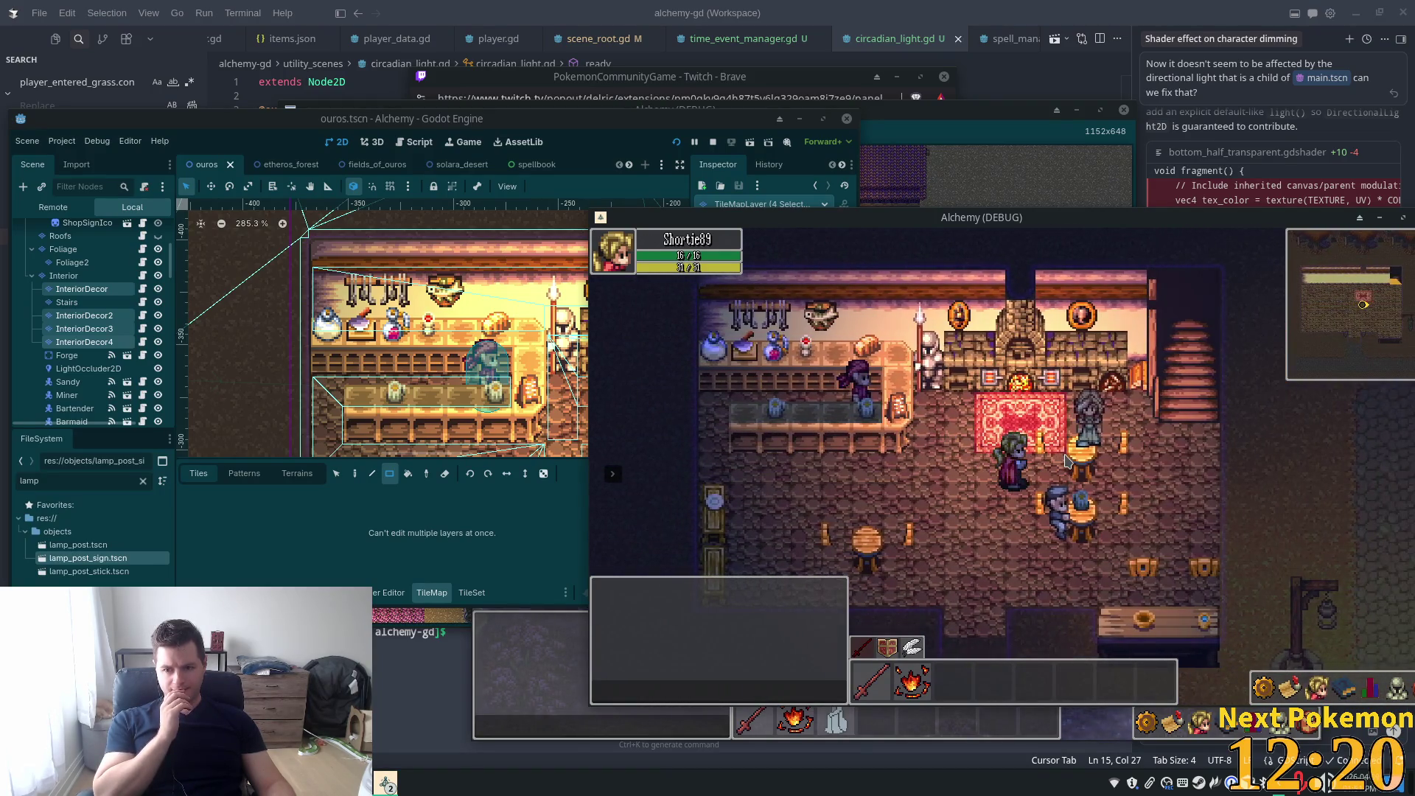
{"action": "key", "text": "Right"}
{"action": "key", "text": "Down"}
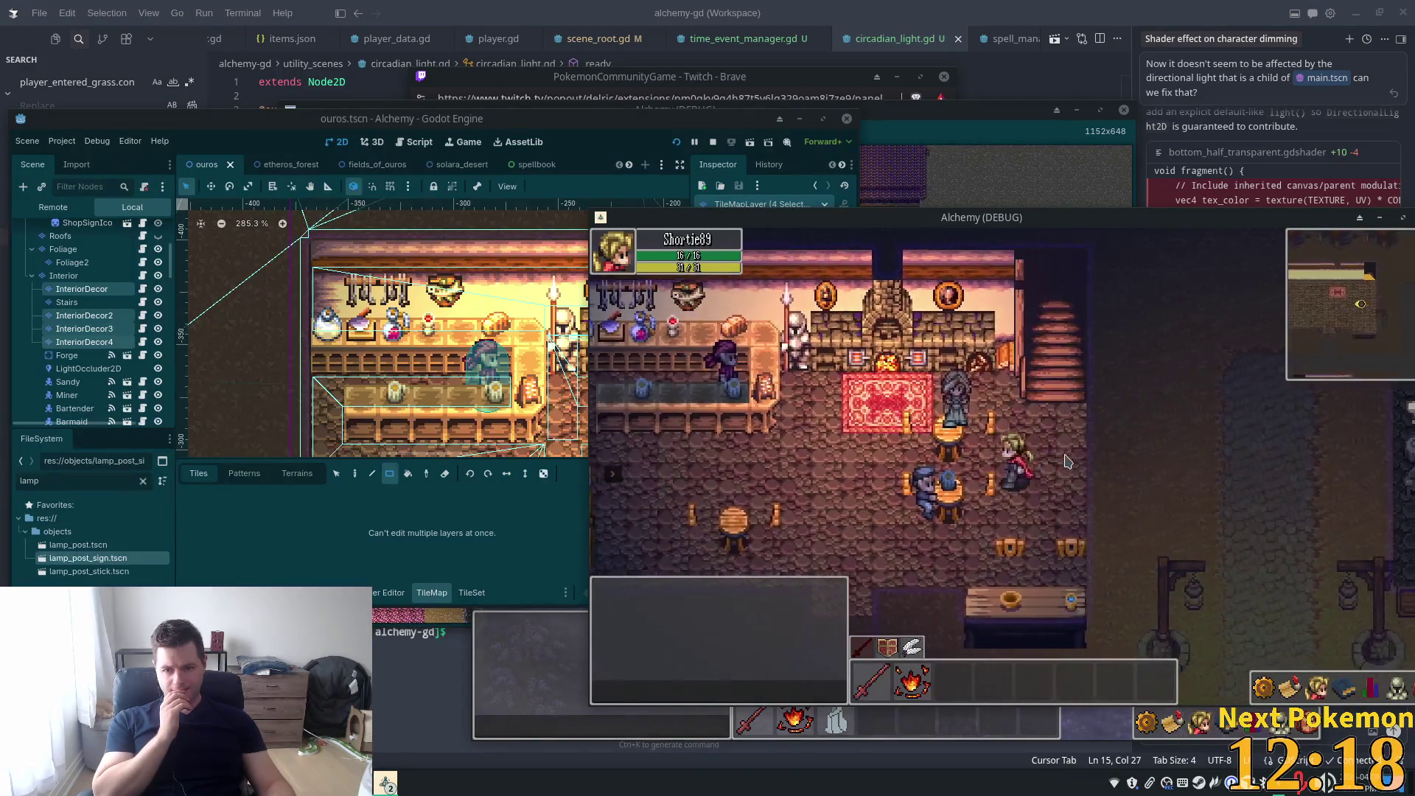
{"action": "key", "text": "Left"}
{"action": "key", "text": "Up"}
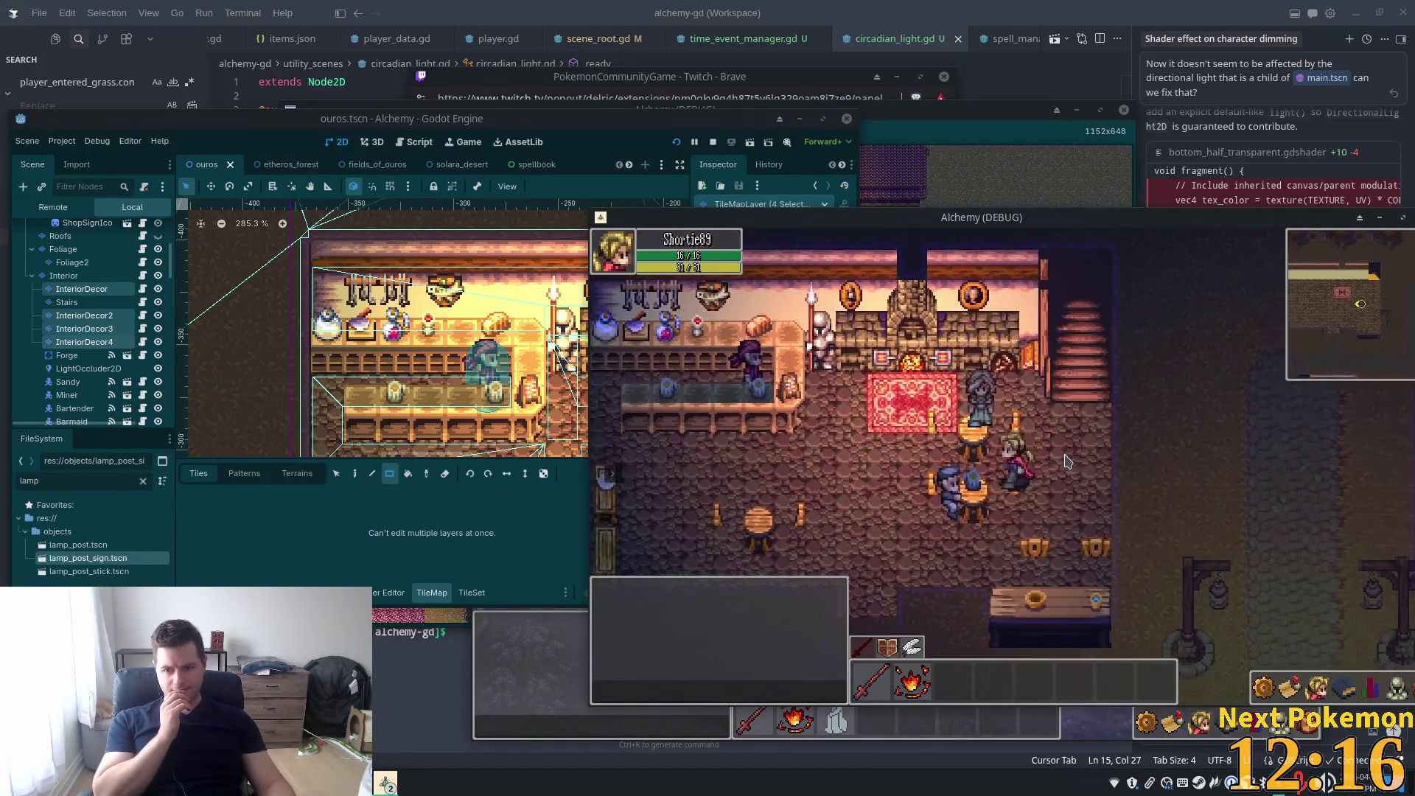
{"action": "key", "text": "Left"}
{"action": "key", "text": "Down"}
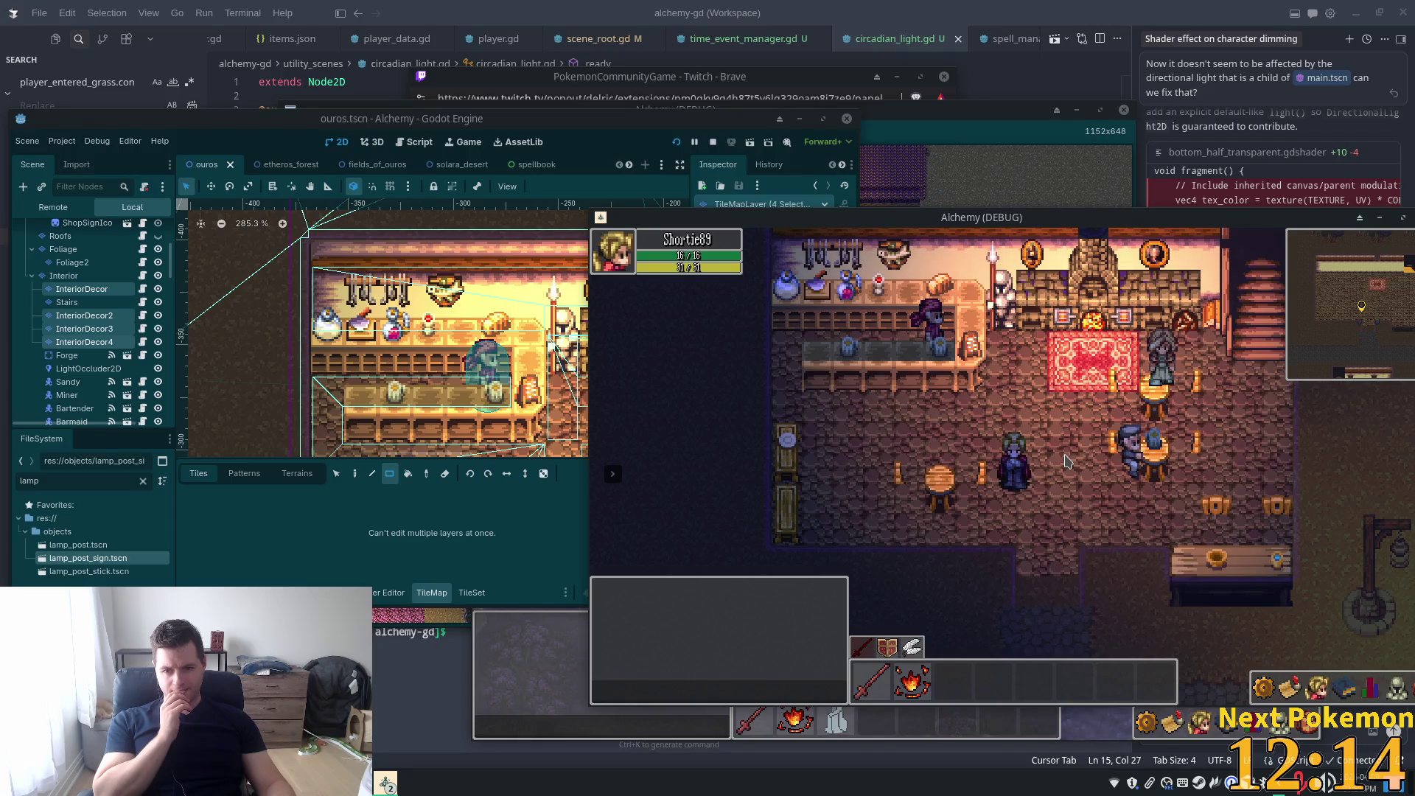
{"action": "key", "text": "Left"}
{"action": "key", "text": "Up"}
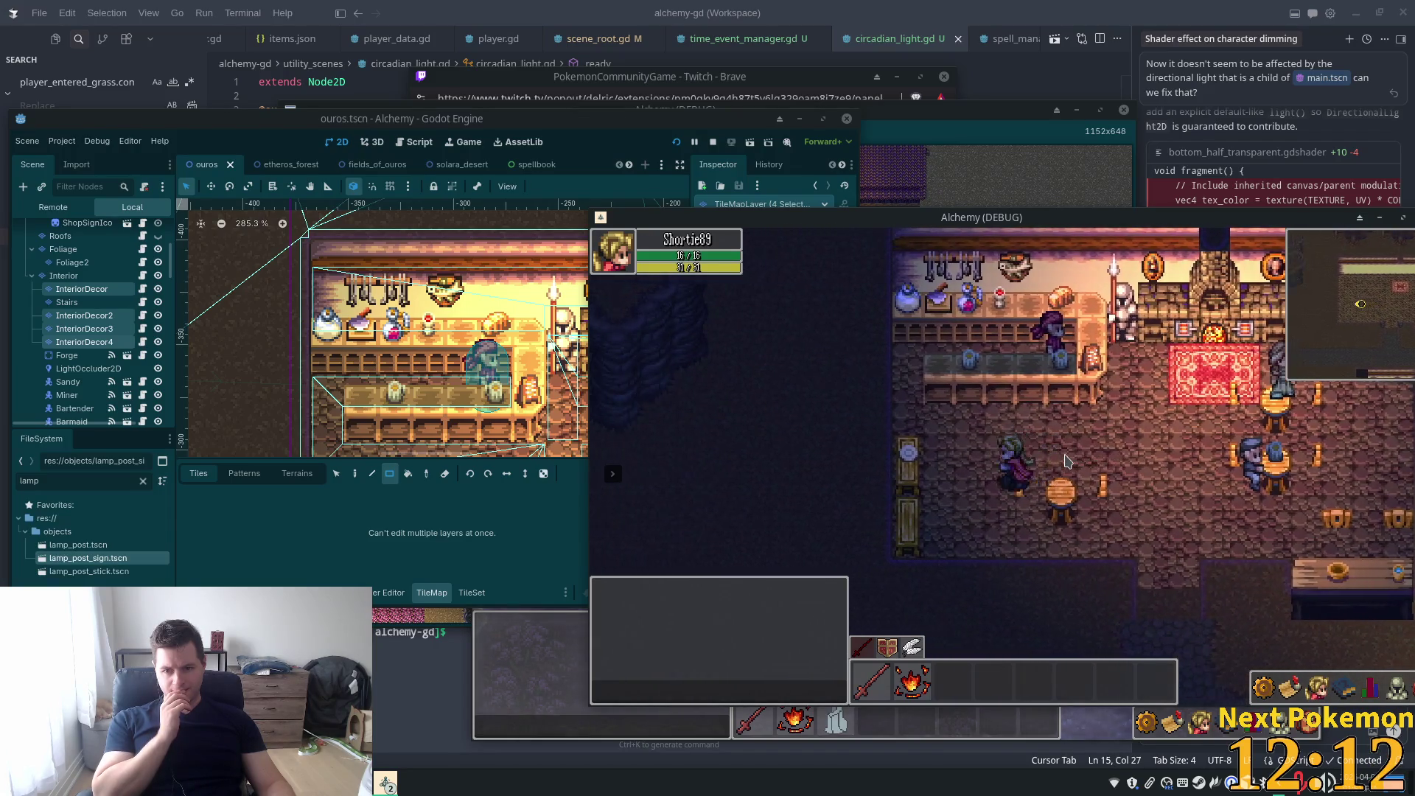
{"action": "key", "text": "Left"}
{"action": "key", "text": "Down"}
{"action": "key", "text": "Right"}
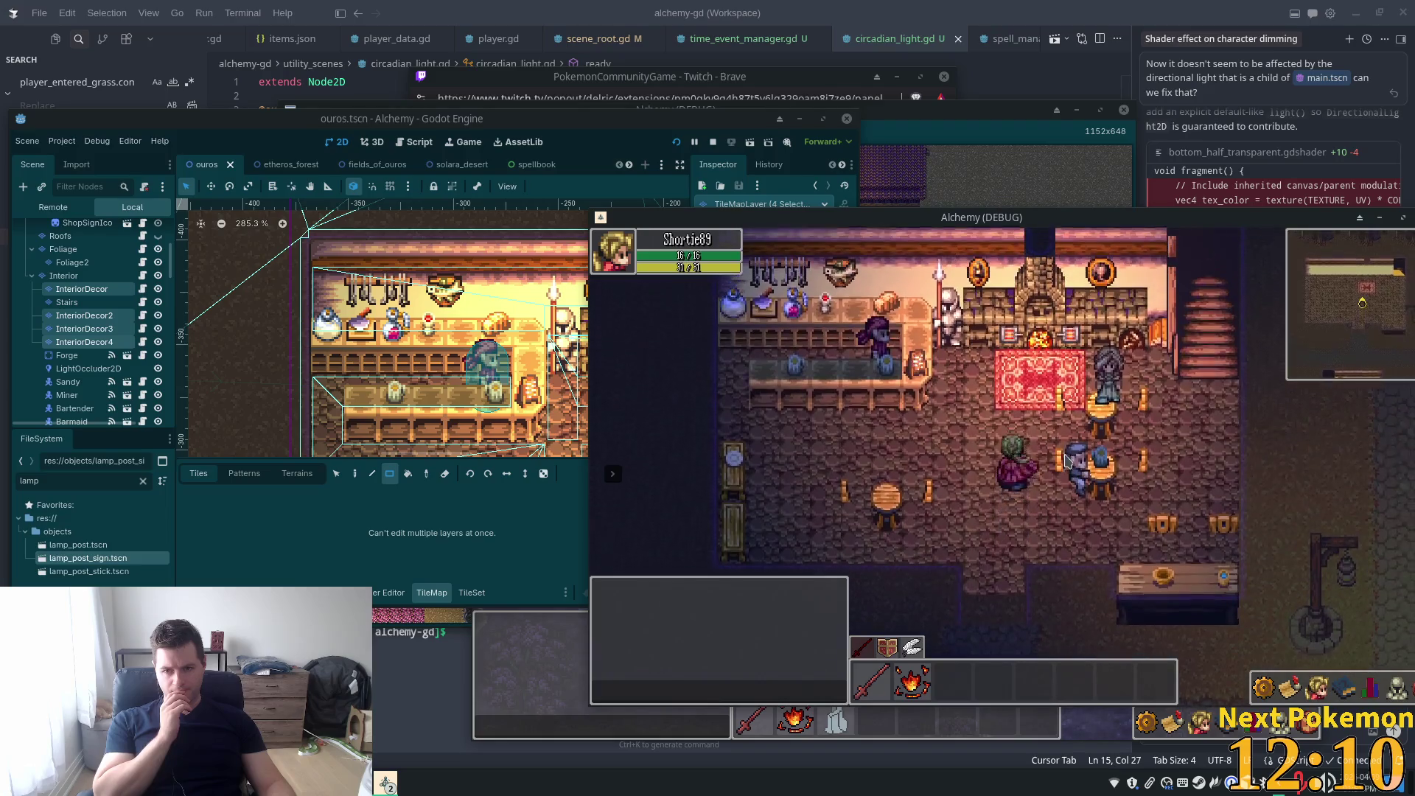
{"action": "key", "text": "Up"}
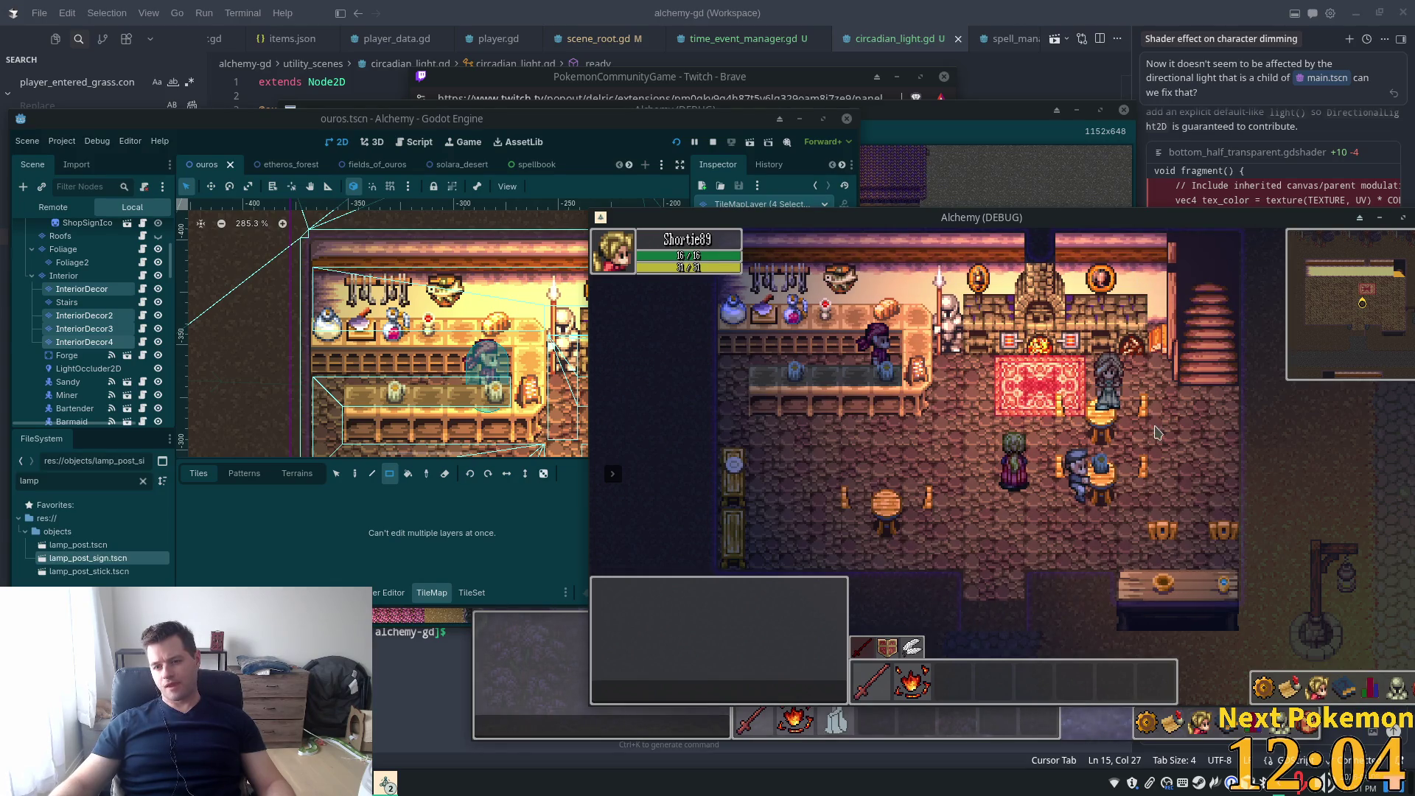
Climb the stairs to the upstairs bedroom, walk around it, and return down into the tavern
{"action": "key", "text": "Right"}
{"action": "key", "text": "Up"}
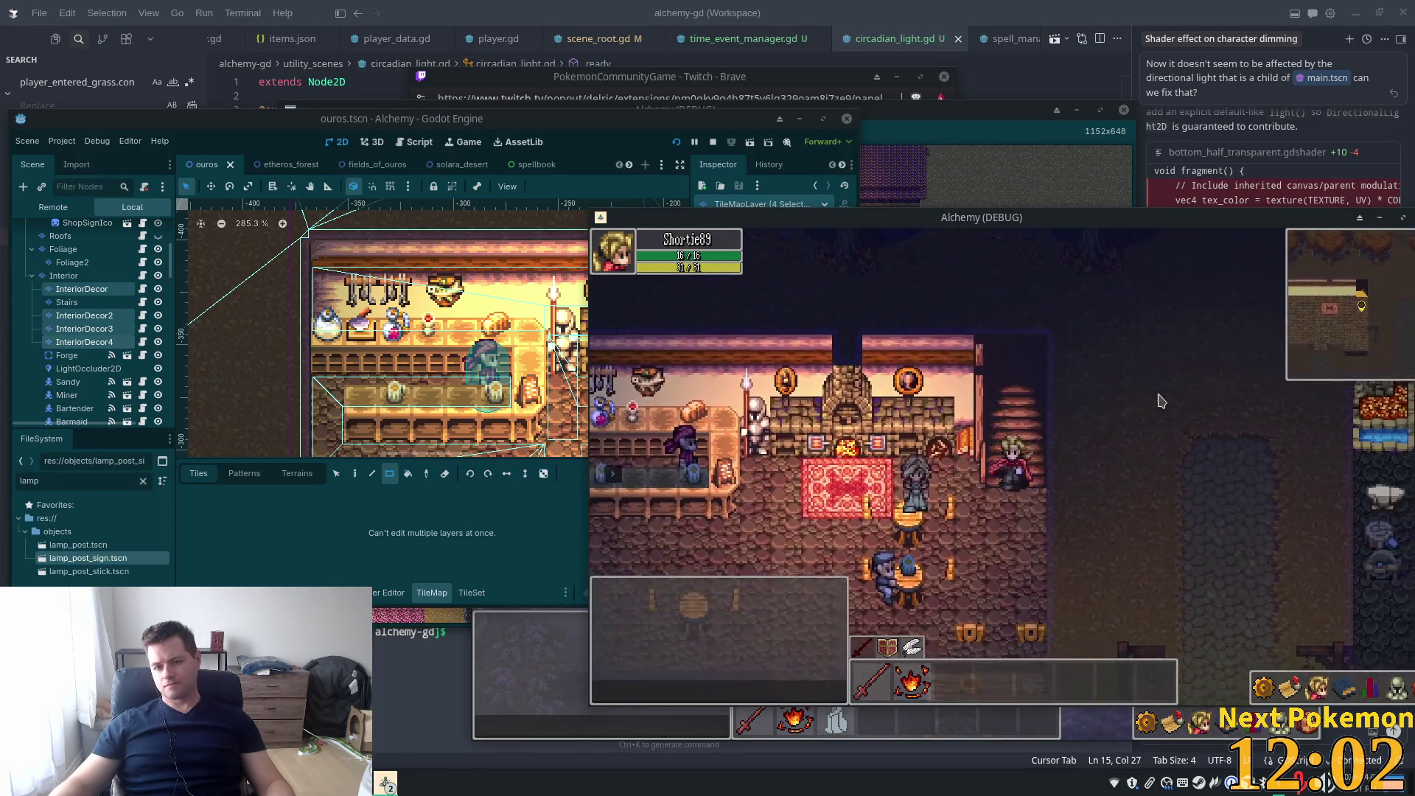
{"action": "key", "text": "Up"}
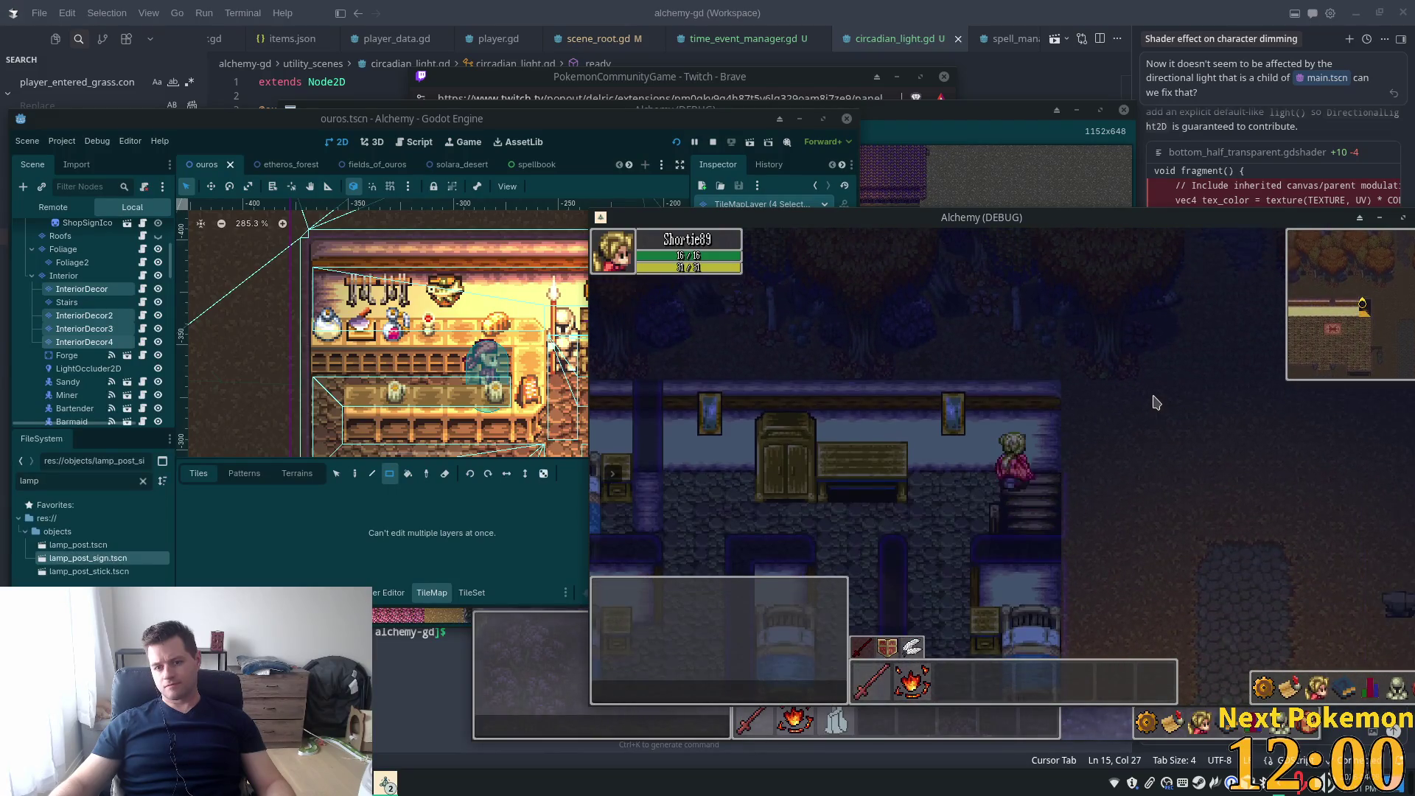
{"action": "key", "text": "Left"}
{"action": "key", "text": "Down"}
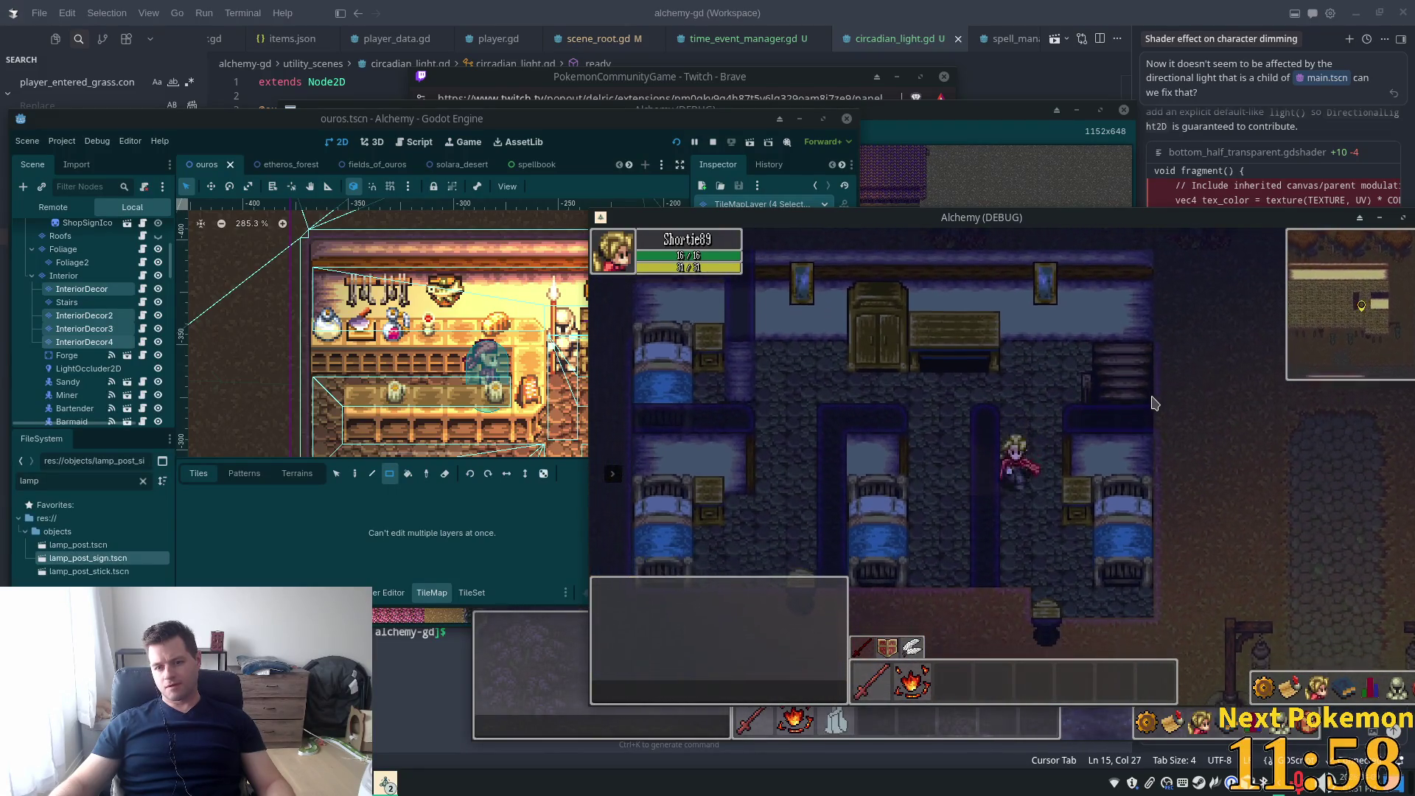
{"action": "key", "text": "Right"}
{"action": "key", "text": "Up"}
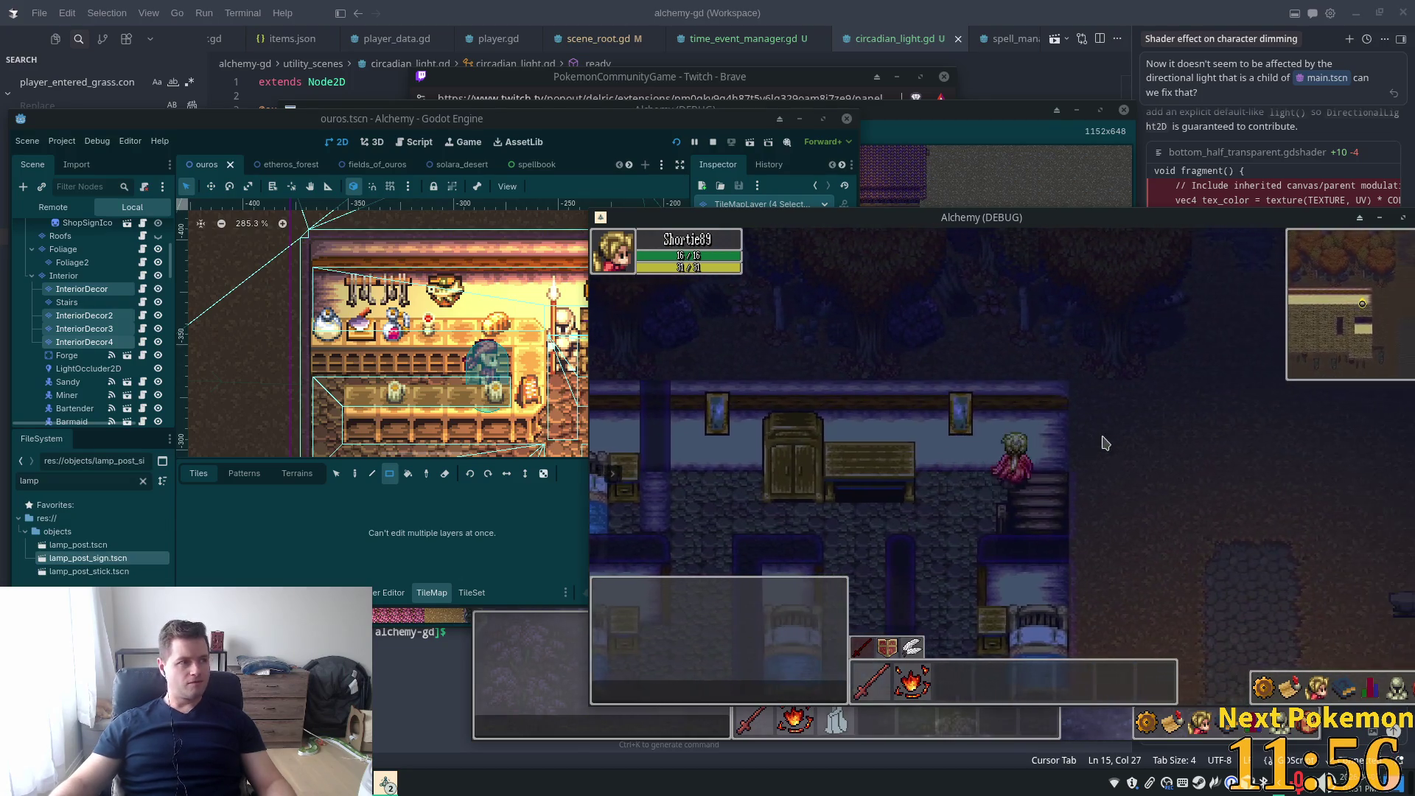
{"action": "key", "text": "Down"}
{"action": "key", "text": "Left"}
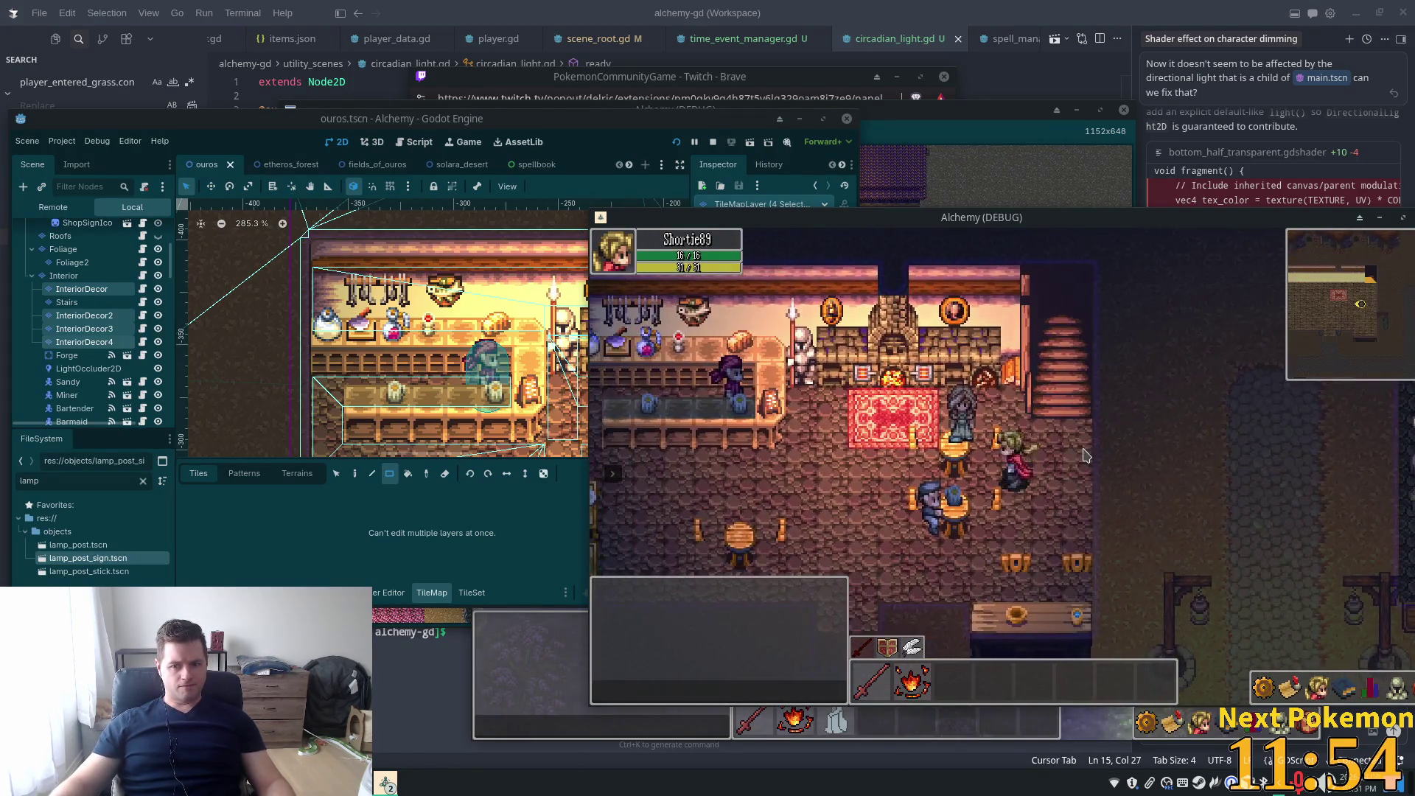
{"action": "key", "text": "Left"}
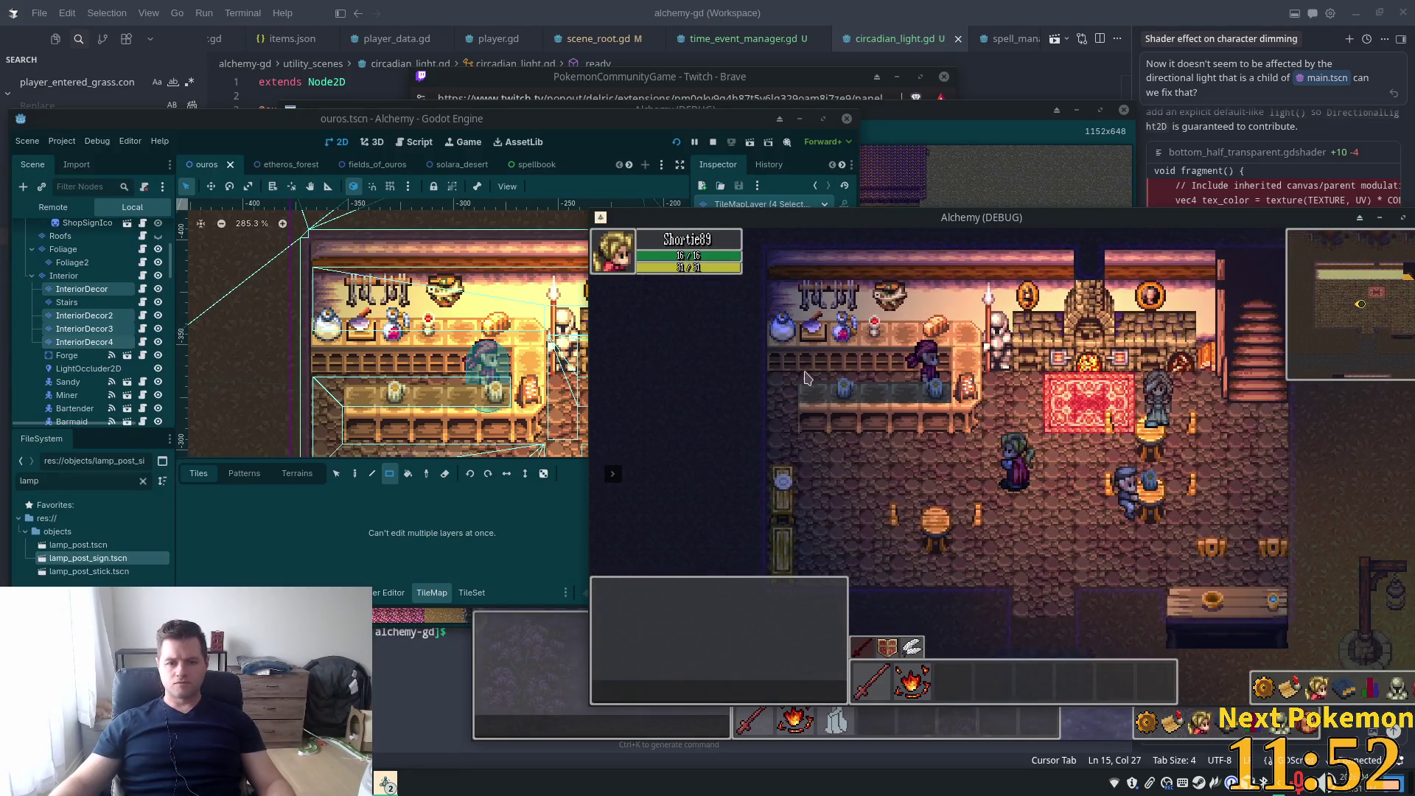
{"action": "mouse_move", "coordinate": [758, 11]}
{"action": "left_mouse_down"}
{"action": "mouse_move", "coordinate": [651, 348]}
{"action": "mouse_move", "coordinate": [806, 116]}
{"action": "mouse_move", "coordinate": [808, 3]}
{"action": "left_mouse_up"}
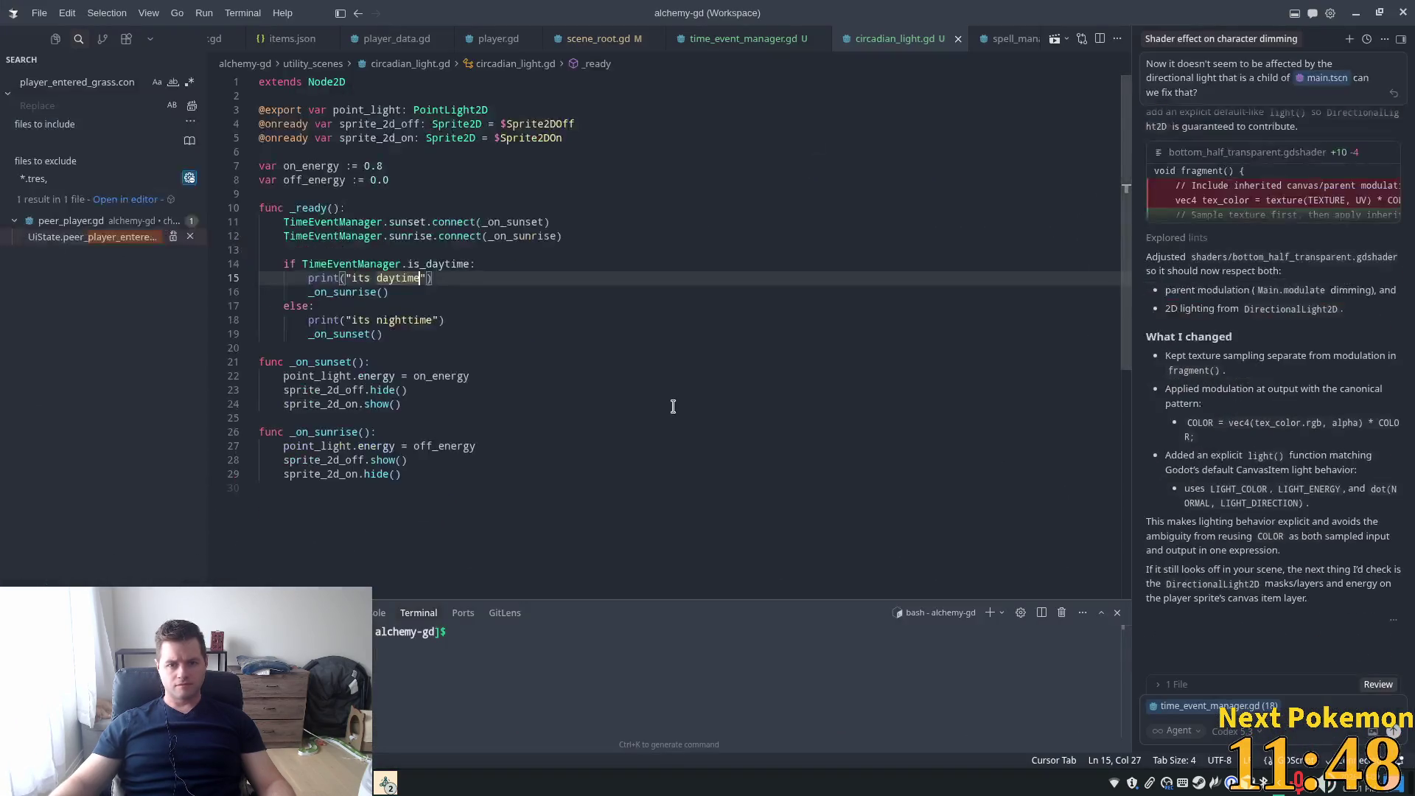
Move and enlarge the editor window, then select the Interior parent node
{"action": "scroll", "coordinate": [618, 322], "scroll_direction": "down", "scroll_amount": 4}
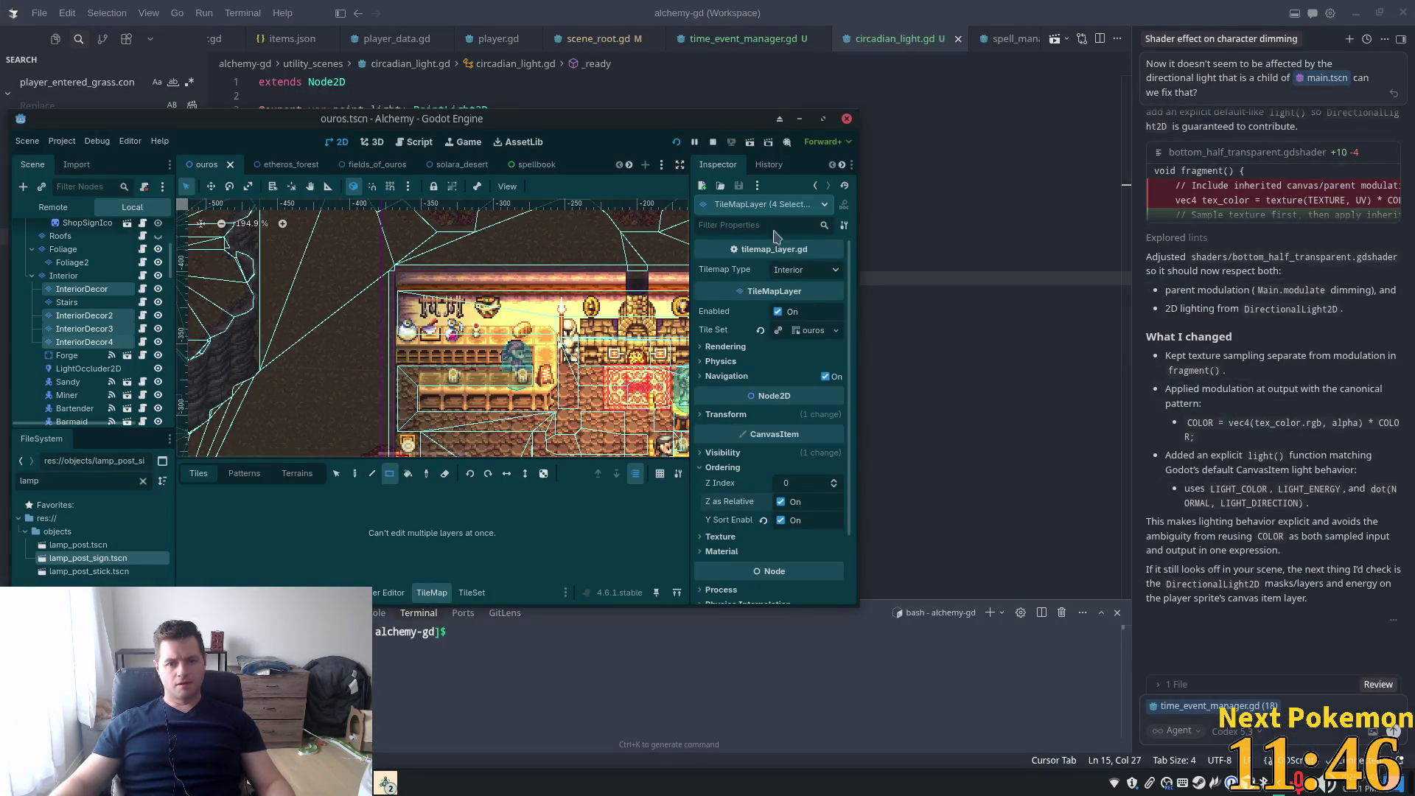
{"action": "left_click_drag", "start_coordinate": [656, 127], "coordinate": [647, 52]}
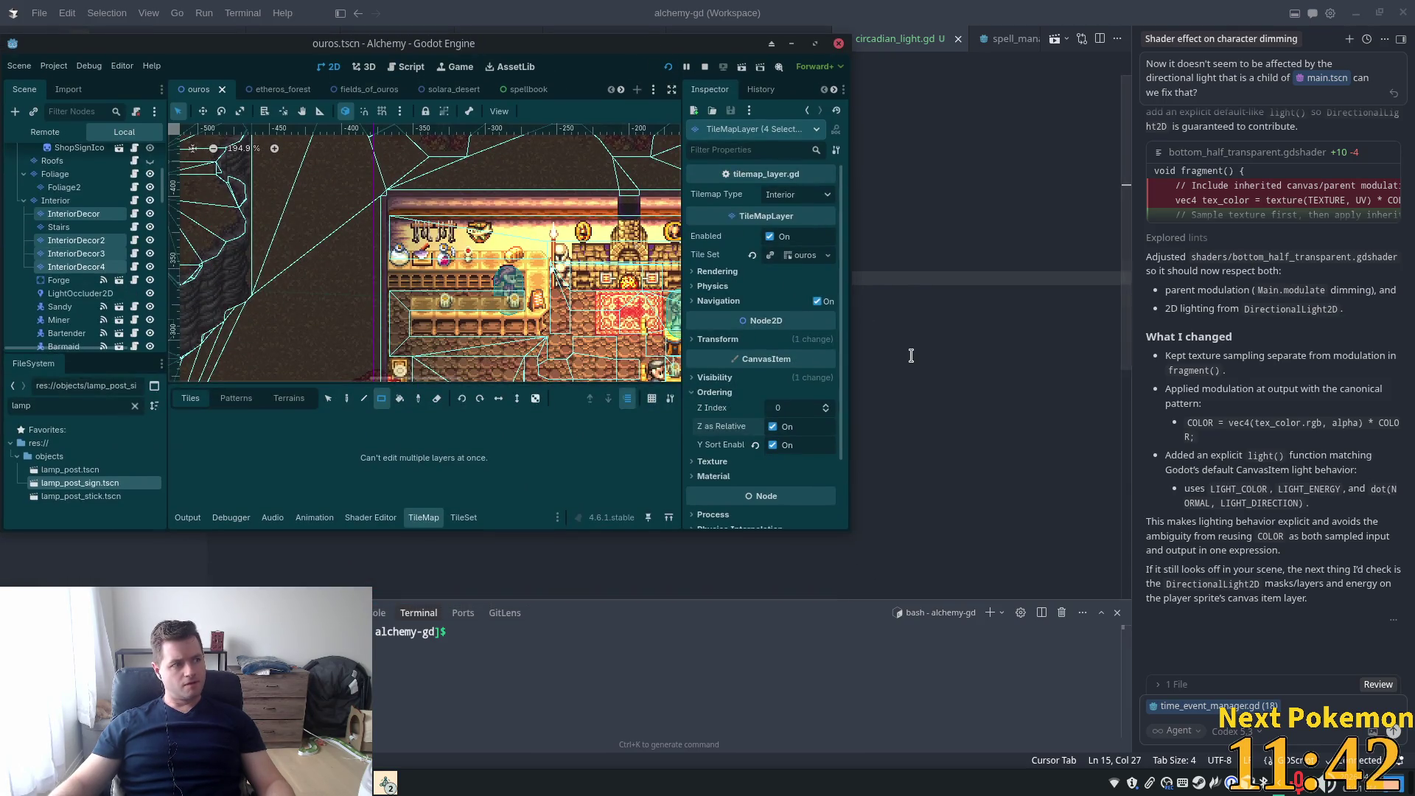
{"action": "left_click_drag", "start_coordinate": [847, 536], "coordinate": [999, 640]}
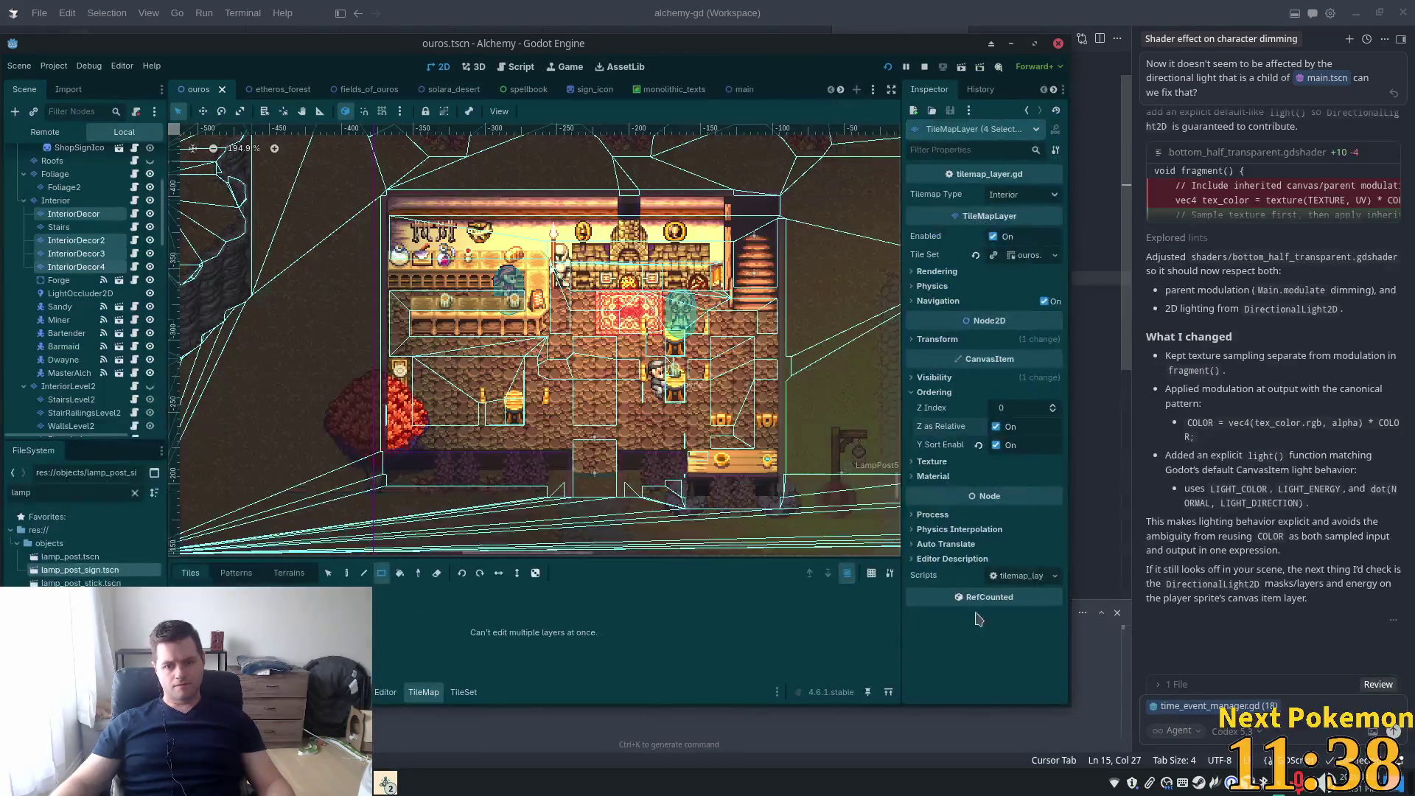
{"action": "scroll", "coordinate": [555, 413], "scroll_direction": "up", "scroll_amount": 3}
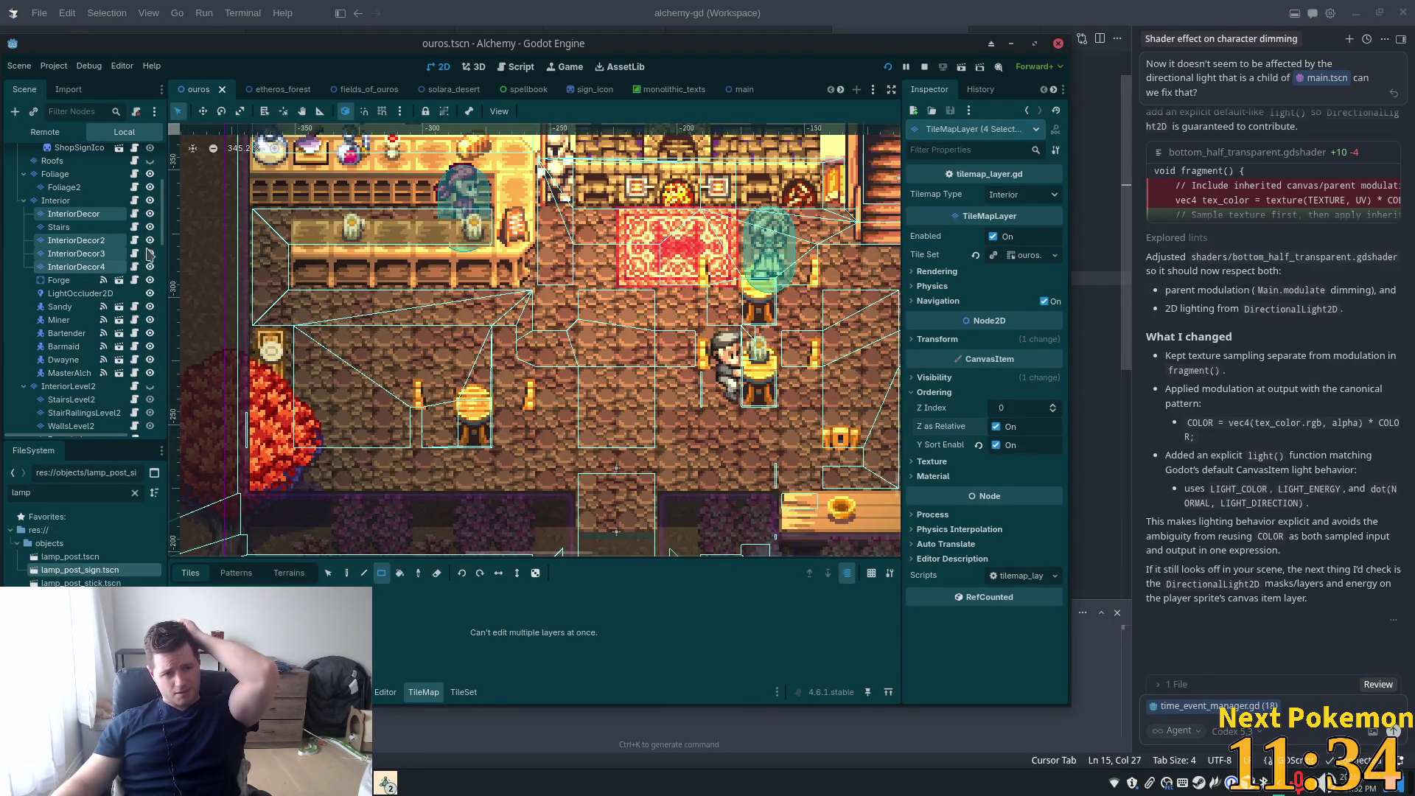
{"action": "left_click", "coordinate": [70, 214]}
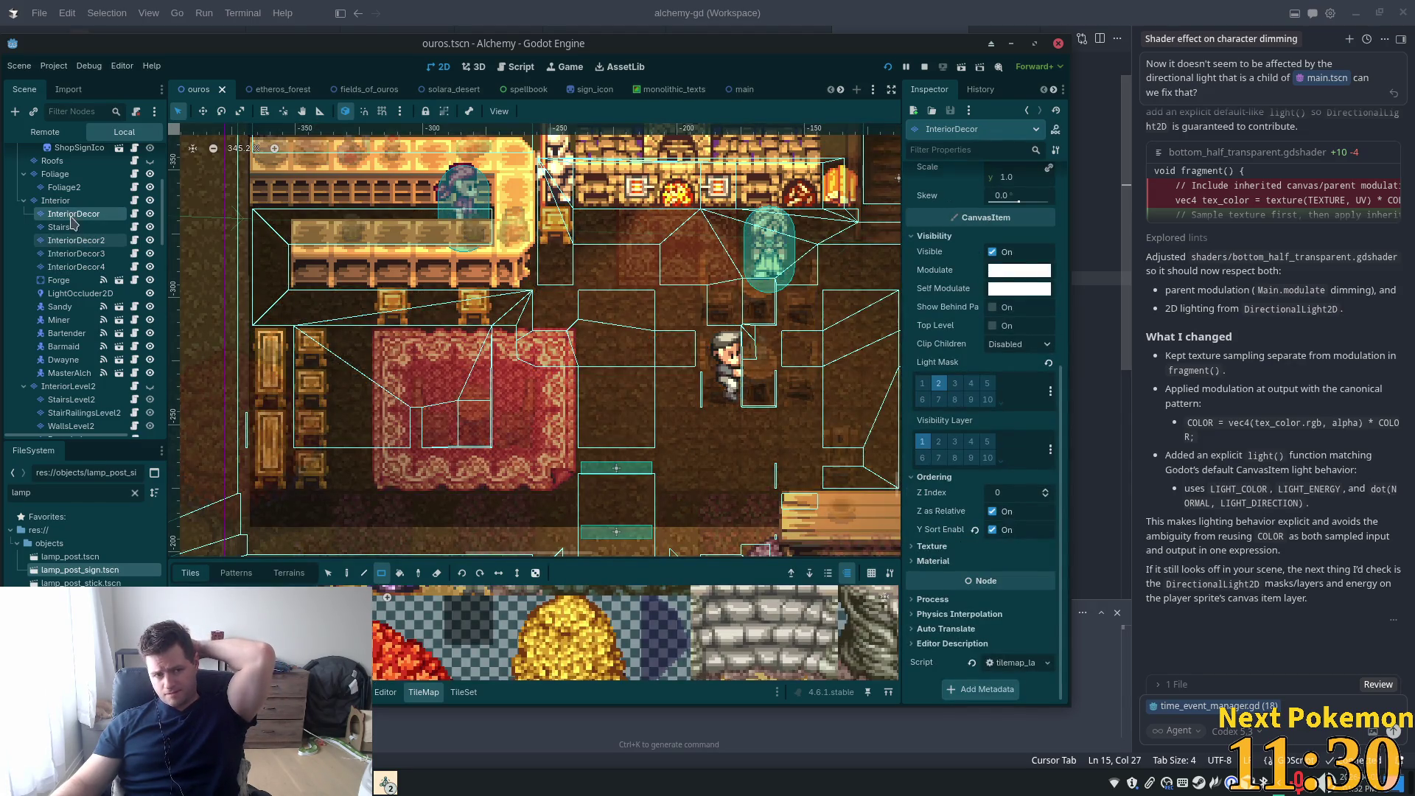
{"action": "left_click", "coordinate": [55, 201]}
{"action": "scroll", "coordinate": [67, 170], "scroll_direction": "up", "scroll_amount": 5}
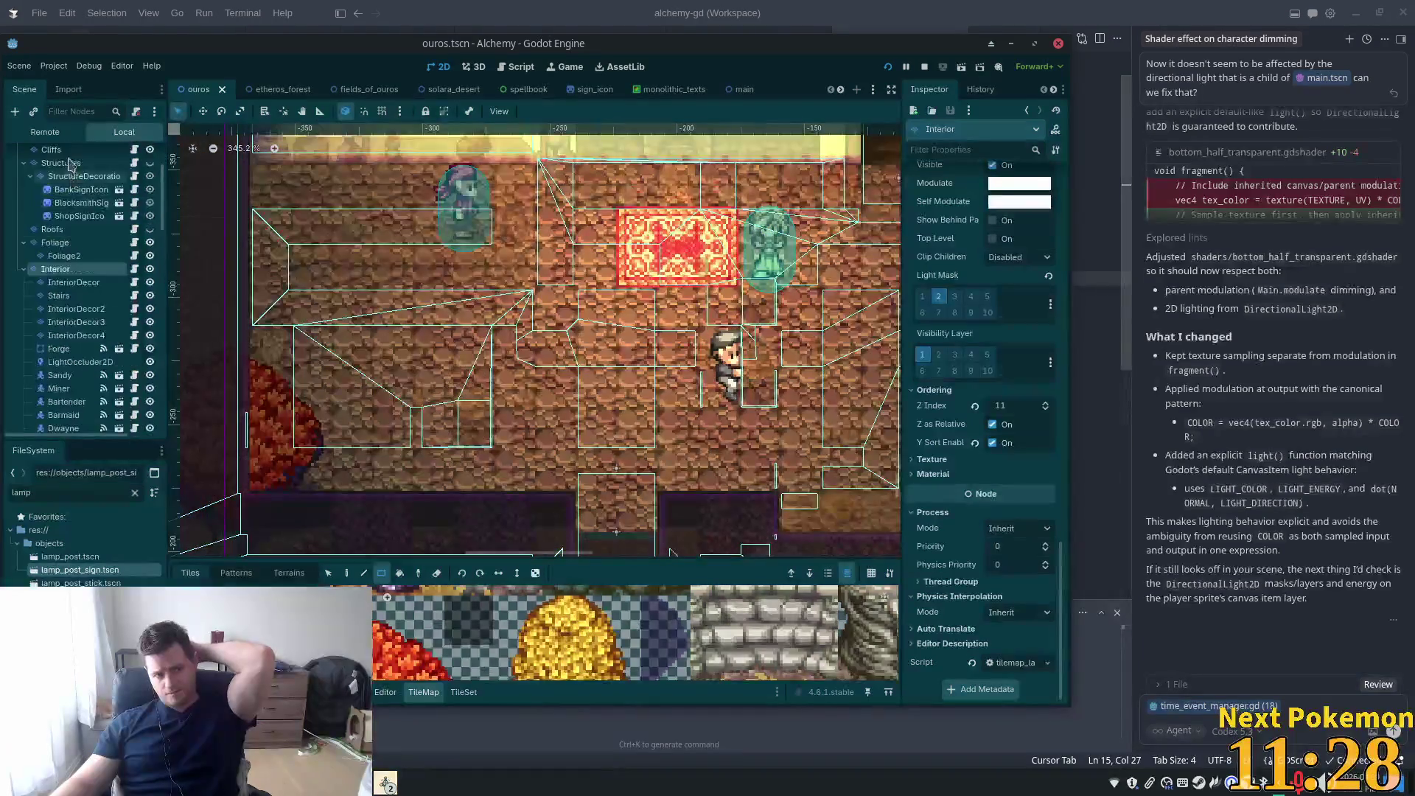
Move the tavern game window to the right side, then select InteriorDecor in the editor
{"action": "left_click", "coordinate": [404, 774]}
{"action": "left_click", "coordinate": [436, 707]}
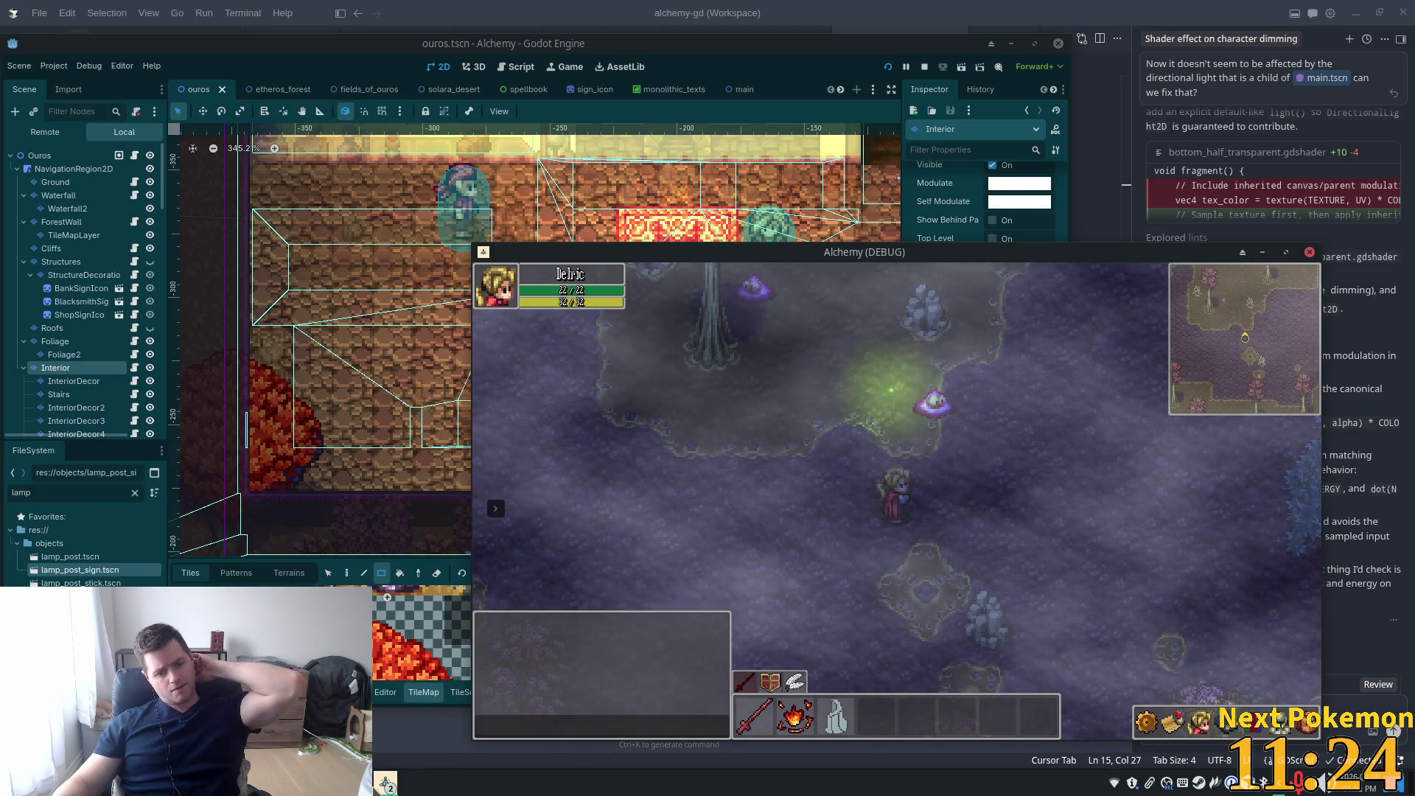
{"action": "left_click", "coordinate": [386, 782]}
{"action": "left_click", "coordinate": [422, 729]}
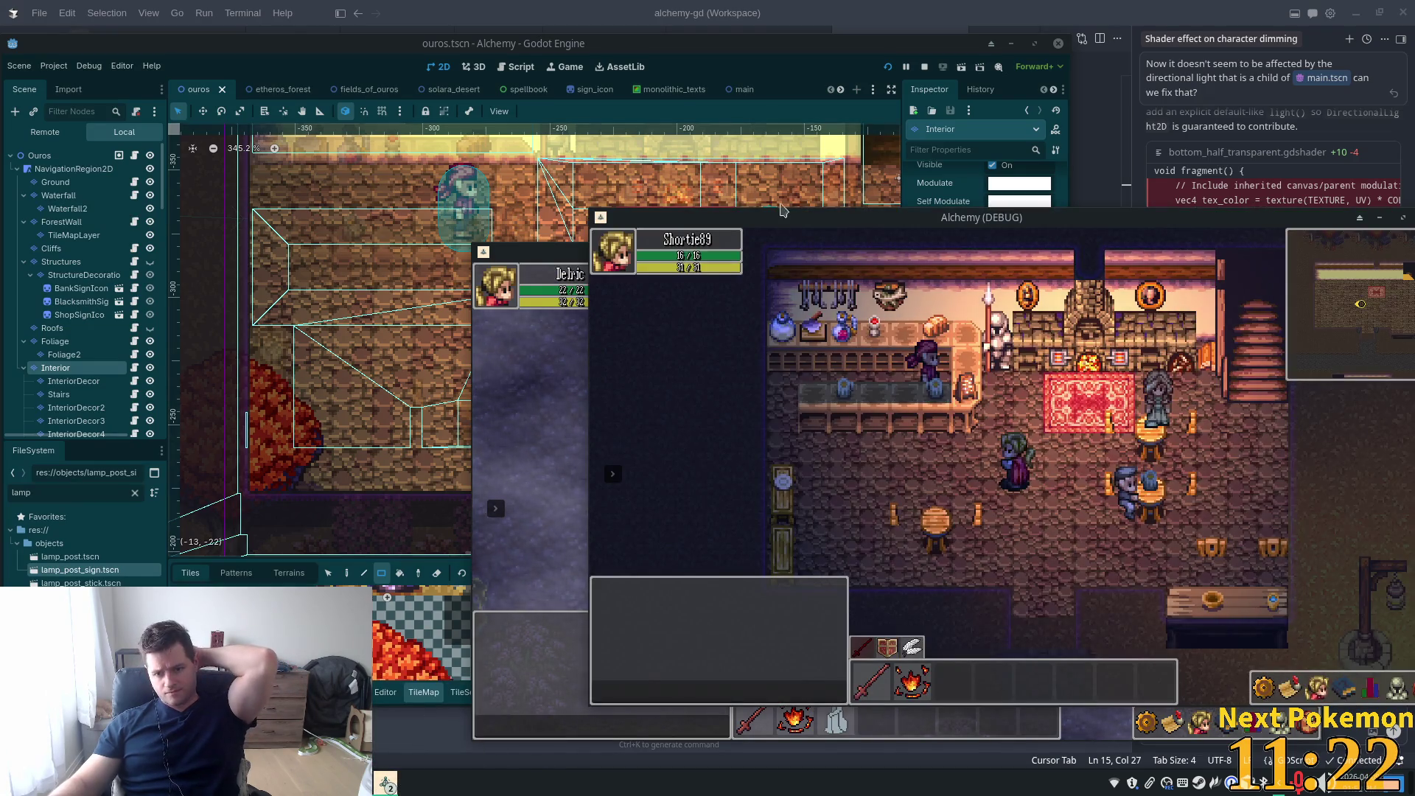
{"action": "mouse_move", "coordinate": [937, 217]}
{"action": "left_mouse_down"}
{"action": "mouse_move", "coordinate": [1233, 203]}
{"action": "mouse_move", "coordinate": [1333, 219]}
{"action": "left_mouse_up"}
{"action": "left_click", "coordinate": [259, 218]}
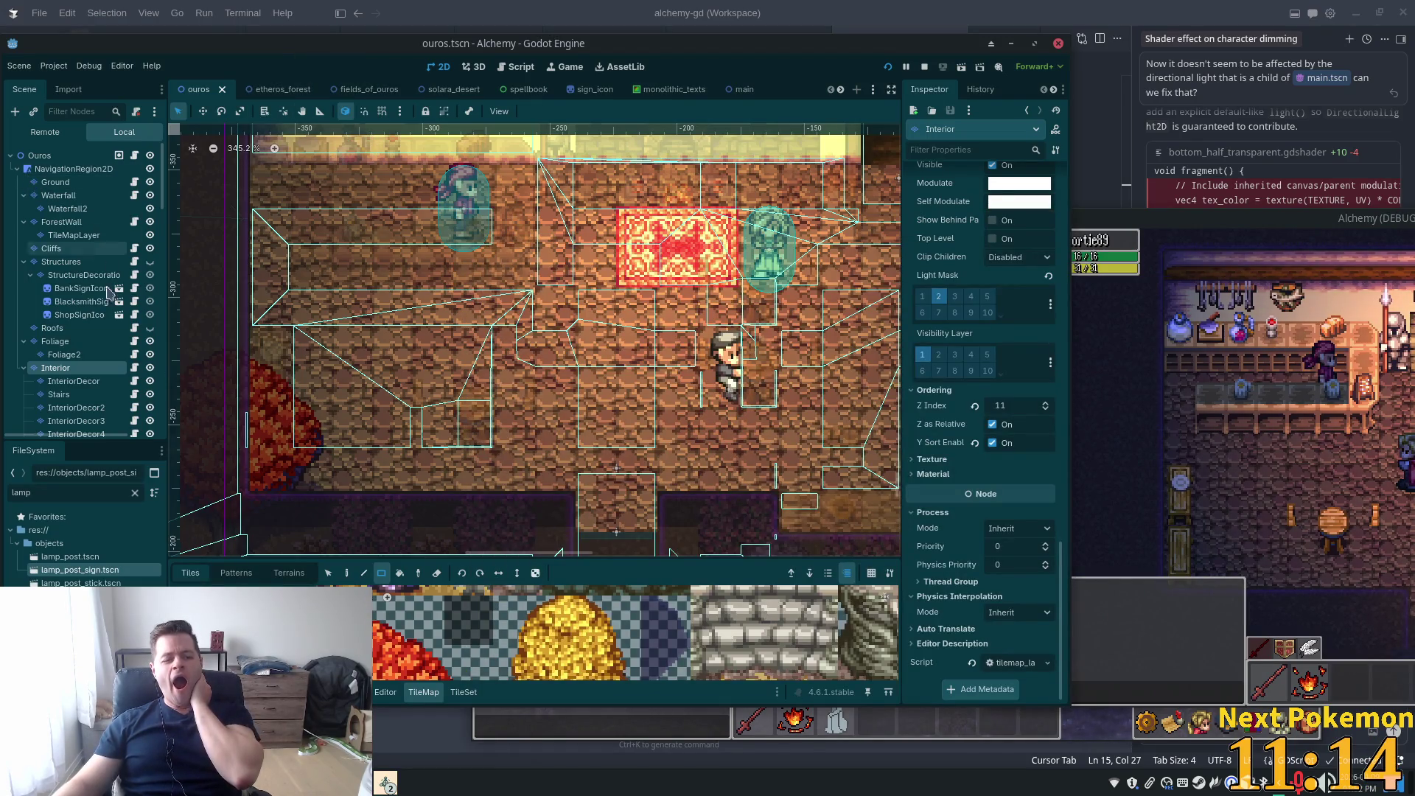
{"action": "left_click", "coordinate": [73, 381]}
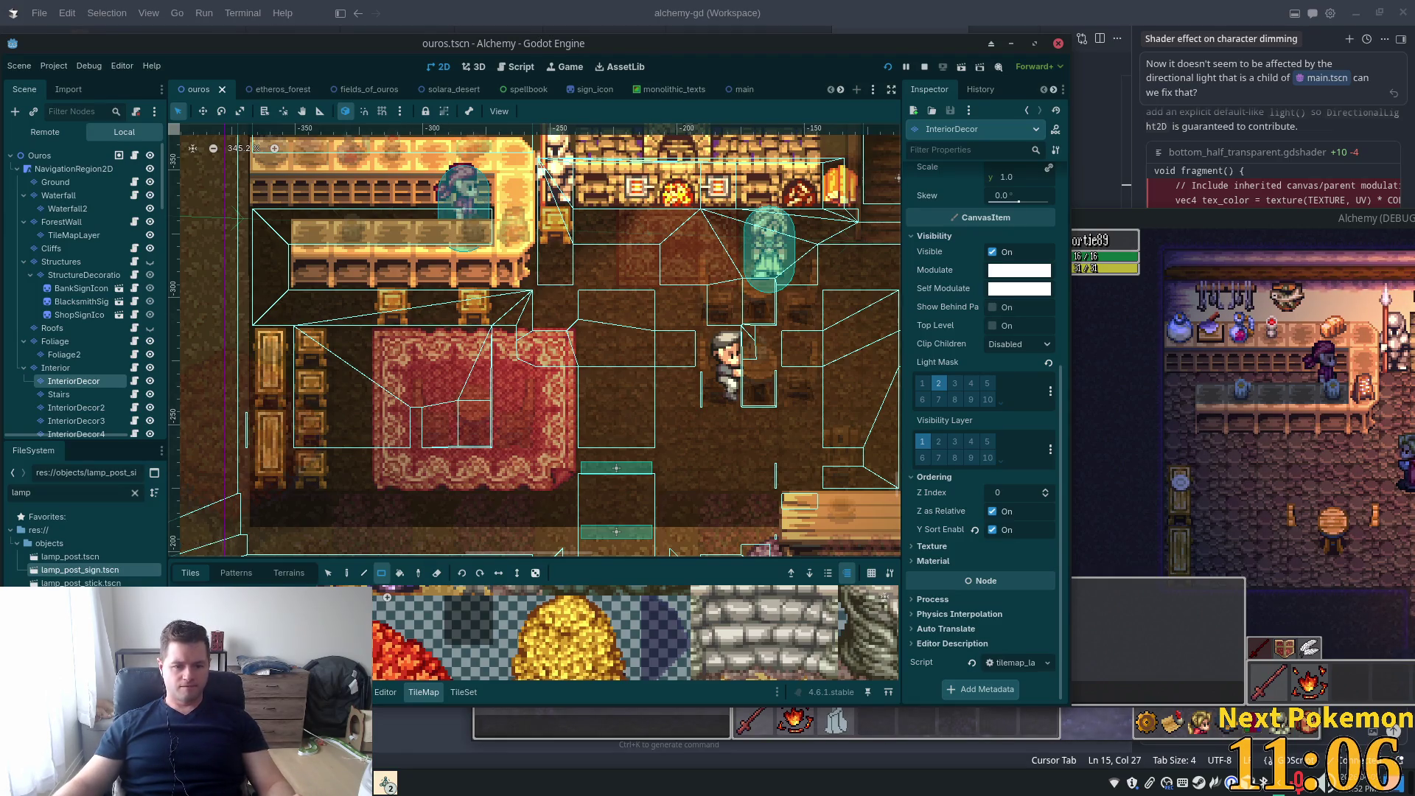
Check the cozy furnishings chair tile's Y Sort Origin of -20 in the TileSet editor
{"action": "mouse_move", "coordinate": [278, 555]}
{"action": "left_mouse_down"}
{"action": "mouse_move", "coordinate": [278, 398]}
{"action": "mouse_move", "coordinate": [278, 437]}
{"action": "left_mouse_up"}
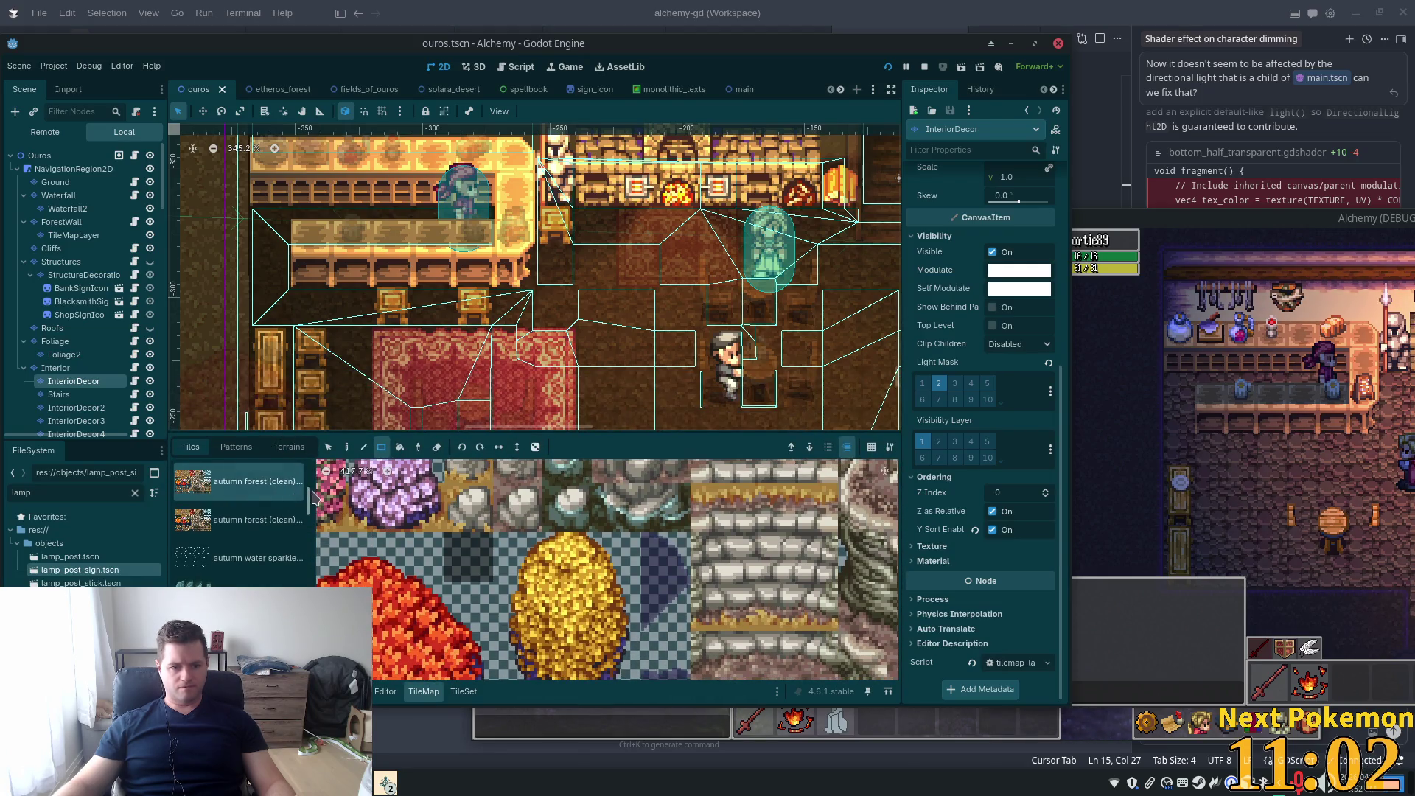
{"action": "scroll", "coordinate": [269, 546], "scroll_direction": "down", "scroll_amount": 5}
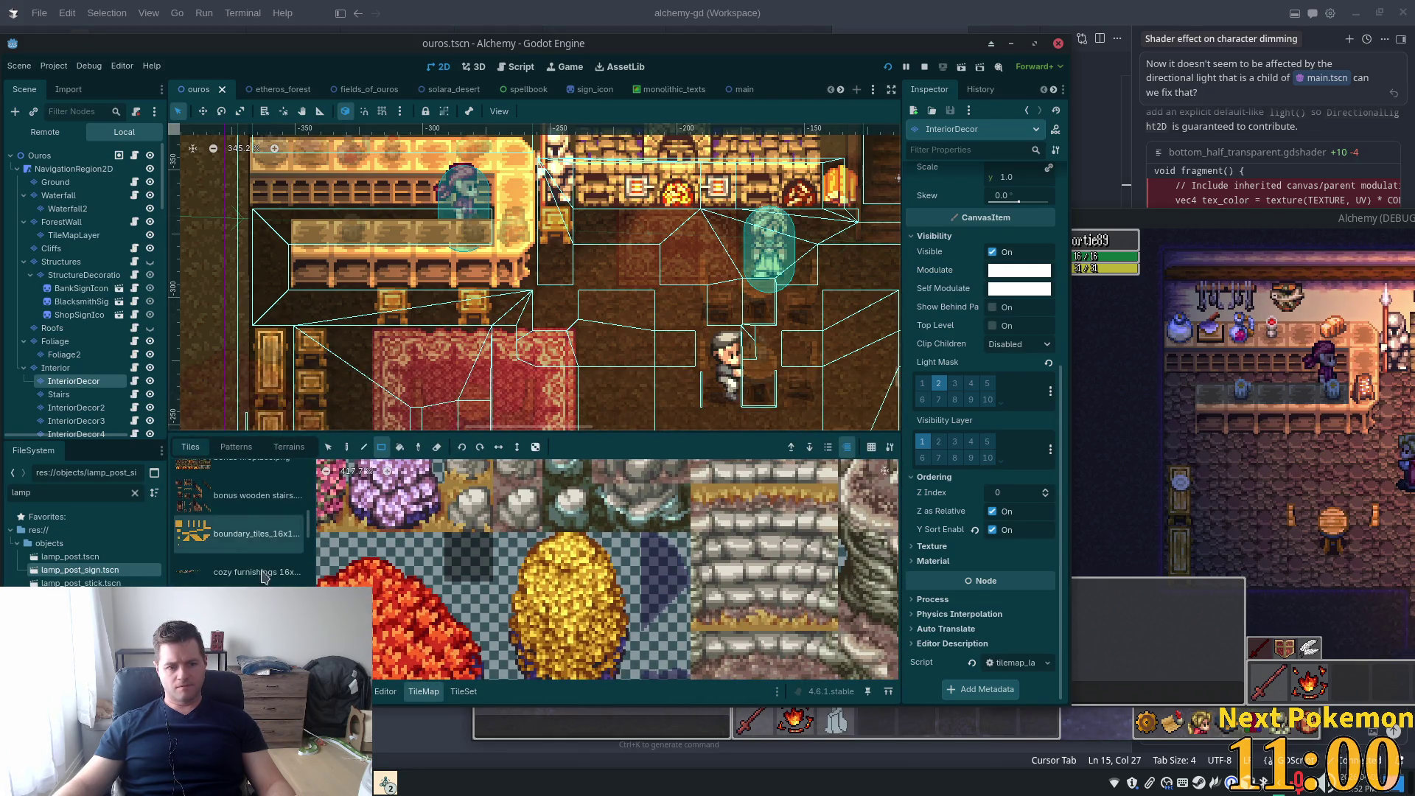
{"action": "left_click", "coordinate": [269, 567]}
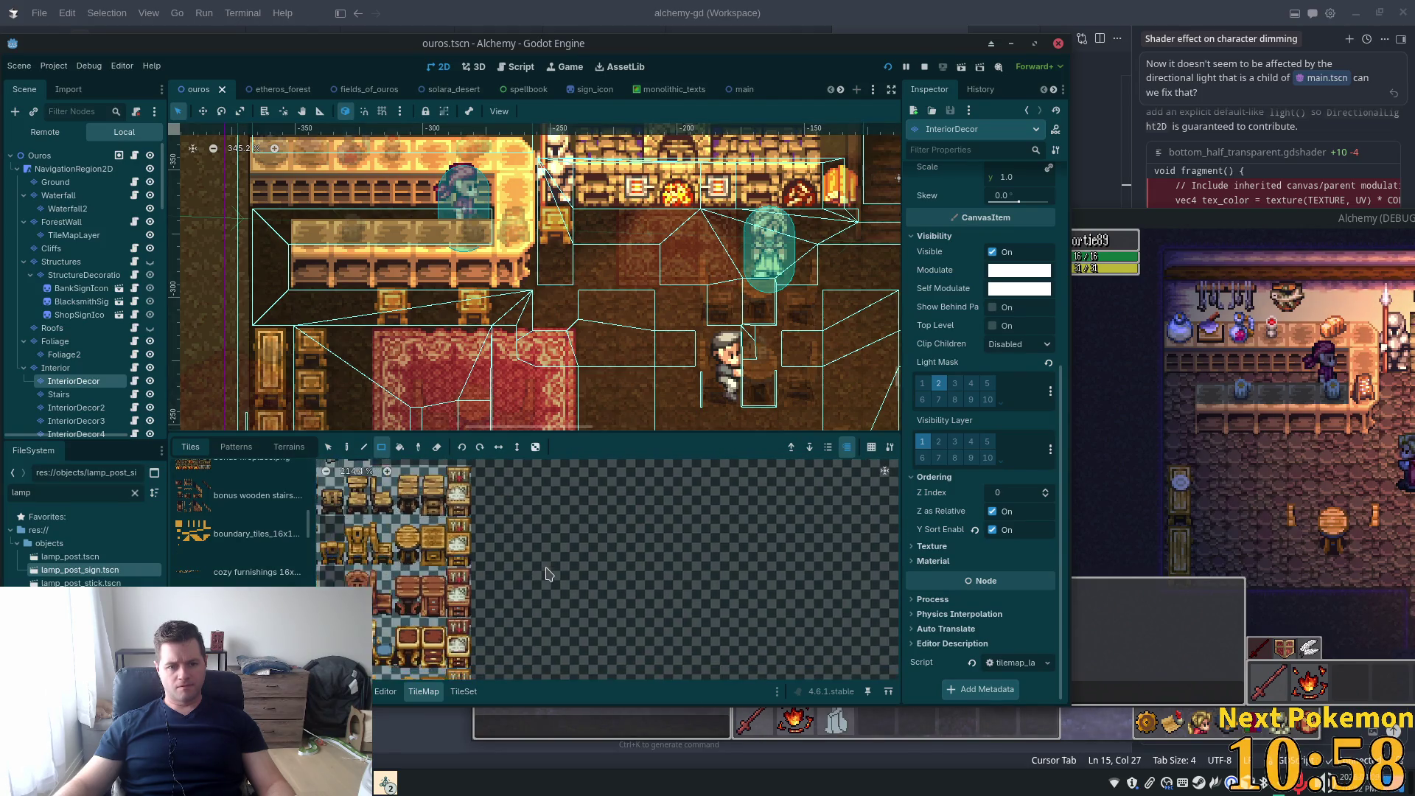
{"action": "scroll", "coordinate": [546, 574], "scroll_direction": "down", "scroll_amount": 1}
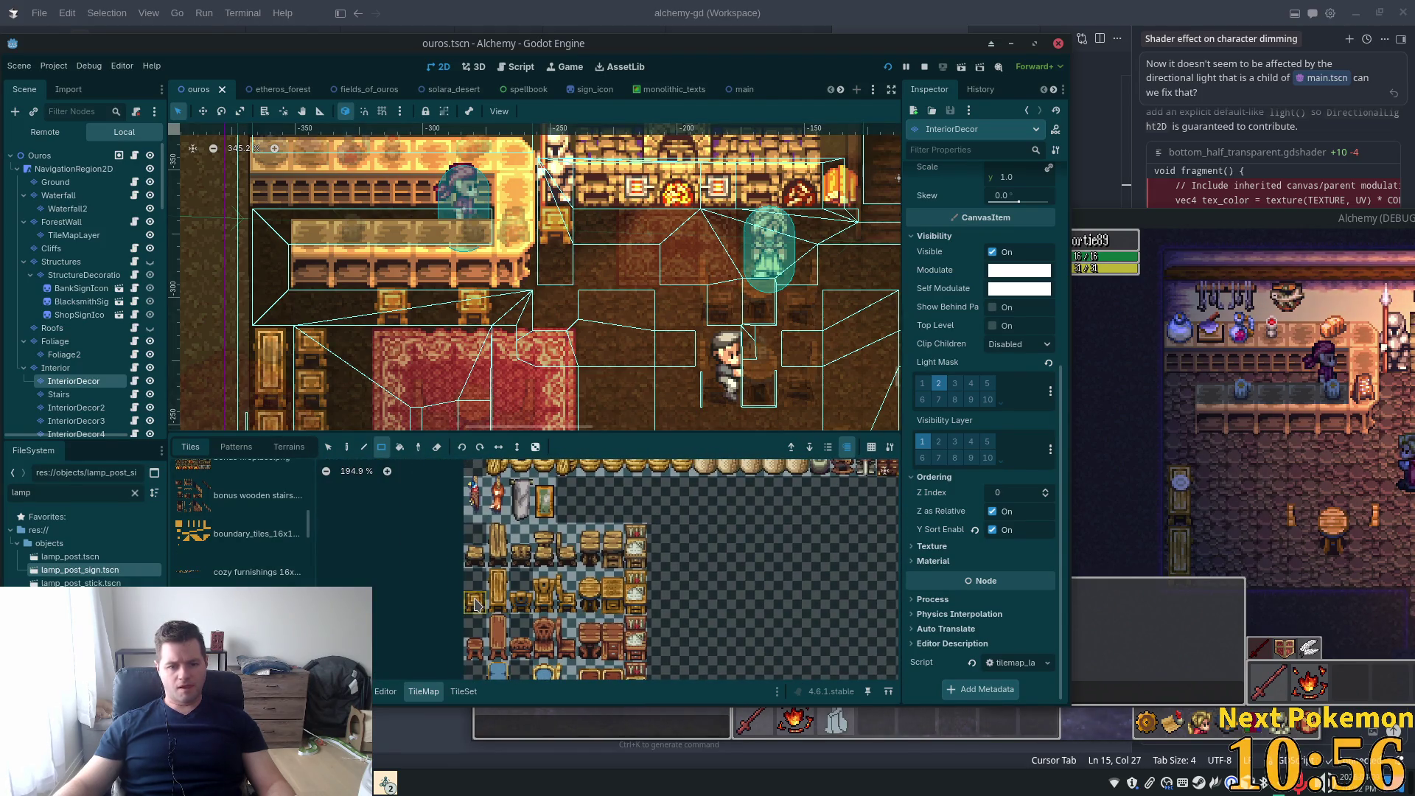
{"action": "left_click", "coordinate": [475, 691]}
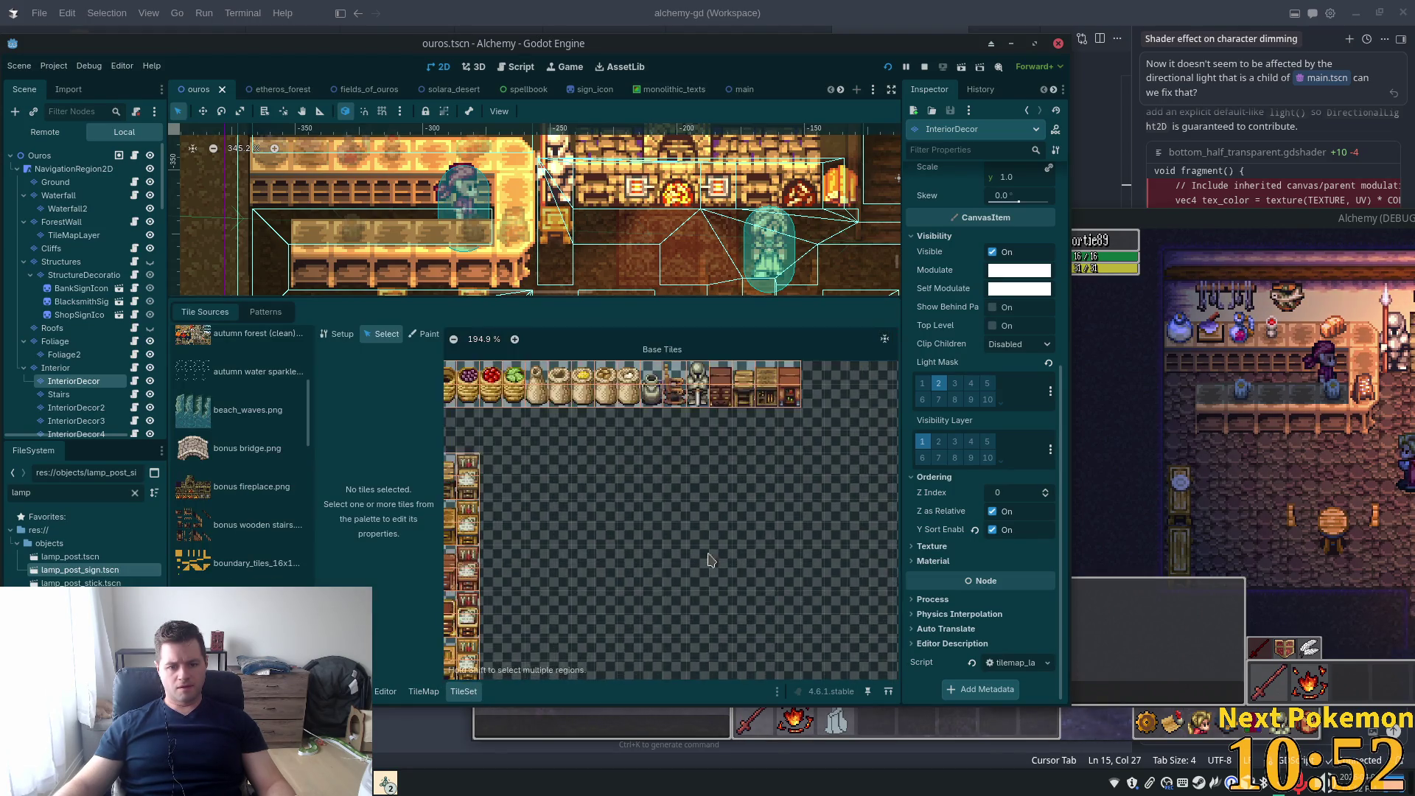
{"action": "left_click", "coordinate": [545, 507]}
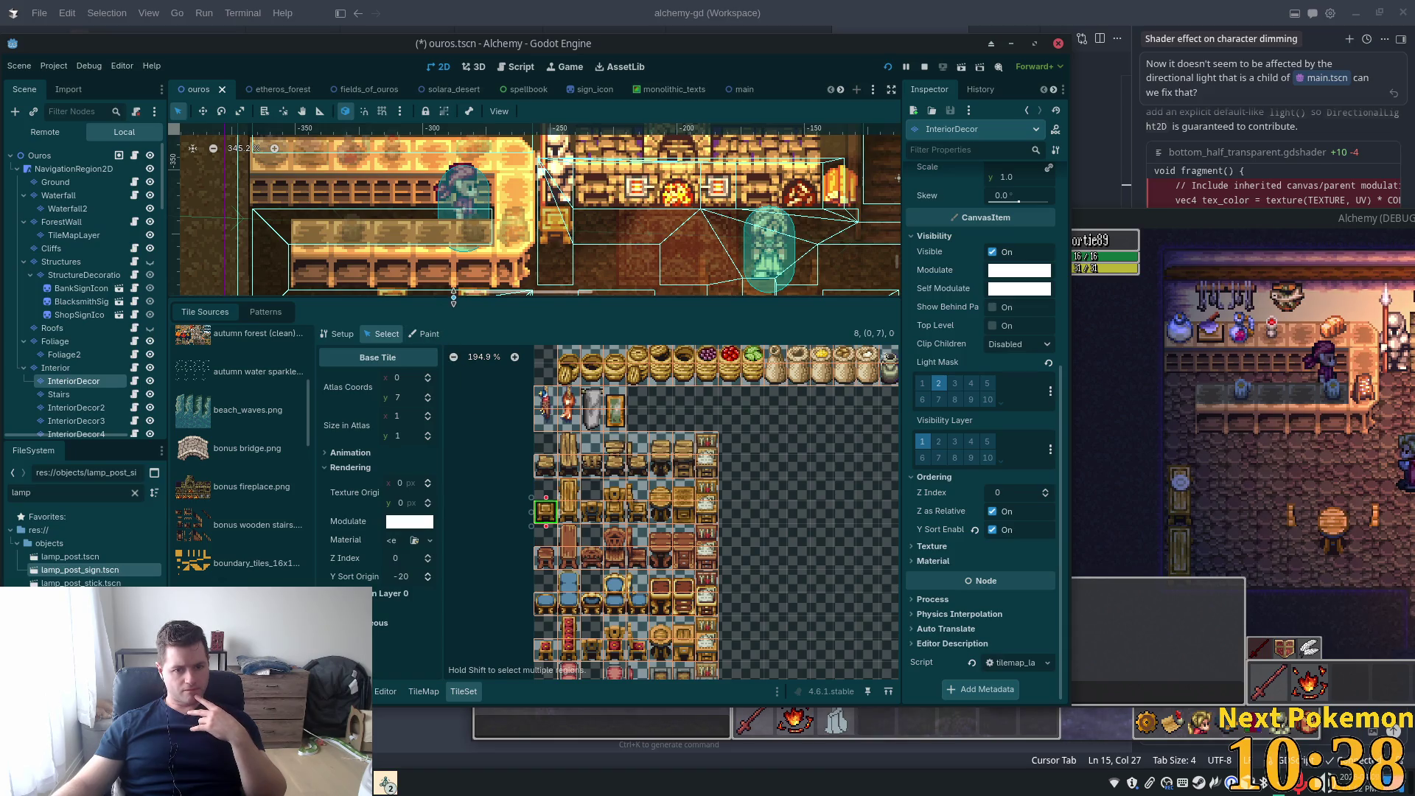
Shrink the tileset panel and select InteriorDecor through InteriorDecor4 together
{"action": "left_click_drag", "start_coordinate": [451, 308], "coordinate": [455, 441]}
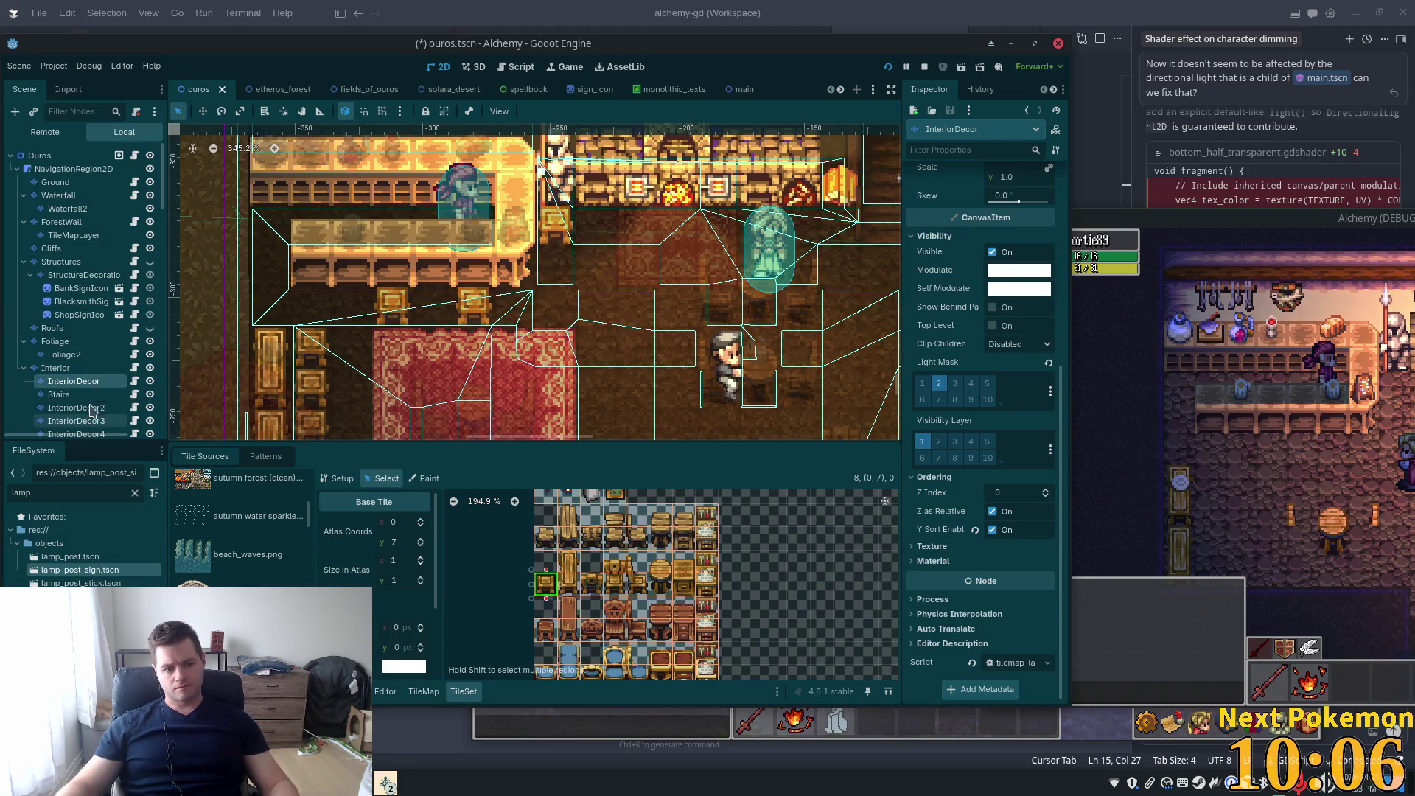
{"action": "scroll", "coordinate": [82, 297], "scroll_direction": "down", "scroll_amount": 5}
{"action": "left_click", "coordinate": [74, 269], "text": "shift"}
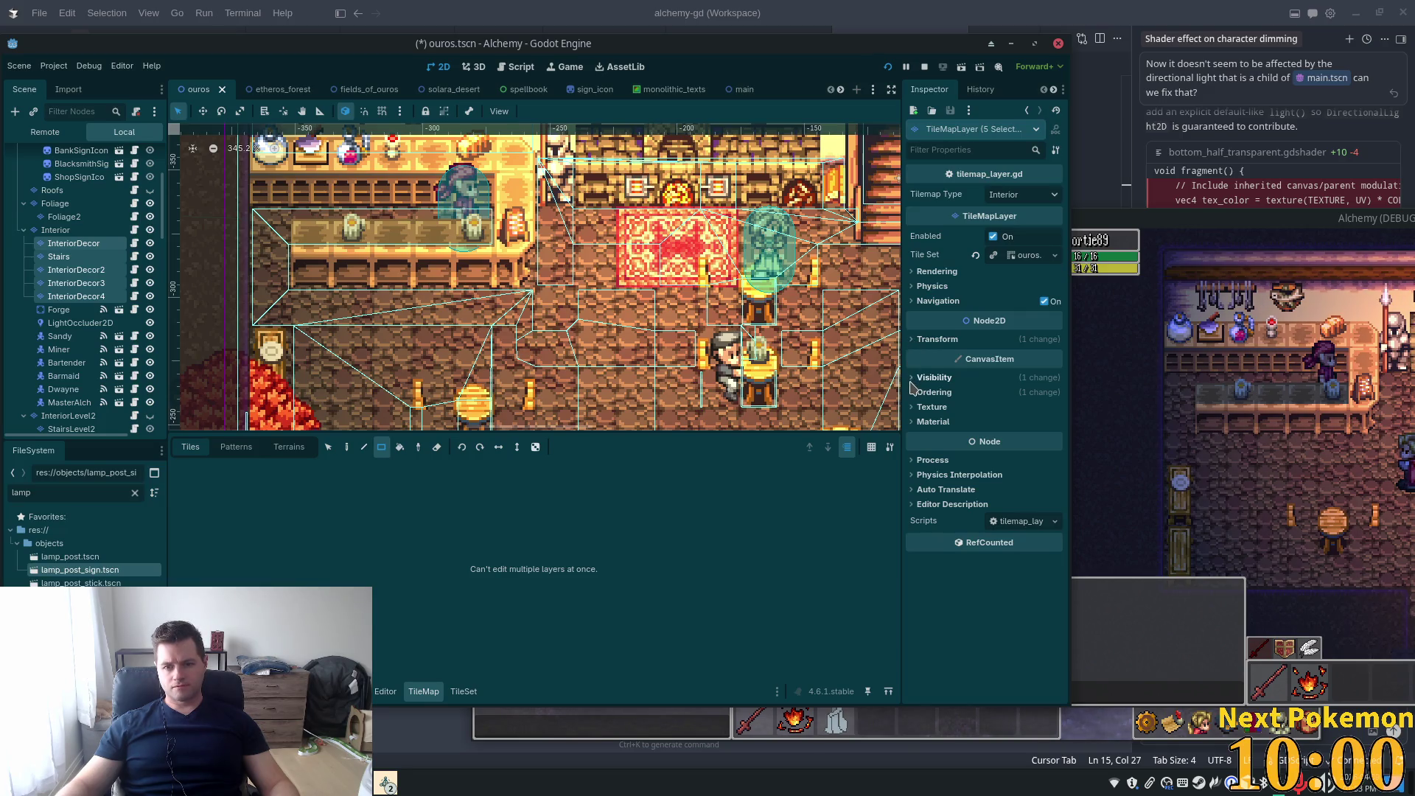
Set the selected decor layers' Z Index to 1 and save the scene
{"action": "left_click", "coordinate": [917, 378]}
{"action": "left_click", "coordinate": [918, 378]}
{"action": "left_click", "coordinate": [921, 392]}
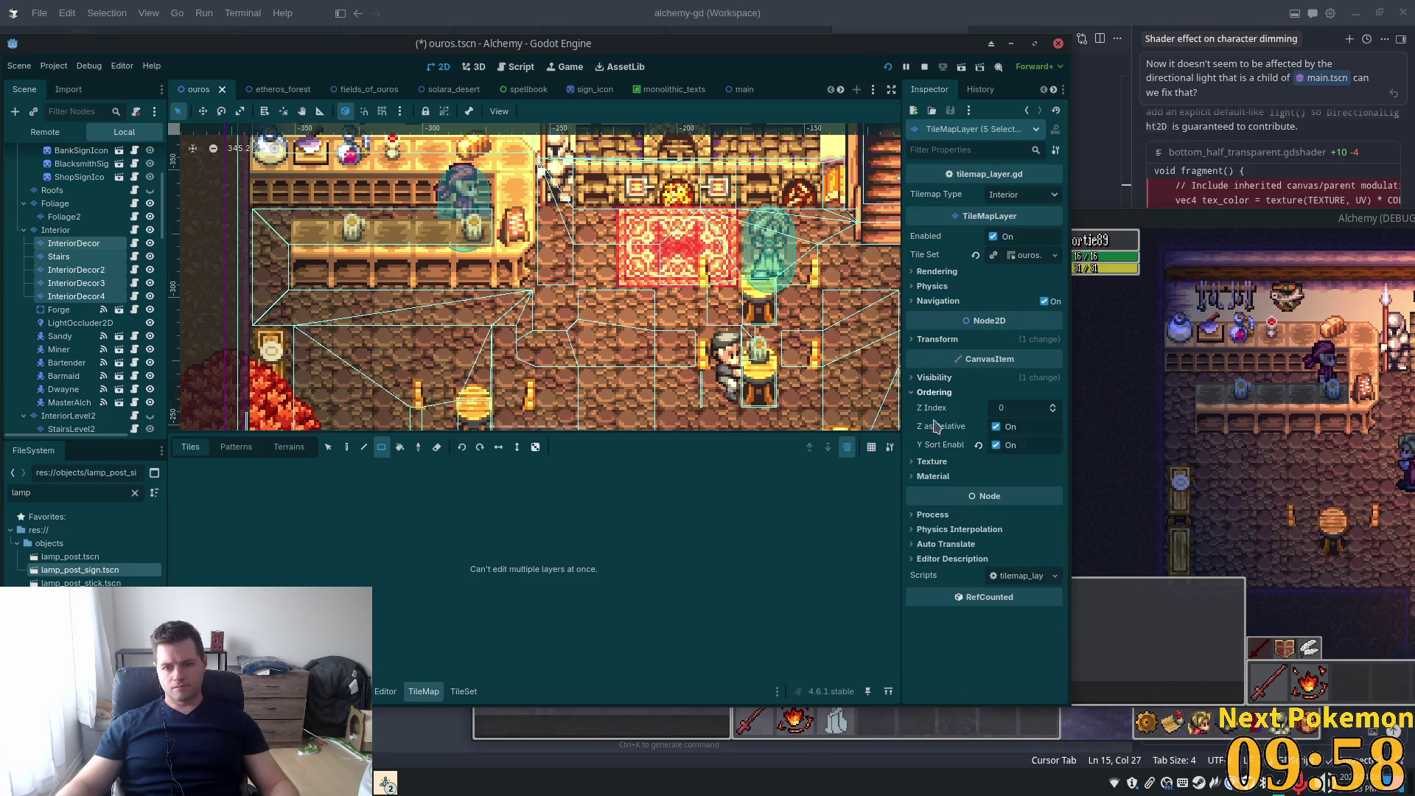
{"action": "left_click", "coordinate": [1053, 405]}
{"action": "key", "text": "ctrl+s"}
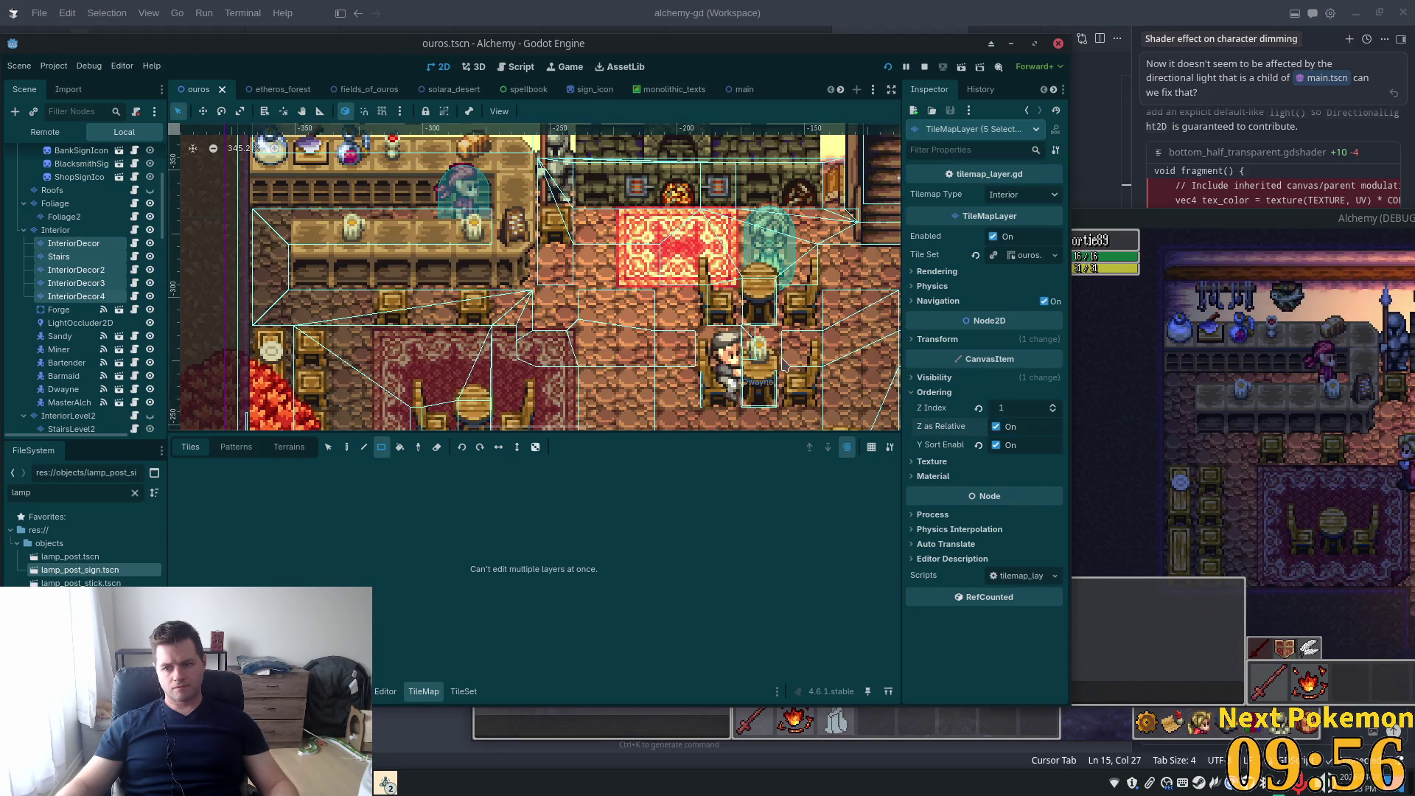
Set the Interior node's Z Index to 10, save, and centre the game window
{"action": "left_click", "coordinate": [56, 230]}
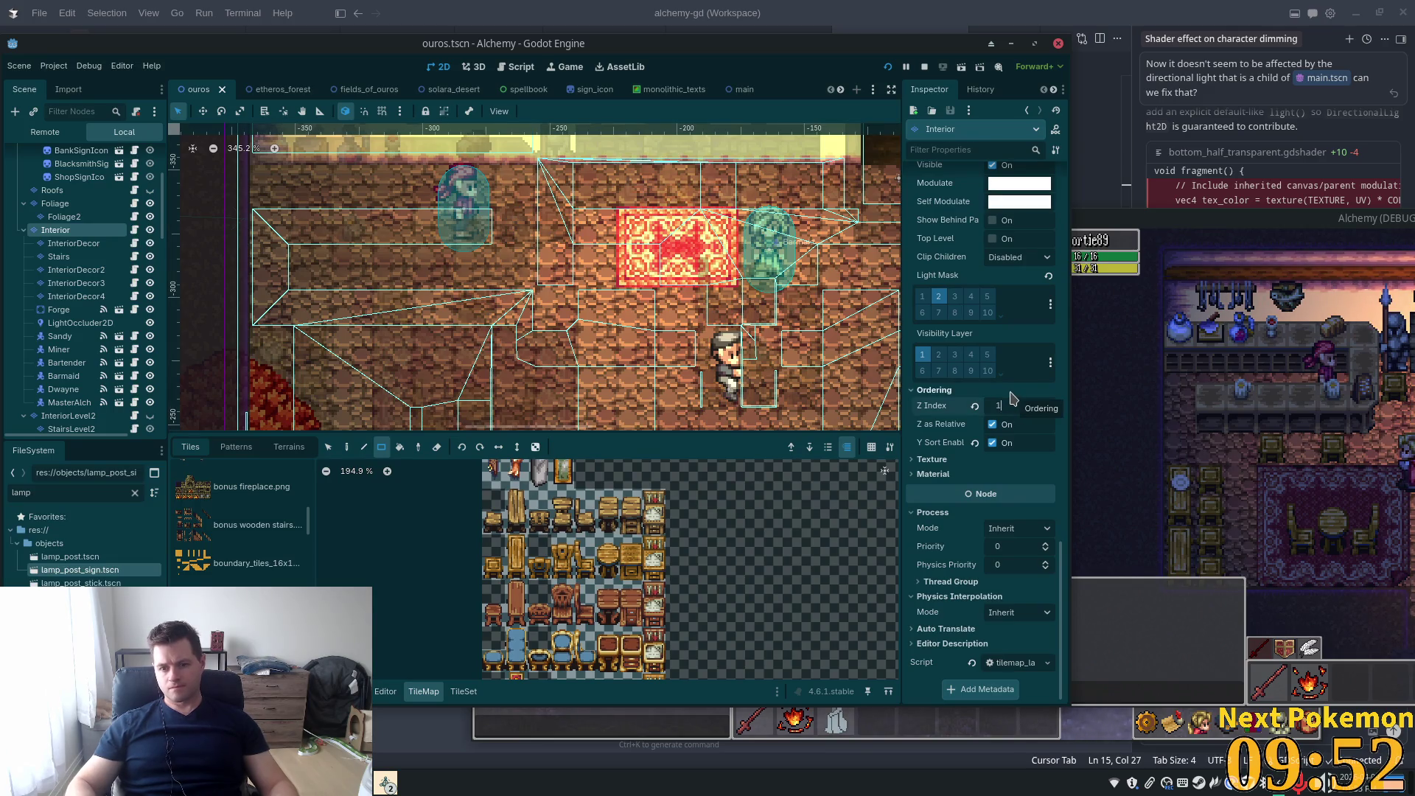
{"action": "type", "text": "0"}
{"action": "key", "text": "Tab"}
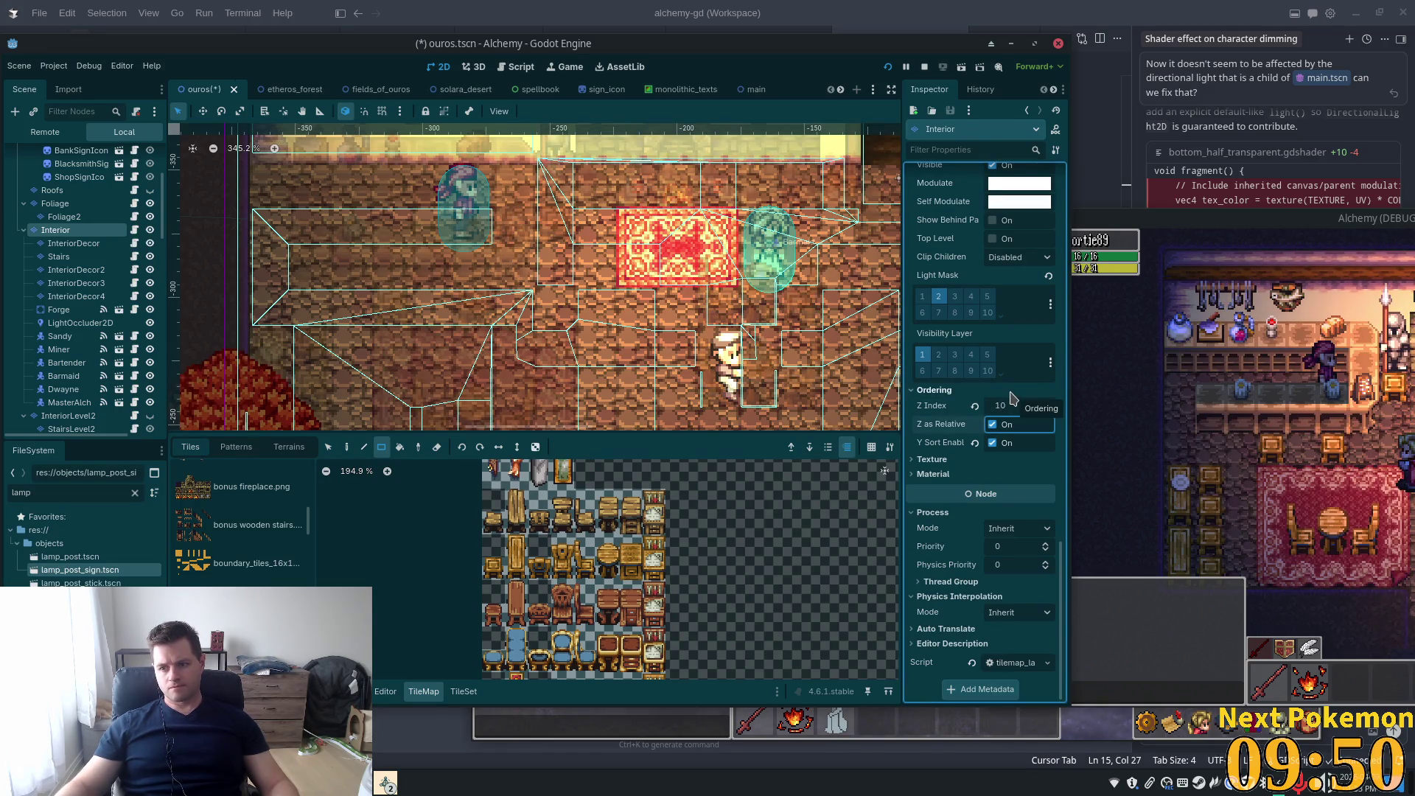
{"action": "key", "text": "ctrl+s"}
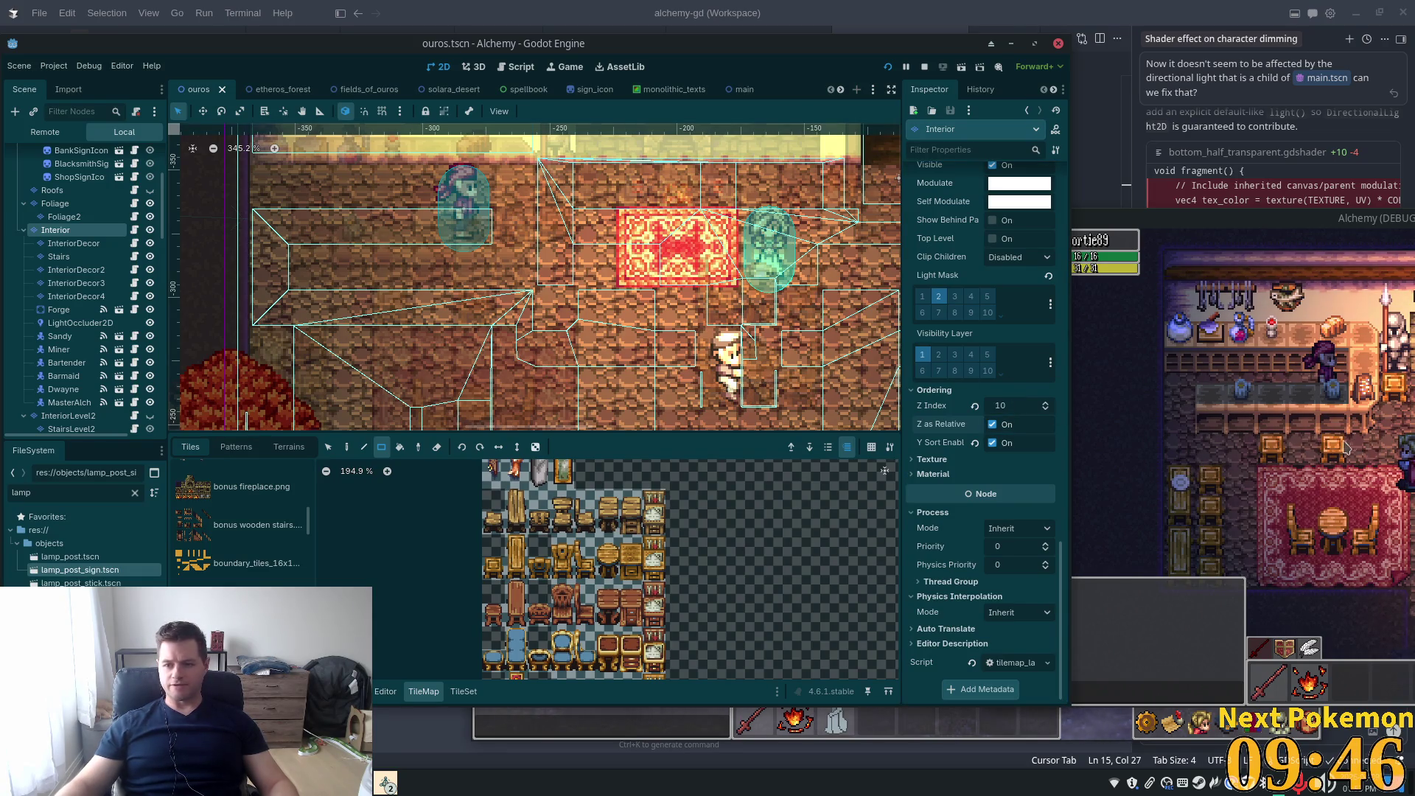
{"action": "left_click_drag", "start_coordinate": [1179, 219], "coordinate": [394, 218]}
Walk the player around the tavern tables and onto the red rug to inspect the lighting
{"action": "key", "text": "Up"}
{"action": "key", "text": "Right"}
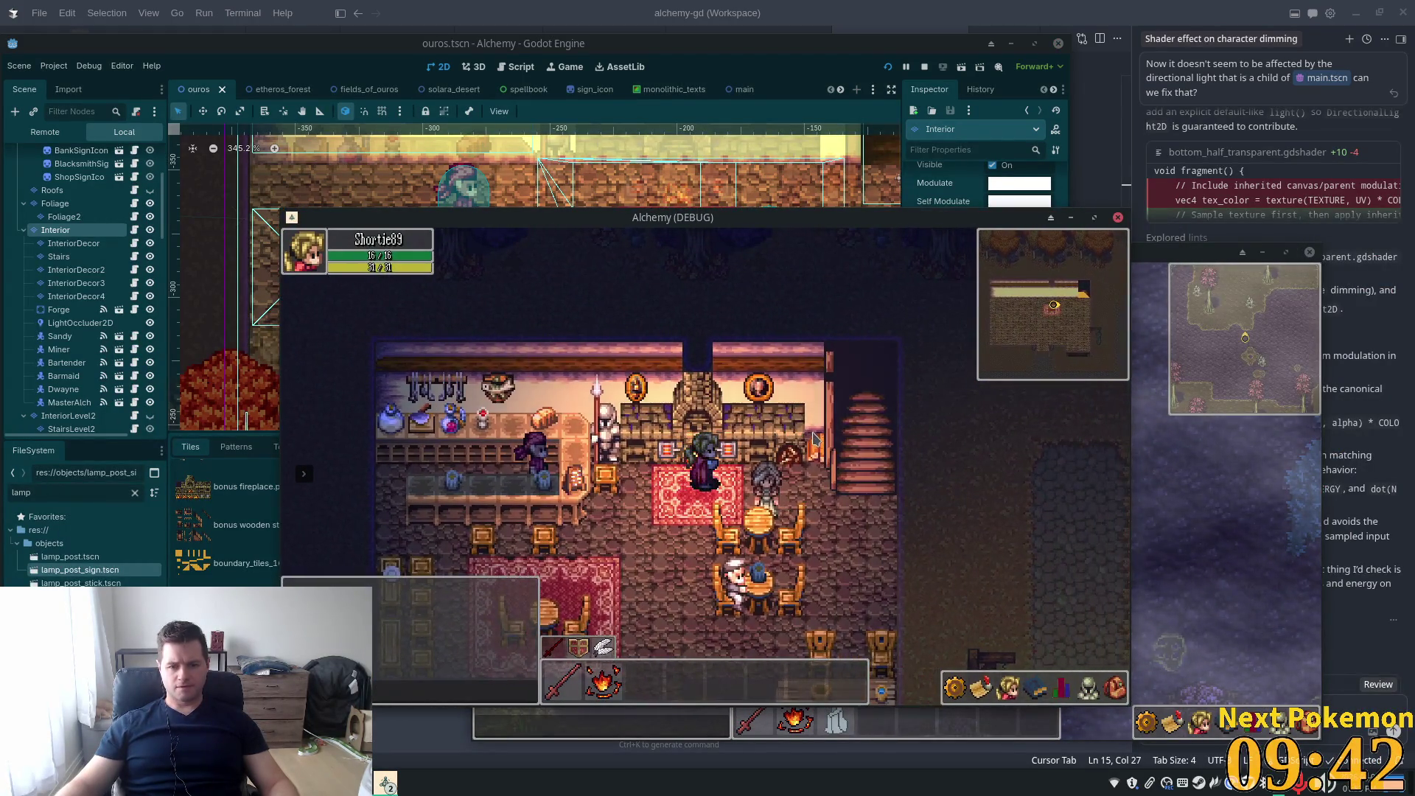
{"action": "key", "text": "Down"}
{"action": "key", "text": "Right"}
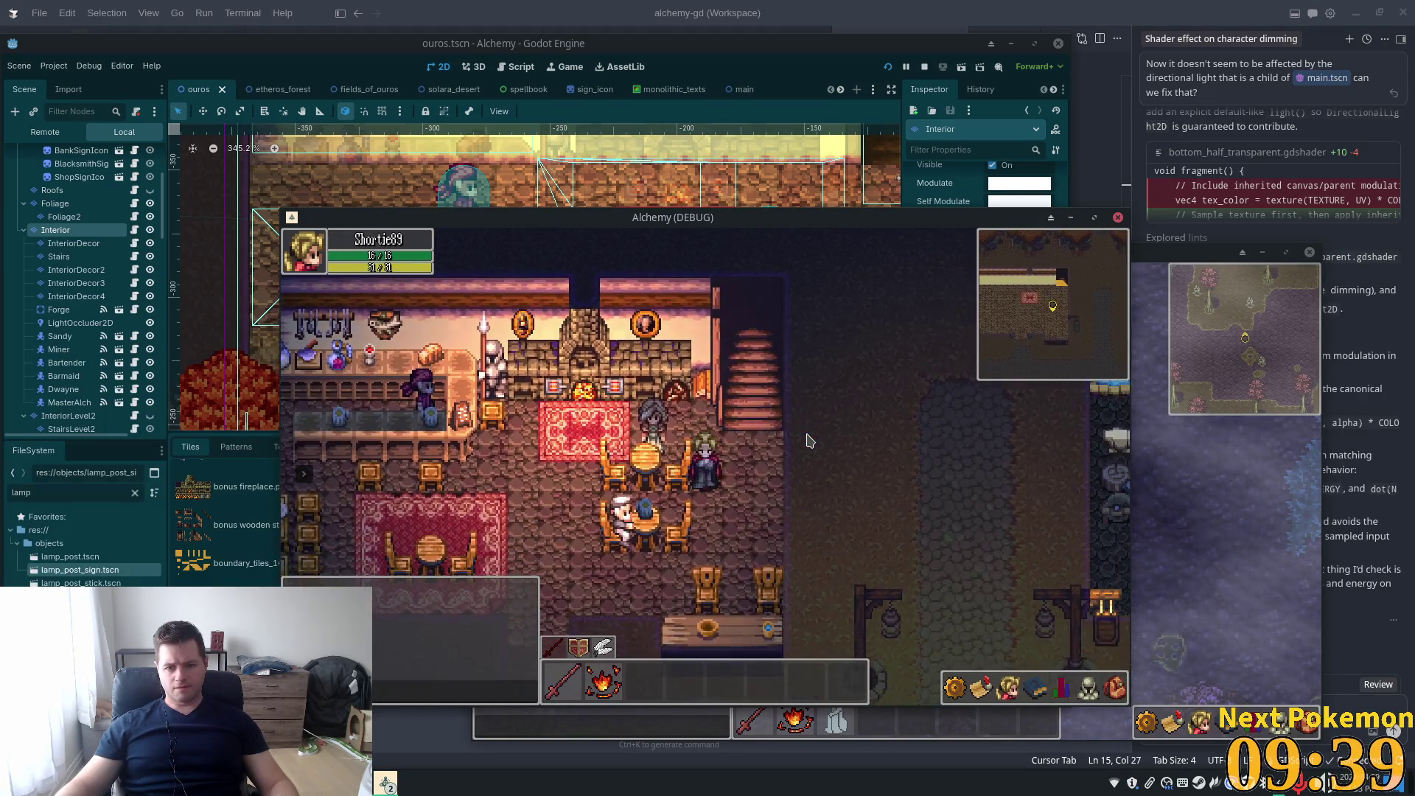
{"action": "key", "text": "Down"}
{"action": "key", "text": "Left"}
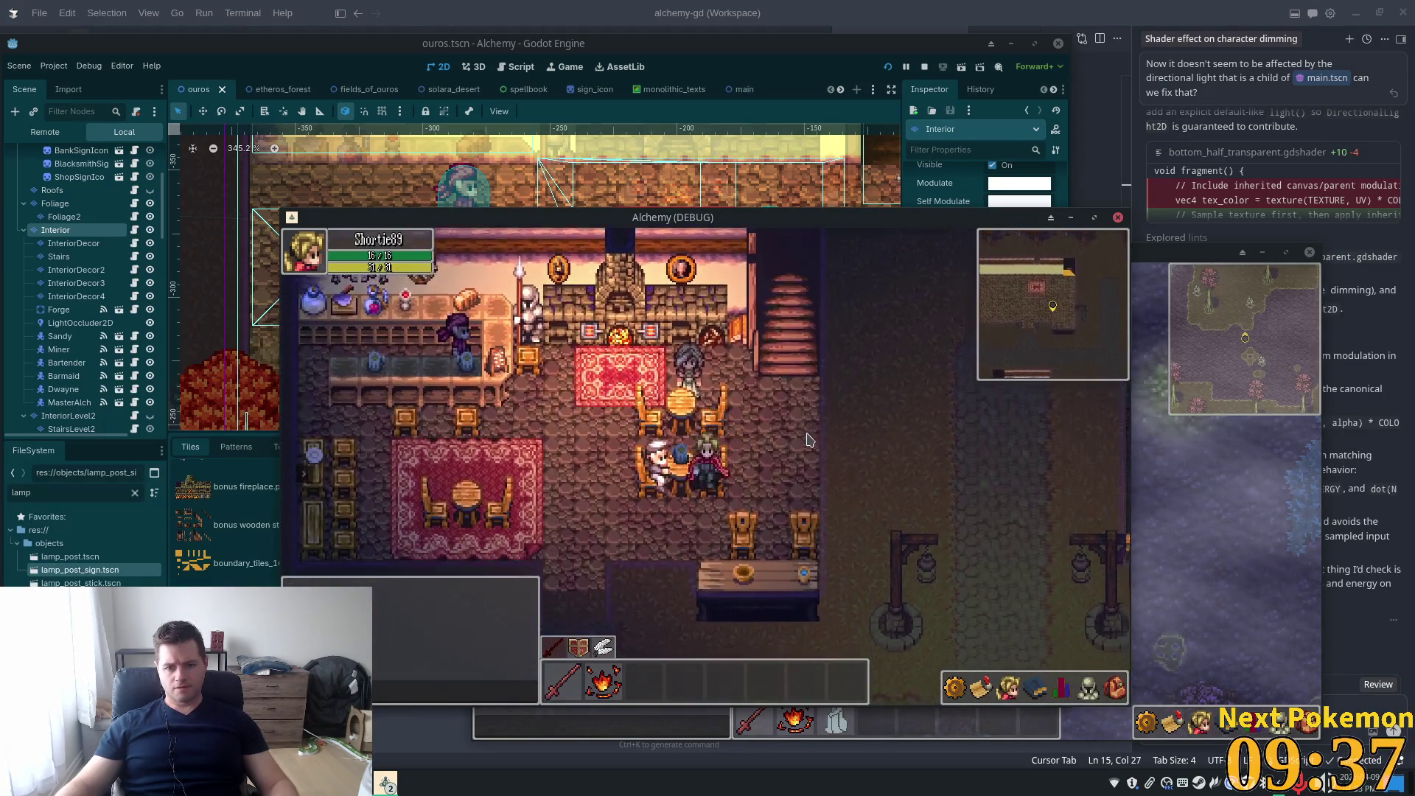
{"action": "key", "text": "Up"}
{"action": "key", "text": "Left"}
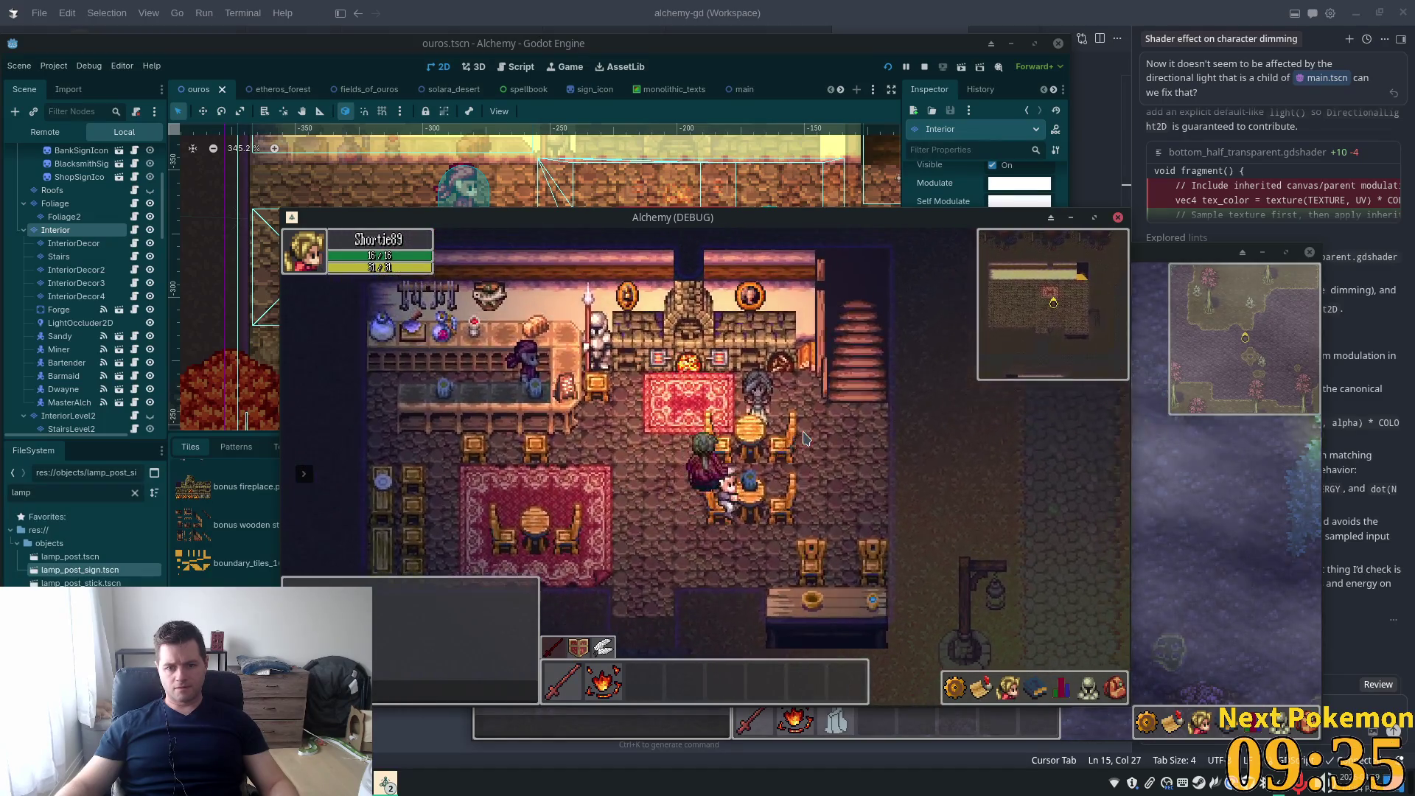
{"action": "key", "text": "Up"}
{"action": "key", "text": "Left"}
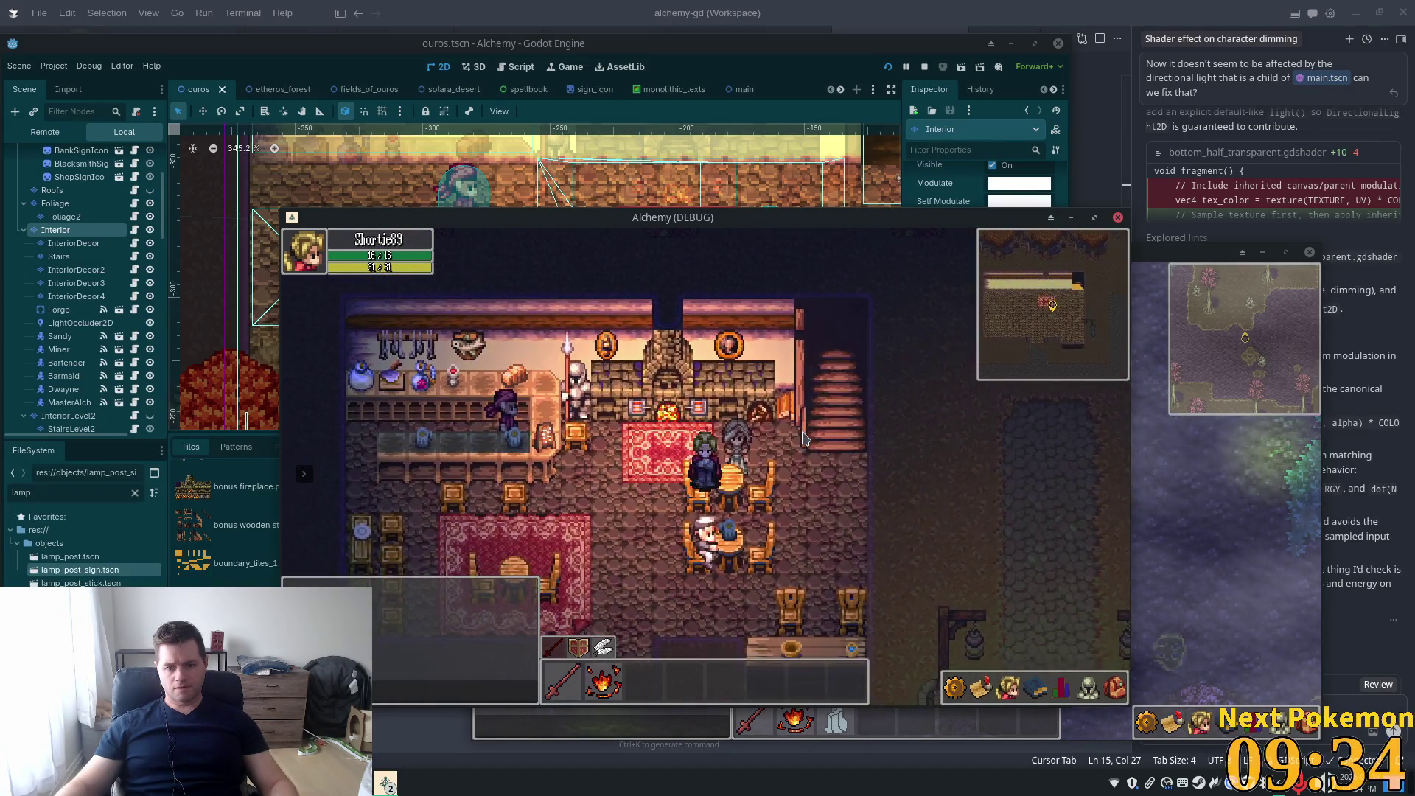
Select the five decor tilemap layers, set their Ordering Z Index to 2, and run the game
{"action": "left_click", "coordinate": [66, 244]}
{"action": "left_click", "coordinate": [74, 296], "text": "shift"}
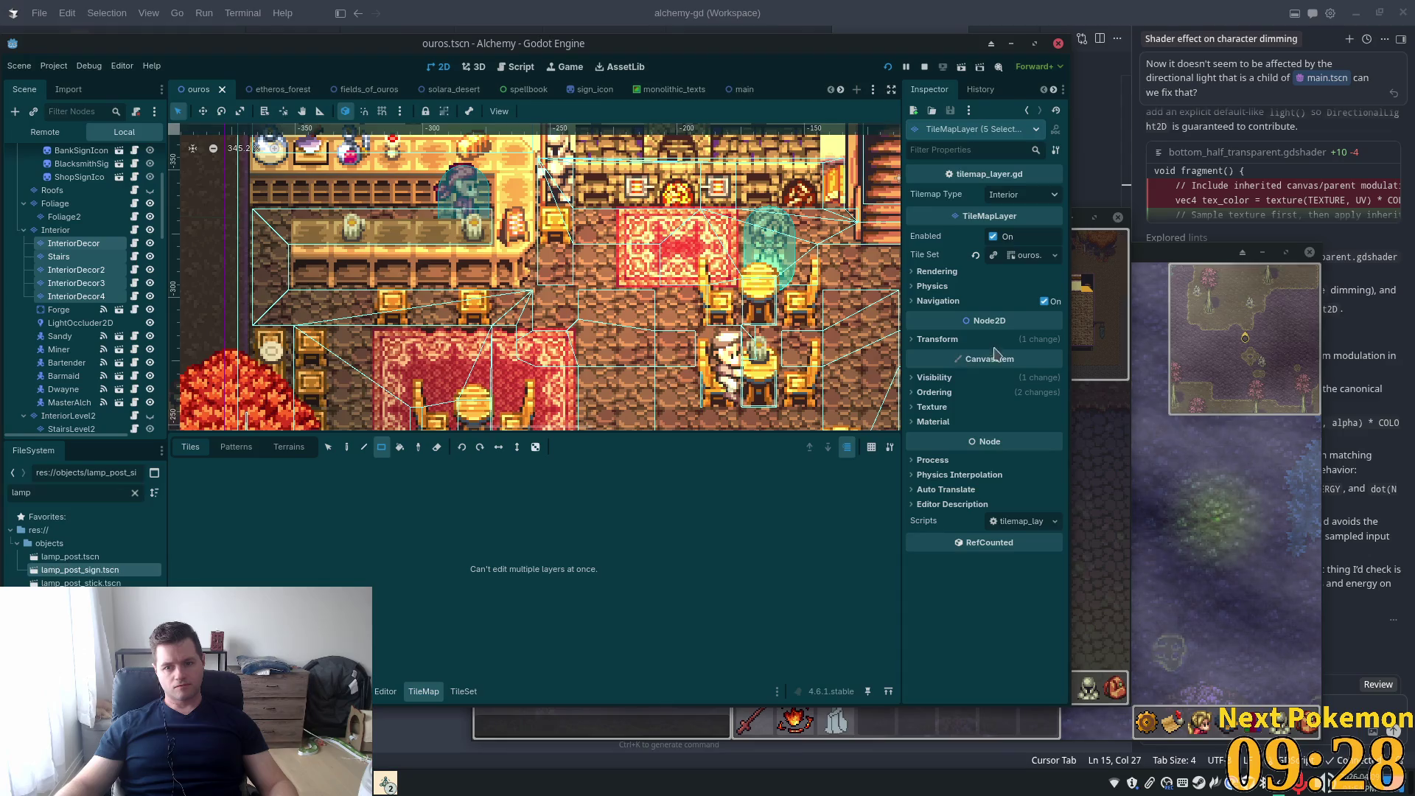
{"action": "left_click", "coordinate": [958, 392]}
{"action": "left_click", "coordinate": [993, 408]}
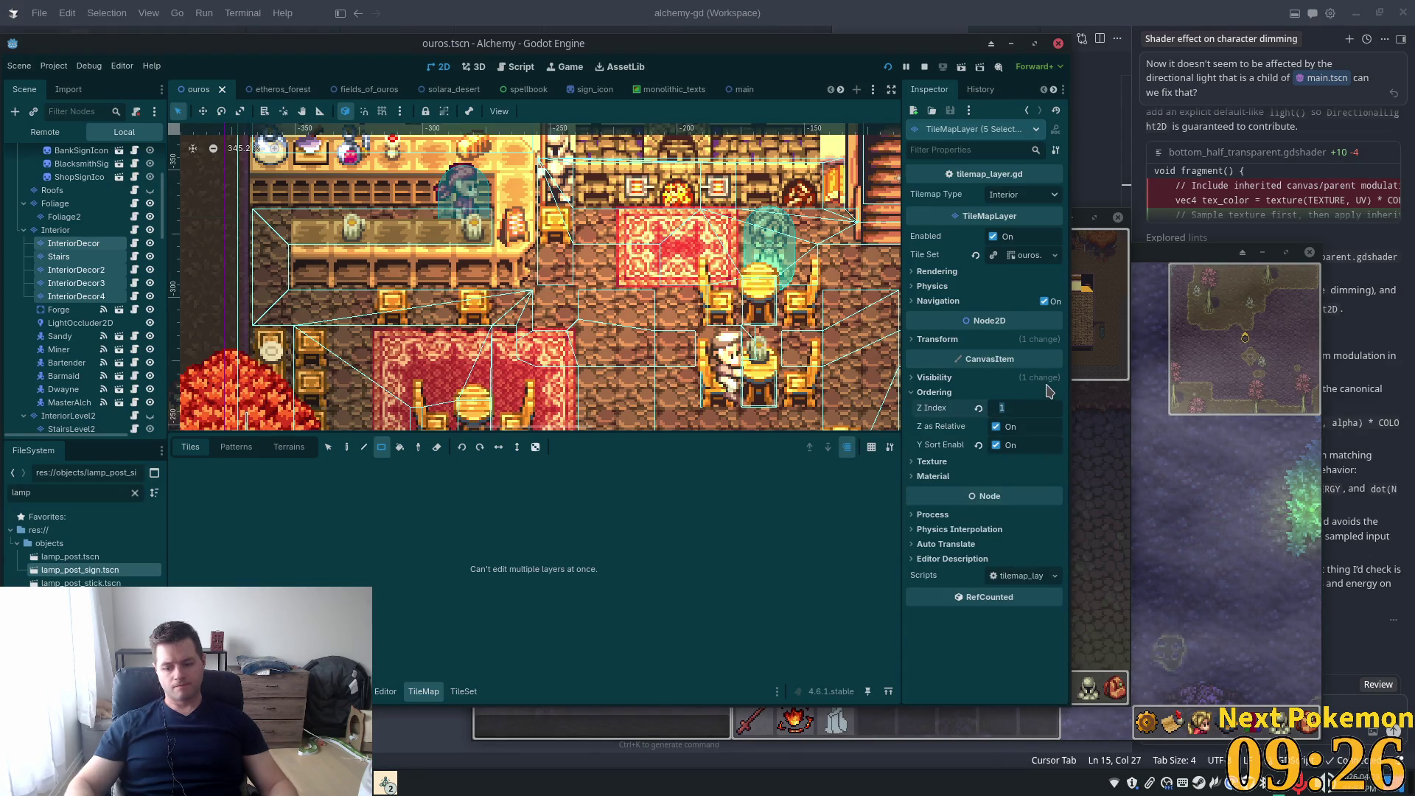
{"action": "key", "text": "Return"}
{"action": "key", "text": "F5"}
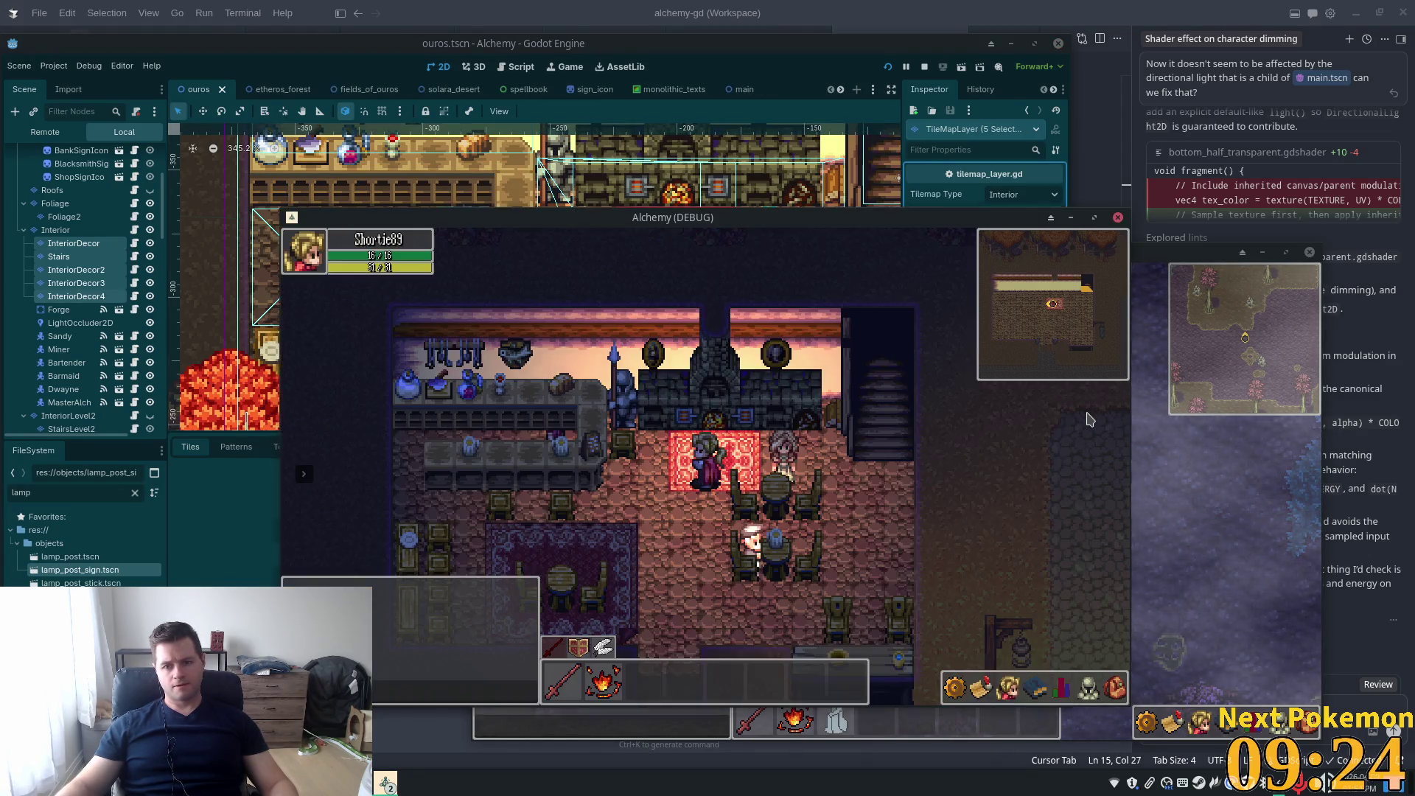
Walk the player down, right and left through the tavern to check the decor layering
{"action": "key", "text": "Down"}
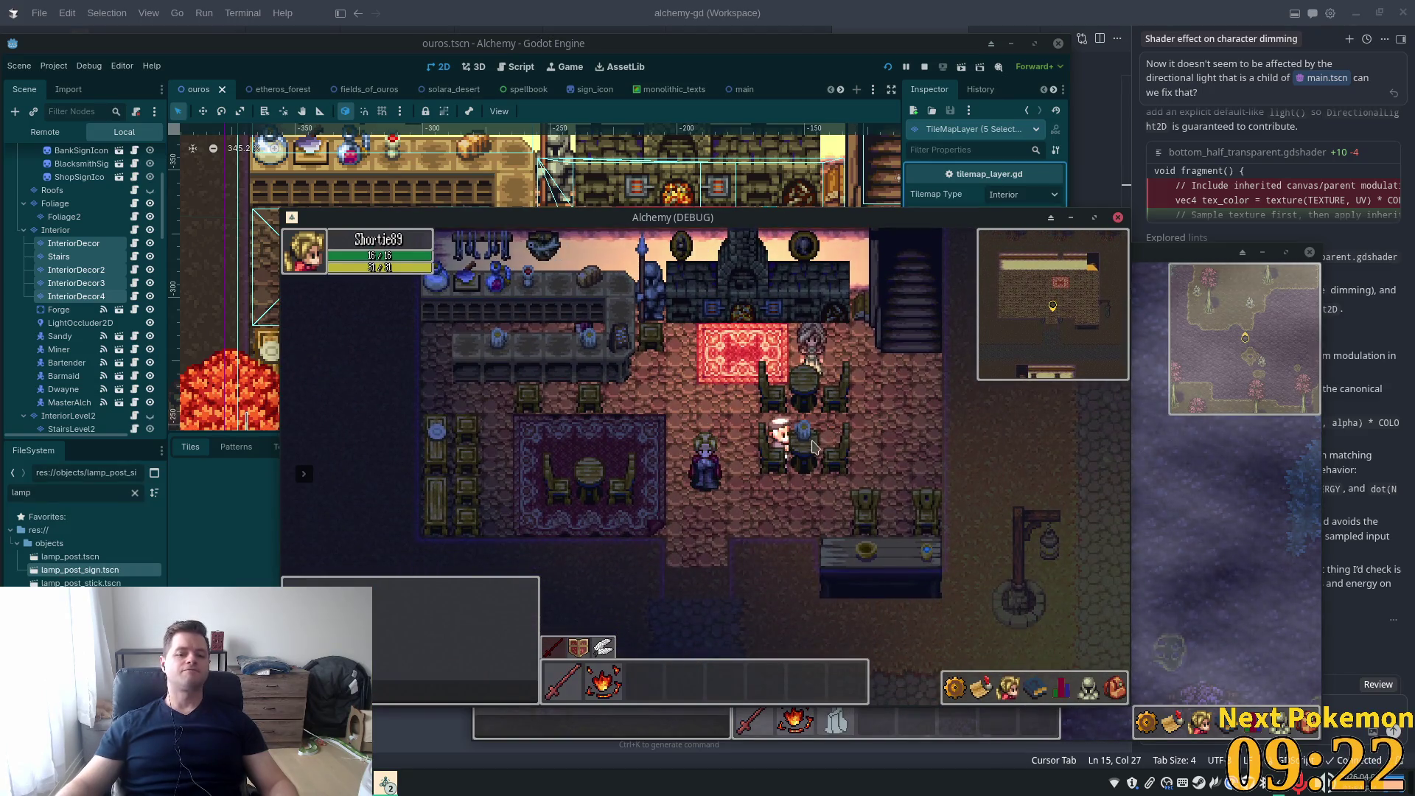
{"action": "mouse_move", "coordinate": [799, 462]}
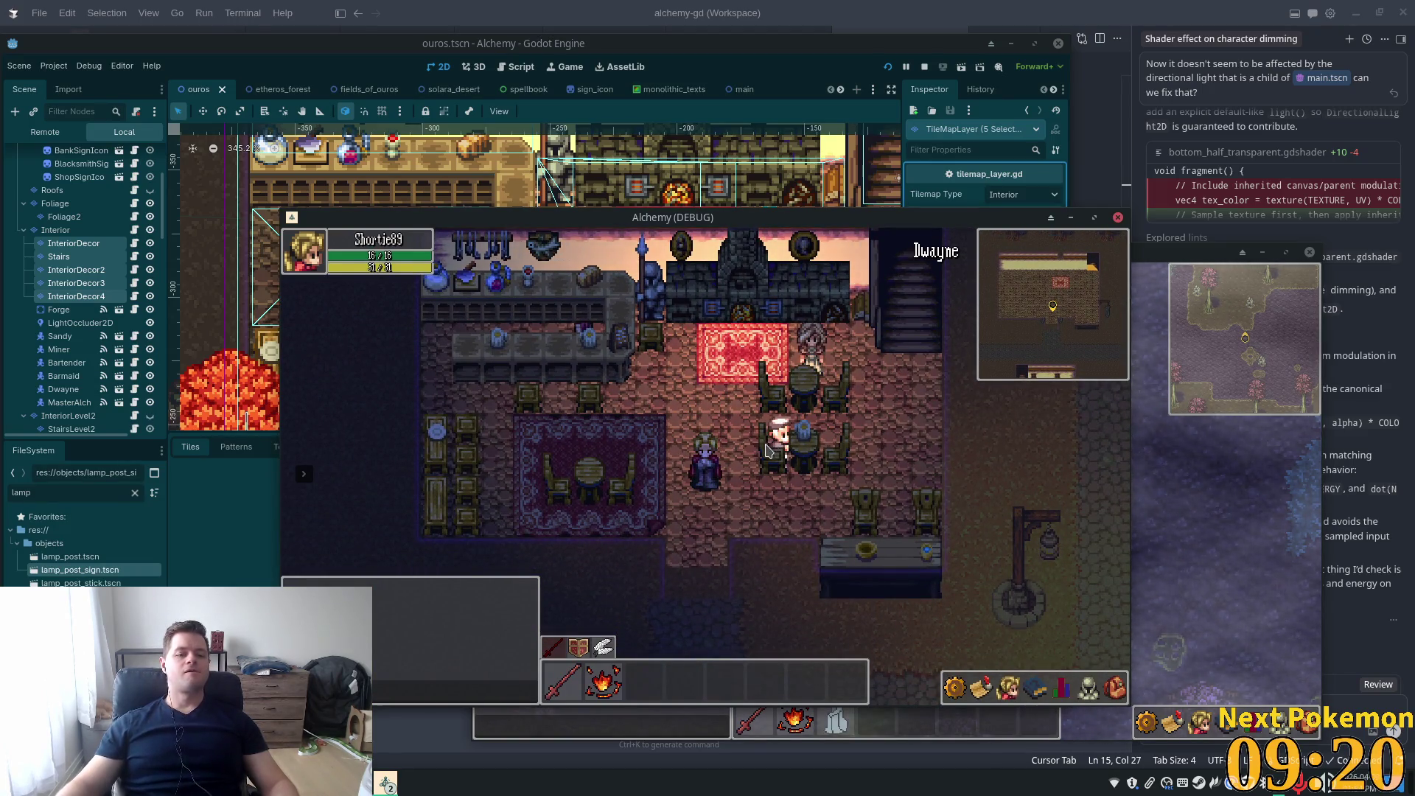
{"action": "key", "text": "Down"}
{"action": "key", "text": "Right"}
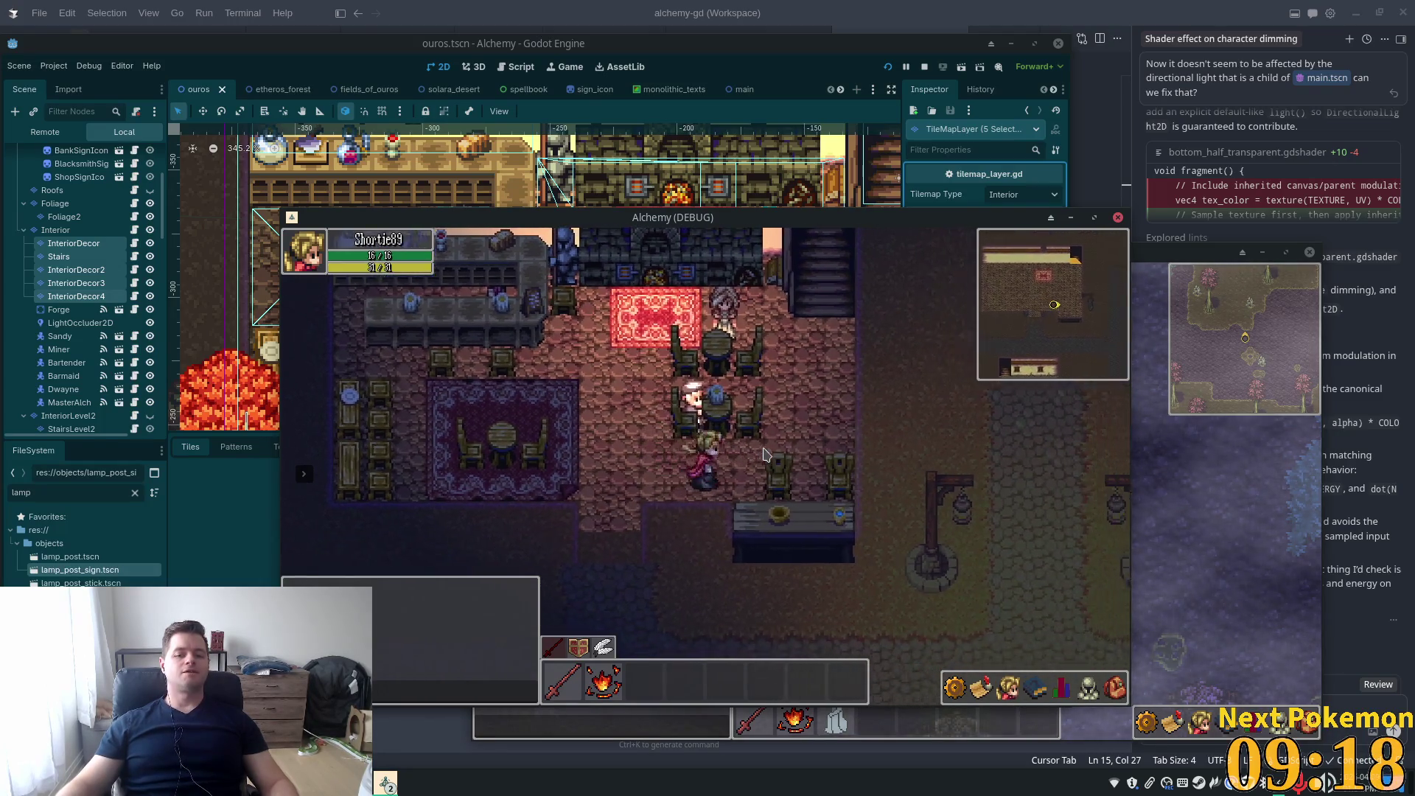
{"action": "key", "text": "Left"}
{"action": "key", "text": "Up"}
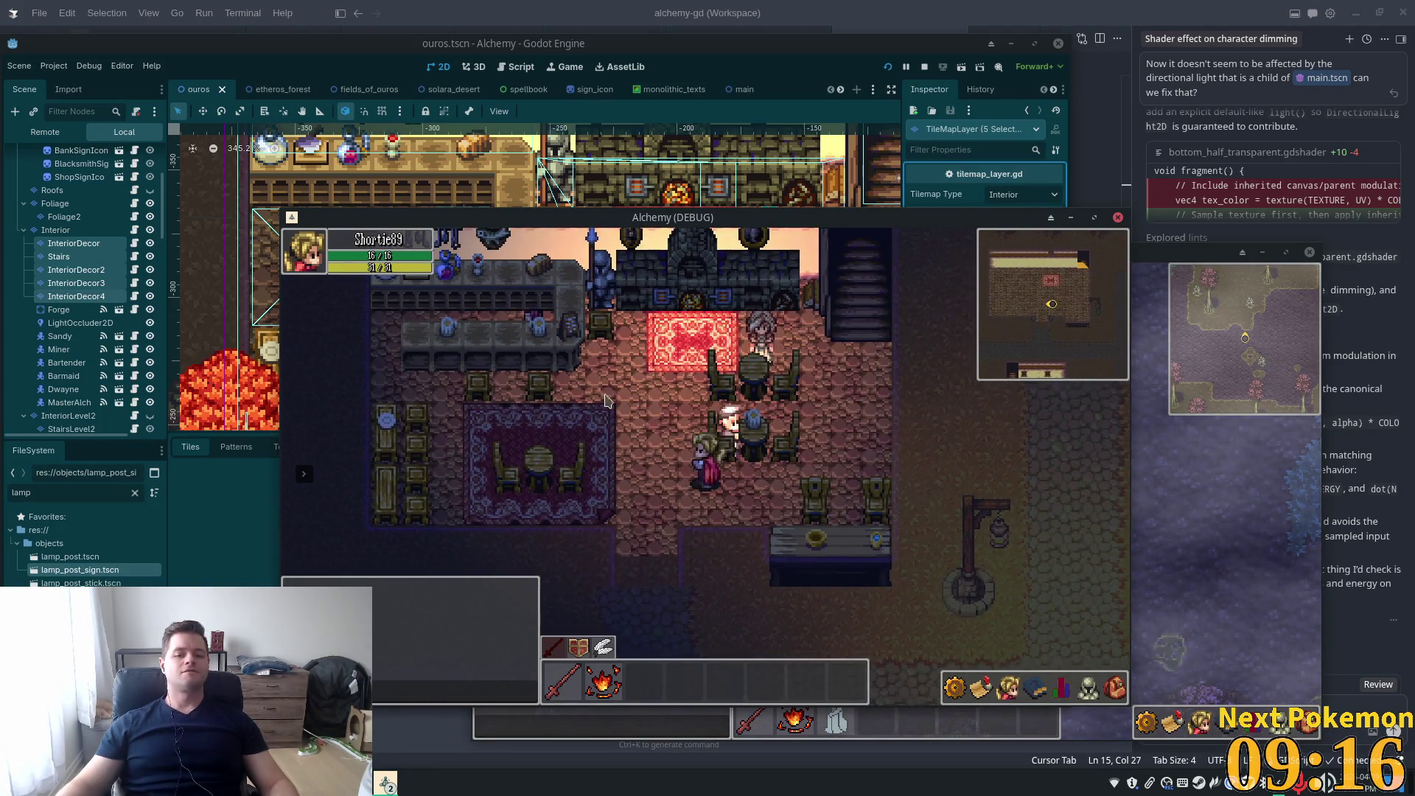
{"action": "key", "text": "Left"}
Change the decor tilemap layers' Z Index to 1 and return to the running game
{"action": "left_click", "coordinate": [852, 62]}
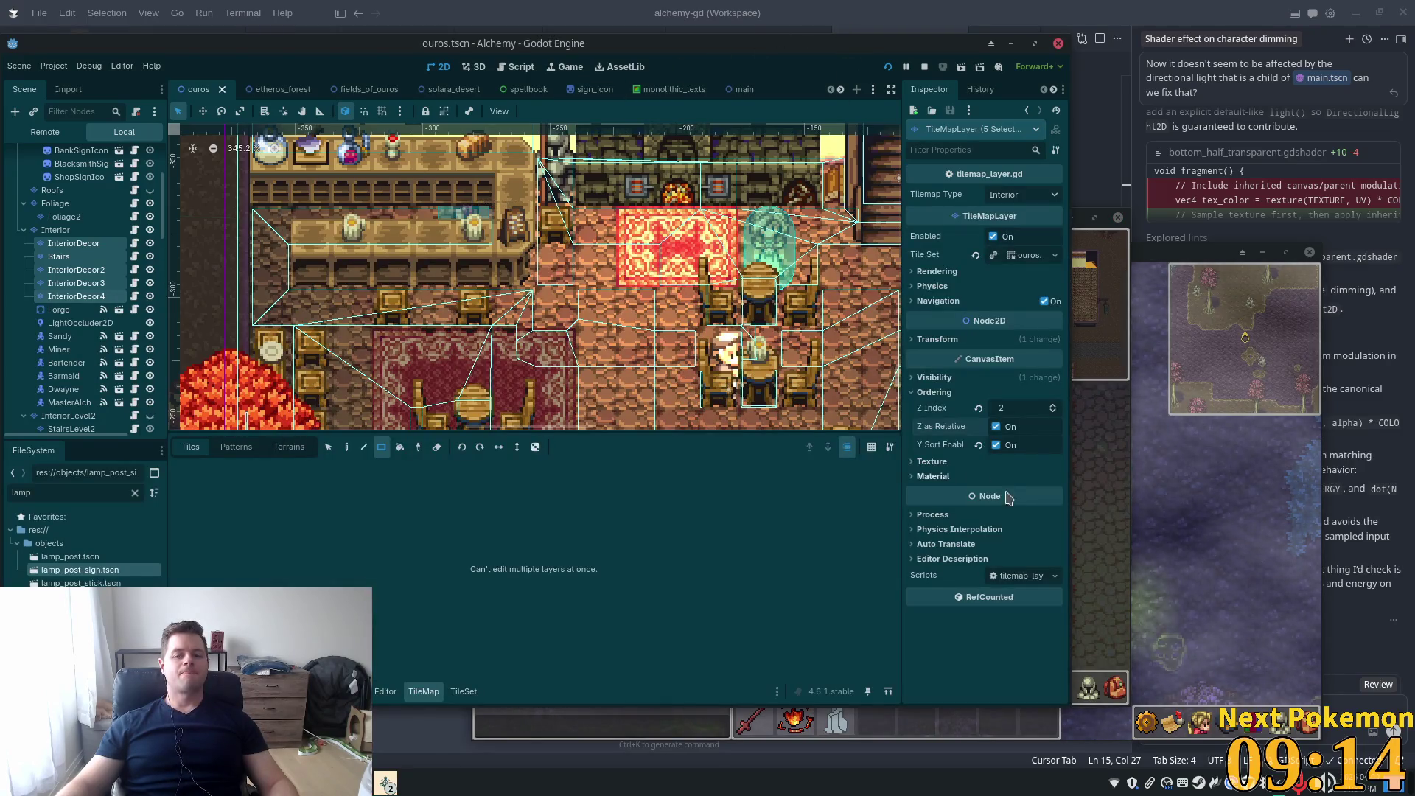
{"action": "left_click", "coordinate": [1021, 408]}
{"action": "type", "text": "1"}
{"action": "key", "text": "Tab"}
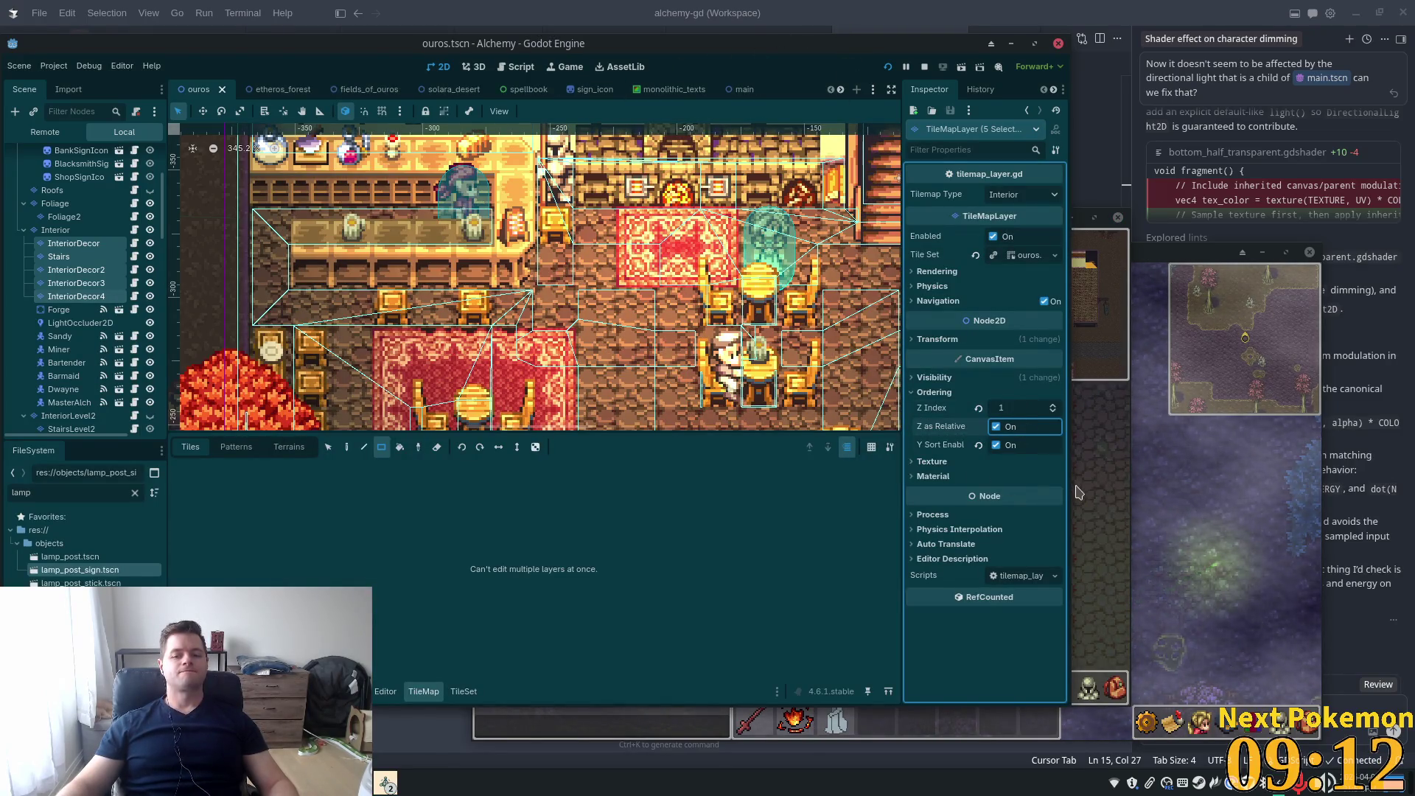
{"action": "left_click", "coordinate": [1097, 465]}
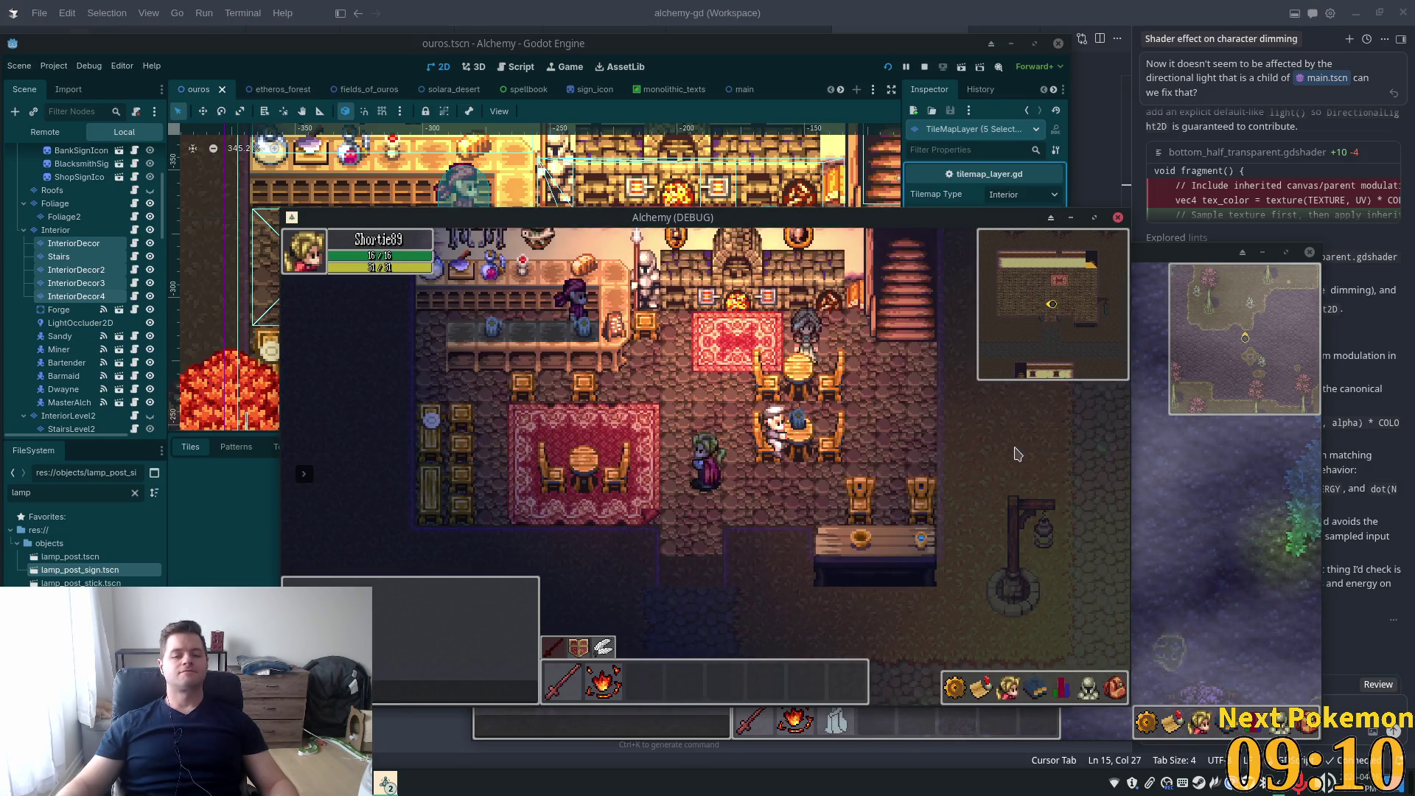
Walk the player around the tavern and toward the bar to check the lighting at Z Index 1
{"action": "key", "text": "Left"}
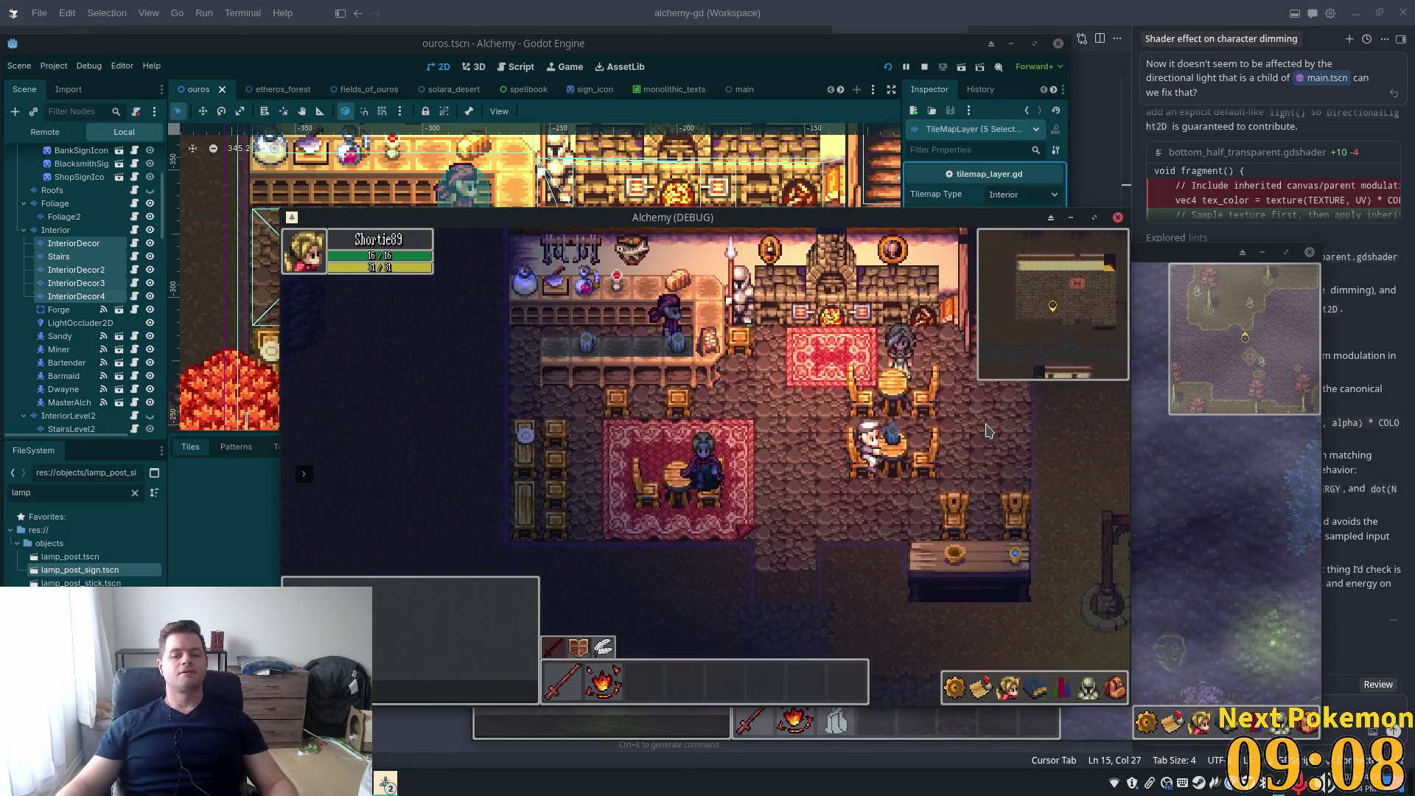
{"action": "key", "text": "Up"}
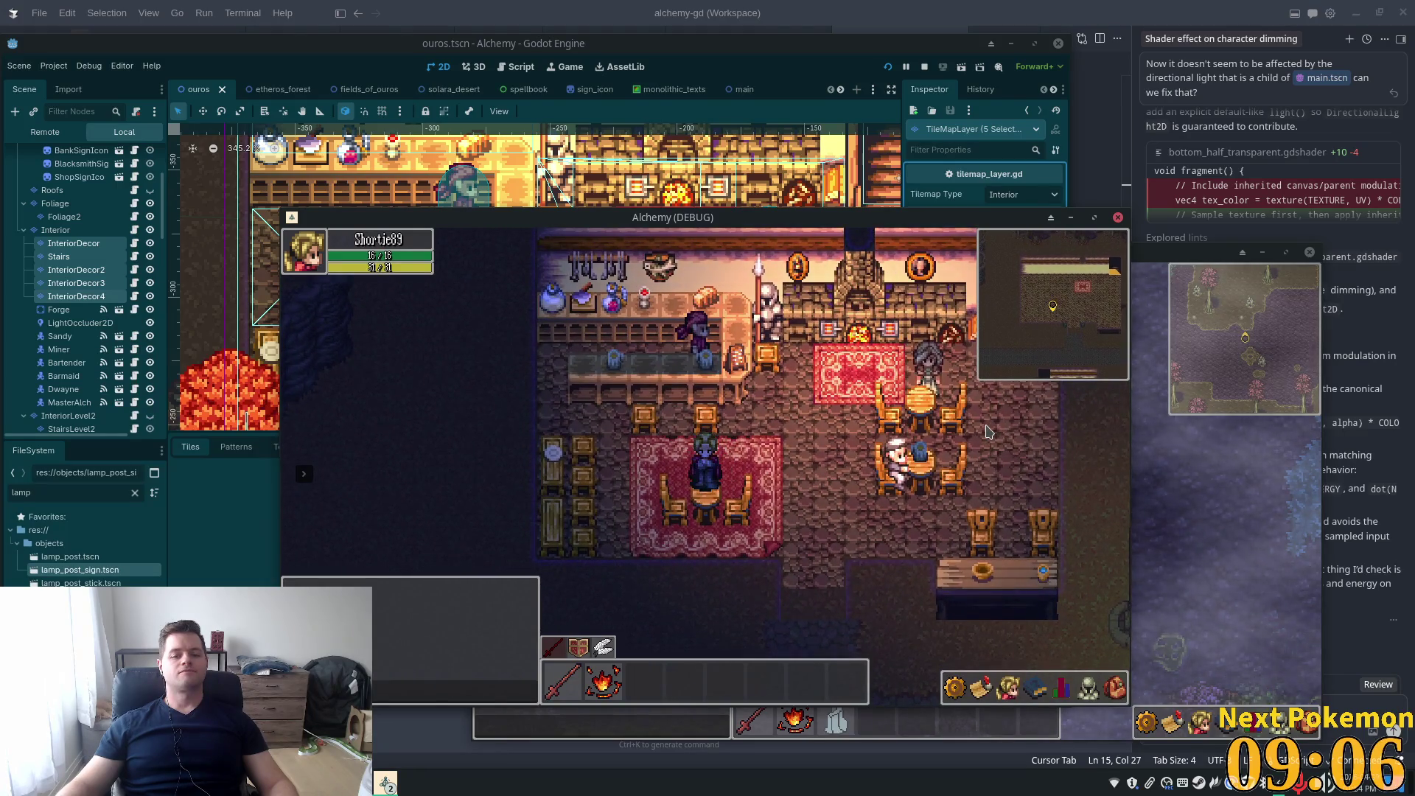
{"action": "key", "text": "Left"}
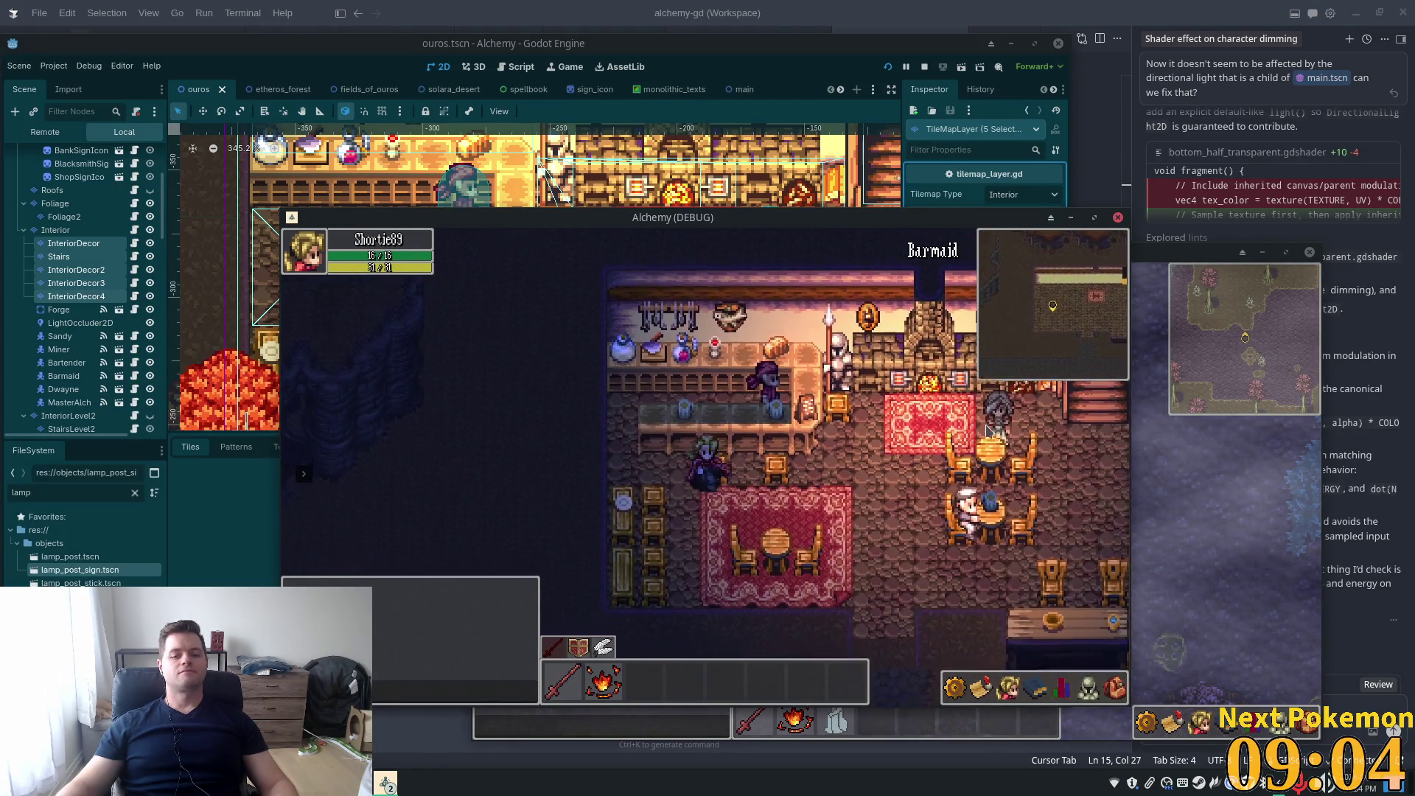
{"action": "key", "text": "Down"}
{"action": "key", "text": "Left"}
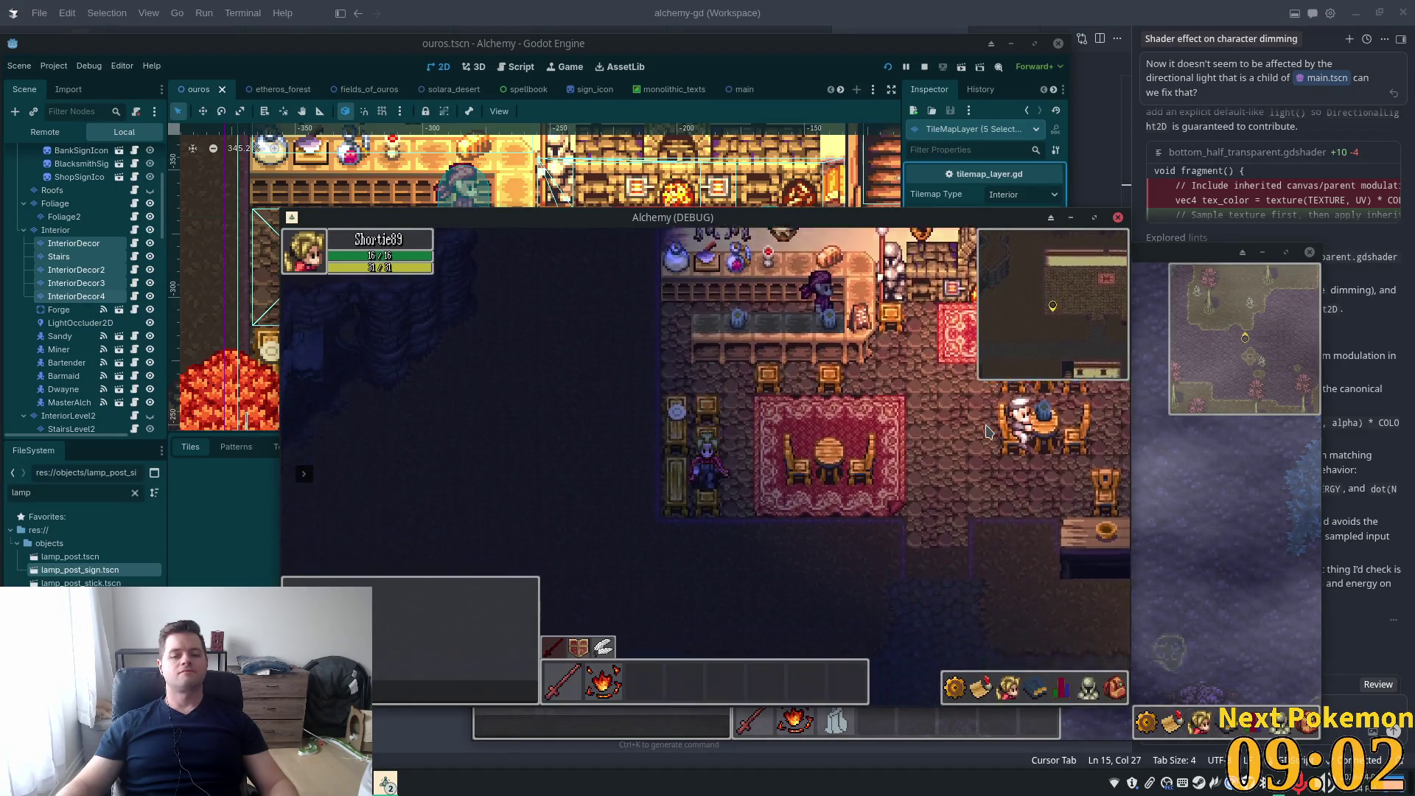
{"action": "key", "text": "Right"}
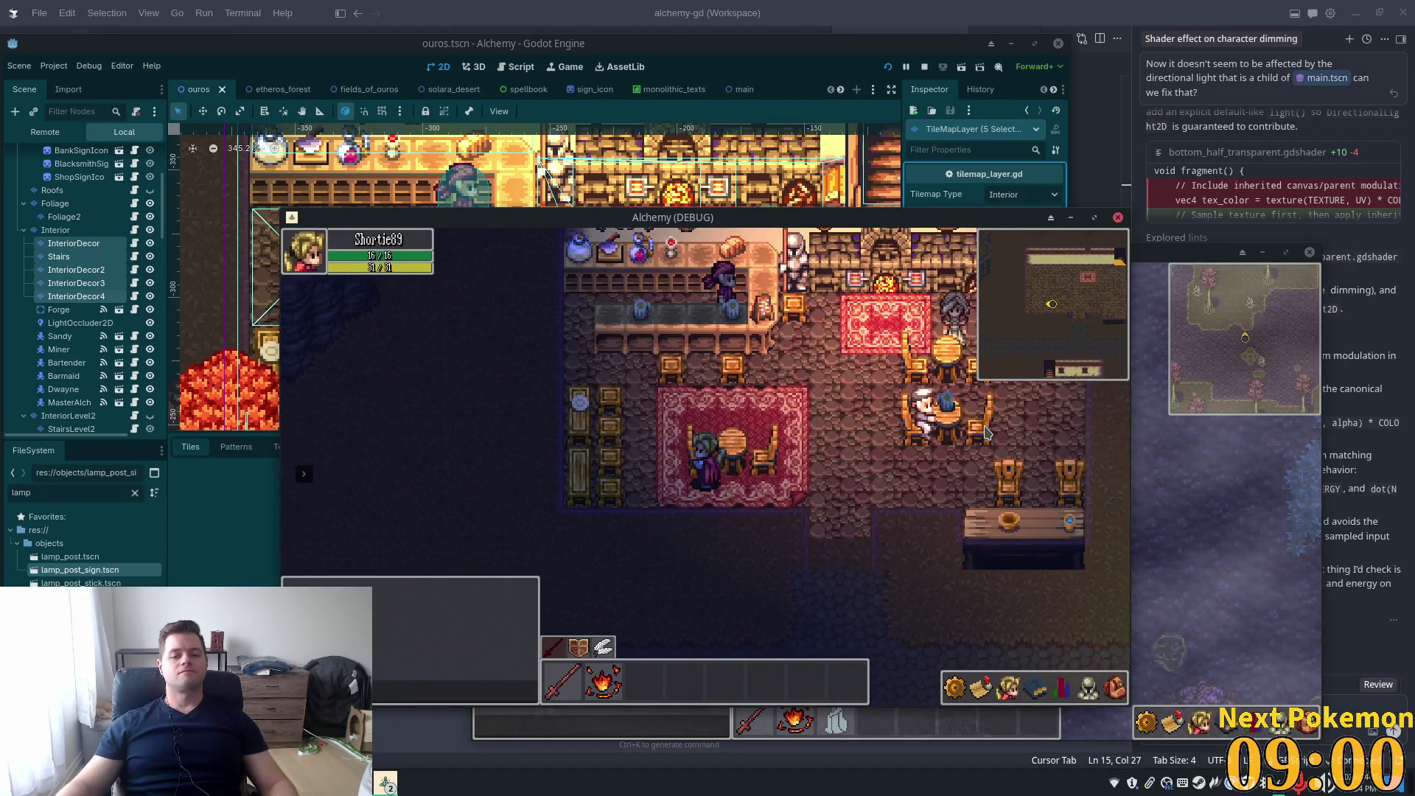
{"action": "key", "text": "Up"}
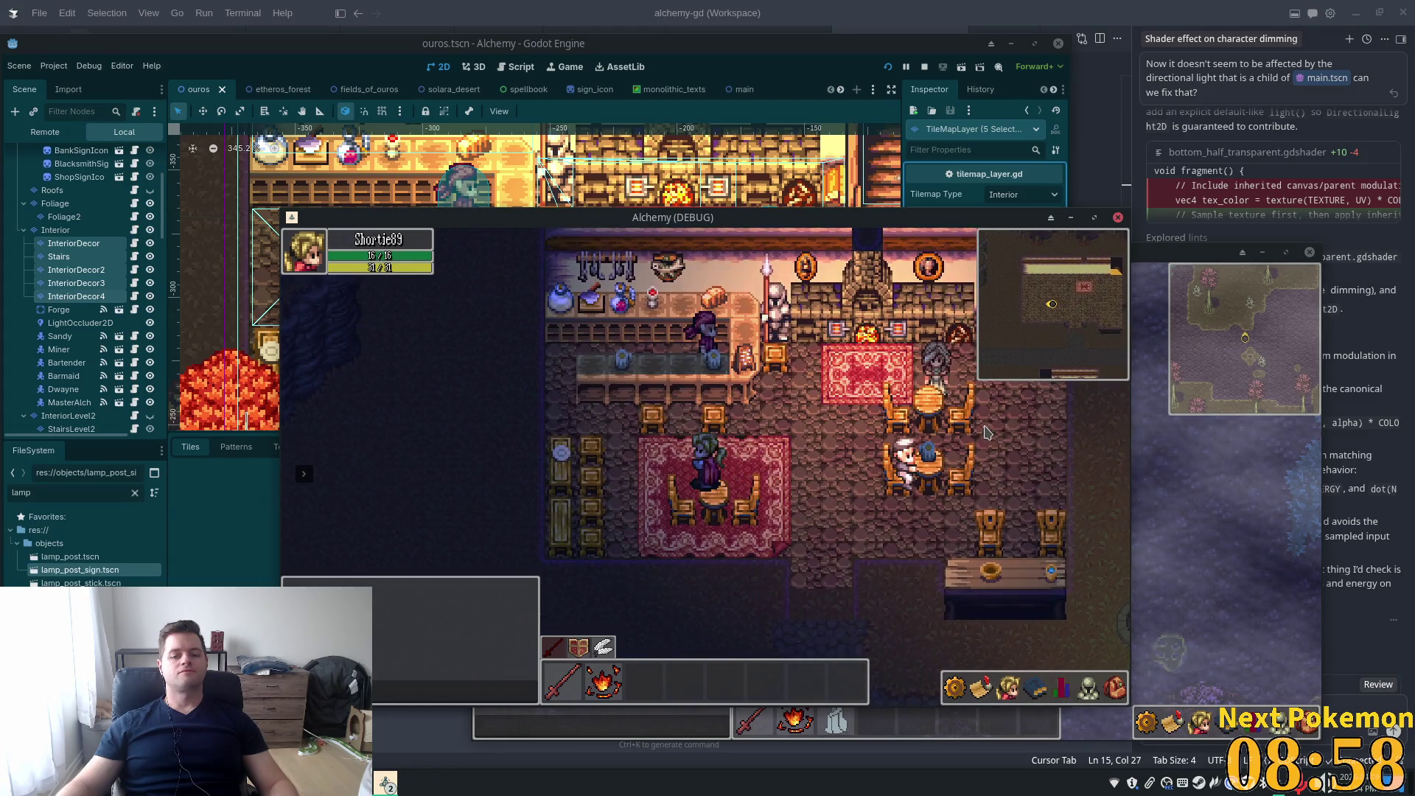
{"action": "key", "text": "Right"}
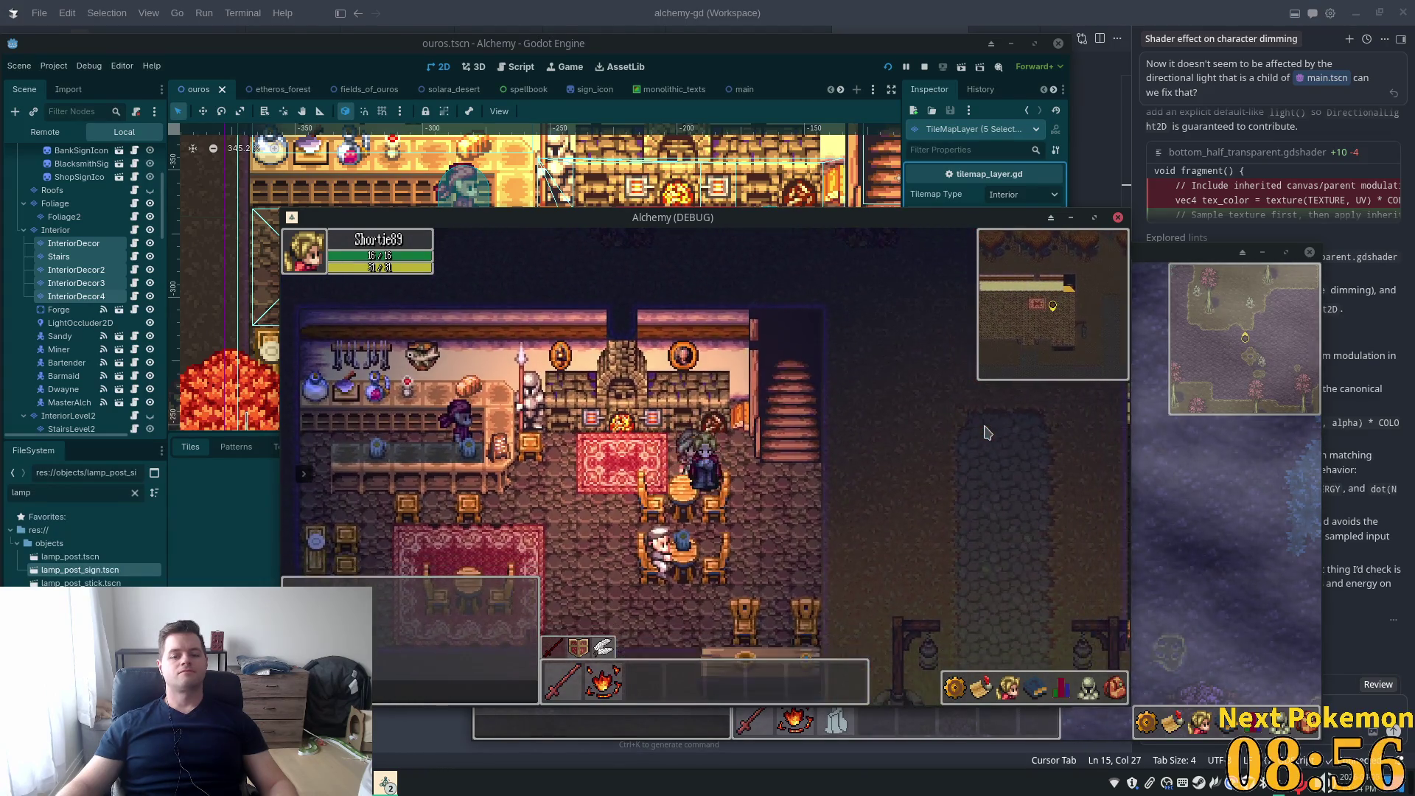
{"action": "key", "text": "Left"}
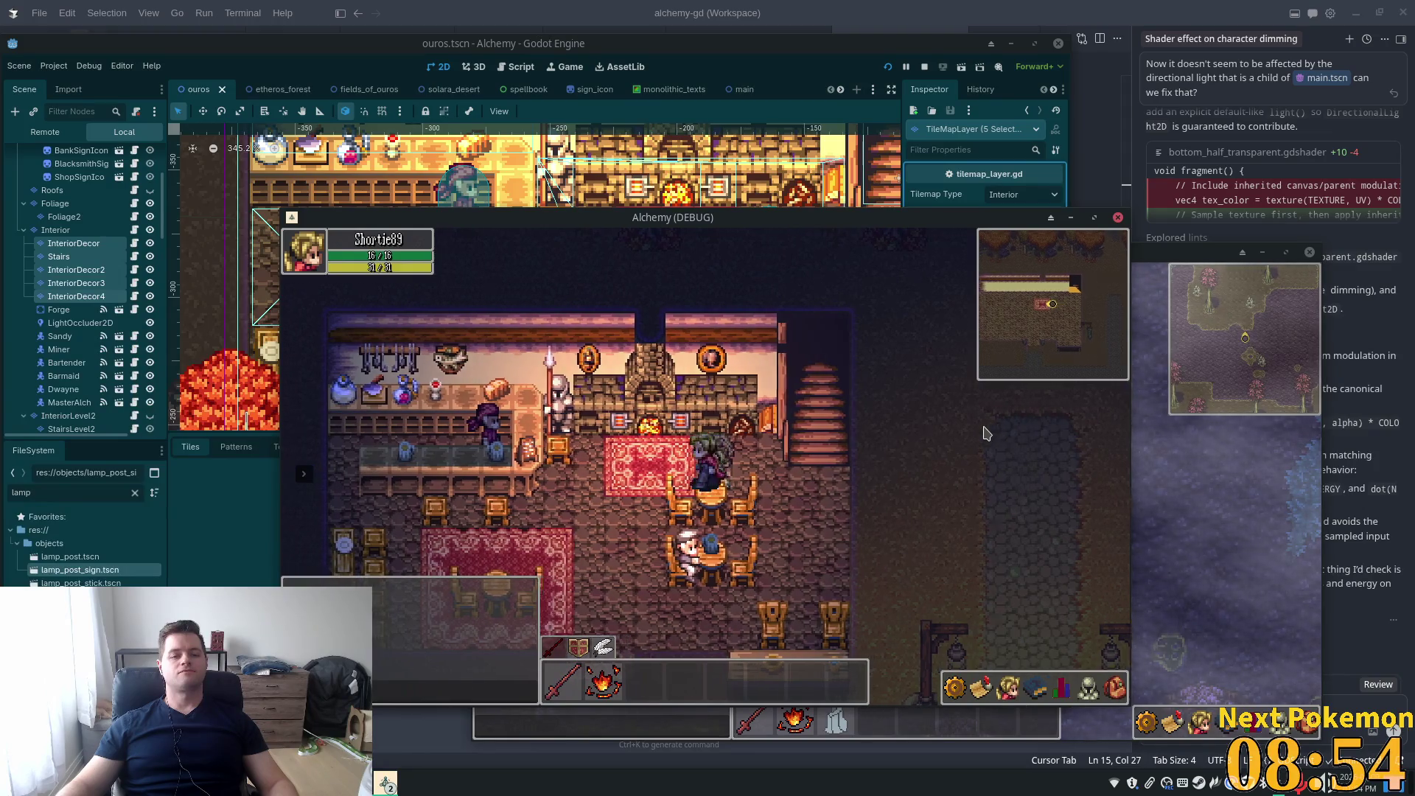
{"action": "key", "text": "Down"}
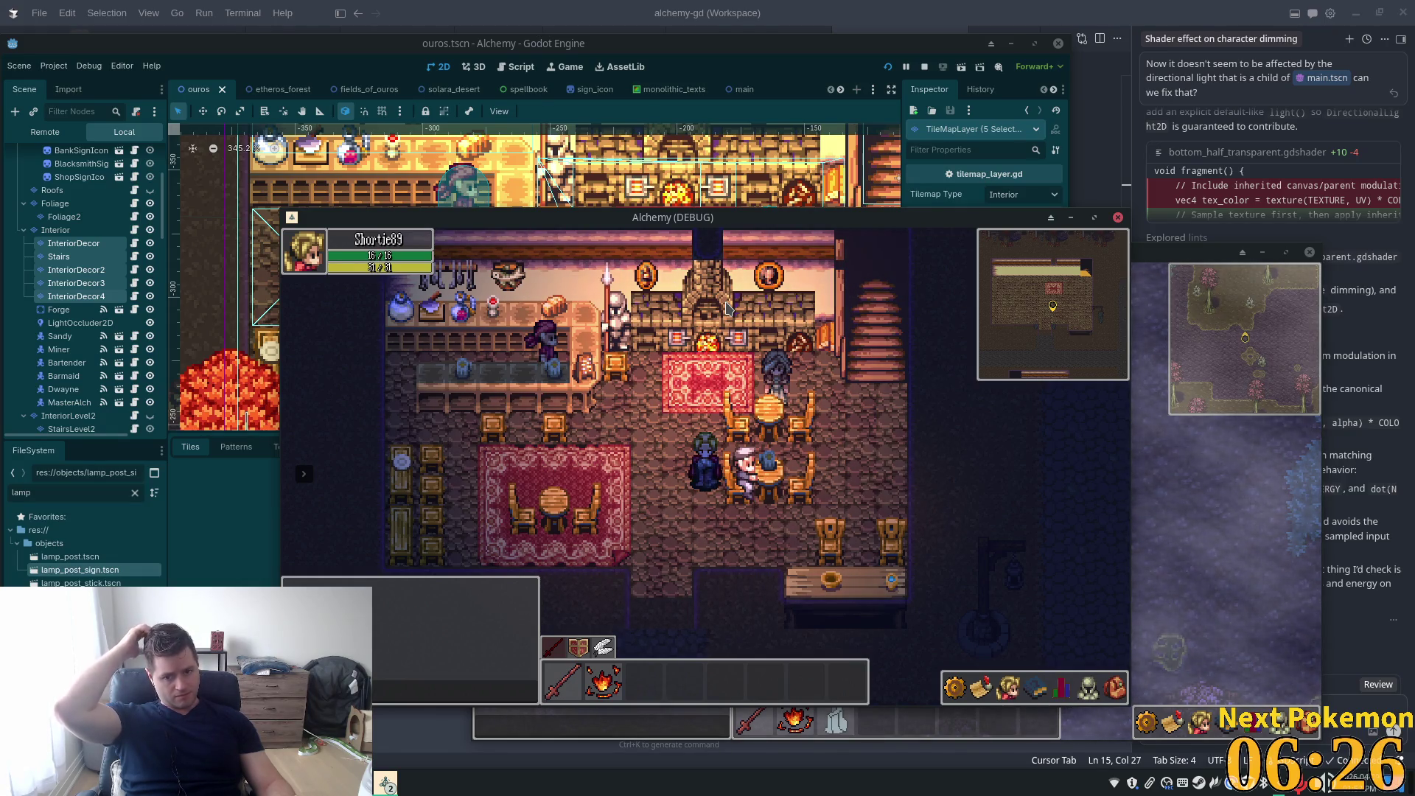
Walk the player past the fireplace, table and bar counter, then bring the editor to front
{"action": "key", "text": "Up"}
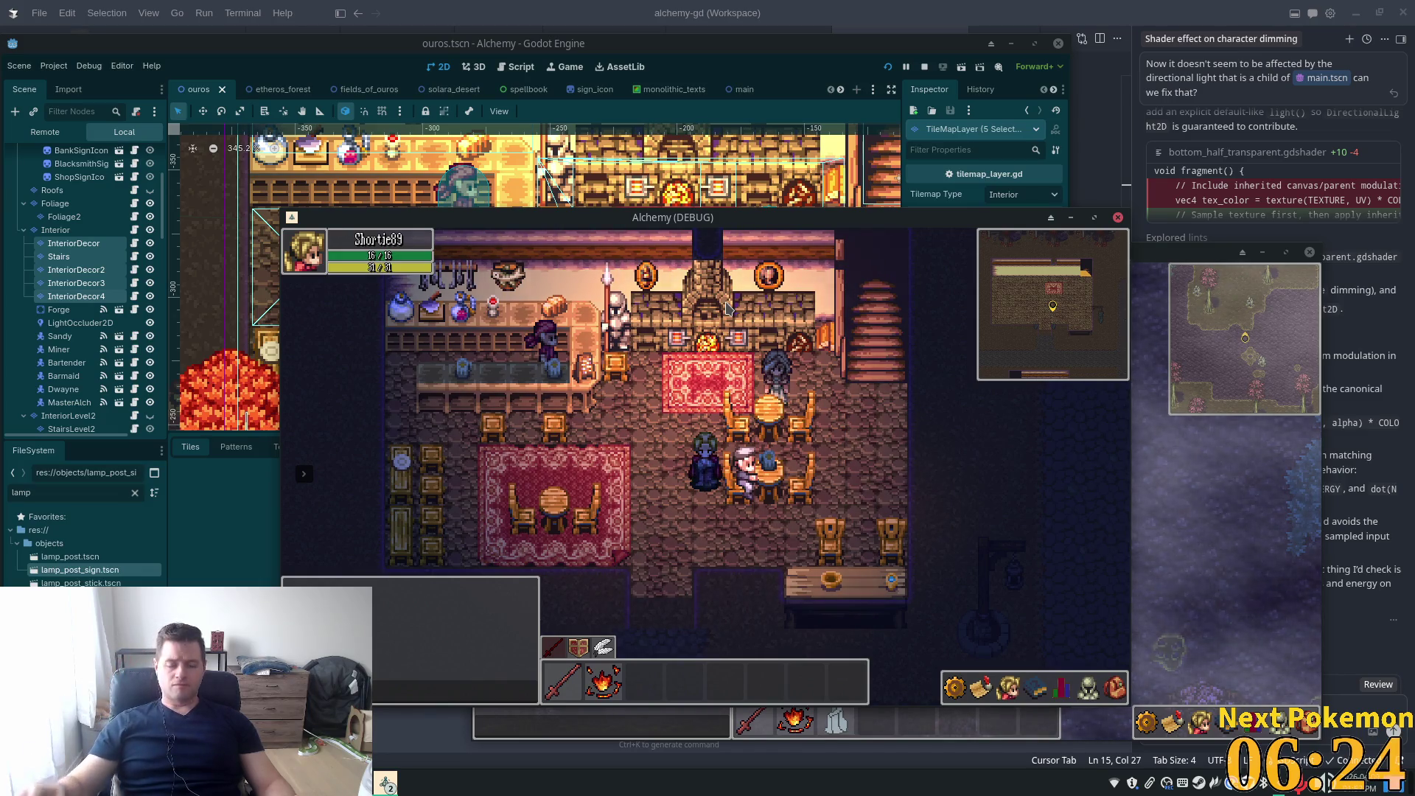
{"action": "key", "text": "Right"}
{"action": "key", "text": "Down"}
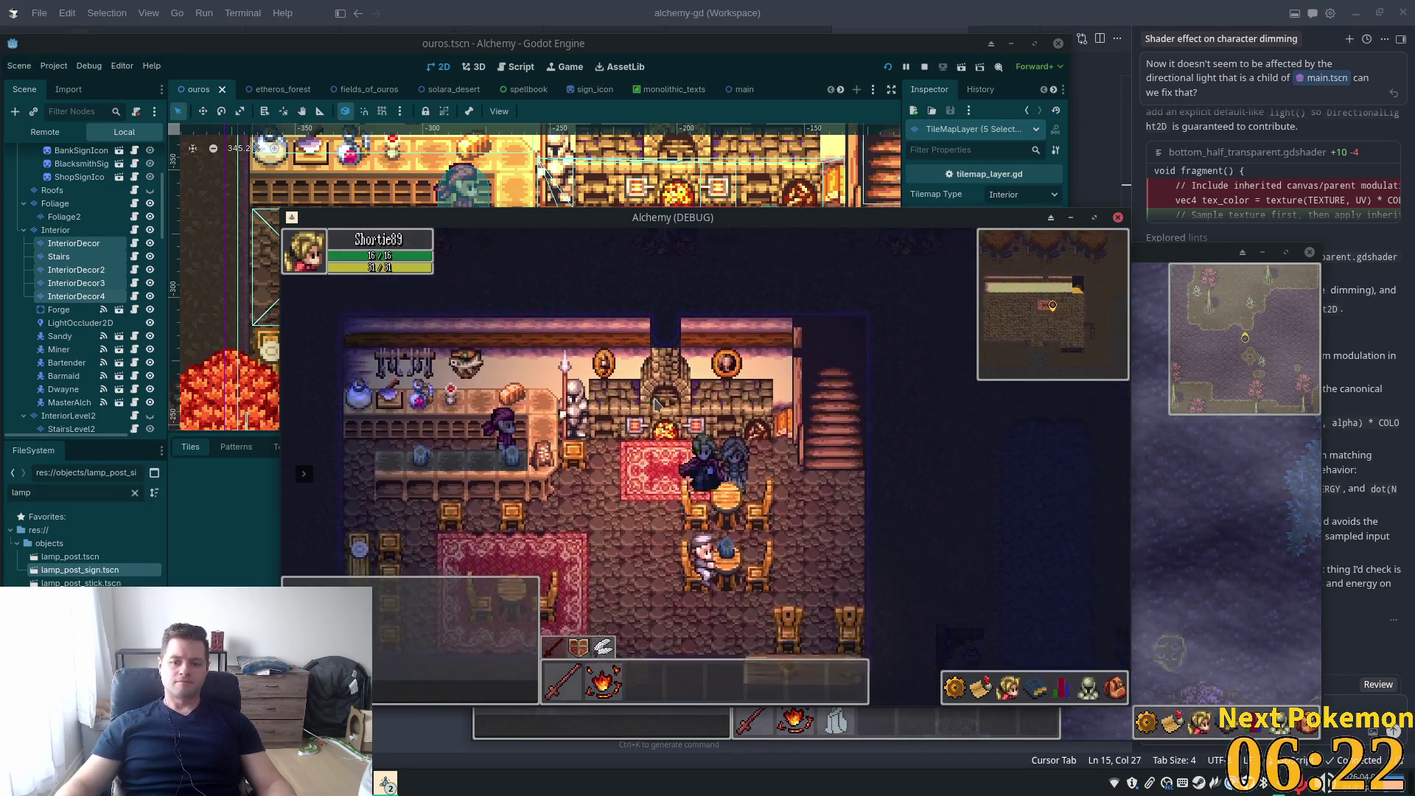
{"action": "key", "text": "Up"}
{"action": "key", "text": "Left"}
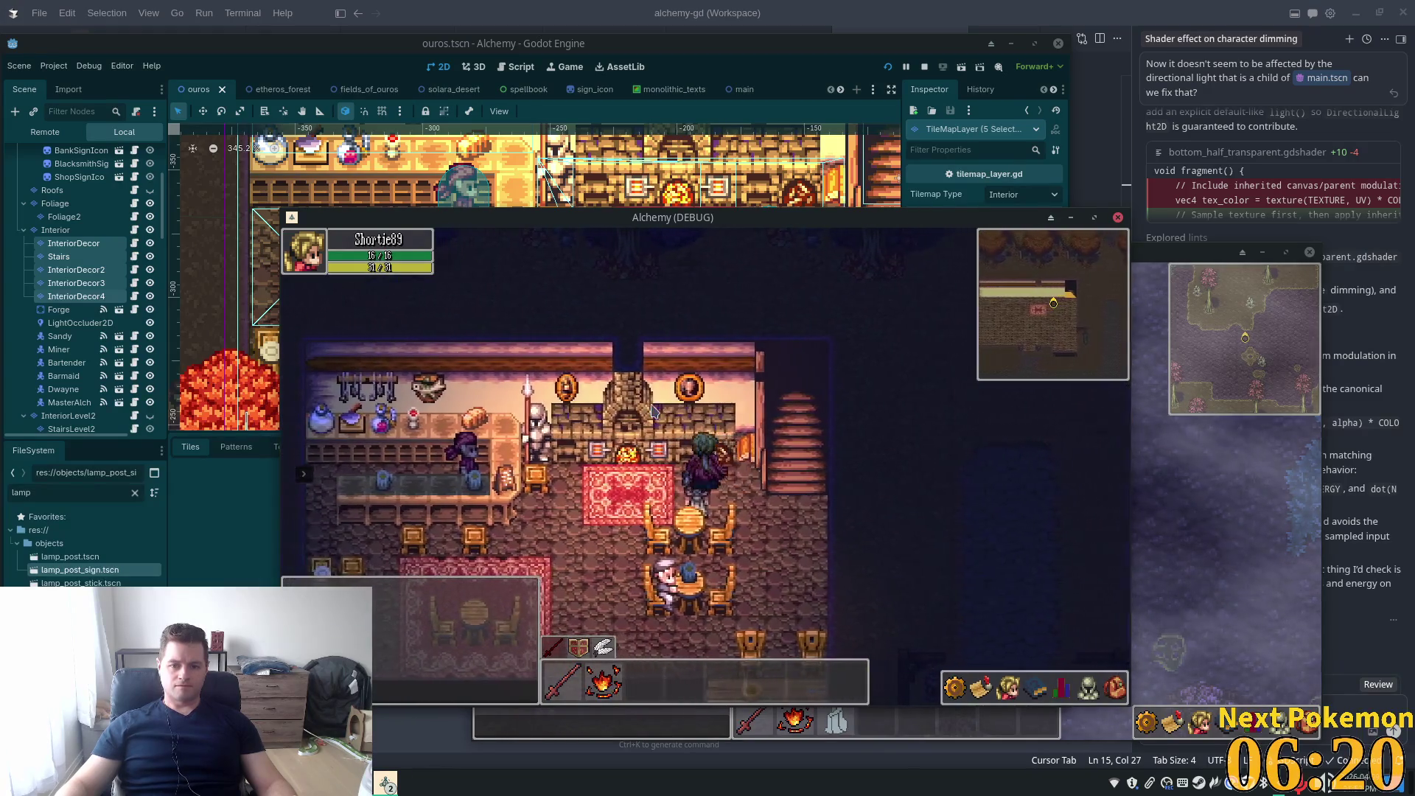
{"action": "key", "text": "Down"}
{"action": "key", "text": "Left"}
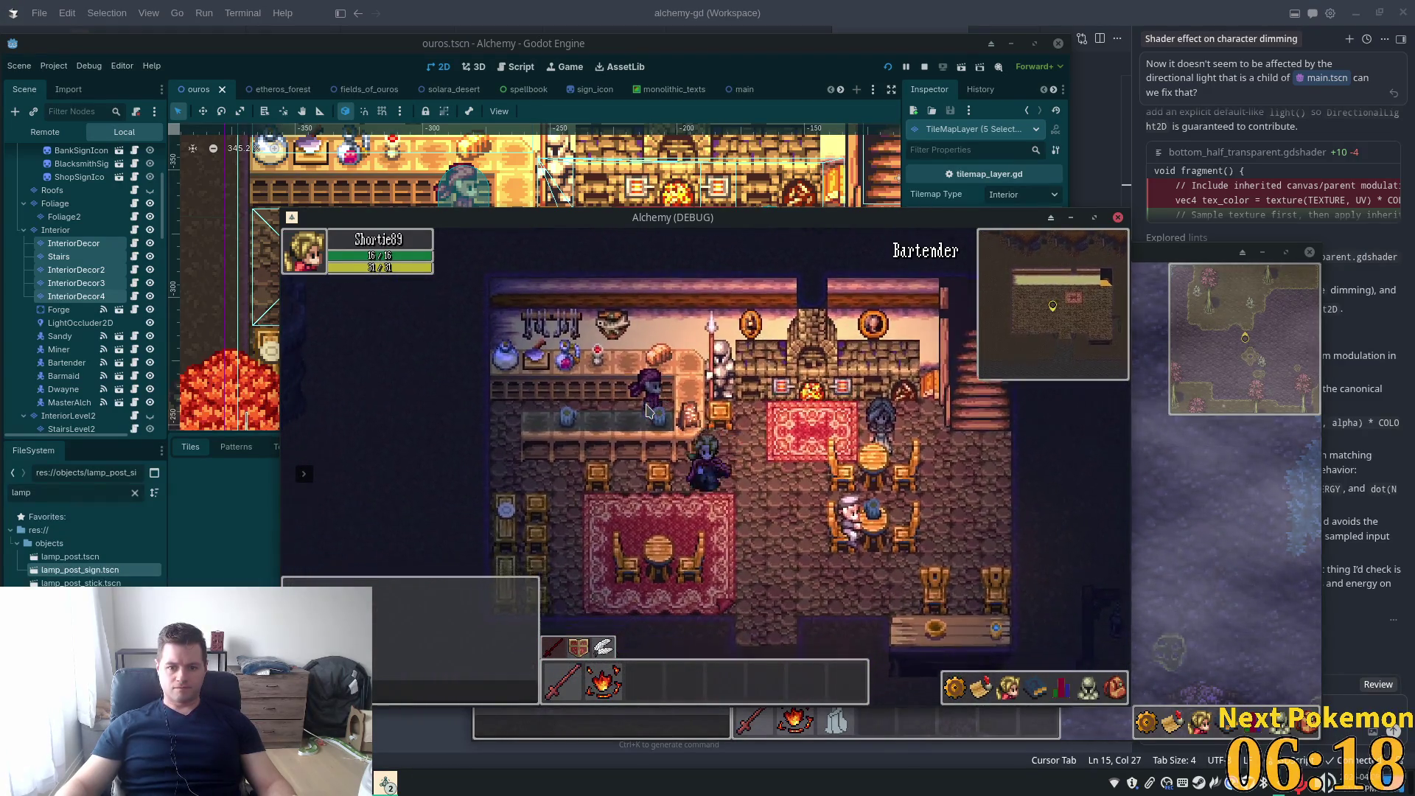
{"action": "key", "text": "Up"}
{"action": "key", "text": "Right"}
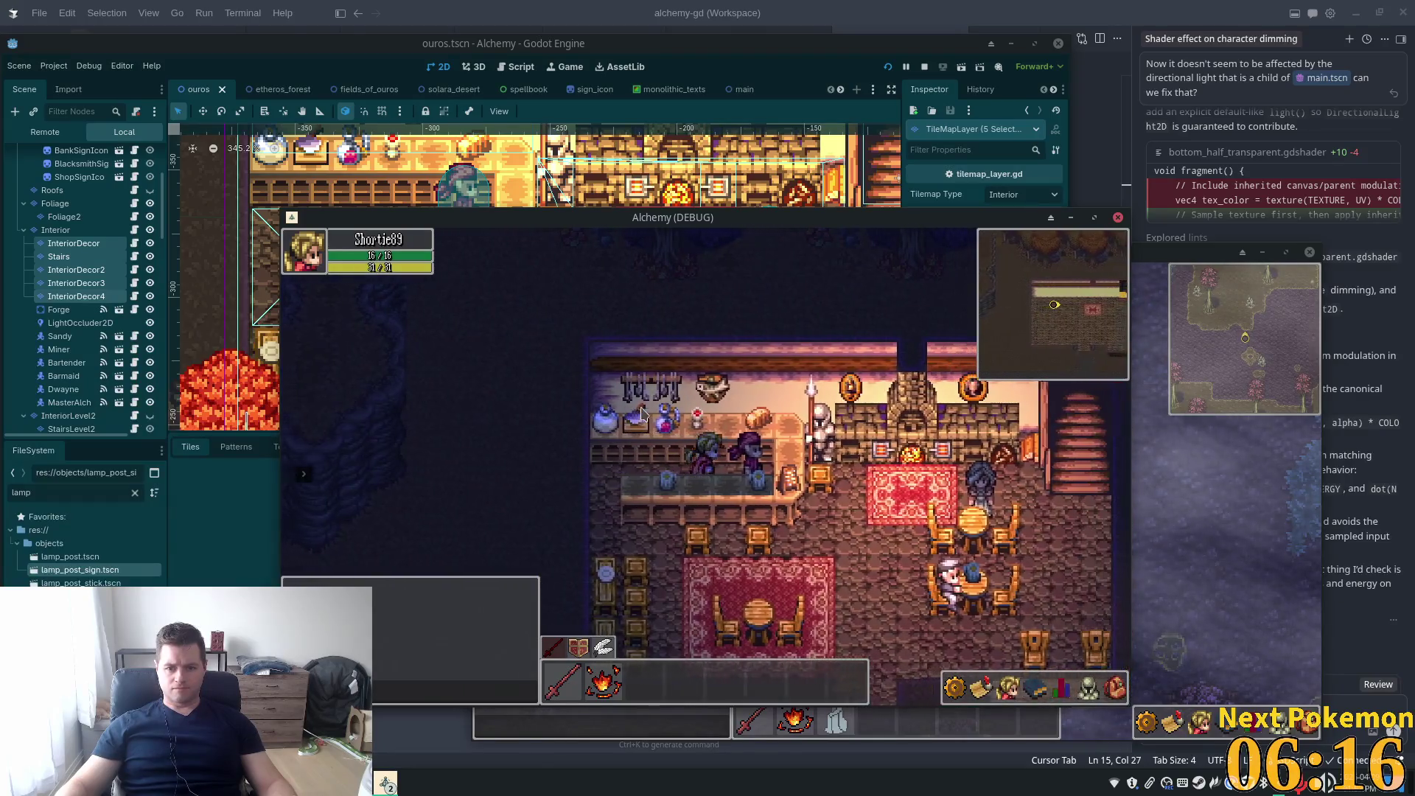
{"action": "key", "text": "Down"}
{"action": "key", "text": "Left"}
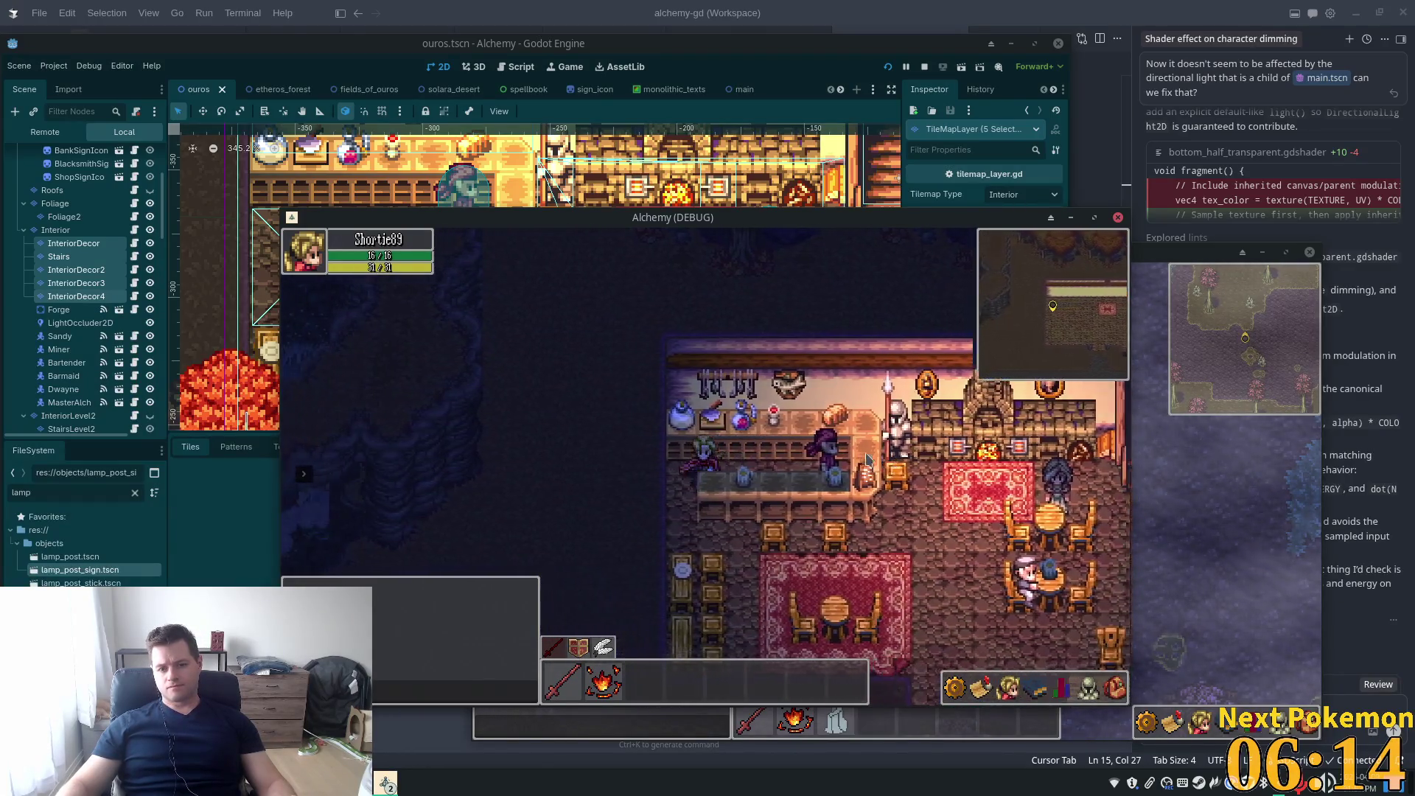
{"action": "key", "text": "Right"}
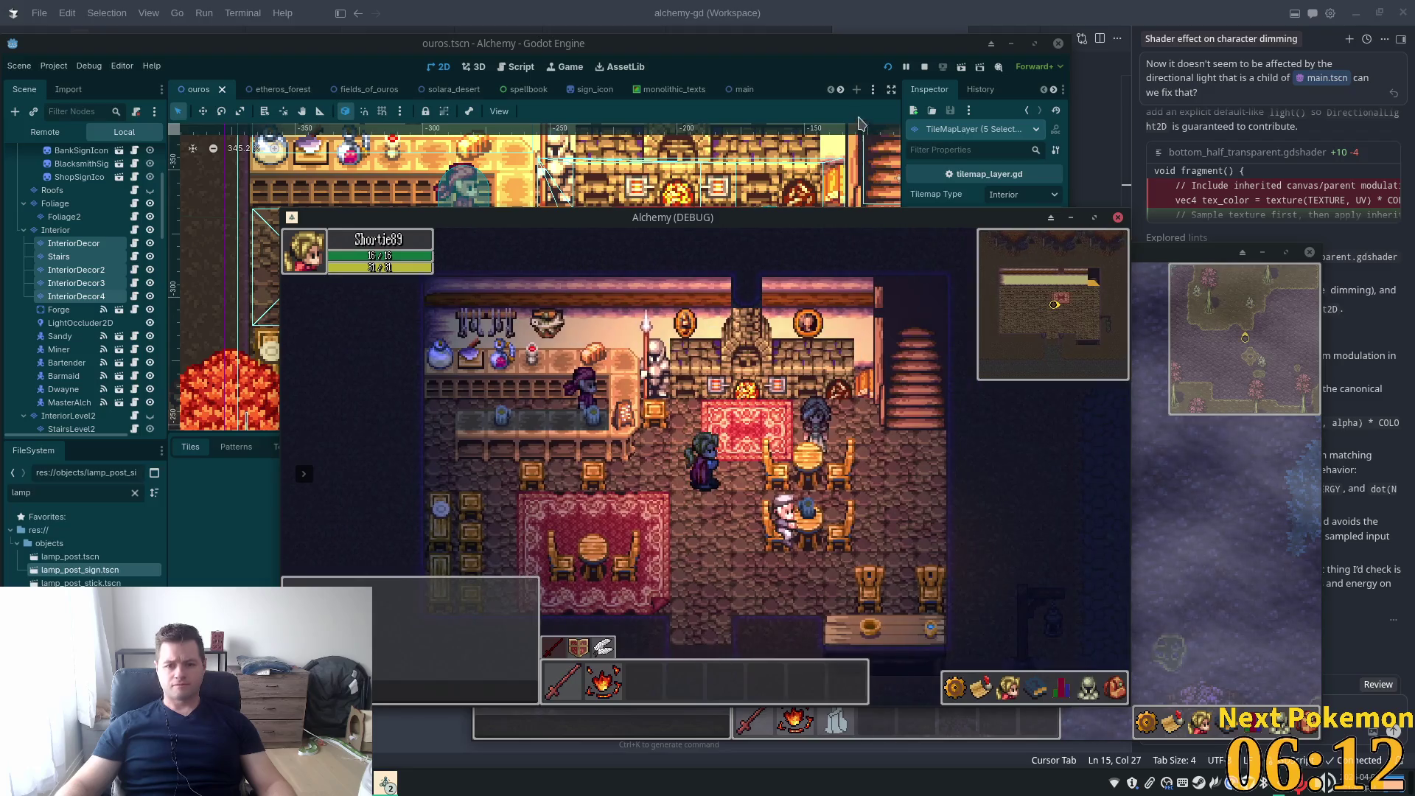
{"action": "left_click", "coordinate": [721, 65]}
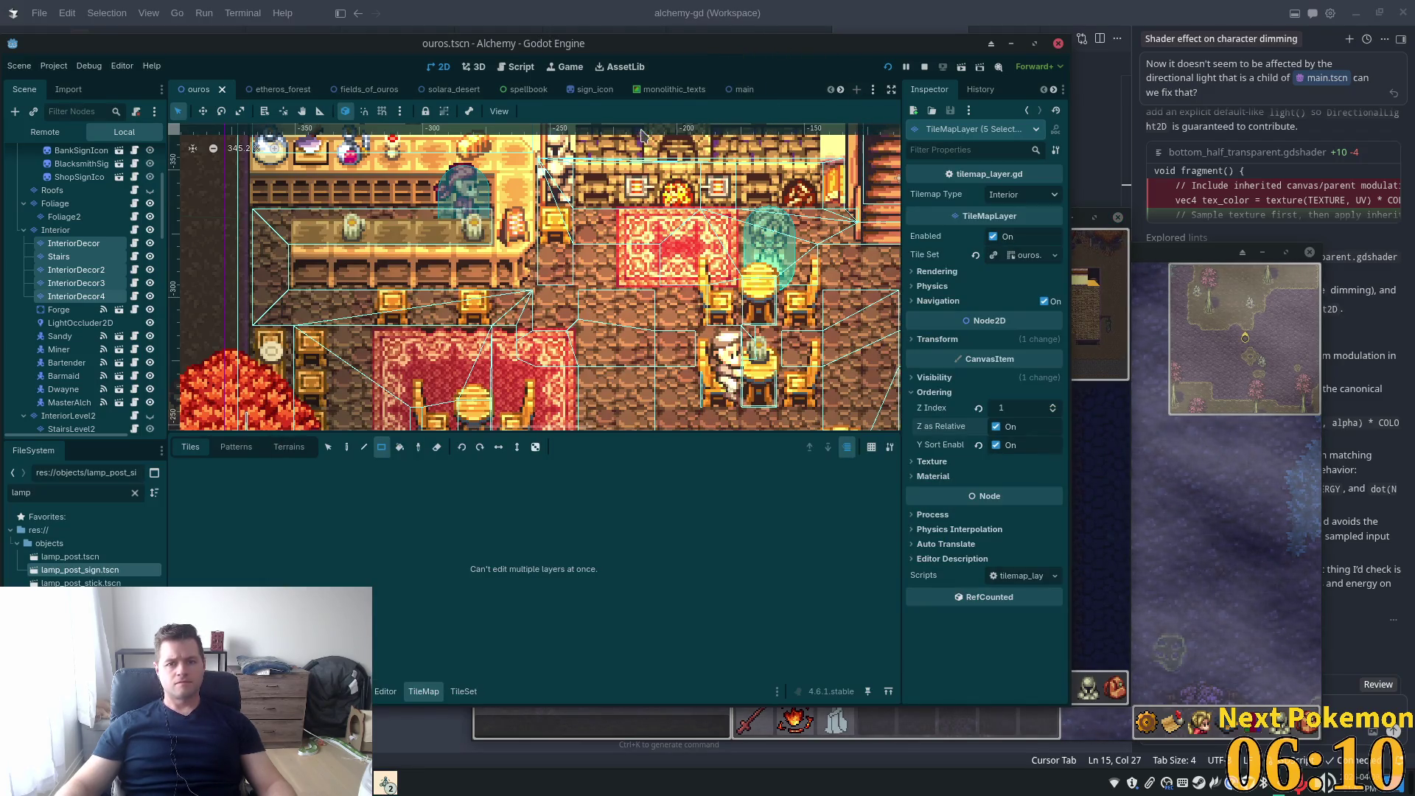
Maximize the editor window, then briefly search Quick Open for 'player' and close it
{"action": "double_click", "coordinate": [382, 45]}
{"action": "key", "text": "alt+shift+o"}
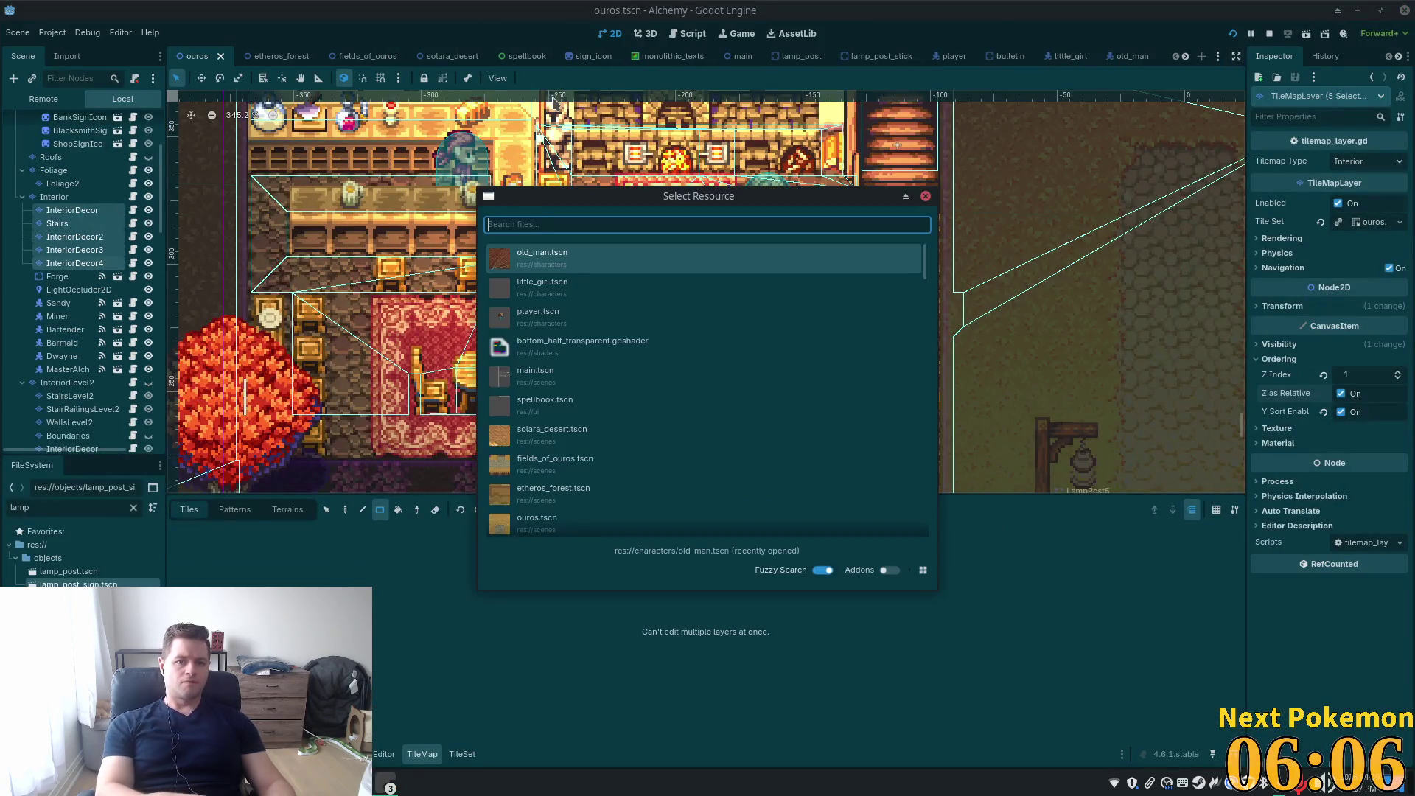
{"action": "type", "text": "player"}
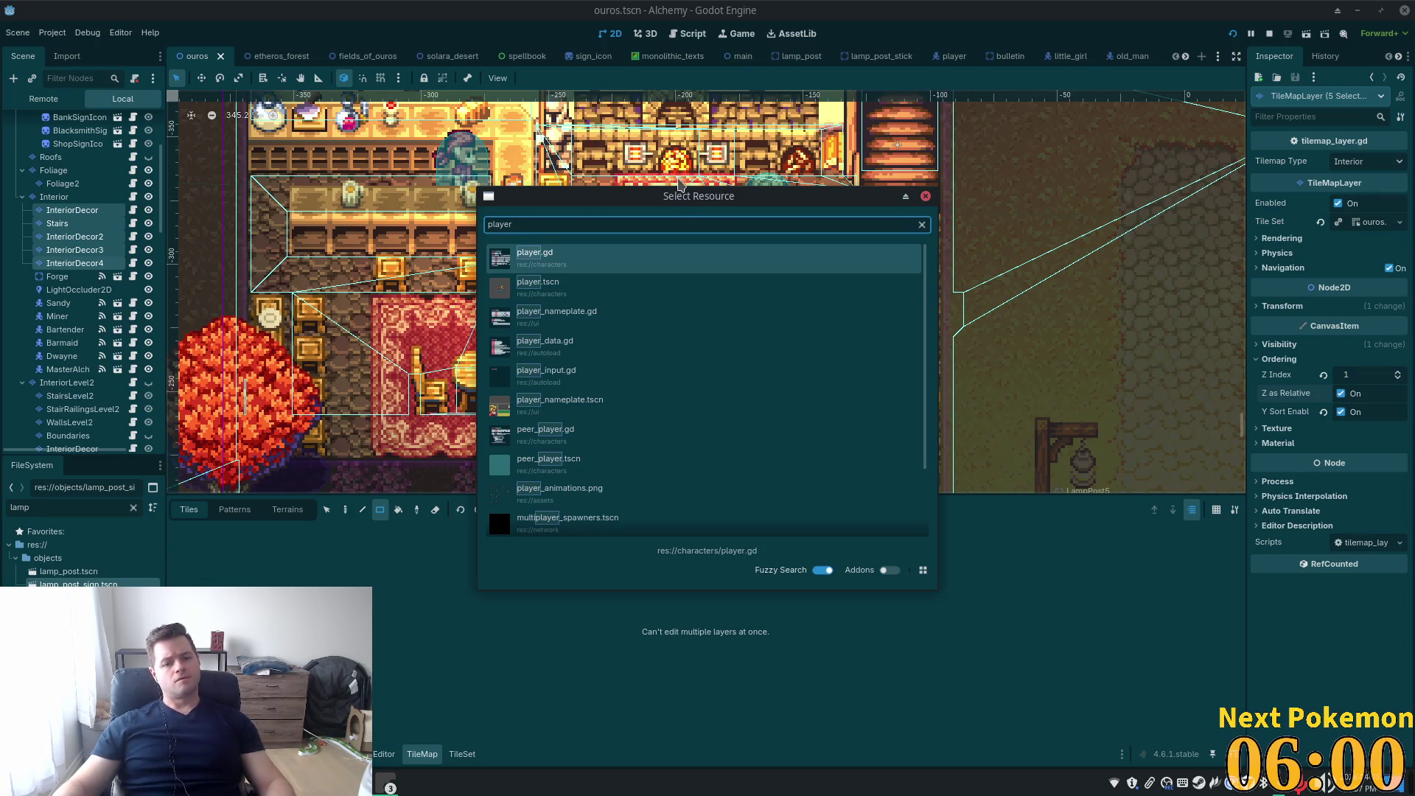
{"action": "key", "text": "BackSpace"}
{"action": "key", "text": "BackSpace"}
{"action": "key", "text": "BackSpace"}
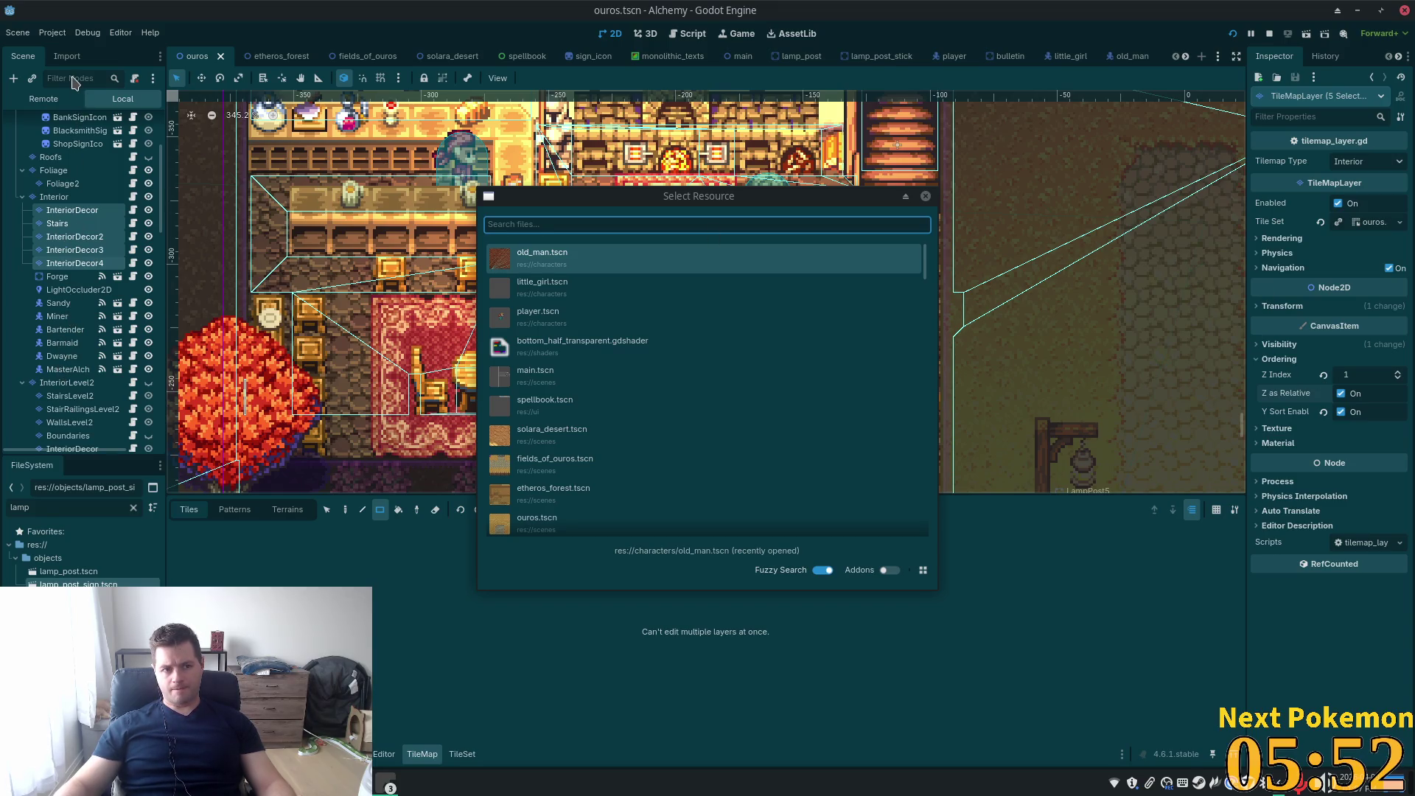
{"action": "left_click", "coordinate": [926, 196]}
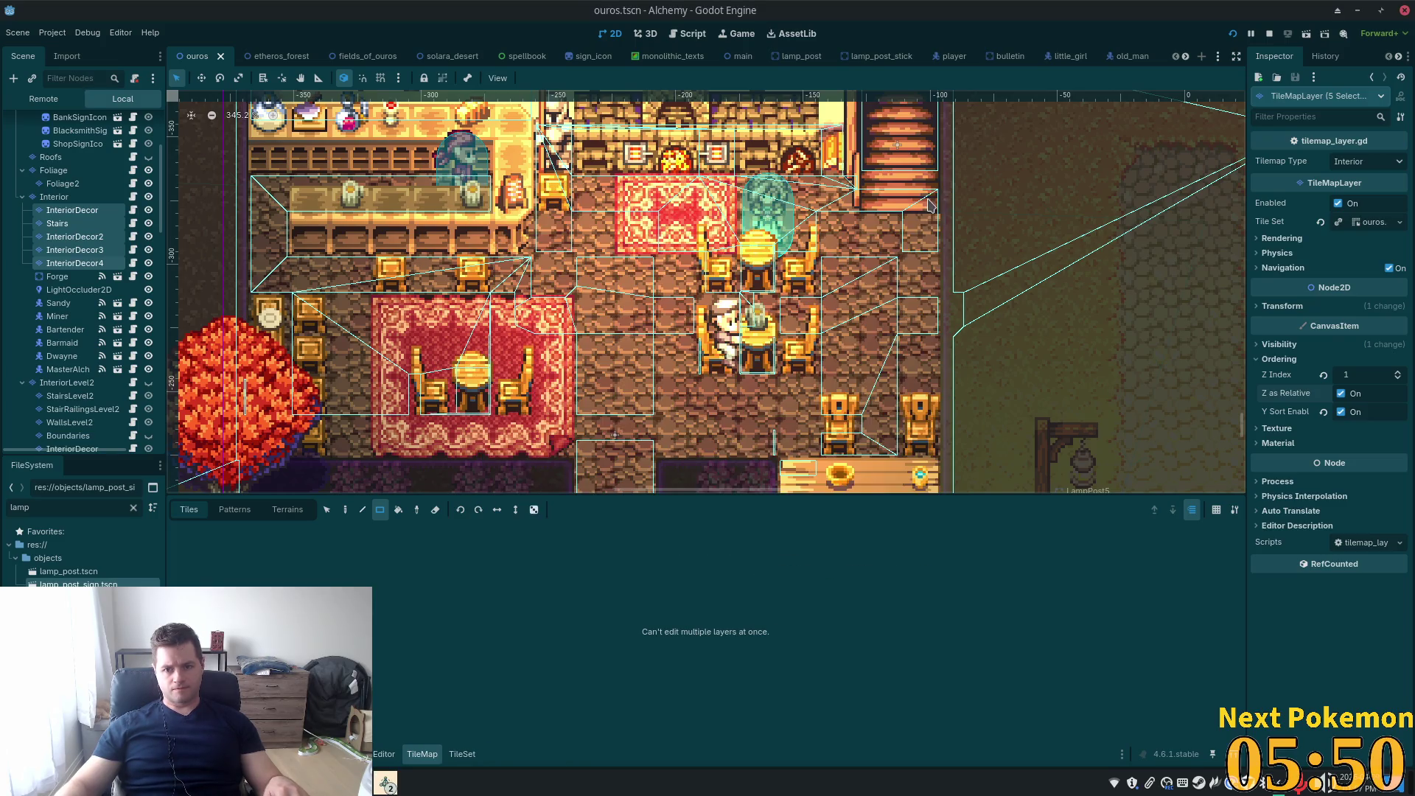
Filter the scene tree for 'firepla' and select the fireplace light node
{"action": "left_click", "coordinate": [72, 78]}
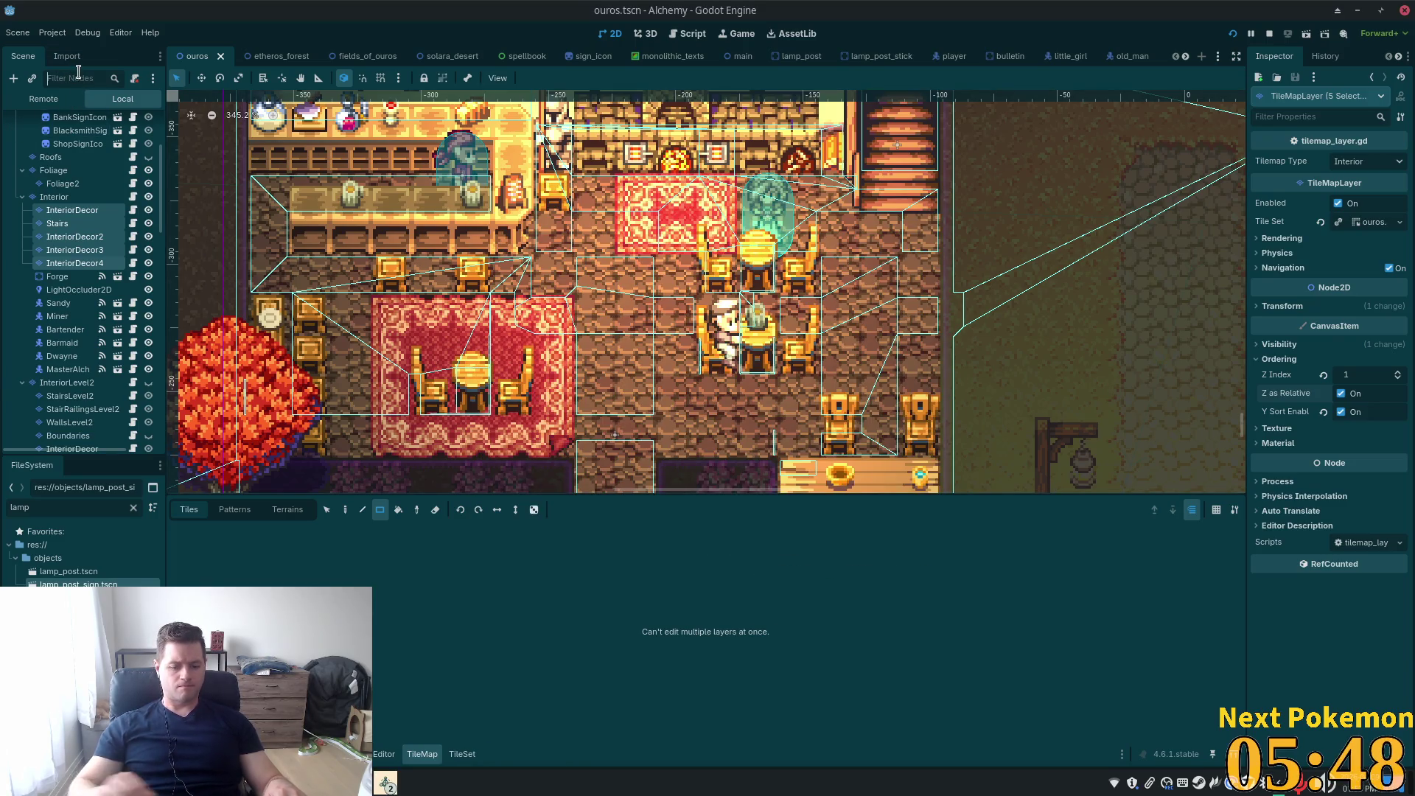
{"action": "type", "text": "firepla"}
{"action": "left_click", "coordinate": [66, 122]}
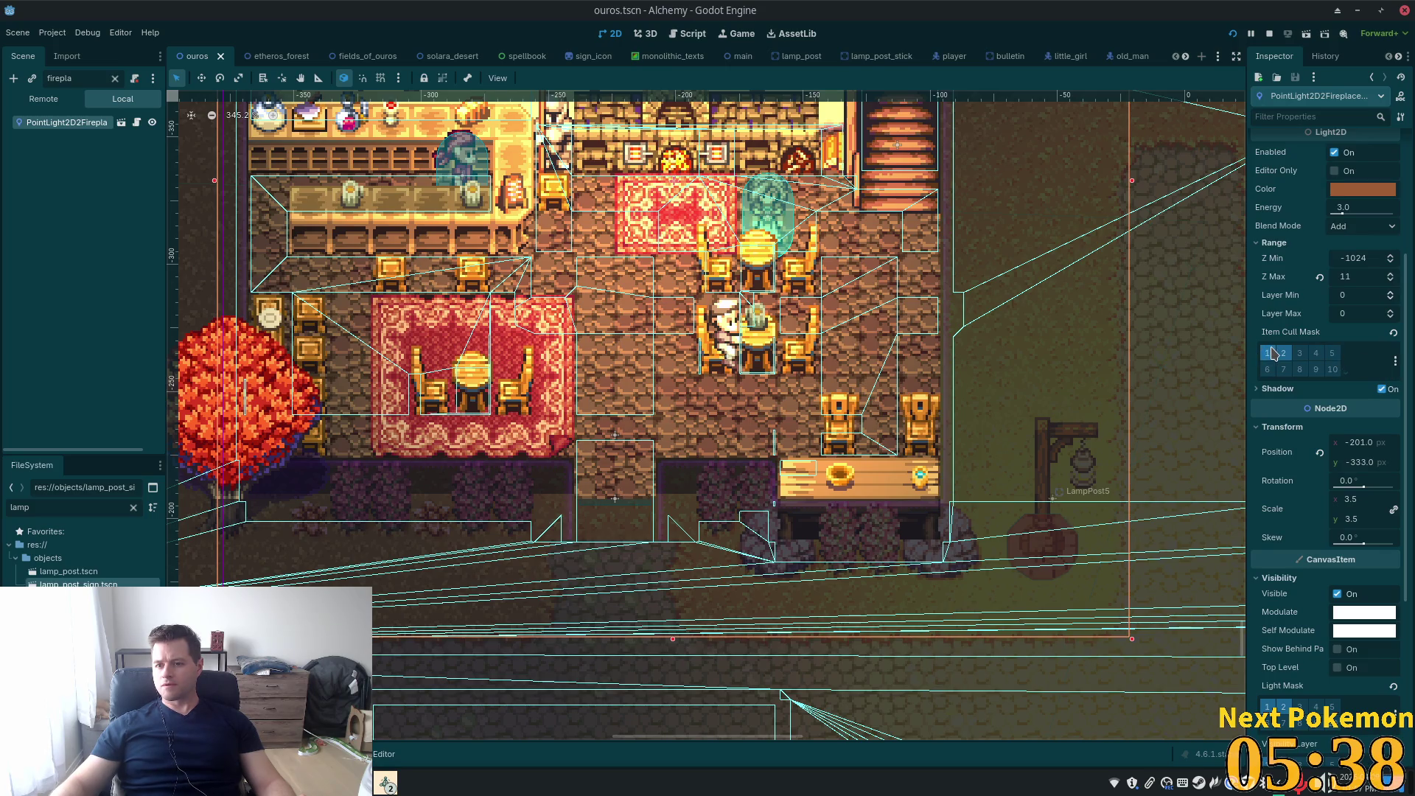
Review the fireplace light's shadow and Inspector settings, then clear the node filter
{"action": "left_click", "coordinate": [1259, 390]}
{"action": "left_click", "coordinate": [1259, 391]}
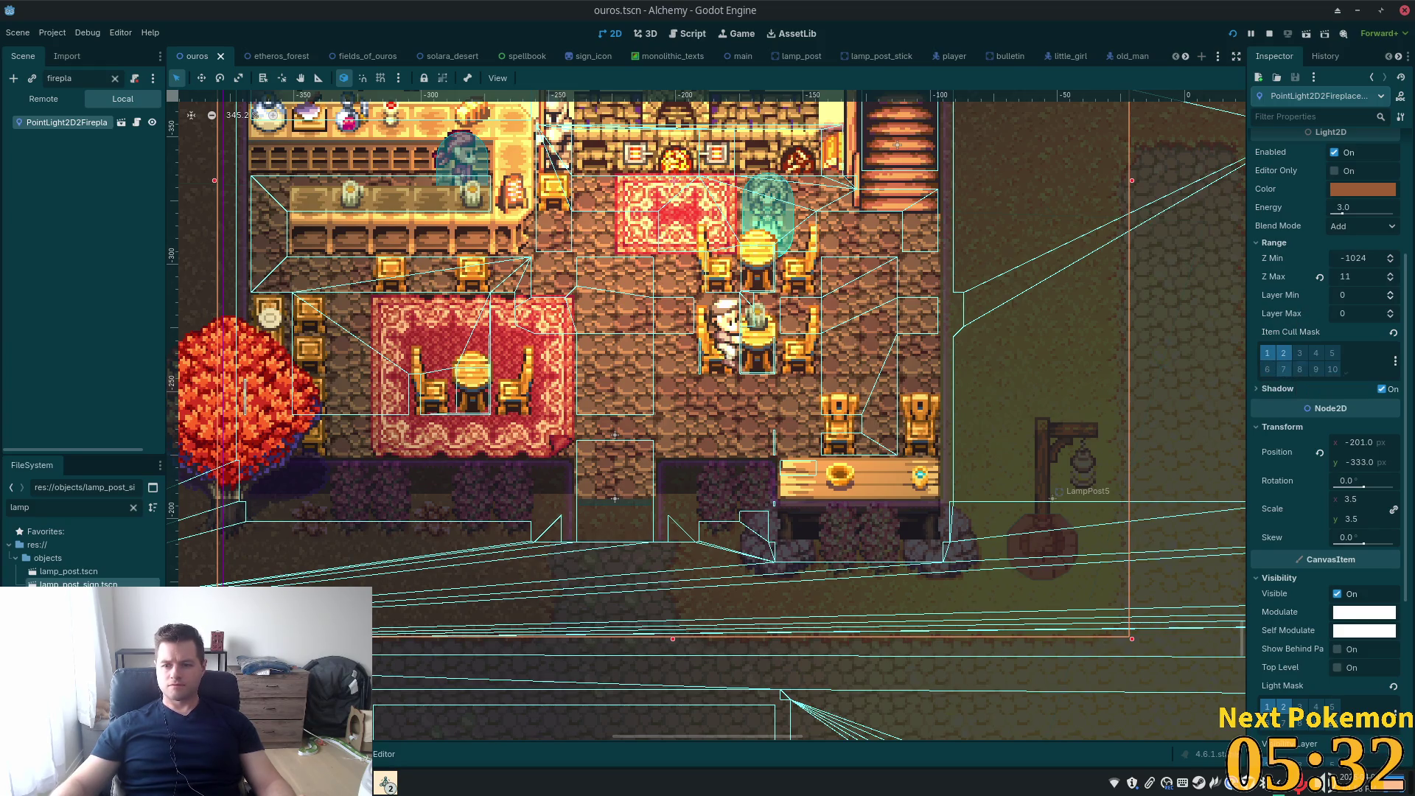
{"action": "scroll", "coordinate": [1311, 407], "scroll_direction": "down", "scroll_amount": 5}
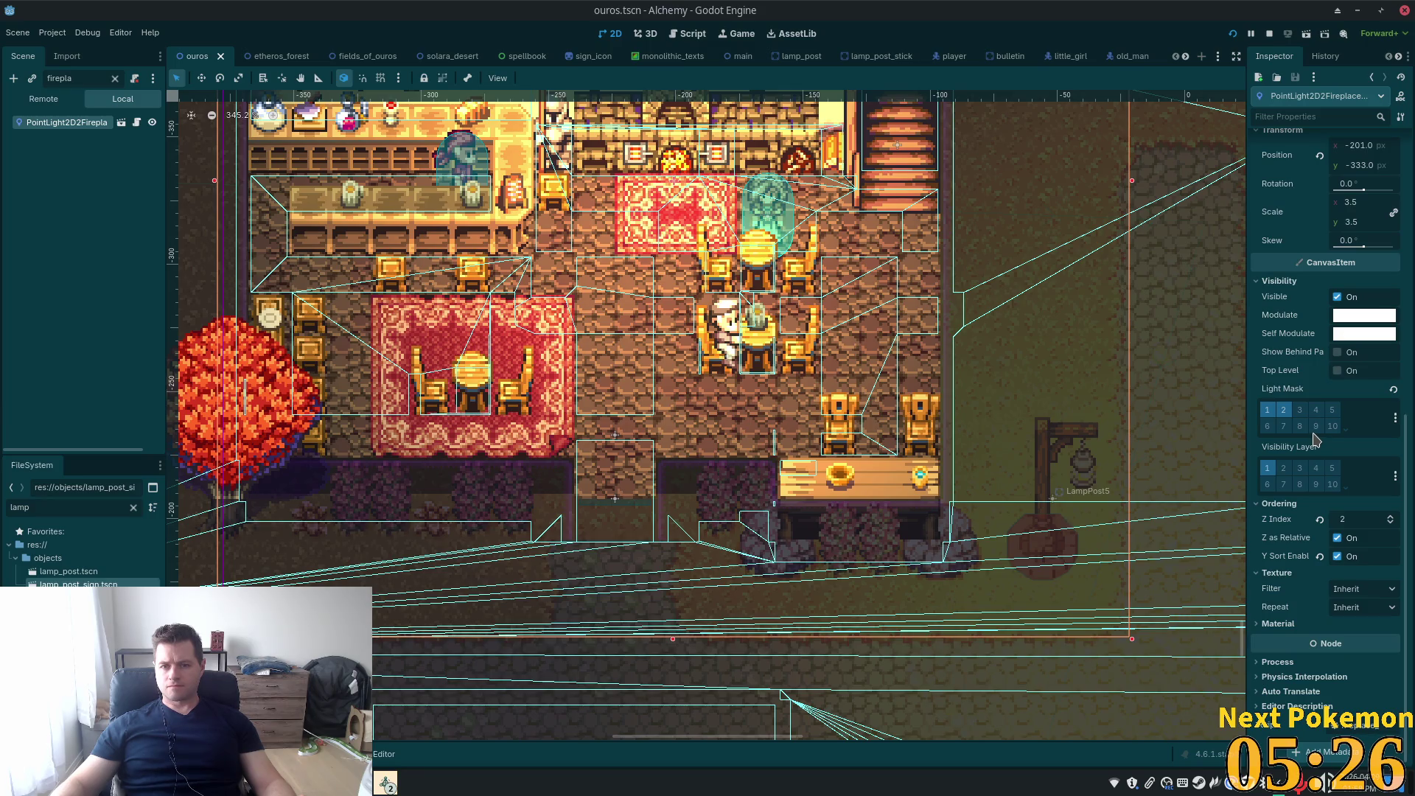
{"action": "scroll", "coordinate": [1316, 440], "scroll_direction": "up", "scroll_amount": 3}
{"action": "scroll", "coordinate": [1315, 437], "scroll_direction": "up", "scroll_amount": 2}
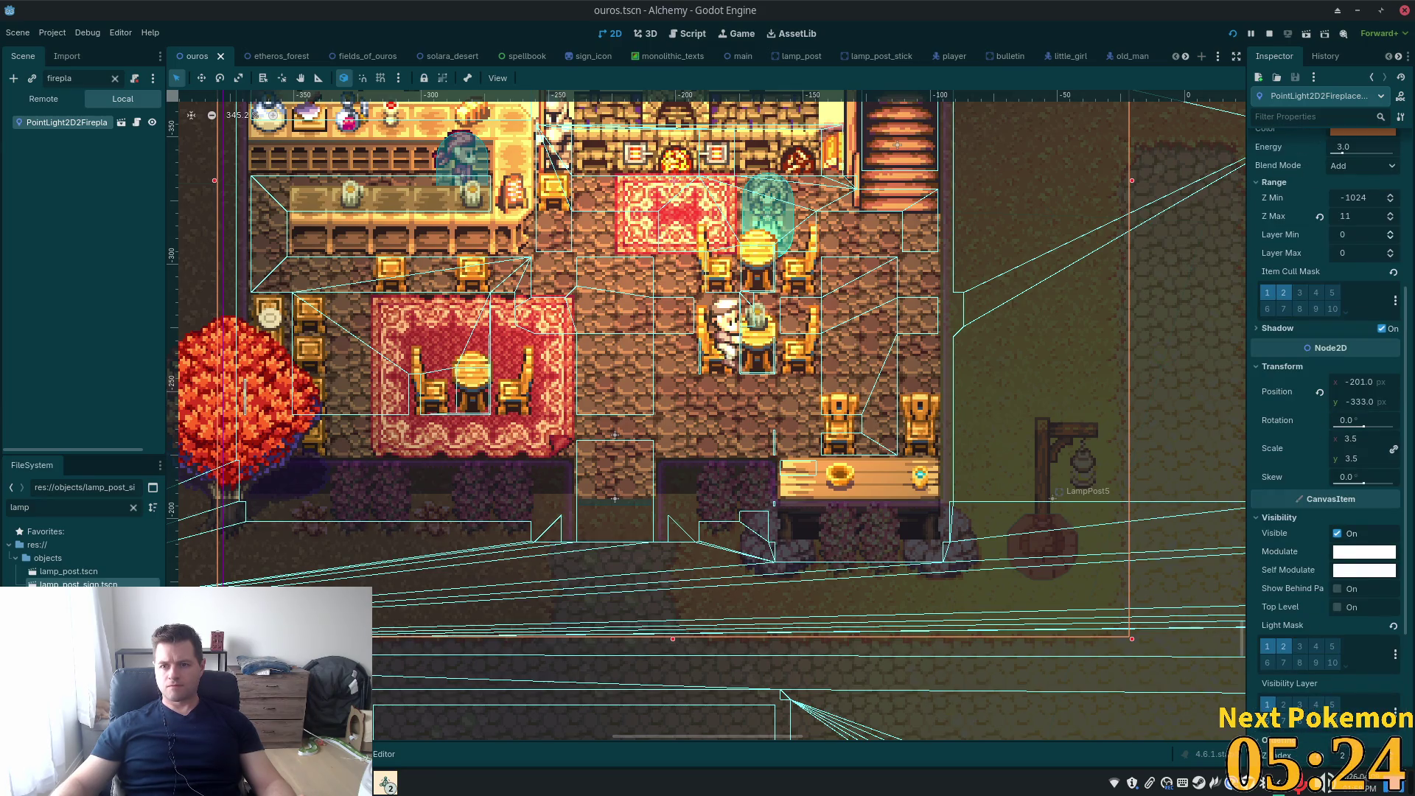
{"action": "scroll", "coordinate": [1346, 274], "scroll_direction": "down", "scroll_amount": 5}
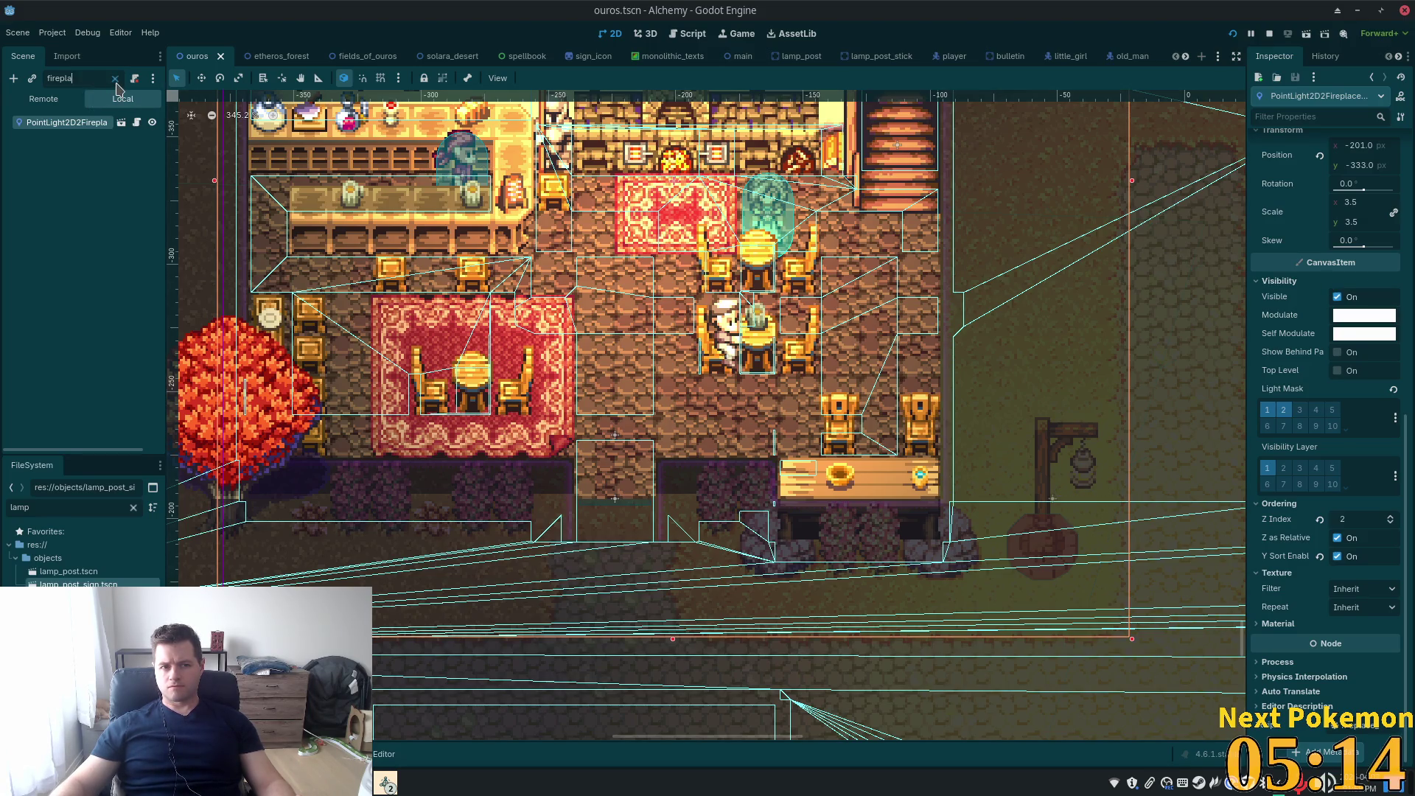
{"action": "left_click", "coordinate": [115, 78]}
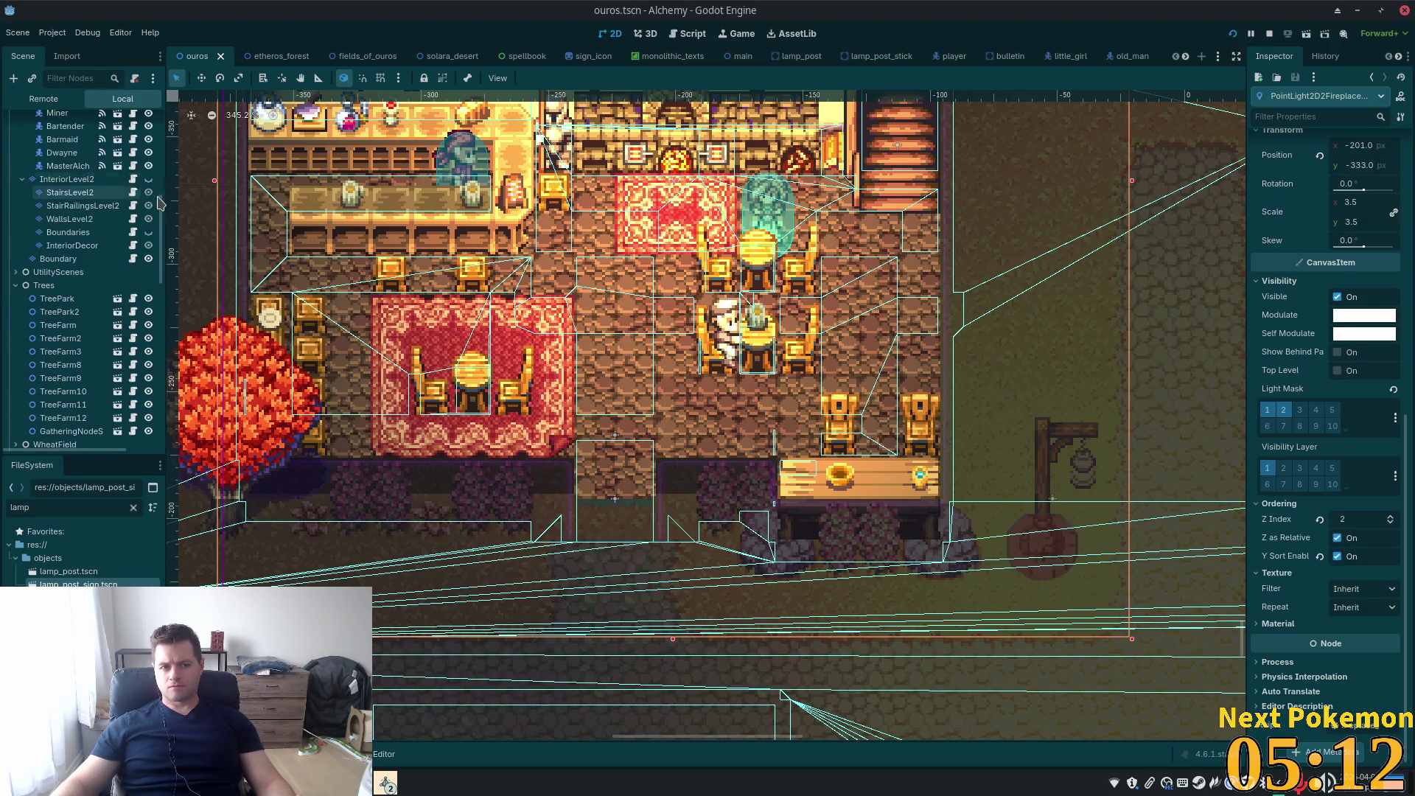
Scroll to the top of the scene tree and select the Interior tile layer
{"action": "scroll", "coordinate": [156, 197], "scroll_direction": "up", "scroll_amount": 10}
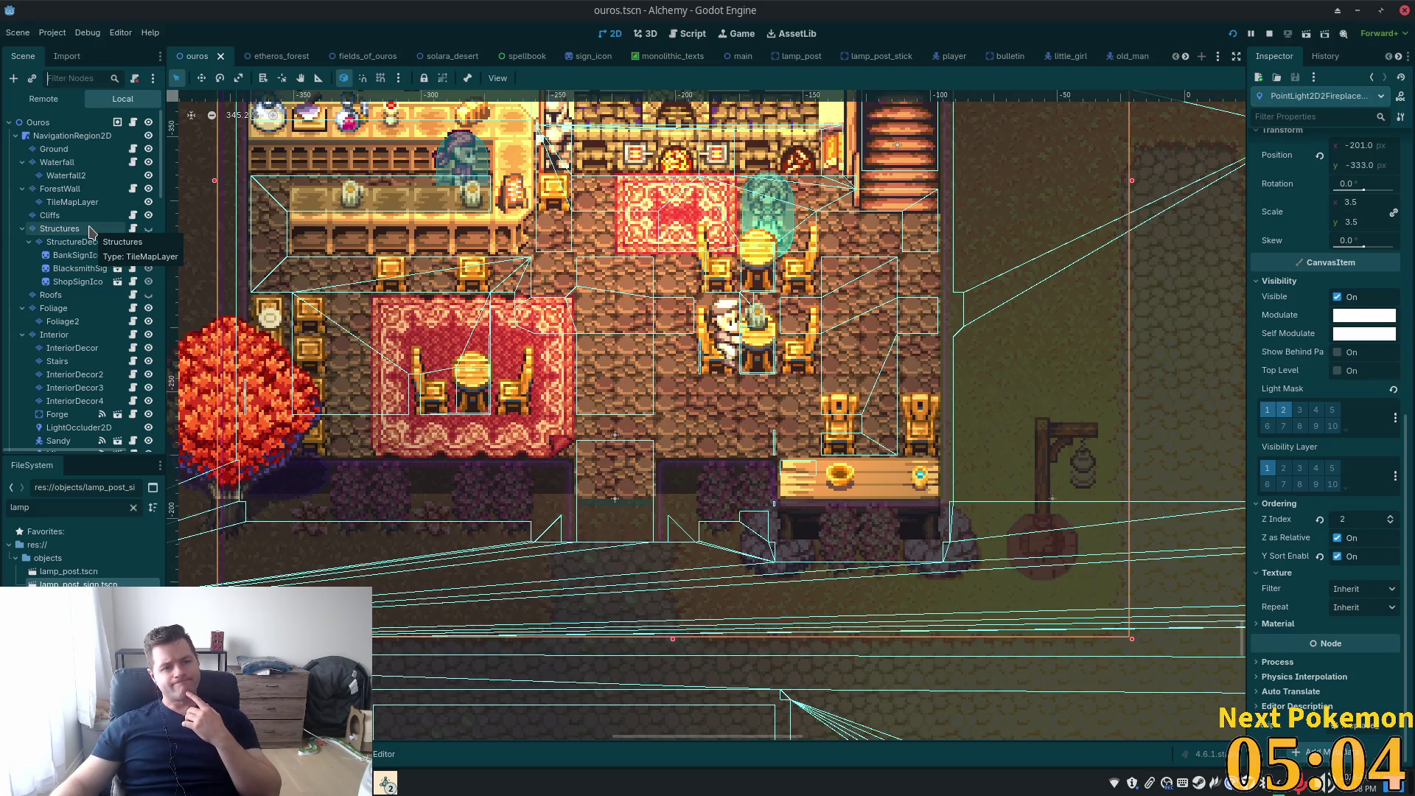
{"action": "left_click", "coordinate": [55, 335]}
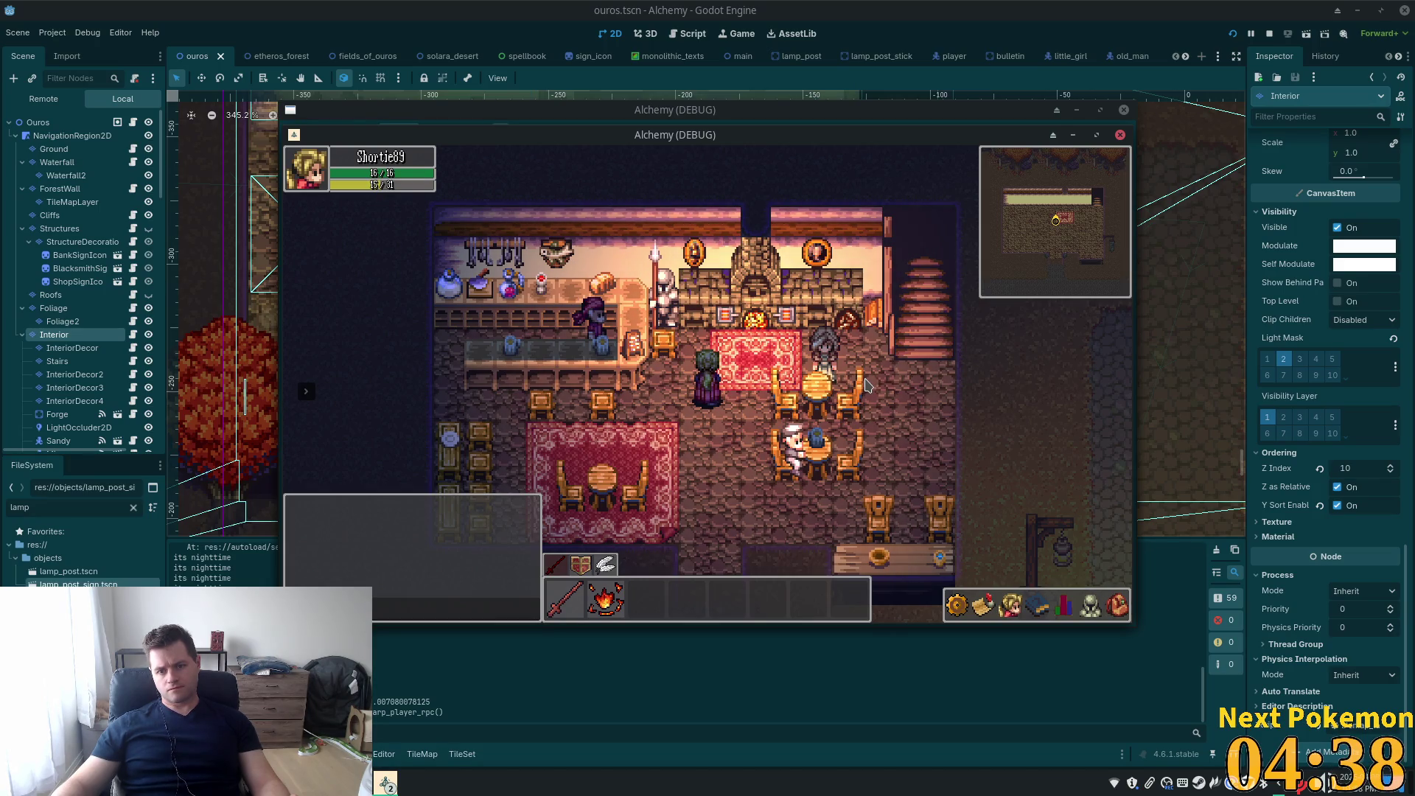
Walk the player right, down, then up-left toward the fireplace in the game
{"action": "key", "text": "Right"}
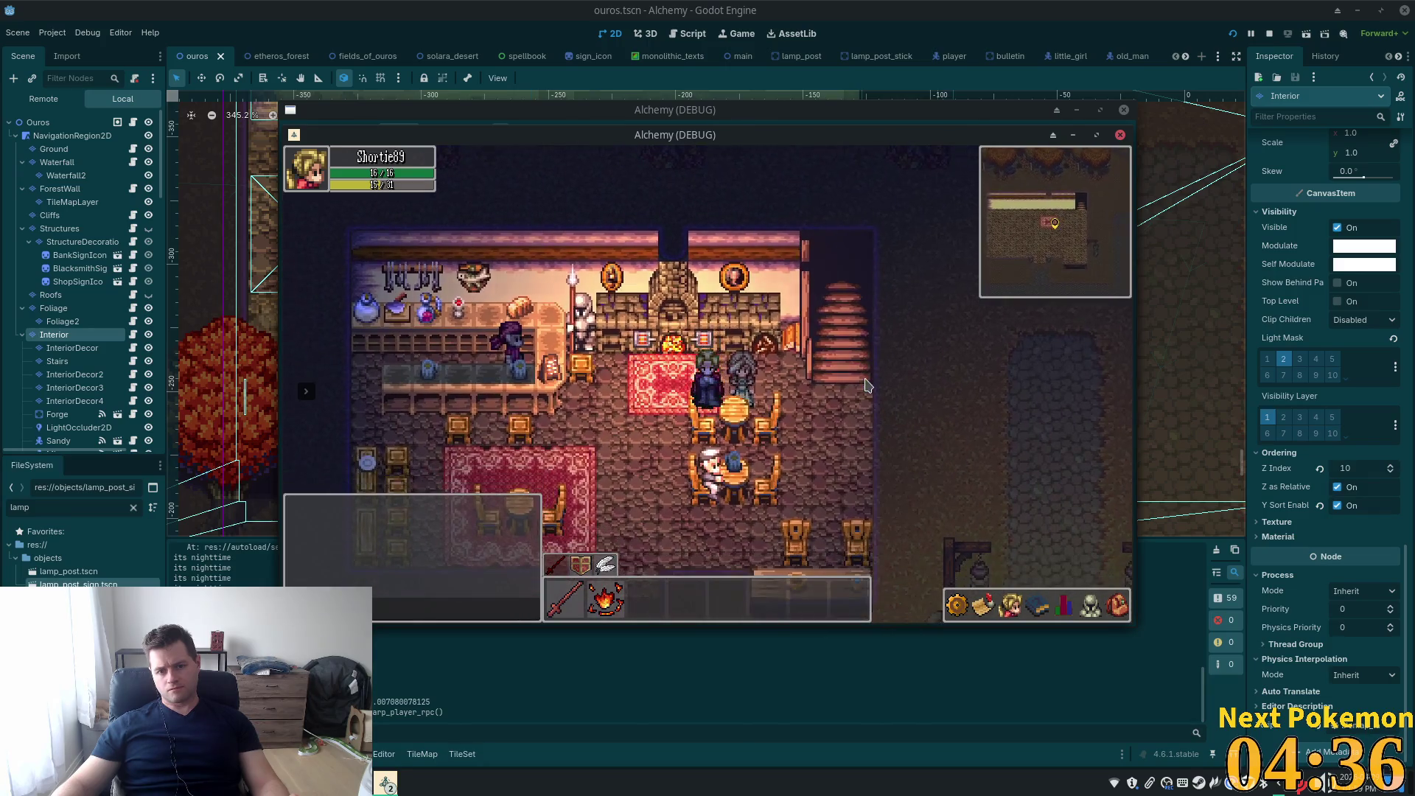
{"action": "key", "text": "Down"}
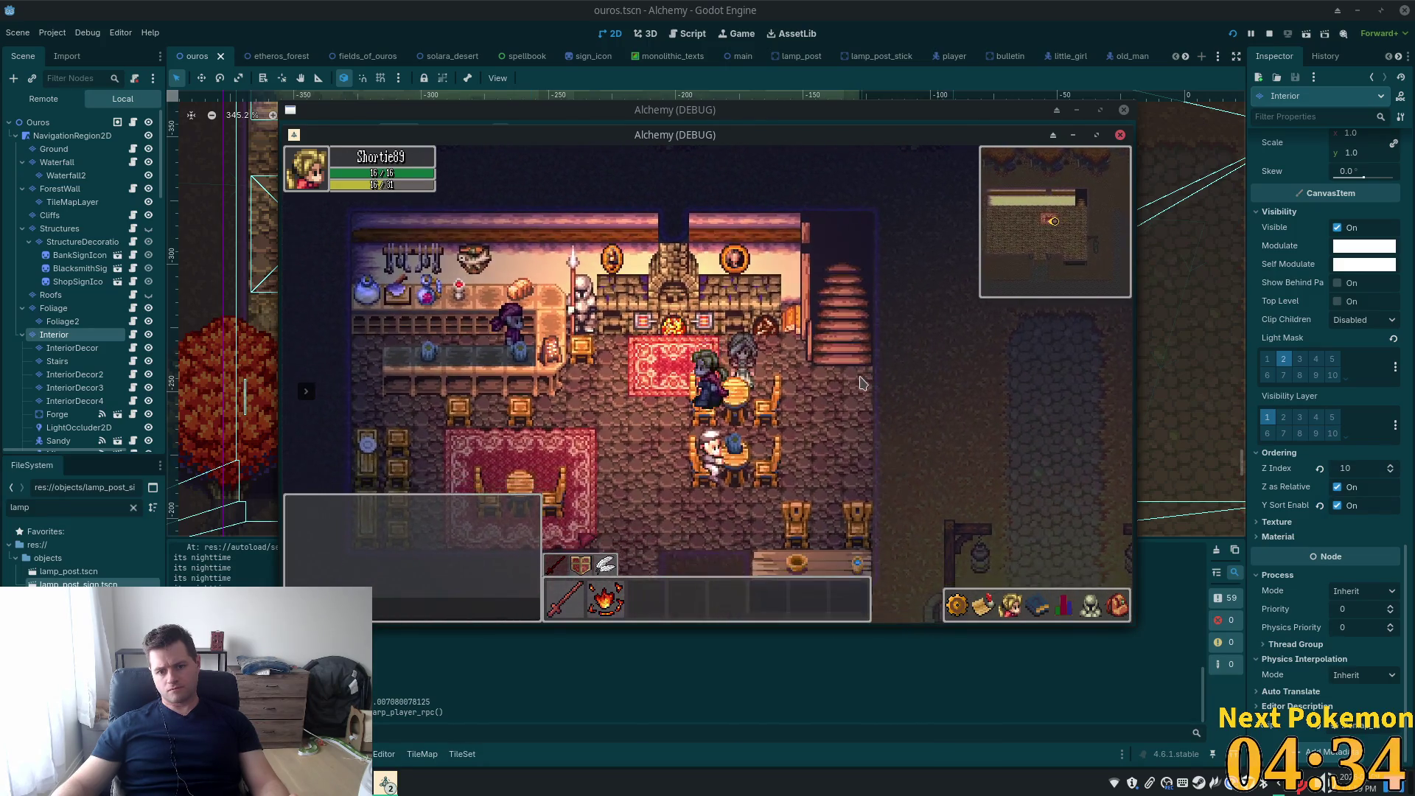
{"action": "key", "text": "Left"}
{"action": "key", "text": "Up"}
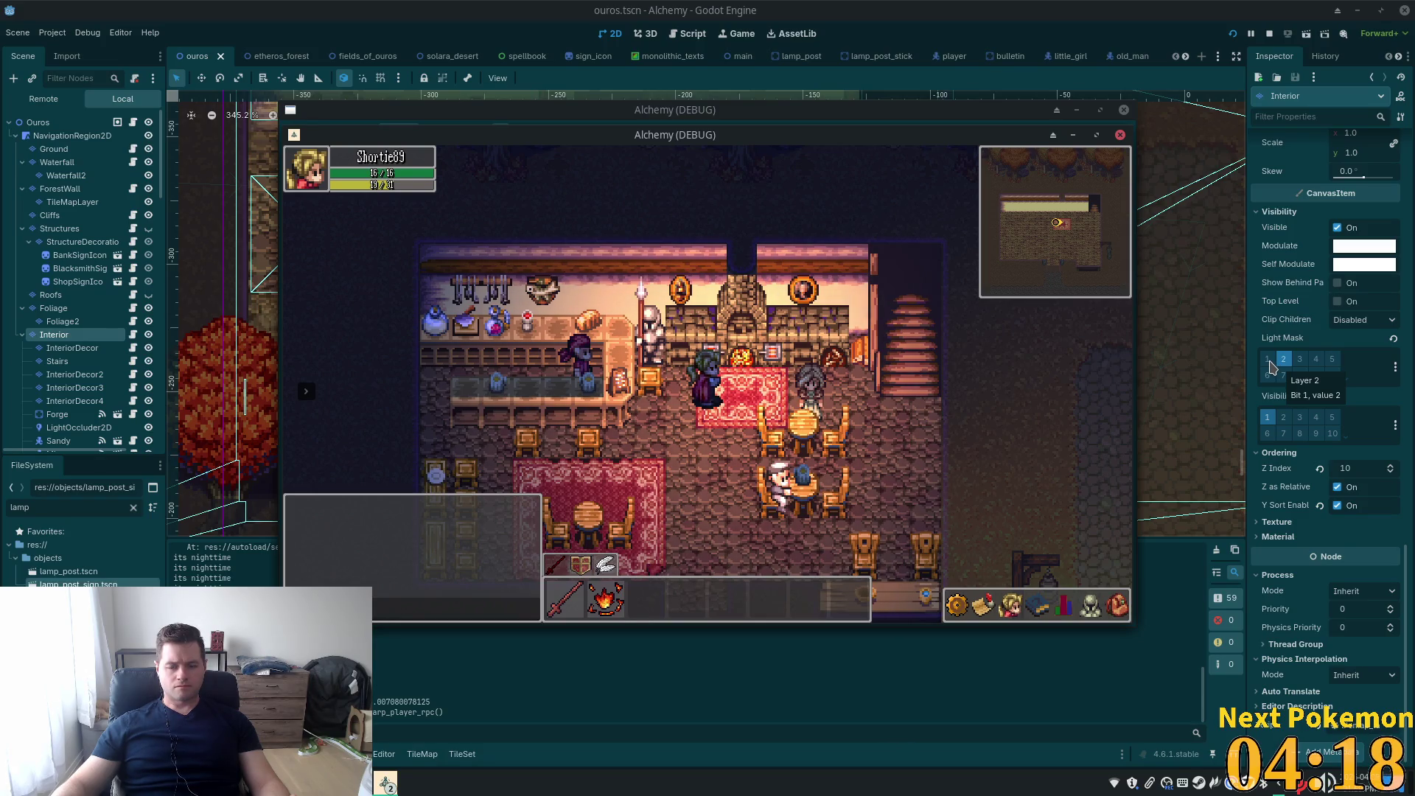
Toggle Interior's Light Mask layer 1 on and back off, keeping layer 2 only, and save
{"action": "left_click", "coordinate": [1271, 367]}
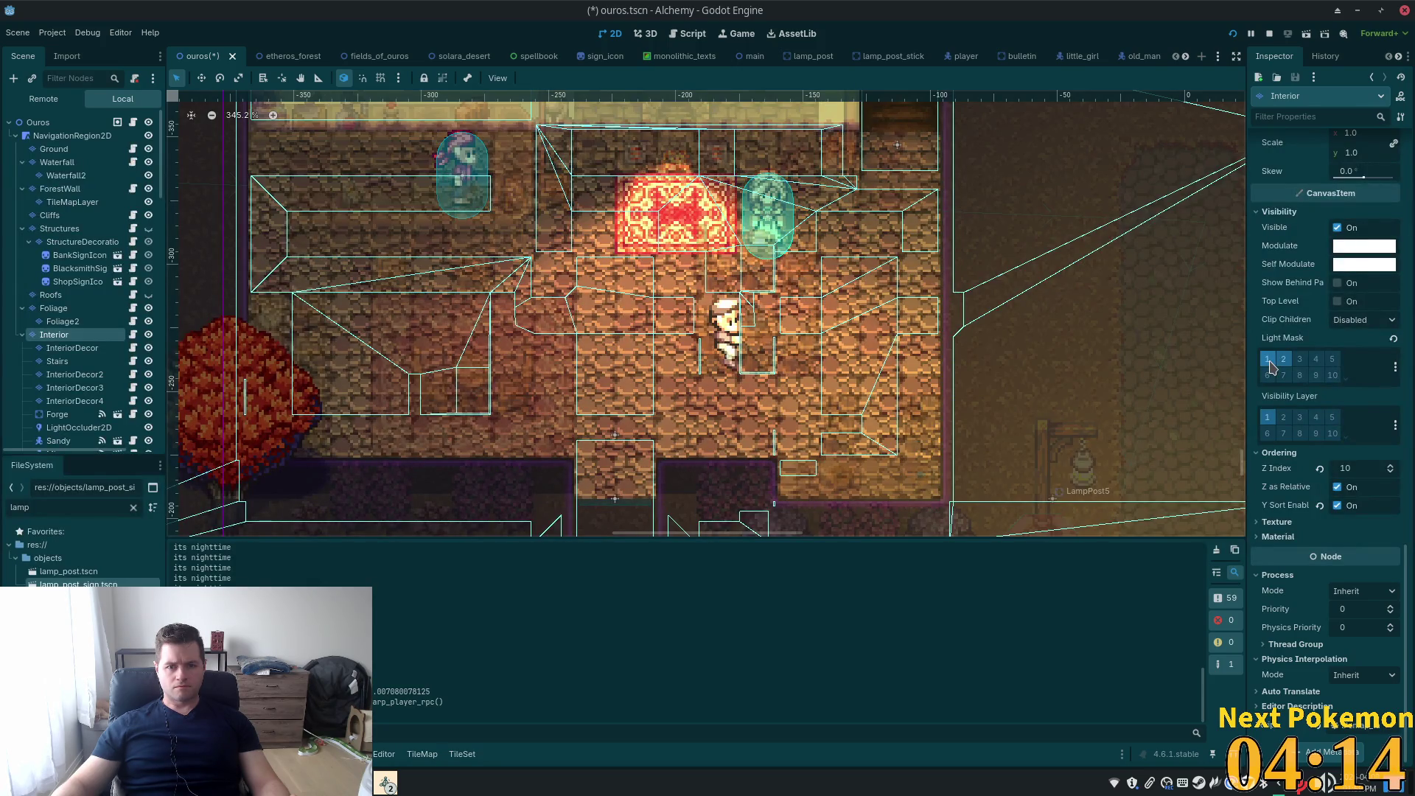
{"action": "left_click", "coordinate": [1271, 366]}
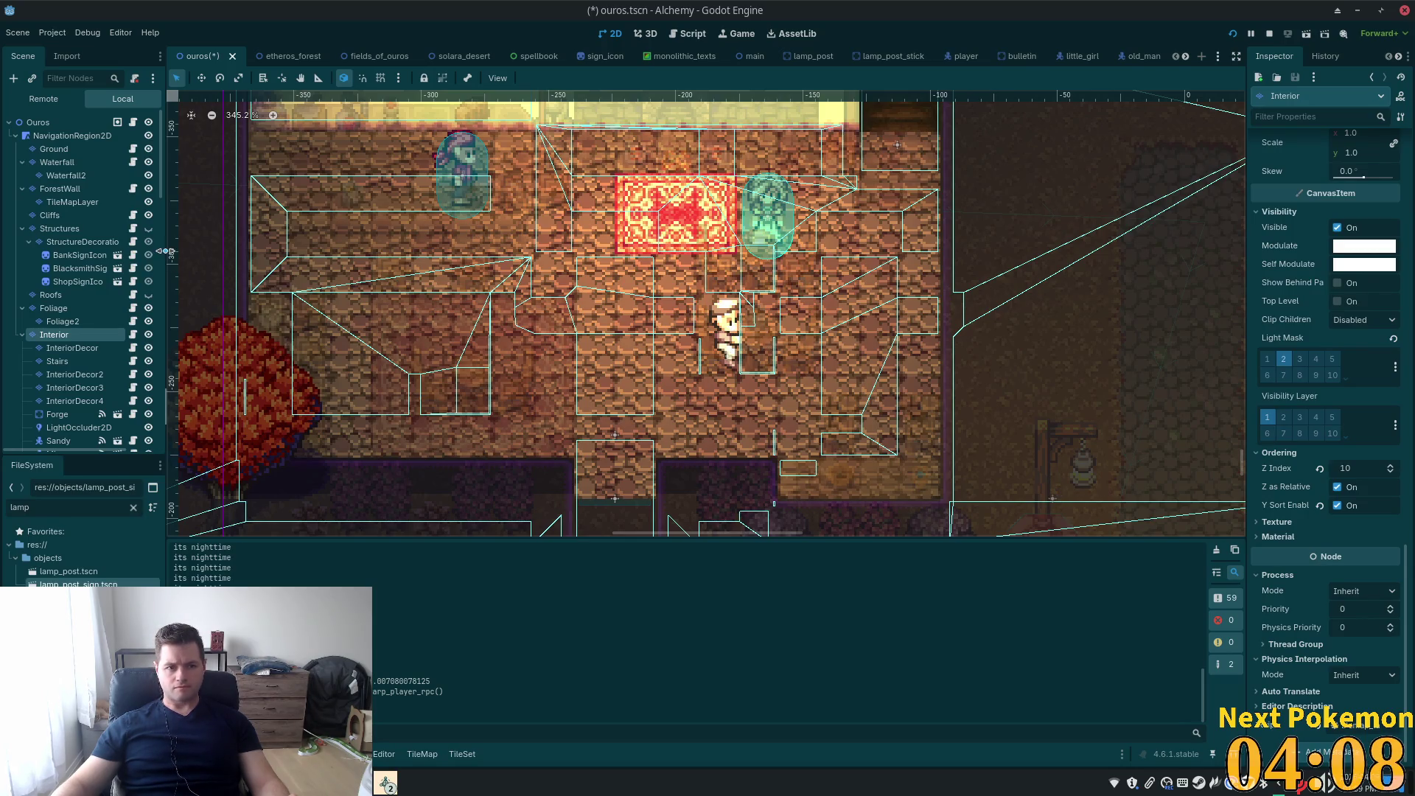
{"action": "key", "text": "ctrl+s"}
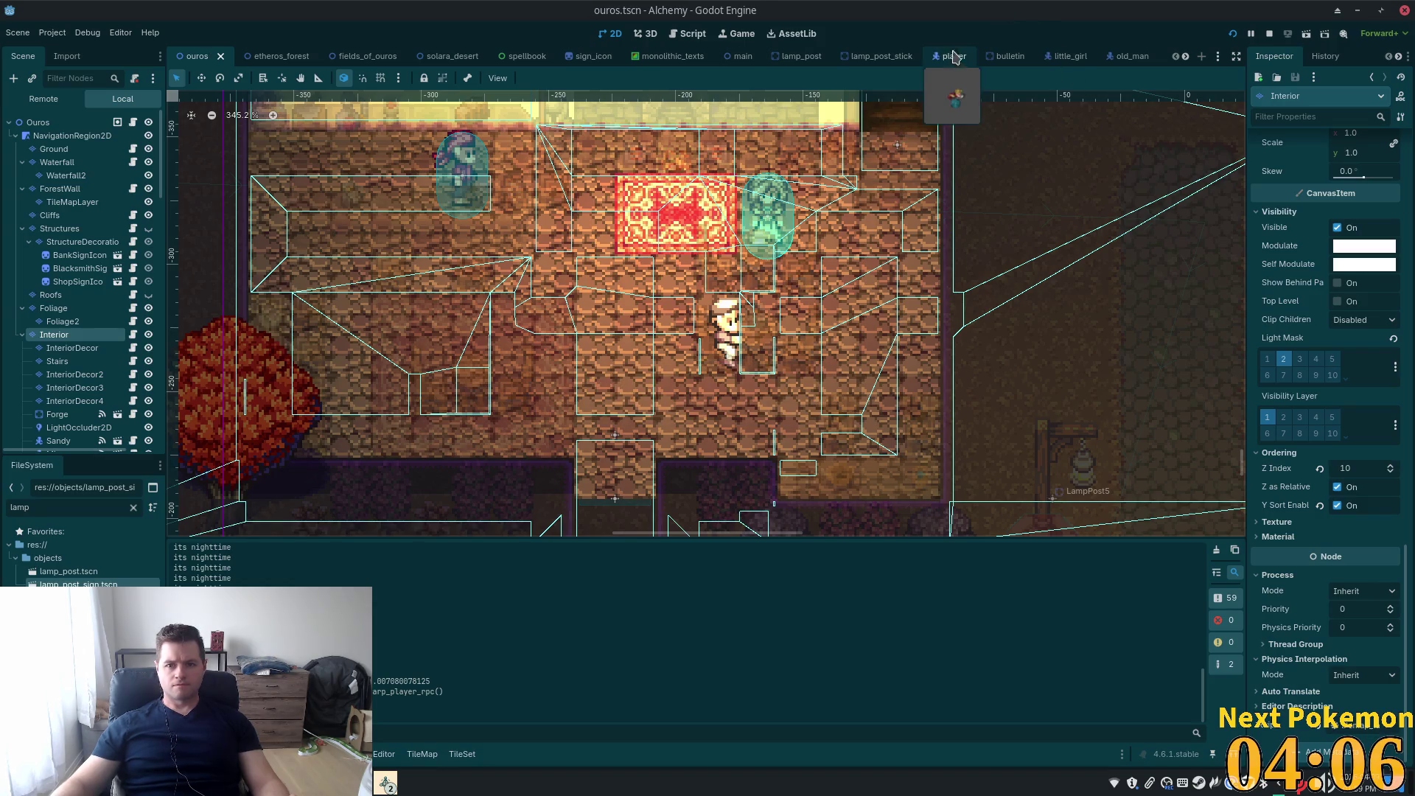
Open the player scene and scroll the Sprite's Inspector to Light Mask and Visibility Layer
{"action": "left_click", "coordinate": [954, 56]}
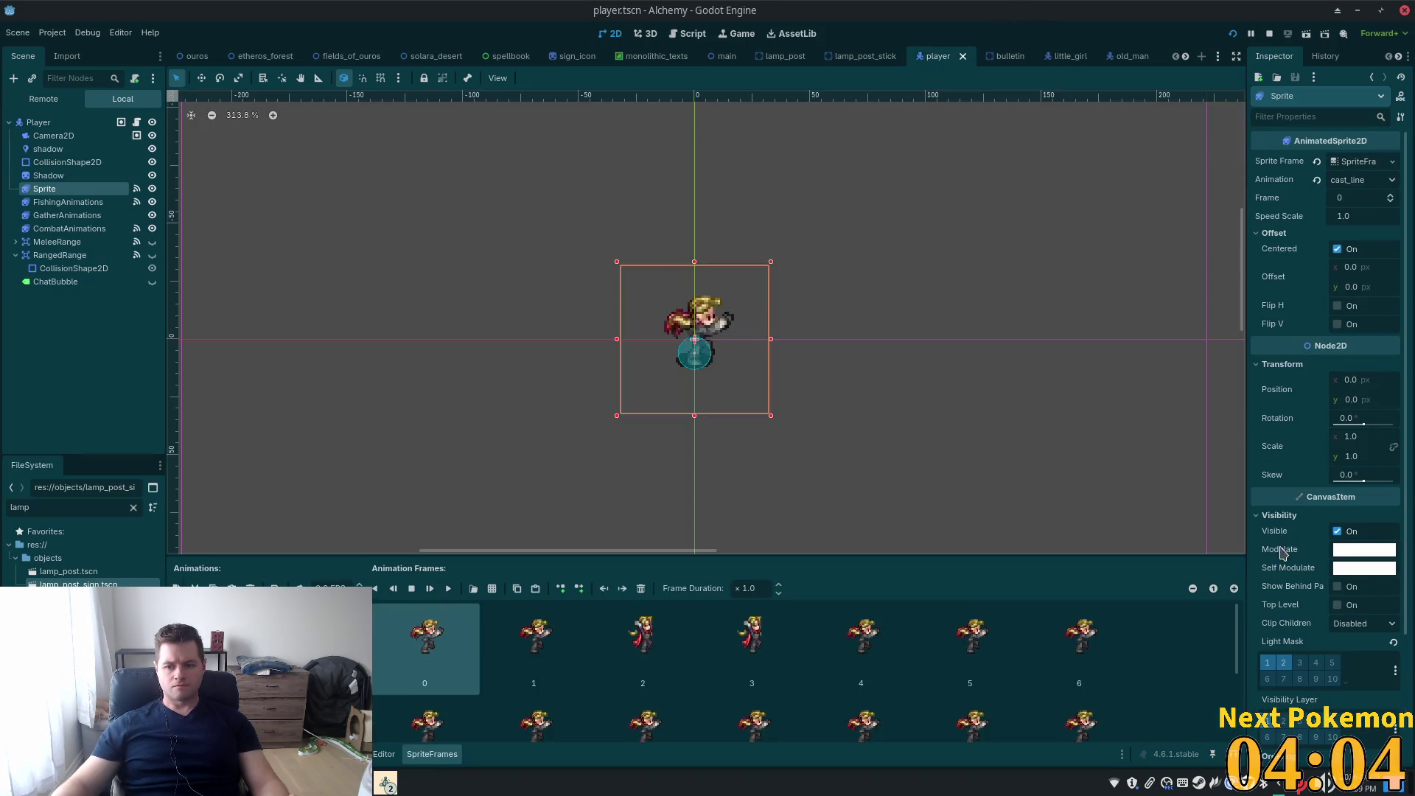
{"action": "scroll", "coordinate": [1360, 627], "scroll_direction": "down", "scroll_amount": 5}
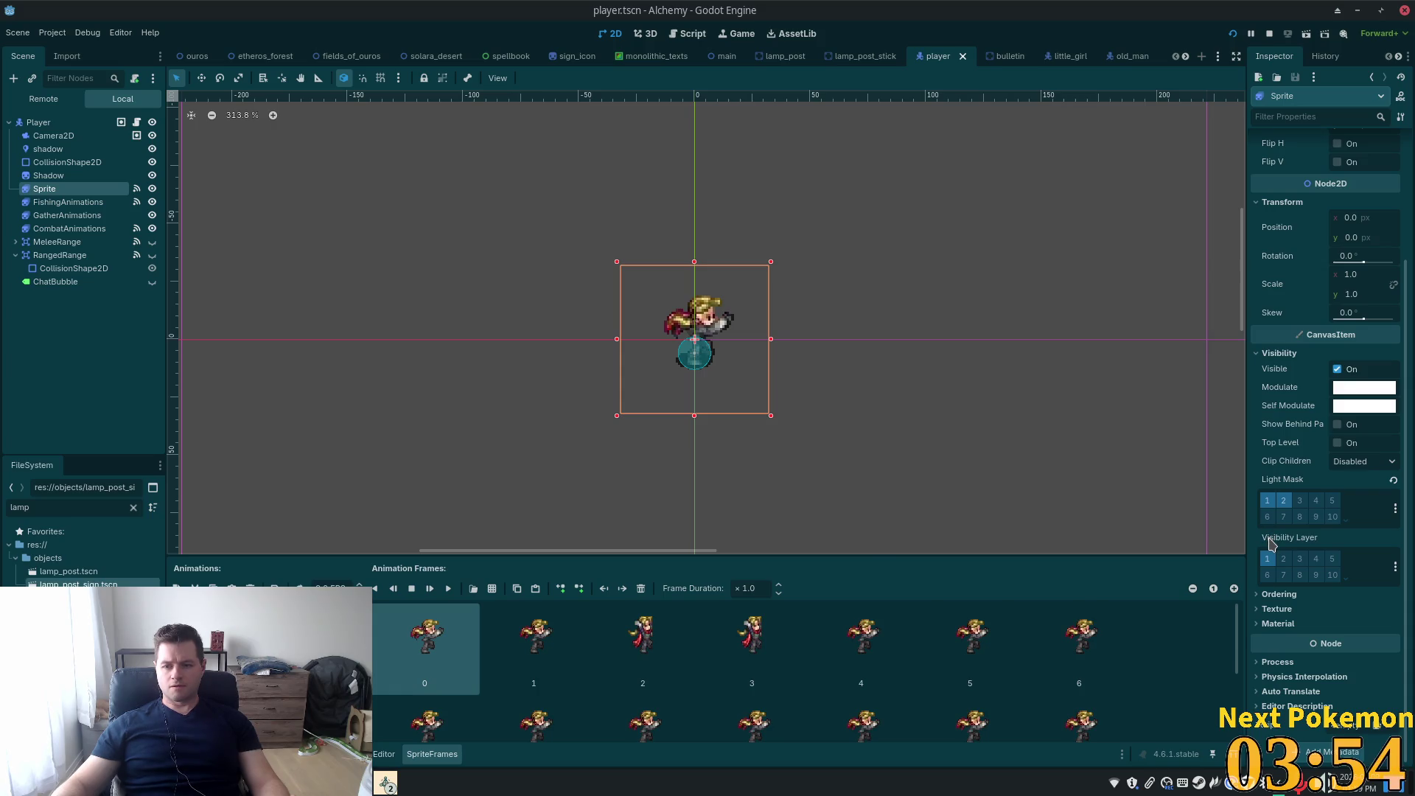
{"action": "mouse_move", "coordinate": [1270, 544]}
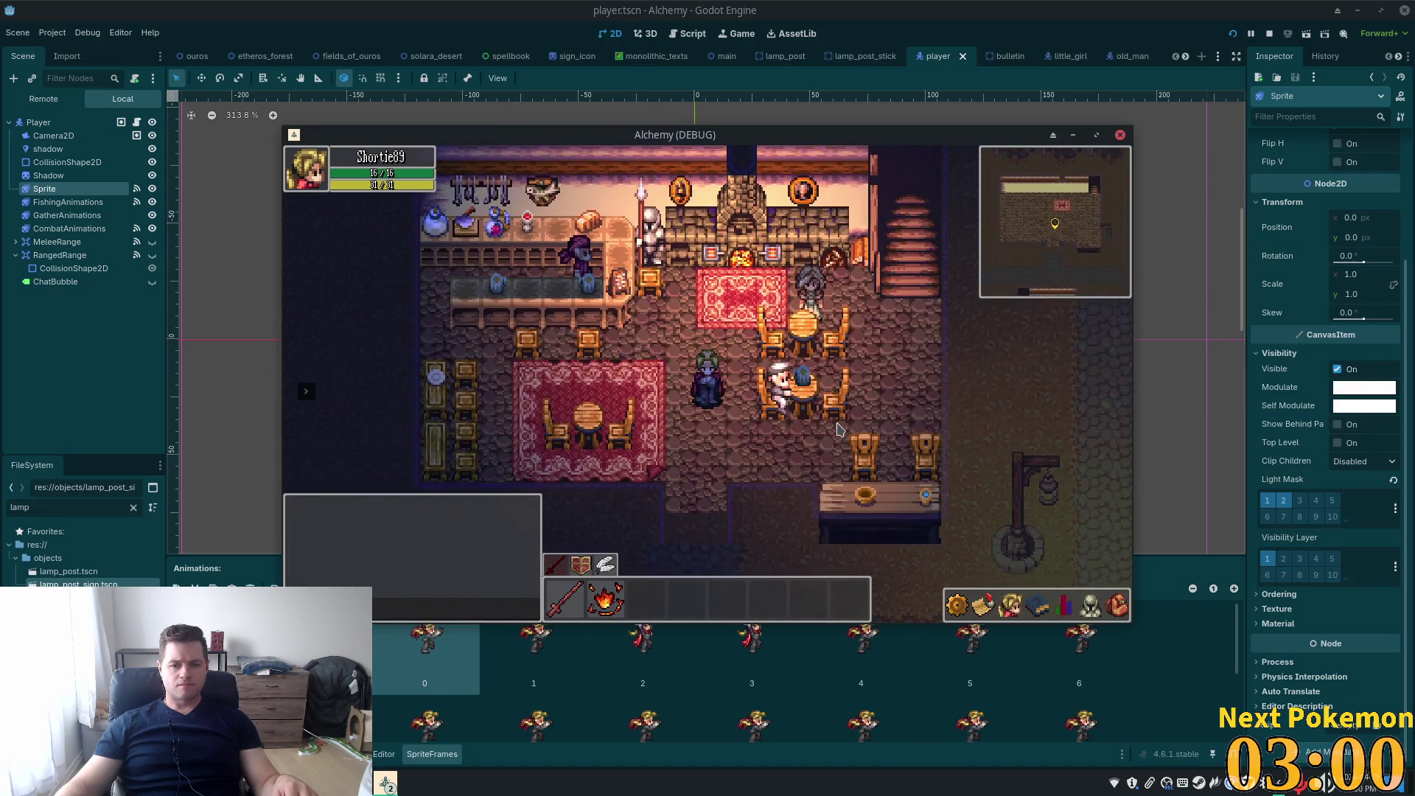
{"action": "key", "text": "a"}
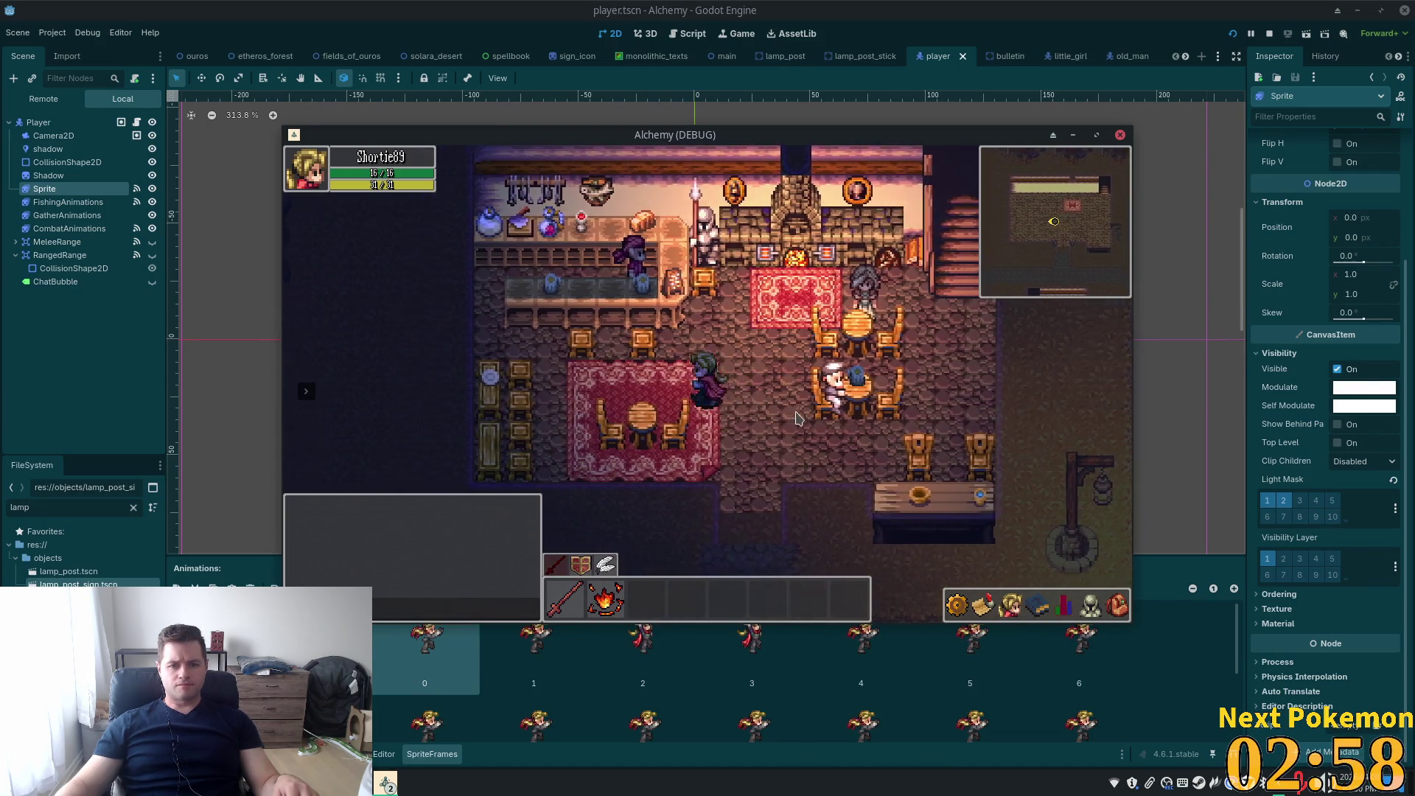
{"action": "key", "text": "s"}
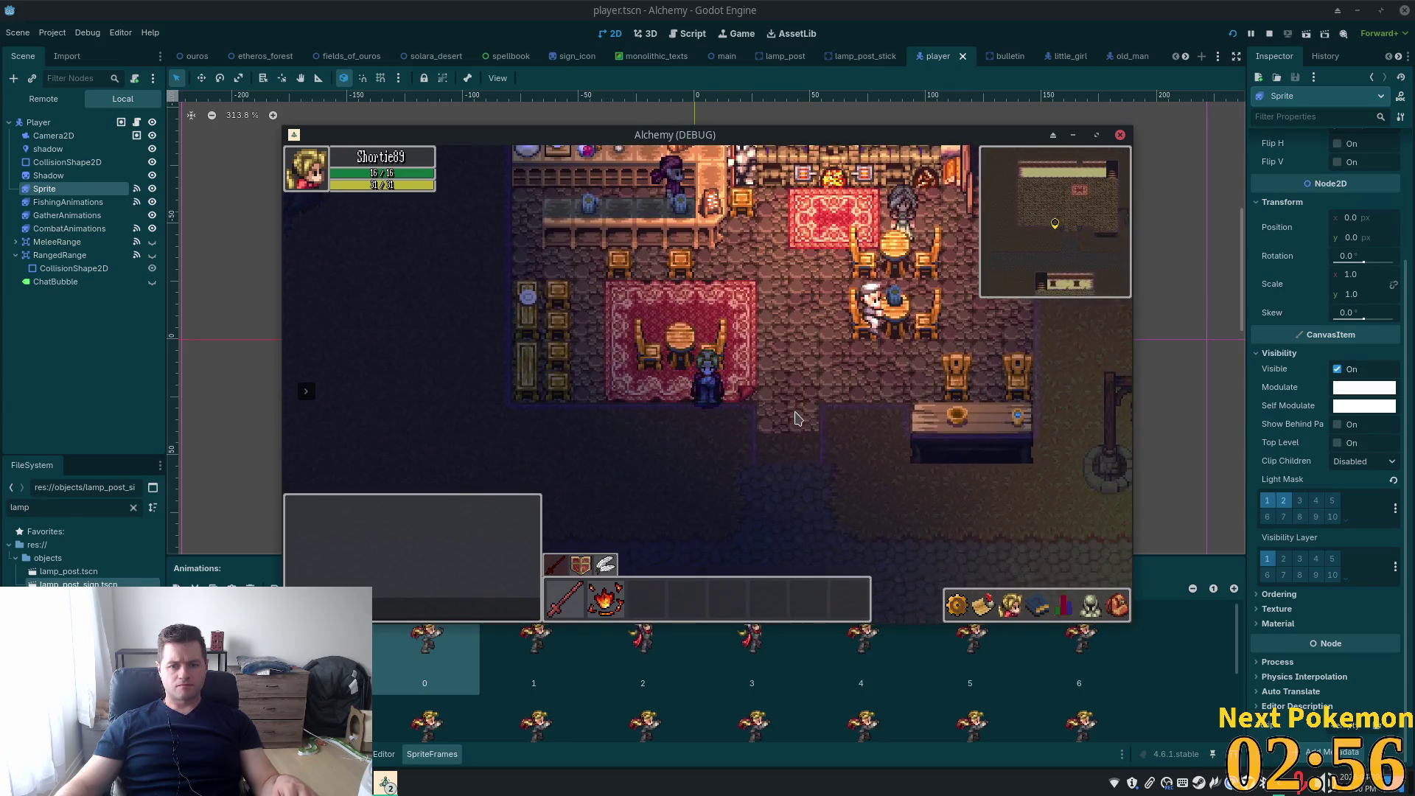
{"action": "key", "text": "w"}
{"action": "key", "text": "w"}
{"action": "key", "text": "d"}
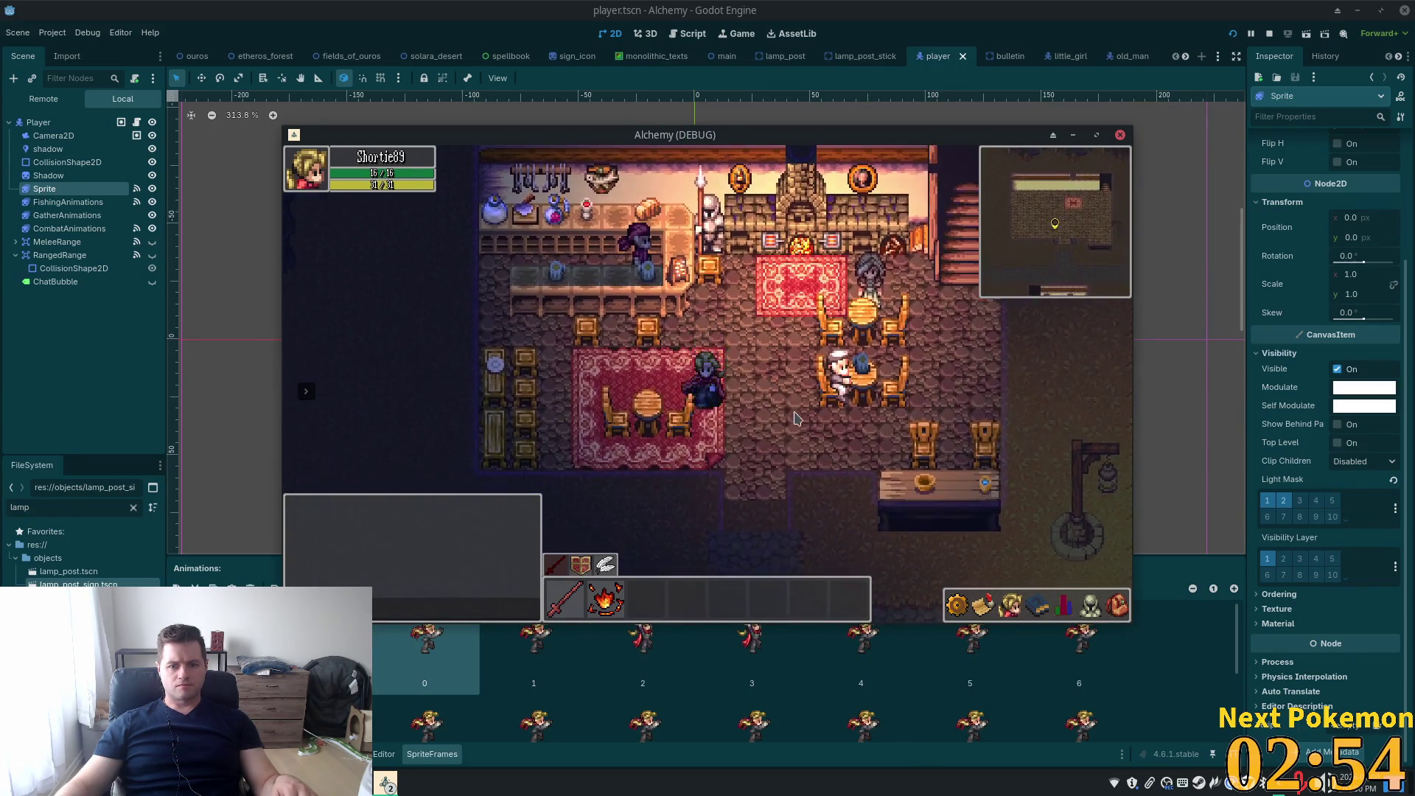
{"action": "key", "text": "d"}
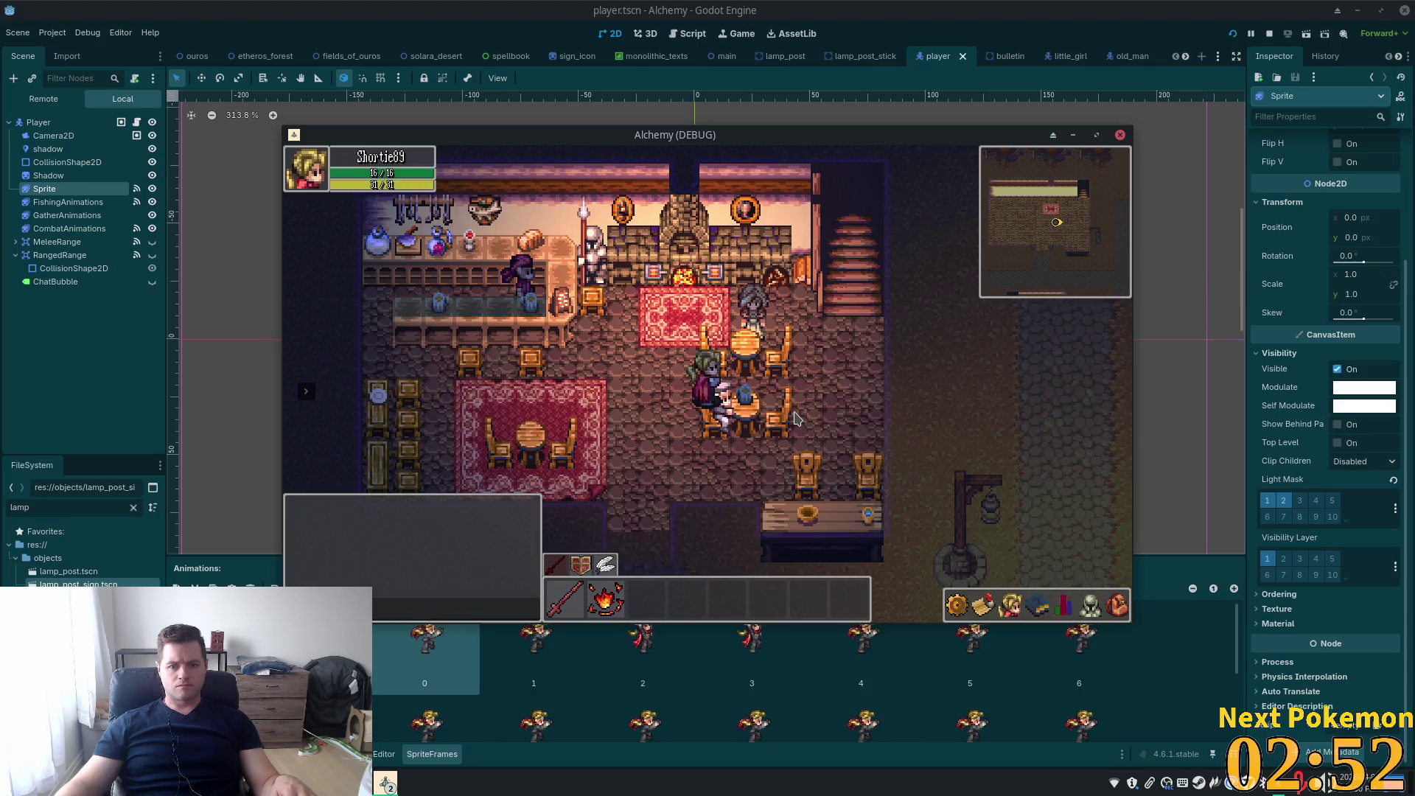
{"action": "key", "text": "s"}
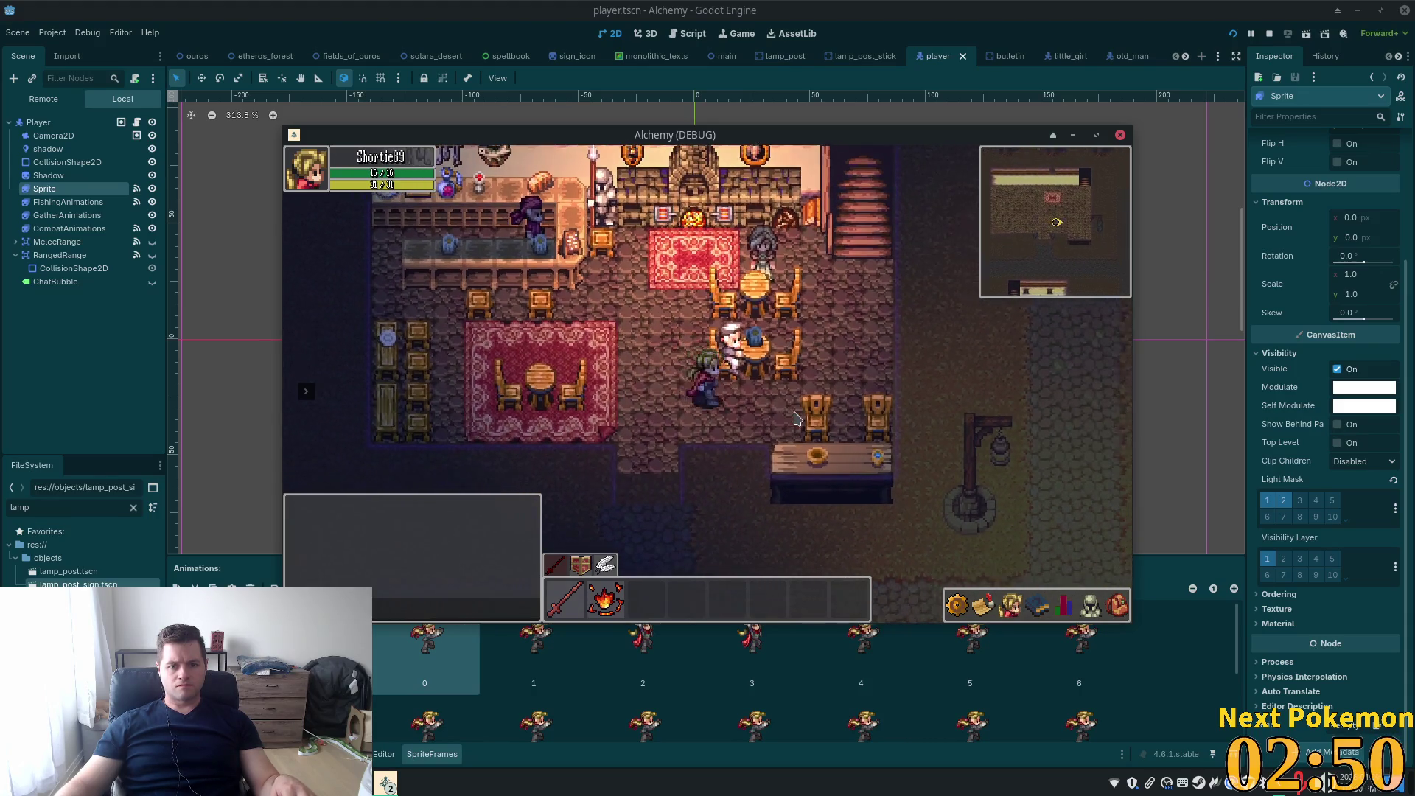
{"action": "key", "text": "w"}
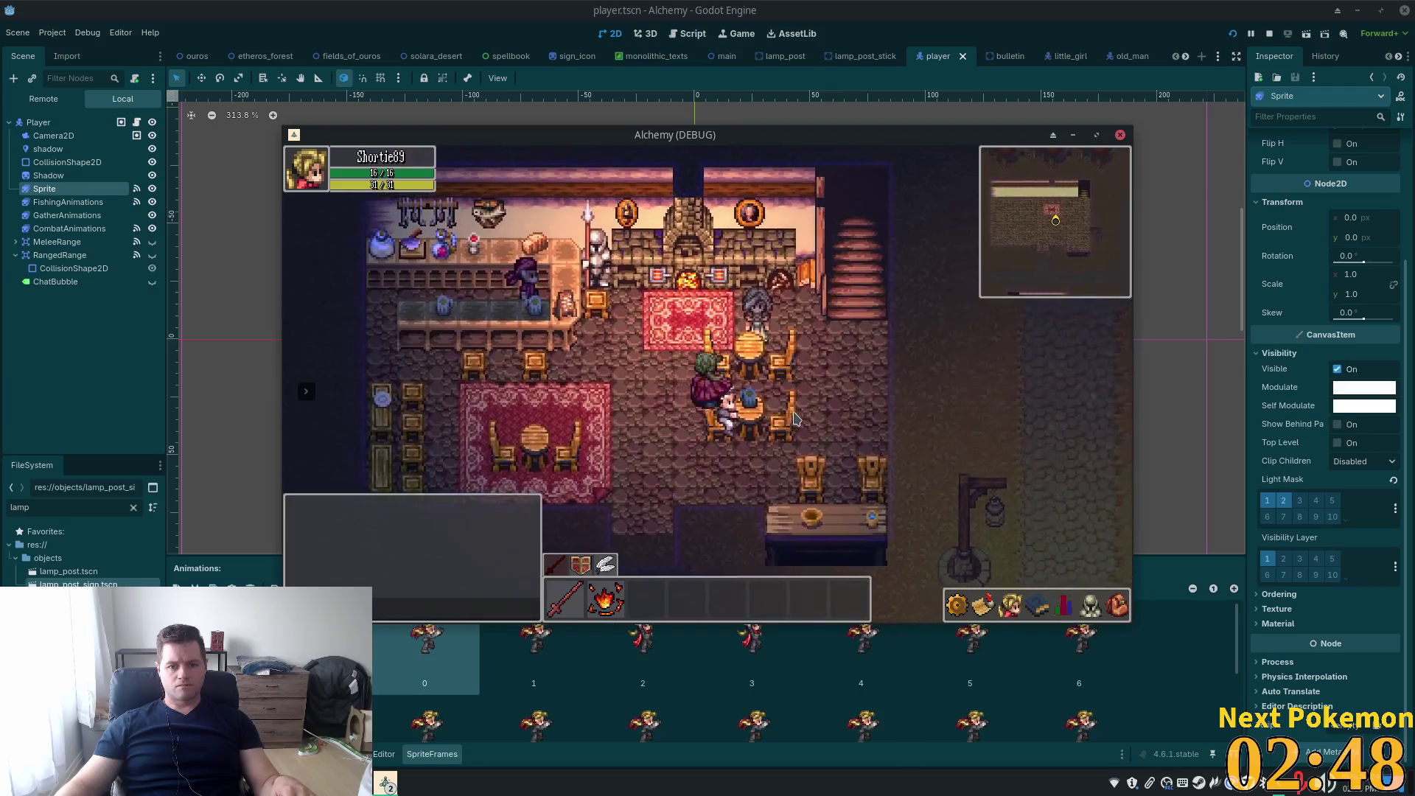
{"action": "key", "text": "d"}
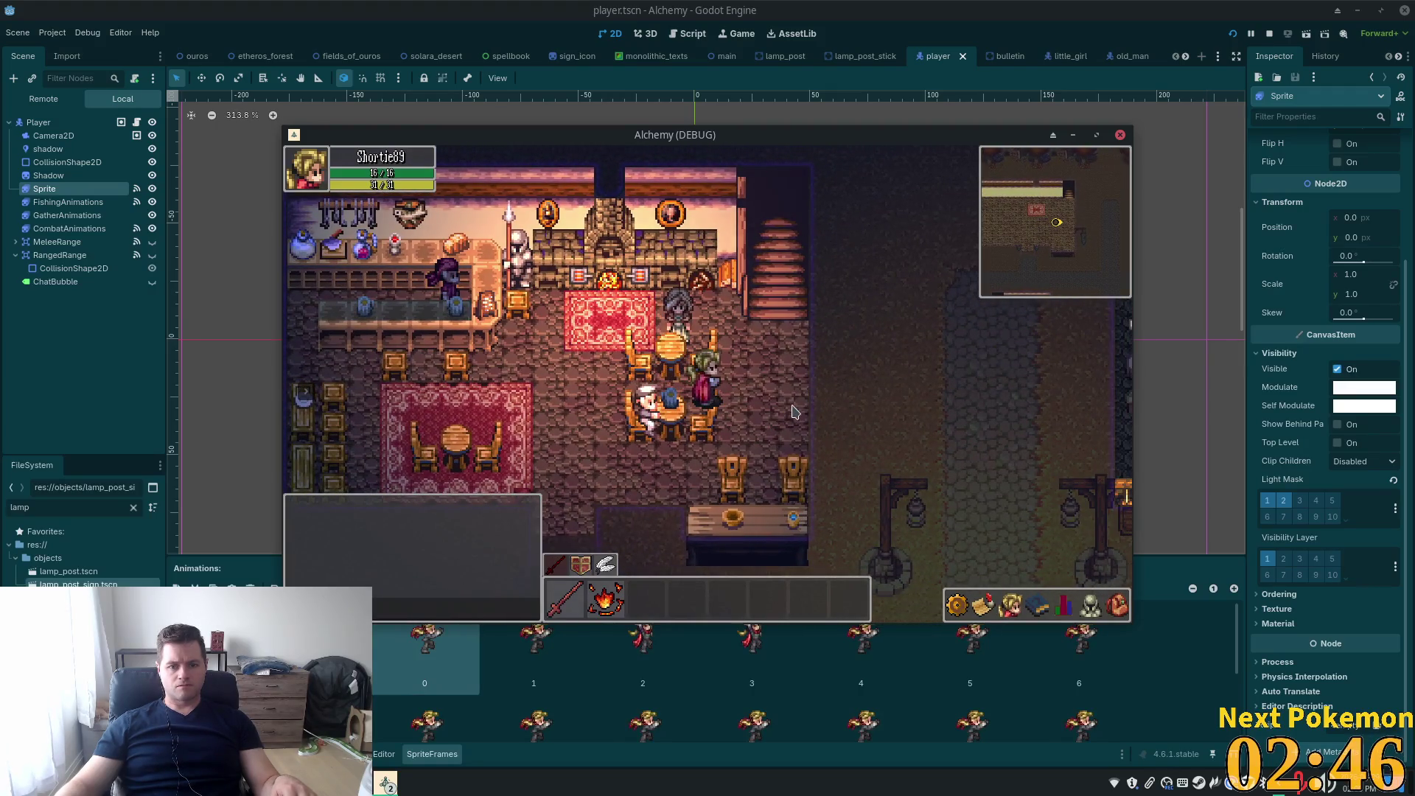
{"action": "key", "text": "F8"}
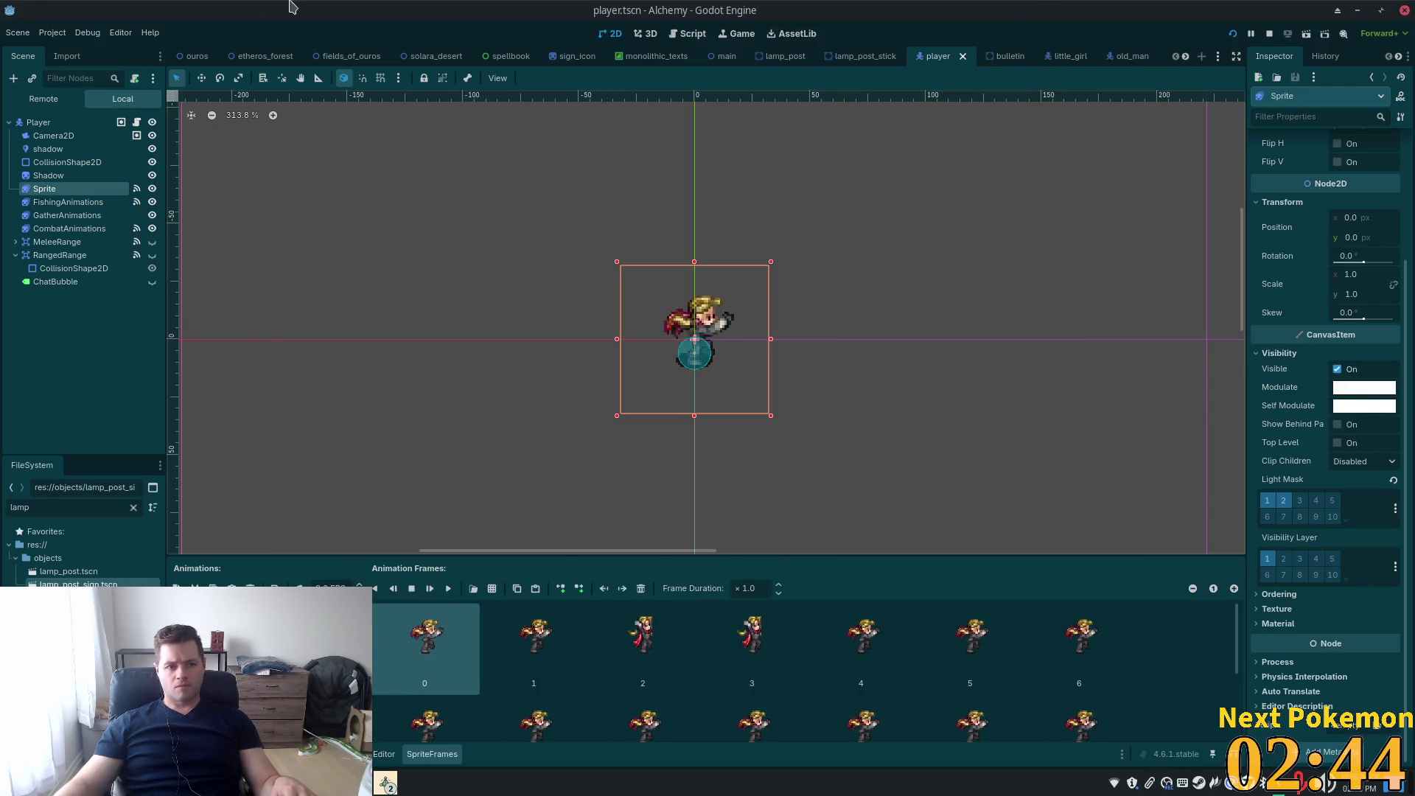
Return to the ouros scene, pick a furniture tile, and switch to the TileSet editor
{"action": "left_click", "coordinate": [193, 56]}
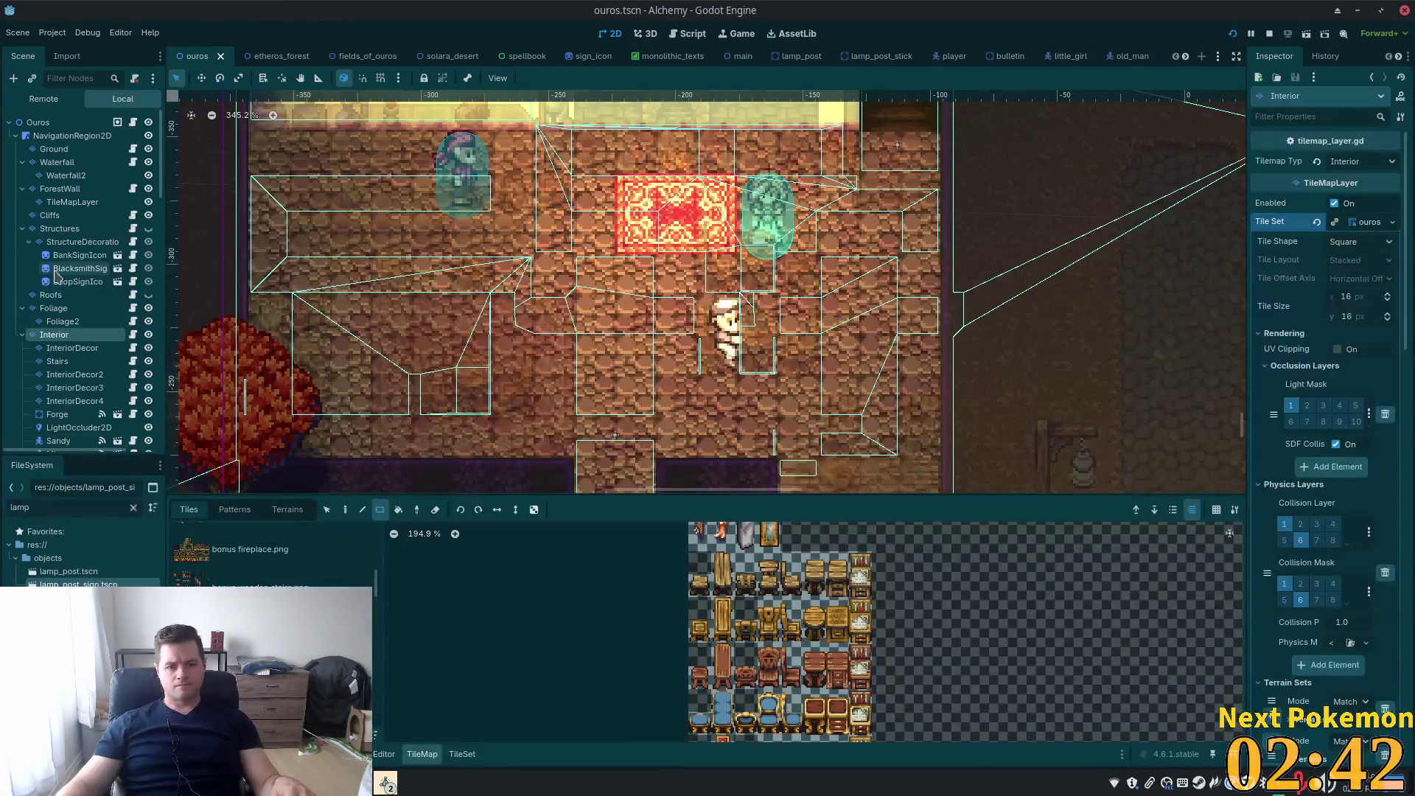
{"action": "scroll", "coordinate": [824, 678], "scroll_direction": "up", "scroll_amount": 2}
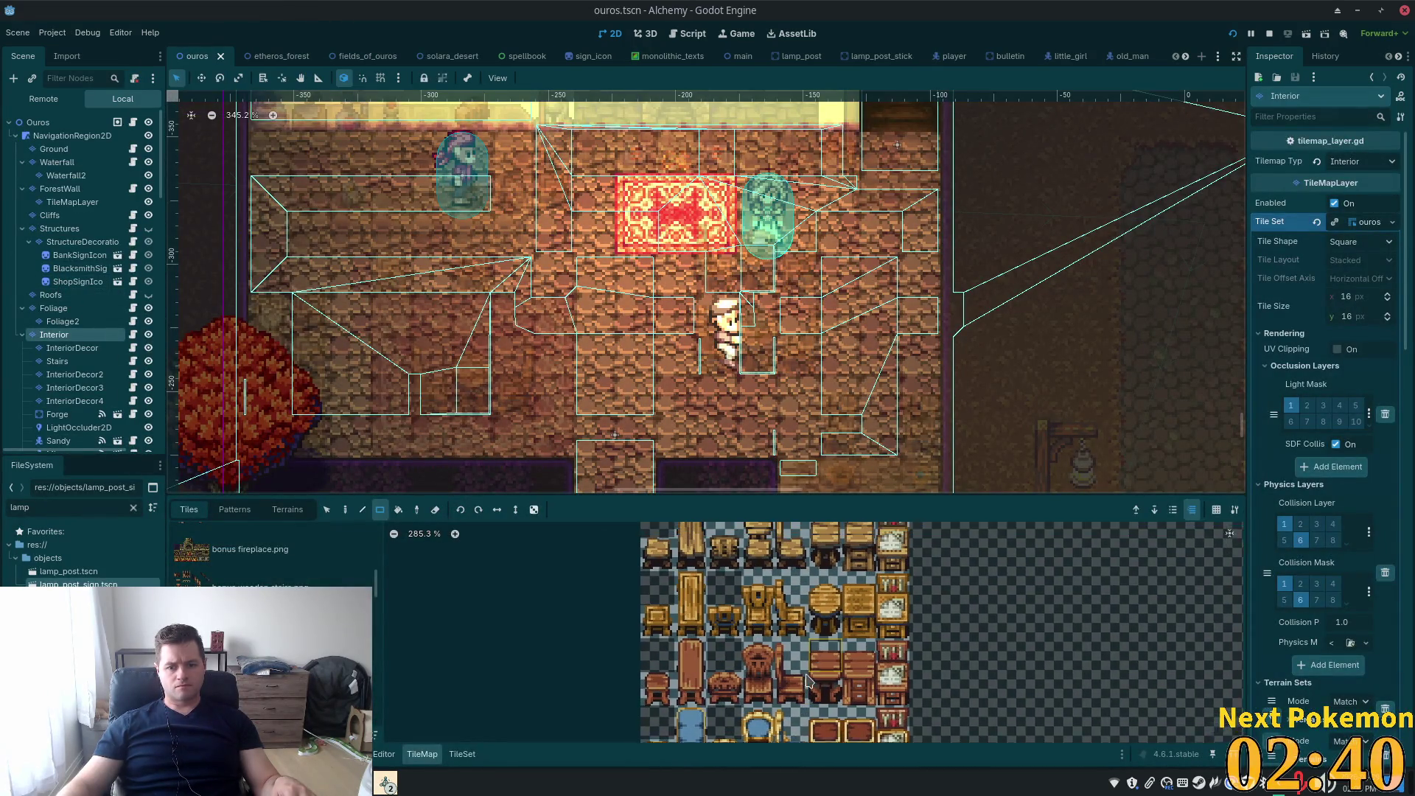
{"action": "left_click", "coordinate": [767, 625]}
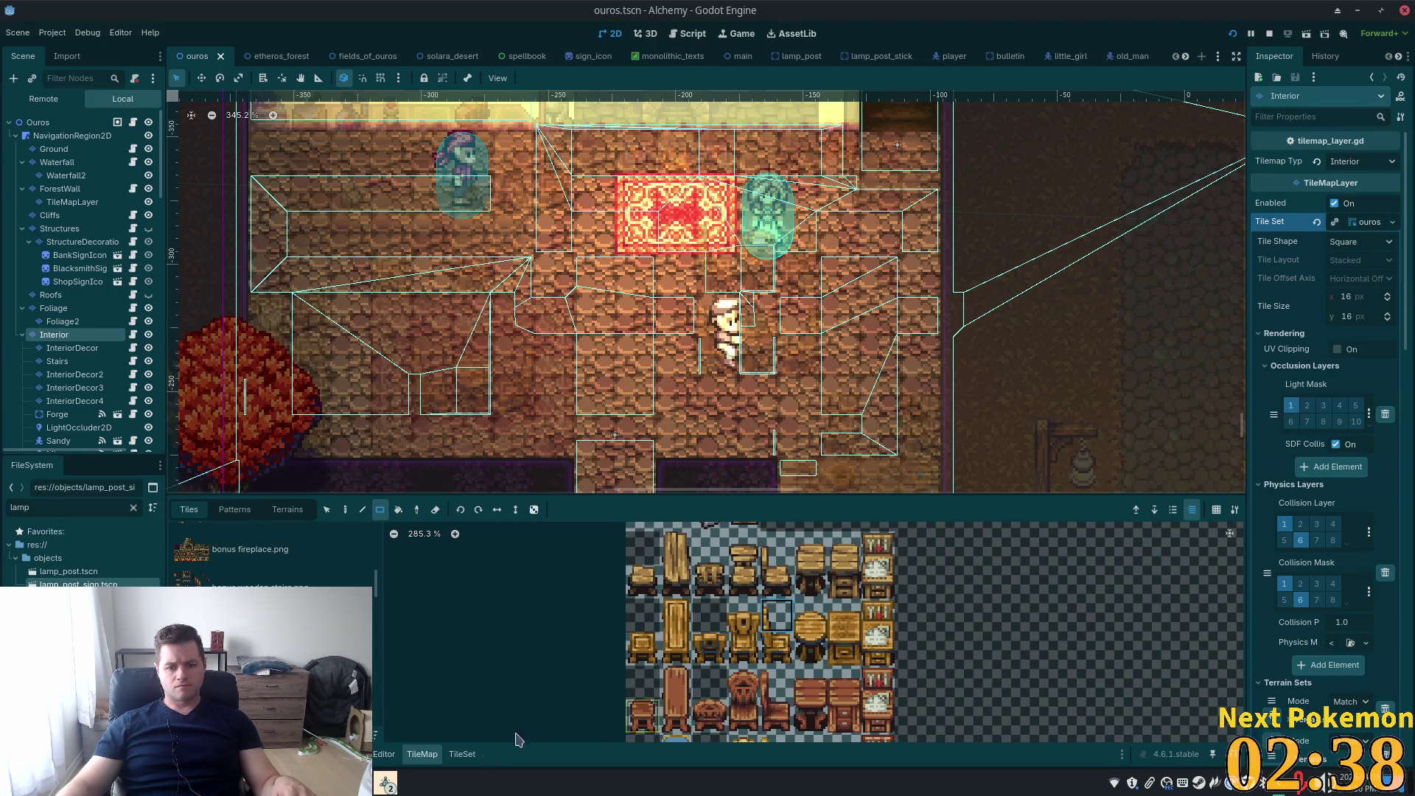
{"action": "left_click", "coordinate": [462, 754]}
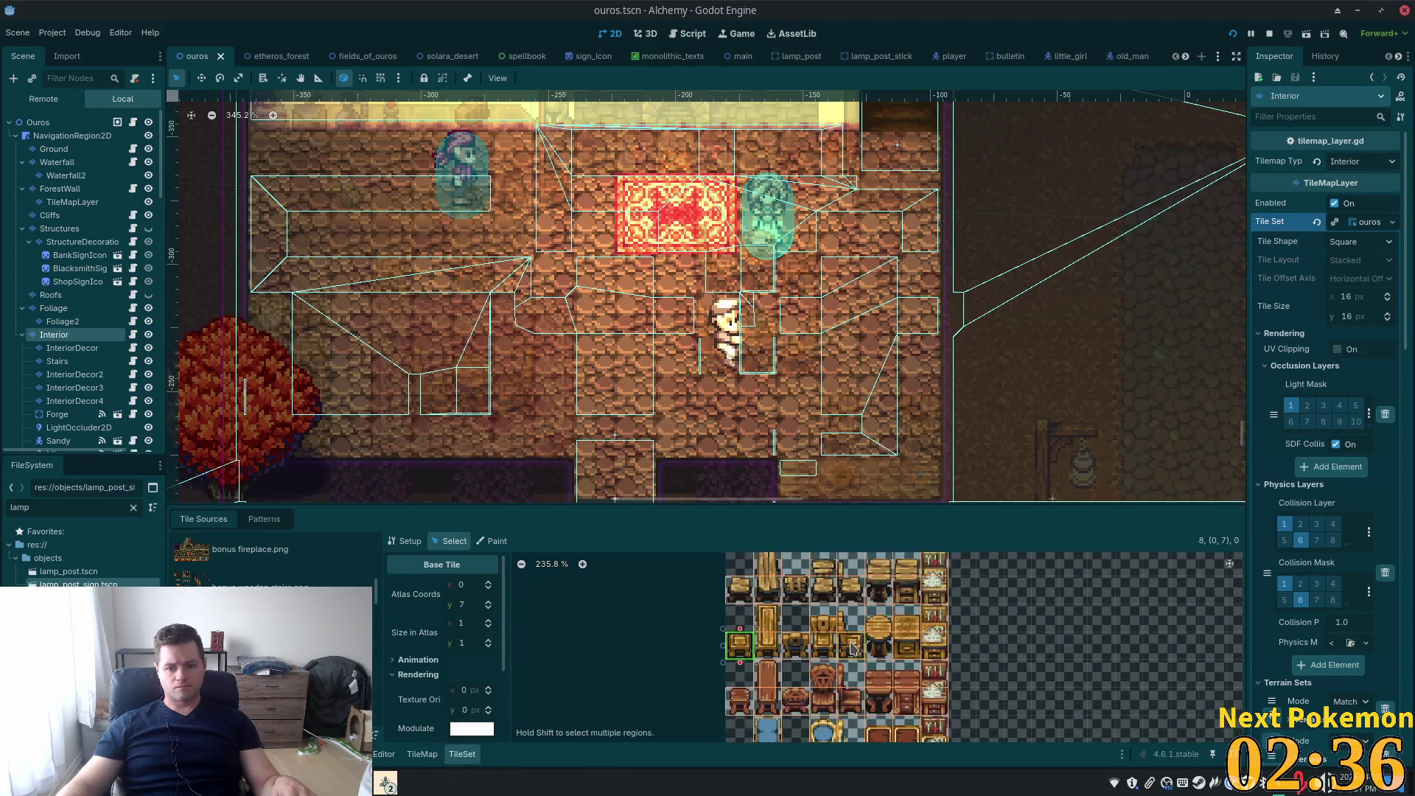
{"action": "scroll", "coordinate": [853, 647], "scroll_direction": "up", "scroll_amount": 3}
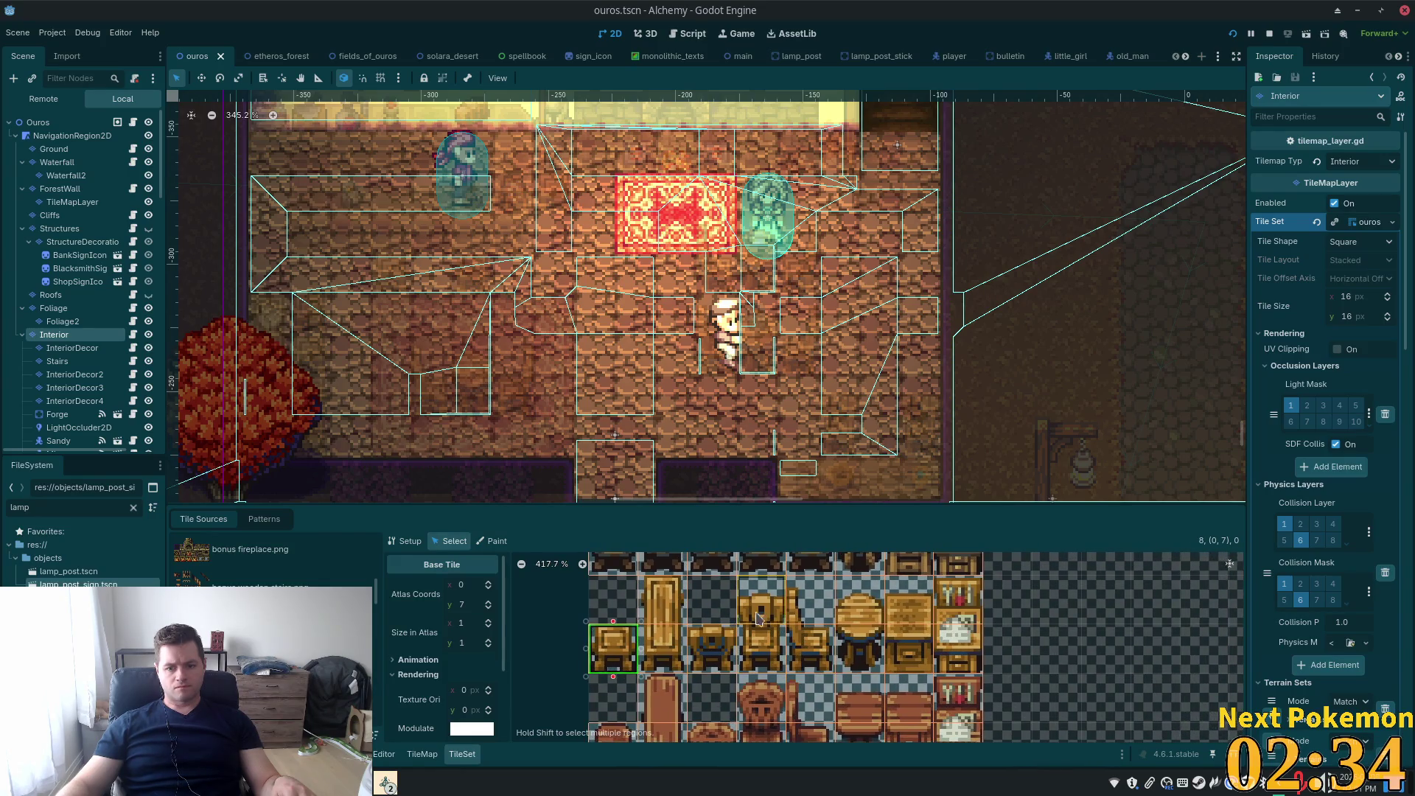
Select three furniture atlas tiles, set their Z Index to 1, save, and run the game
{"action": "left_click", "coordinate": [755, 616]}
{"action": "left_click", "coordinate": [802, 611], "text": "shift"}
{"action": "left_click", "coordinate": [864, 605], "text": "shift"}
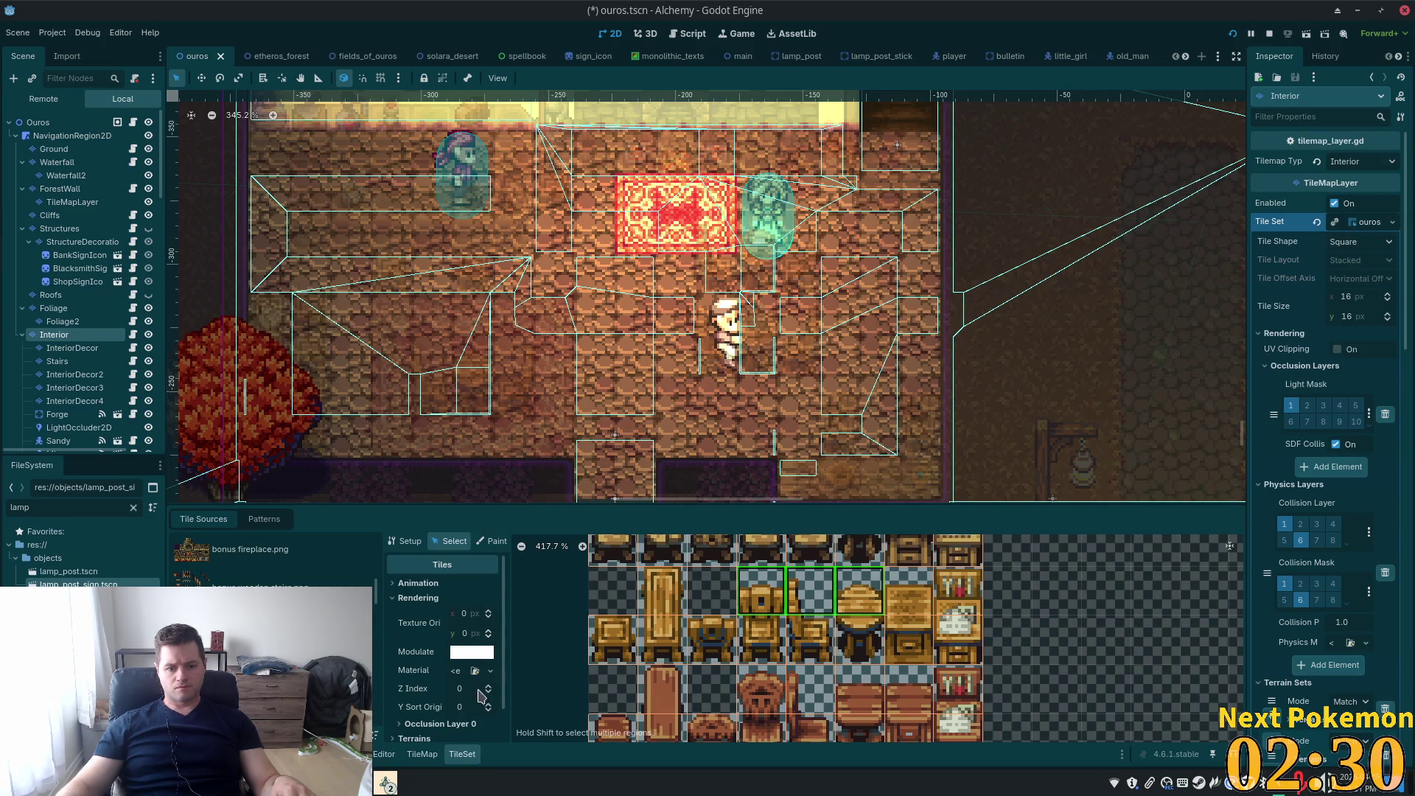
{"action": "left_click", "coordinate": [488, 687]}
{"action": "key", "text": "ctrl+s"}
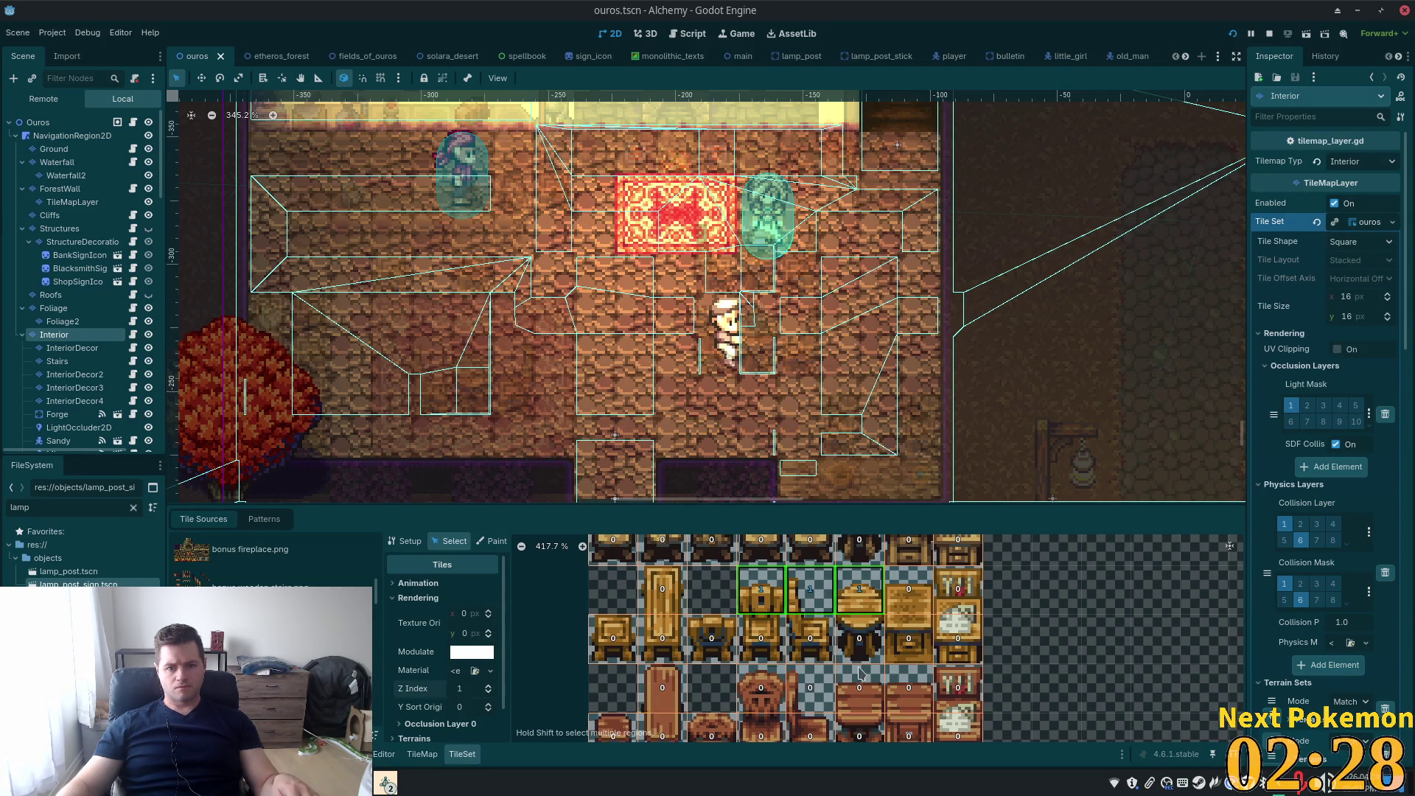
{"action": "key", "text": "F5"}
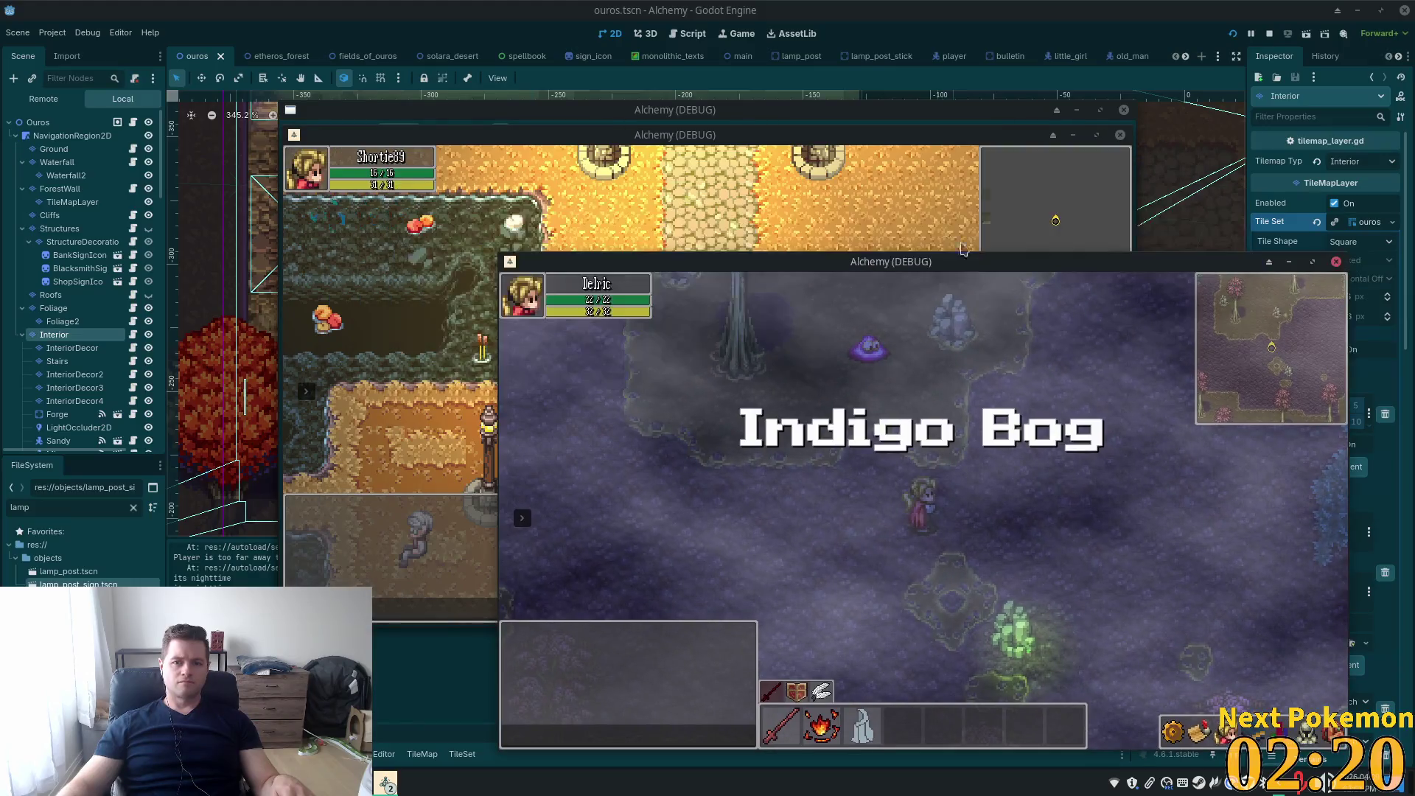
Move the Ouros game window into view and walk the player north into the tavern
{"action": "left_click_drag", "start_coordinate": [799, 145], "coordinate": [569, 317]}
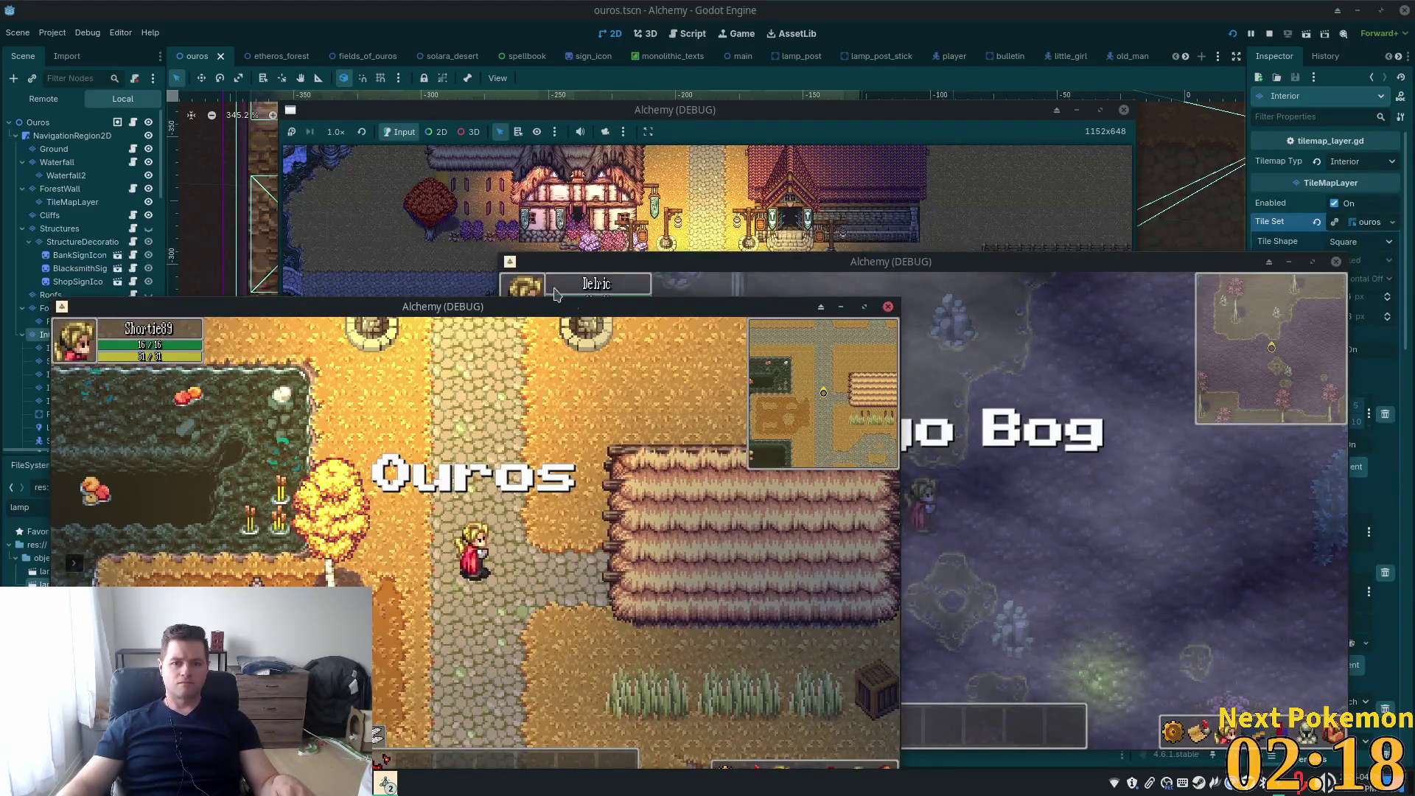
{"action": "key", "text": "Up"}
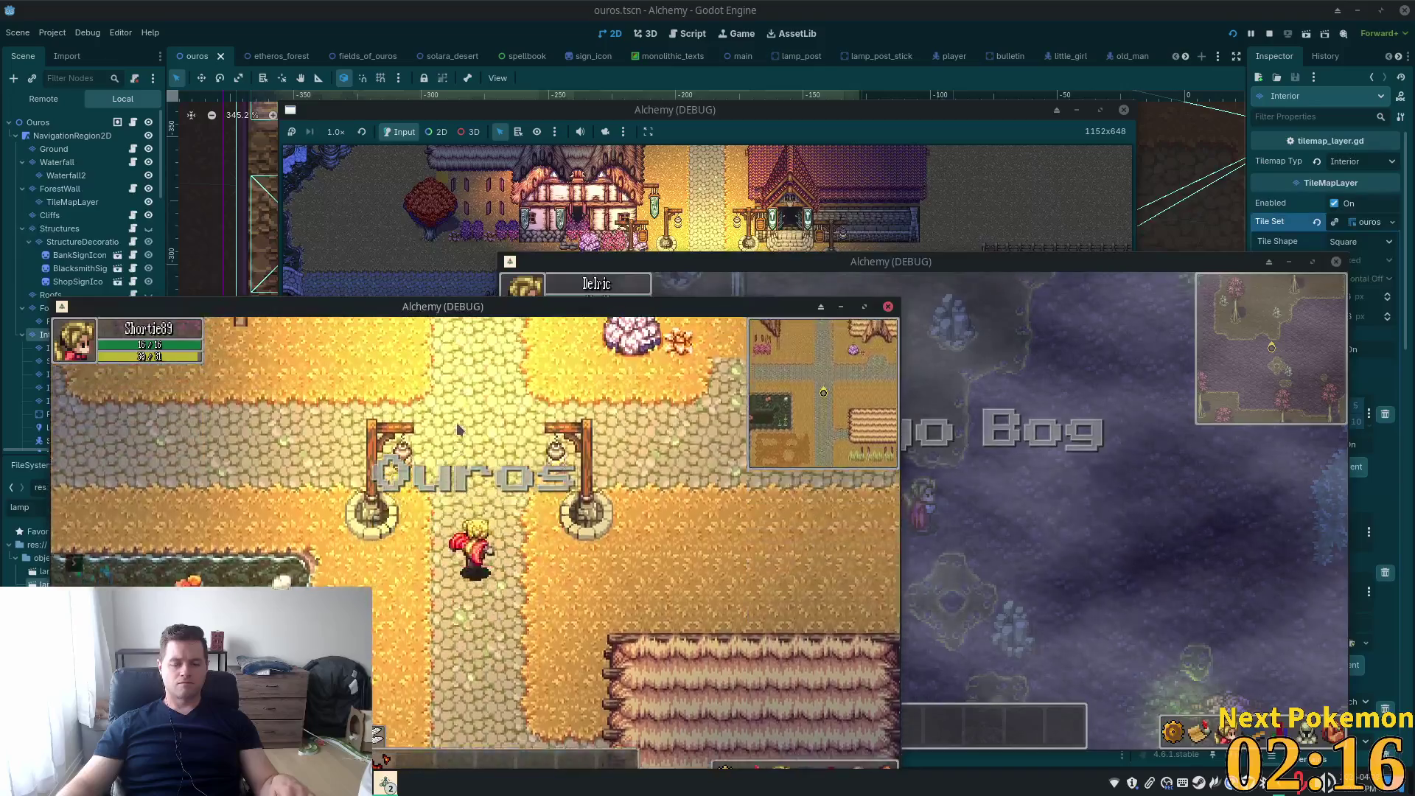
{"action": "key", "text": "Up"}
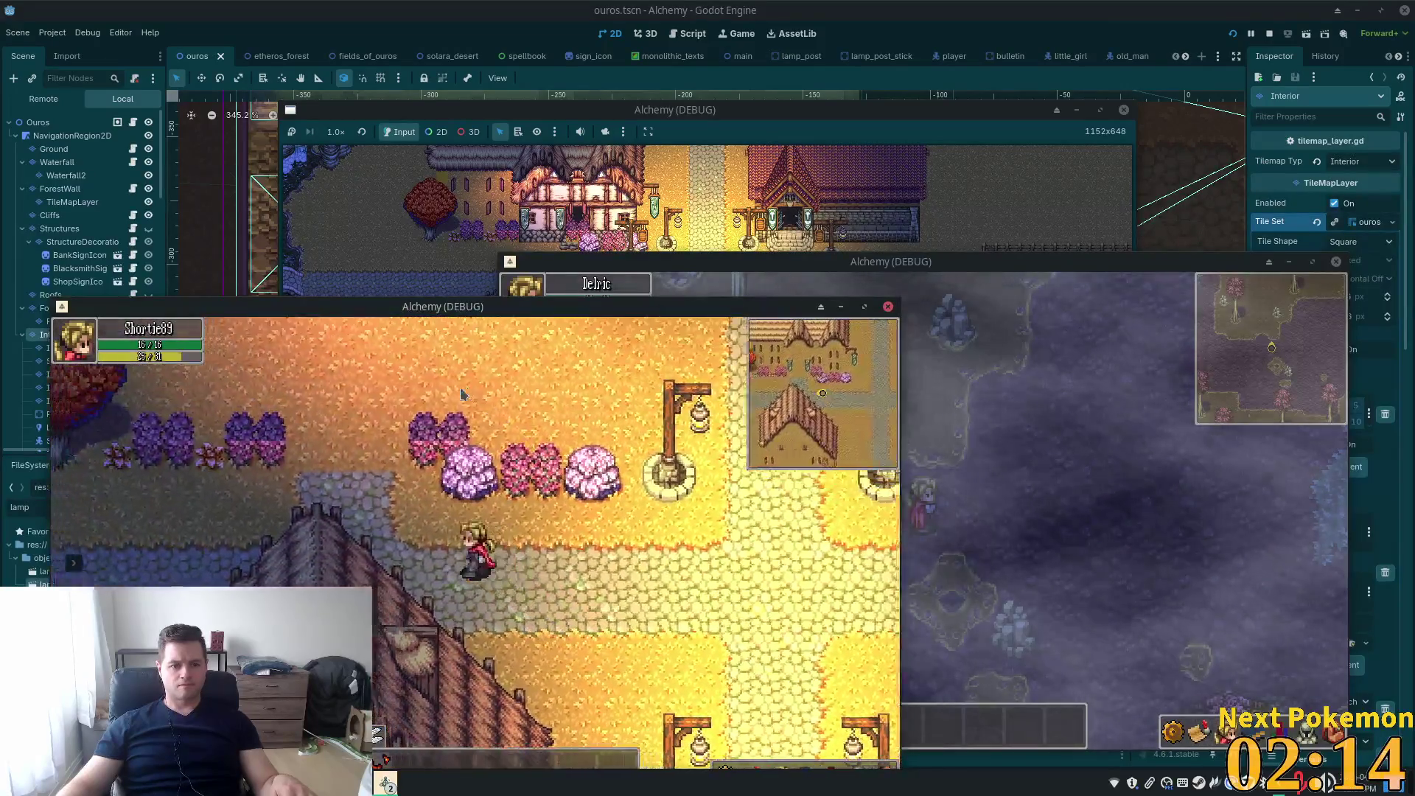
{"action": "key", "text": "Up"}
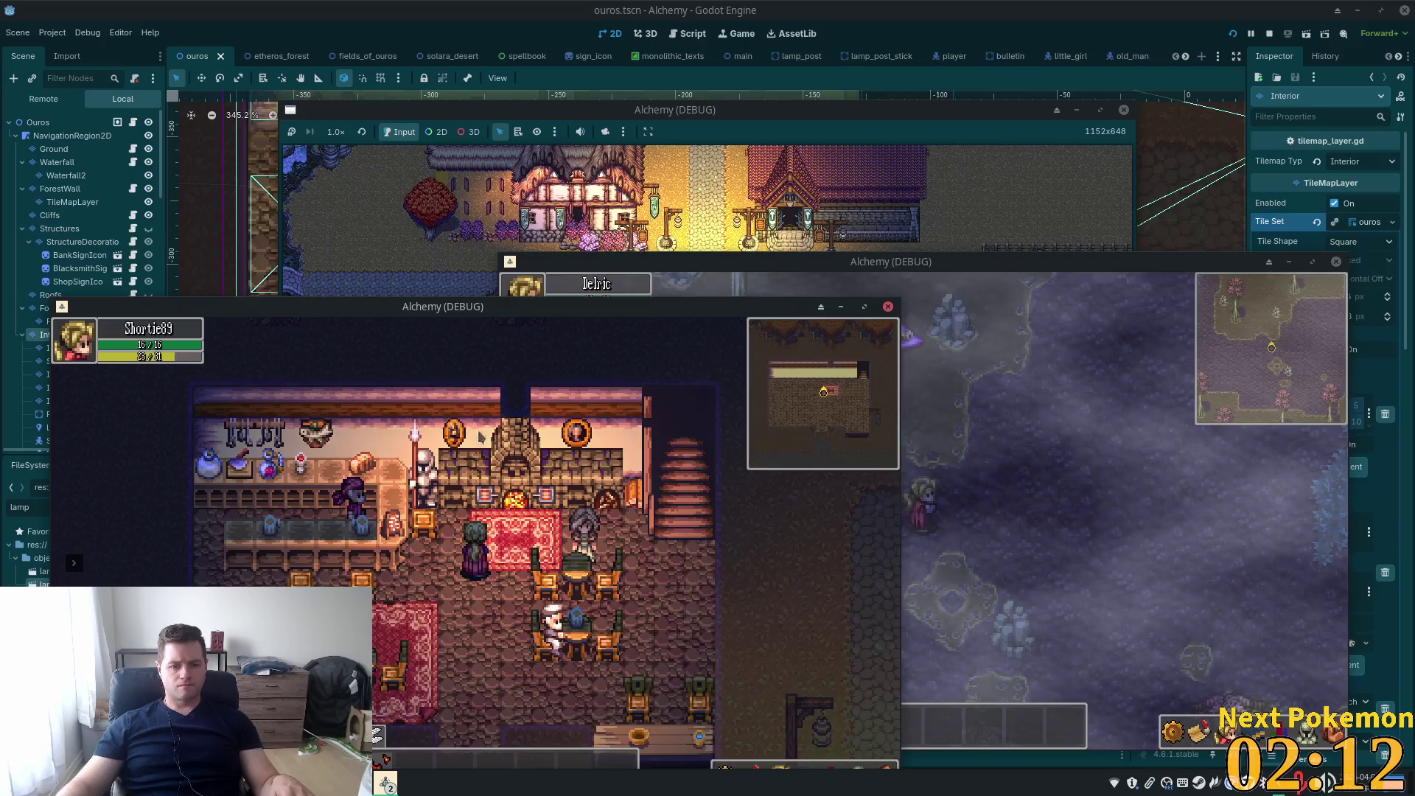
Walk around the tables, past the girl and onto the red rug, then stop the game
{"action": "key", "text": "Right"}
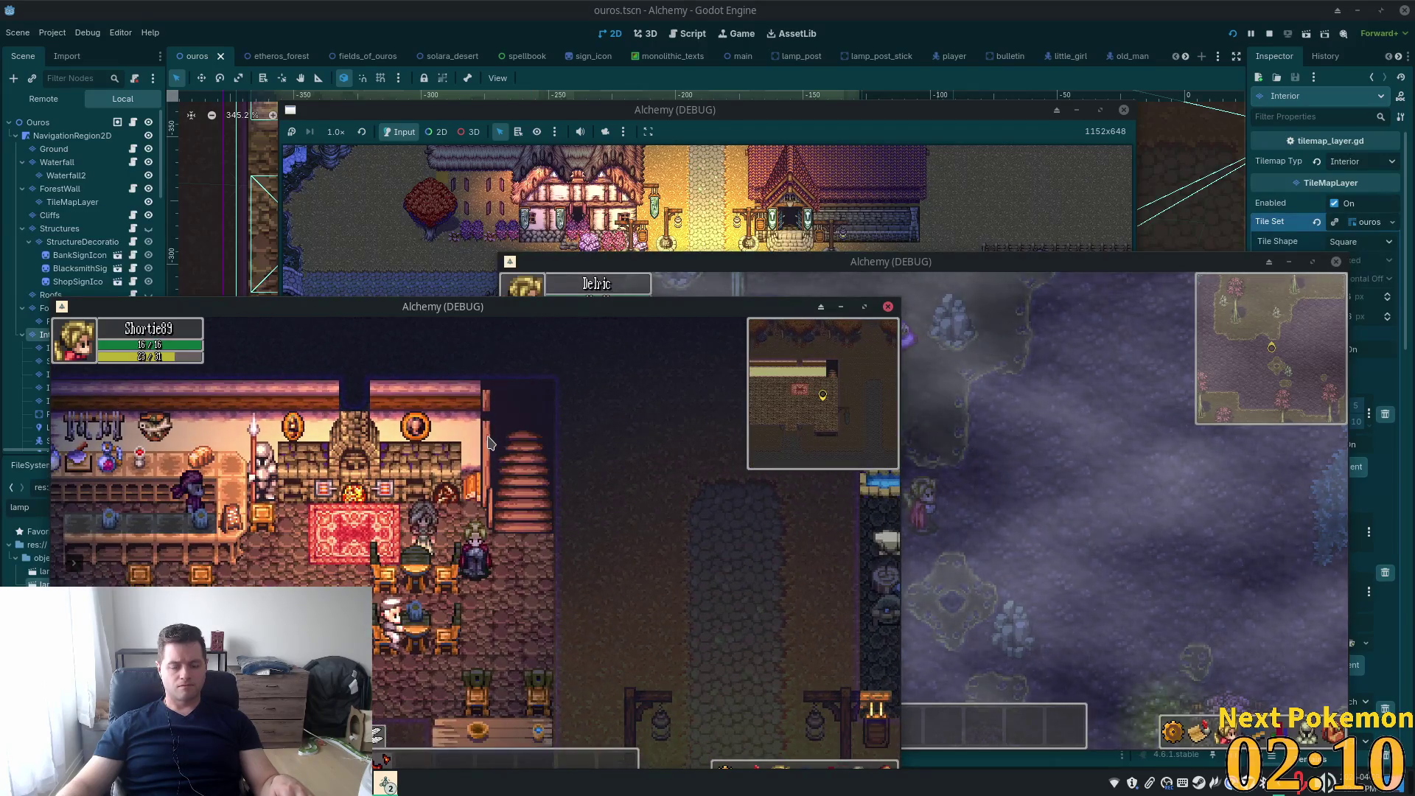
{"action": "key", "text": "Left"}
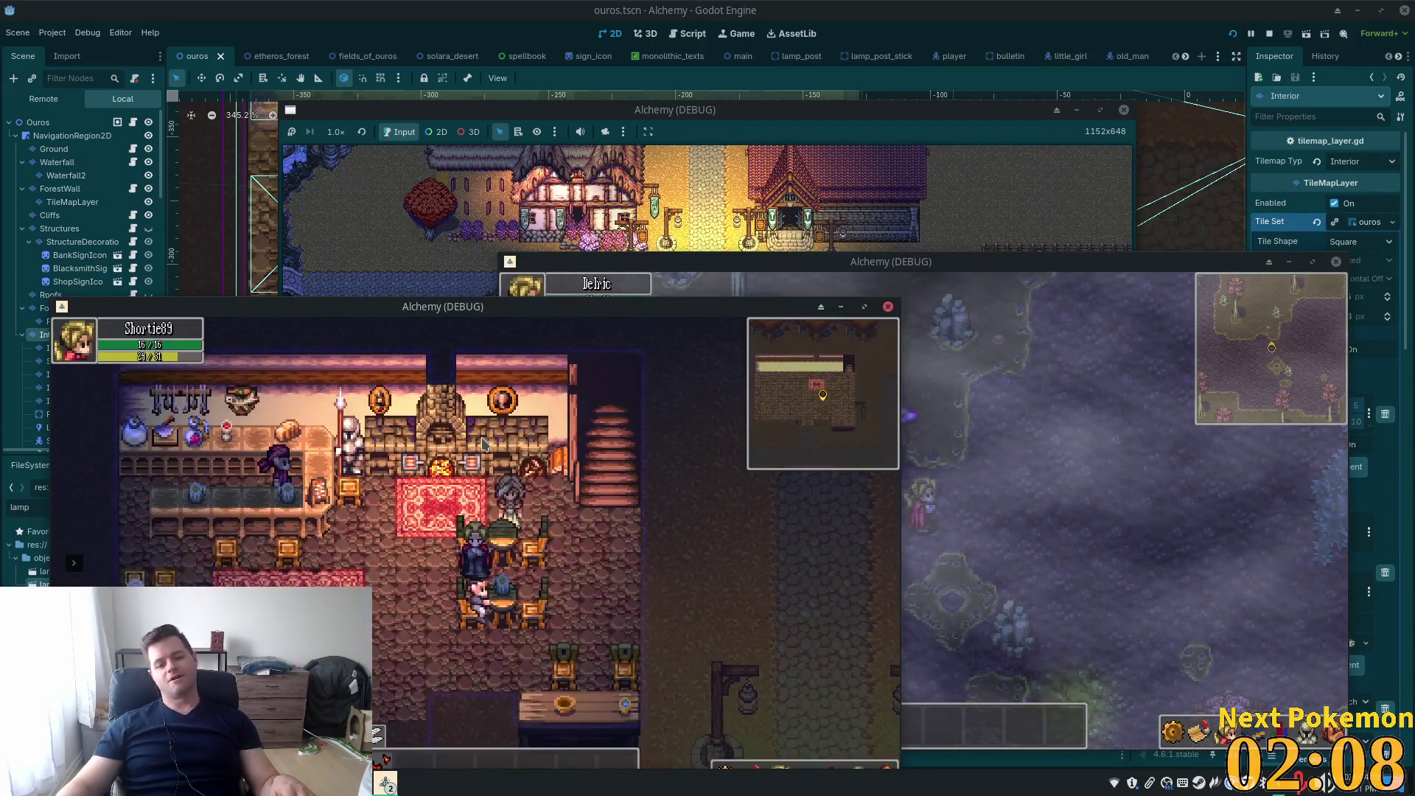
{"action": "key", "text": "Up"}
{"action": "key", "text": "Right"}
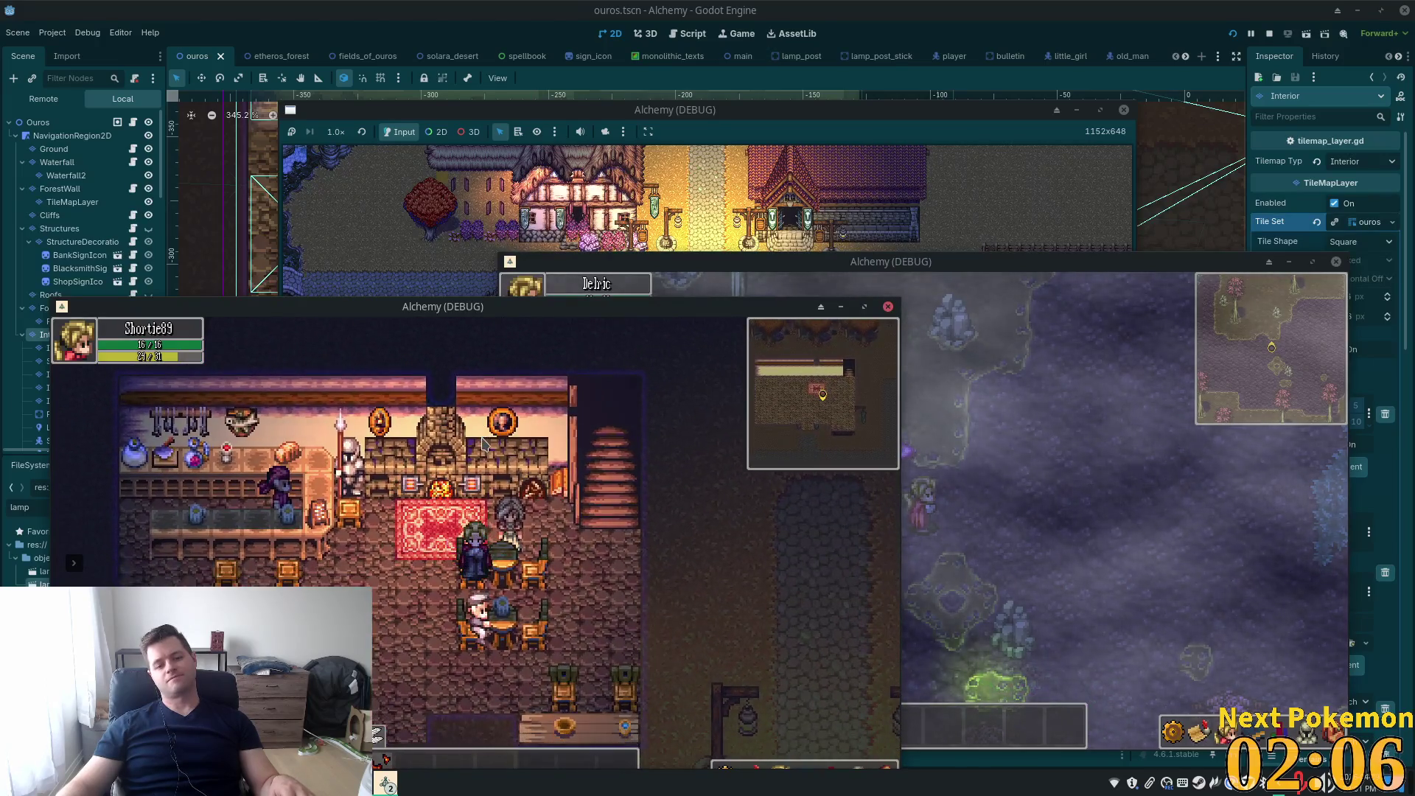
{"action": "key", "text": "Down"}
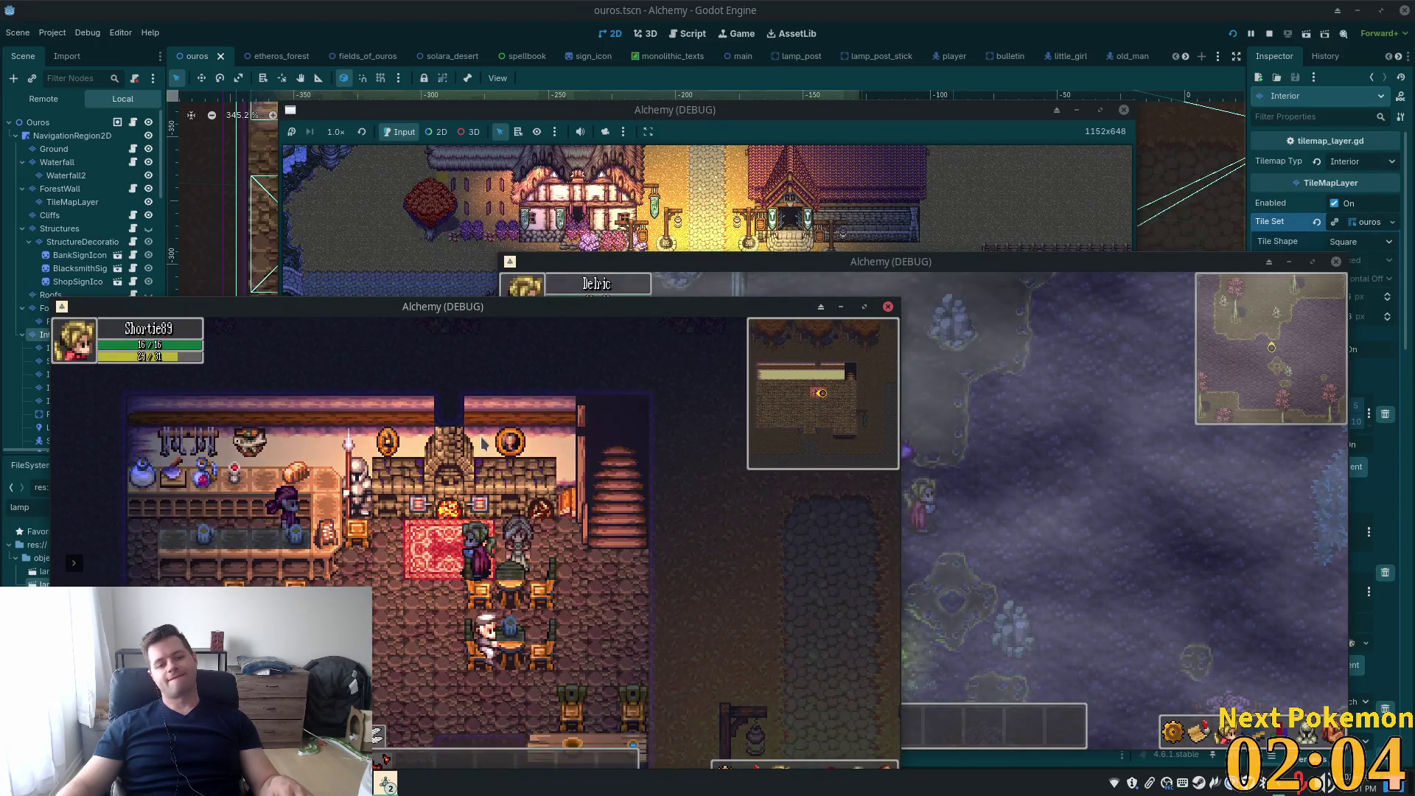
{"action": "key", "text": "Left"}
{"action": "key", "text": "Right"}
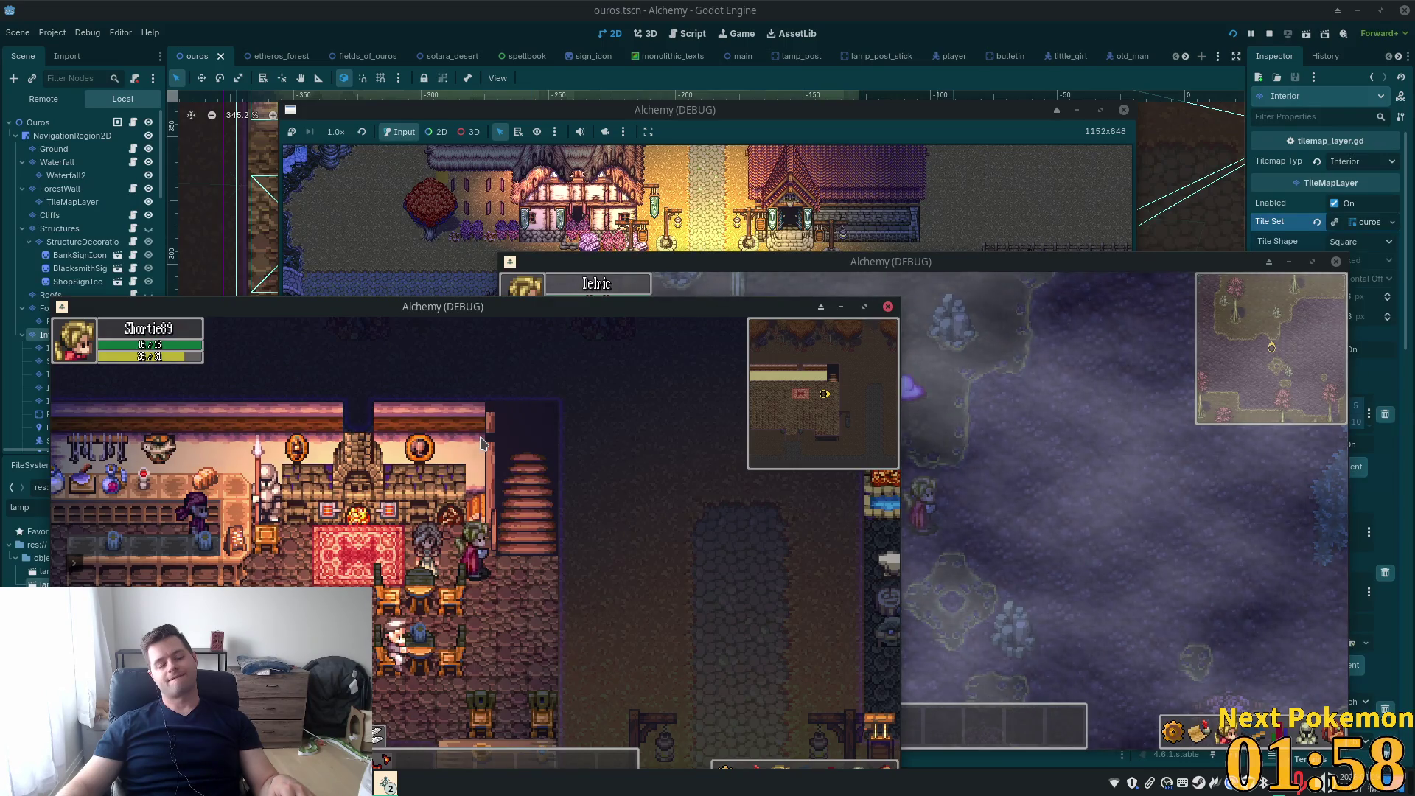
{"action": "key", "text": "Left"}
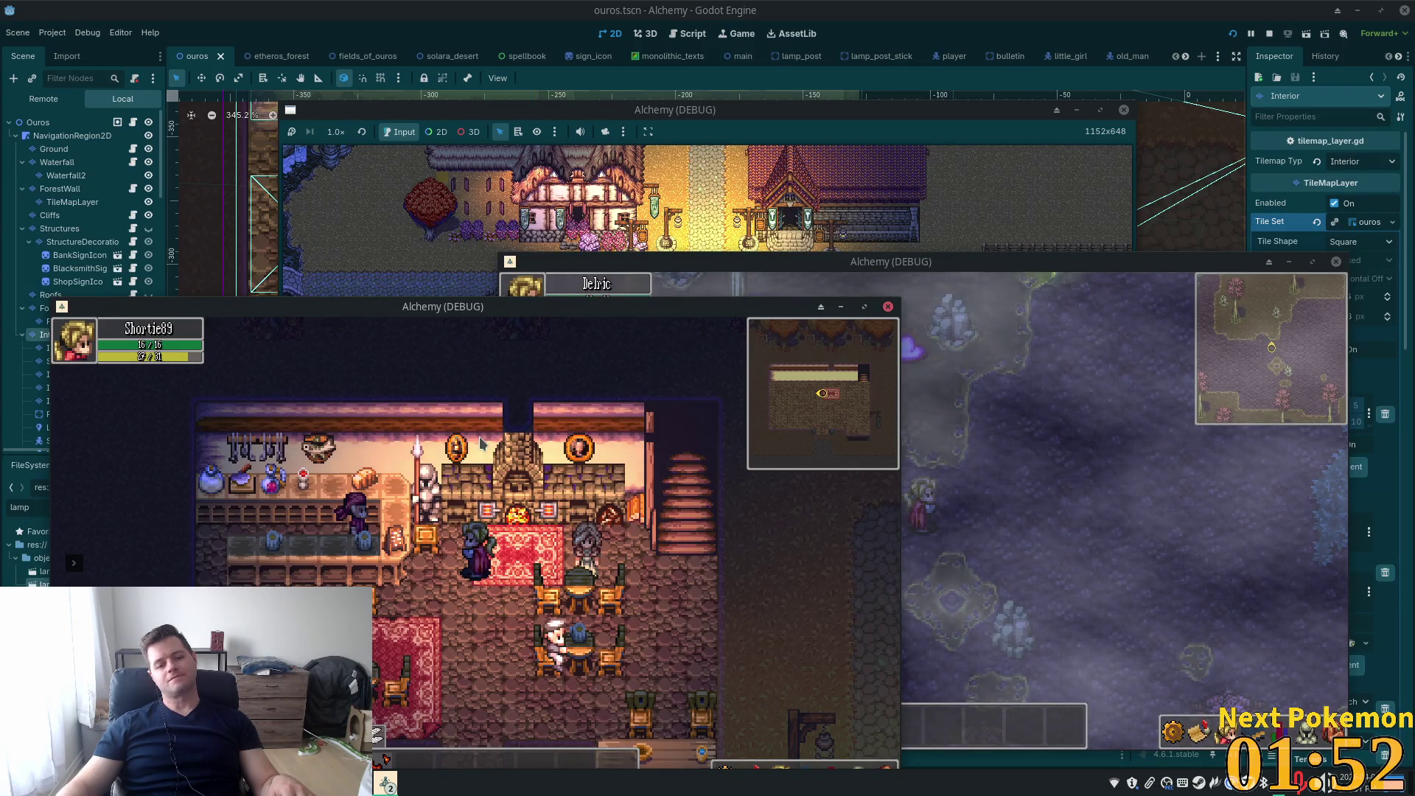
{"action": "key", "text": "Down"}
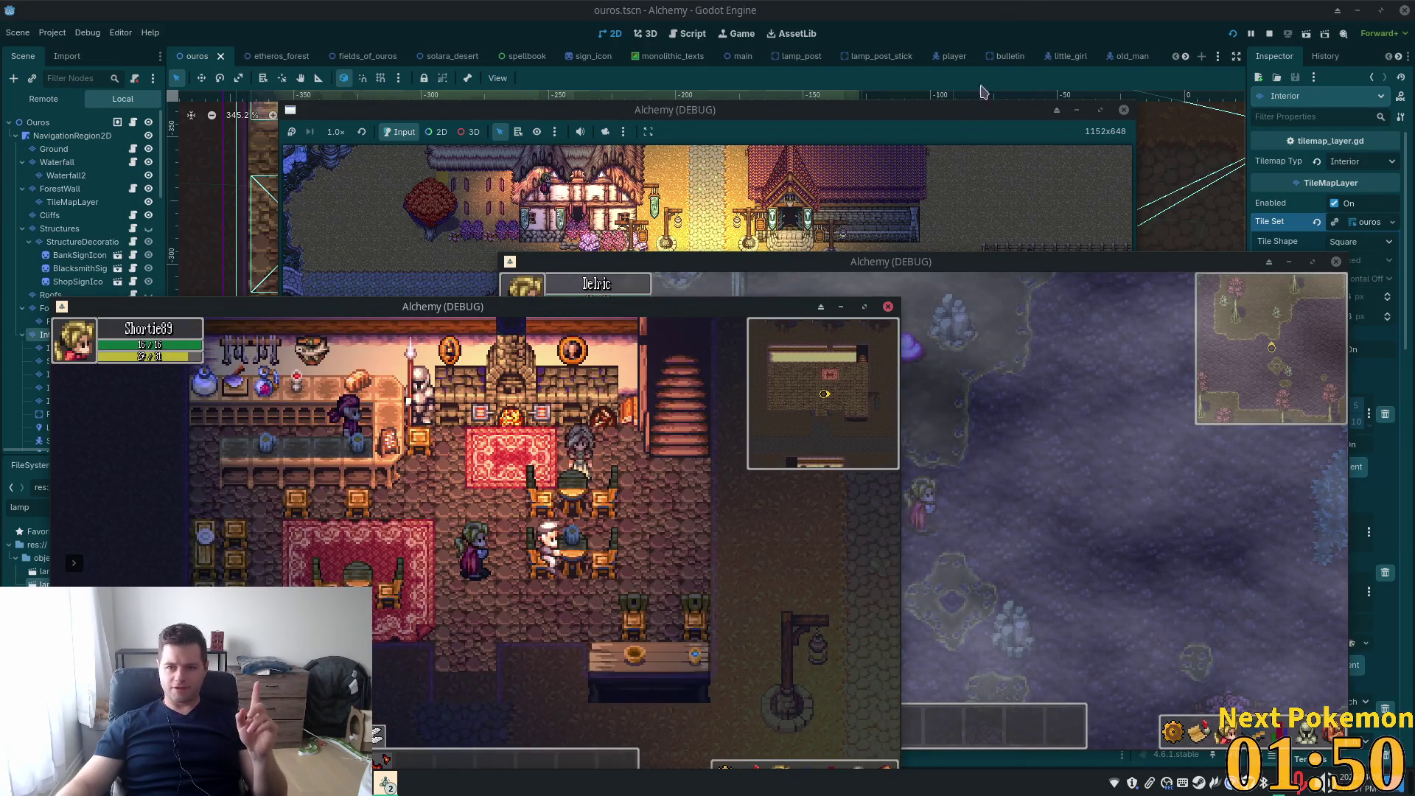
{"action": "key", "text": "F8"}
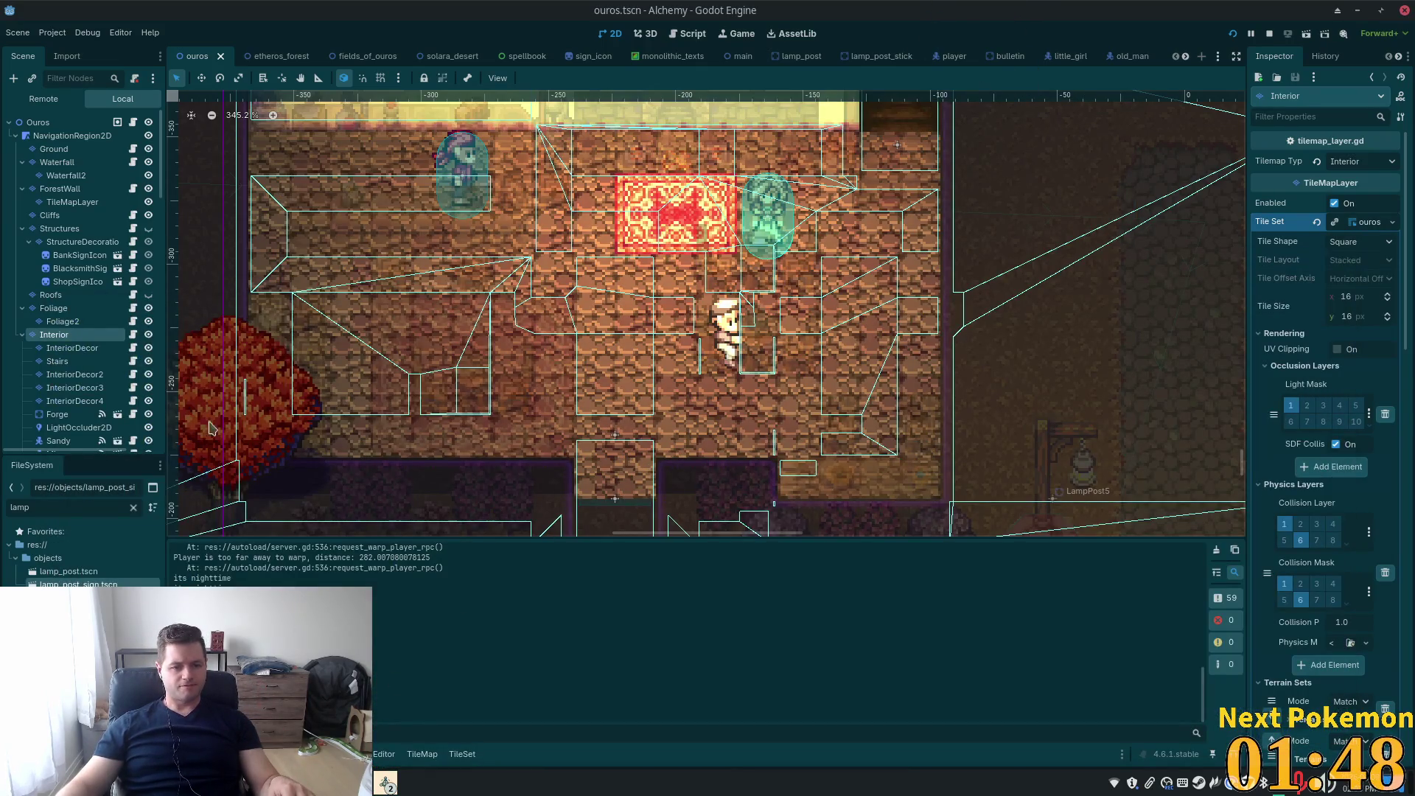
Set the three selected furniture tiles' Z Index to 0 in the TileSet editor and save the scene
{"action": "left_click", "coordinate": [72, 348]}
{"action": "left_click", "coordinate": [54, 334]}
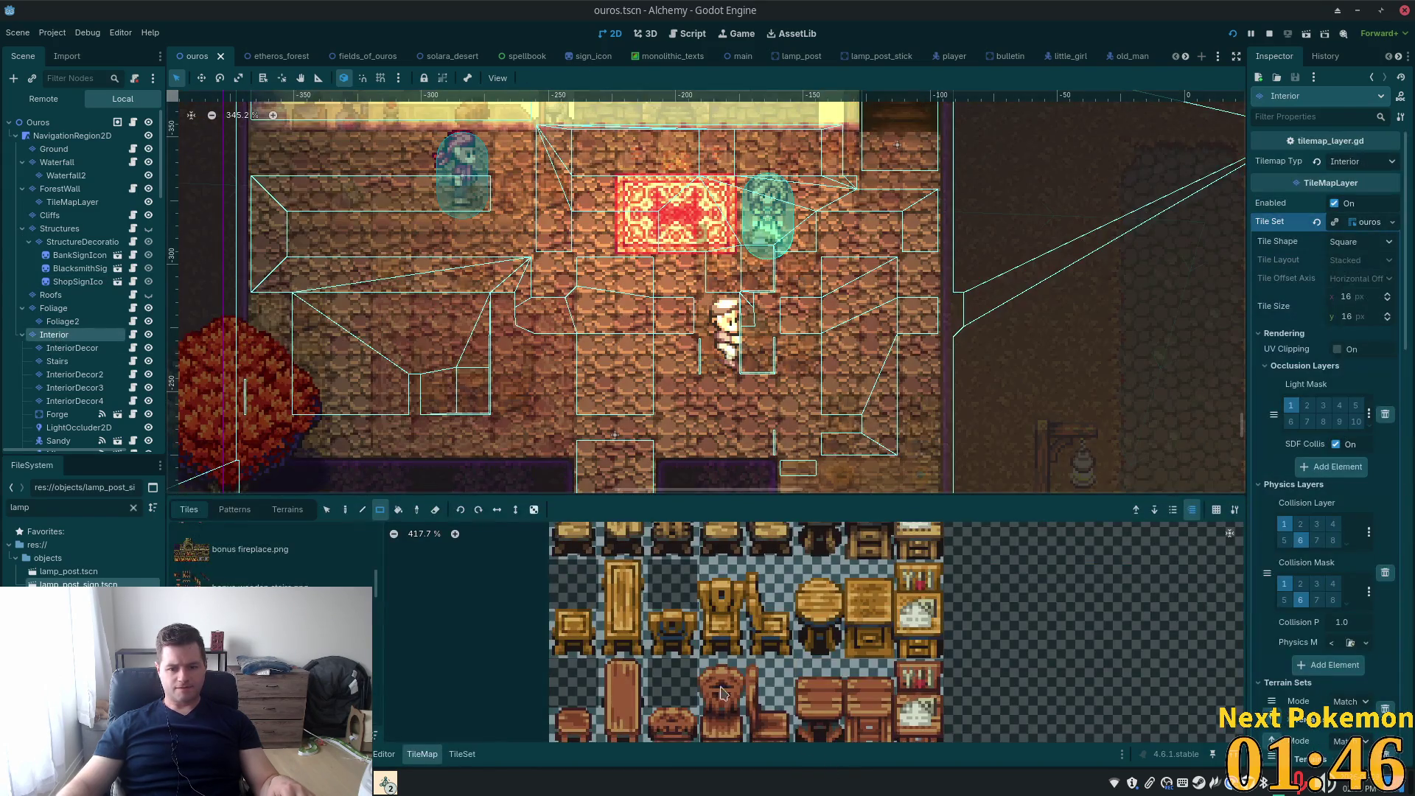
{"action": "left_click", "coordinate": [462, 755]}
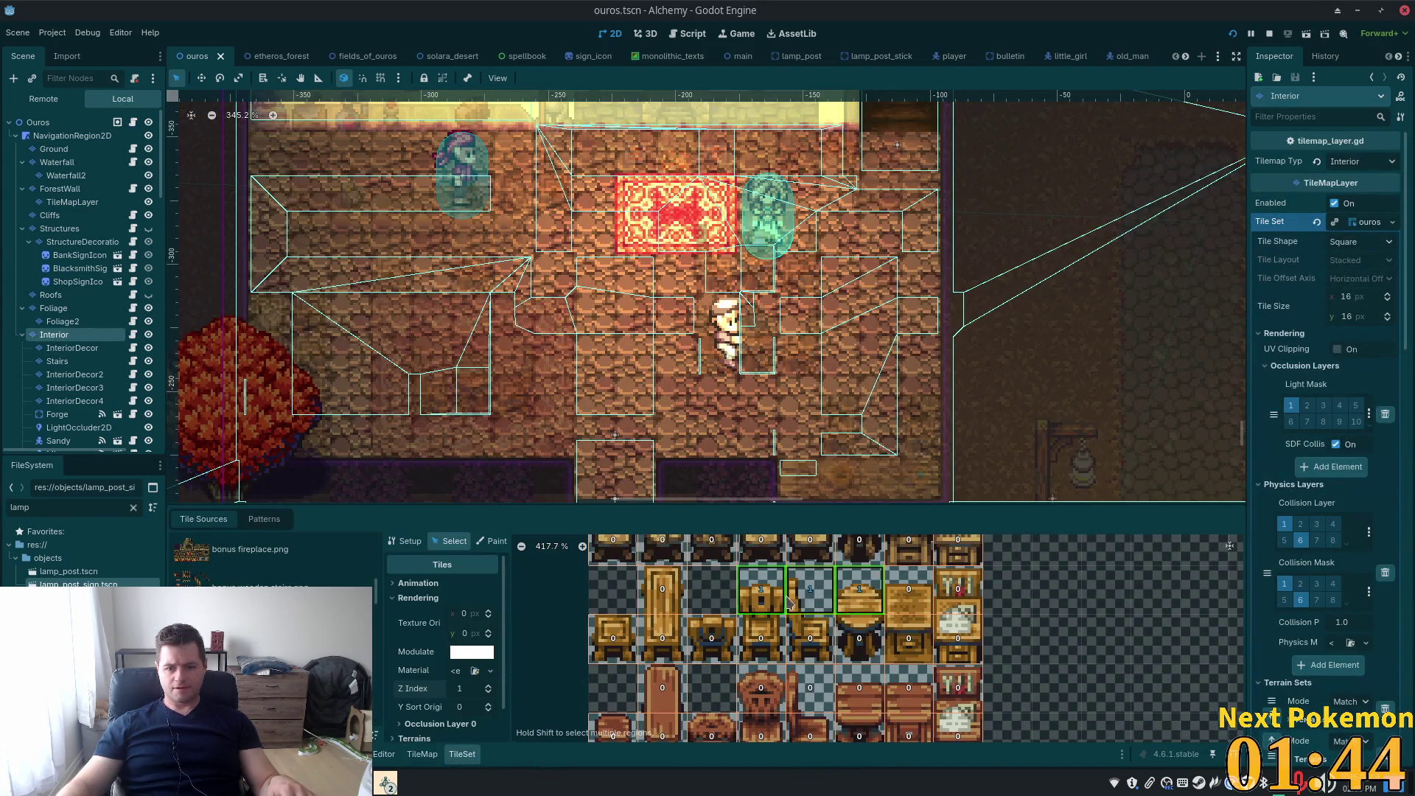
{"action": "type", "text": "0"}
{"action": "key", "text": "Tab"}
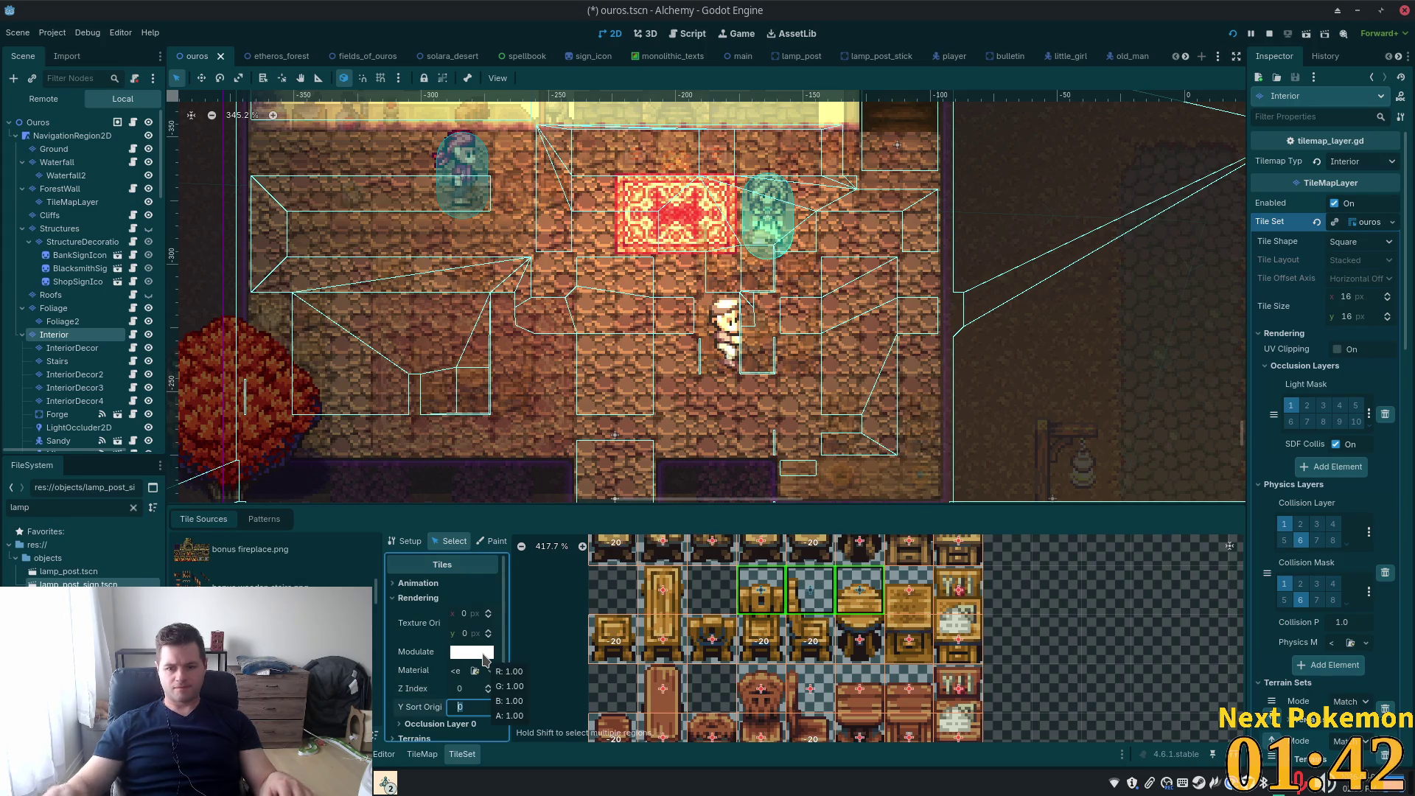
{"action": "key", "text": "ctrl+s"}
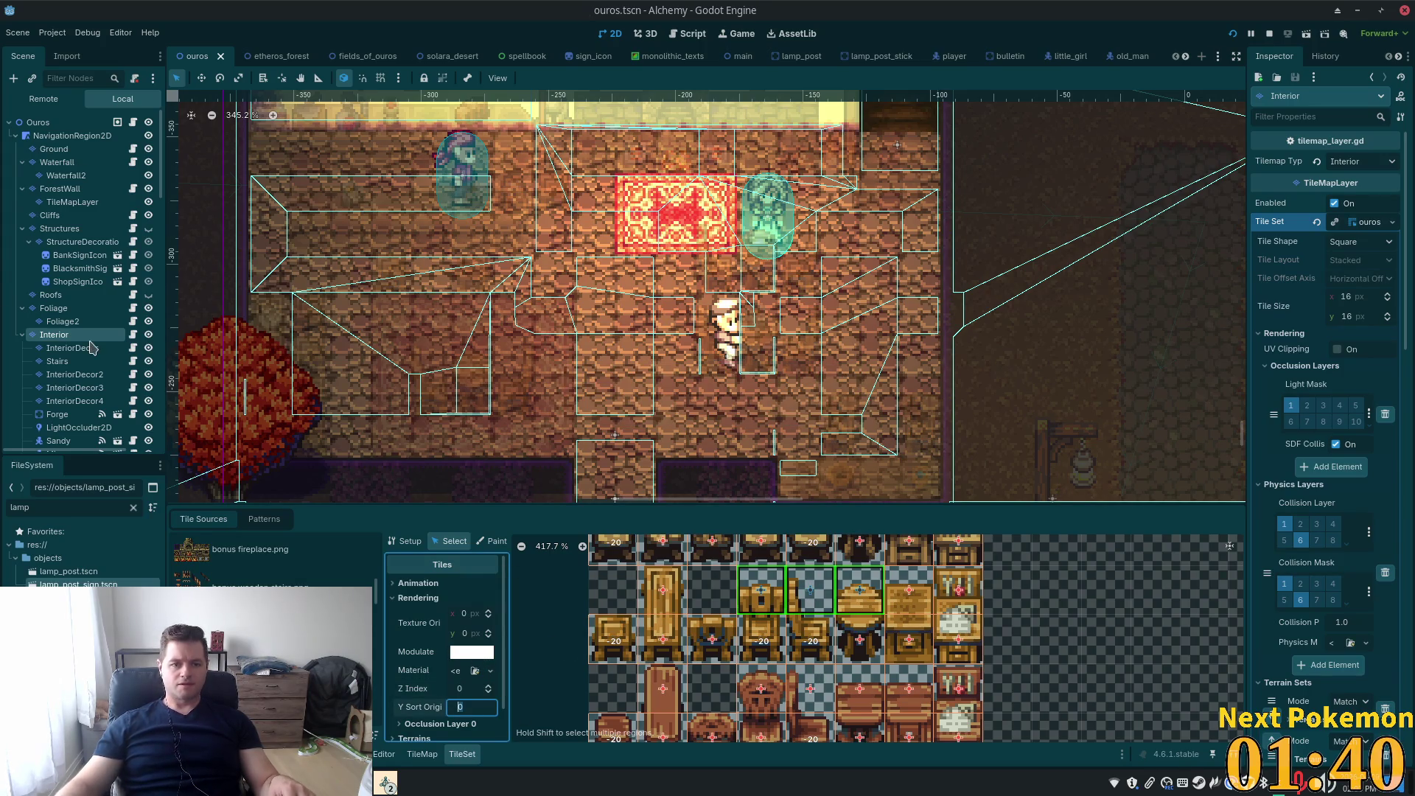
{"action": "left_click", "coordinate": [72, 348]}
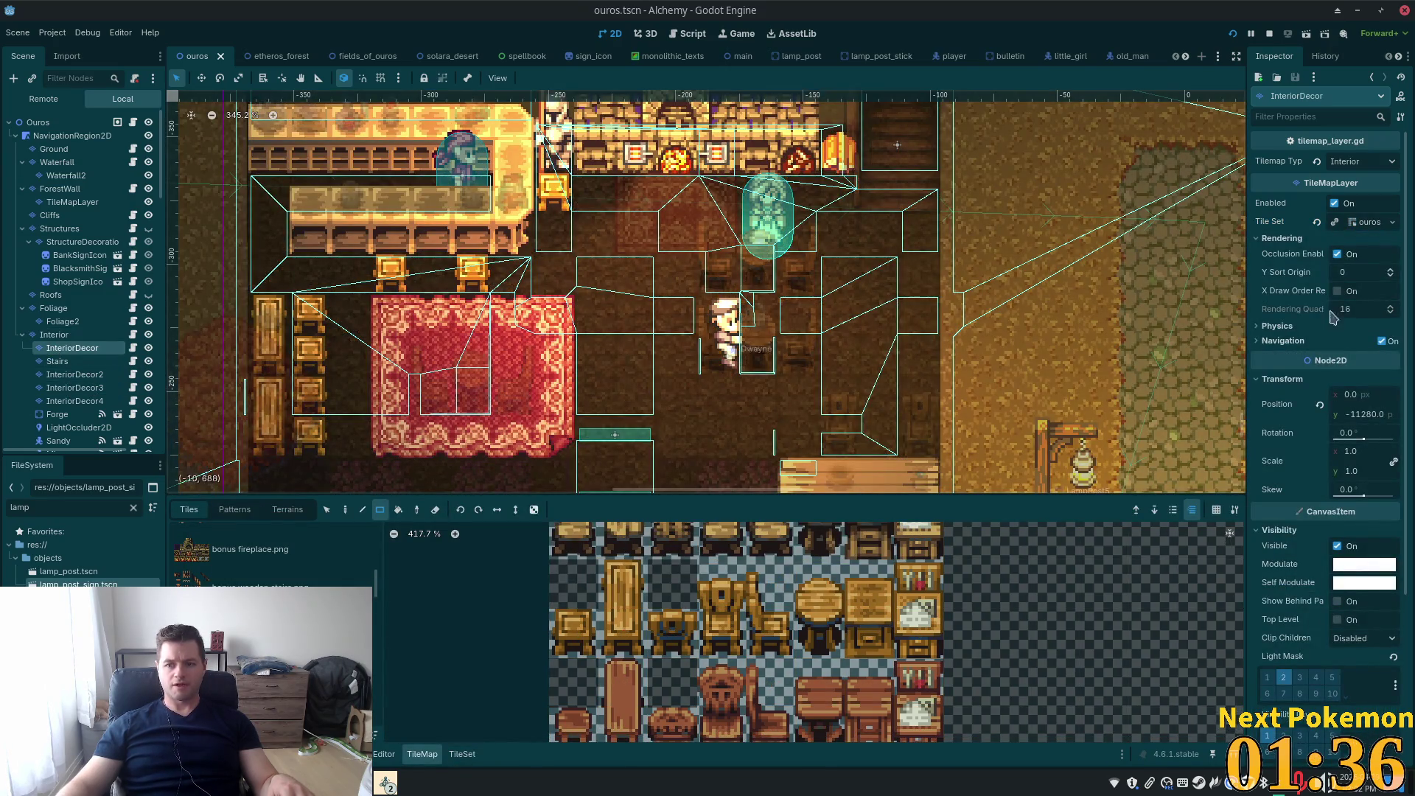
{"action": "scroll", "coordinate": [1355, 423], "scroll_direction": "down", "scroll_amount": 5}
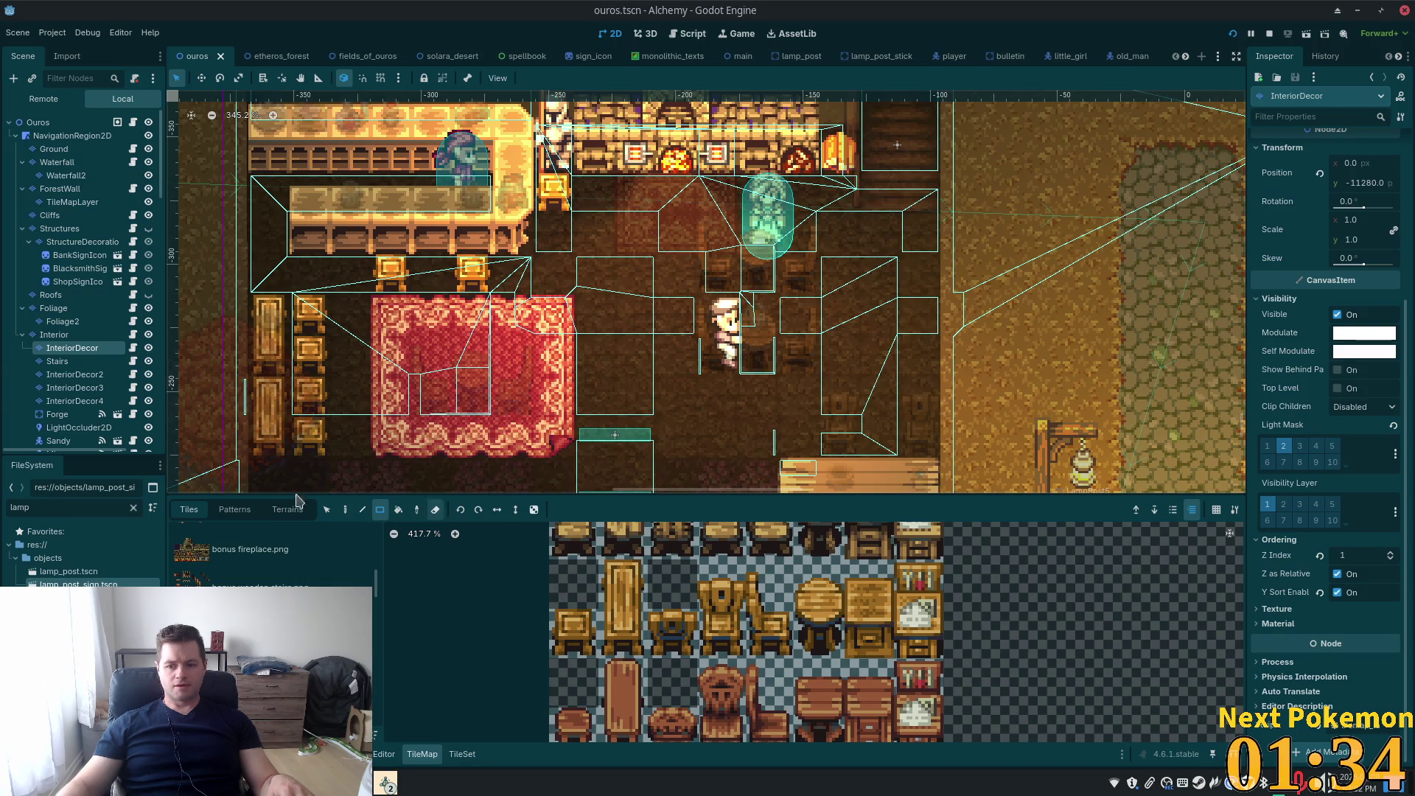
{"action": "left_click", "coordinate": [74, 375]}
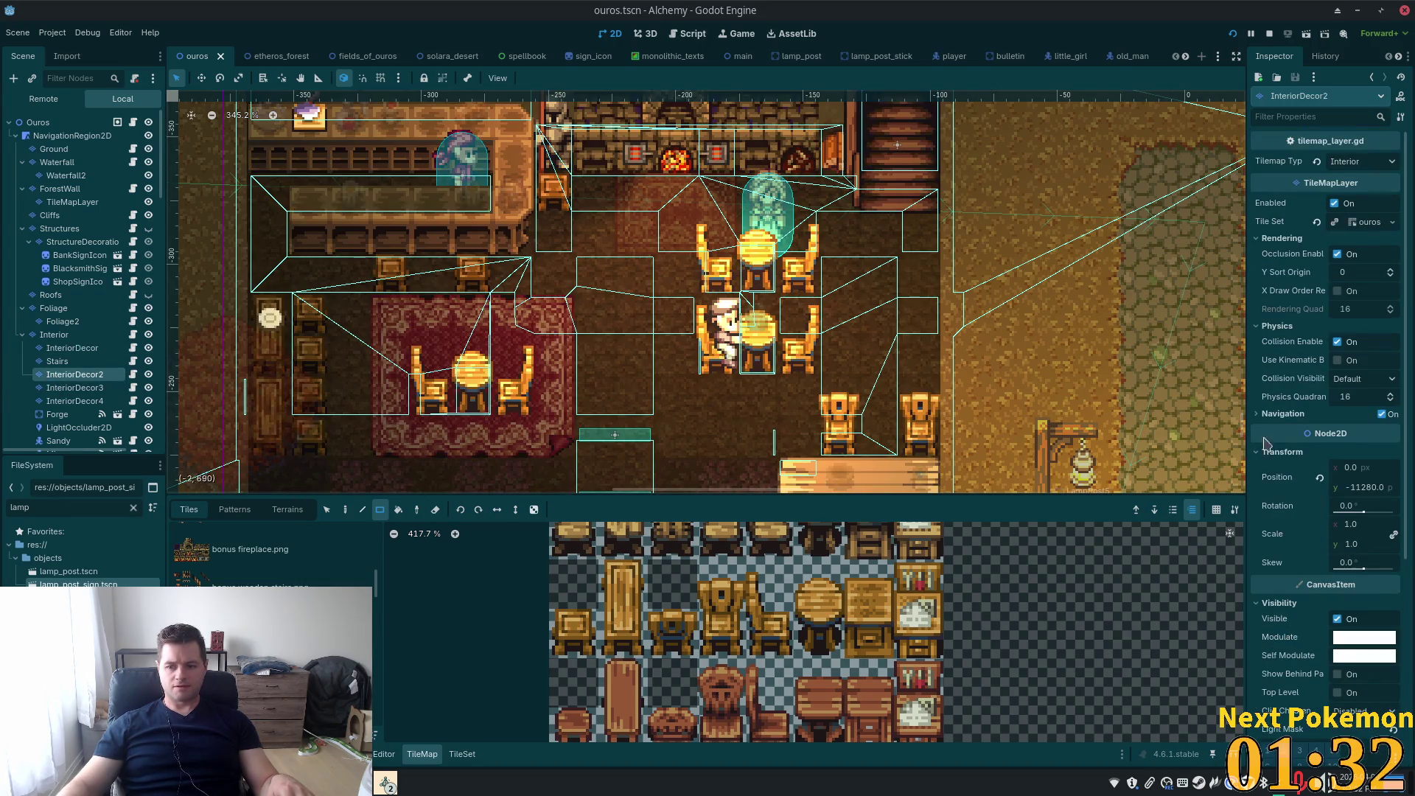
{"action": "scroll", "coordinate": [1296, 461], "scroll_direction": "down", "scroll_amount": 6}
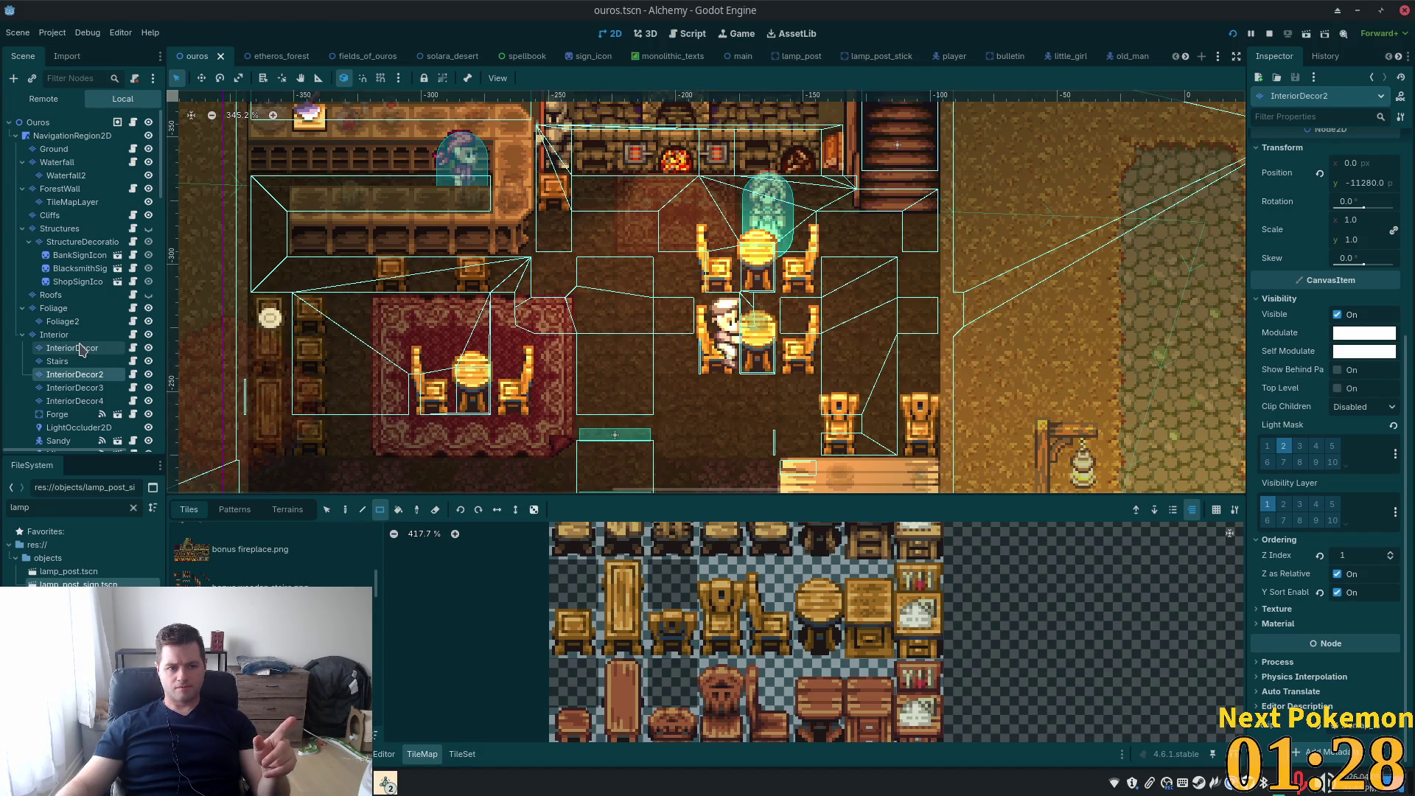
{"action": "left_click", "coordinate": [55, 336]}
{"action": "scroll", "coordinate": [1347, 562], "scroll_direction": "down", "scroll_amount": 10}
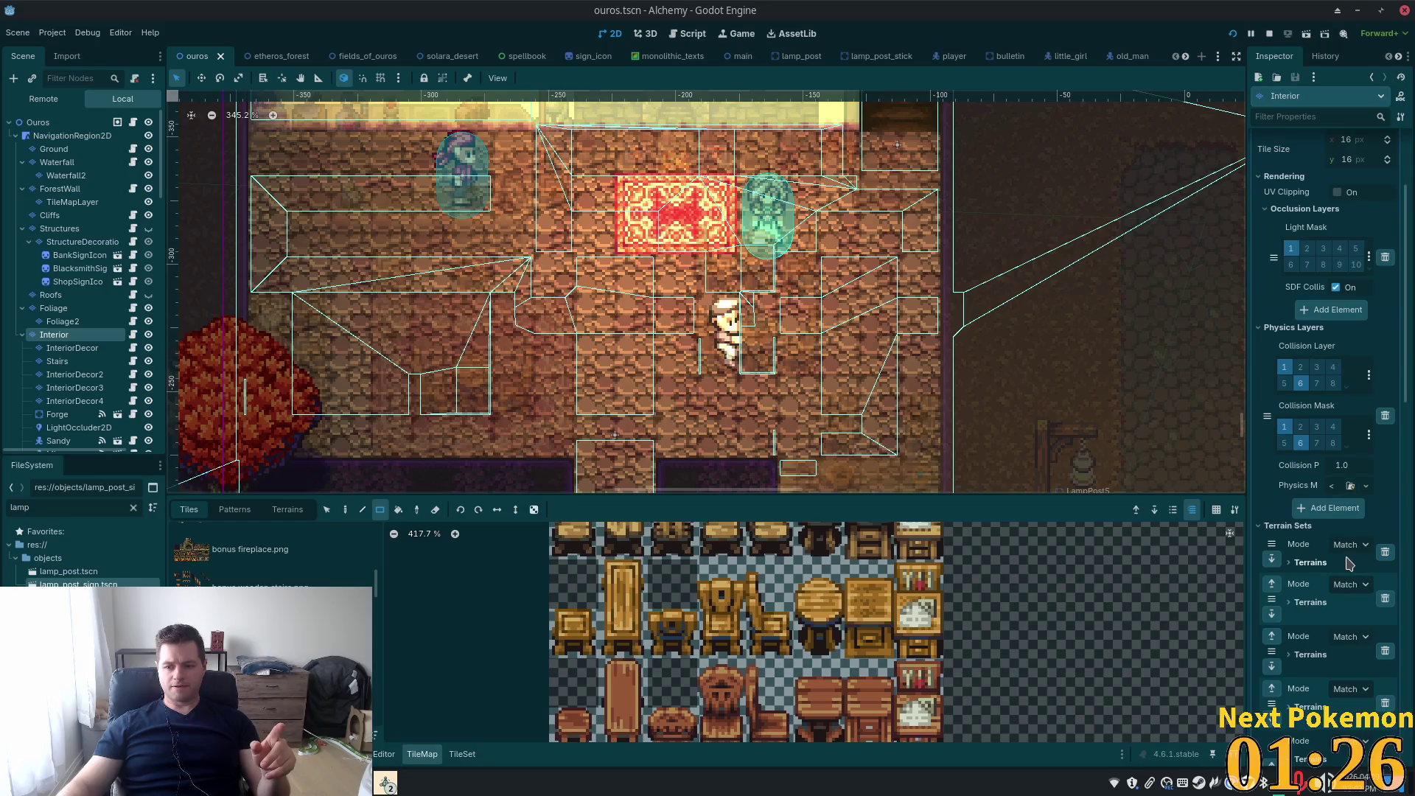
{"action": "scroll", "coordinate": [1347, 565], "scroll_direction": "down", "scroll_amount": 15}
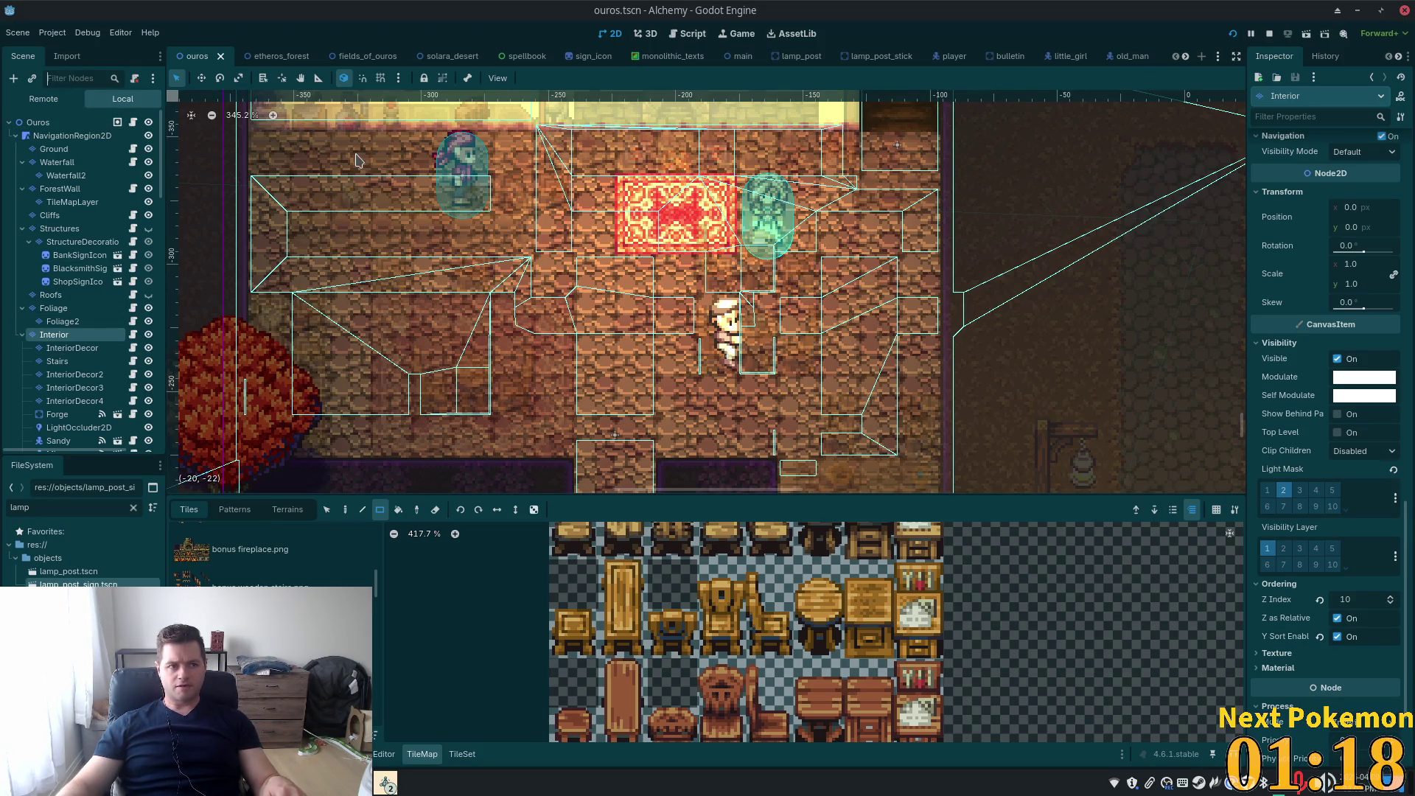
Filter the Scene dock for 'firepl', select PointLight2D2Fireplace to review its cull mask, and save the scene
{"action": "left_click", "coordinate": [70, 77]}
{"action": "type", "text": "fiorepla"}
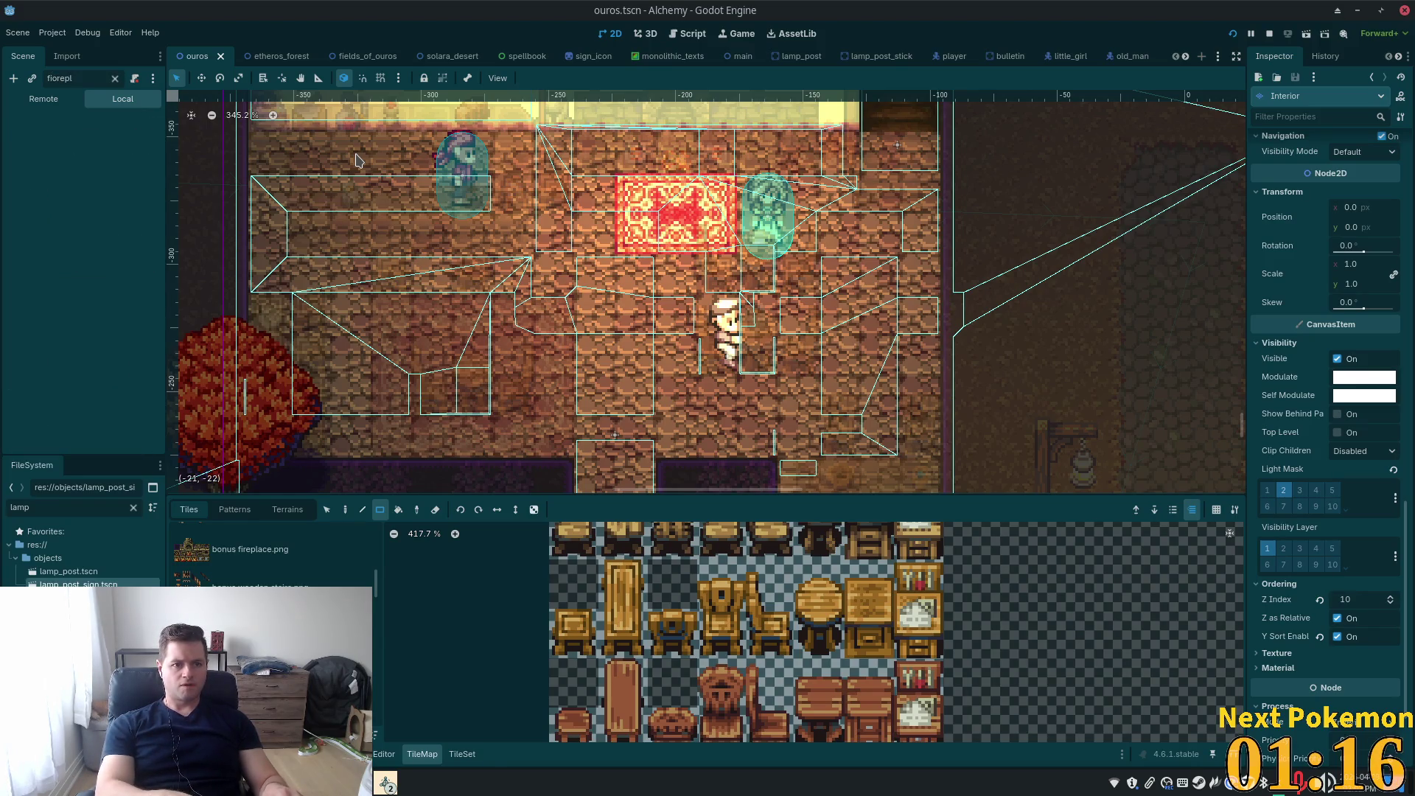
{"action": "key", "text": "BackSpace"}
{"action": "key", "text": "BackSpace"}
{"action": "key", "text": "BackSpace"}
{"action": "type", "text": "repl"}
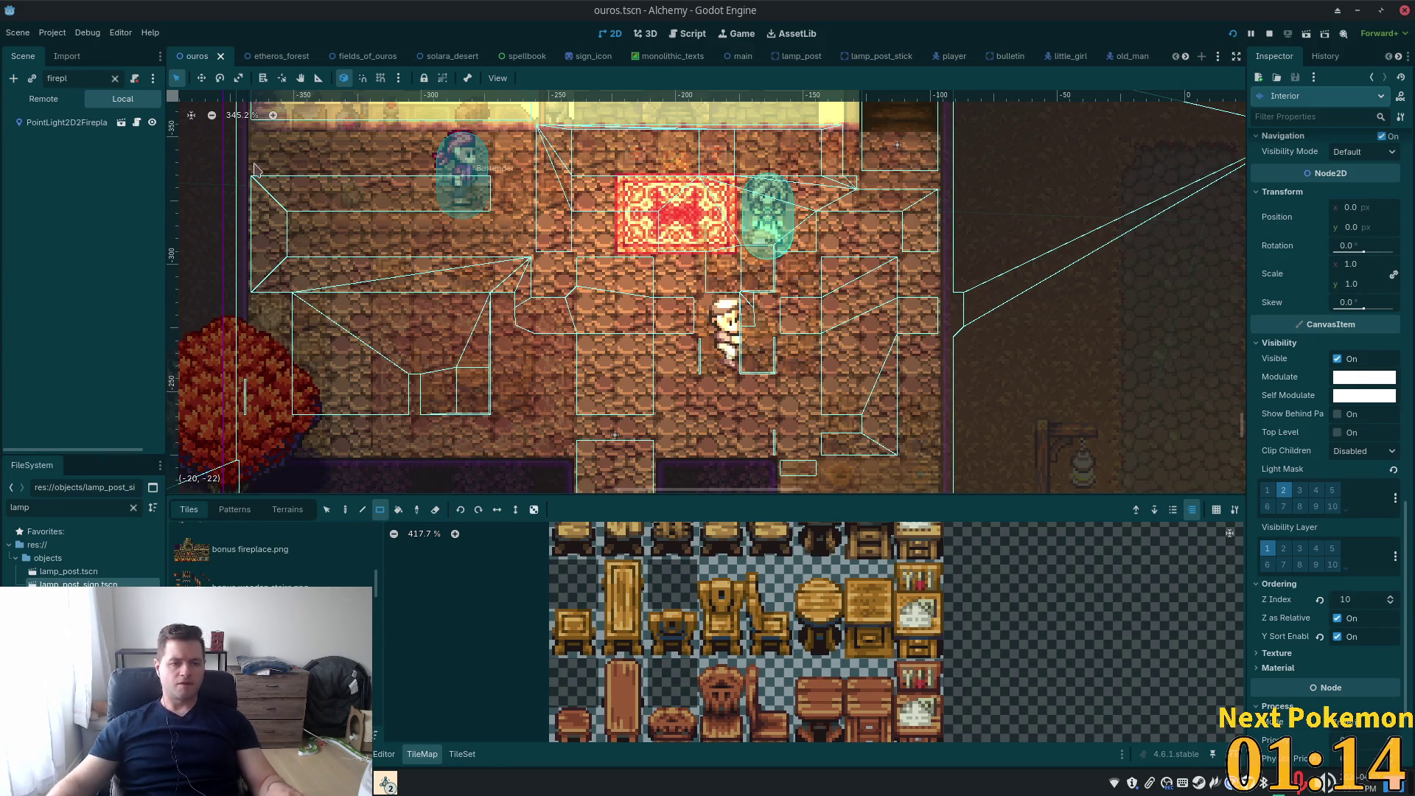
{"action": "left_click", "coordinate": [66, 123]}
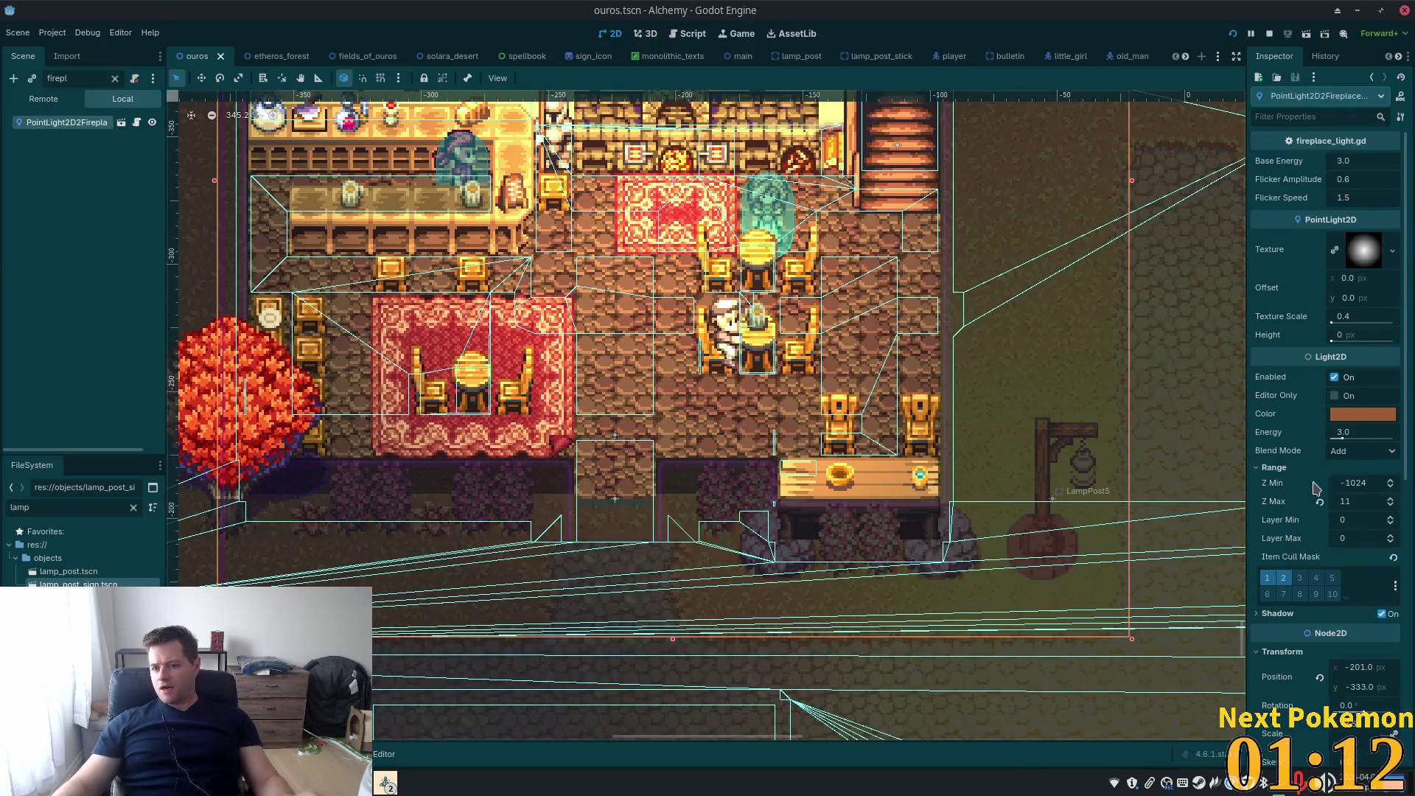
{"action": "key", "text": "ctrl+s"}
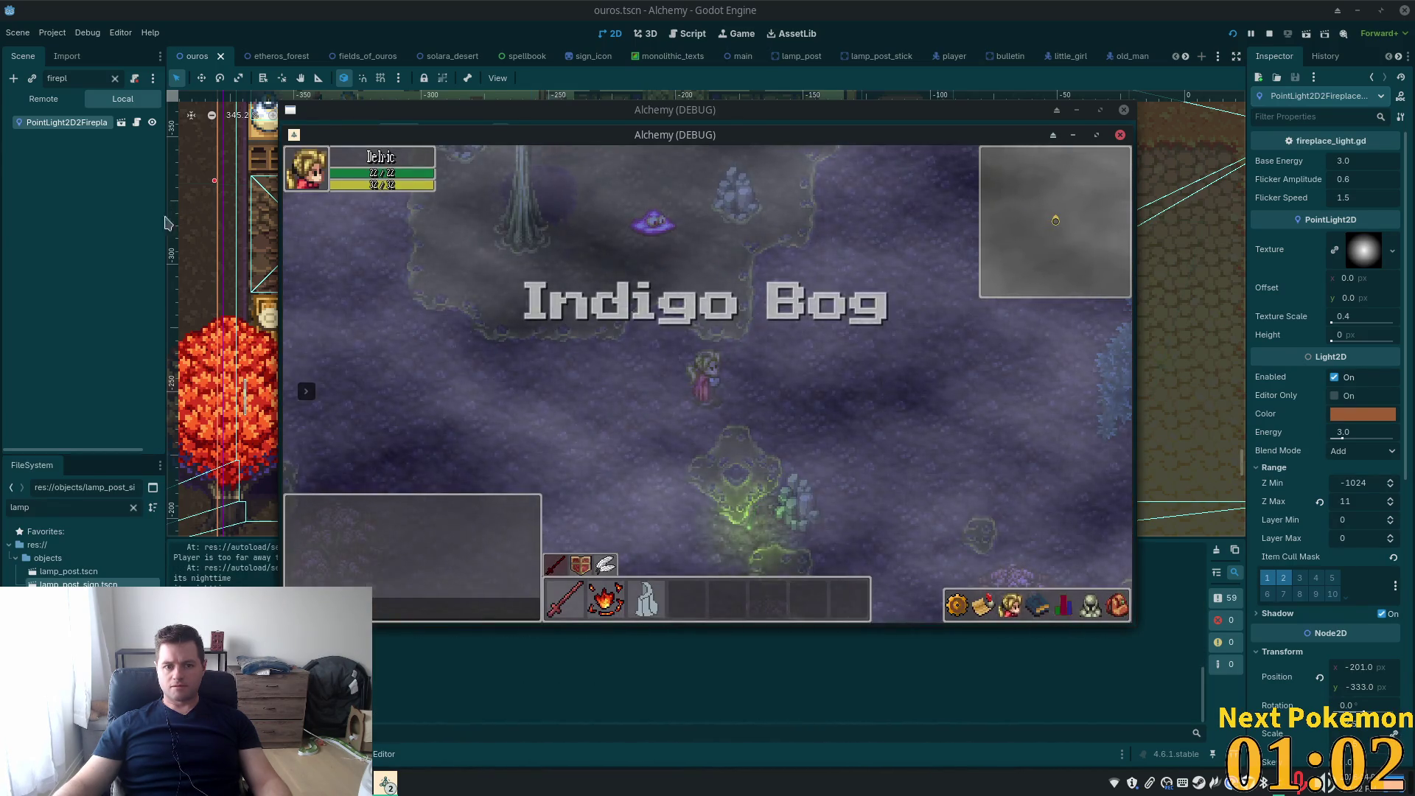
Bring the editor forward, clear the Scene dock filter and select the Interior tile layer
{"action": "left_click", "coordinate": [148, 223]}
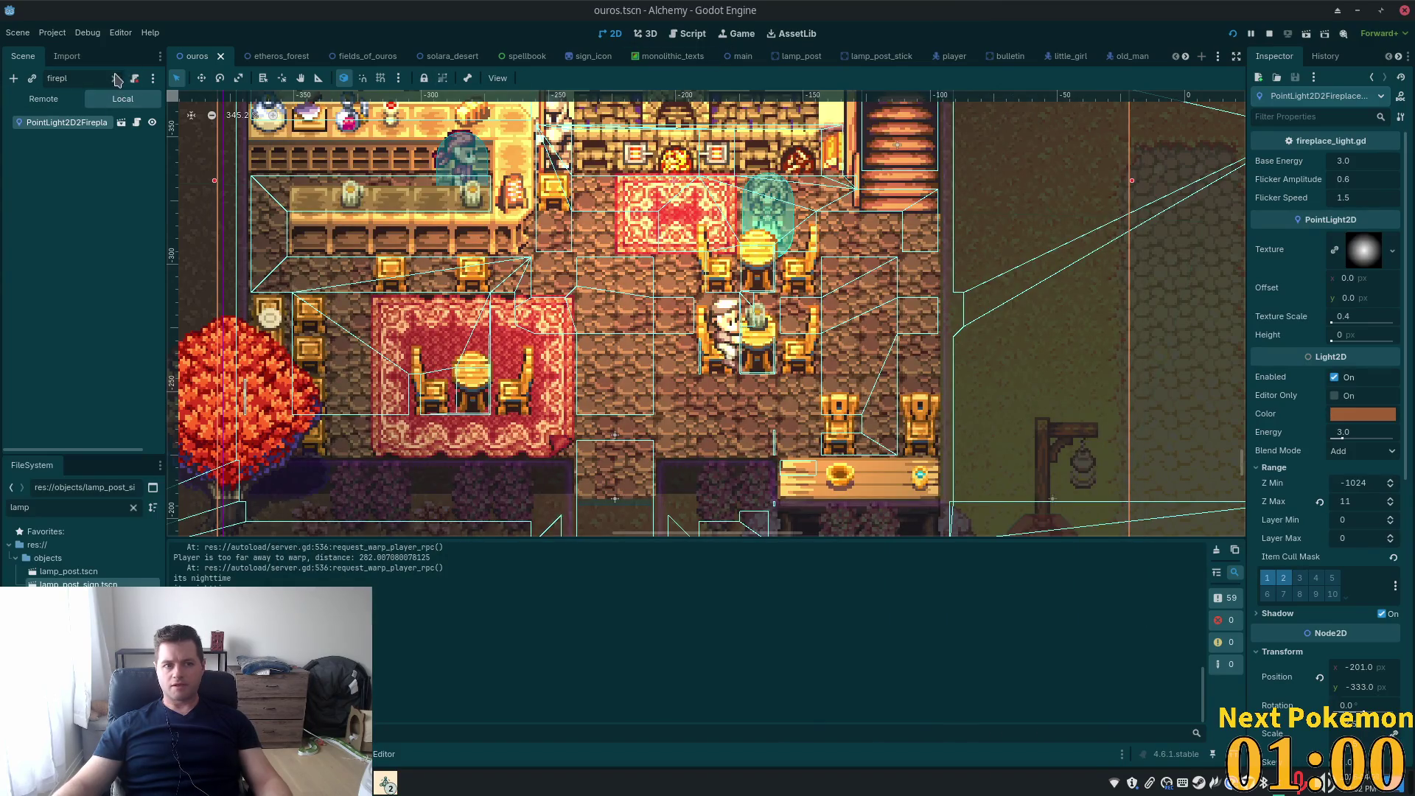
{"action": "left_click", "coordinate": [115, 78]}
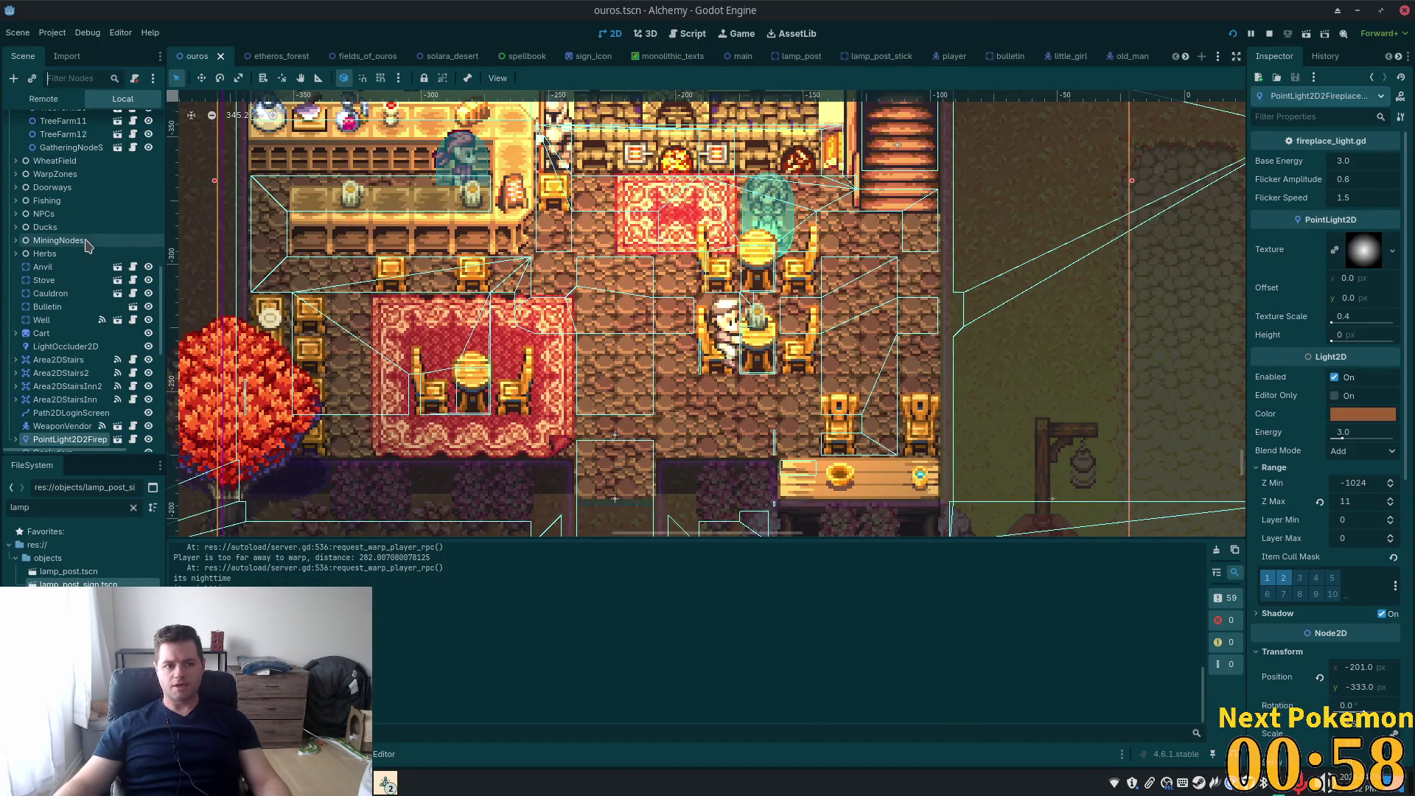
{"action": "scroll", "coordinate": [87, 245], "scroll_direction": "up", "scroll_amount": 3}
{"action": "scroll", "coordinate": [92, 300], "scroll_direction": "up", "scroll_amount": 10}
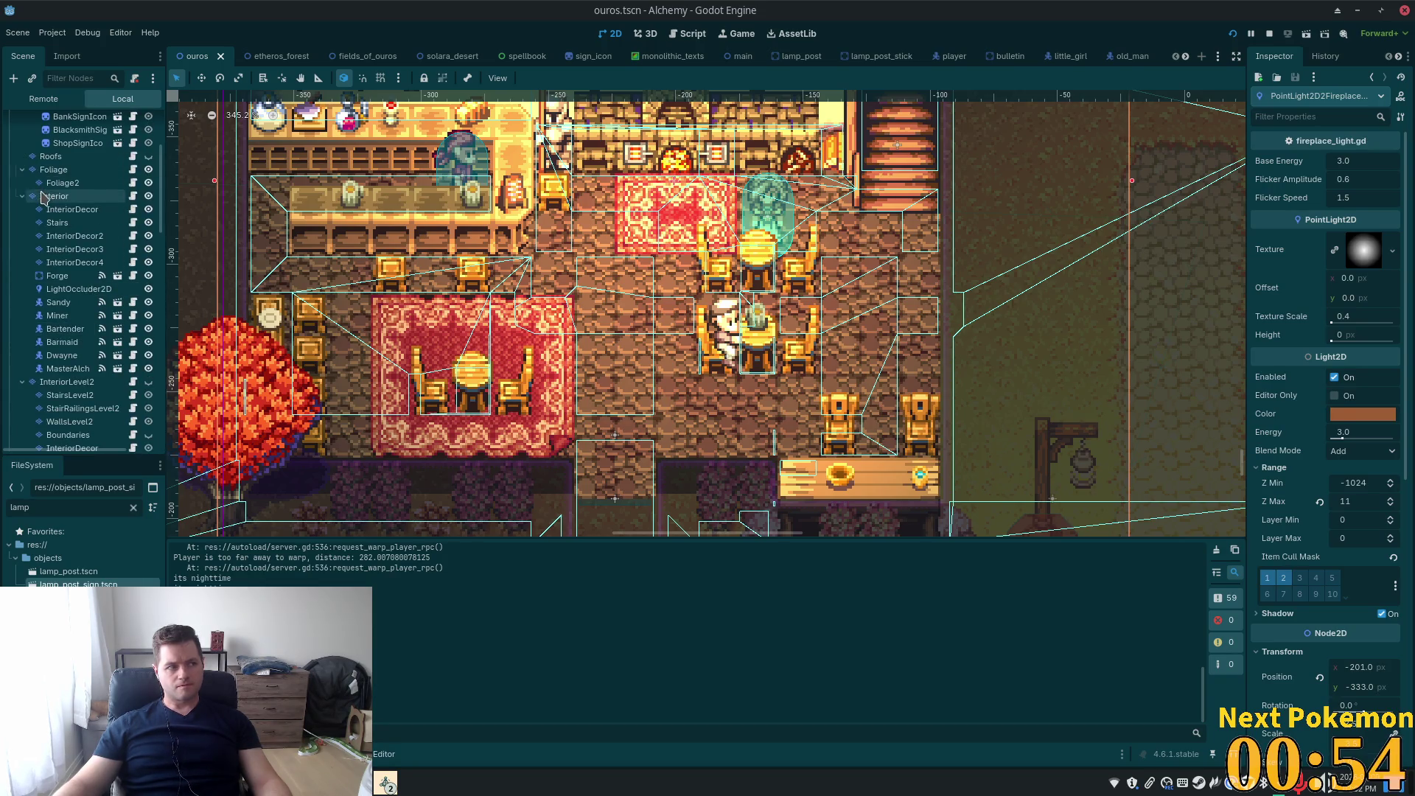
{"action": "left_click", "coordinate": [44, 196]}
{"action": "scroll", "coordinate": [1360, 626], "scroll_direction": "down", "scroll_amount": 3}
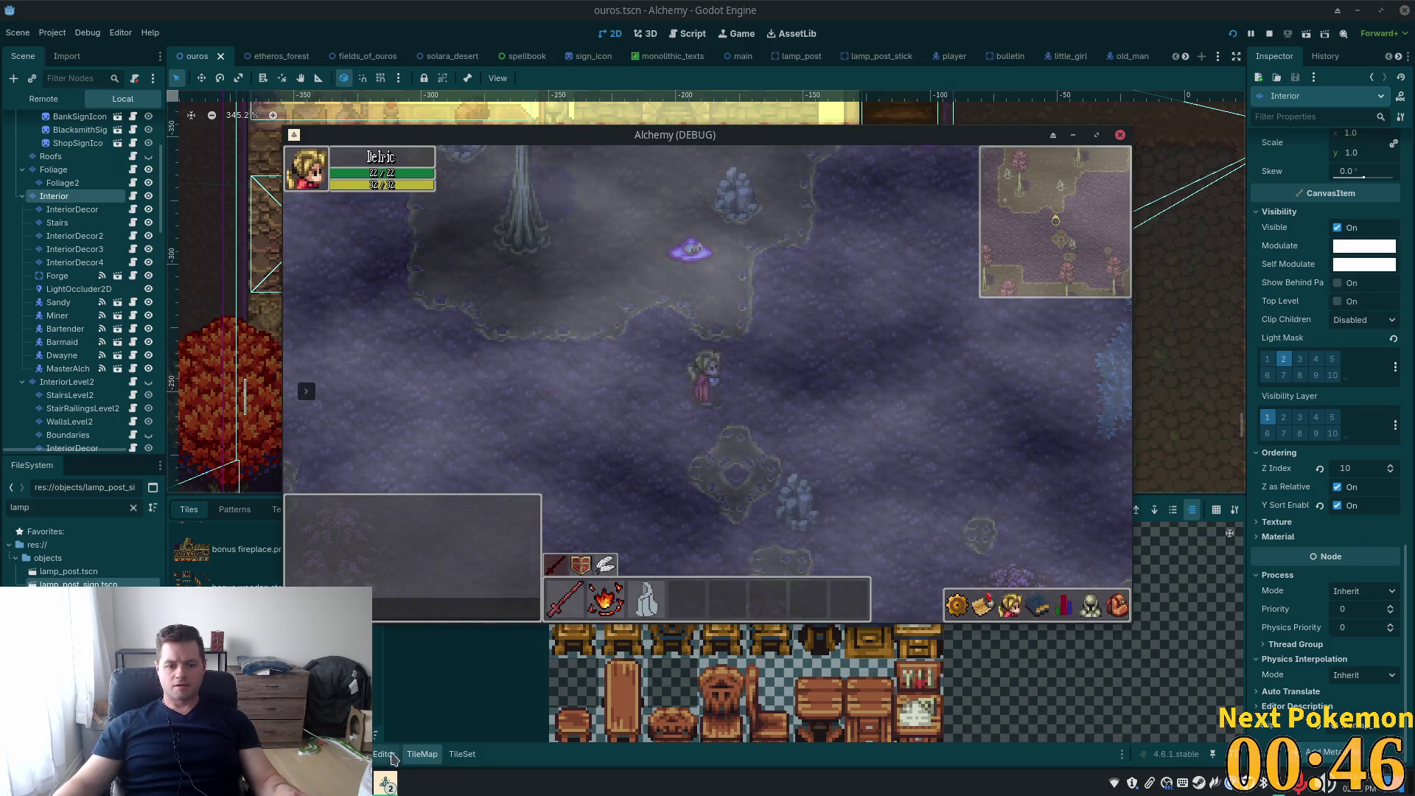
{"action": "left_click", "coordinate": [385, 781]}
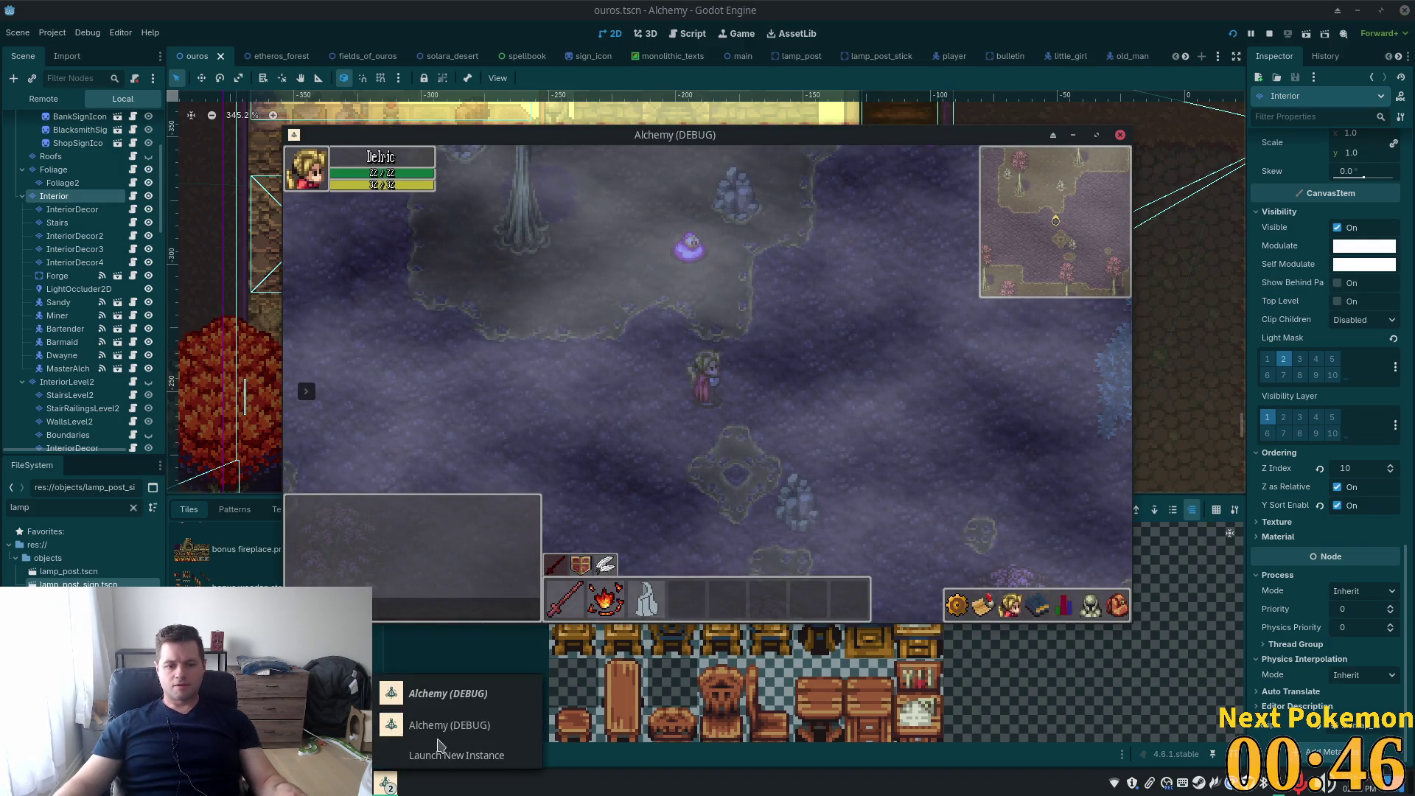
Switch to the village game instance and walk north into the Ouros tavern
{"action": "left_click", "coordinate": [442, 725]}
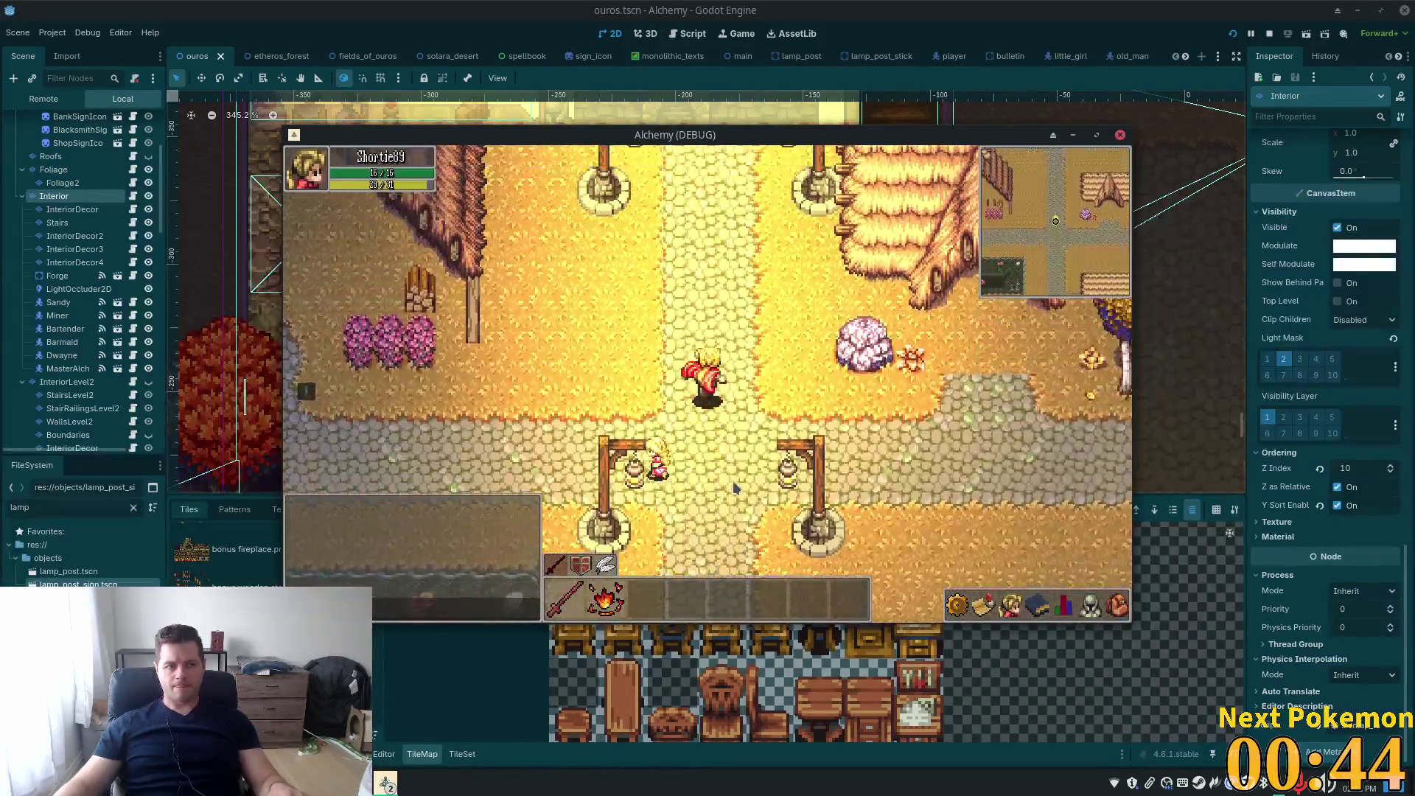
{"action": "key", "text": "w"}
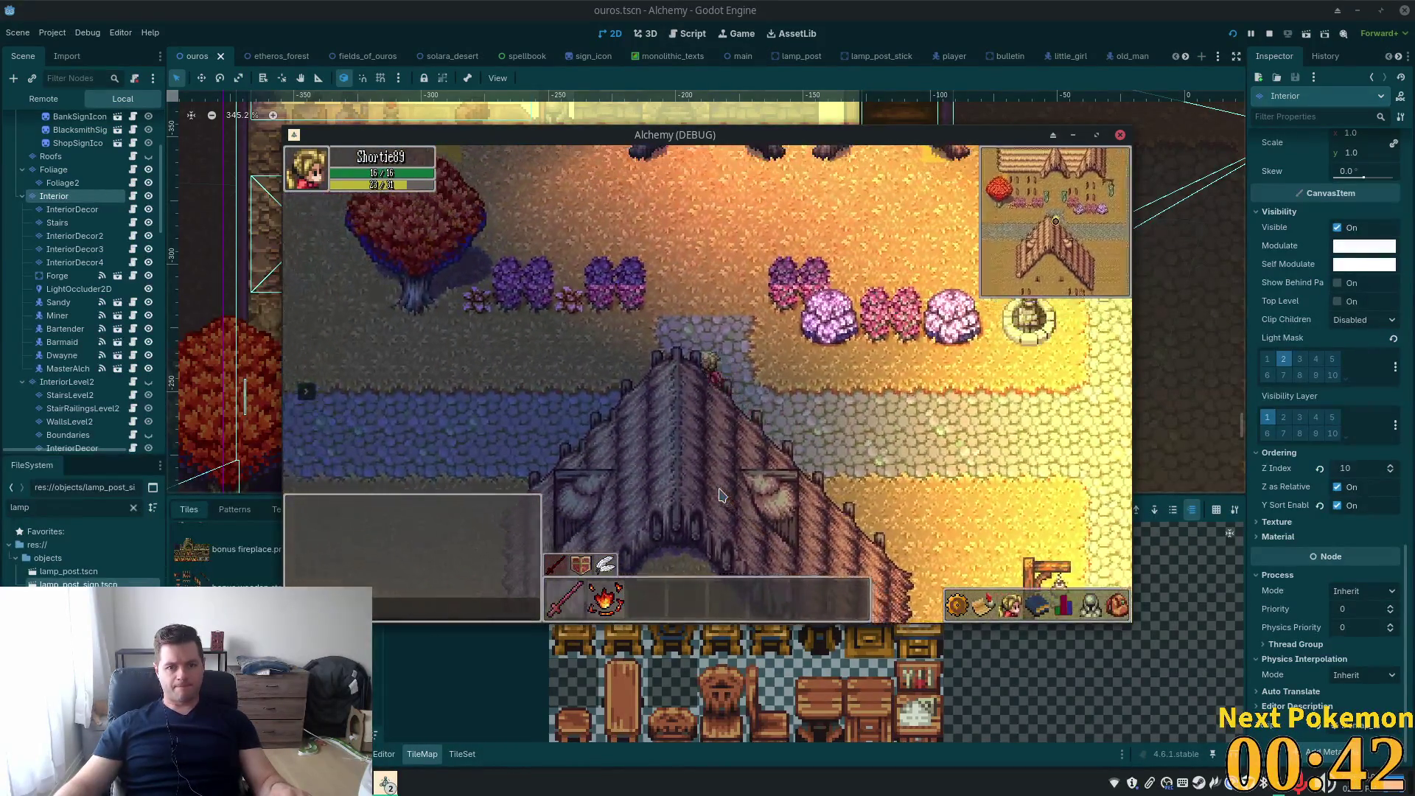
{"action": "key", "text": "w"}
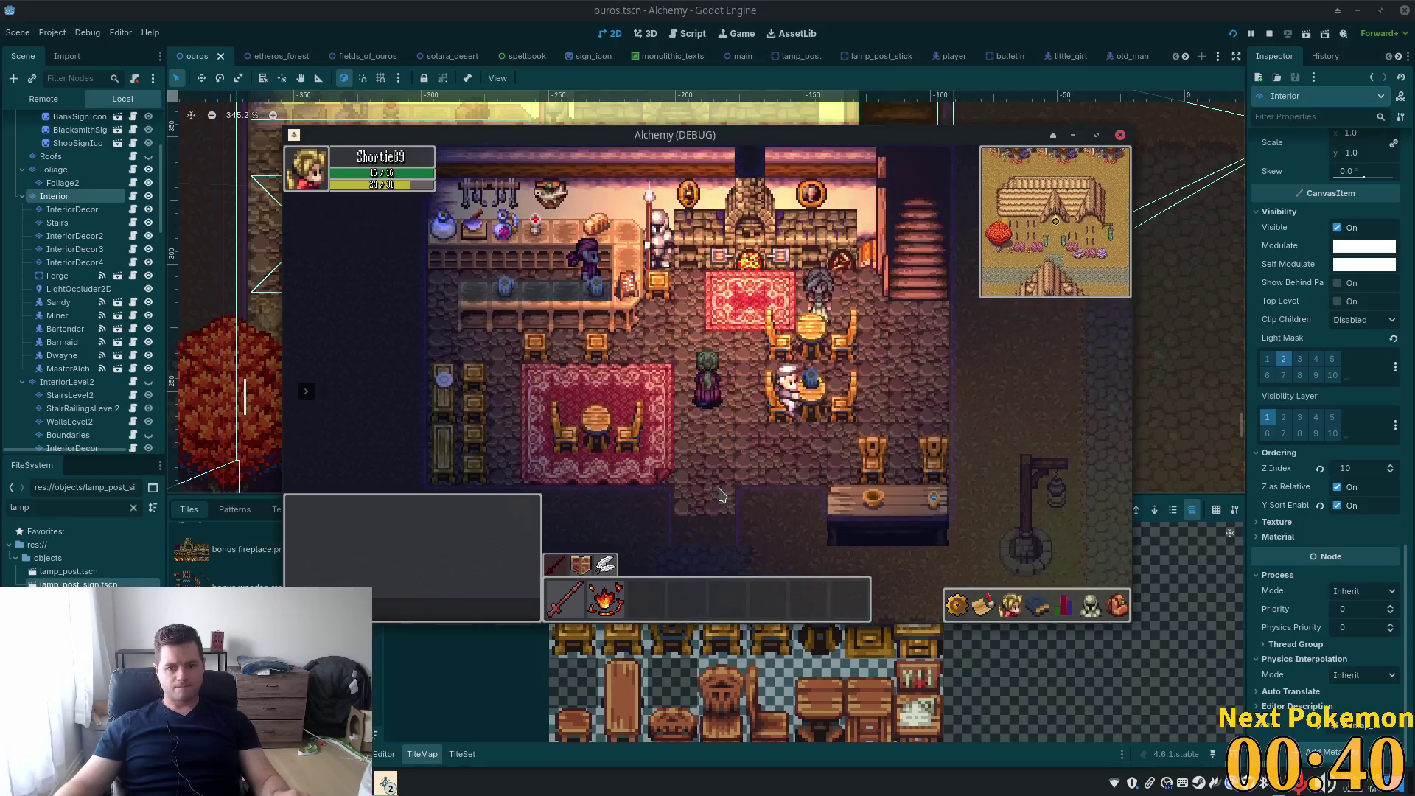
{"action": "key", "text": "w"}
{"action": "key", "text": "d"}
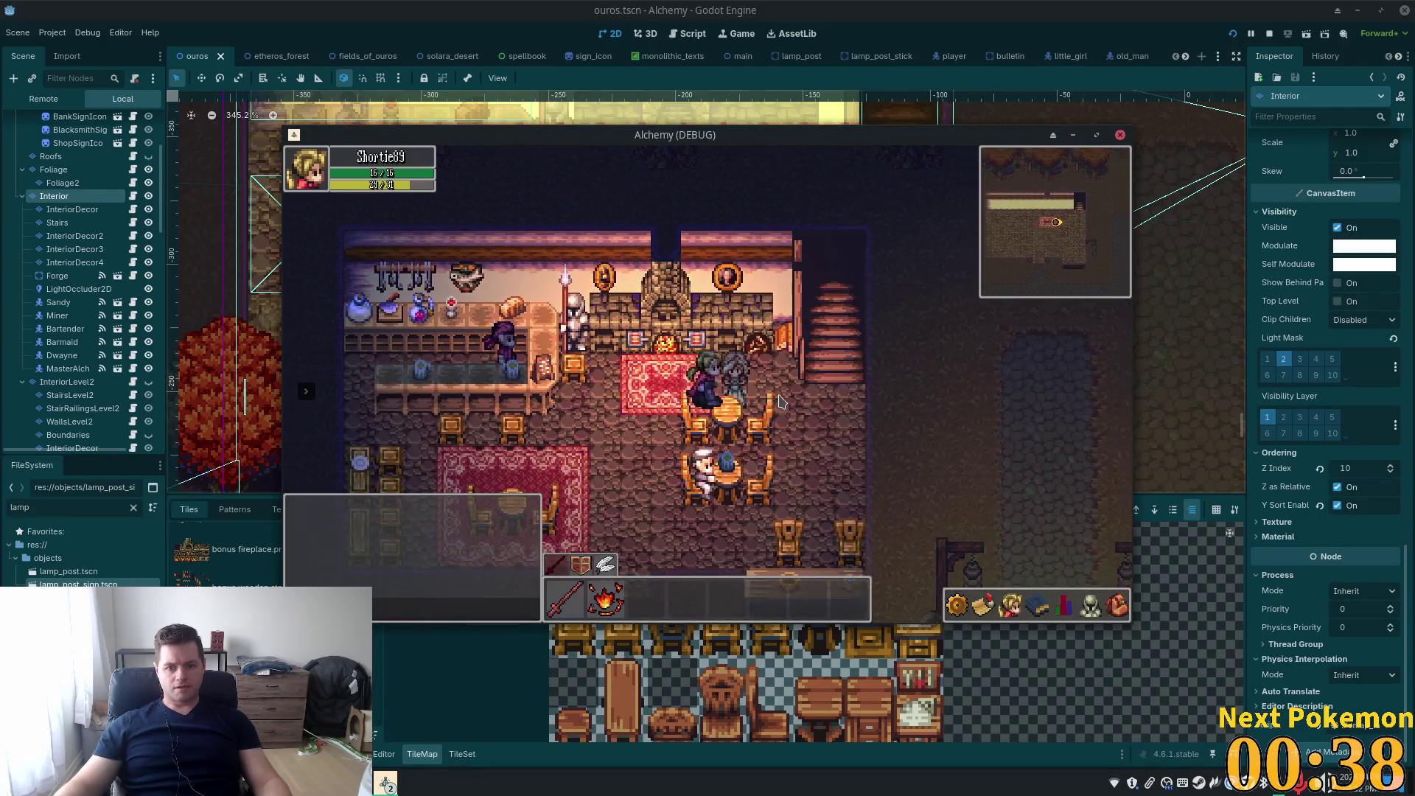
{"action": "key", "text": "d"}
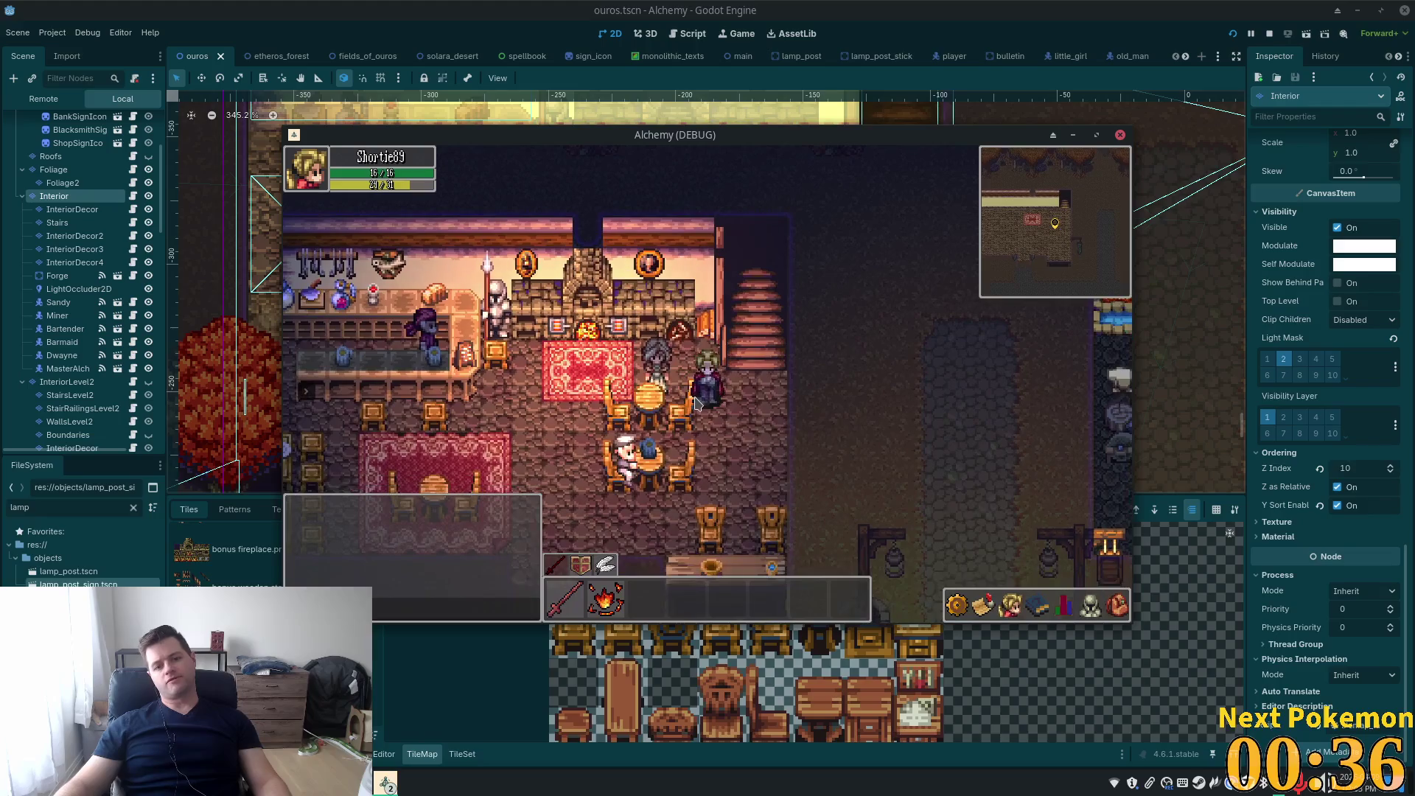
Walk around the tavern tables and across the red rug to check the night lighting
{"action": "key", "text": "a"}
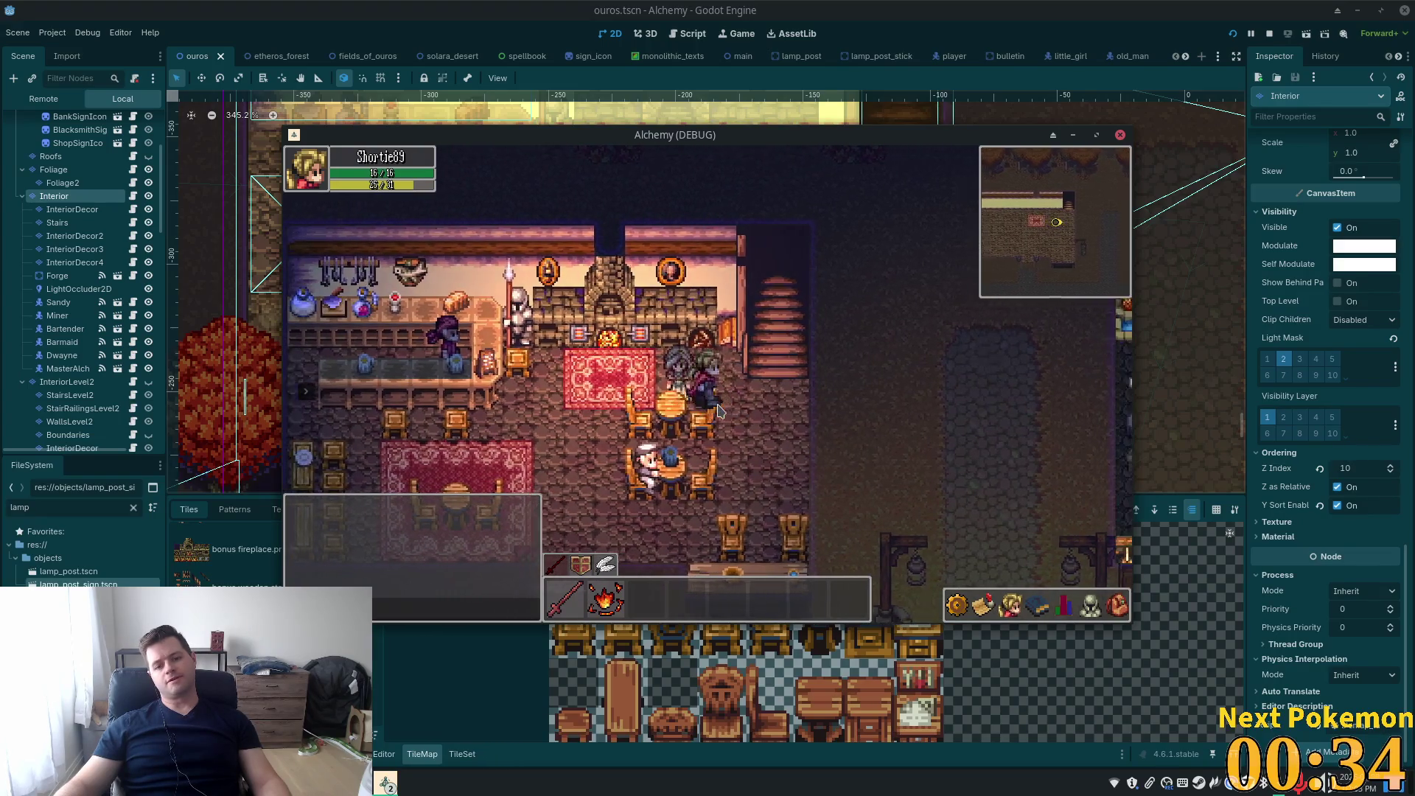
{"action": "key", "text": "d"}
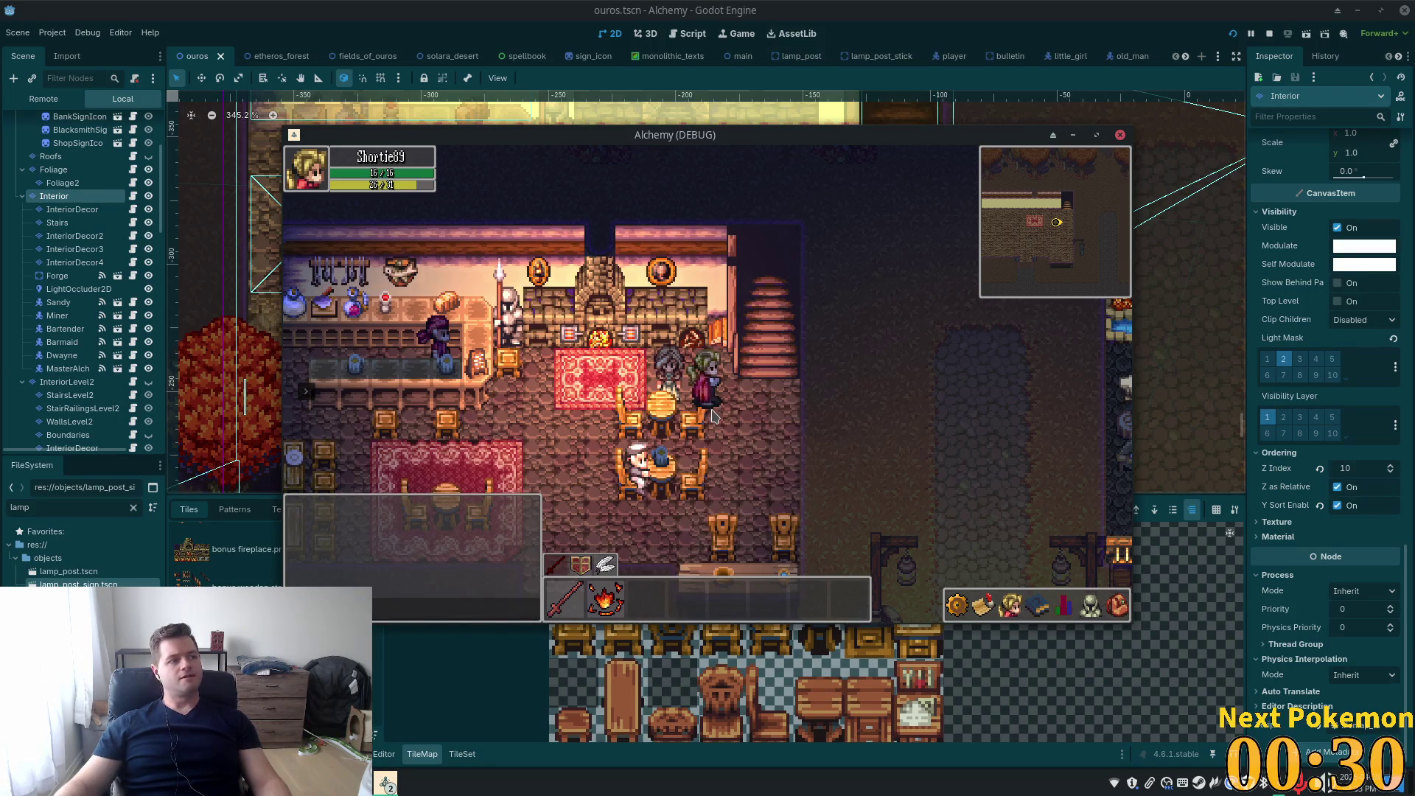
{"action": "key", "text": "a"}
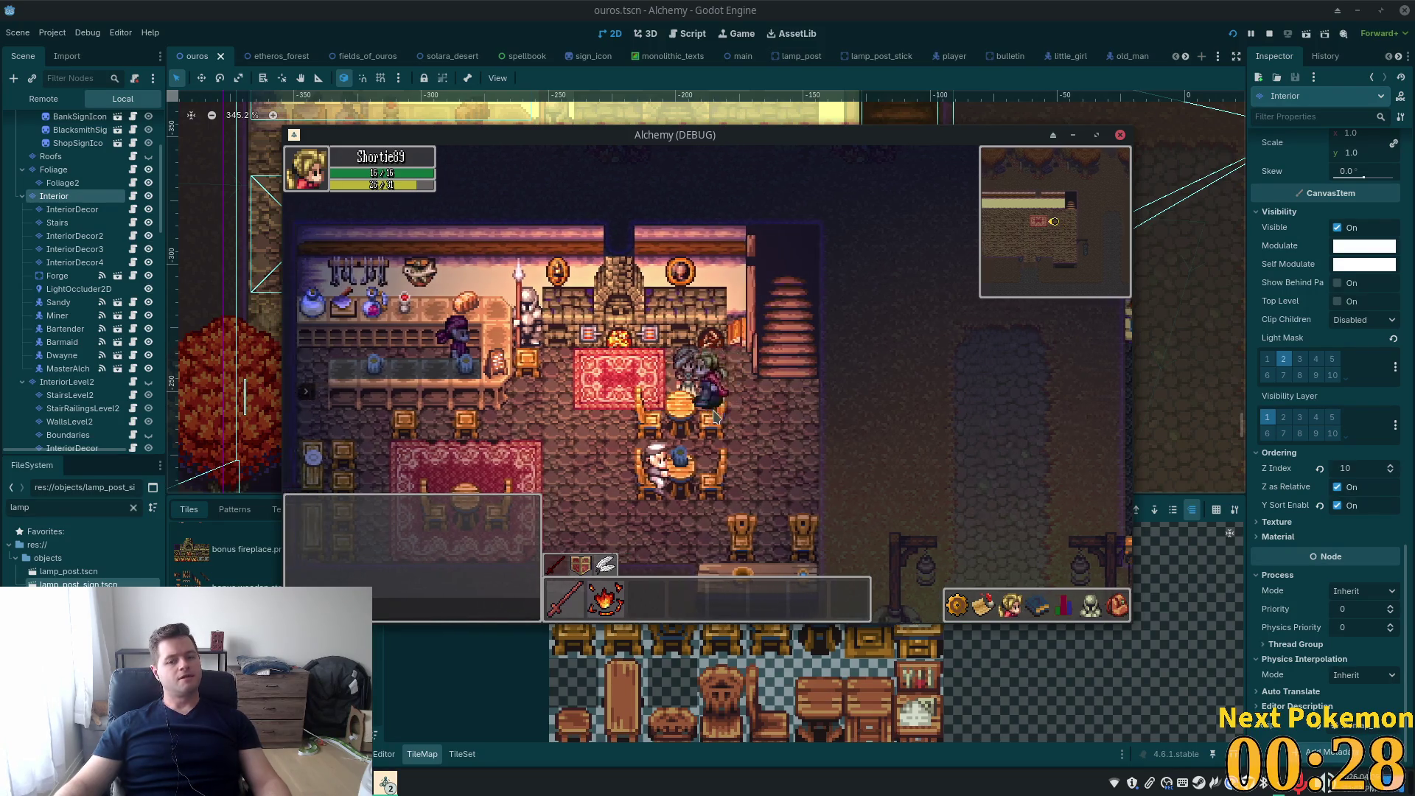
{"action": "key", "text": "d"}
{"action": "key", "text": "s"}
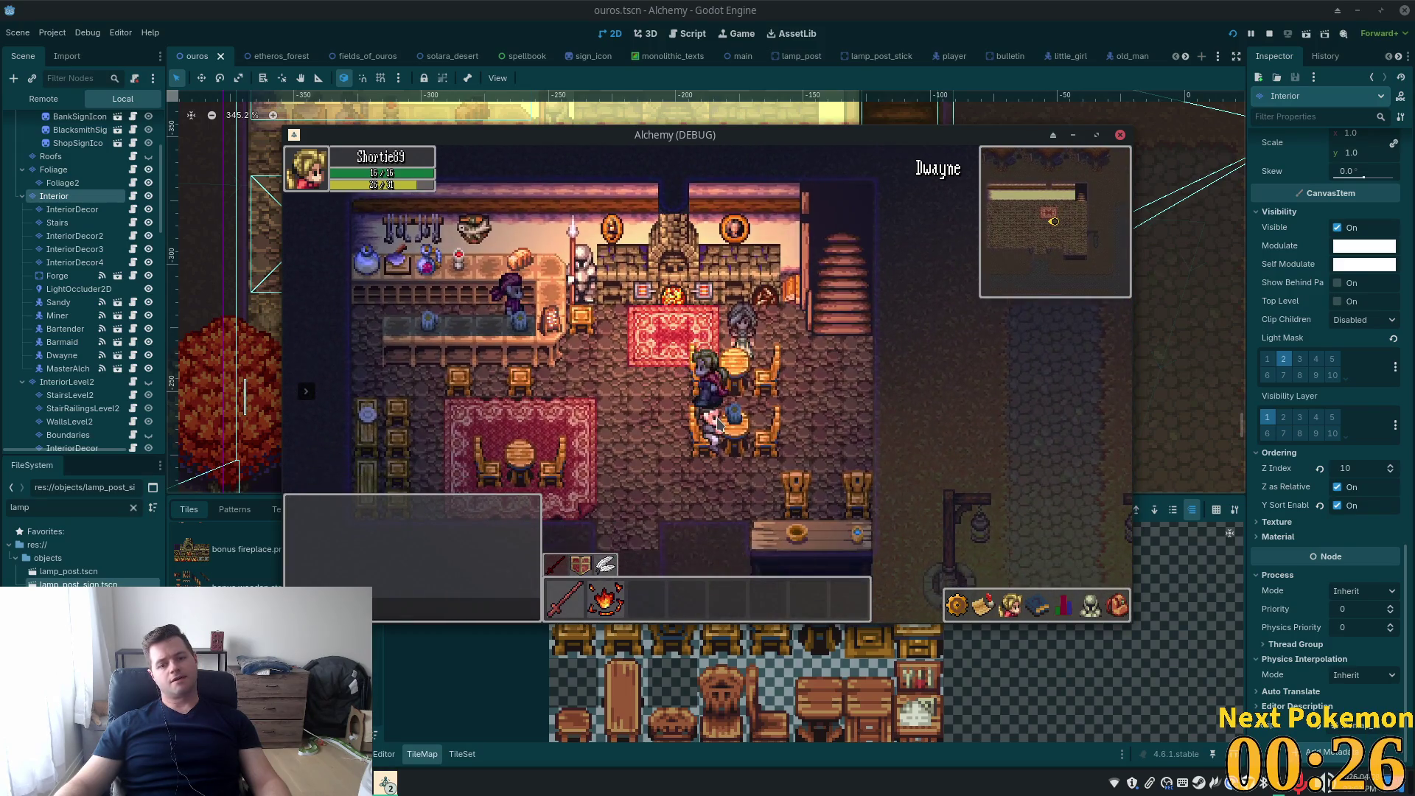
{"action": "key", "text": "a"}
{"action": "key", "text": "w"}
{"action": "key", "text": "s"}
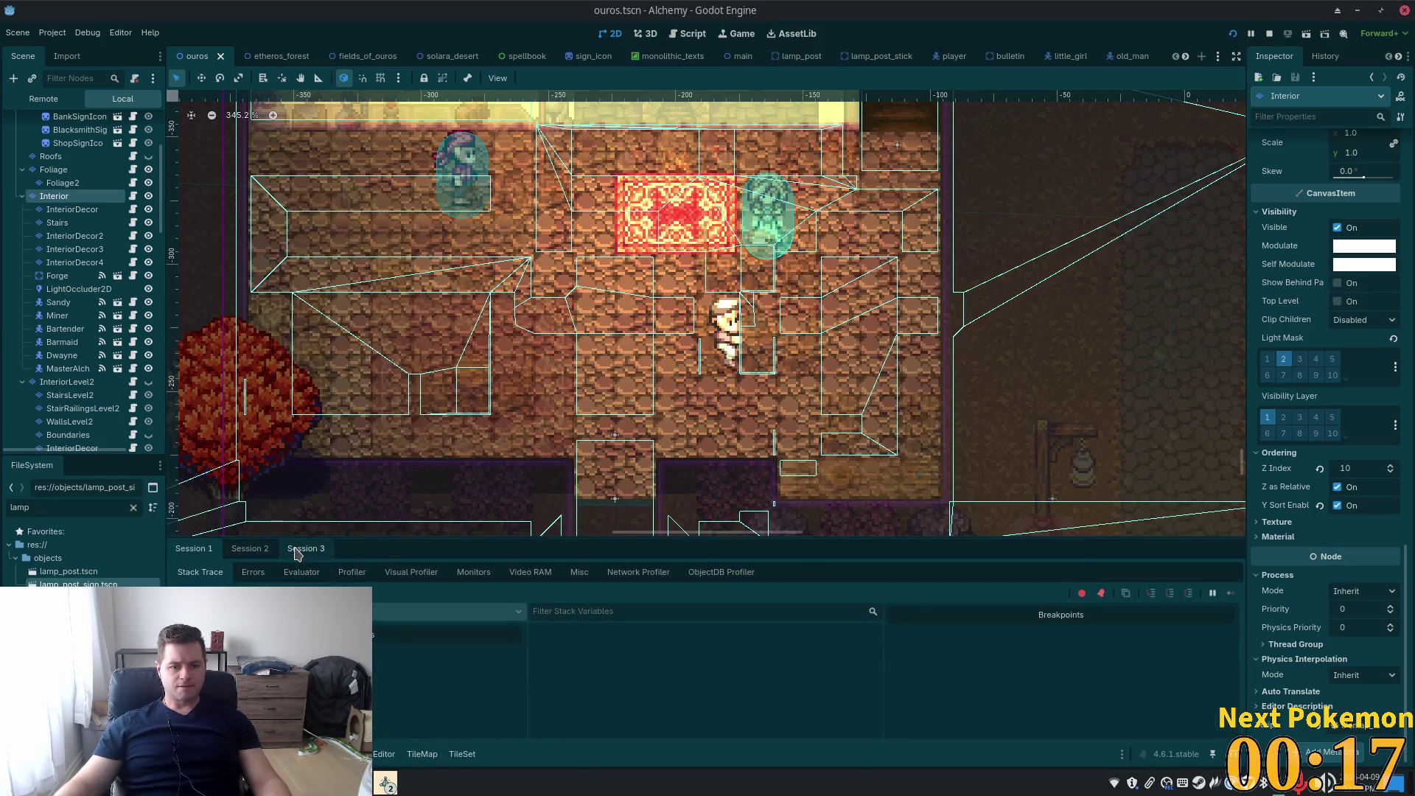
In the Session 3 Remote tree, inspect the live Main > Player node's Z Index of 12
{"action": "left_click", "coordinate": [297, 550]}
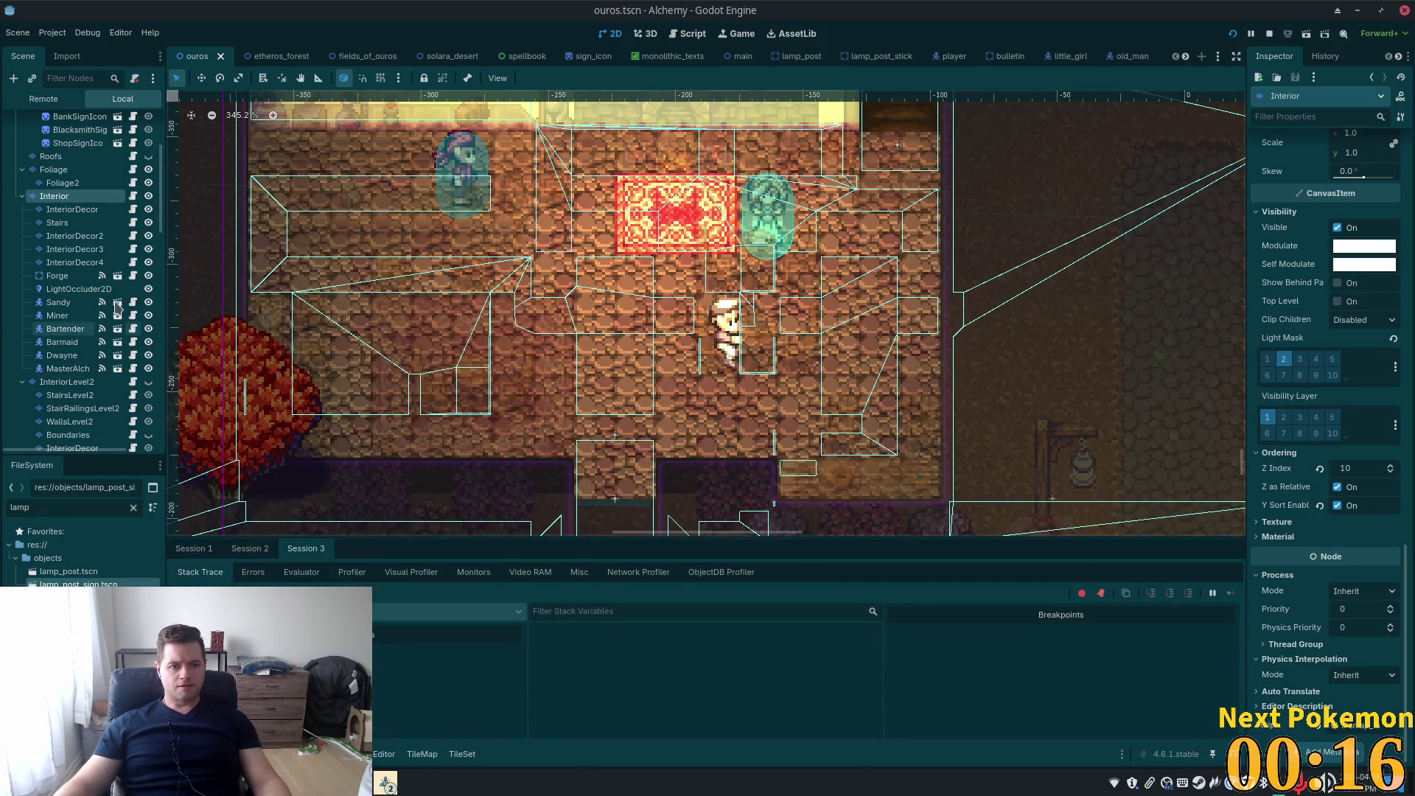
{"action": "left_click", "coordinate": [37, 99]}
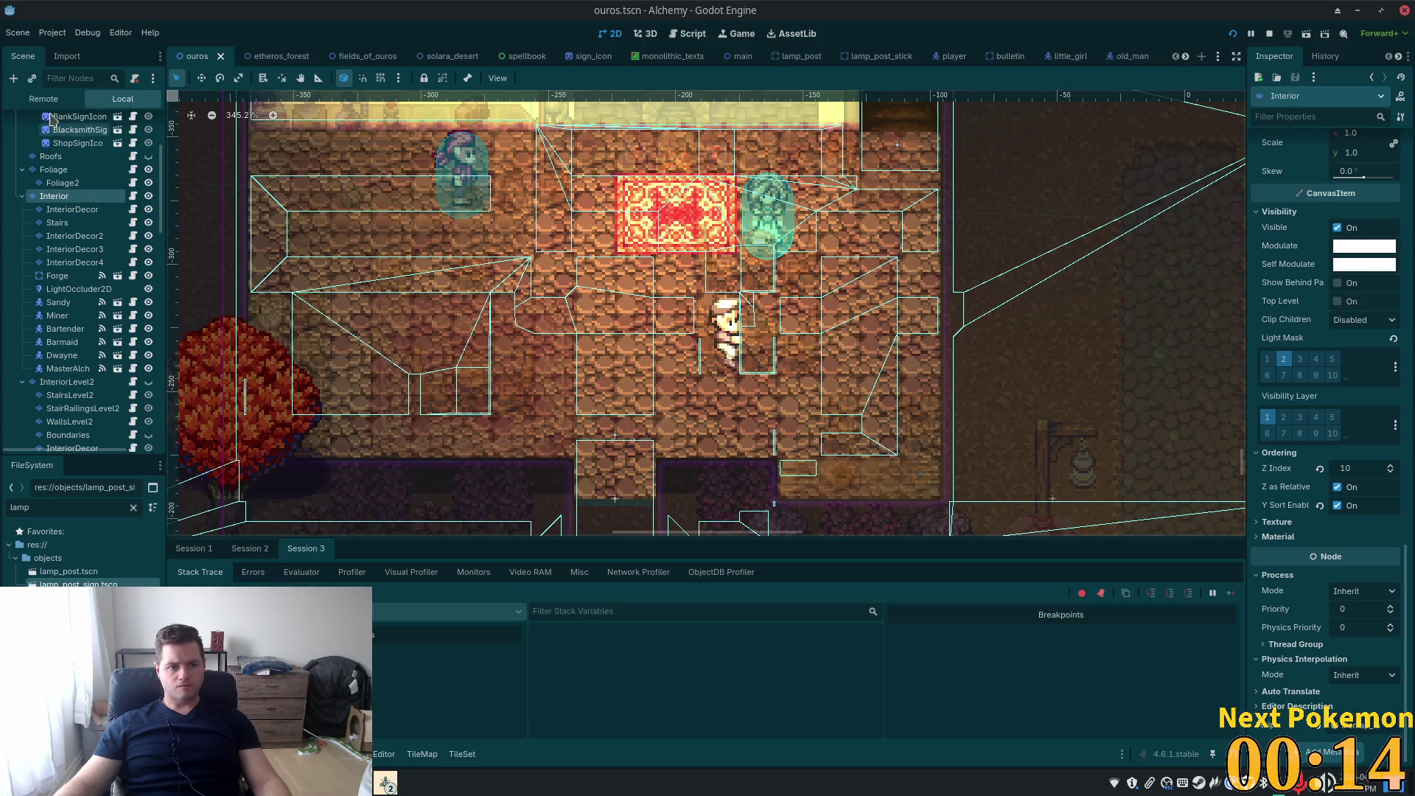
{"action": "scroll", "coordinate": [74, 277], "scroll_direction": "down", "scroll_amount": 1}
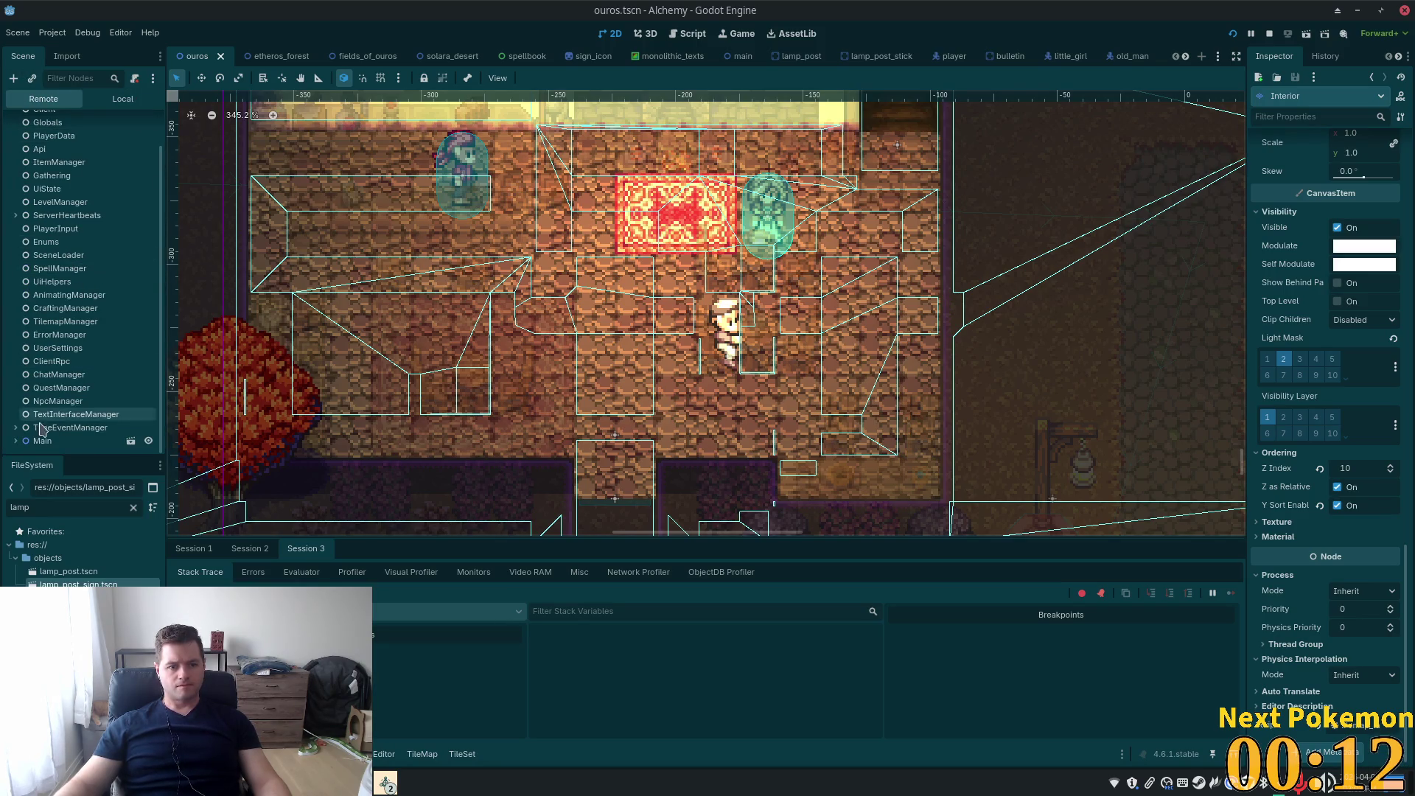
{"action": "scroll", "coordinate": [103, 361], "scroll_direction": "down", "scroll_amount": 2}
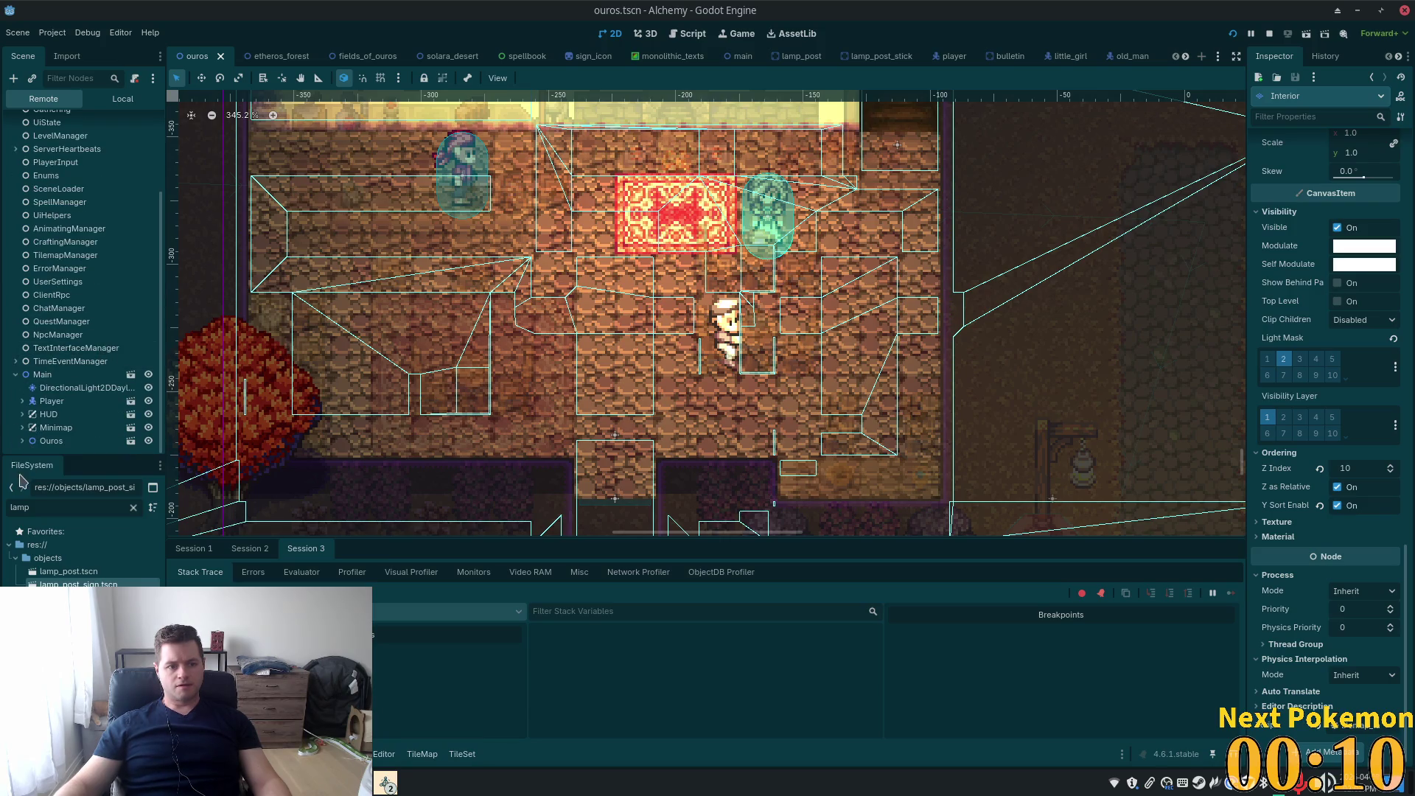
{"action": "left_click", "coordinate": [52, 401]}
{"action": "scroll", "coordinate": [110, 331], "scroll_direction": "down", "scroll_amount": 4}
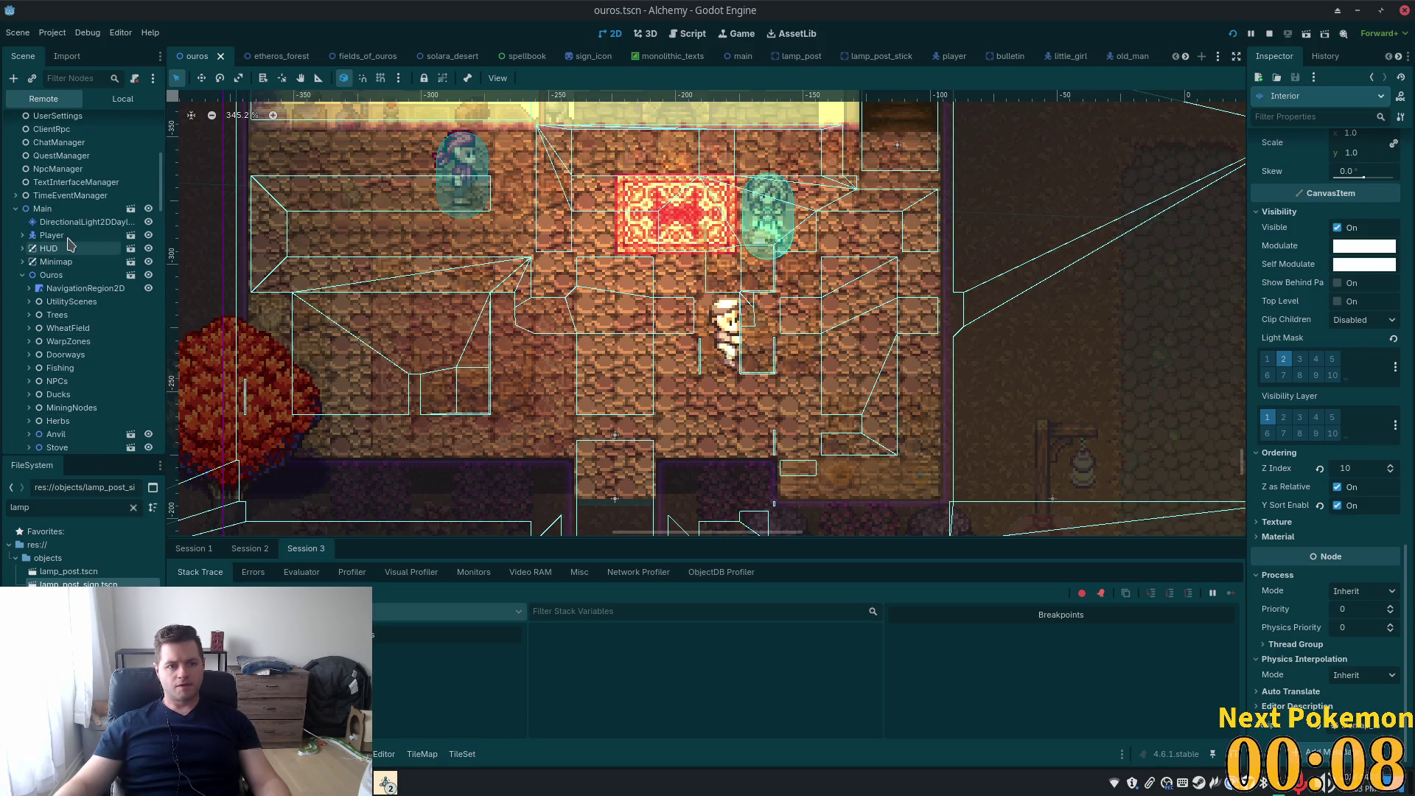
{"action": "scroll", "coordinate": [1297, 522], "scroll_direction": "down", "scroll_amount": 5}
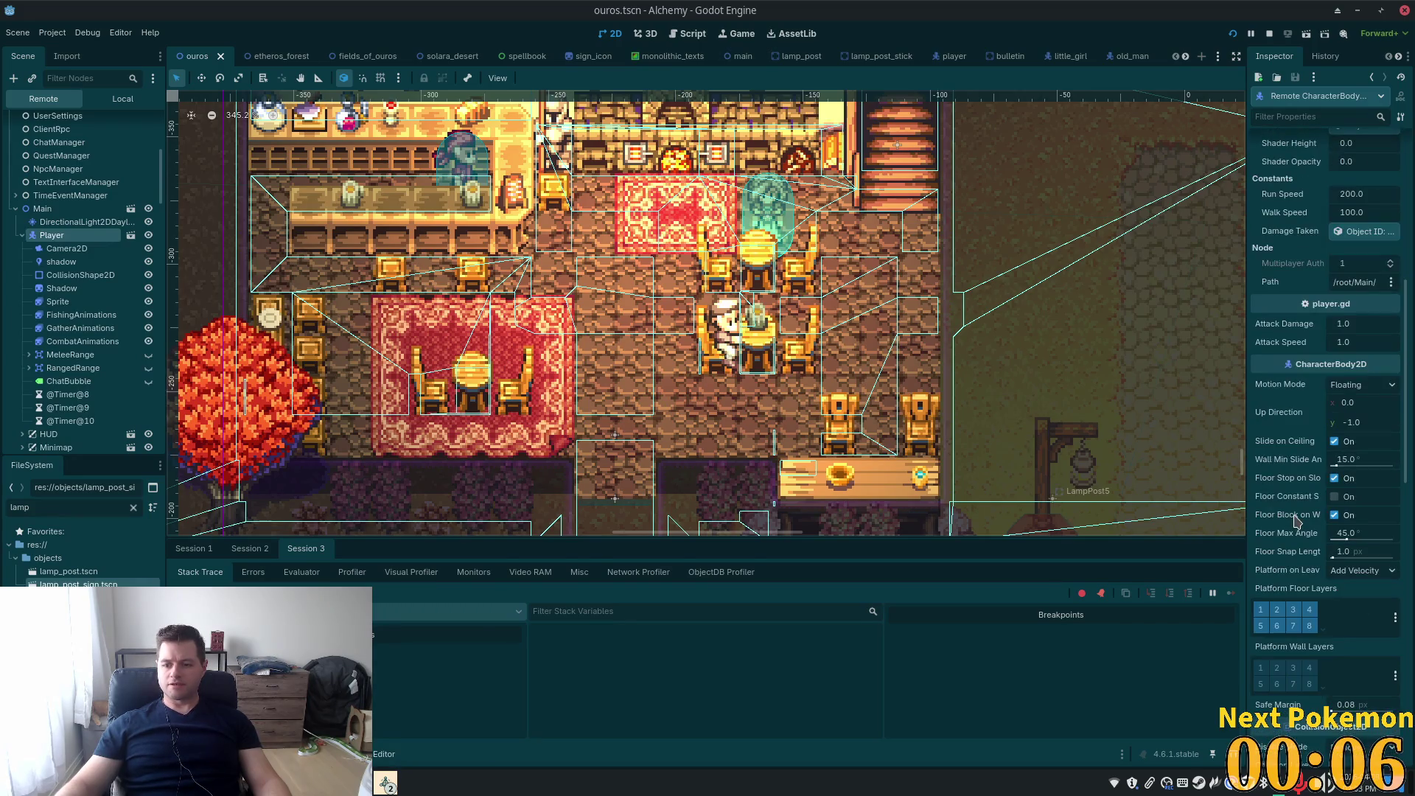
{"action": "scroll", "coordinate": [1297, 522], "scroll_direction": "down", "scroll_amount": 4}
{"action": "scroll", "coordinate": [1296, 525], "scroll_direction": "down", "scroll_amount": 4}
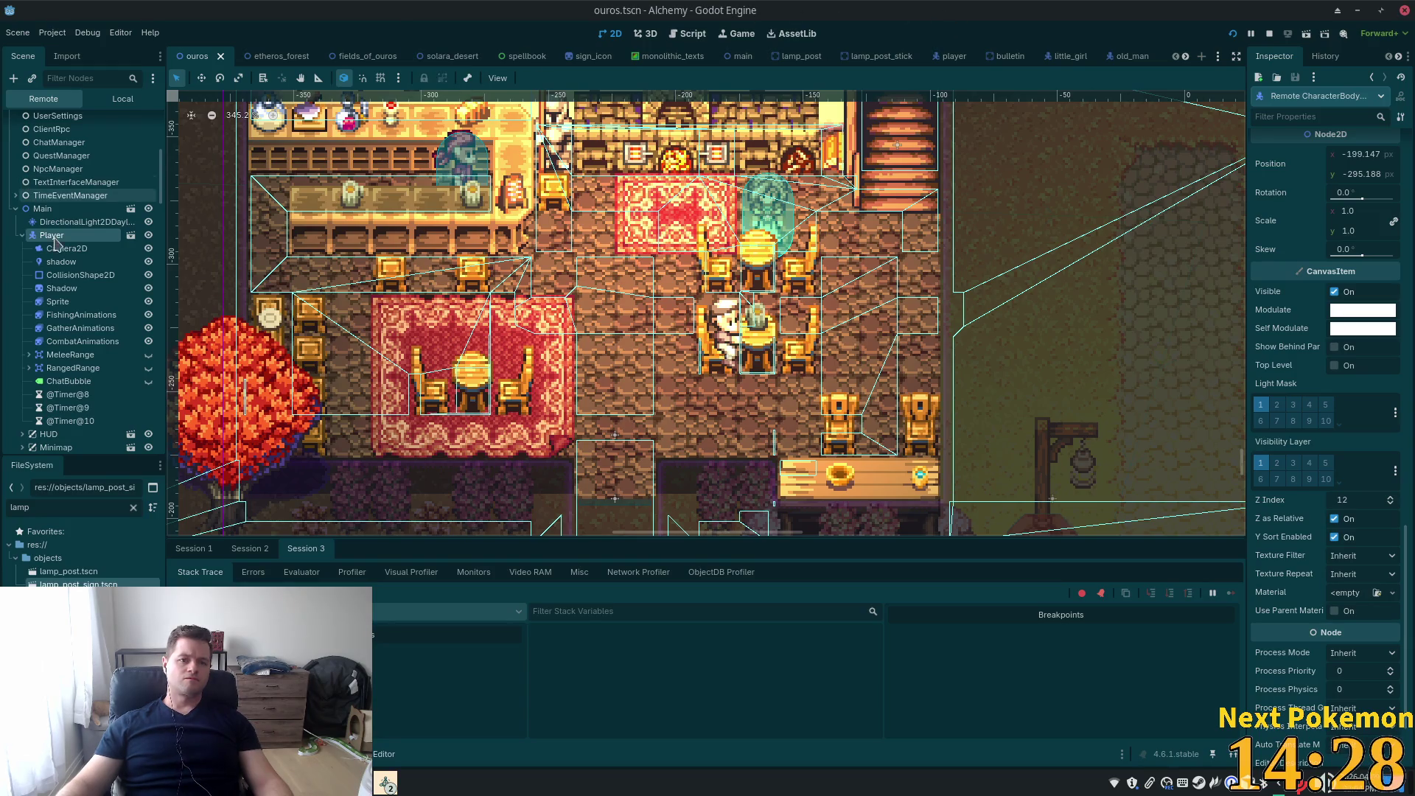
Switch the Scene dock back to Local and select the Interior tile layer
{"action": "scroll", "coordinate": [89, 185], "scroll_direction": "up", "scroll_amount": 5}
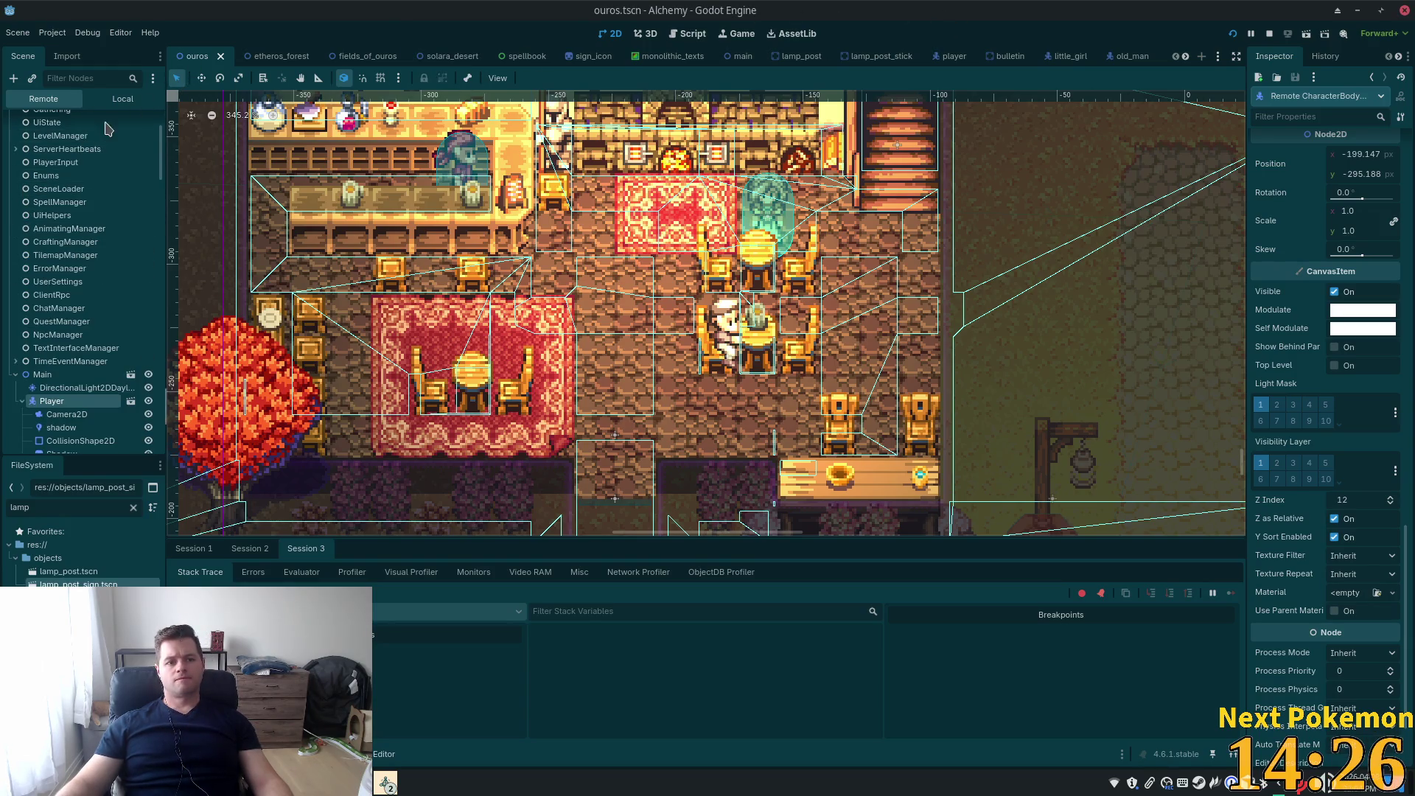
{"action": "left_click", "coordinate": [122, 98]}
{"action": "left_click", "coordinate": [55, 197]}
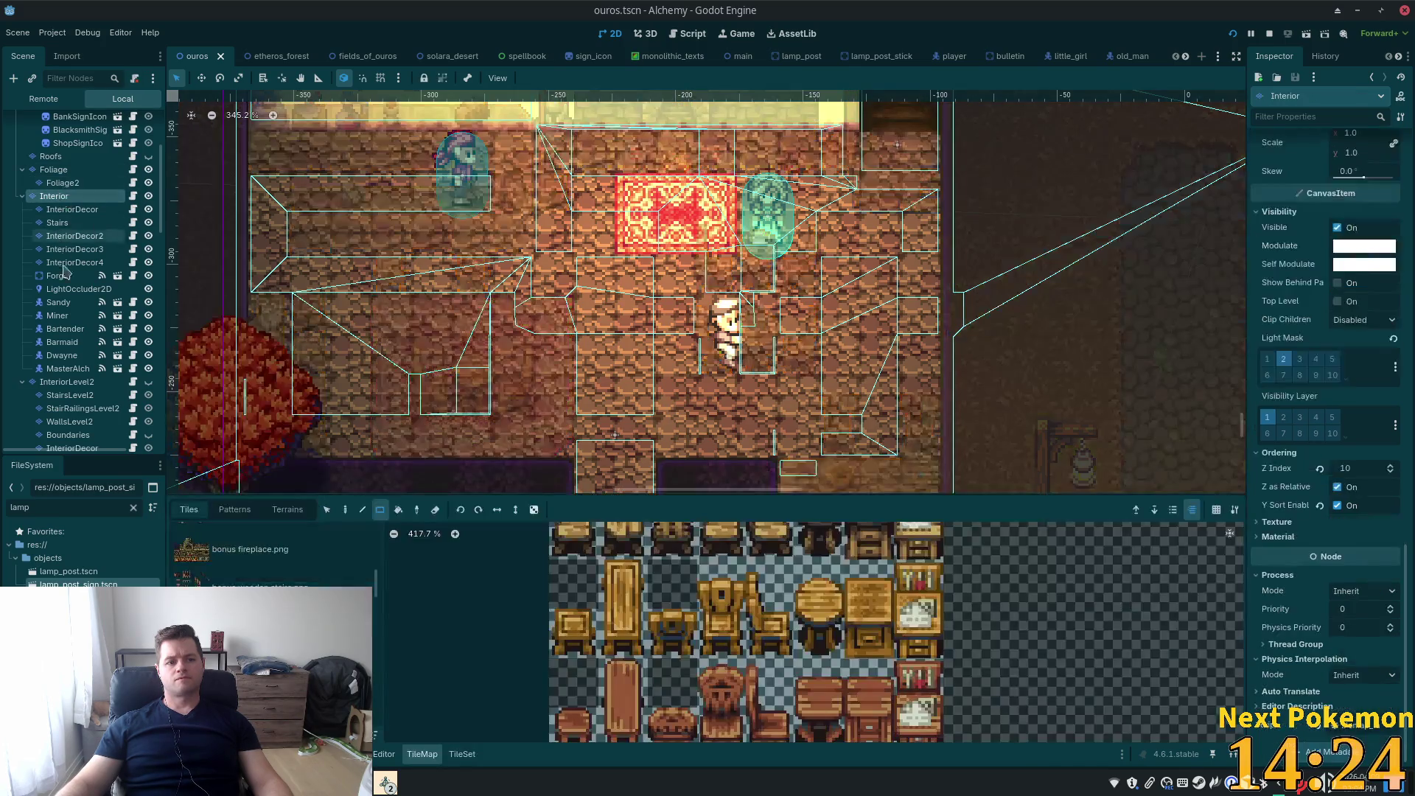
After checking InteriorLevel2's ordering, set Interior's Z Index to 11 and run the game
{"action": "left_click", "coordinate": [66, 382]}
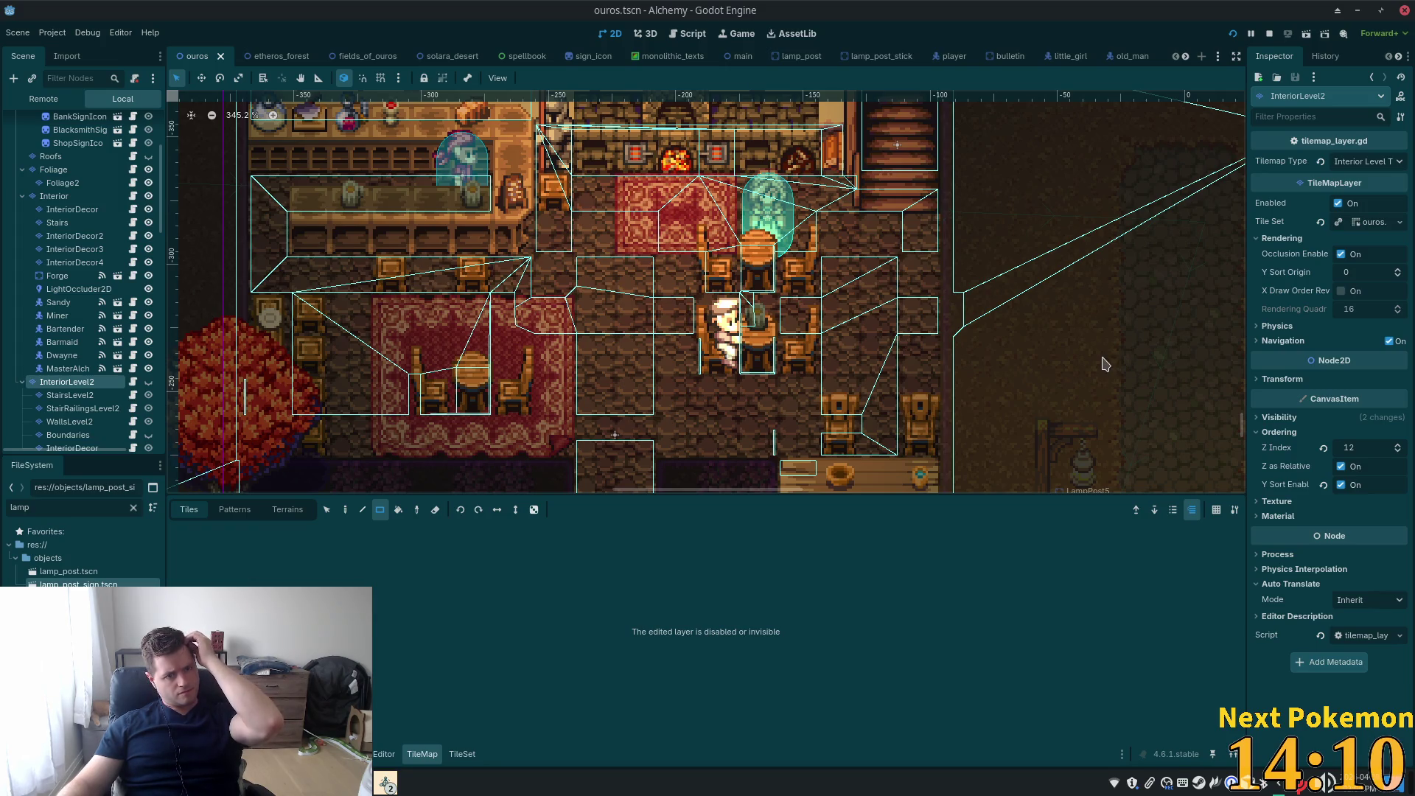
{"action": "left_click", "coordinate": [75, 199]}
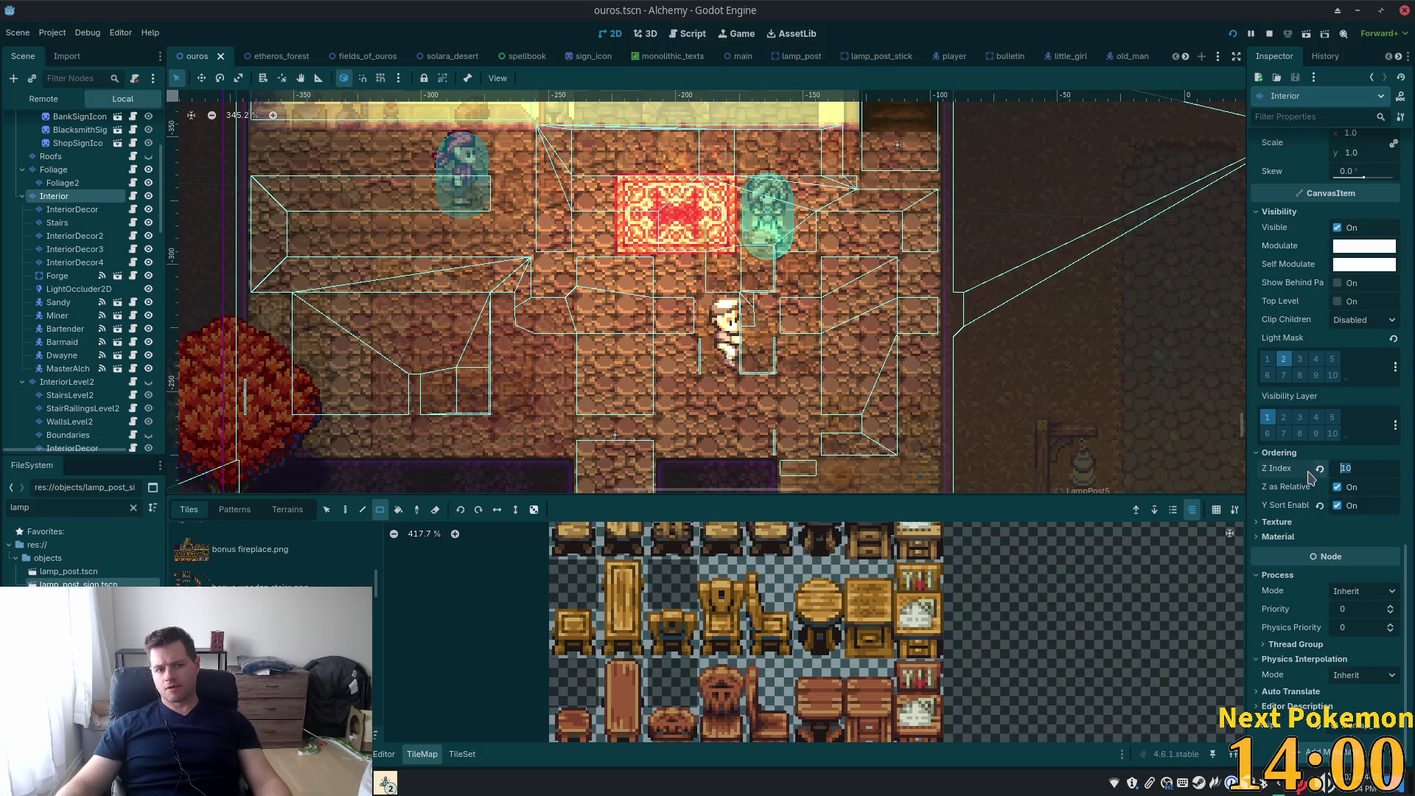
{"action": "type", "text": "11"}
{"action": "key", "text": "Tab"}
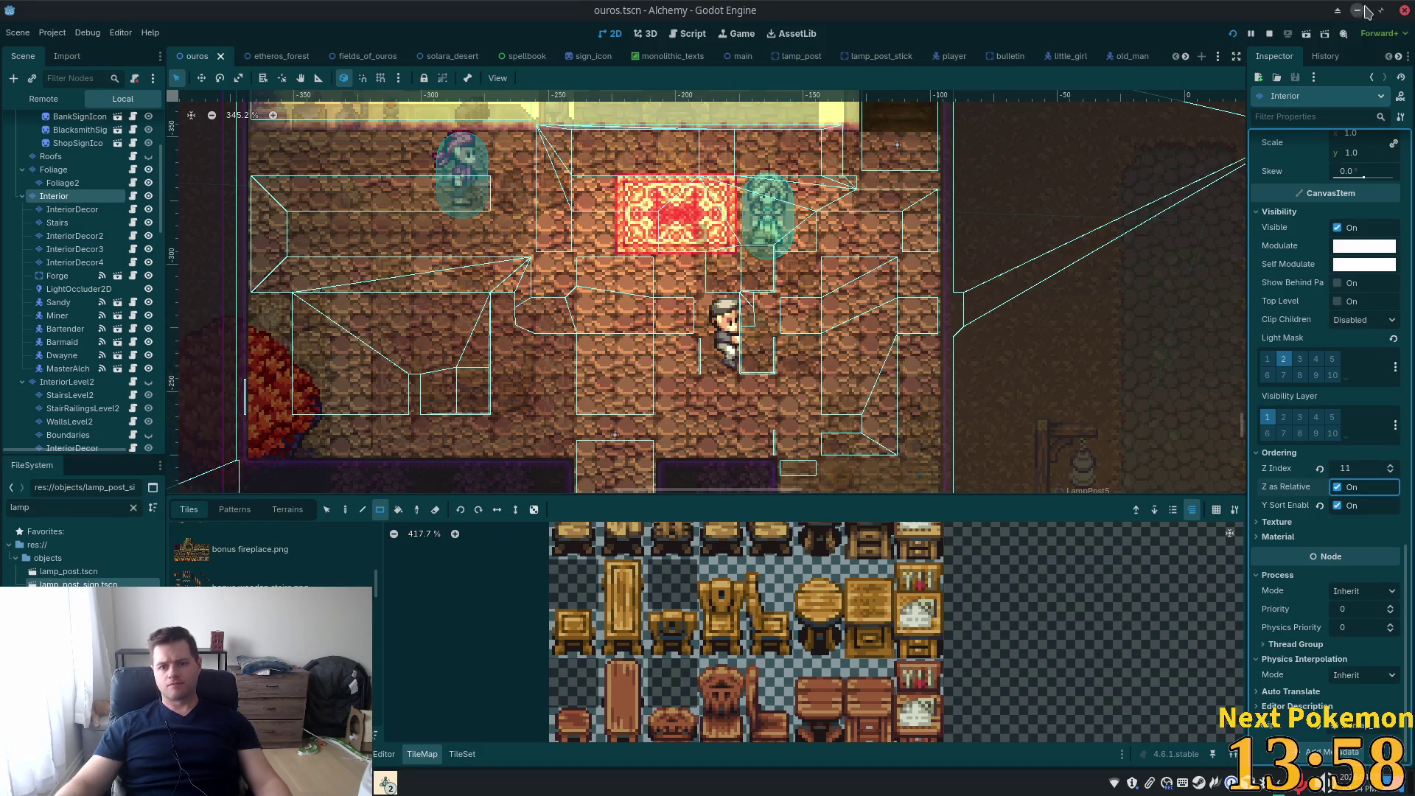
{"action": "left_click", "coordinate": [1235, 37]}
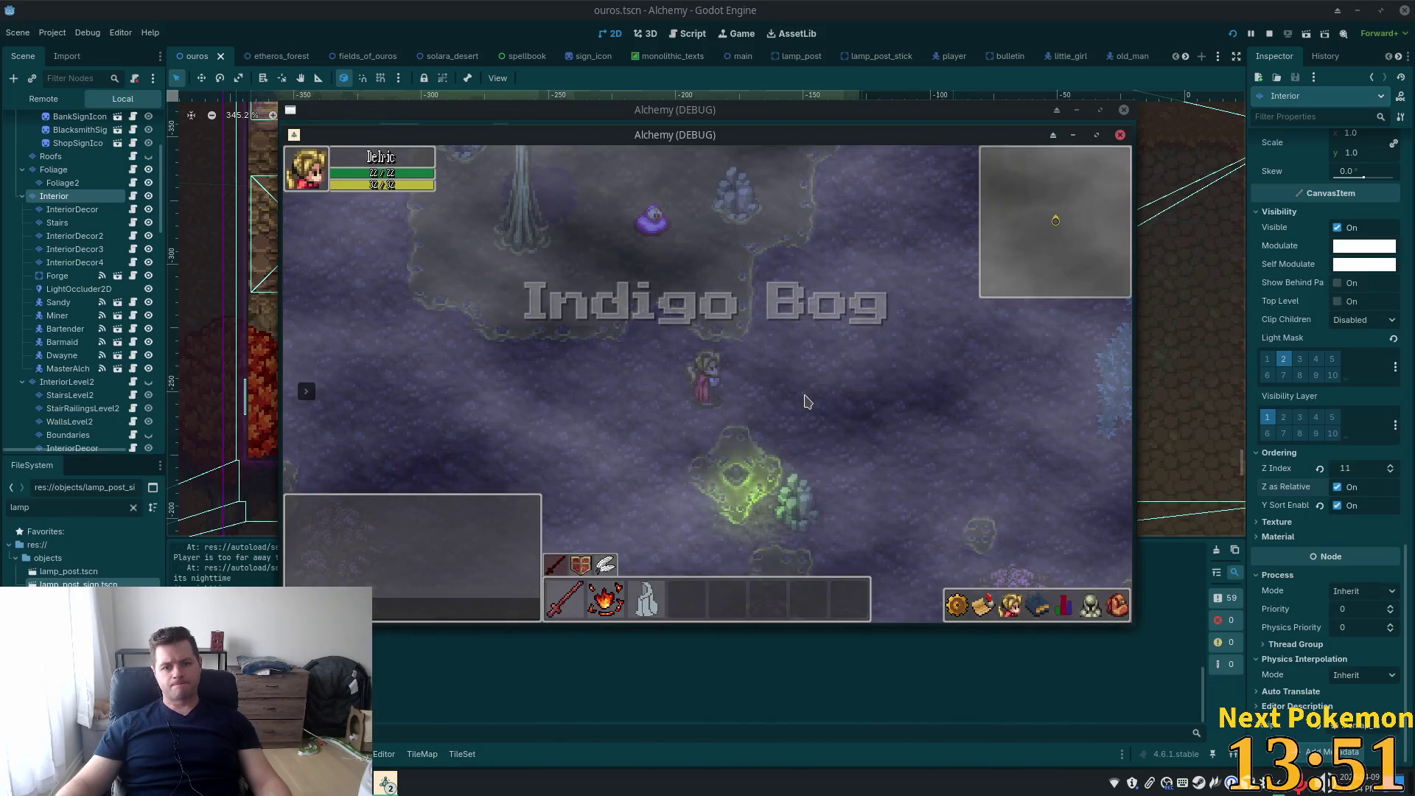
Log in, walk north through Ouros into the tavern, then return to the editor
{"action": "left_click", "coordinate": [802, 419]}
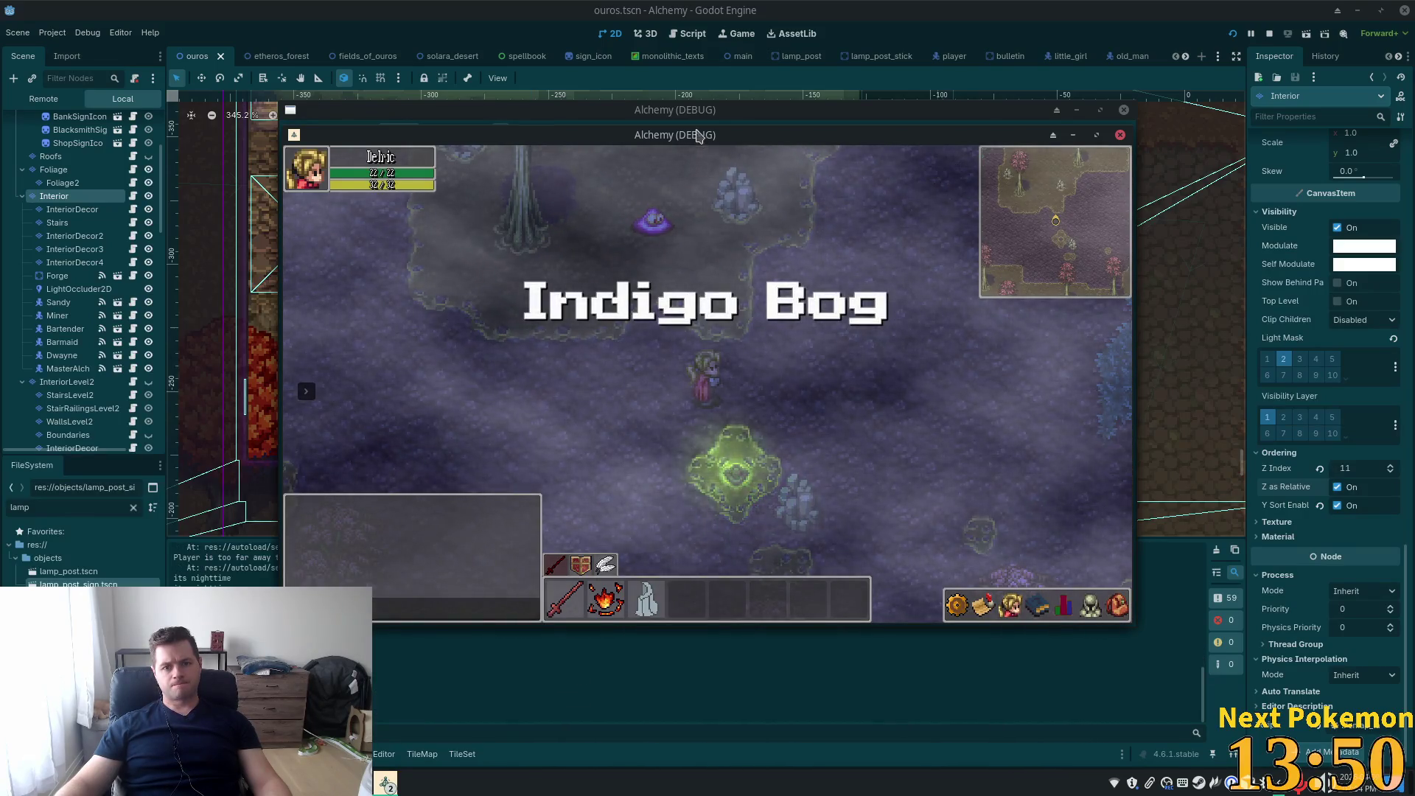
{"action": "key", "text": "w"}
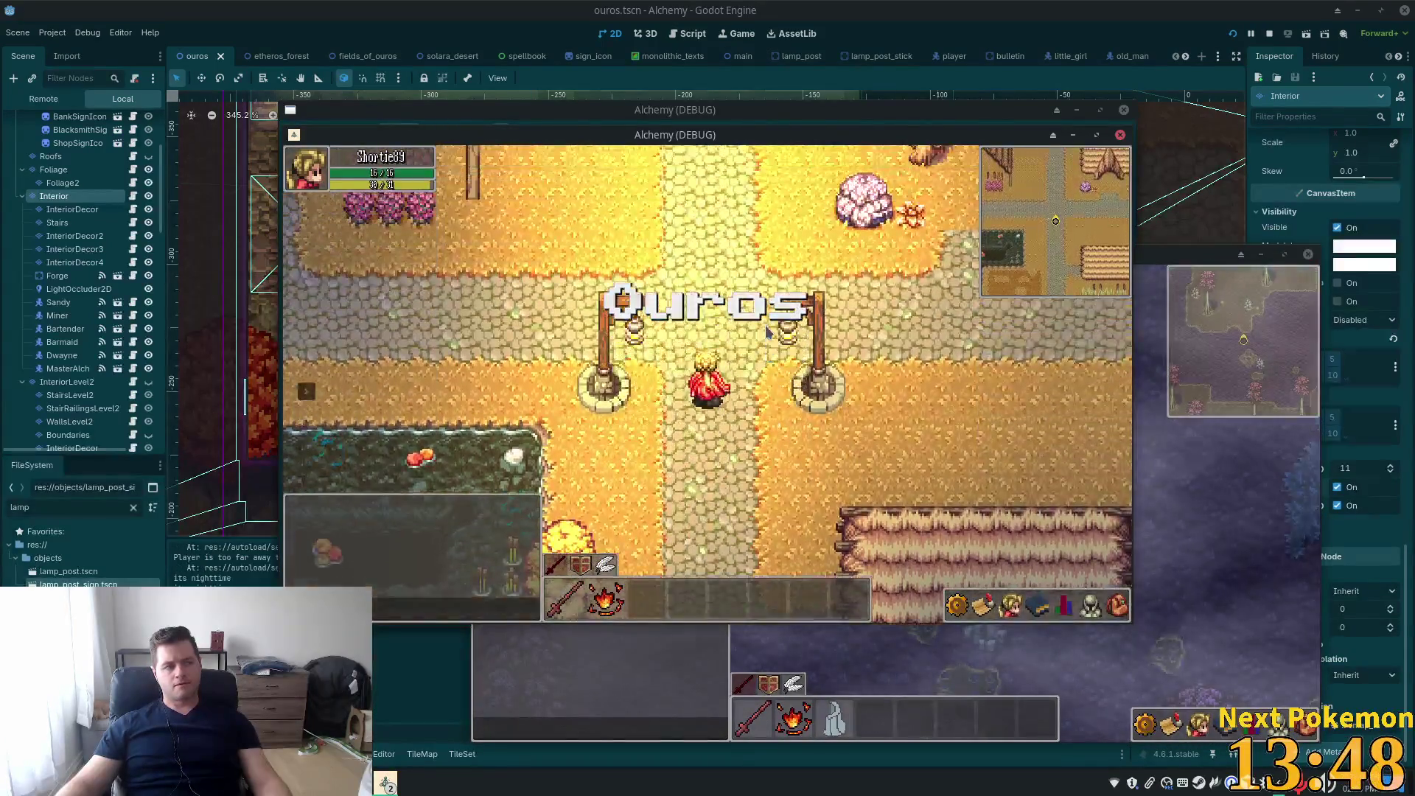
{"action": "key", "text": "a"}
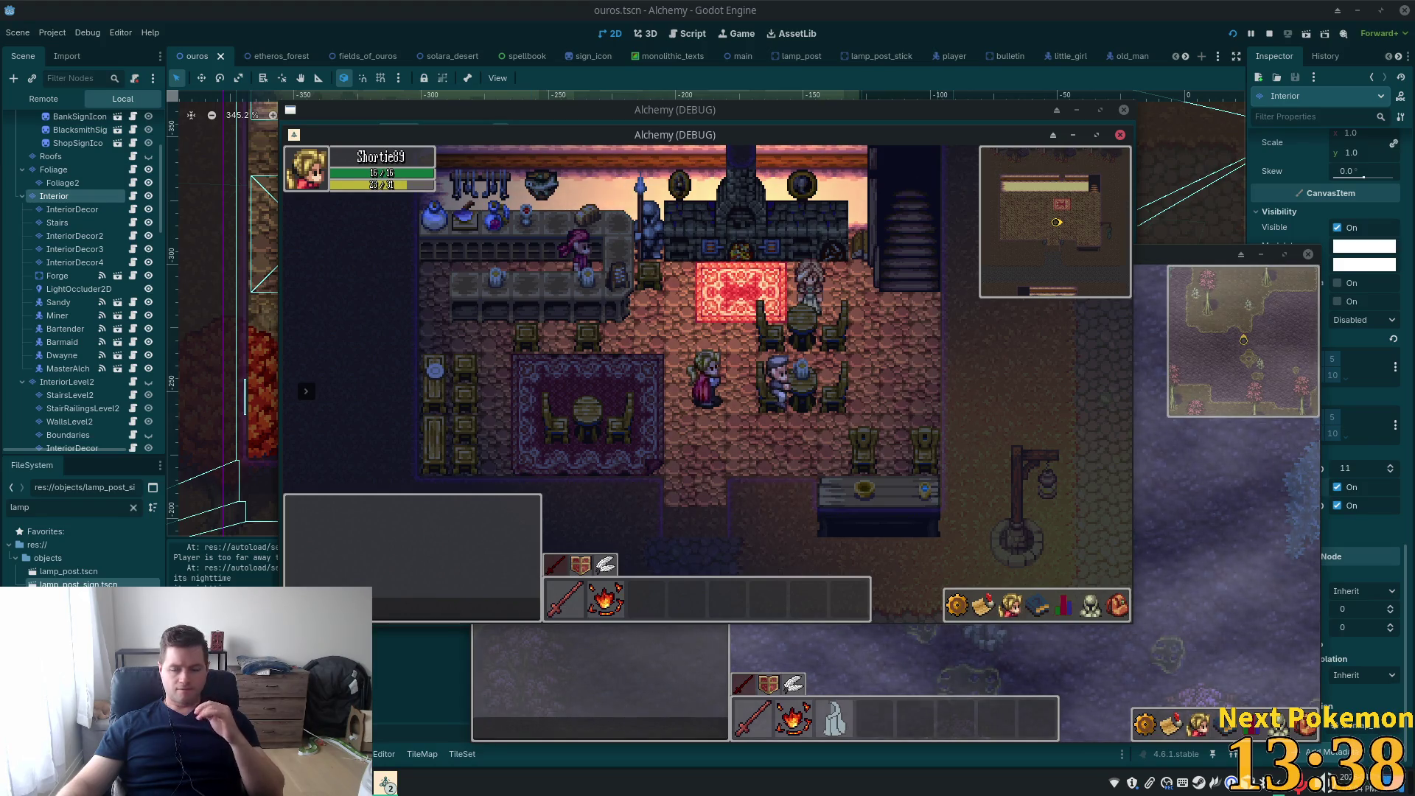
{"action": "left_click", "coordinate": [95, 77]}
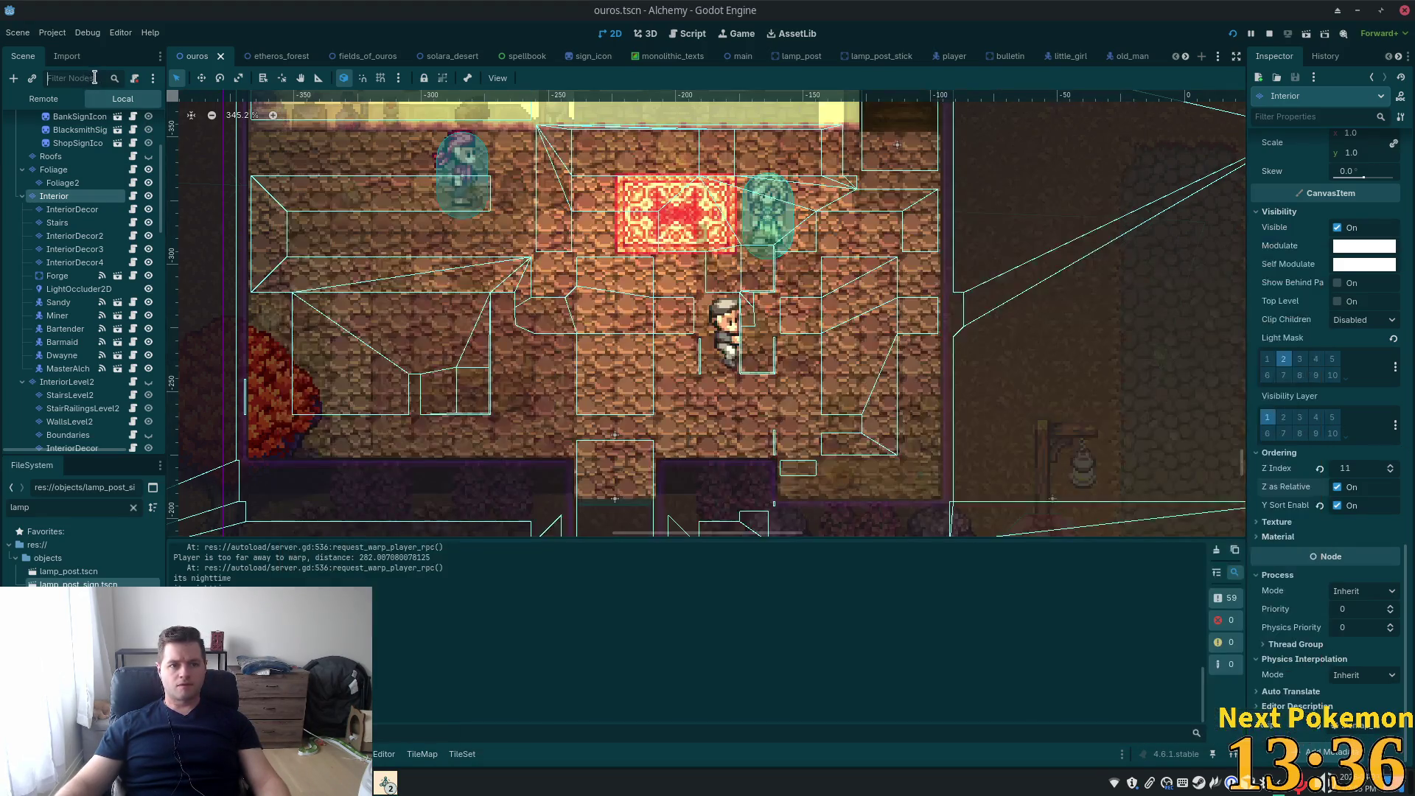
Set the fireplace light's Z Max to 12, select LampPostSign and rerun the game with F5
{"action": "type", "text": "firepla"}
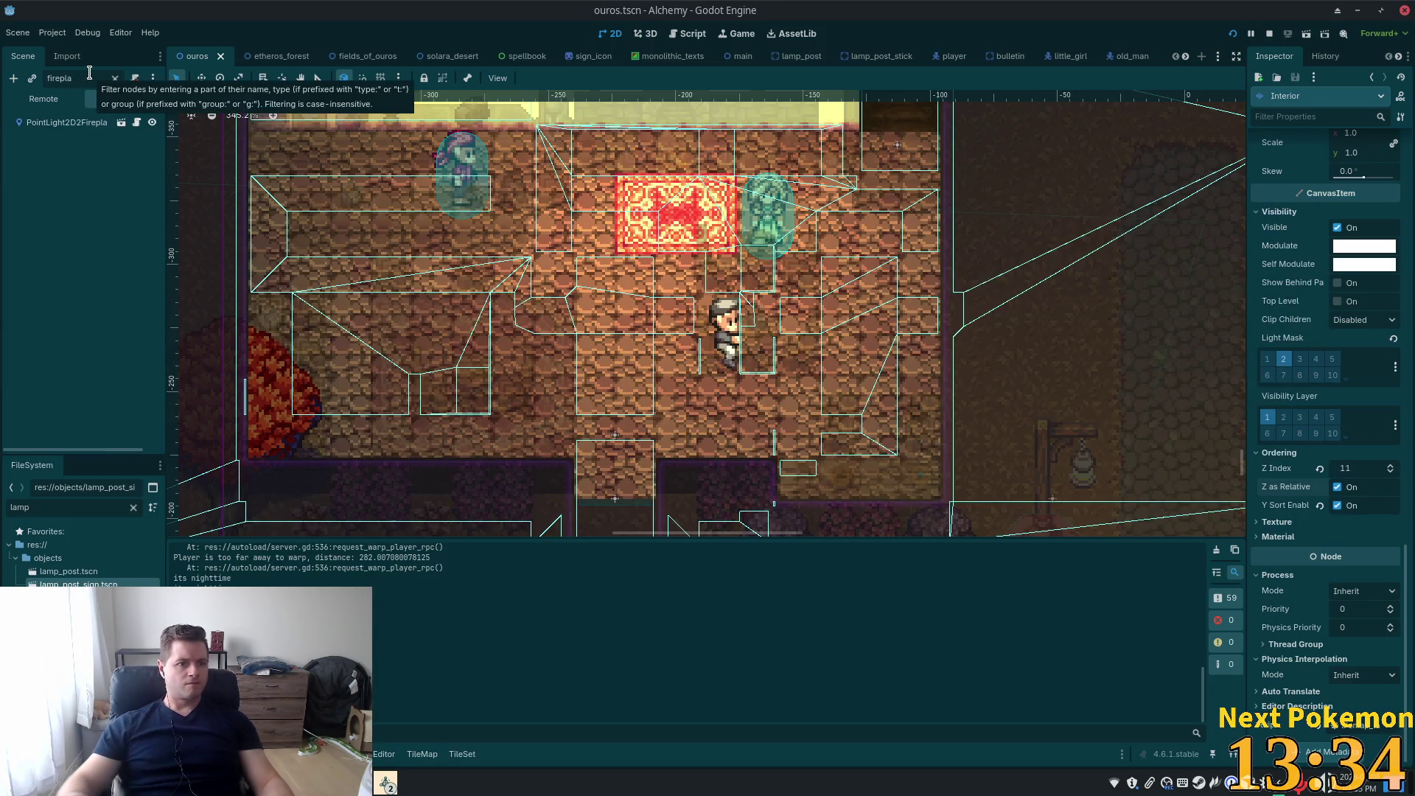
{"action": "left_click", "coordinate": [74, 124]}
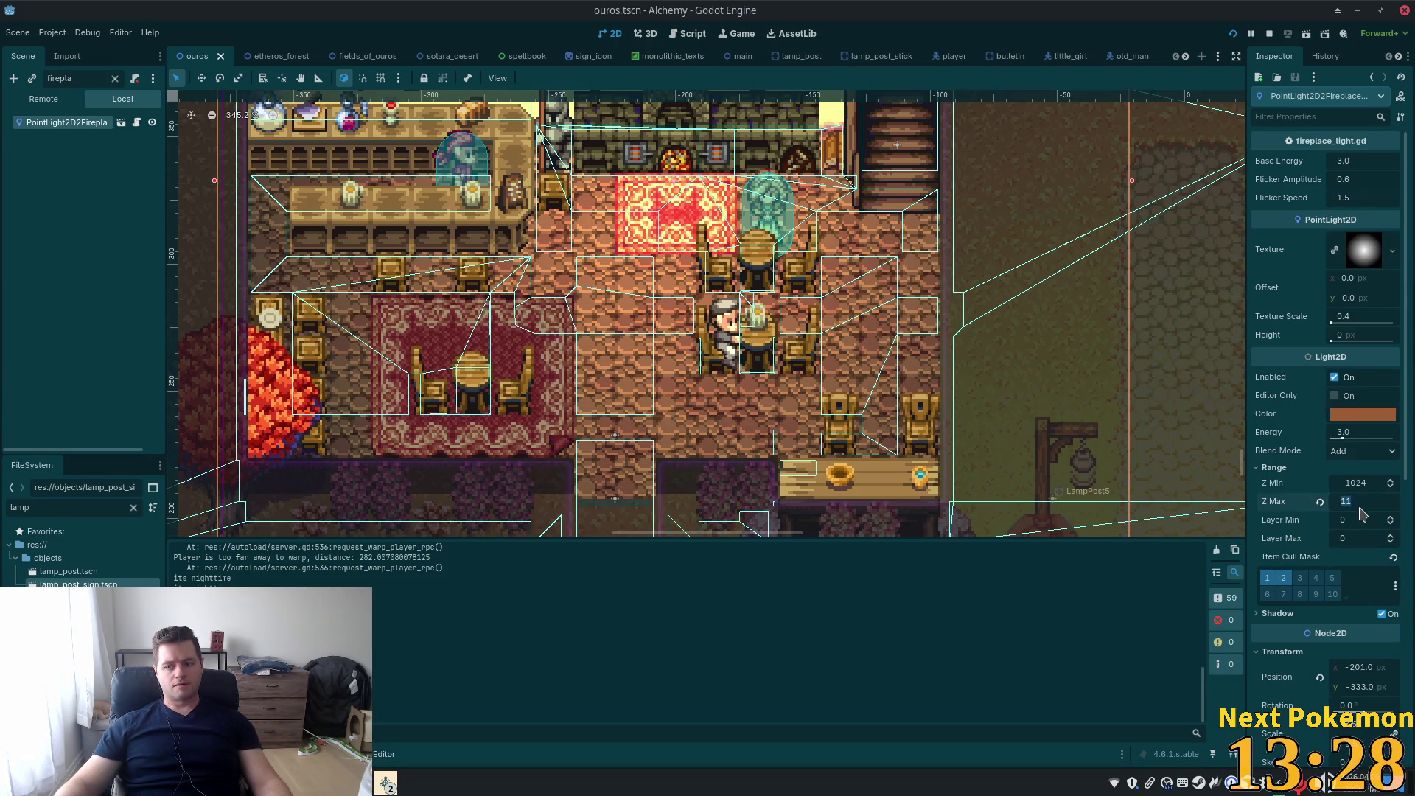
{"action": "type", "text": "2"}
{"action": "key", "text": "Tab"}
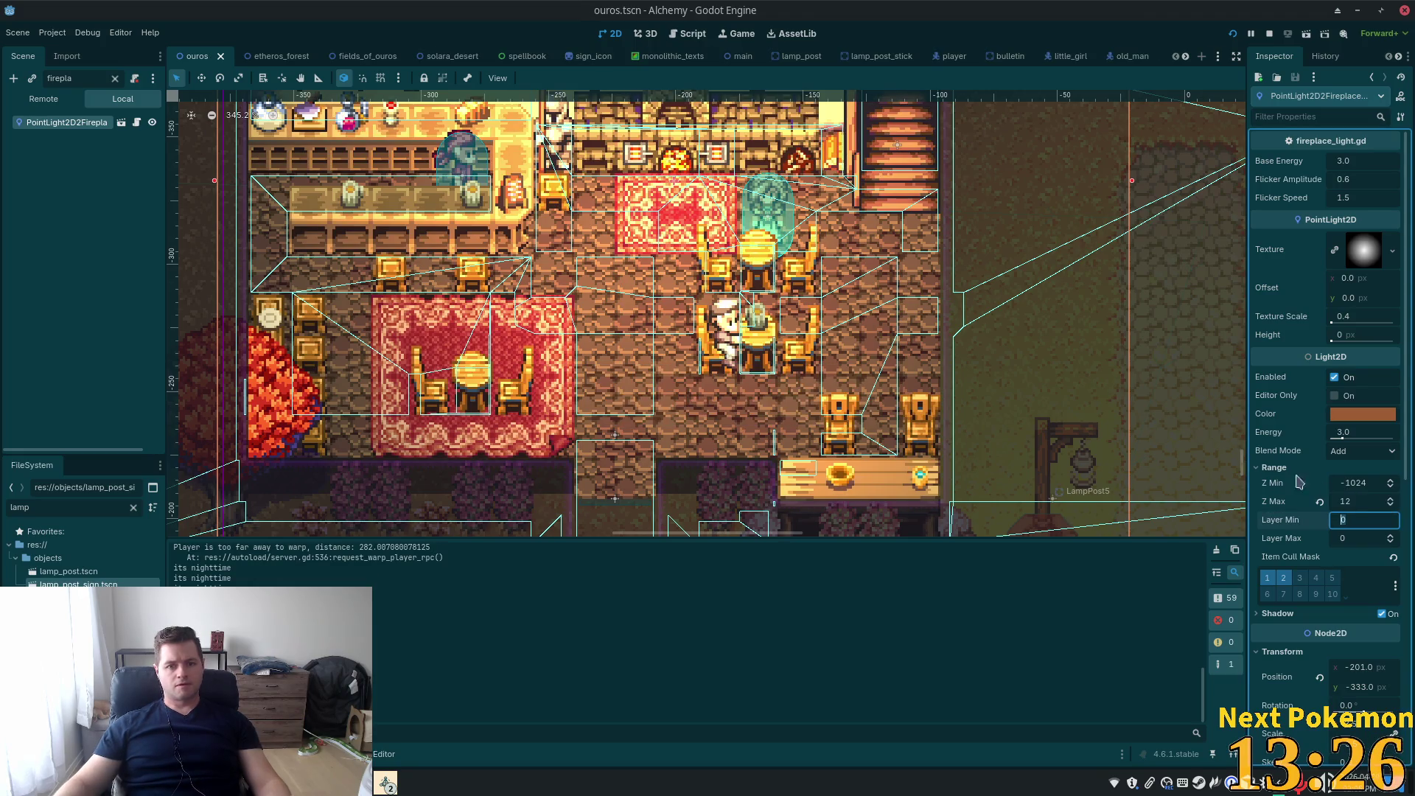
{"action": "left_click", "coordinate": [817, 308]}
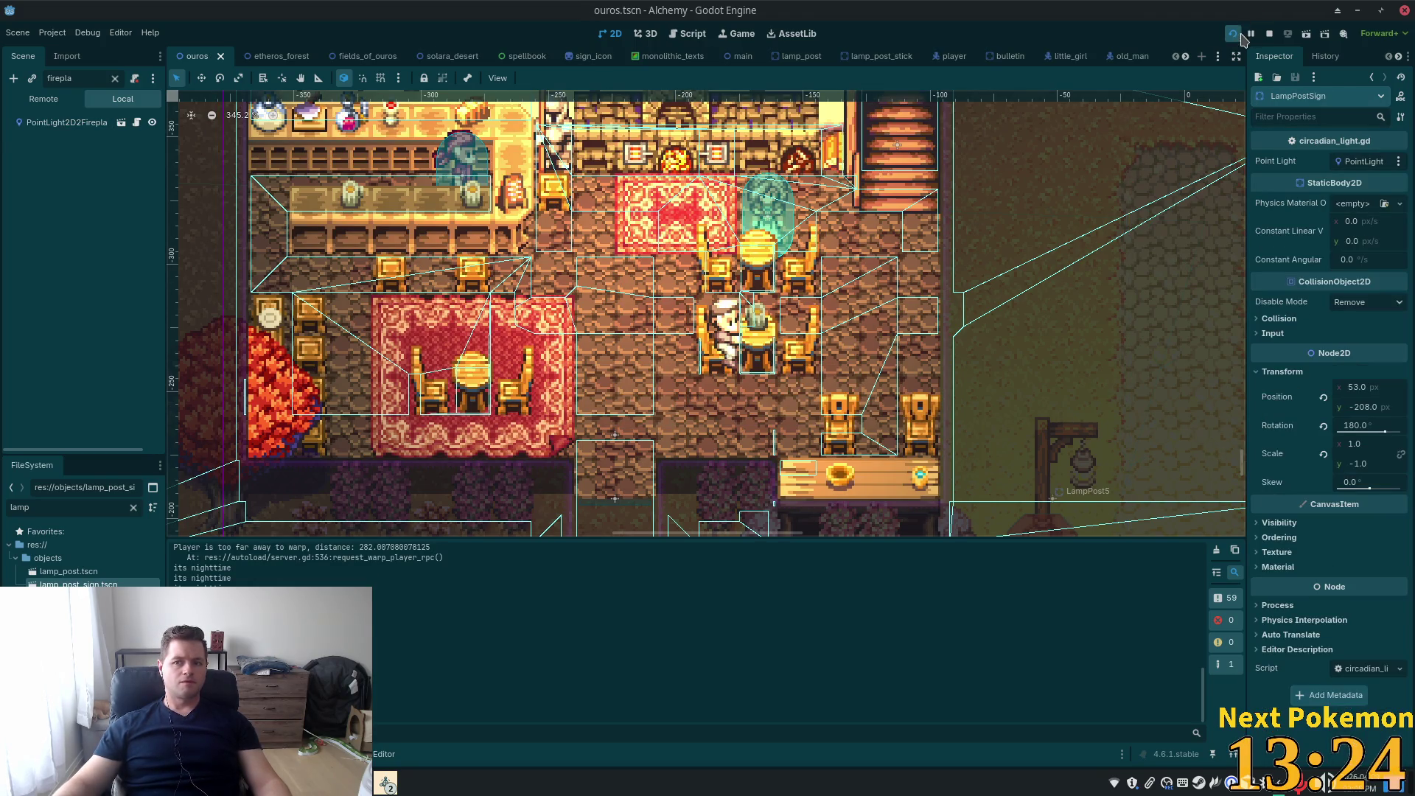
{"action": "key", "text": "F5"}
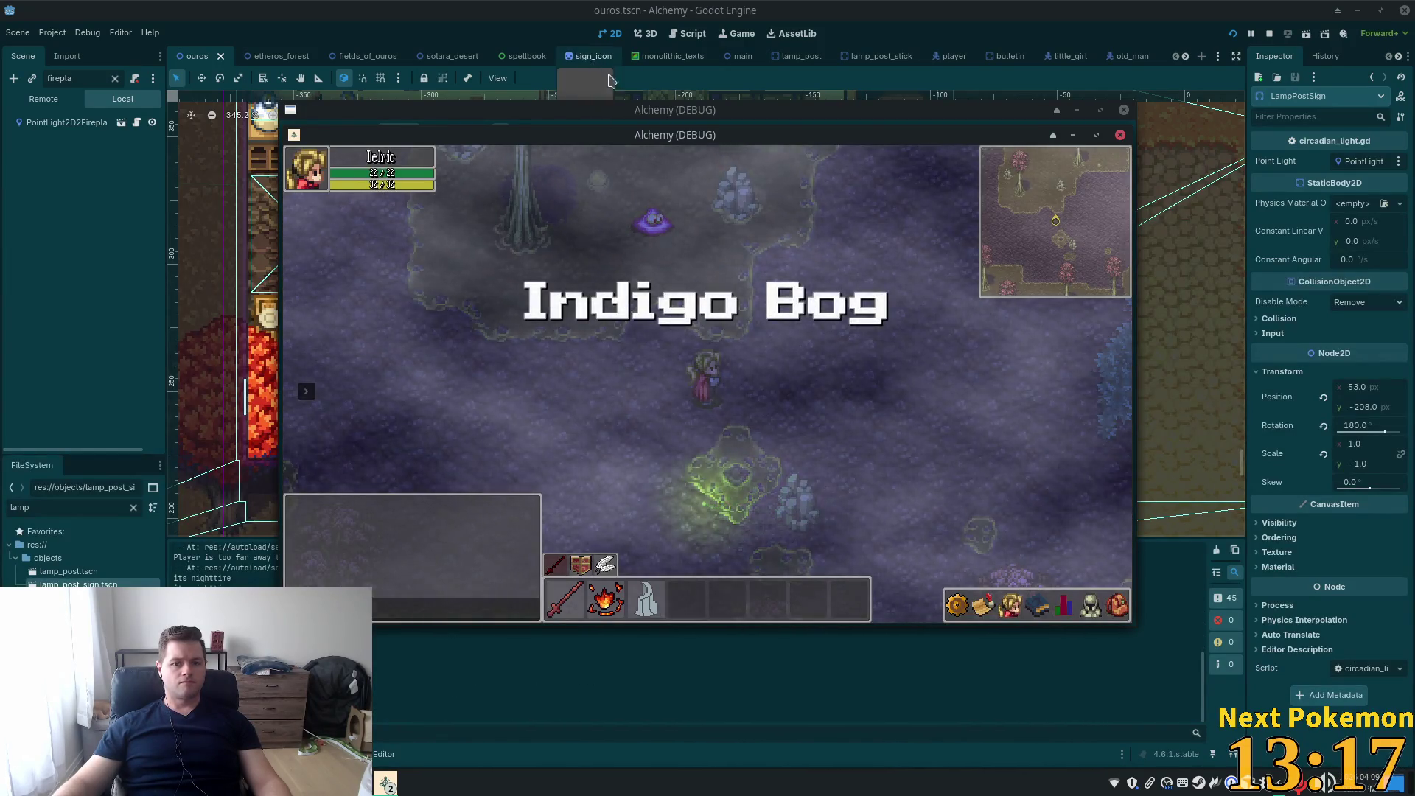
Bring the game window forward and walk up the lamp-lined road to the tavern
{"action": "left_click", "coordinate": [615, 109]}
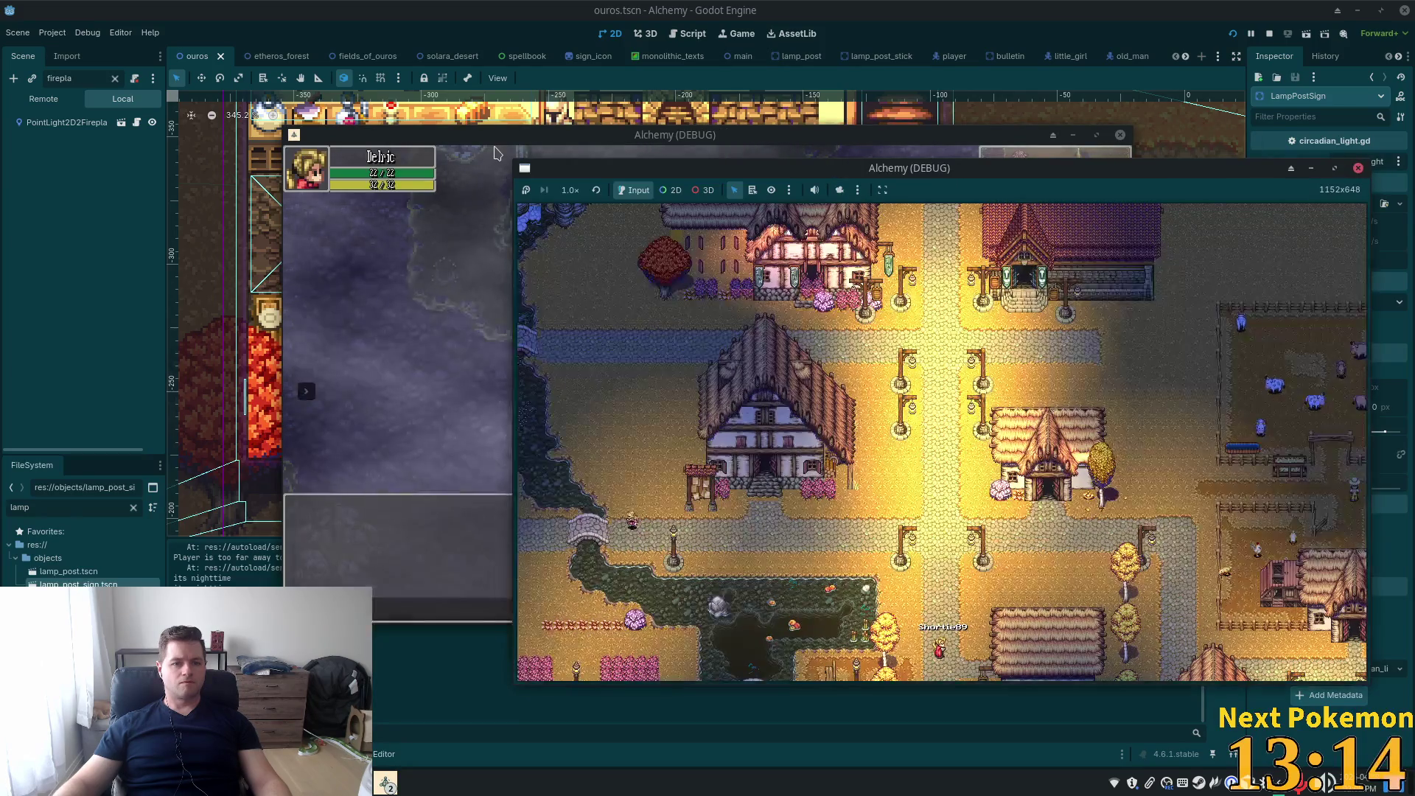
{"action": "key", "text": "Up"}
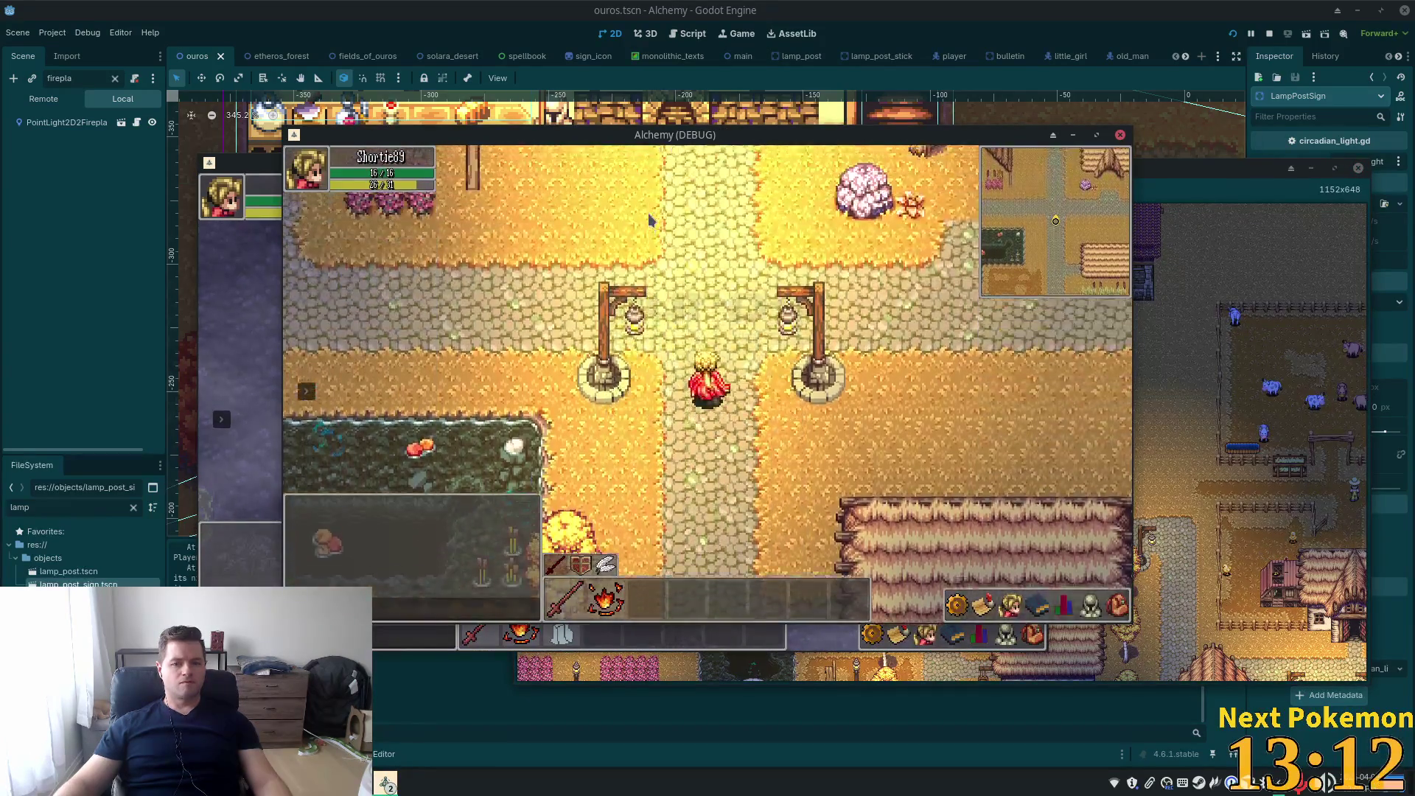
{"action": "key", "text": "Left"}
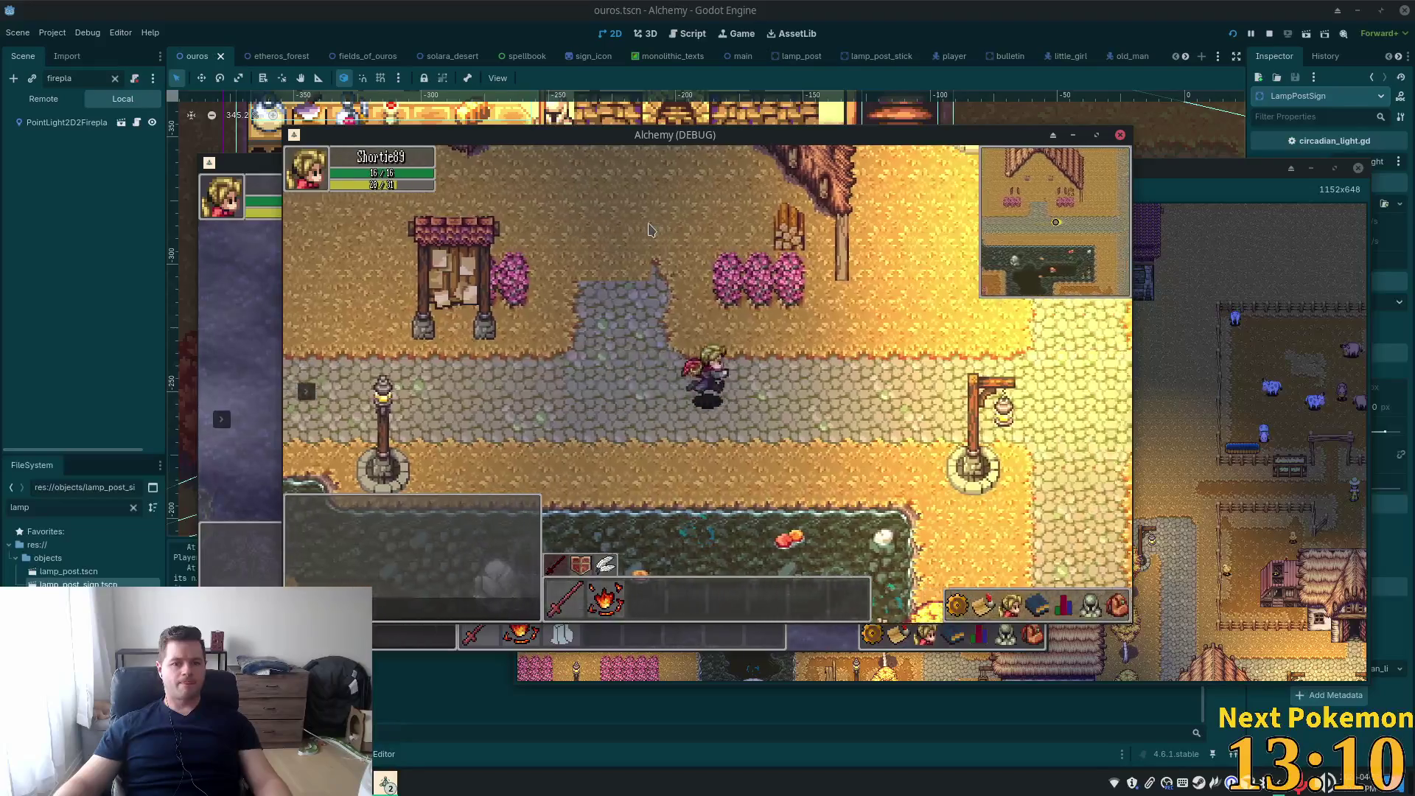
{"action": "key", "text": "Up"}
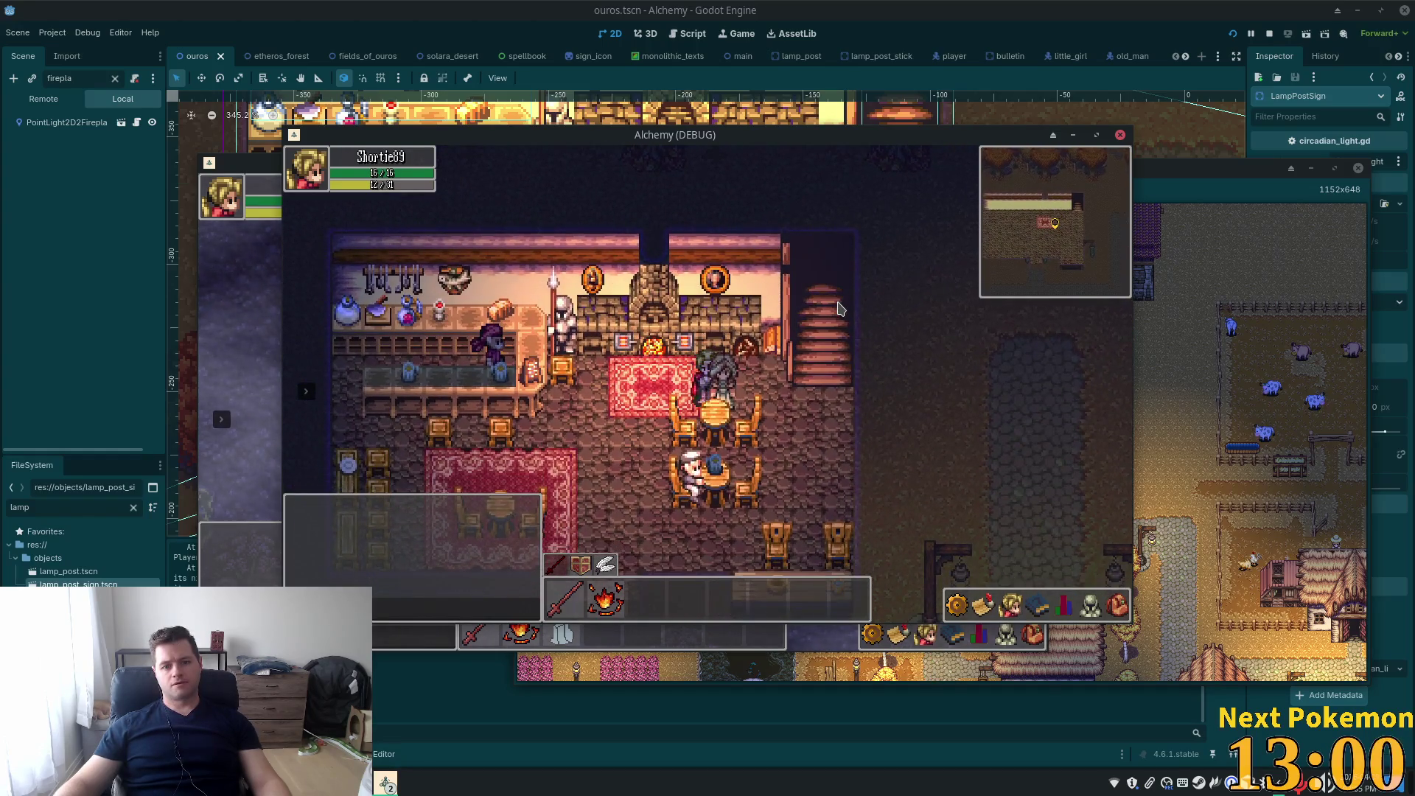
{"action": "key", "text": "Down"}
{"action": "key", "text": "Left"}
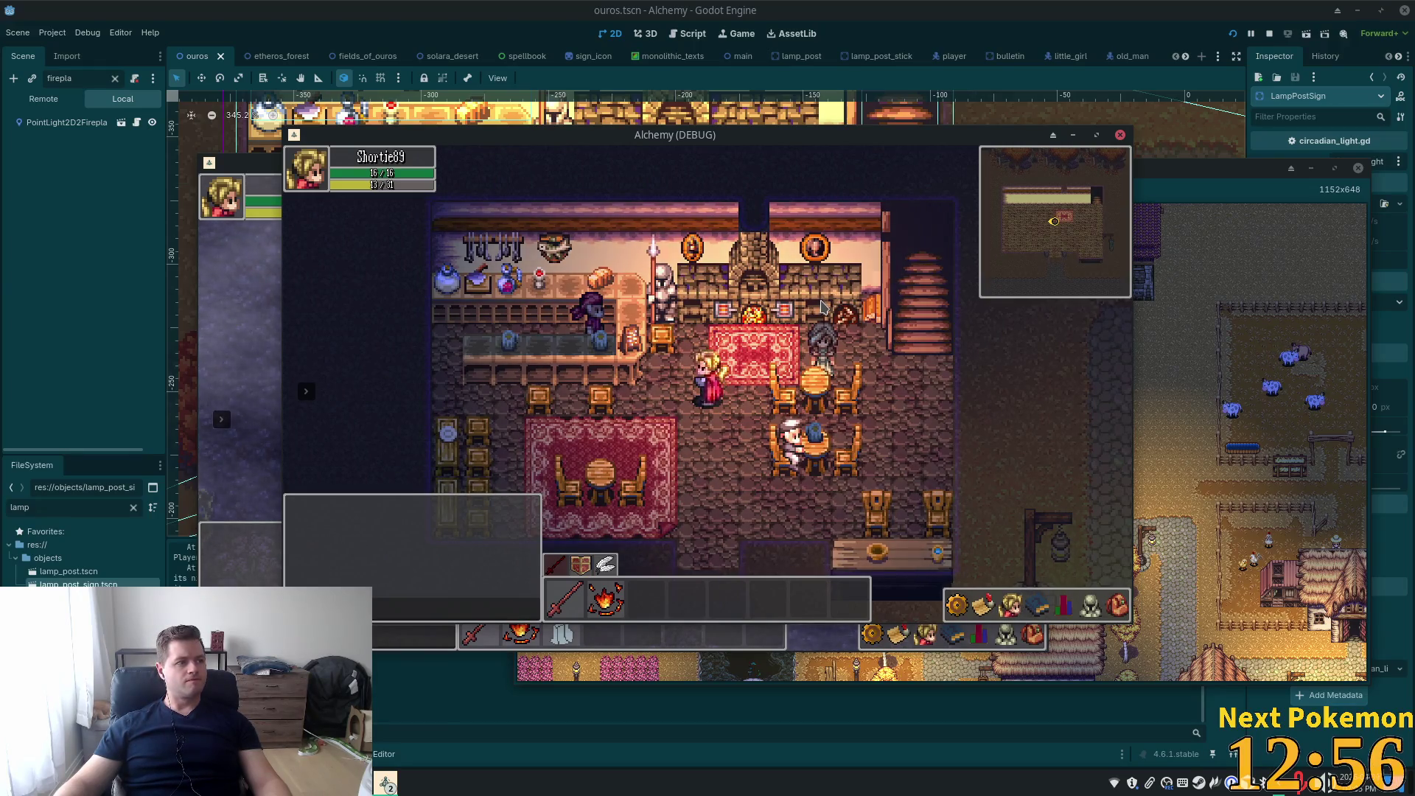
Climb the tavern stairs to the upstairs bedrooms, come back down, and close the game with F8
{"action": "key", "text": "Right"}
{"action": "key", "text": "Up"}
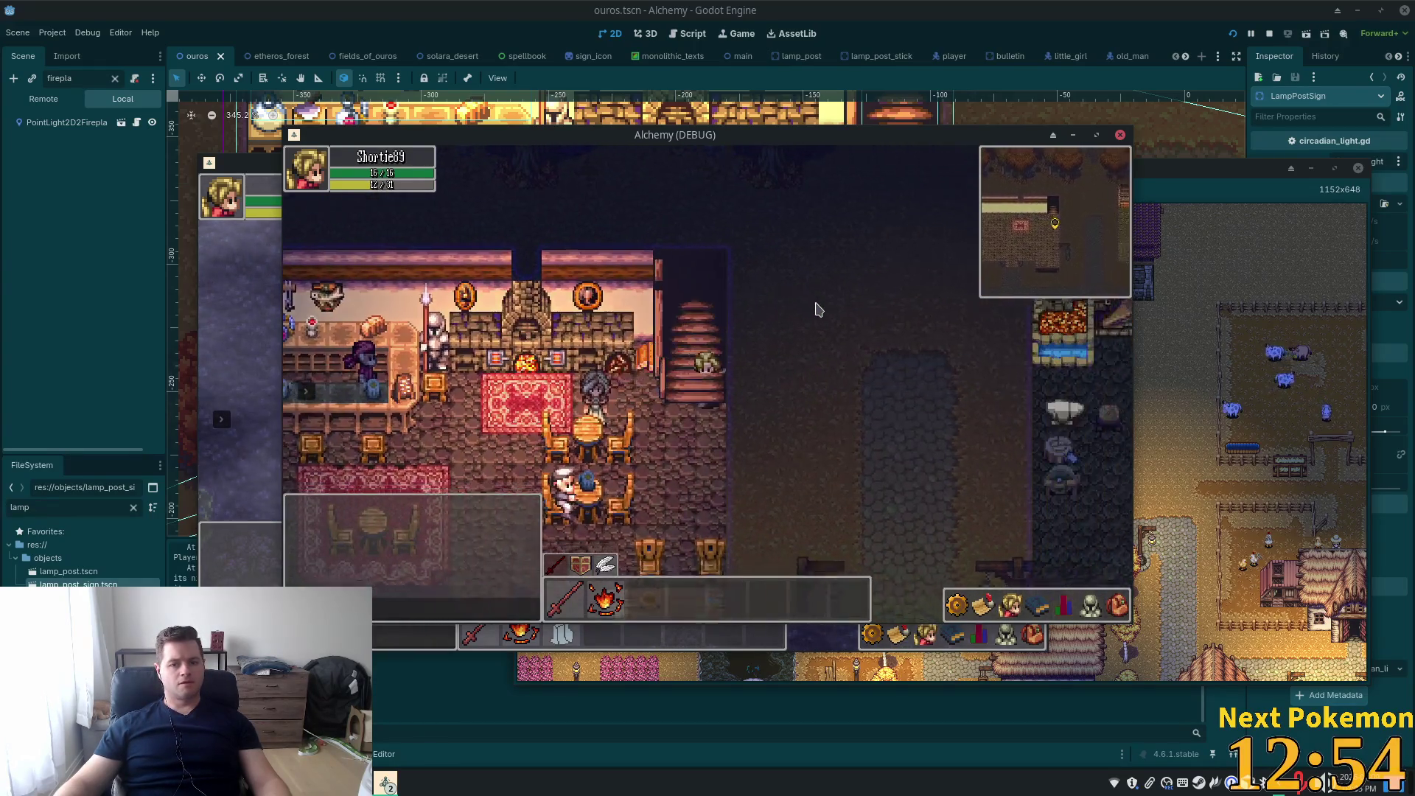
{"action": "key", "text": "Up"}
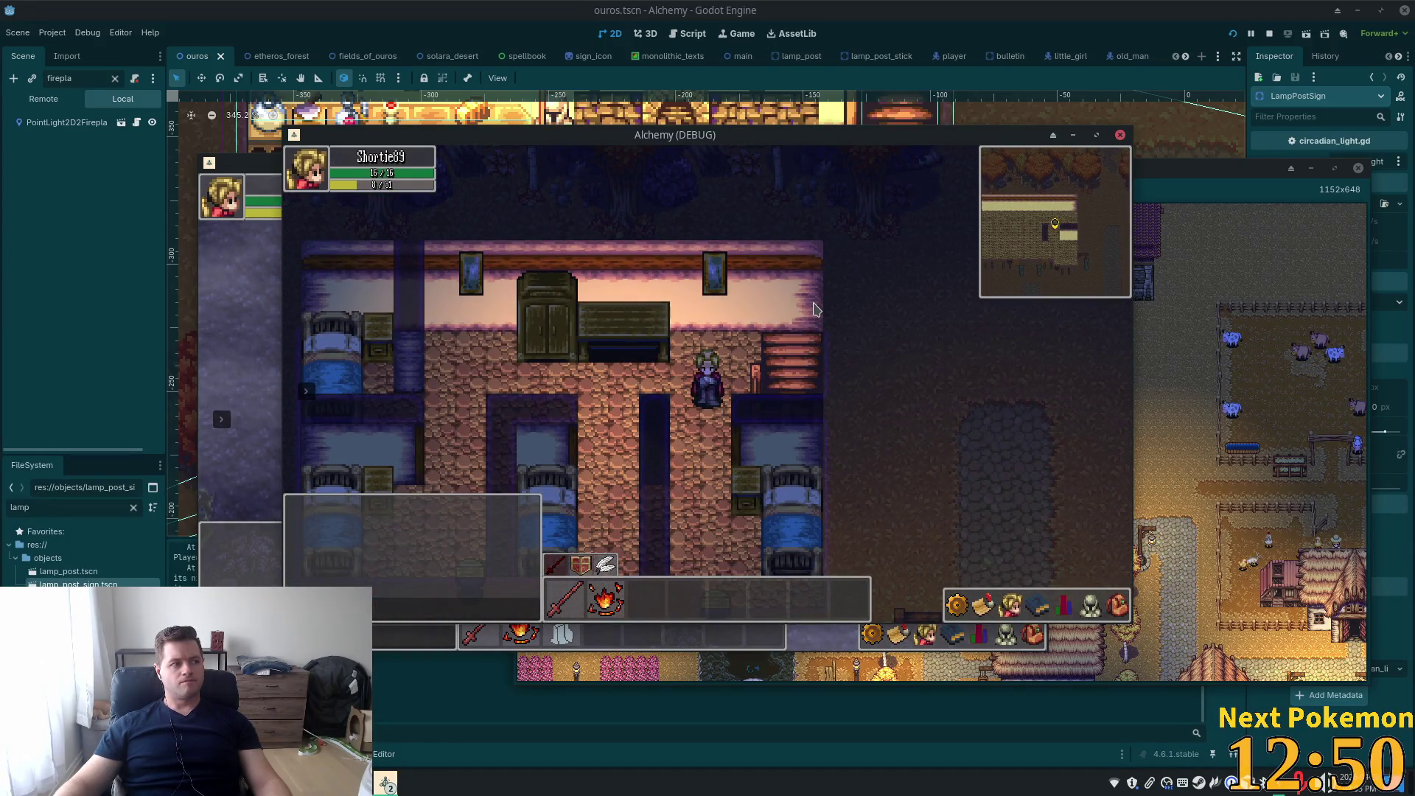
{"action": "key", "text": "Right"}
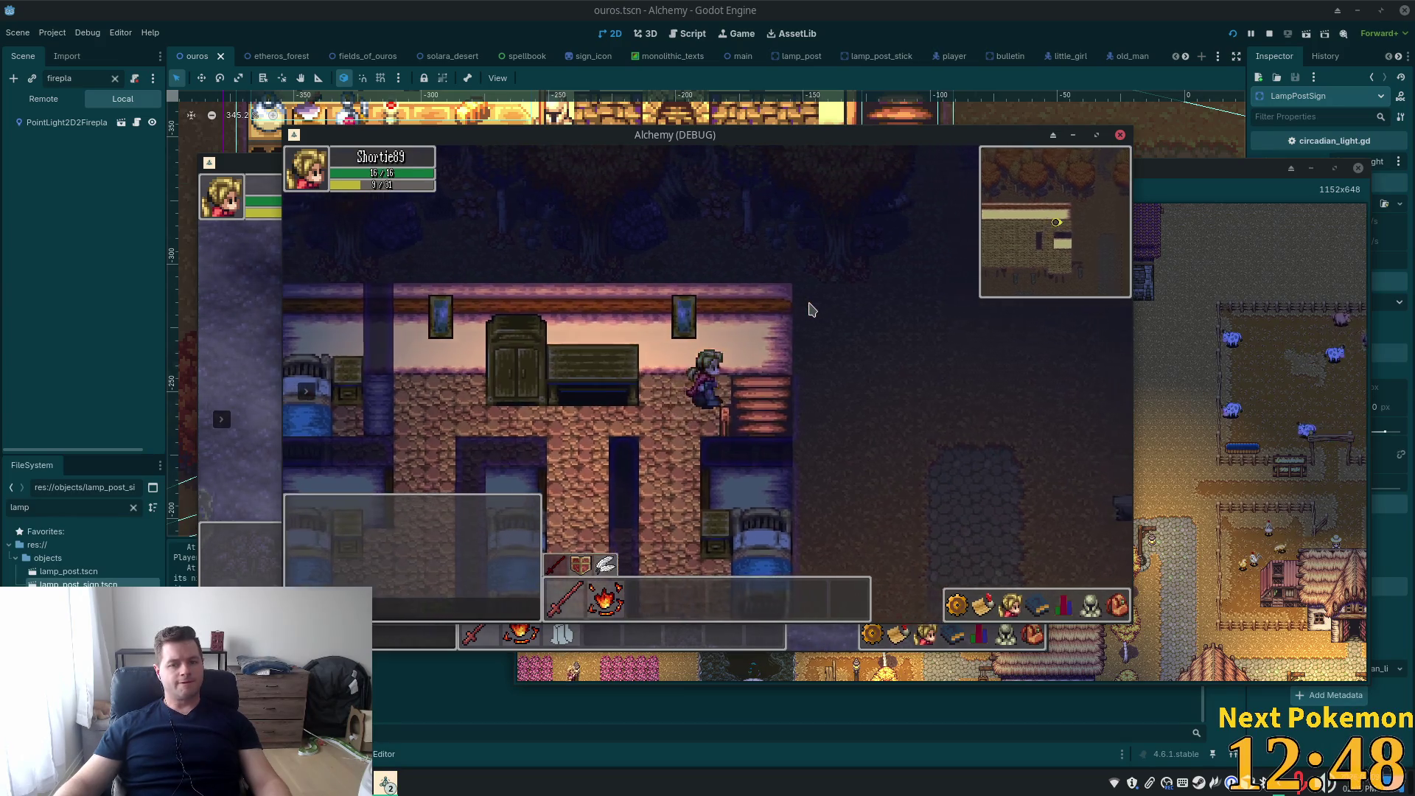
{"action": "key", "text": "Down"}
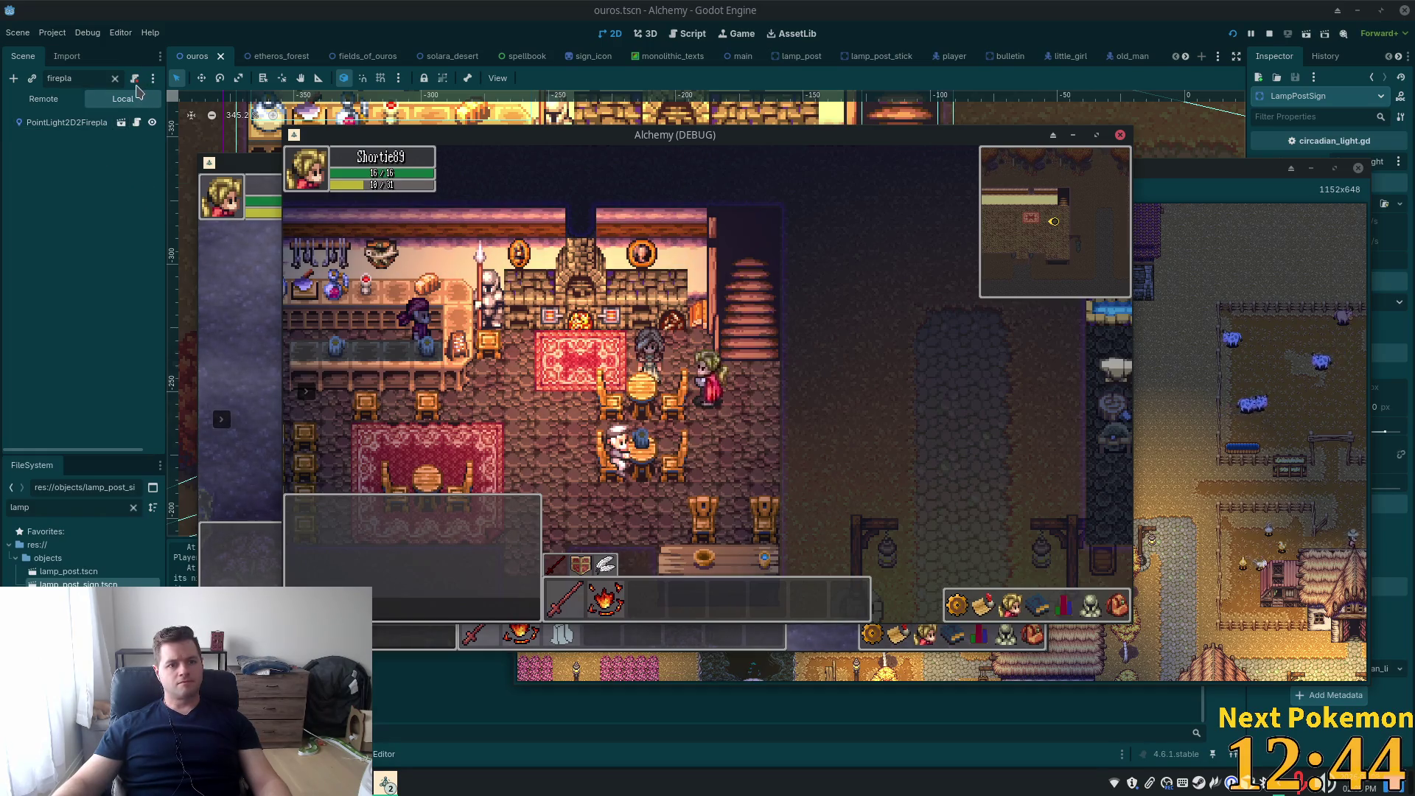
{"action": "key", "text": "F8"}
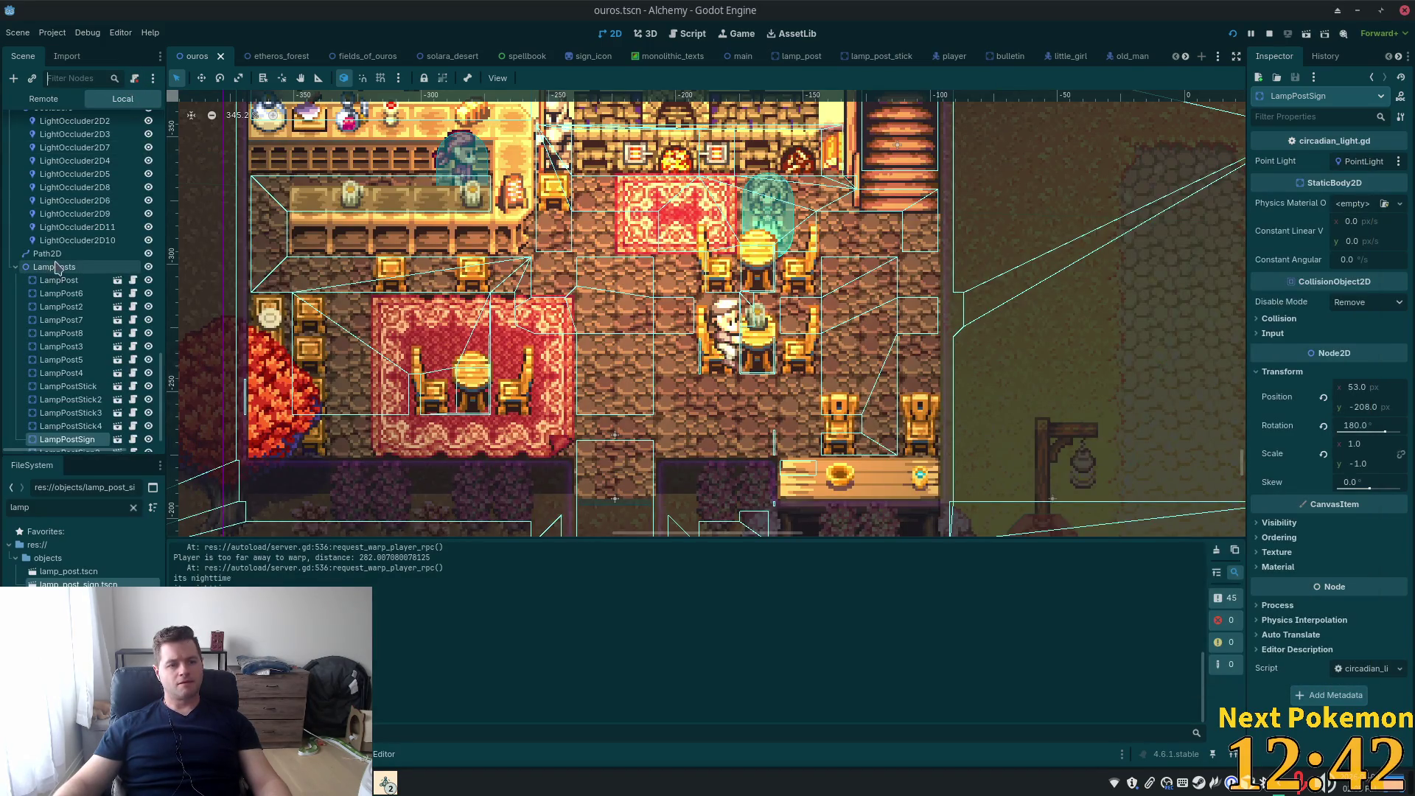
Tick Light Mask bit 1 under InteriorLevel2's Visibility, save the ouros scene and run the project
{"action": "scroll", "coordinate": [136, 275], "scroll_direction": "up", "scroll_amount": 3}
{"action": "left_click", "coordinate": [18, 229]}
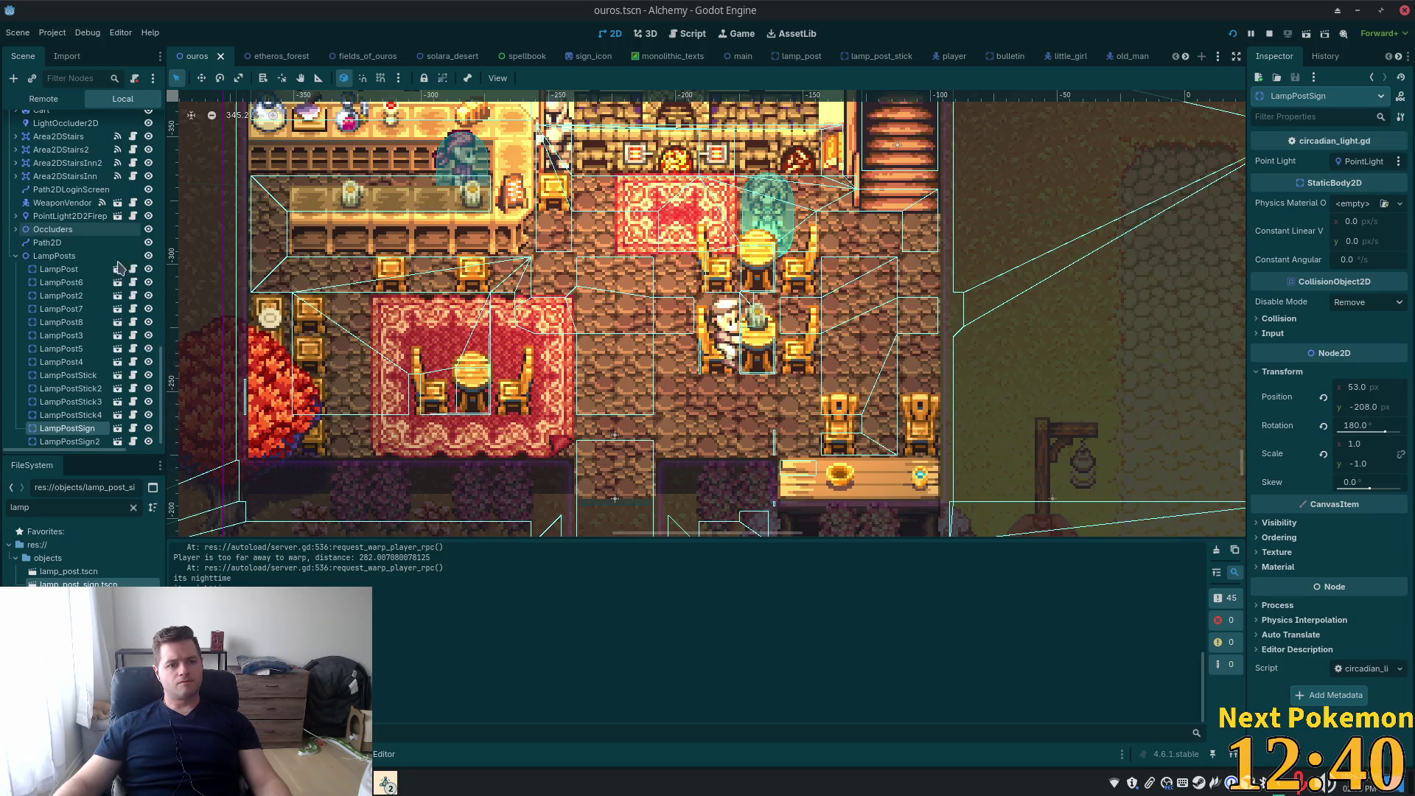
{"action": "left_click_drag", "start_coordinate": [161, 391], "coordinate": [162, 169]}
{"action": "left_click", "coordinate": [66, 371]}
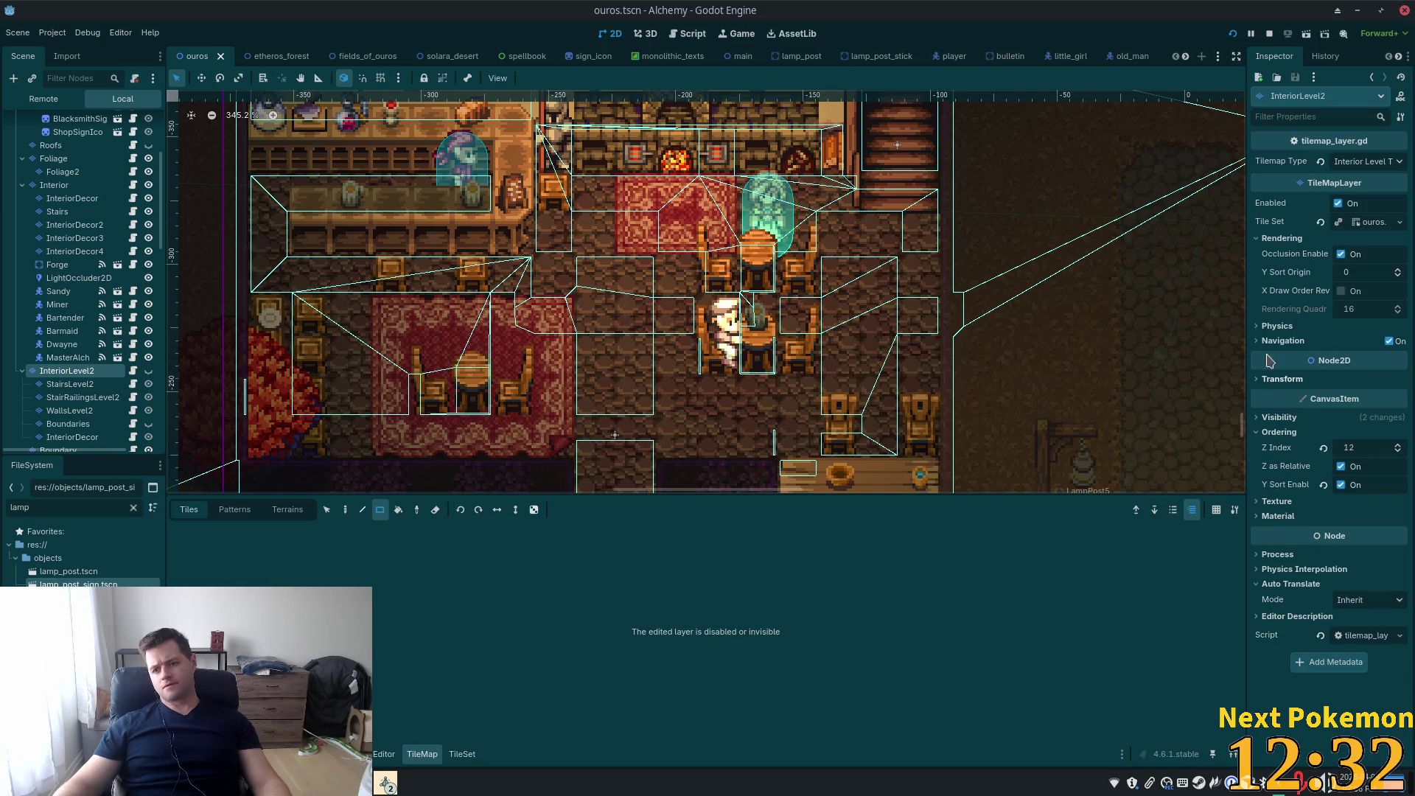
{"action": "left_click", "coordinate": [1261, 418]}
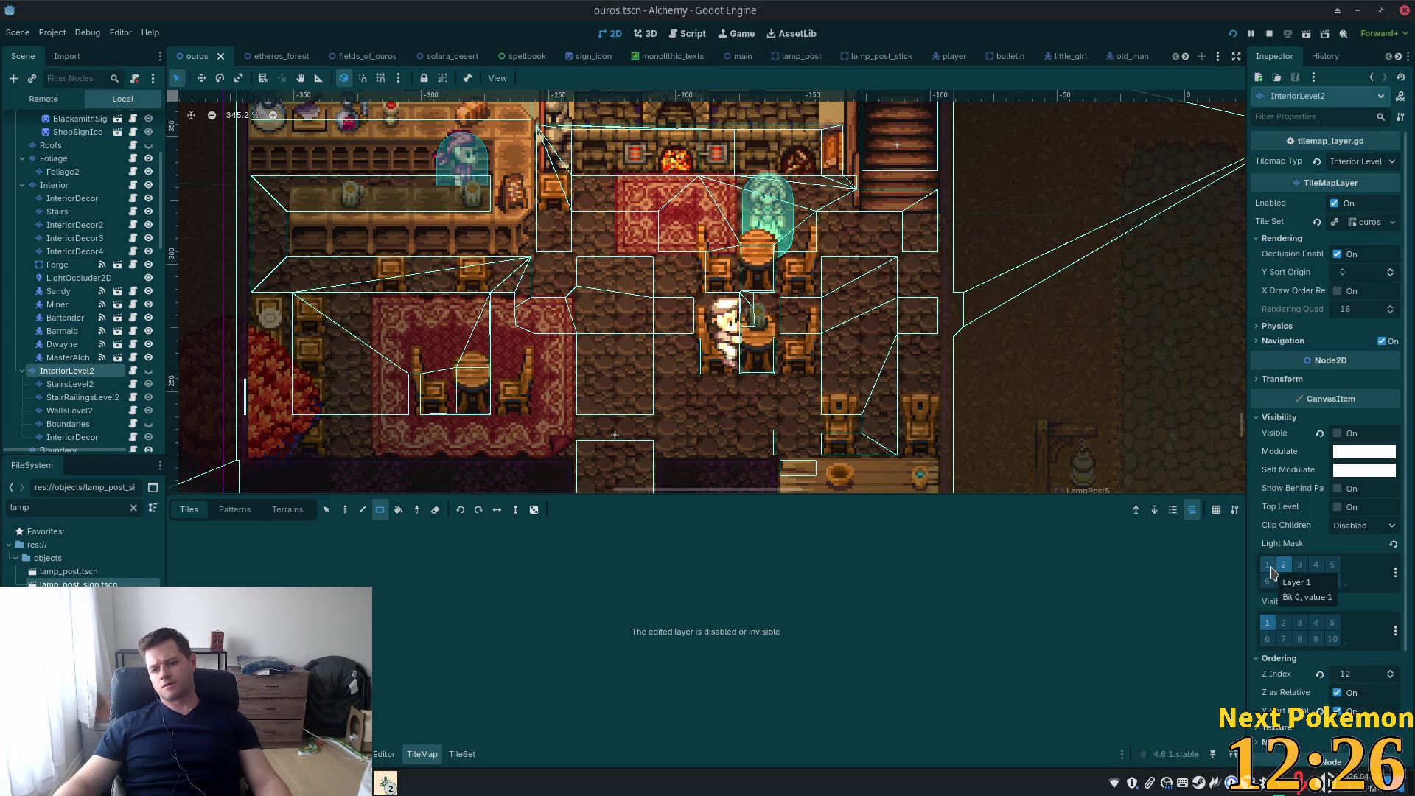
{"action": "left_click", "coordinate": [1269, 566]}
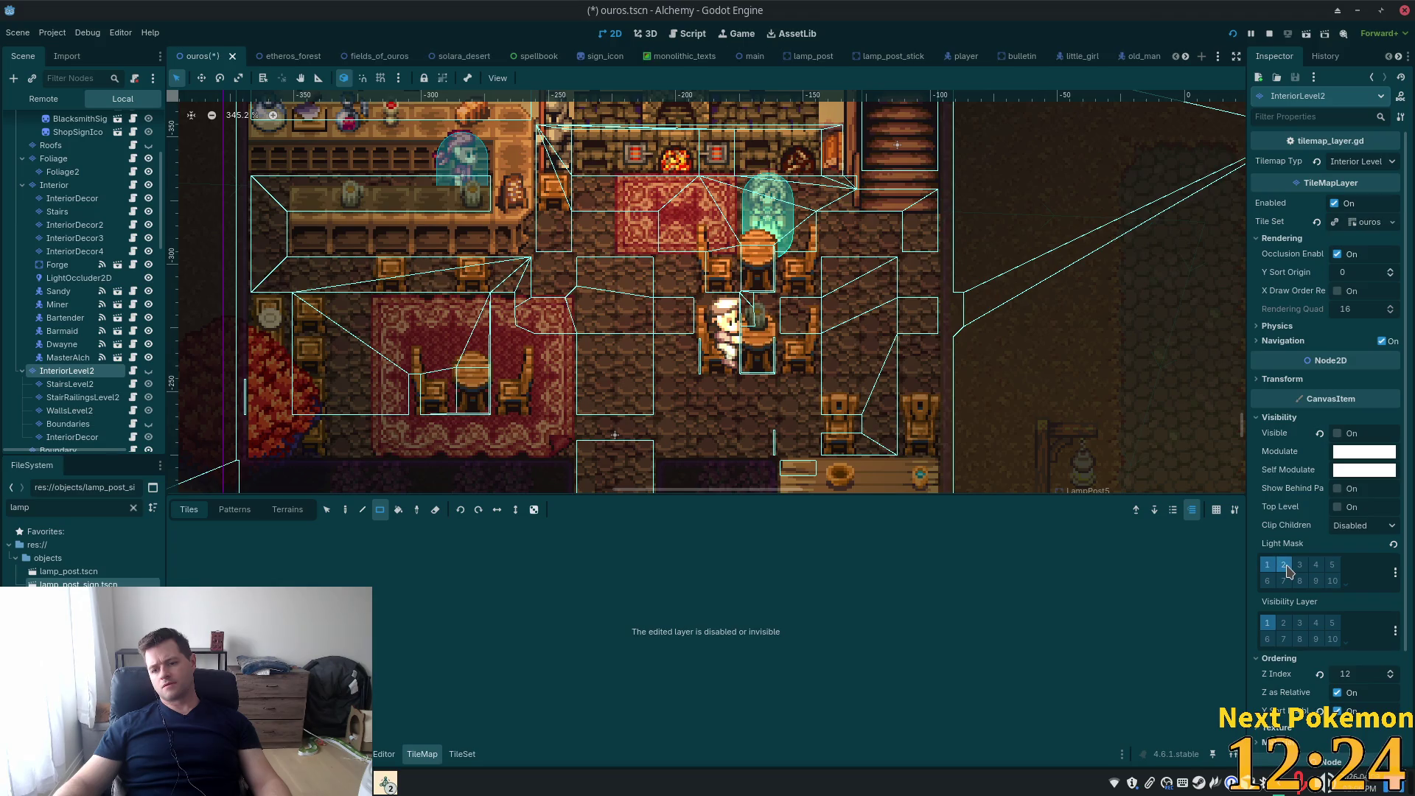
{"action": "key", "text": "ctrl+s"}
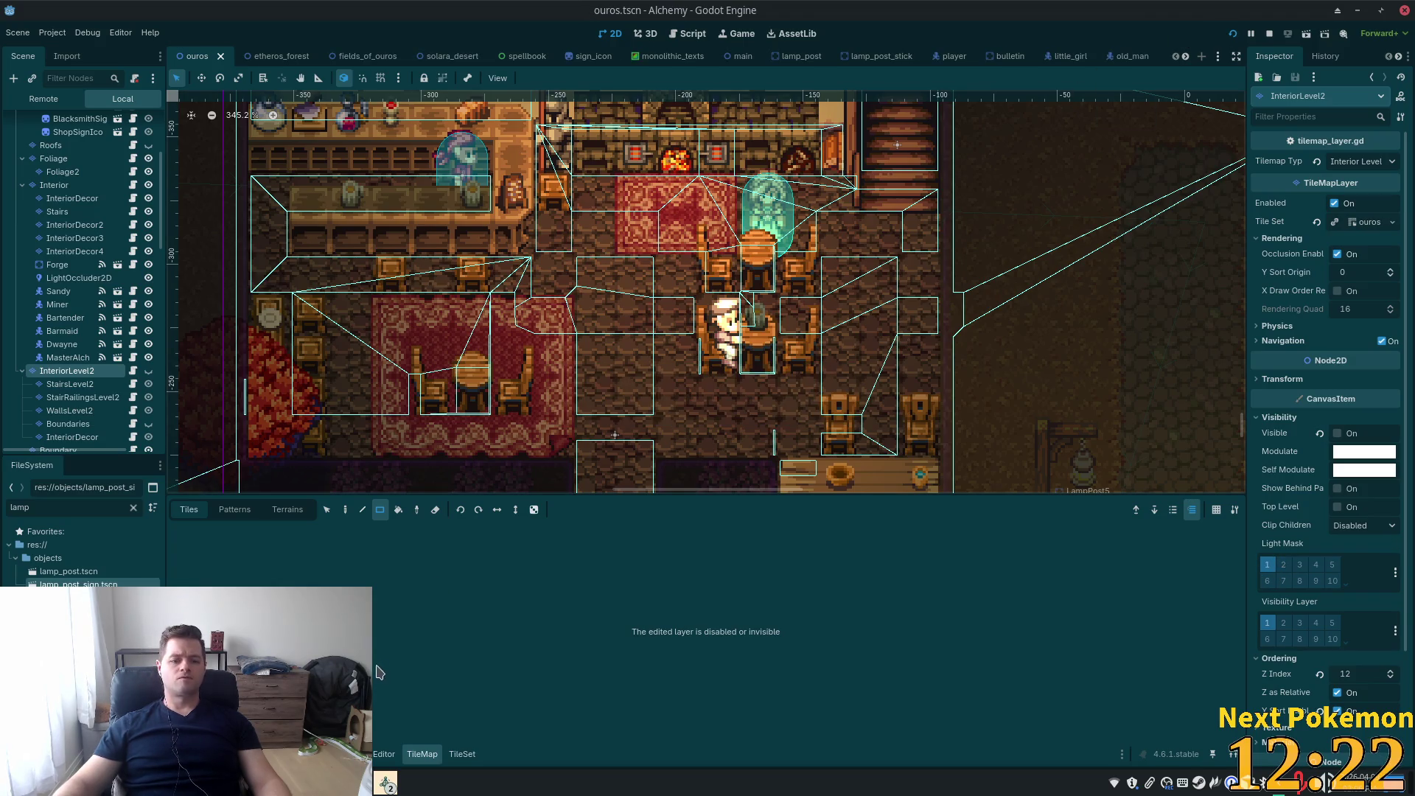
{"action": "left_click", "coordinate": [1232, 34]}
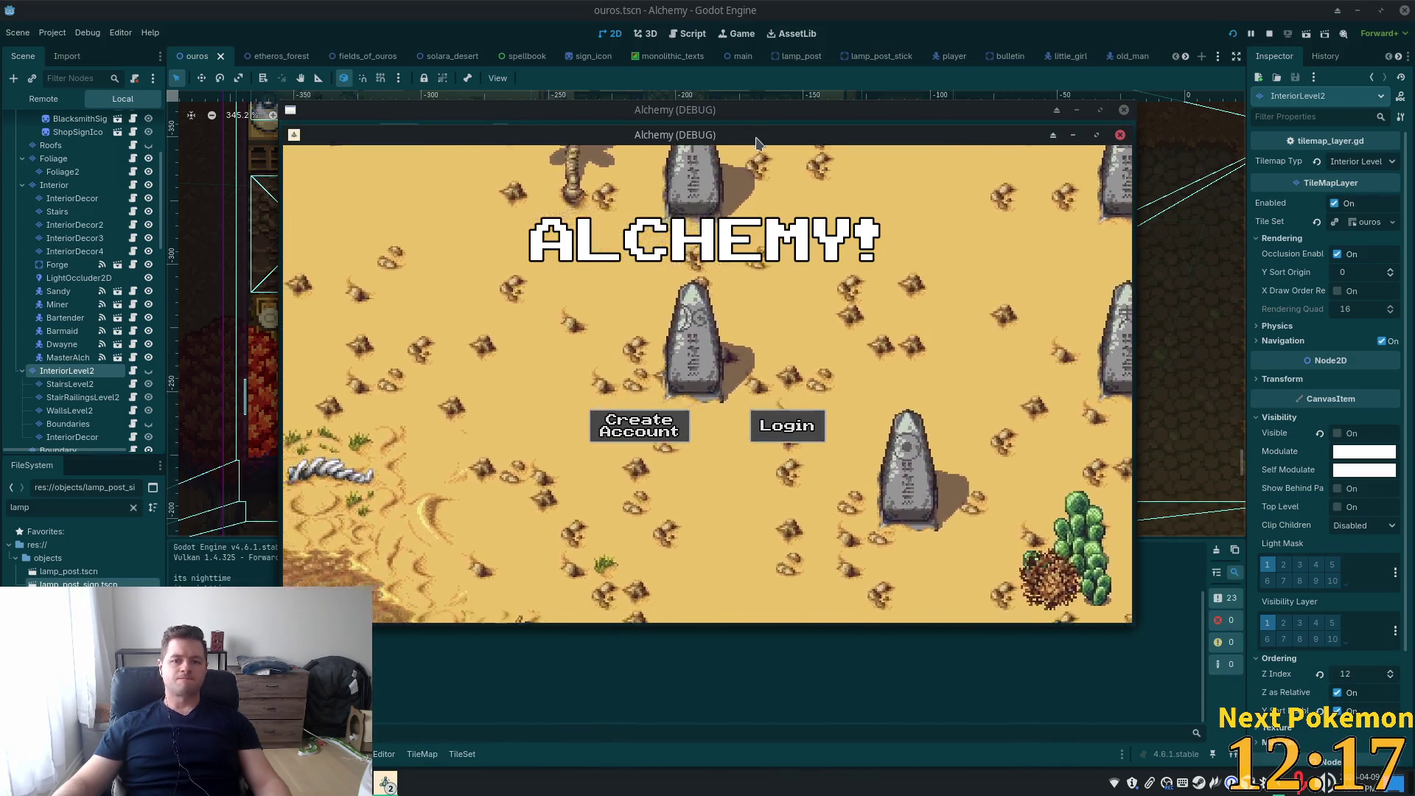
Separate the stacked game windows and walk through Ouros into the tavern and up the stairs
{"action": "left_click_drag", "start_coordinate": [744, 137], "coordinate": [850, 223]}
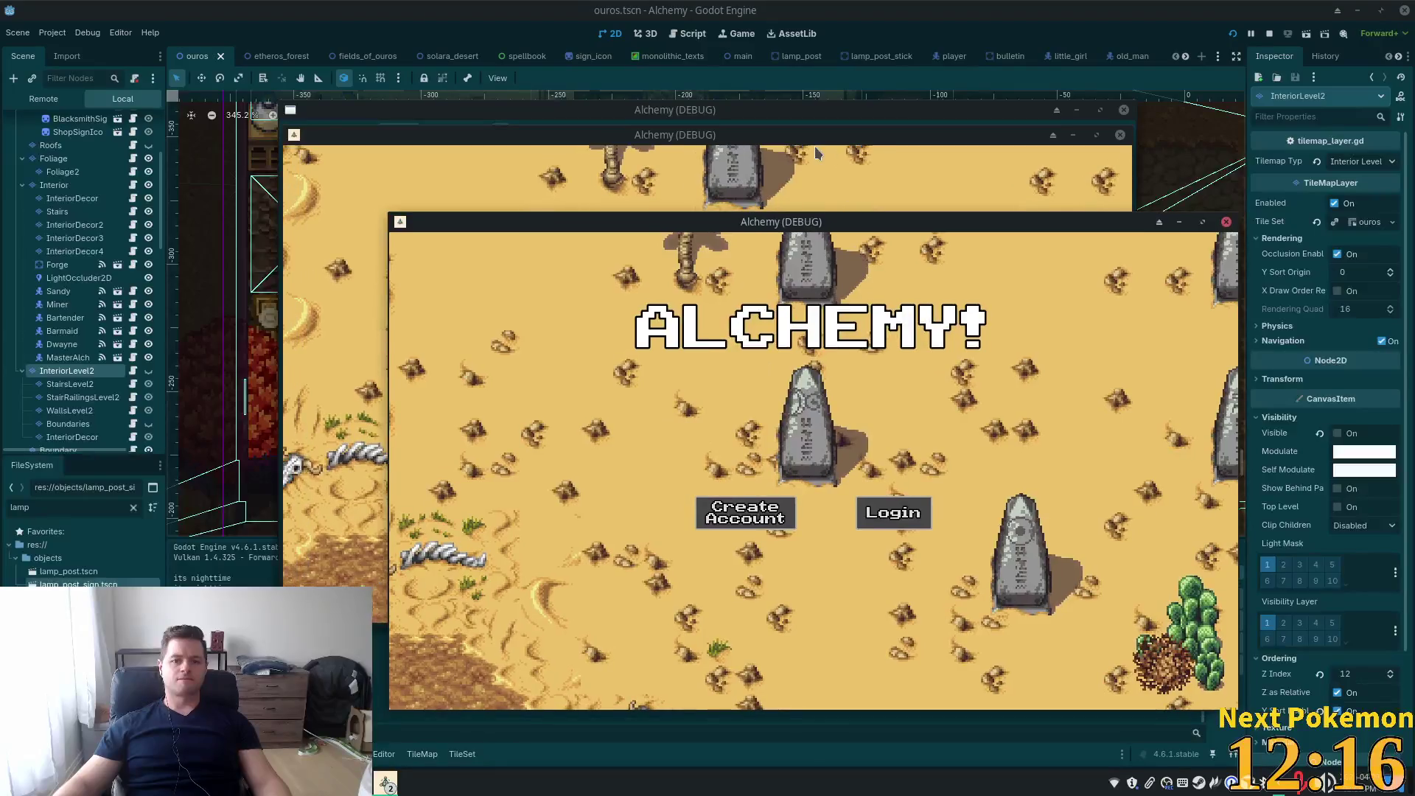
{"action": "left_click_drag", "start_coordinate": [782, 137], "coordinate": [611, 203]}
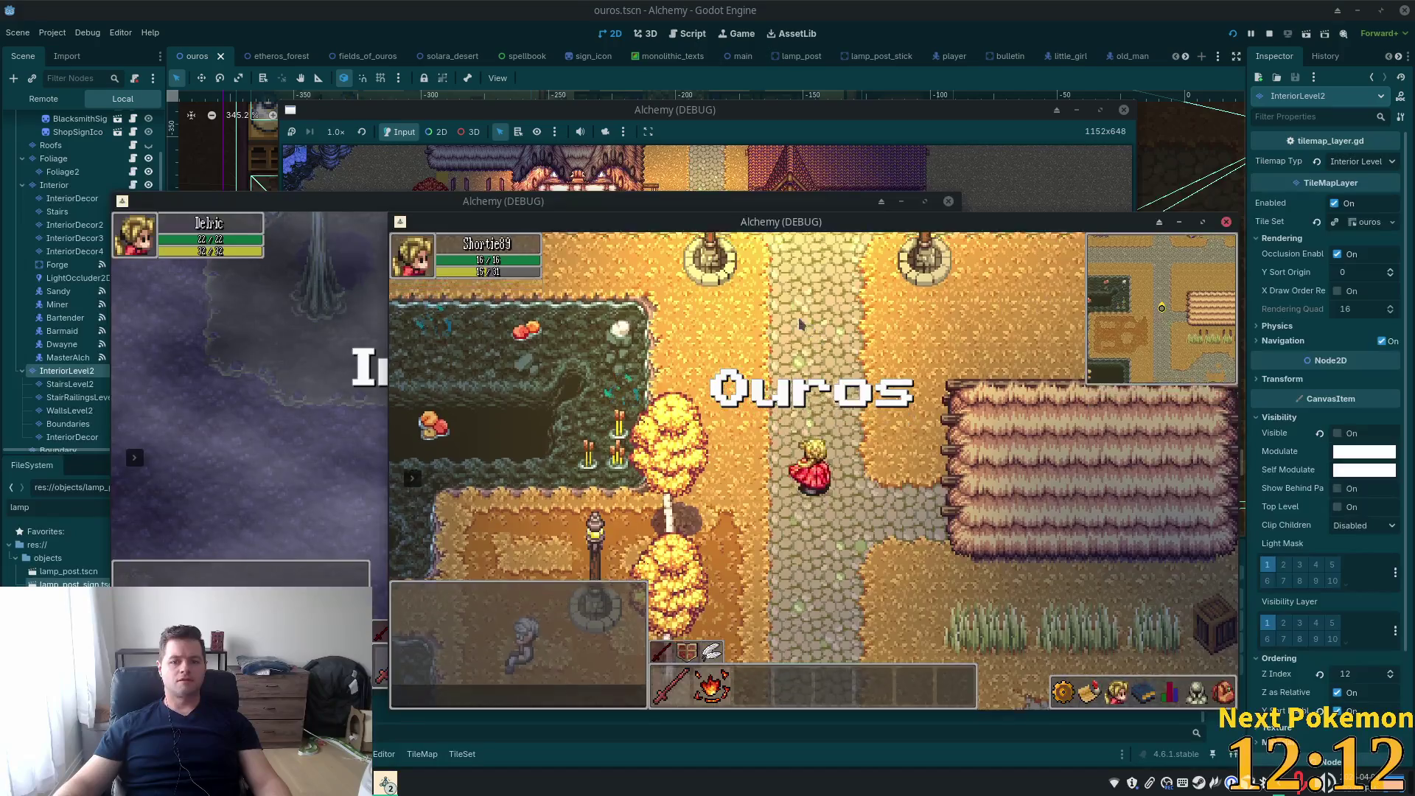
{"action": "key", "text": "w"}
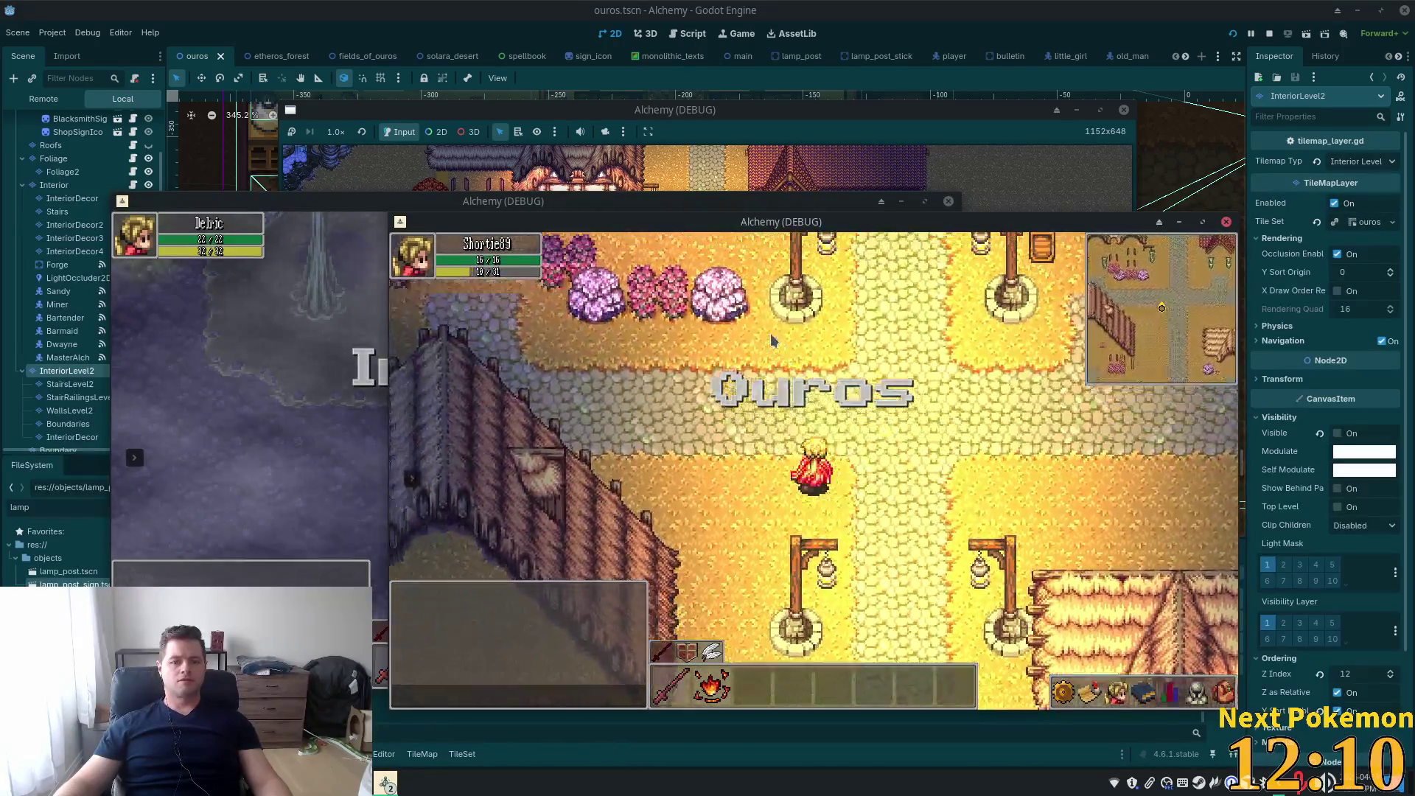
{"action": "key", "text": "w"}
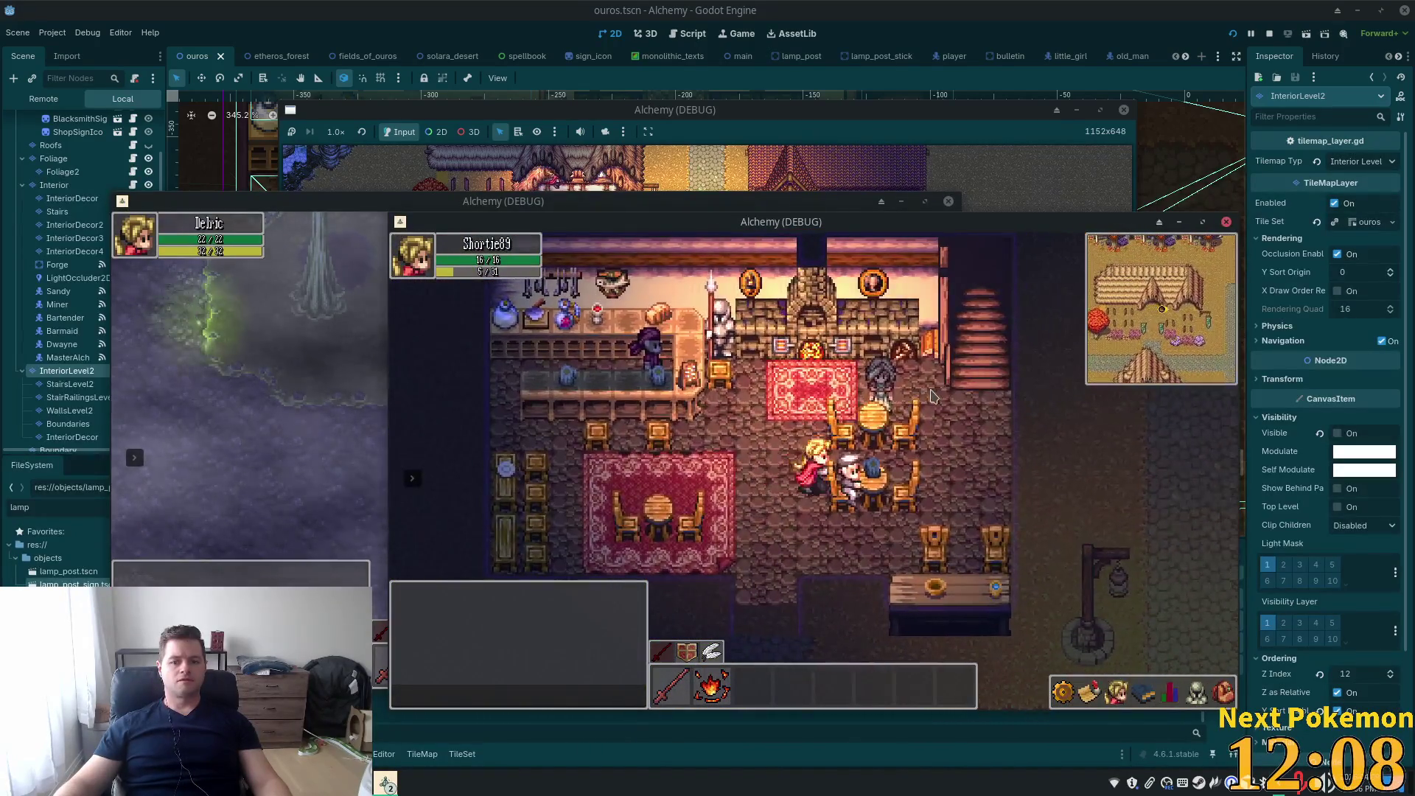
{"action": "key", "text": "w"}
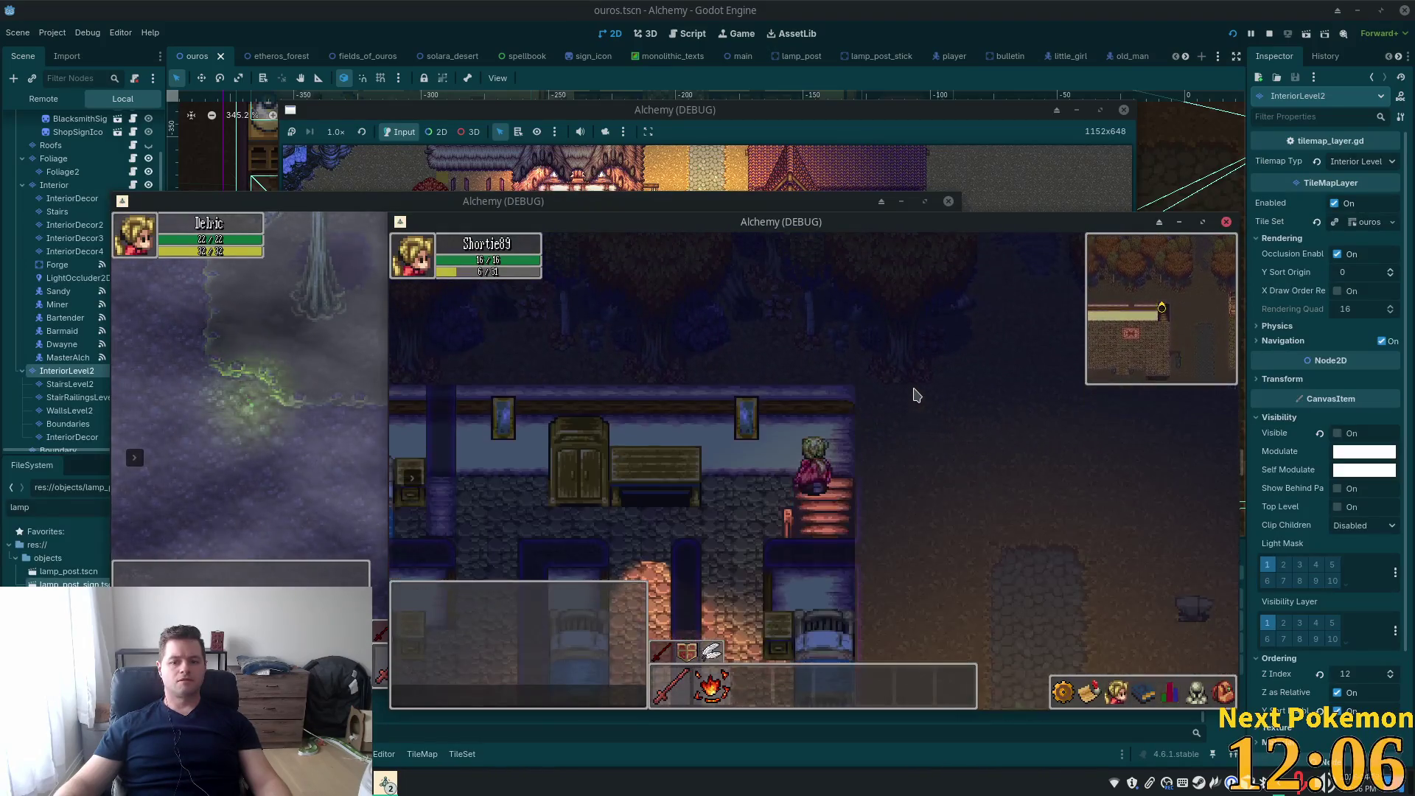
Walk around the lit upstairs bedroom, return down across the tavern, then go back to the editor
{"action": "key", "text": "a"}
{"action": "key", "text": "s"}
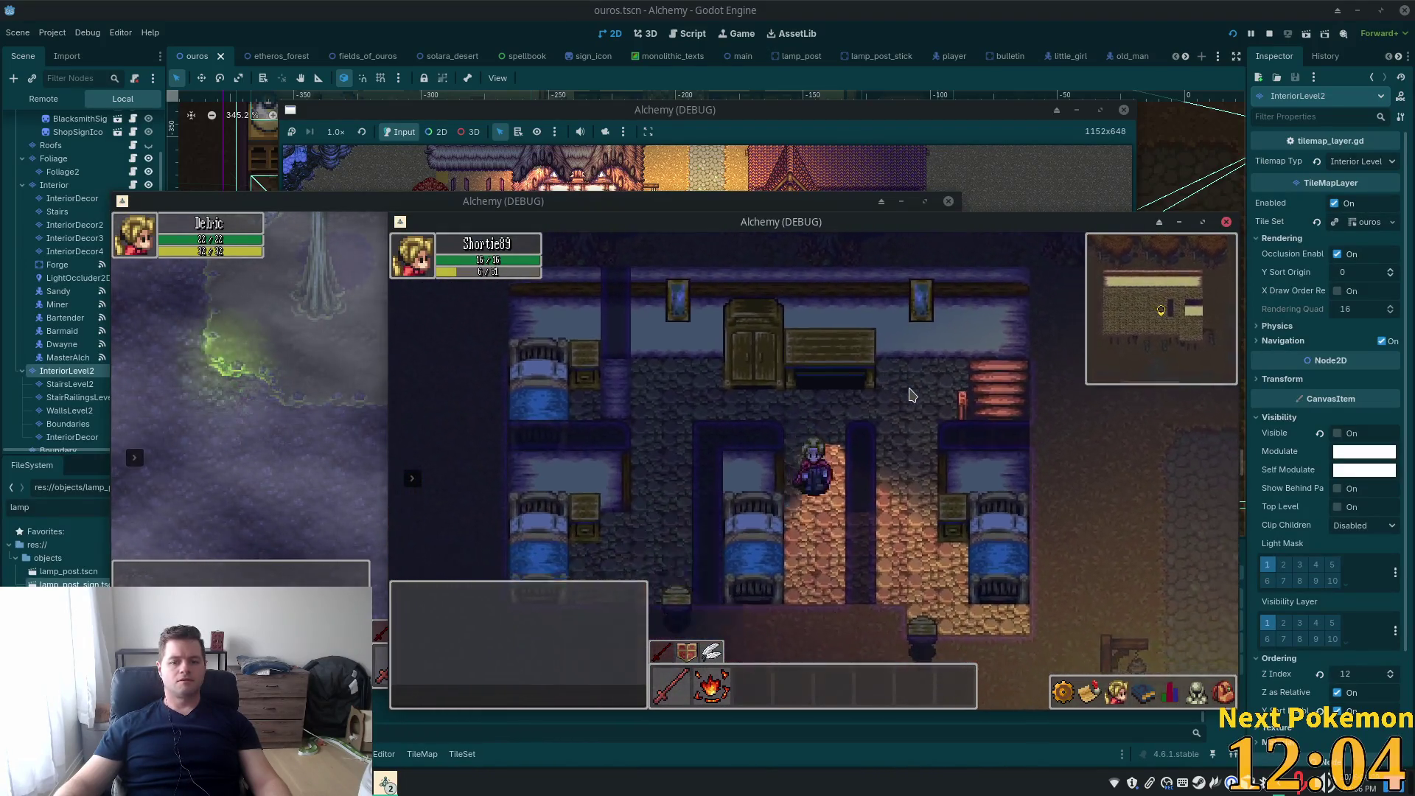
{"action": "key", "text": "s"}
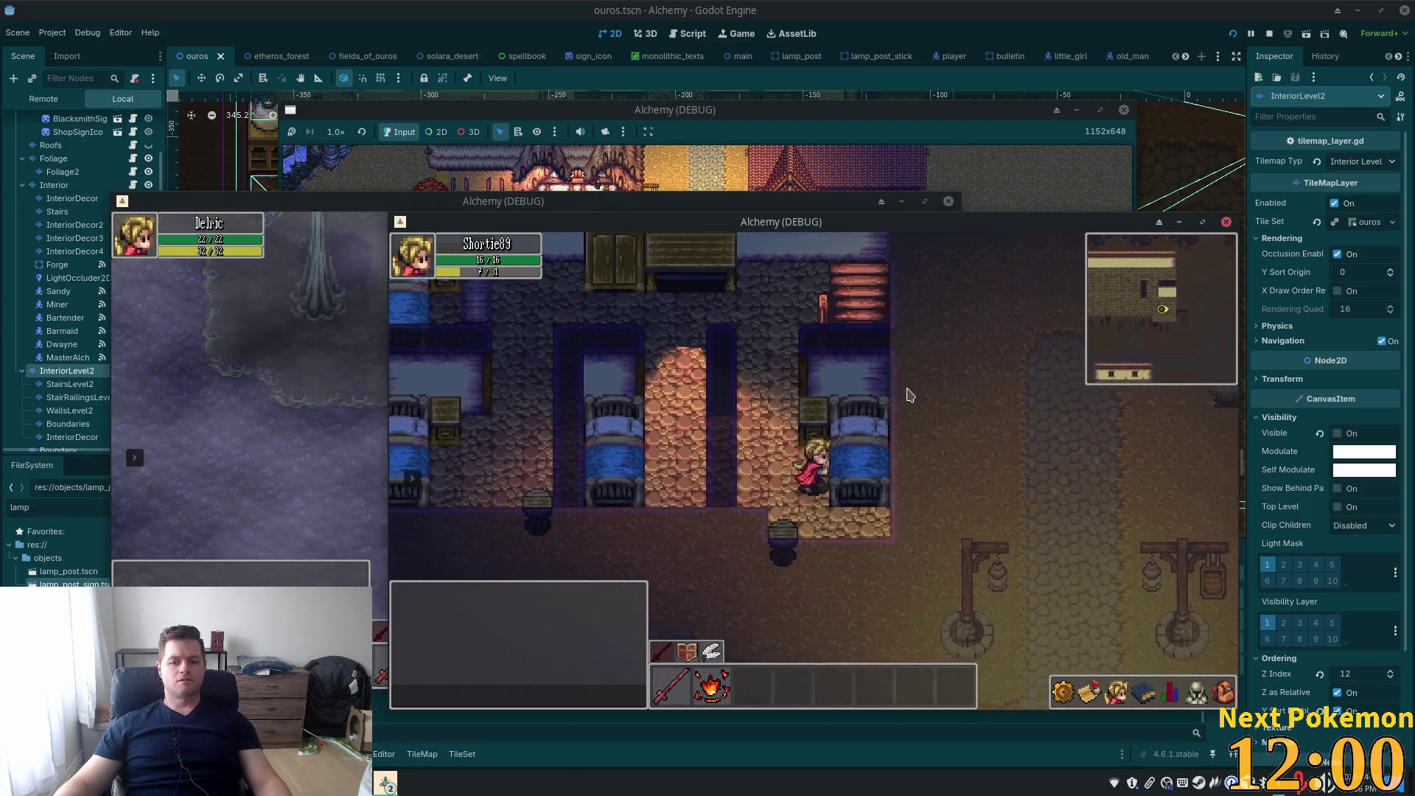
{"action": "key", "text": "a"}
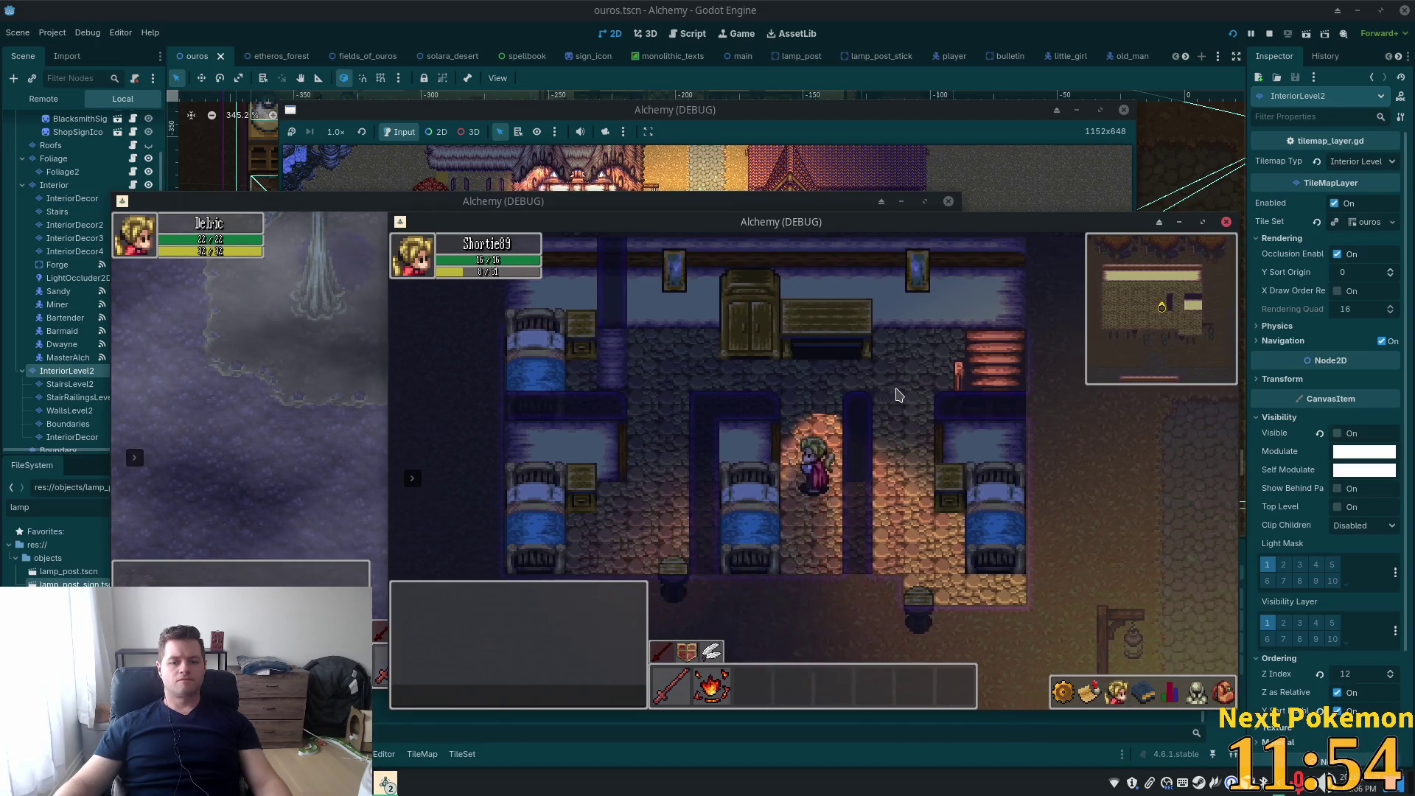
{"action": "key", "text": "w"}
{"action": "key", "text": "d"}
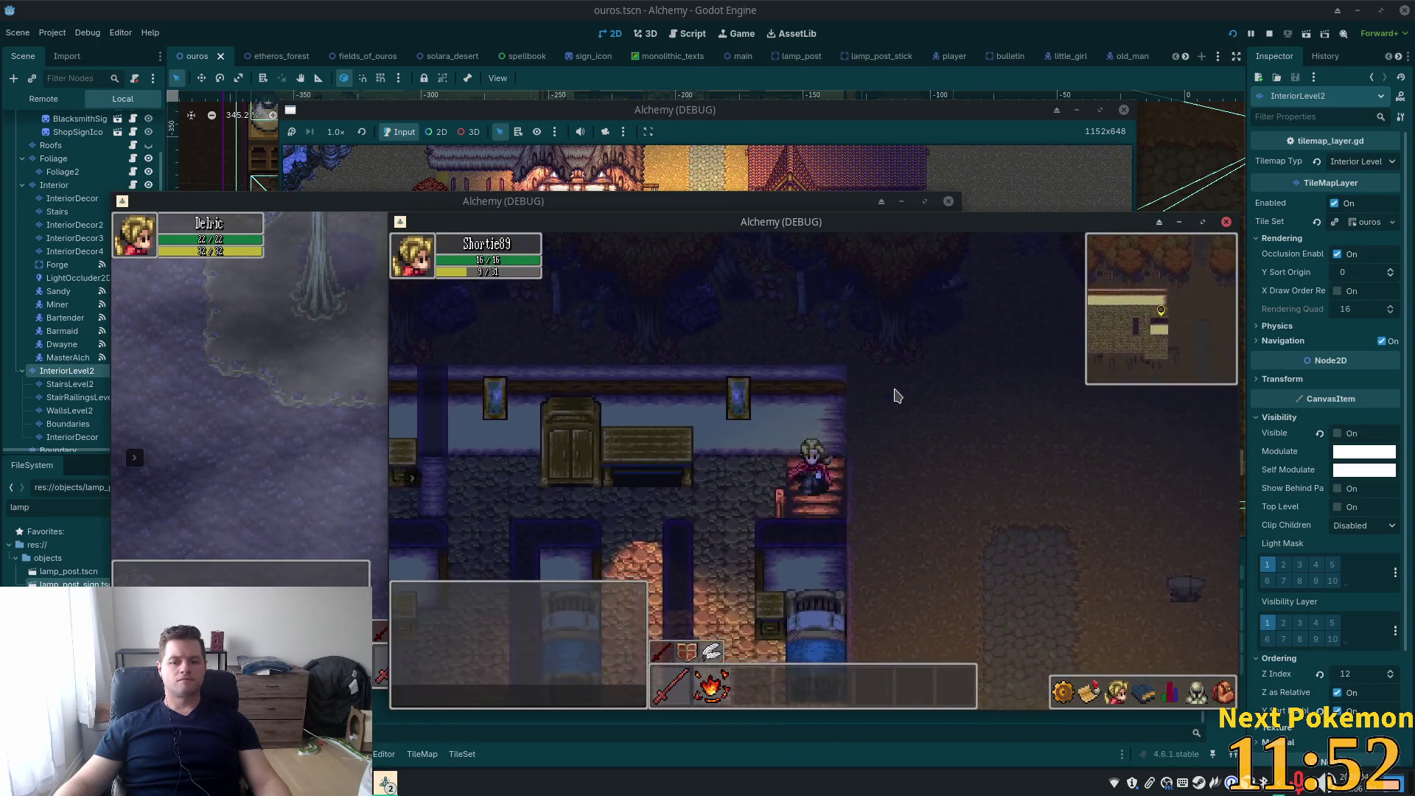
{"action": "key", "text": "d"}
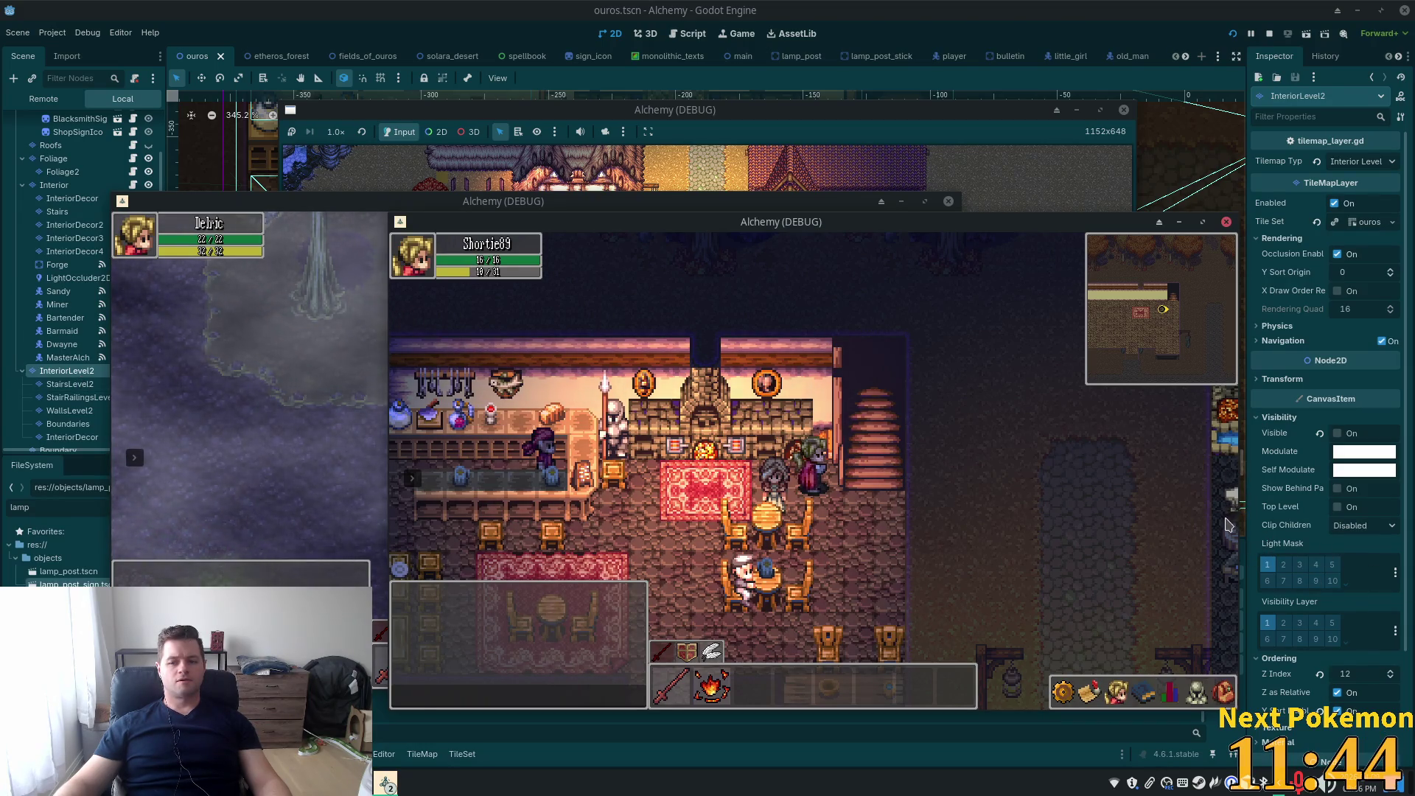
{"action": "left_click", "coordinate": [62, 331]}
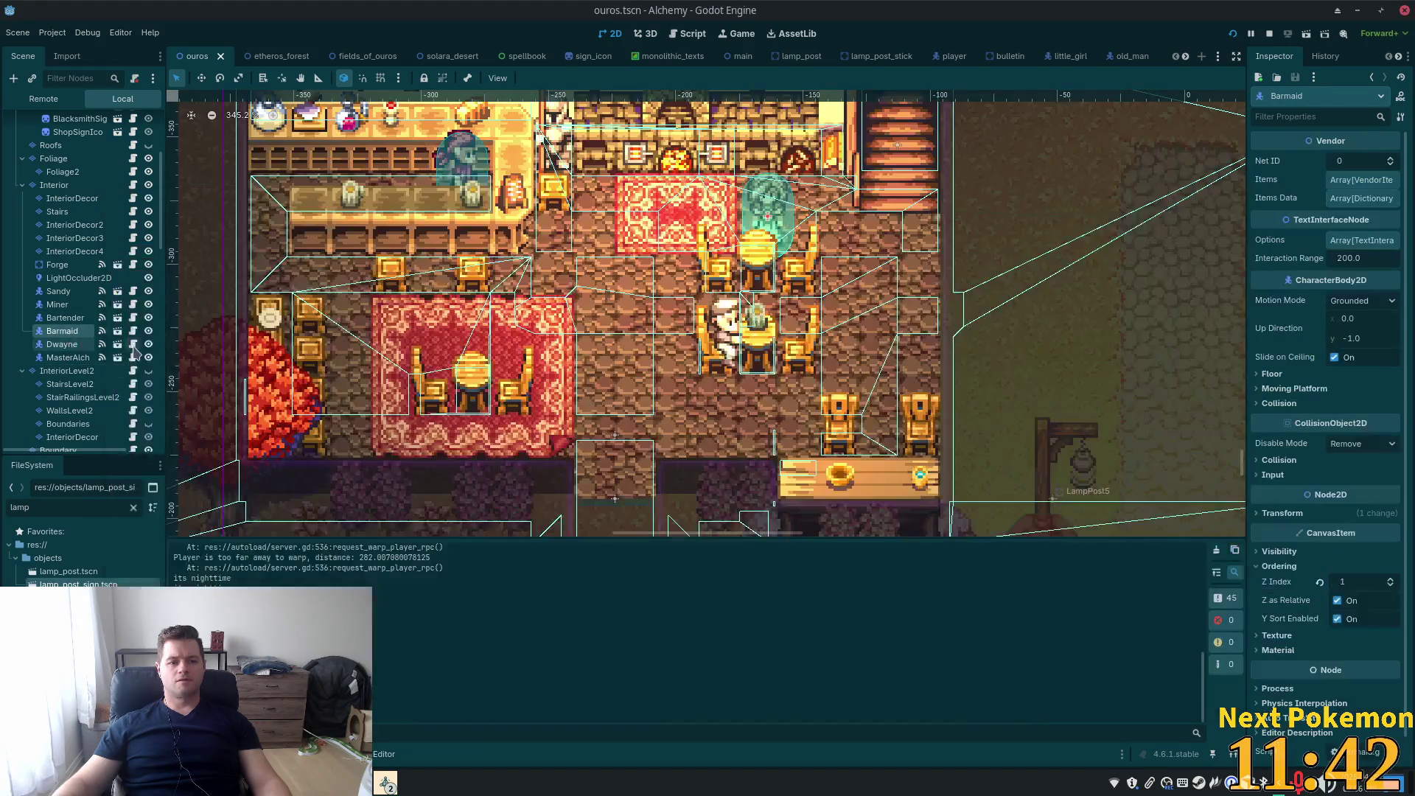
Filter the scene tree by 'firepla' and select the PointLight2D2Fireplace node
{"action": "scroll", "coordinate": [123, 186], "scroll_direction": "up", "scroll_amount": 5}
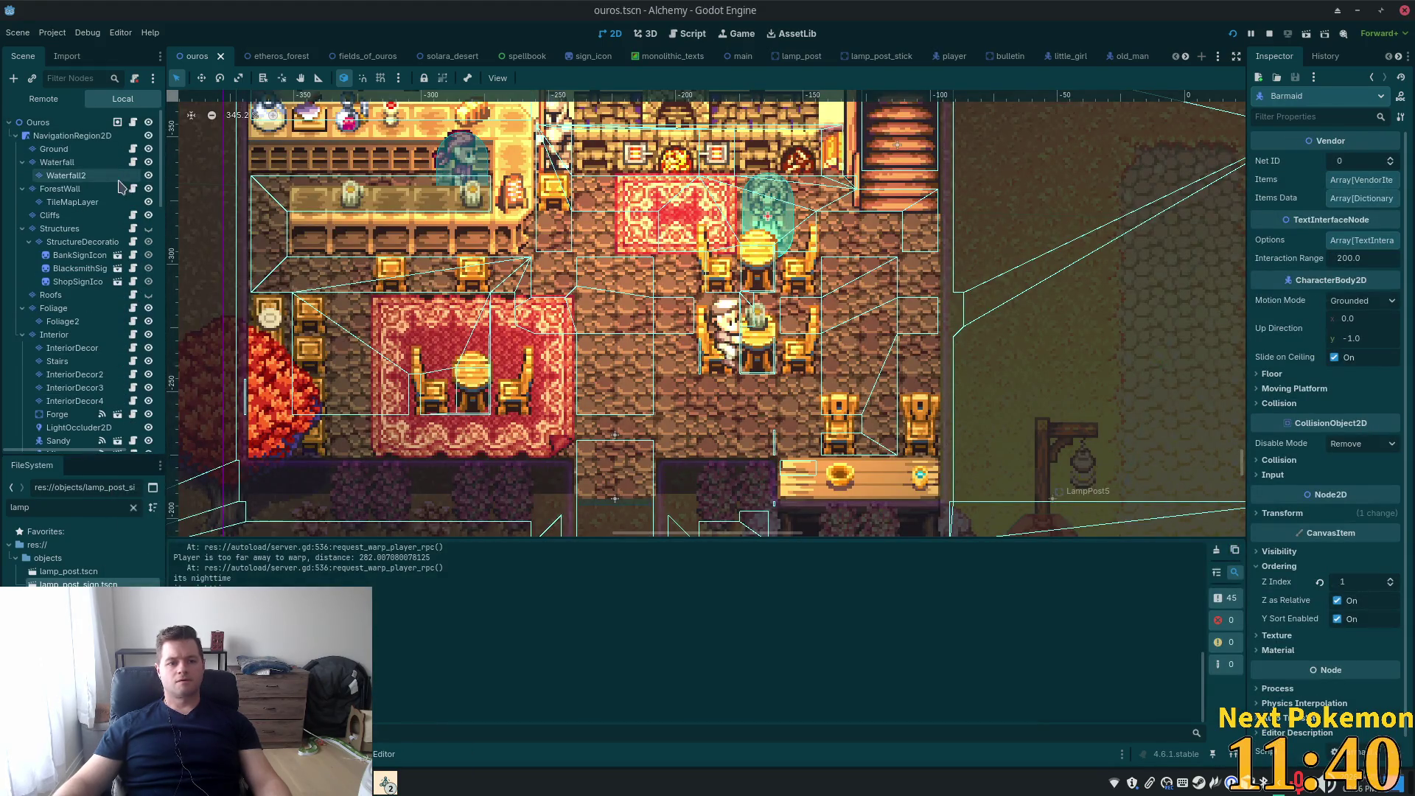
{"action": "left_click", "coordinate": [69, 74]}
{"action": "type", "text": "firep"}
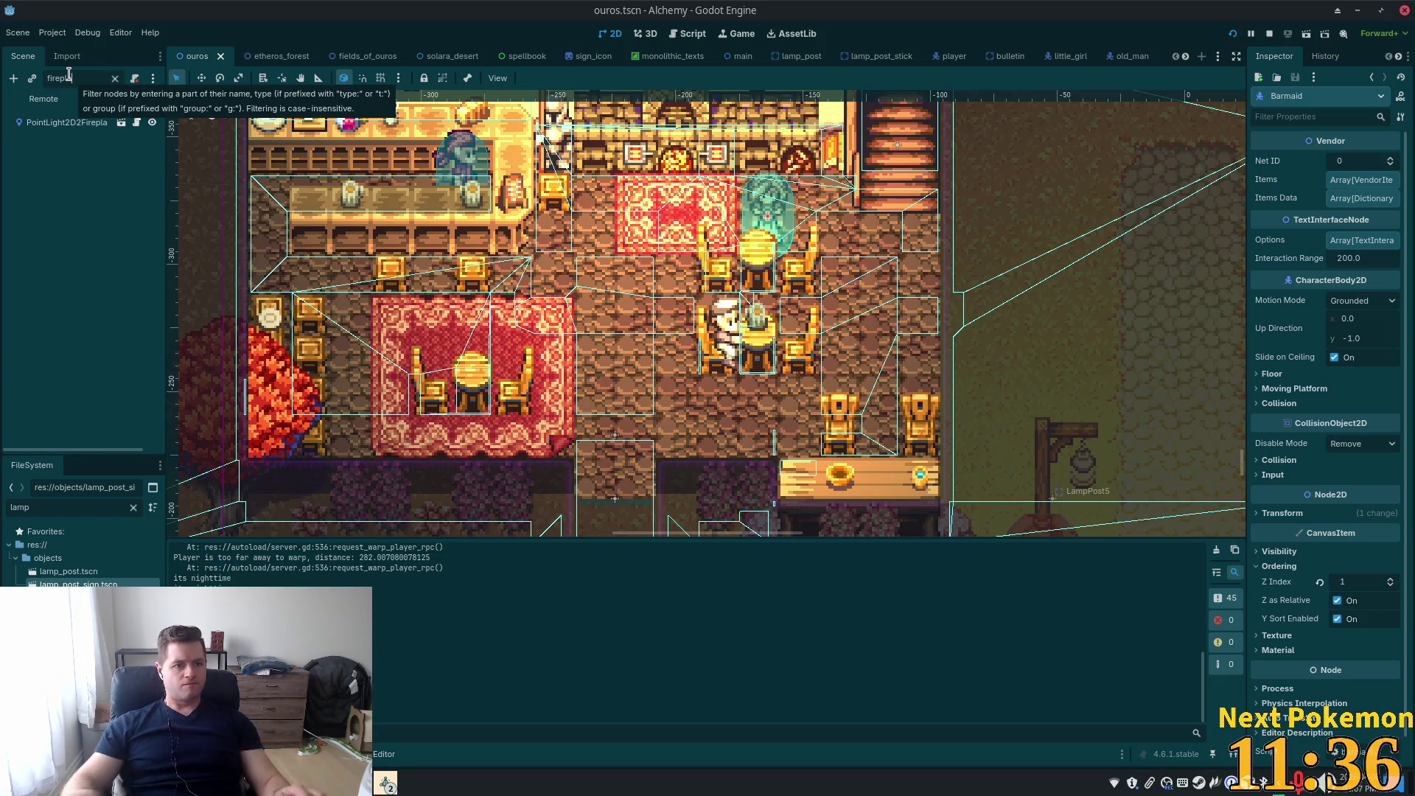
{"action": "type", "text": "la"}
{"action": "left_click", "coordinate": [88, 123]}
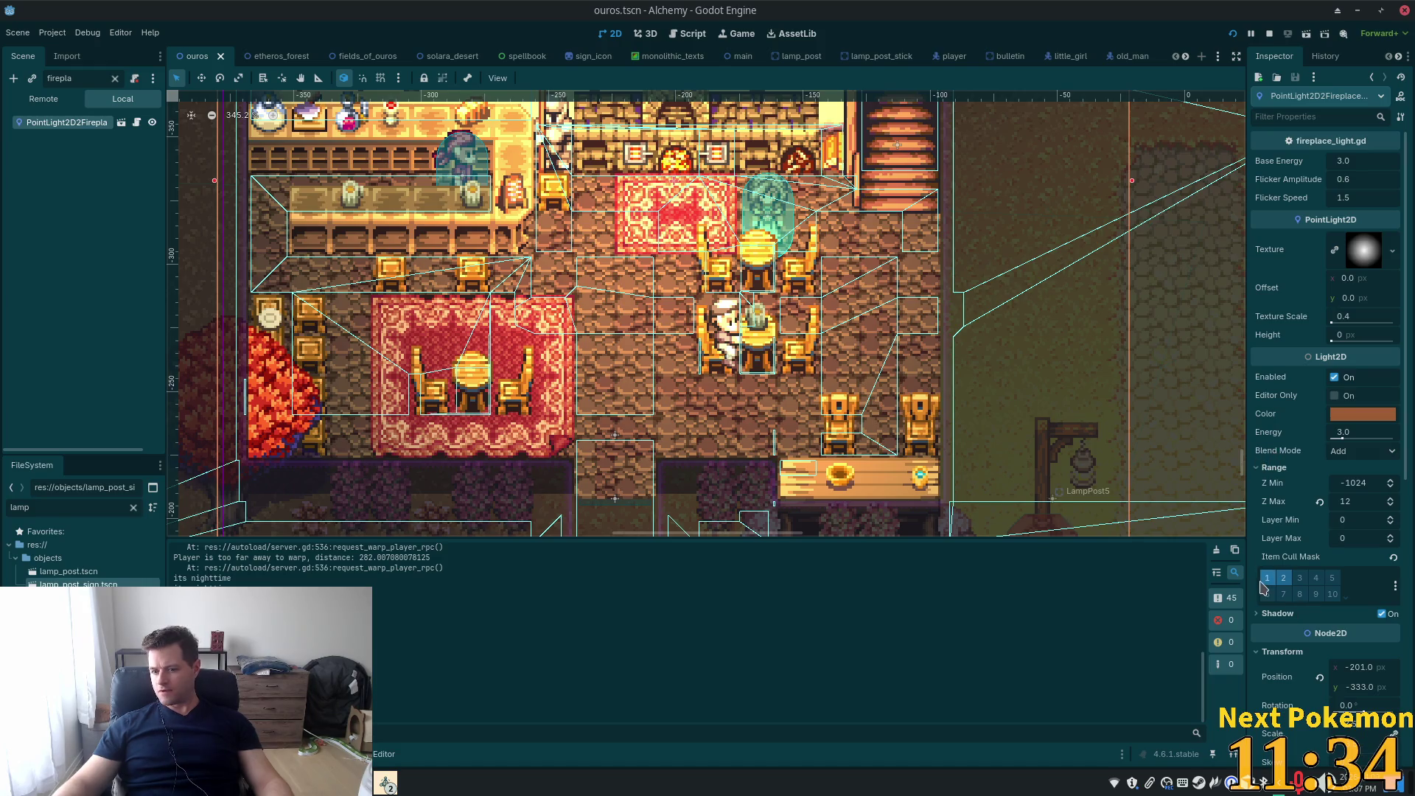
Disable cull layer 1 in the fireplace light's Item Cull Mask, save, and run the project
{"action": "left_click", "coordinate": [1267, 578]}
{"action": "key", "text": "ctrl+s"}
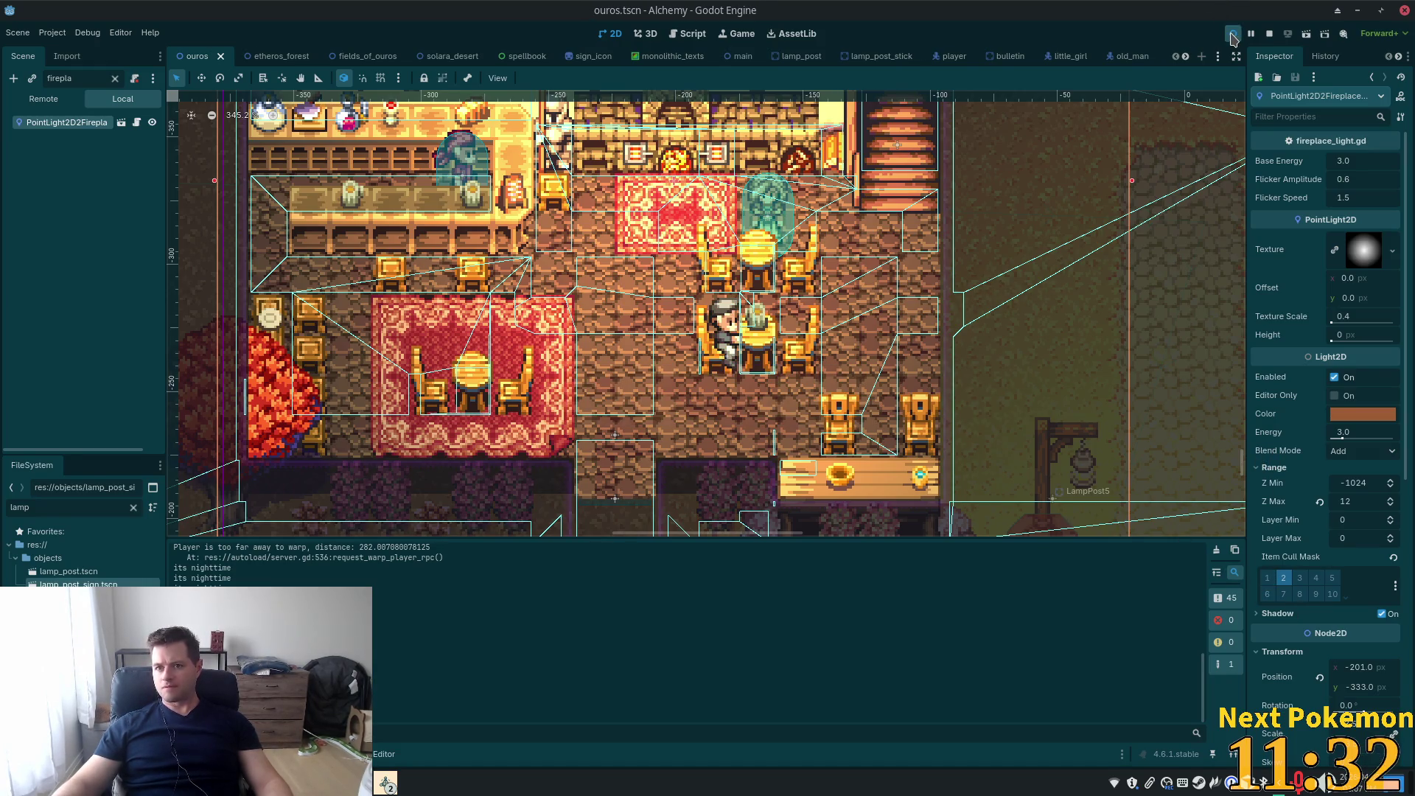
{"action": "left_click", "coordinate": [1232, 35]}
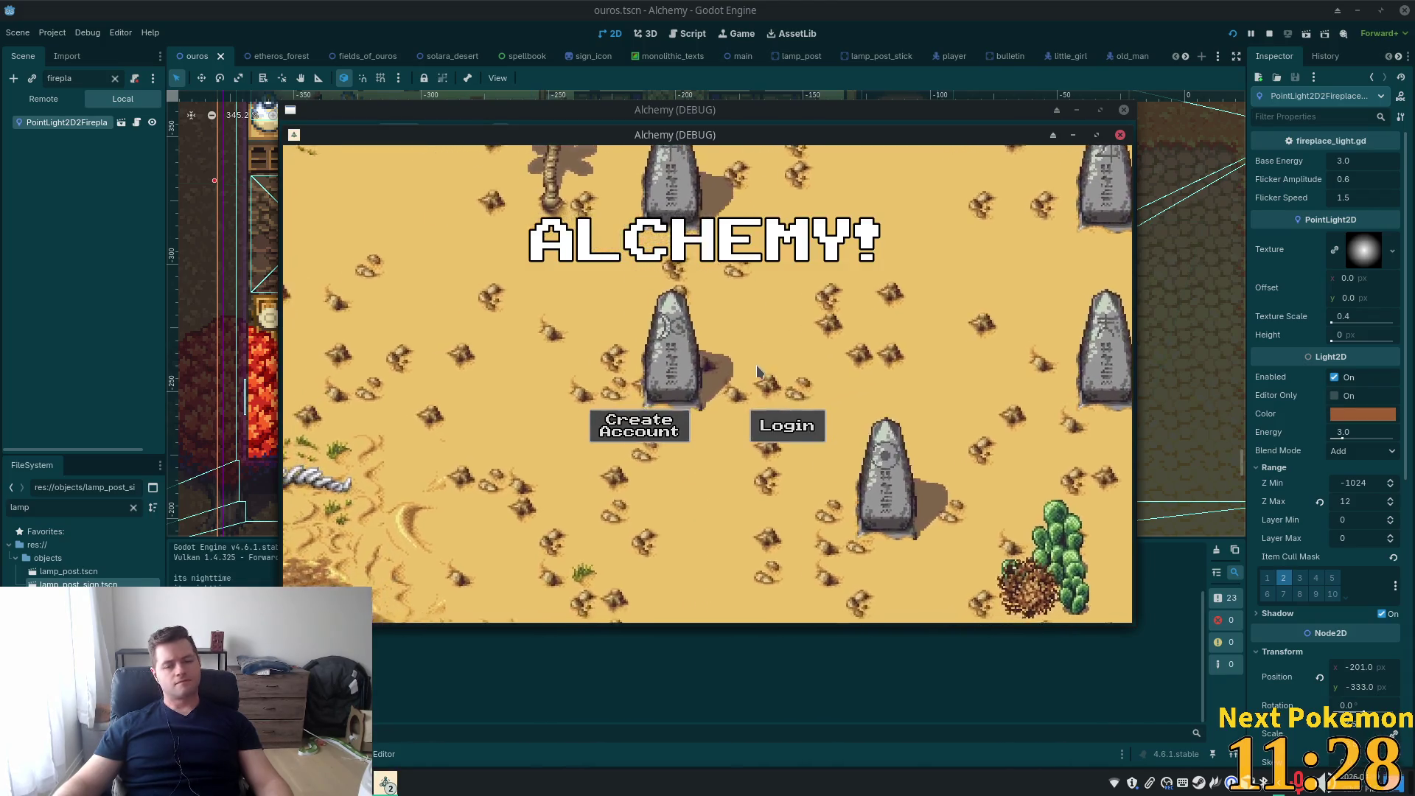
Arrange the game windows, then walk the player through Ouros into and across the tavern
{"action": "mouse_move", "coordinate": [728, 146]}
{"action": "left_mouse_down"}
{"action": "mouse_move", "coordinate": [686, 177]}
{"action": "mouse_move", "coordinate": [590, 206]}
{"action": "left_mouse_up"}
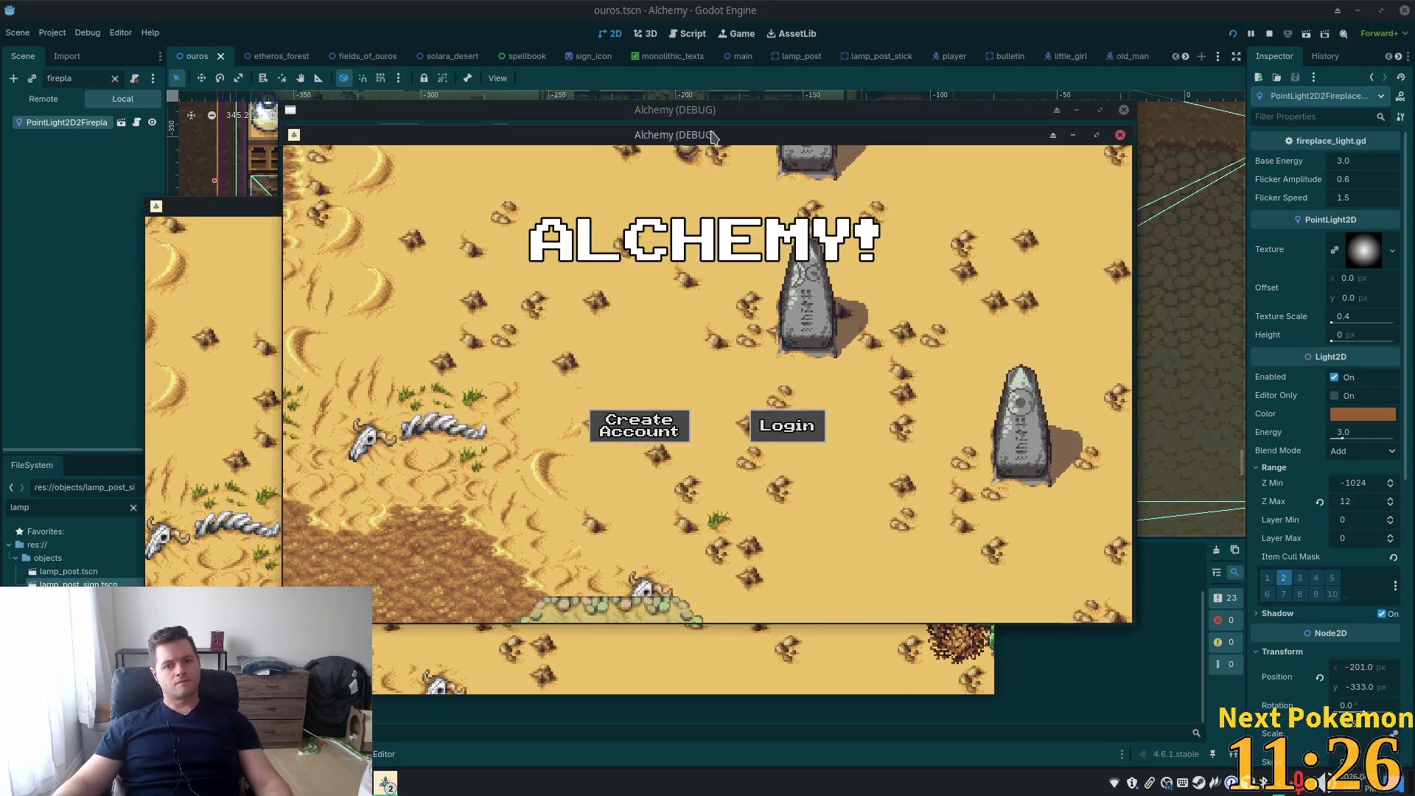
{"action": "left_click_drag", "start_coordinate": [716, 138], "coordinate": [905, 213]}
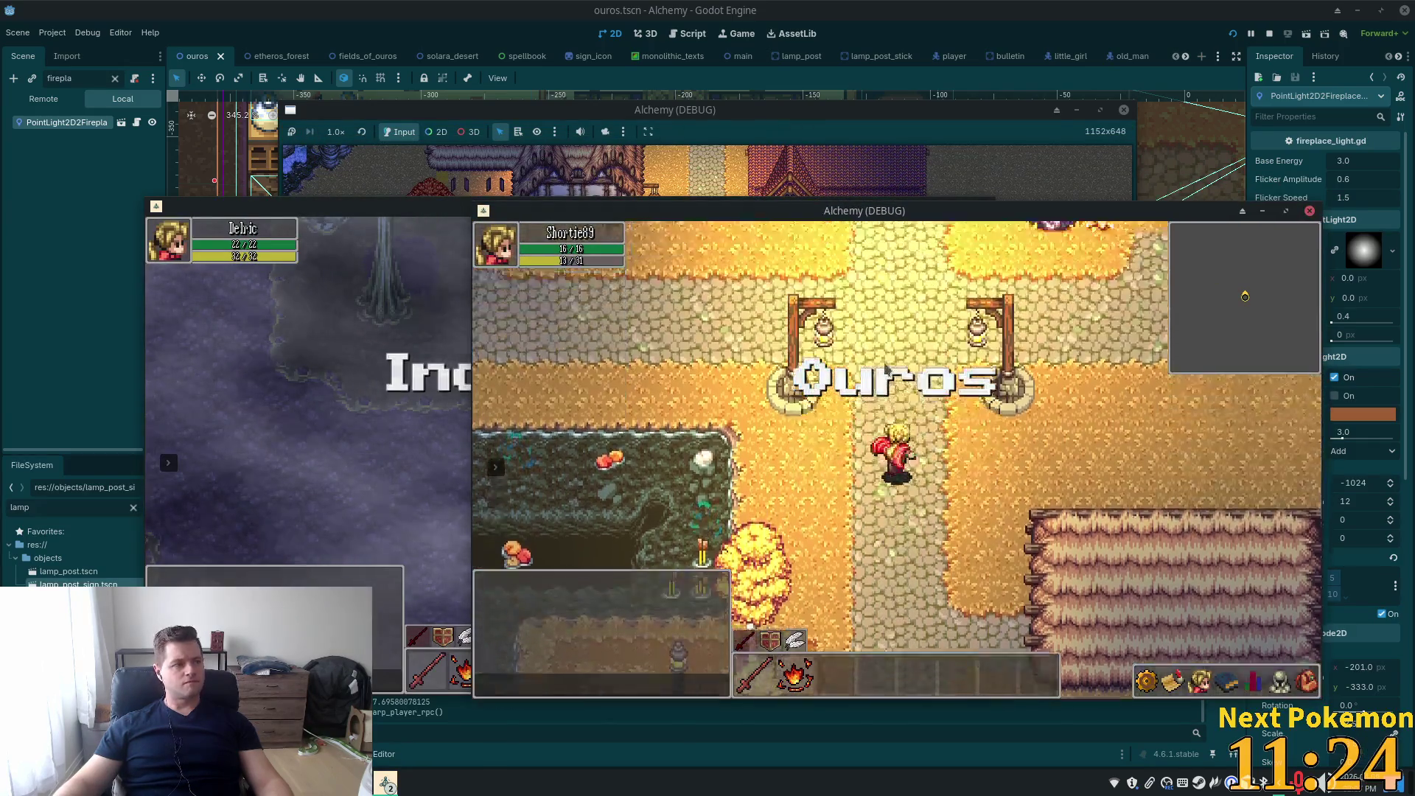
{"action": "key", "text": "Up"}
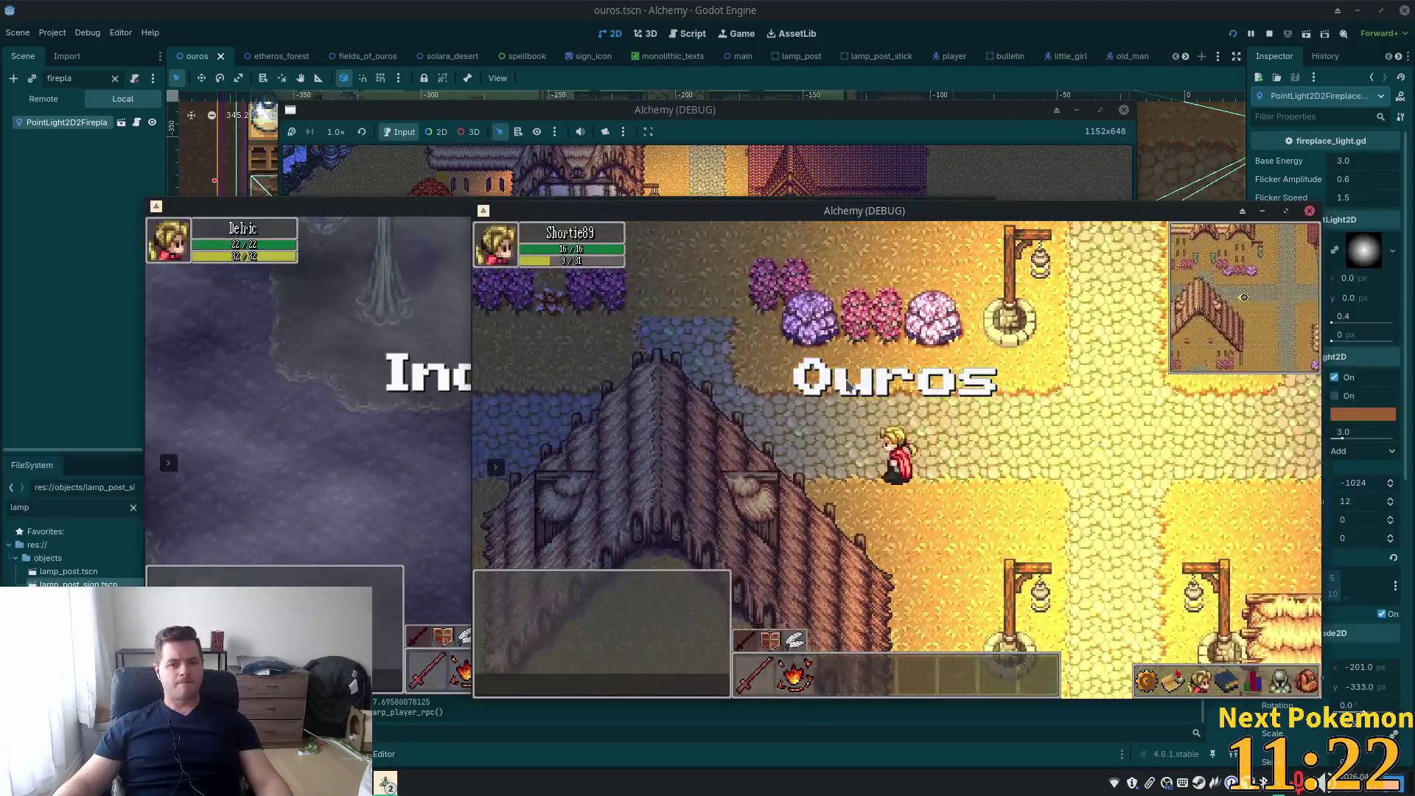
{"action": "key", "text": "Down"}
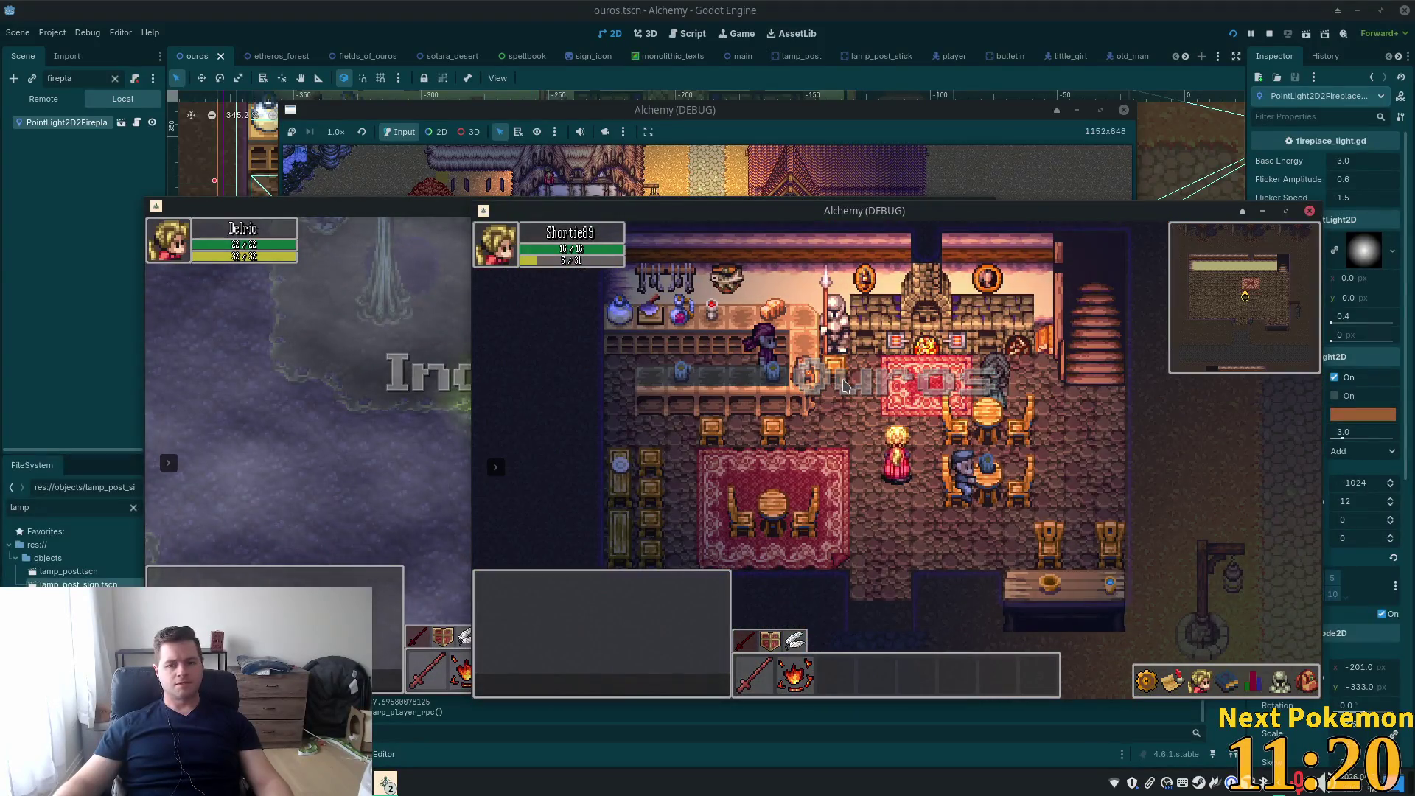
{"action": "key", "text": "Up"}
{"action": "key", "text": "Right"}
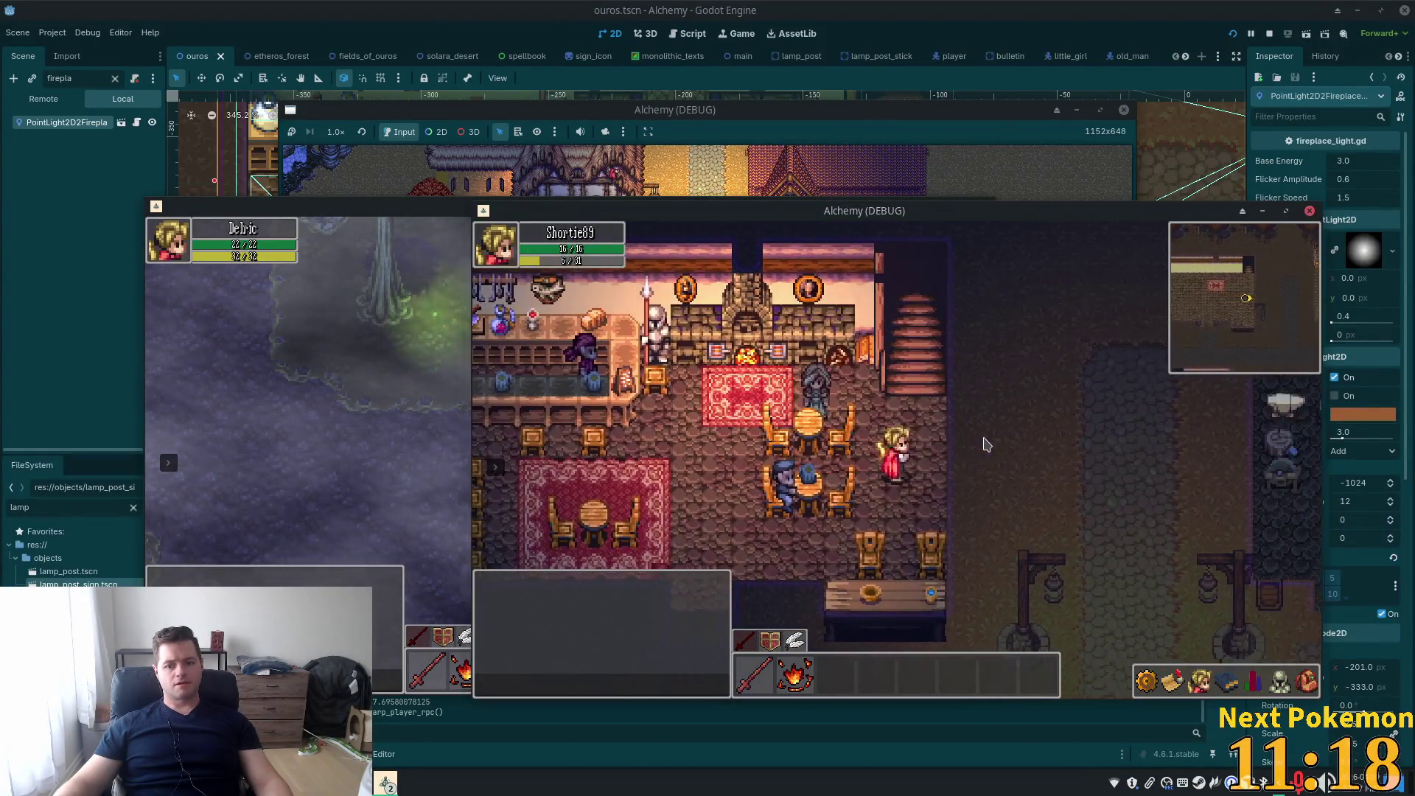
{"action": "key", "text": "Down"}
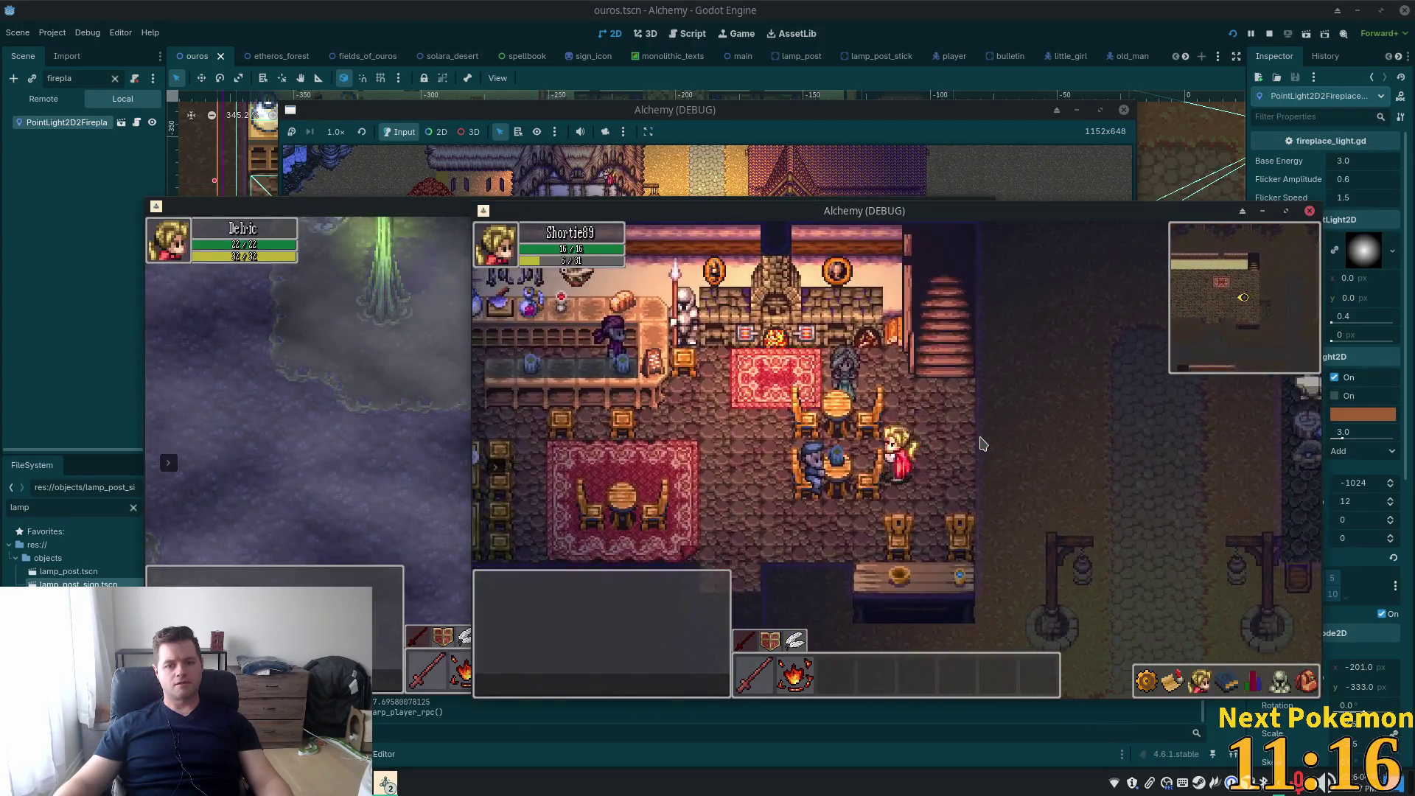
{"action": "key", "text": "Left"}
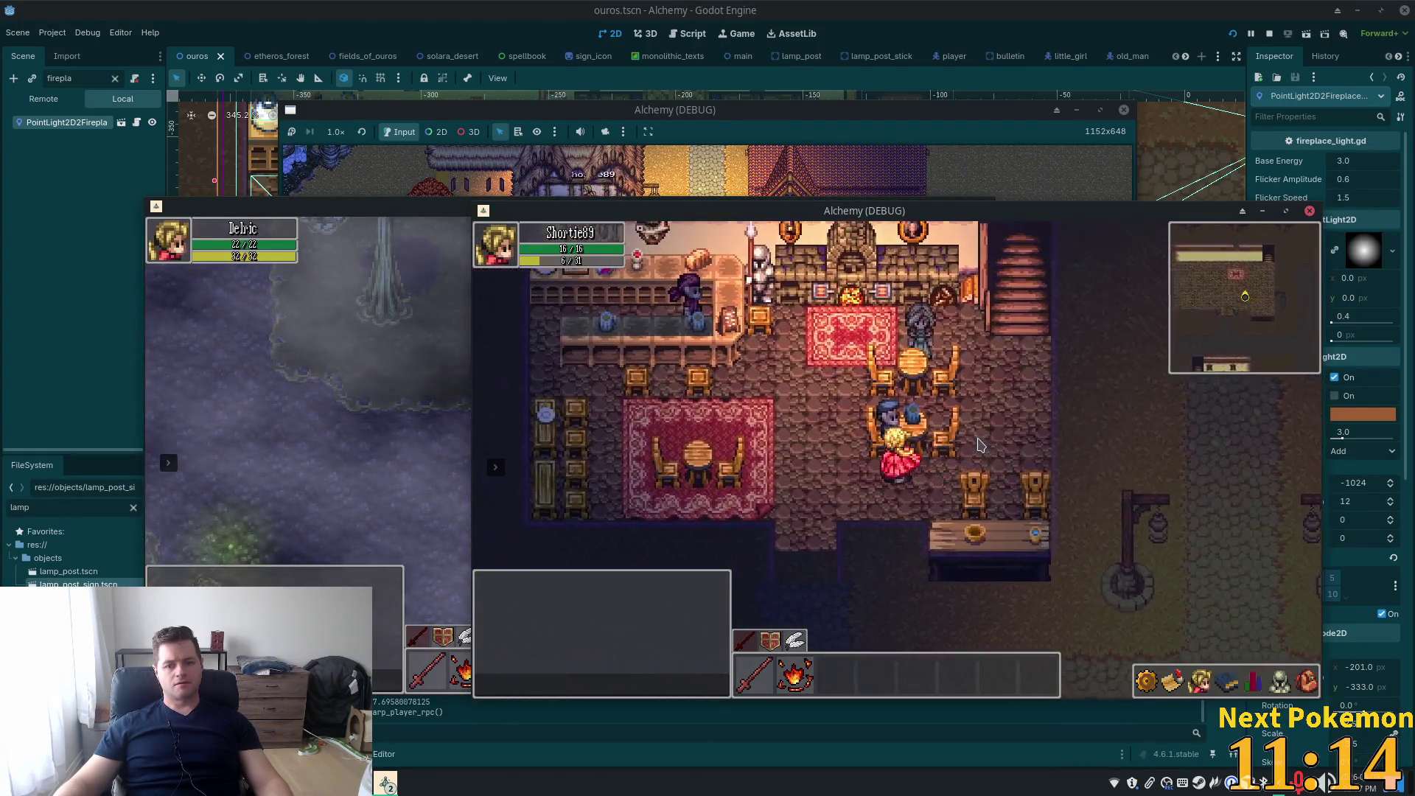
Walk up and back down the tavern stairs, then return to the Godot editor
{"action": "key", "text": "Right"}
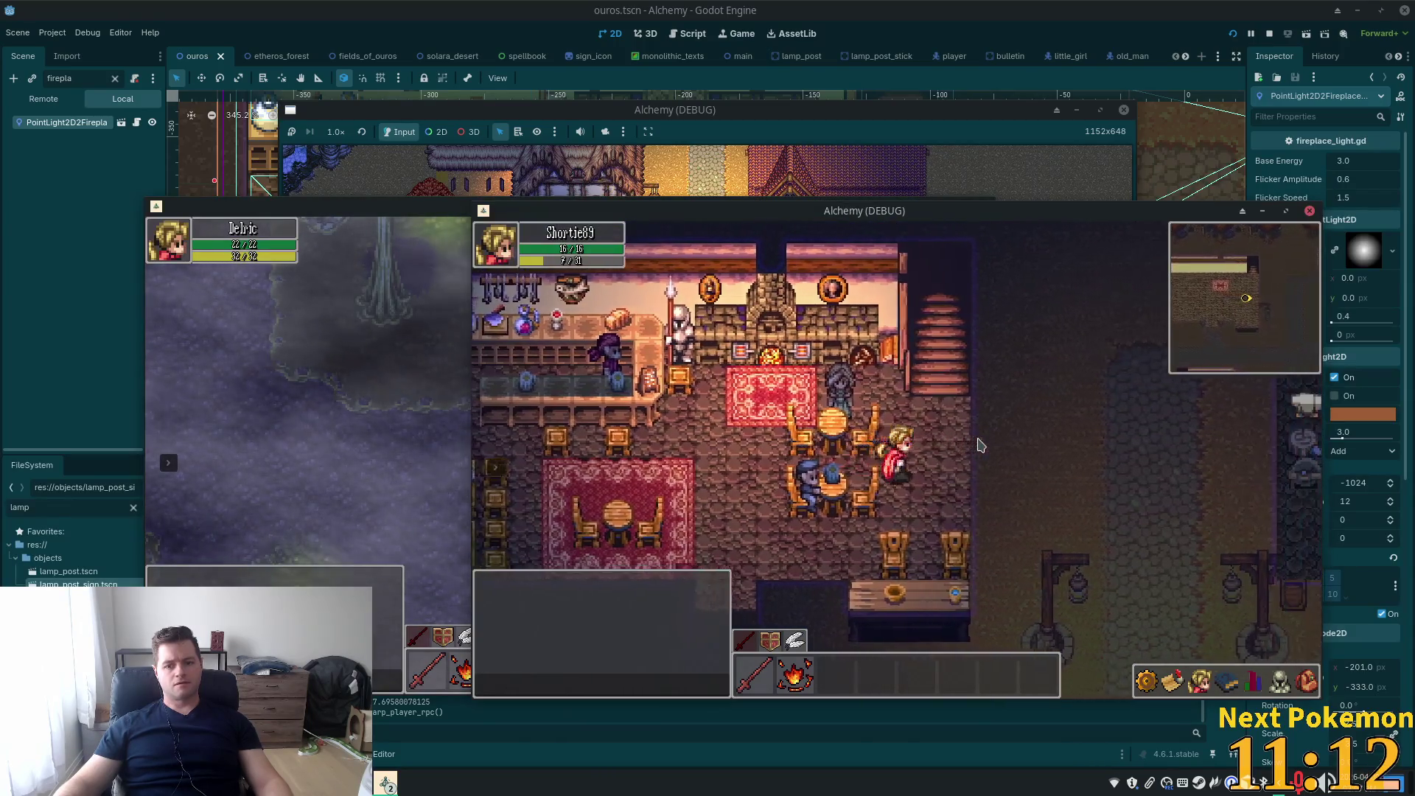
{"action": "key", "text": "Up"}
{"action": "key", "text": "Right"}
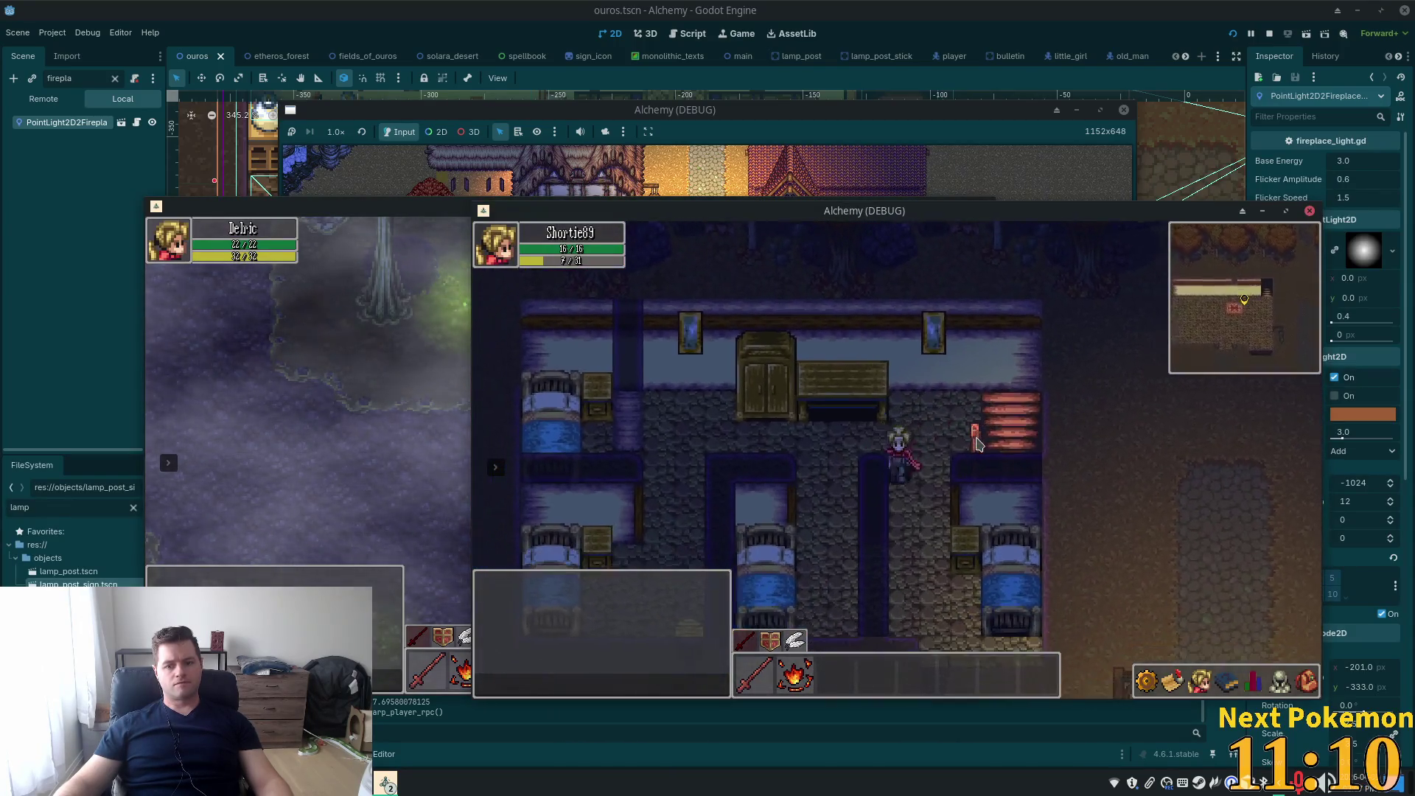
{"action": "key", "text": "Down"}
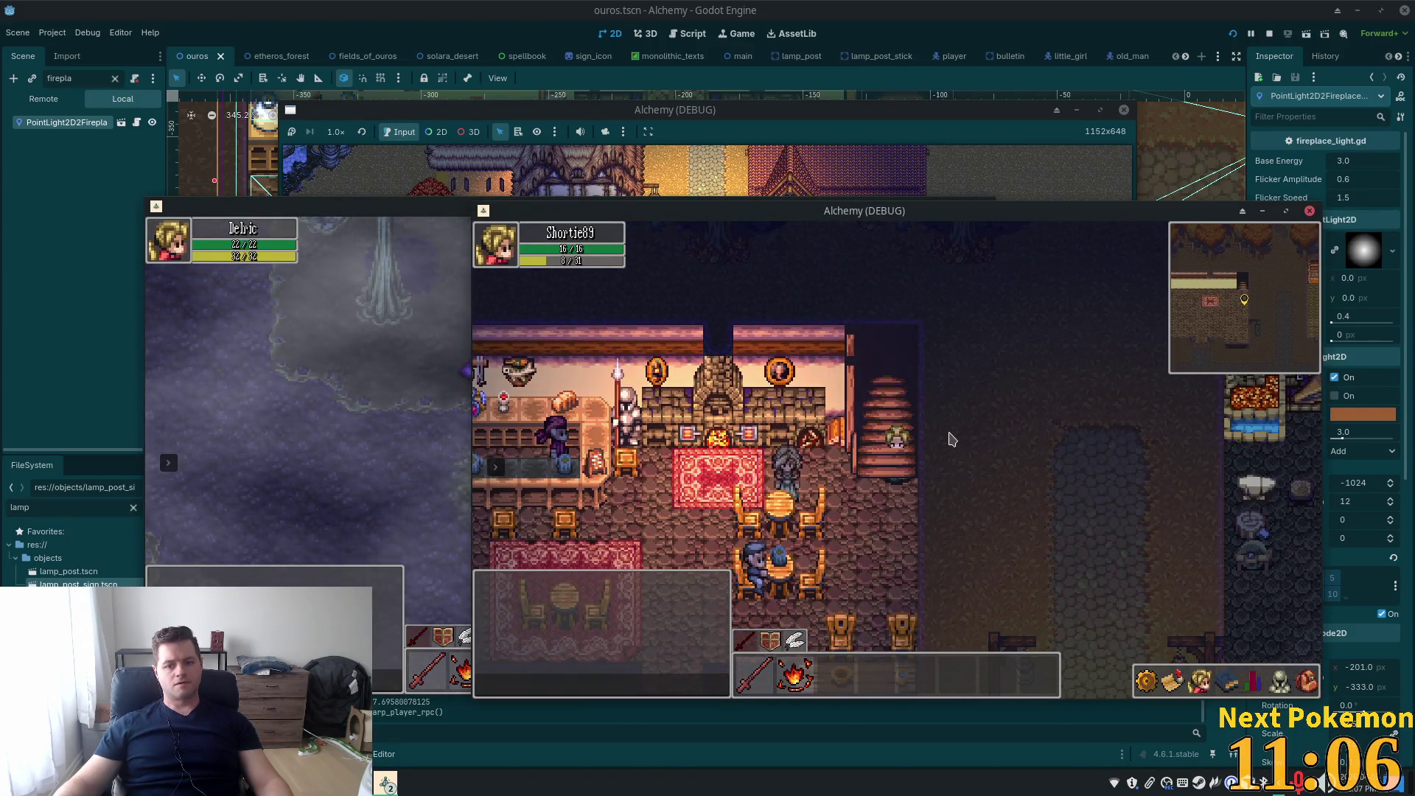
{"action": "left_click_drag", "start_coordinate": [824, 213], "coordinate": [1129, 254]}
{"action": "left_click", "coordinate": [953, 42]}
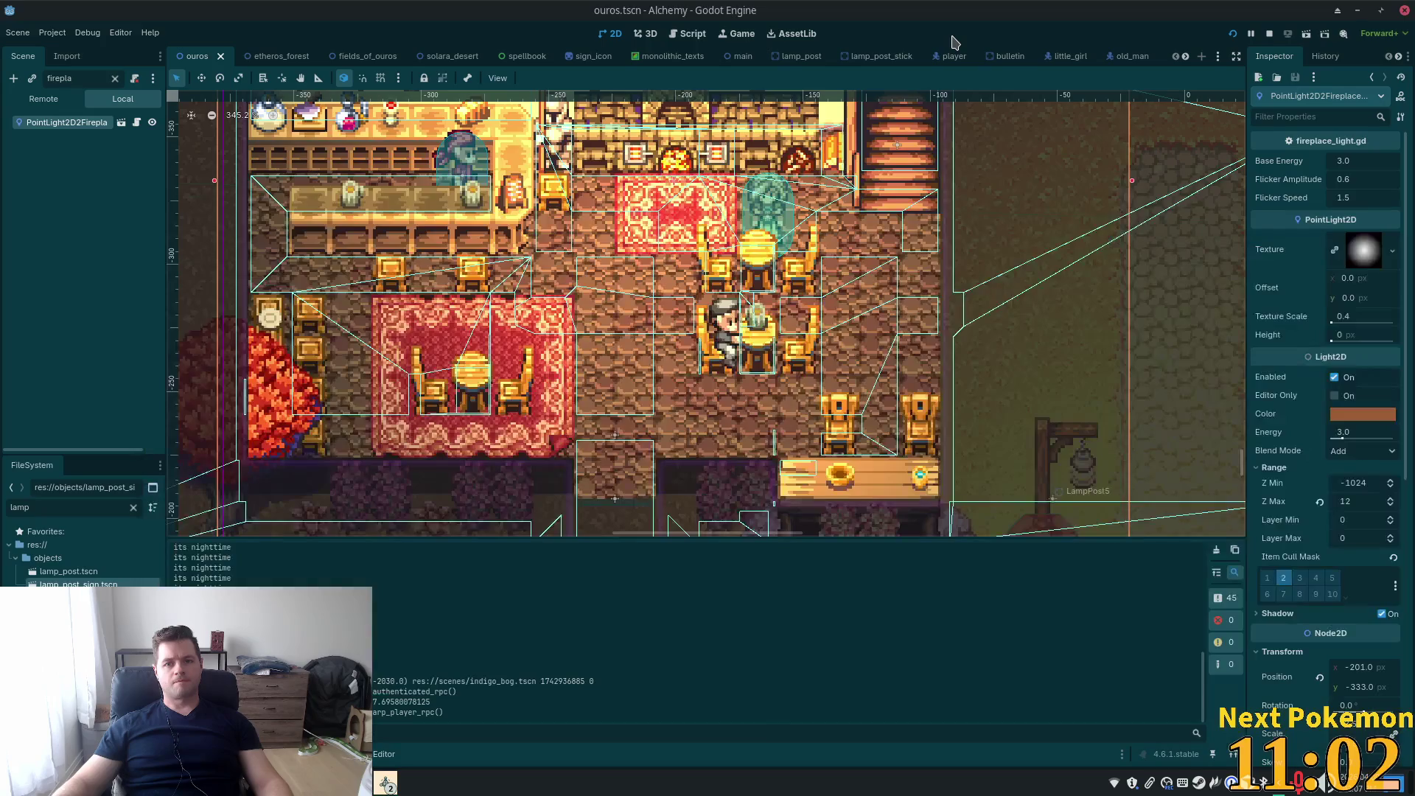
Restore the editor window, clear the scene filter, and select the Stairs TileMapLayer under Interior
{"action": "double_click", "coordinate": [917, 26]}
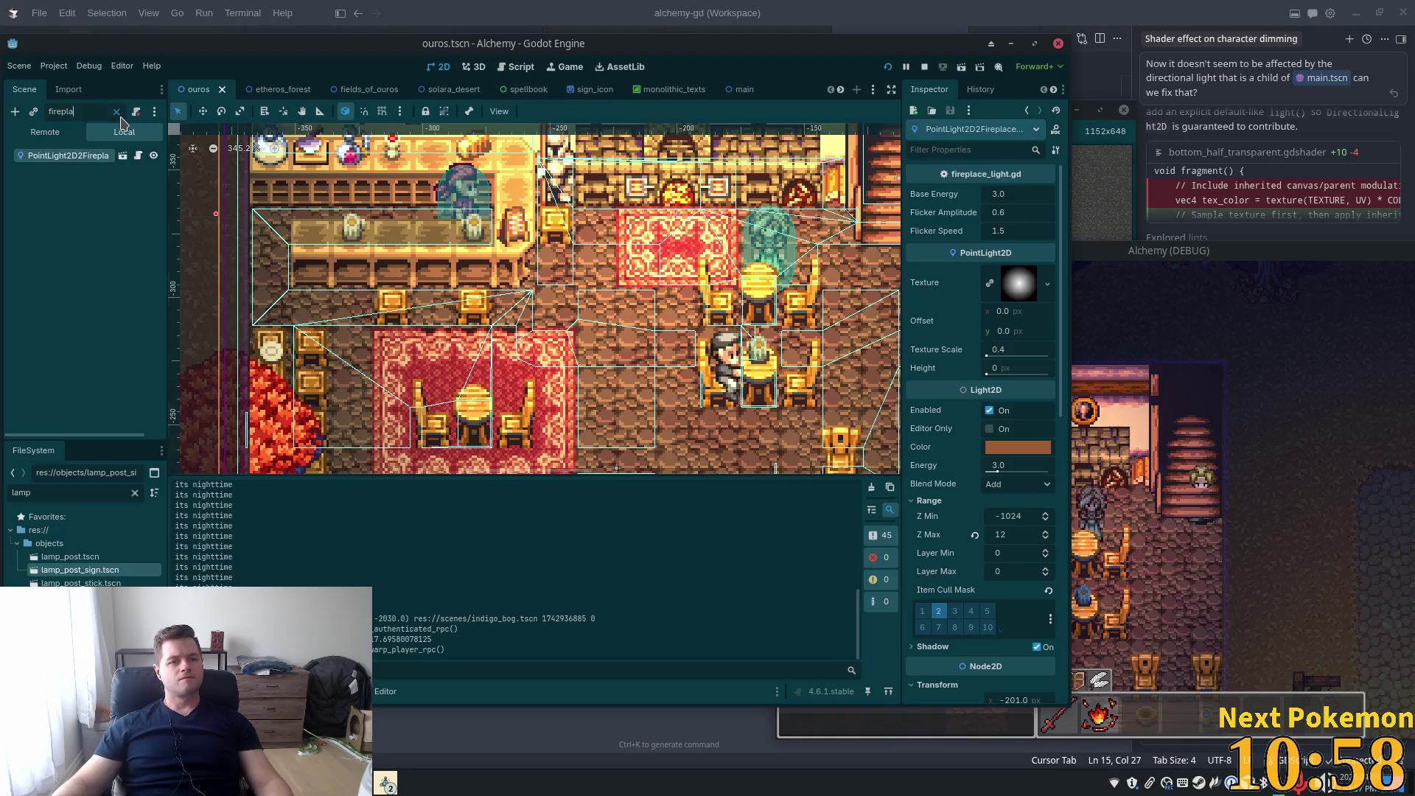
{"action": "left_click", "coordinate": [116, 111]}
{"action": "scroll", "coordinate": [101, 327], "scroll_direction": "down", "scroll_amount": 1}
{"action": "scroll", "coordinate": [101, 327], "scroll_direction": "up", "scroll_amount": 5}
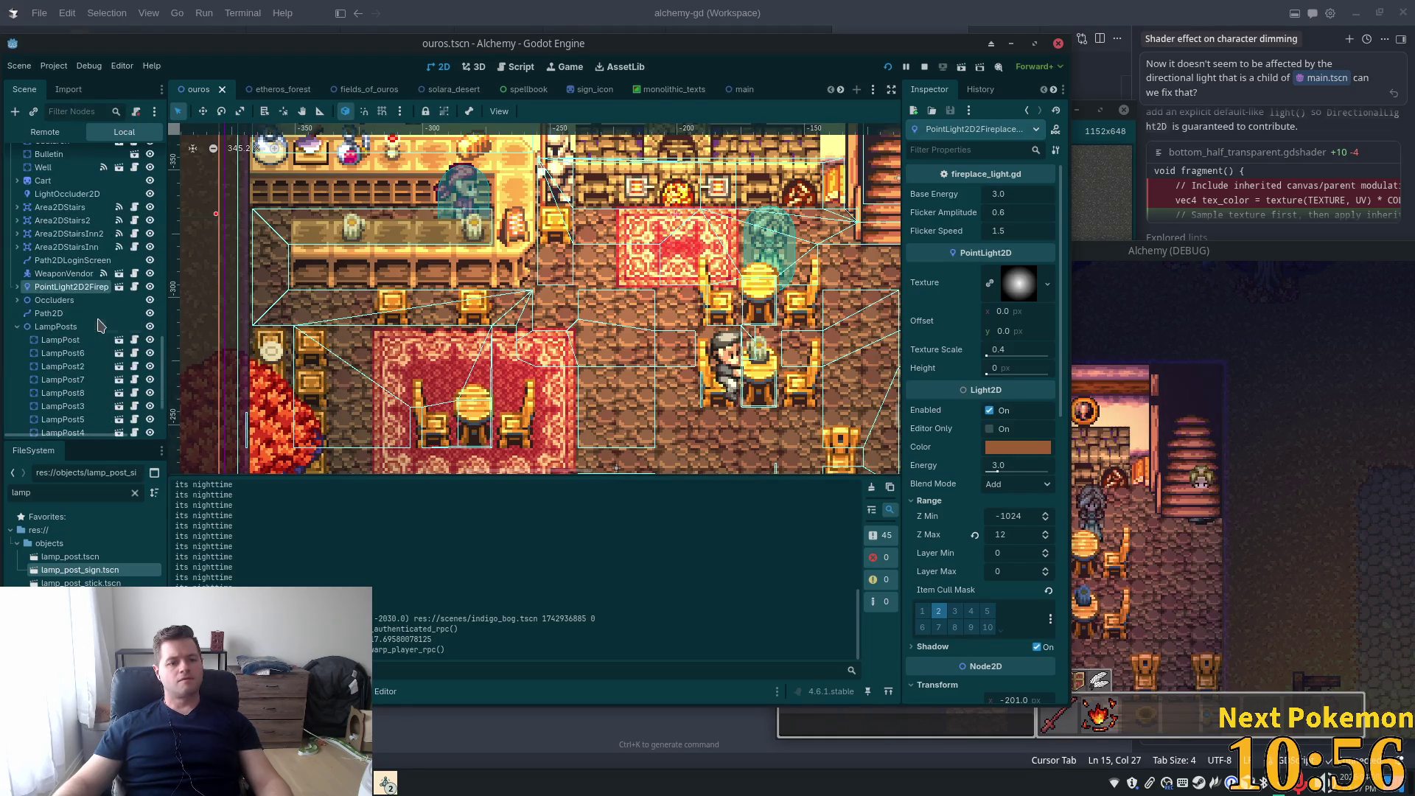
{"action": "scroll", "coordinate": [71, 302], "scroll_direction": "down", "scroll_amount": 8}
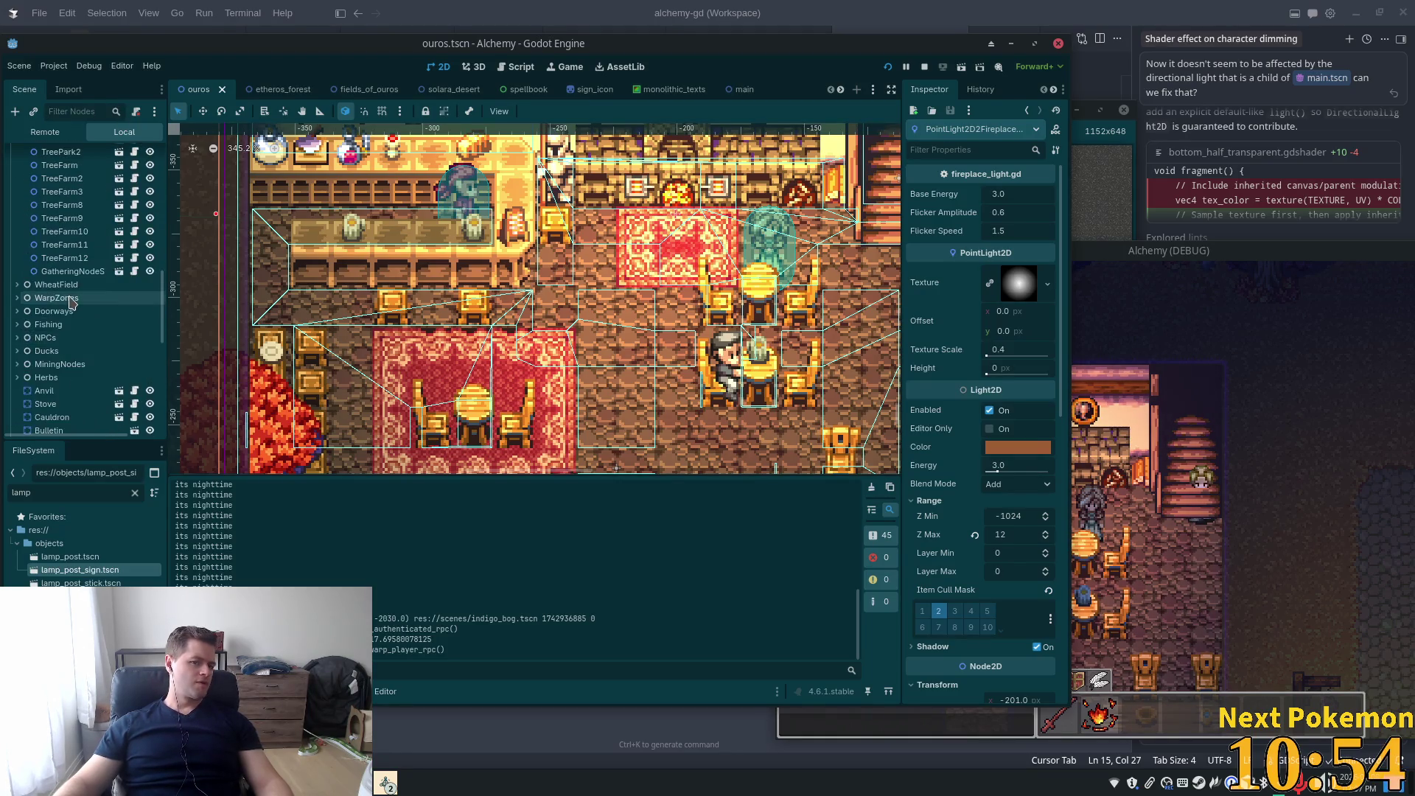
{"action": "scroll", "coordinate": [77, 298], "scroll_direction": "up", "scroll_amount": 3}
{"action": "left_click", "coordinate": [61, 309]}
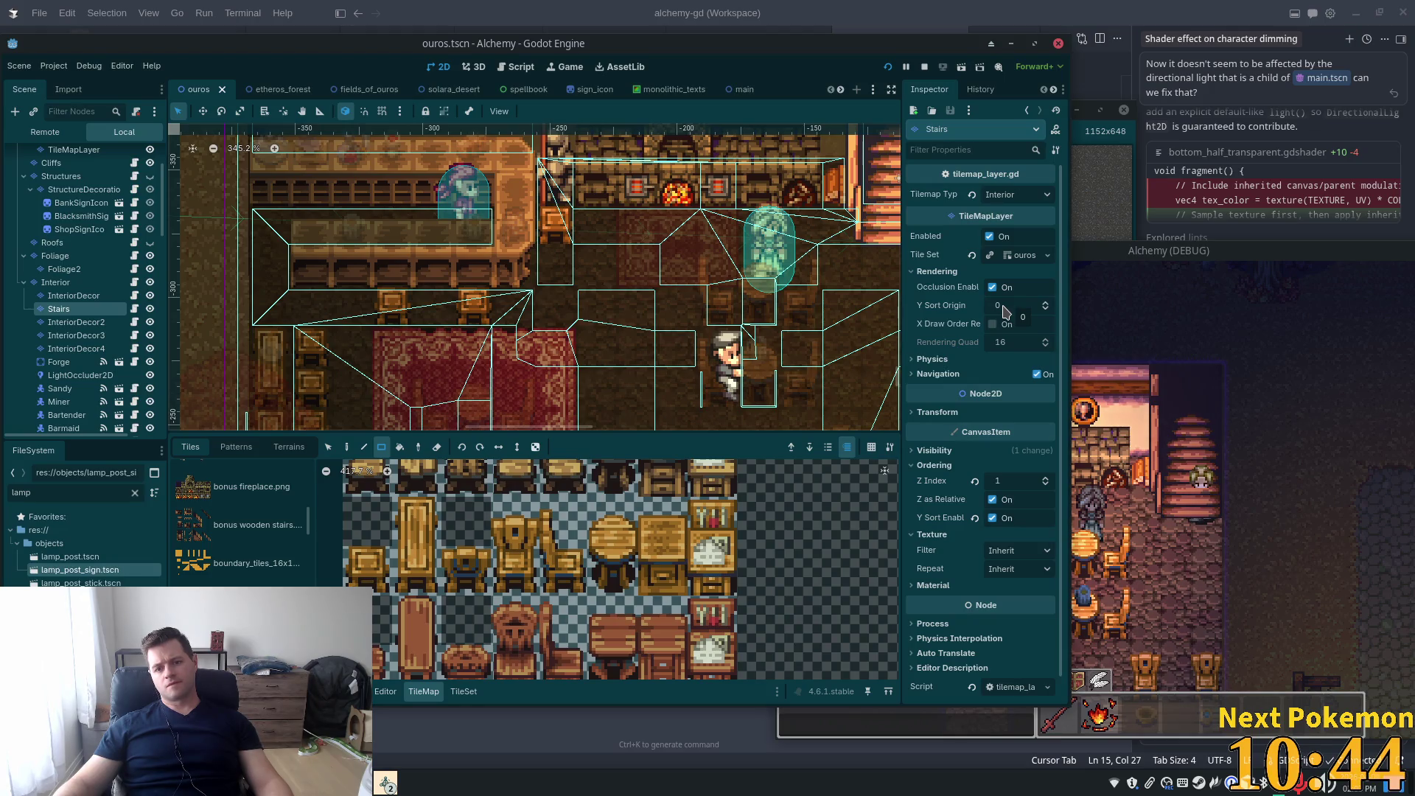
Set the Stairs layer's Y Sort Origin to -10, lower it to -12, and save
{"action": "left_click", "coordinate": [1006, 305]}
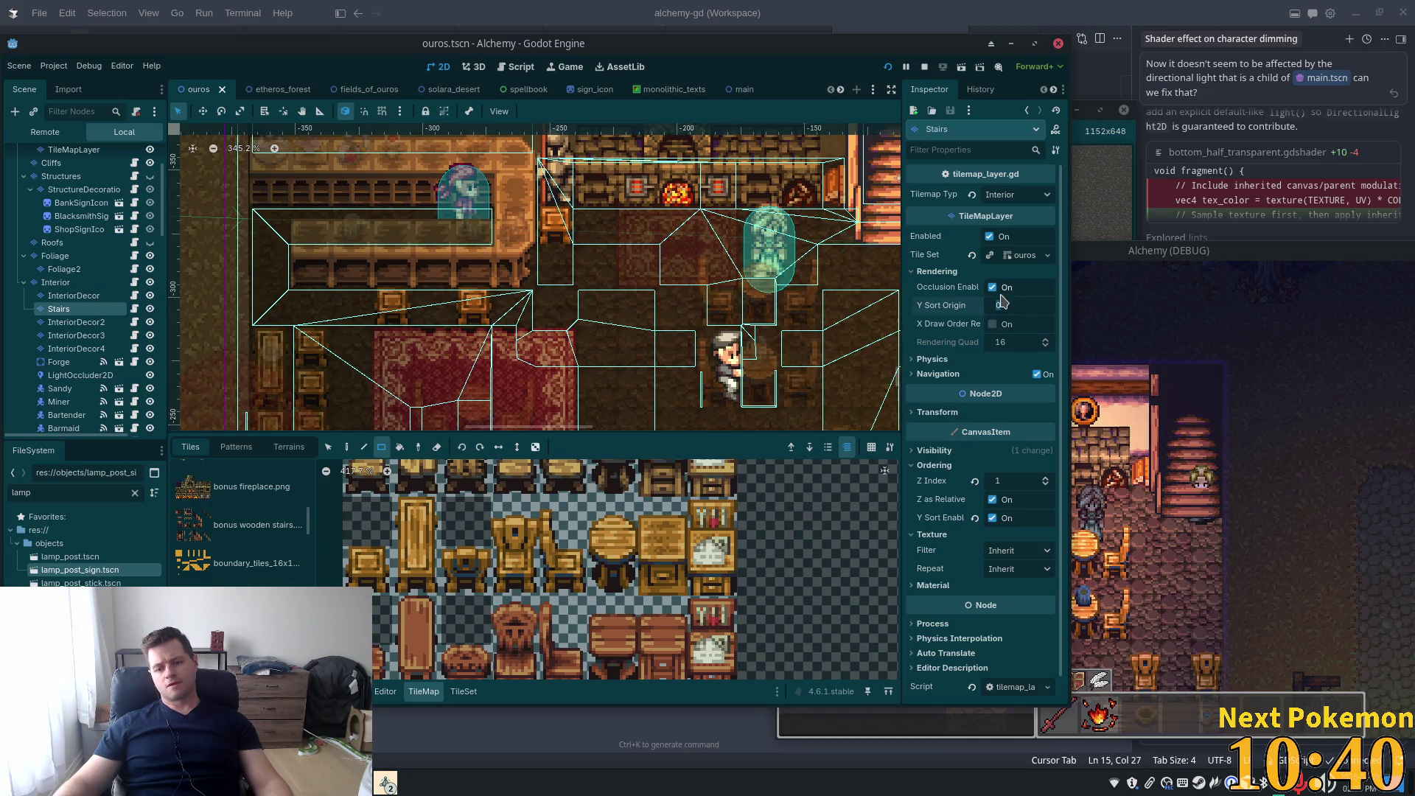
{"action": "type", "text": "-10"}
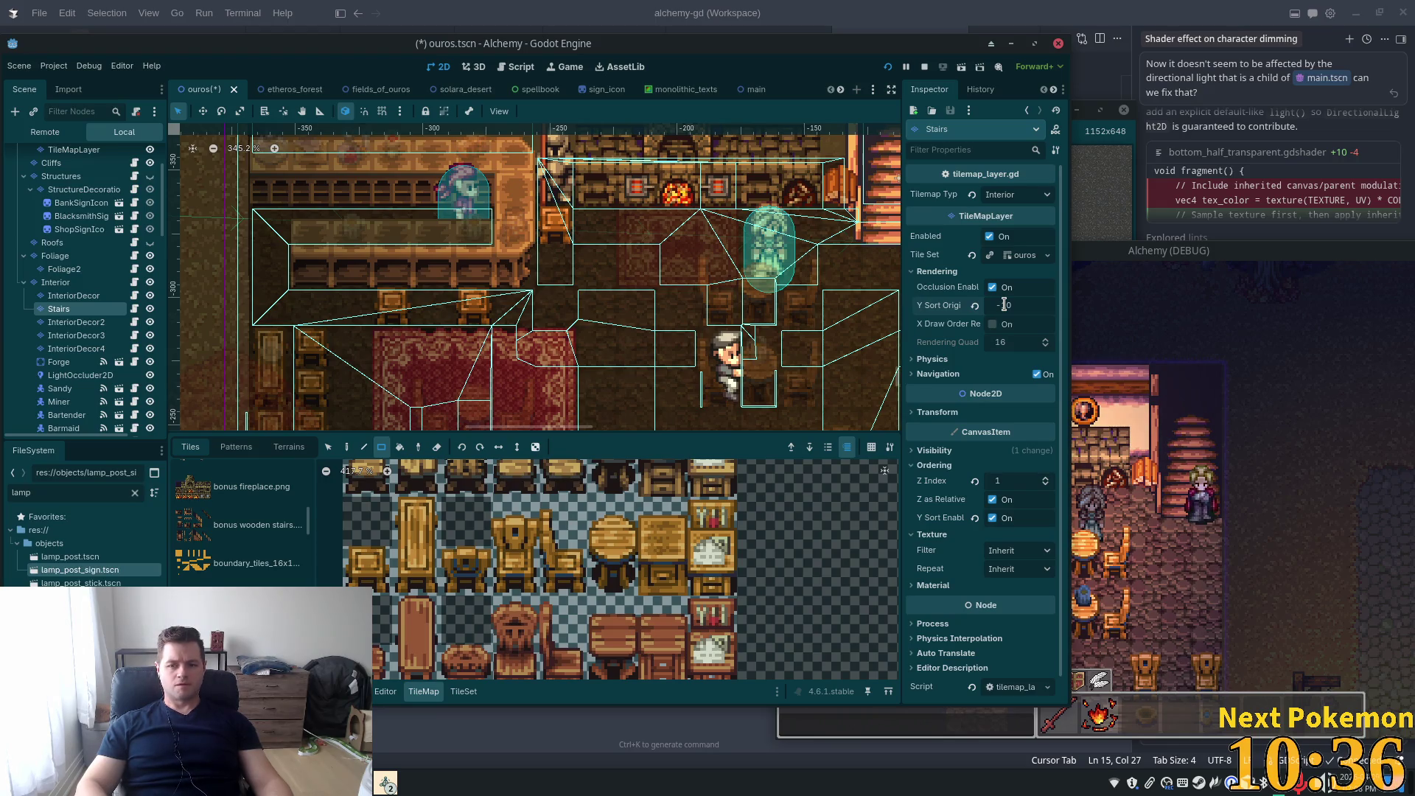
{"action": "left_click", "coordinate": [1285, 337]}
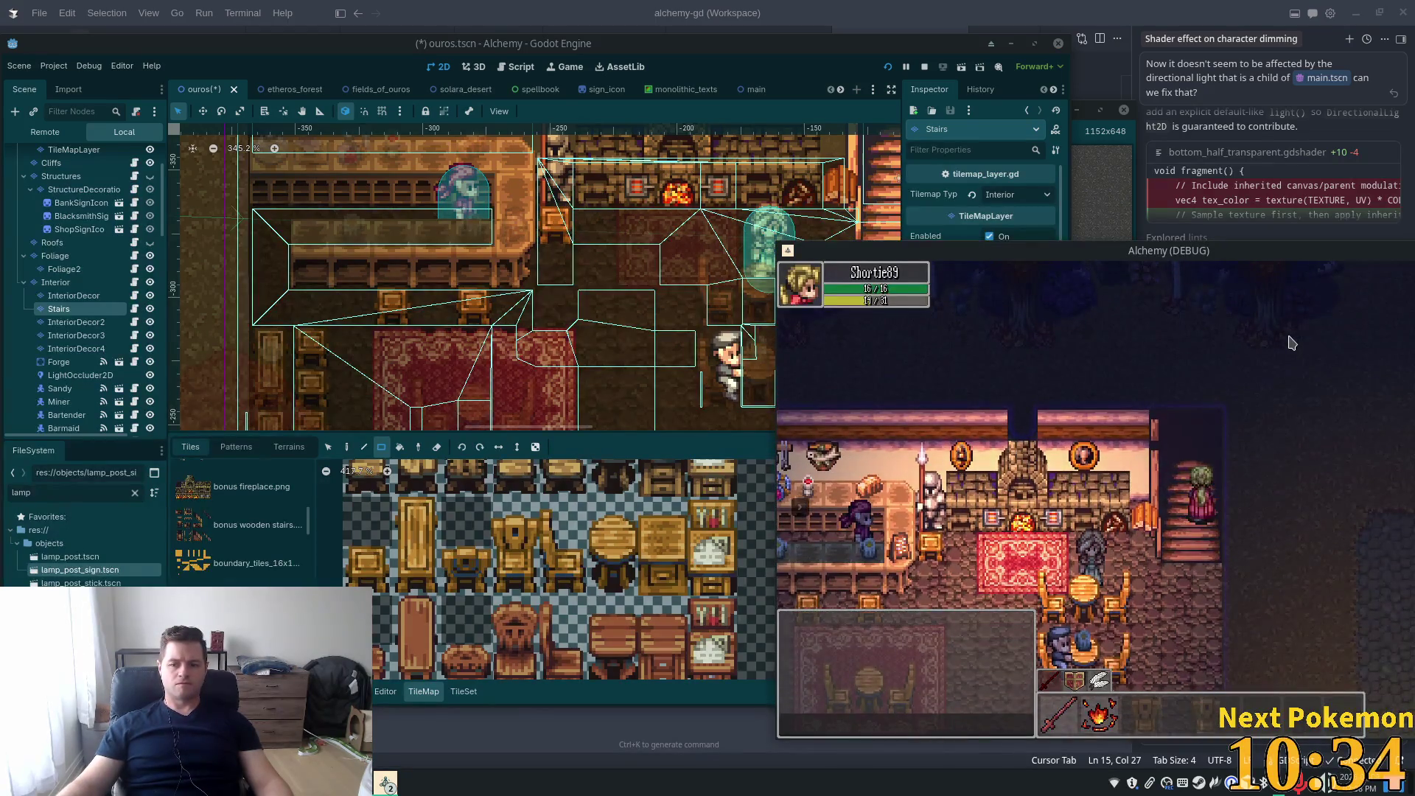
{"action": "left_click", "coordinate": [830, 64]}
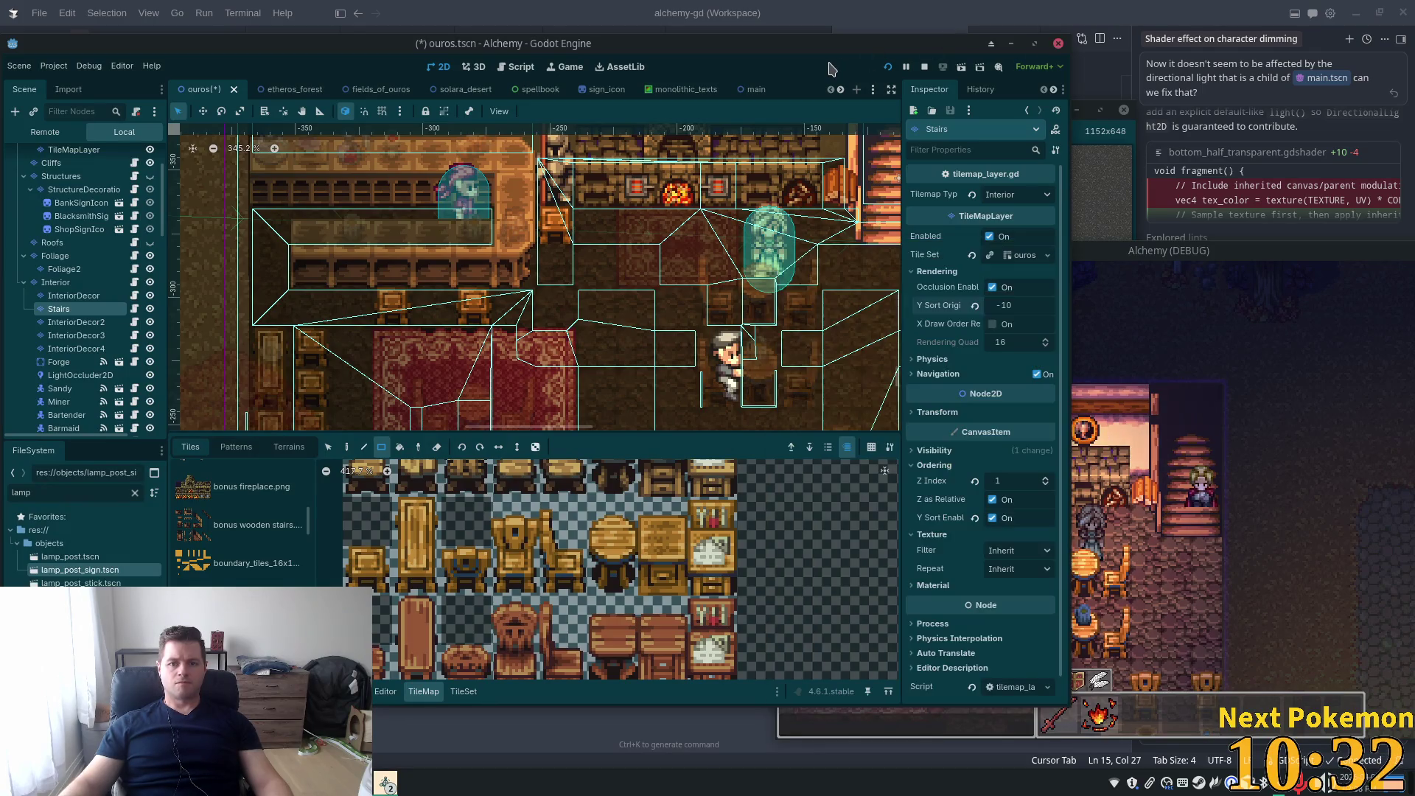
{"action": "key", "text": "Down"}
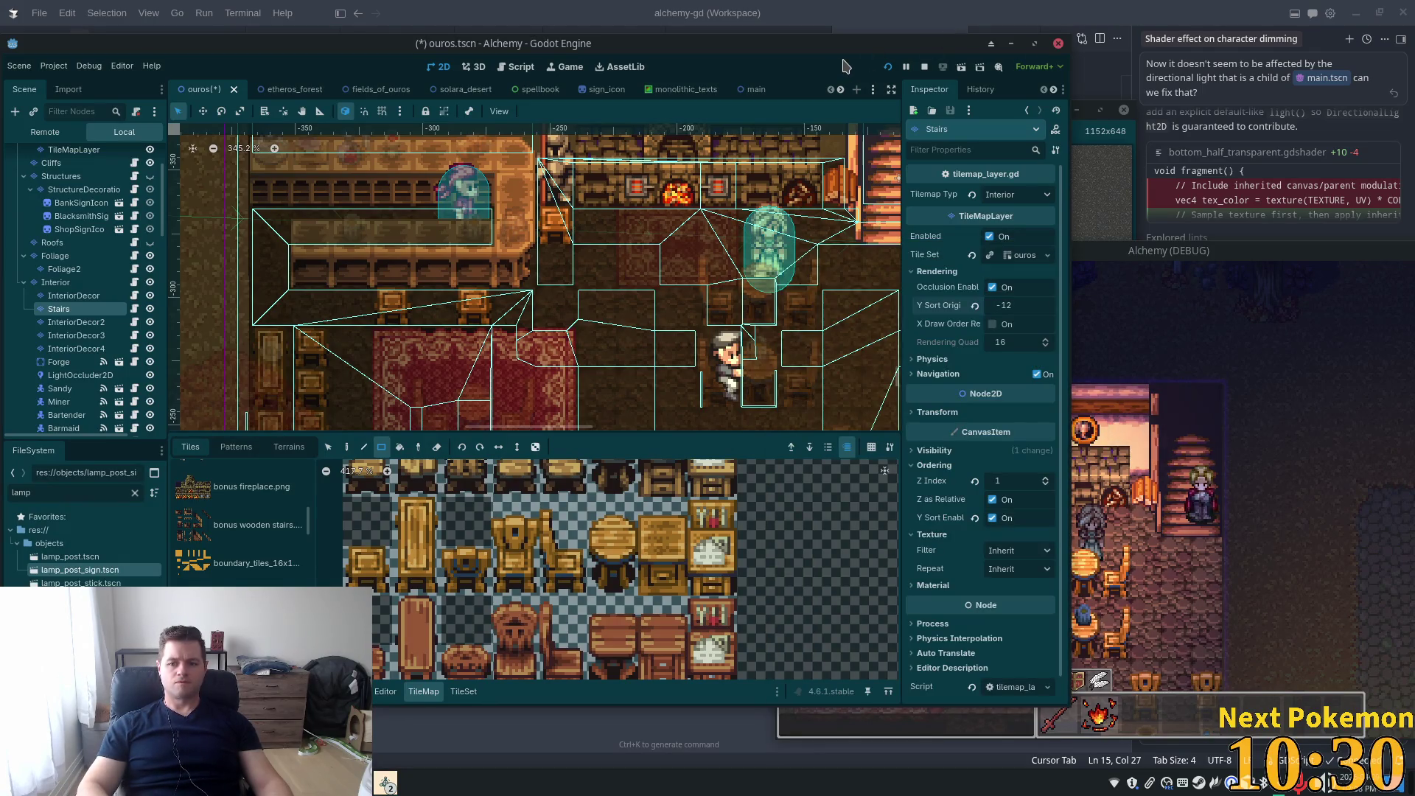
{"action": "key", "text": "ctrl+s"}
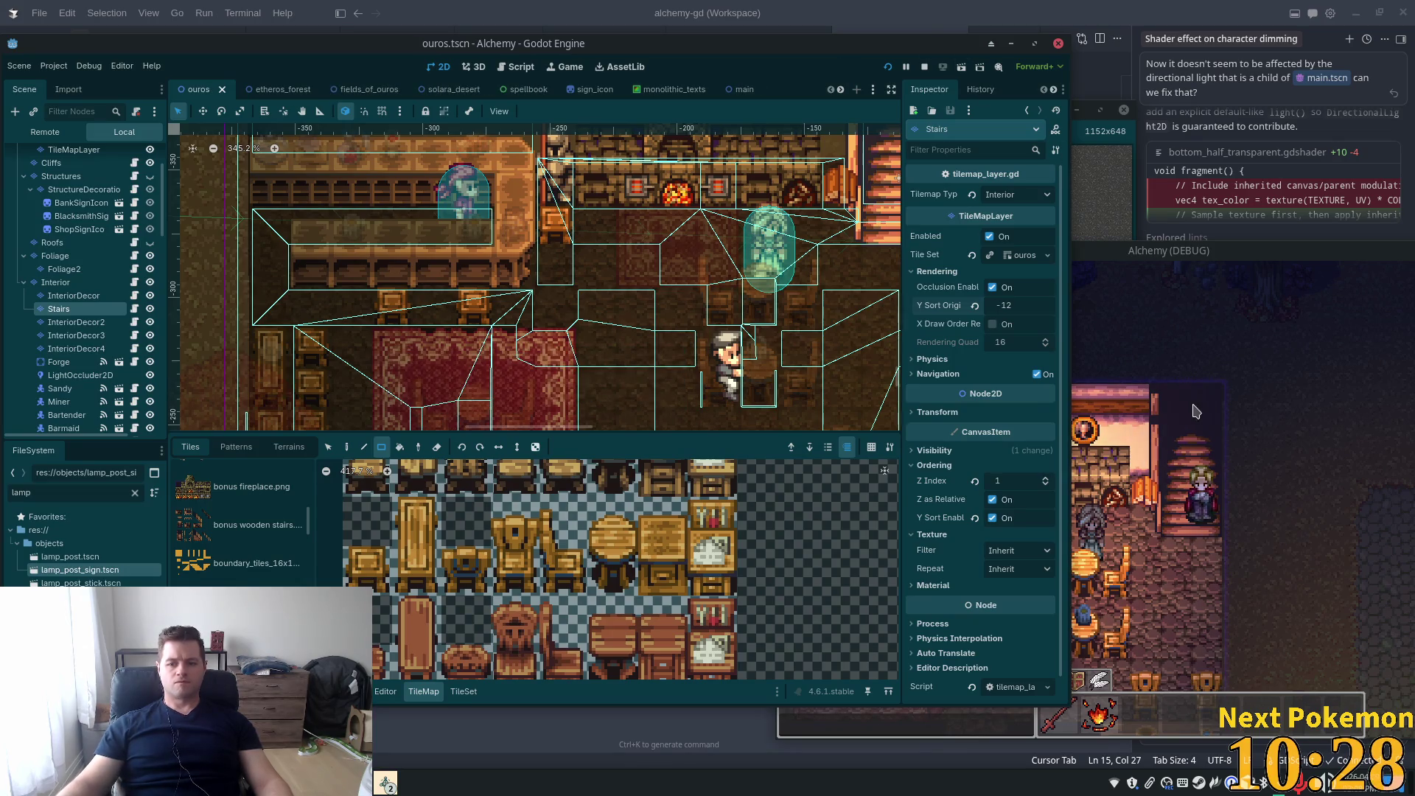
Test the stairs in-game, then lower Y Sort Origin to -13 and save
{"action": "left_click", "coordinate": [1219, 401]}
{"action": "key", "text": "Down"}
{"action": "left_click", "coordinate": [874, 89]}
{"action": "key", "text": "Down"}
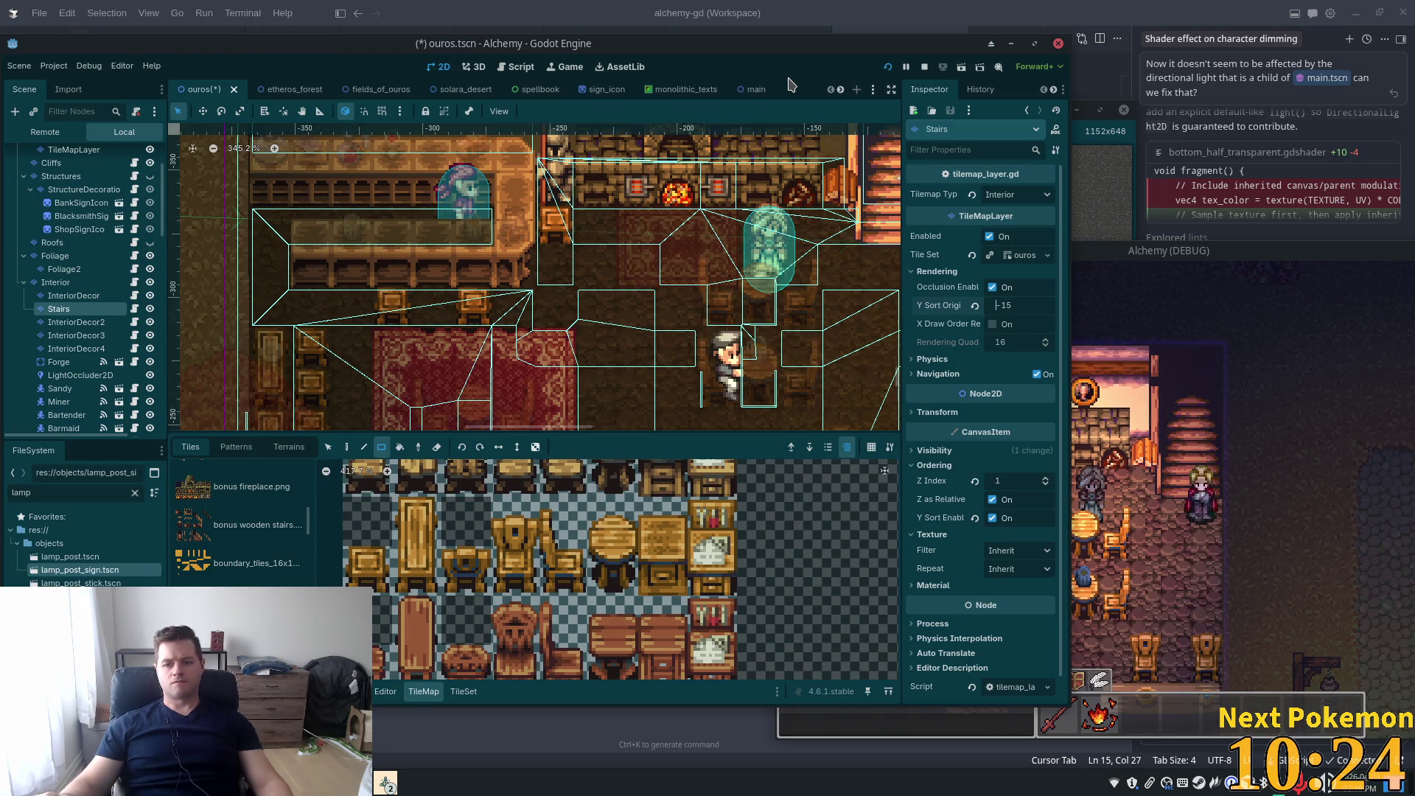
{"action": "key", "text": "ctrl+s"}
{"action": "left_click", "coordinate": [1315, 356]}
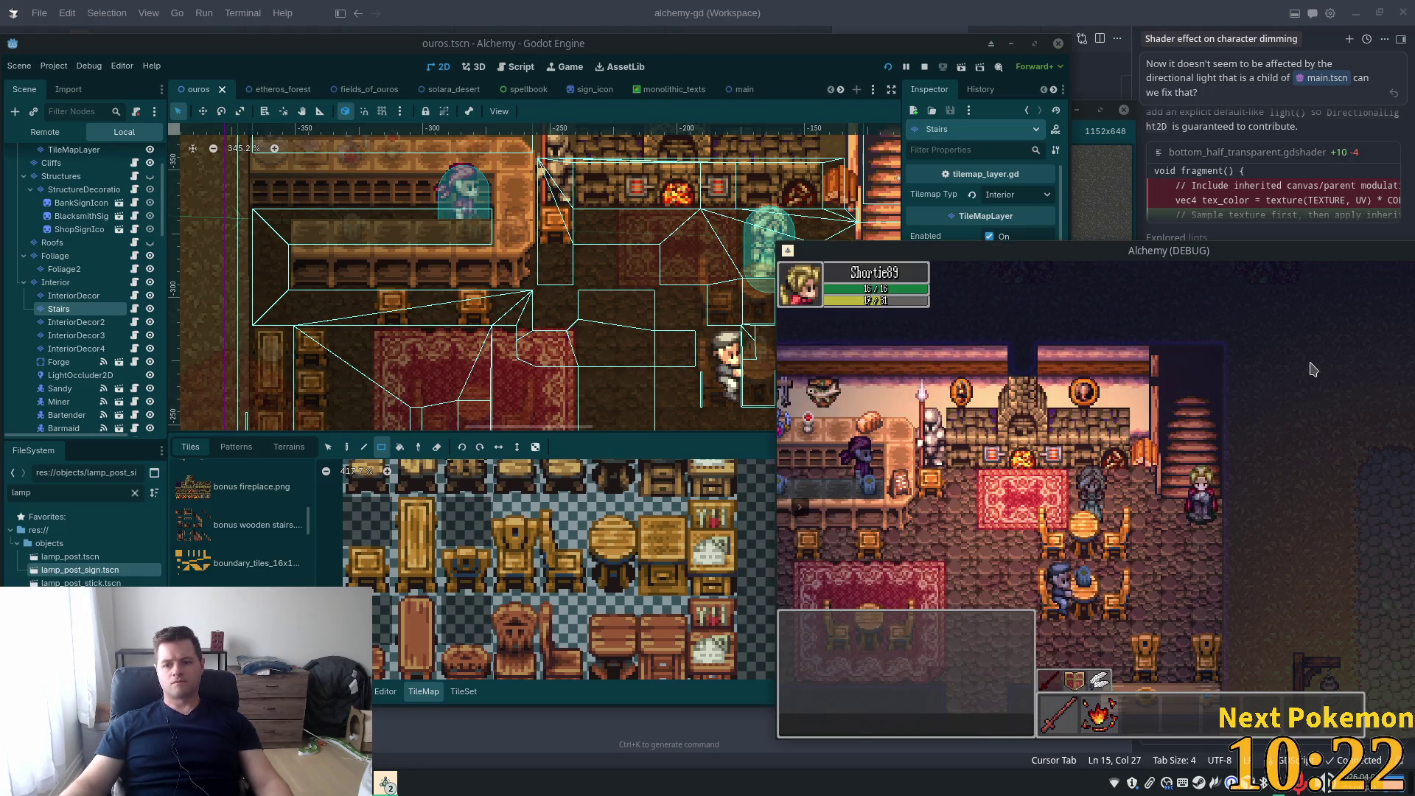
Walk the player up the stairs into the bedroom and back down across the tavern
{"action": "key", "text": "Up"}
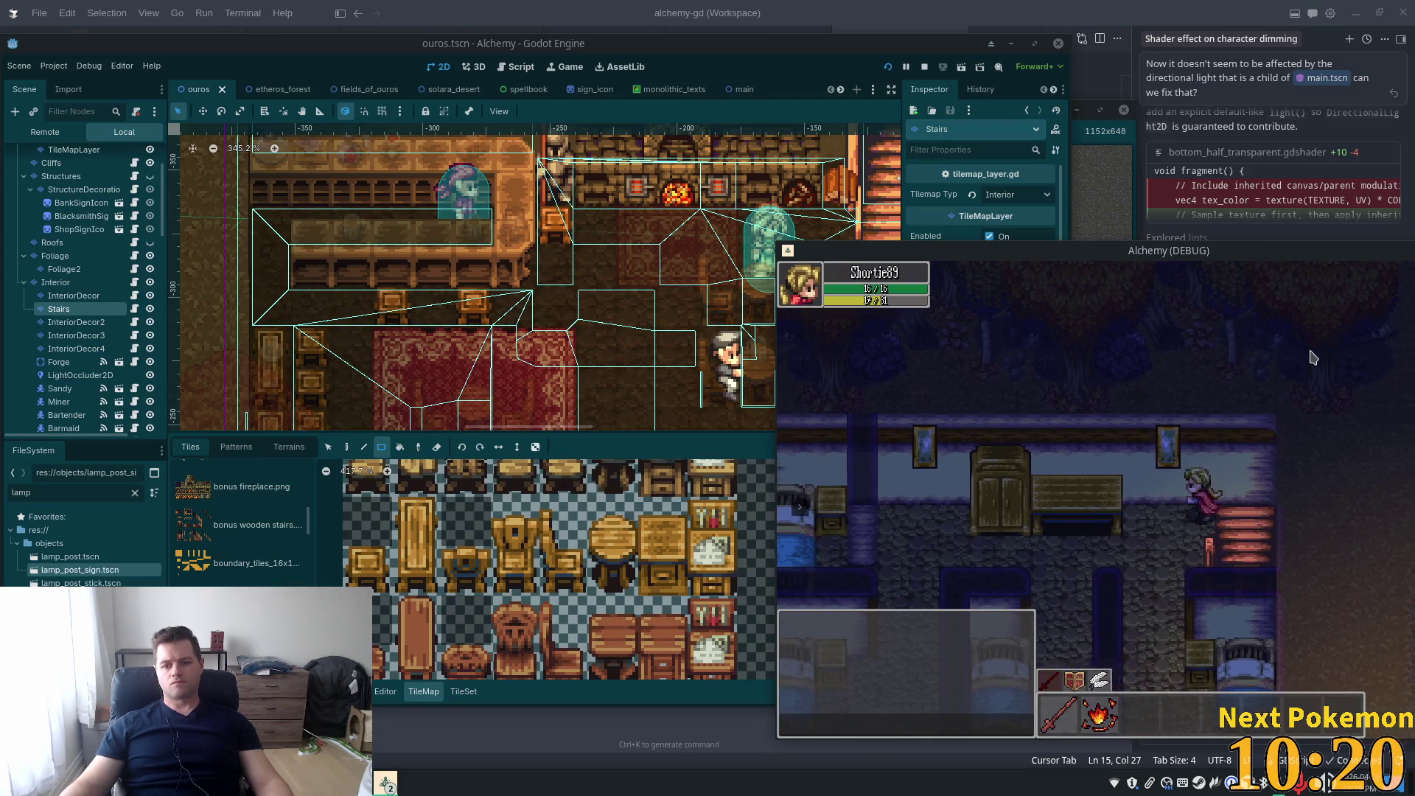
{"action": "key", "text": "Left"}
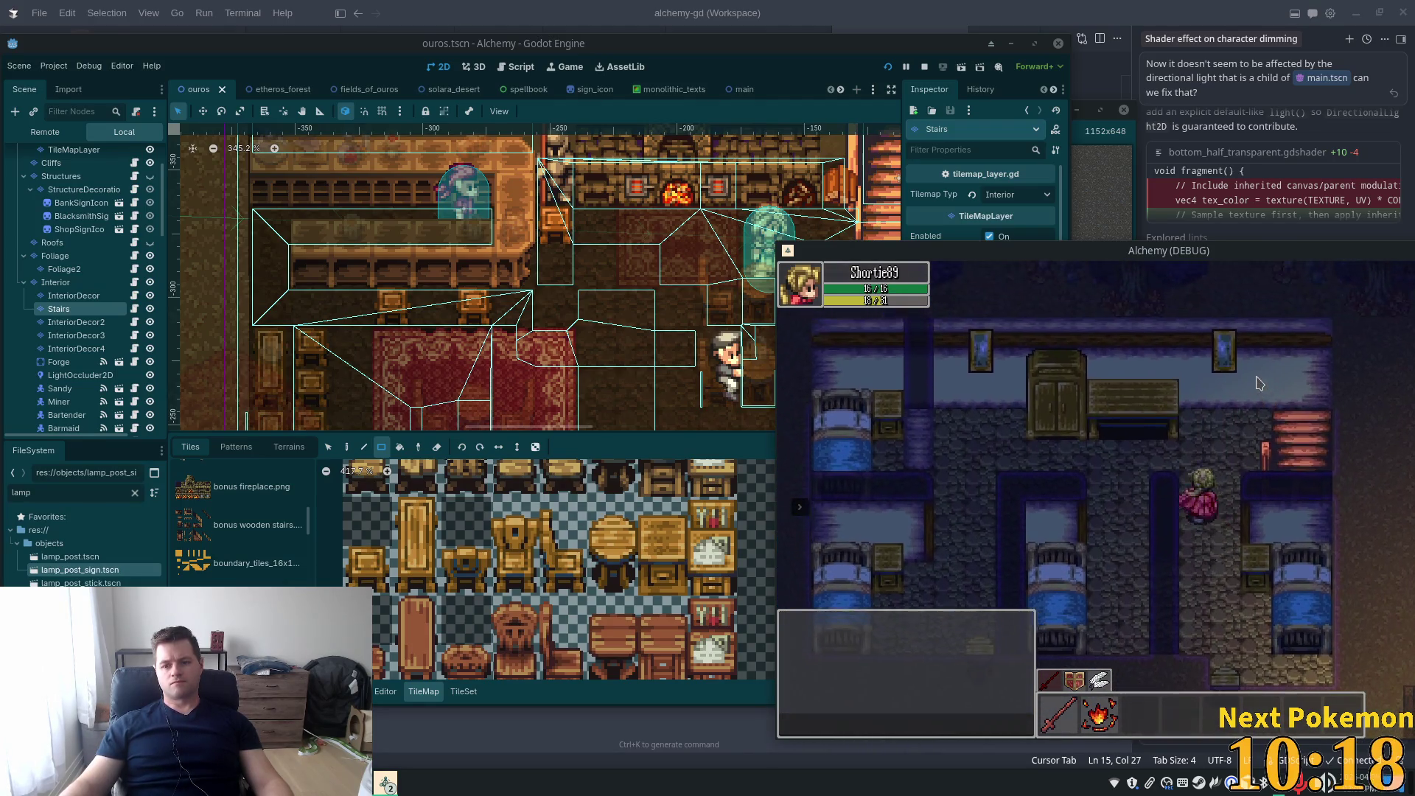
{"action": "key", "text": "Right"}
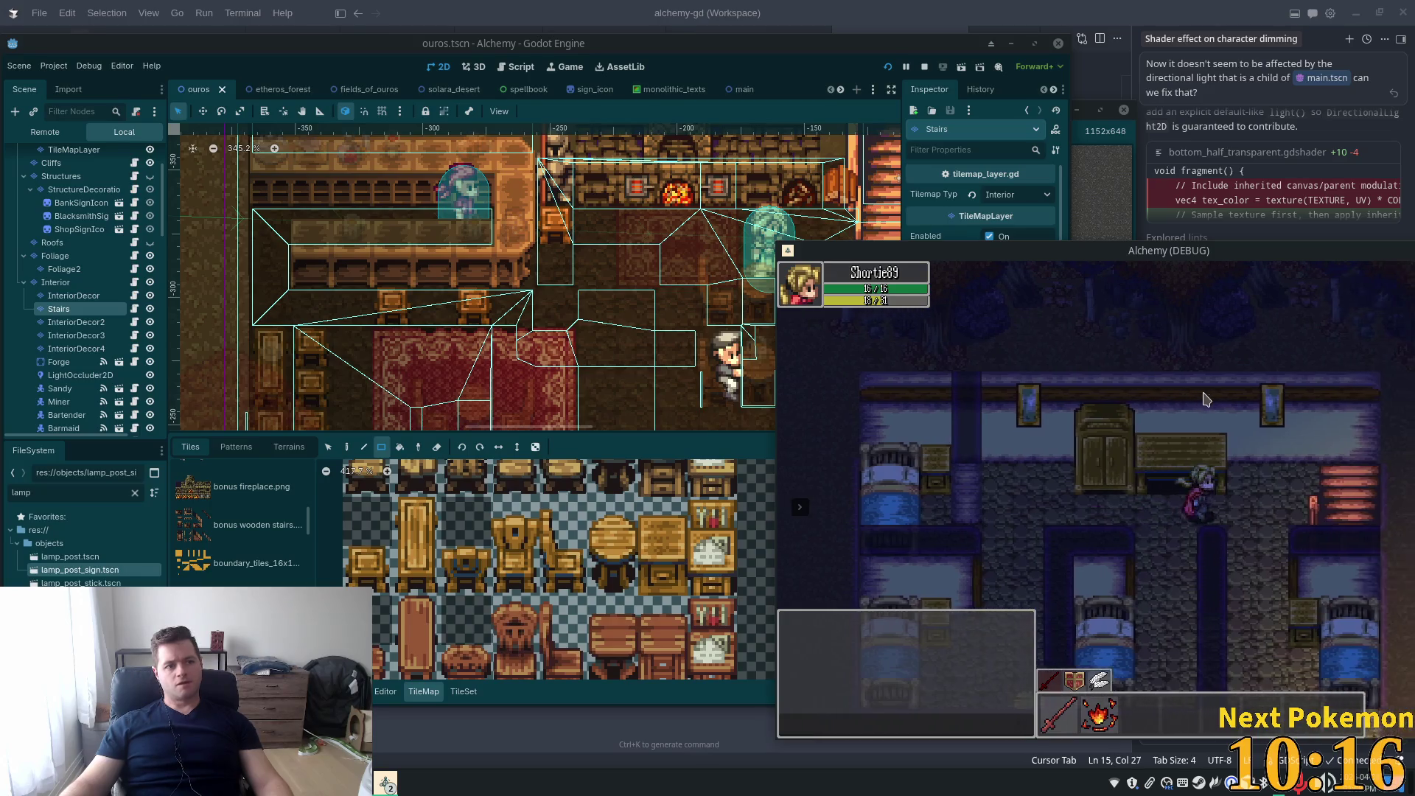
{"action": "key", "text": "Up"}
{"action": "key", "text": "Right"}
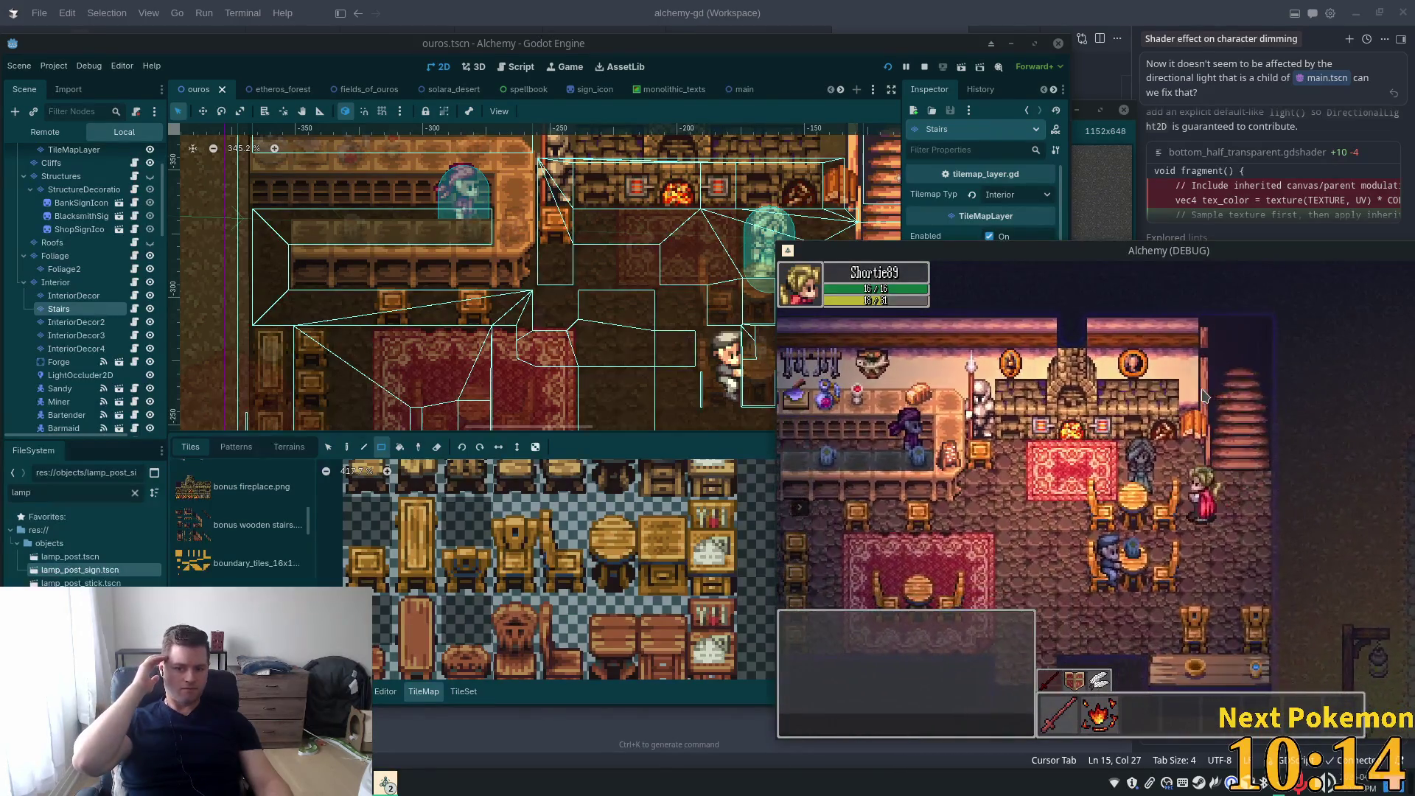
{"action": "key", "text": "Left"}
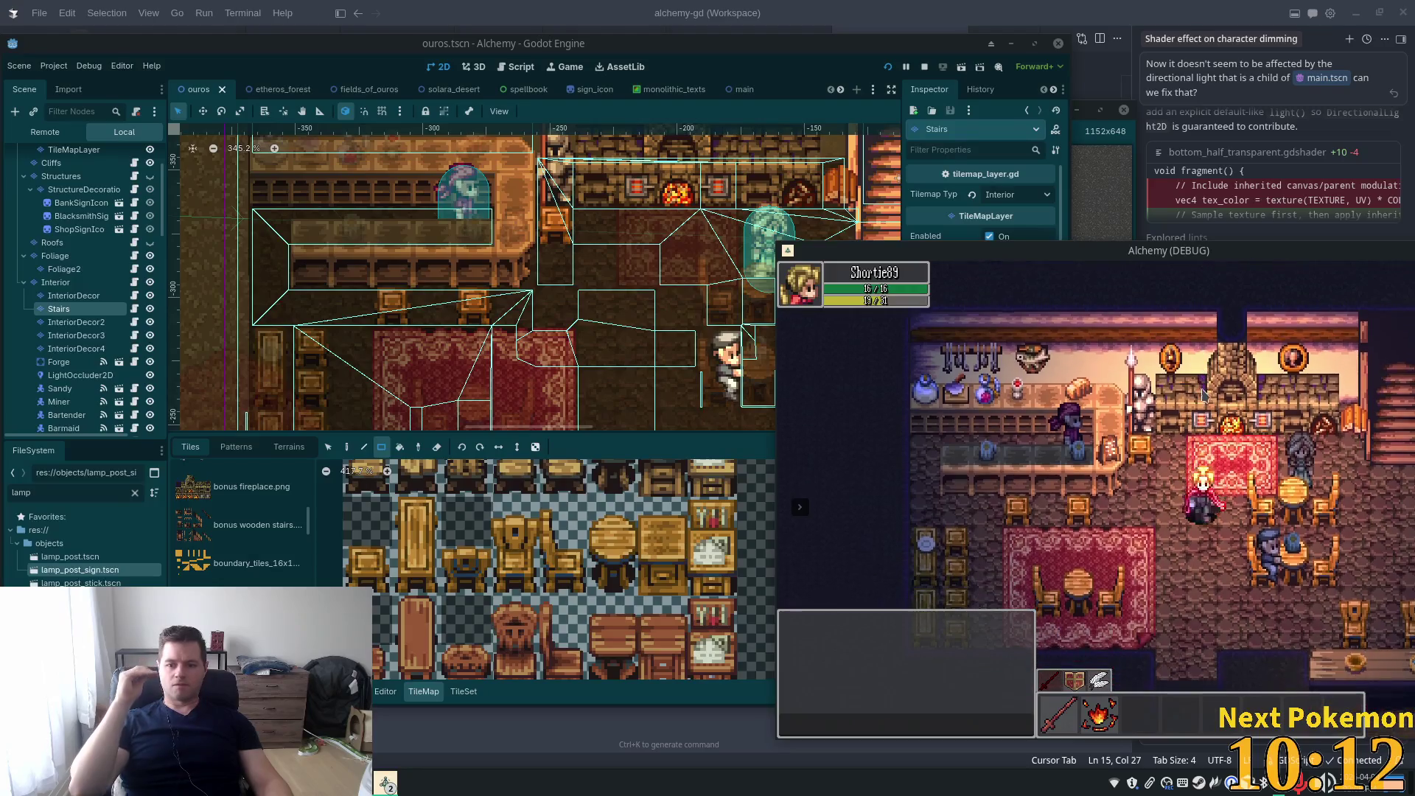
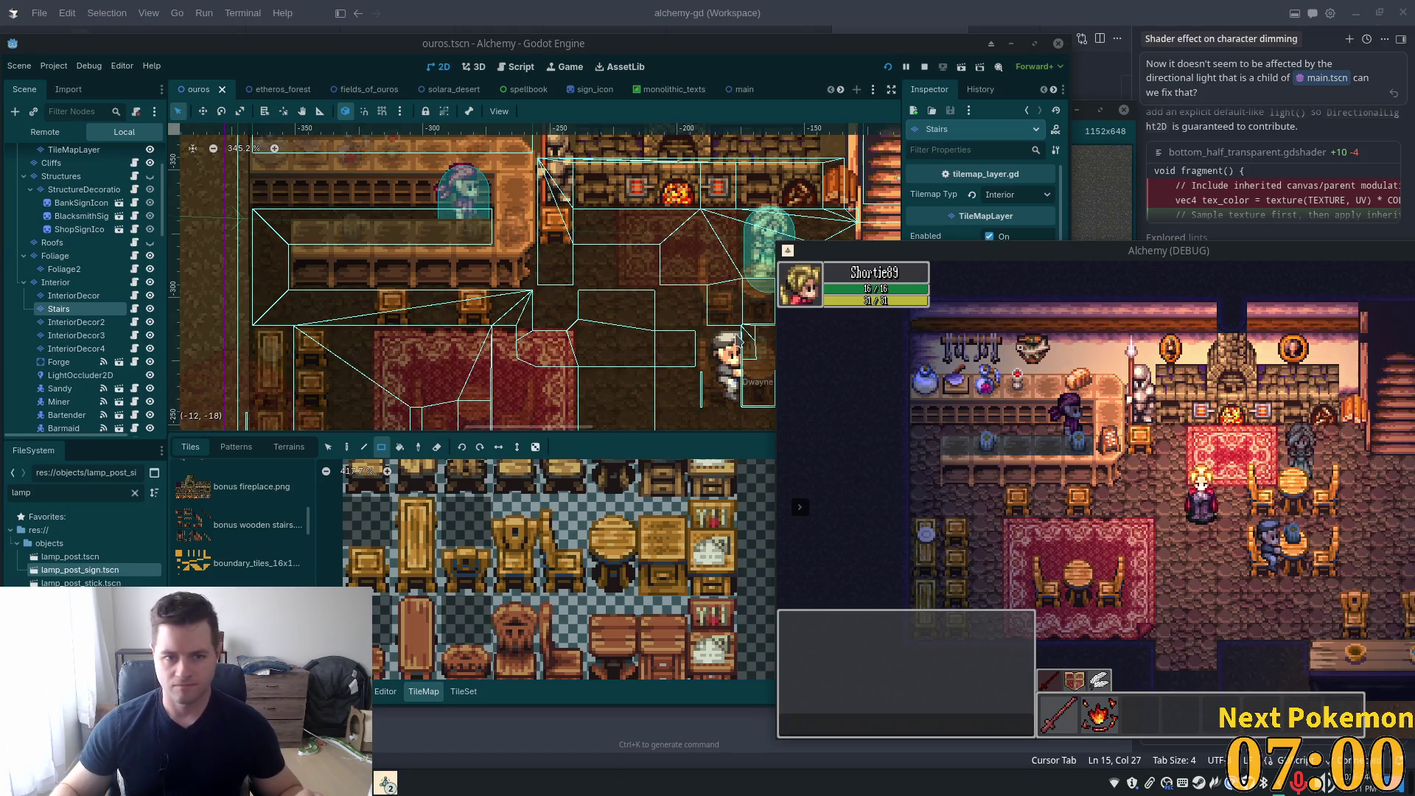
Return to the Godot editor, maximize it, and zoom in on the tavern
{"action": "key", "text": "alt+Tab"}
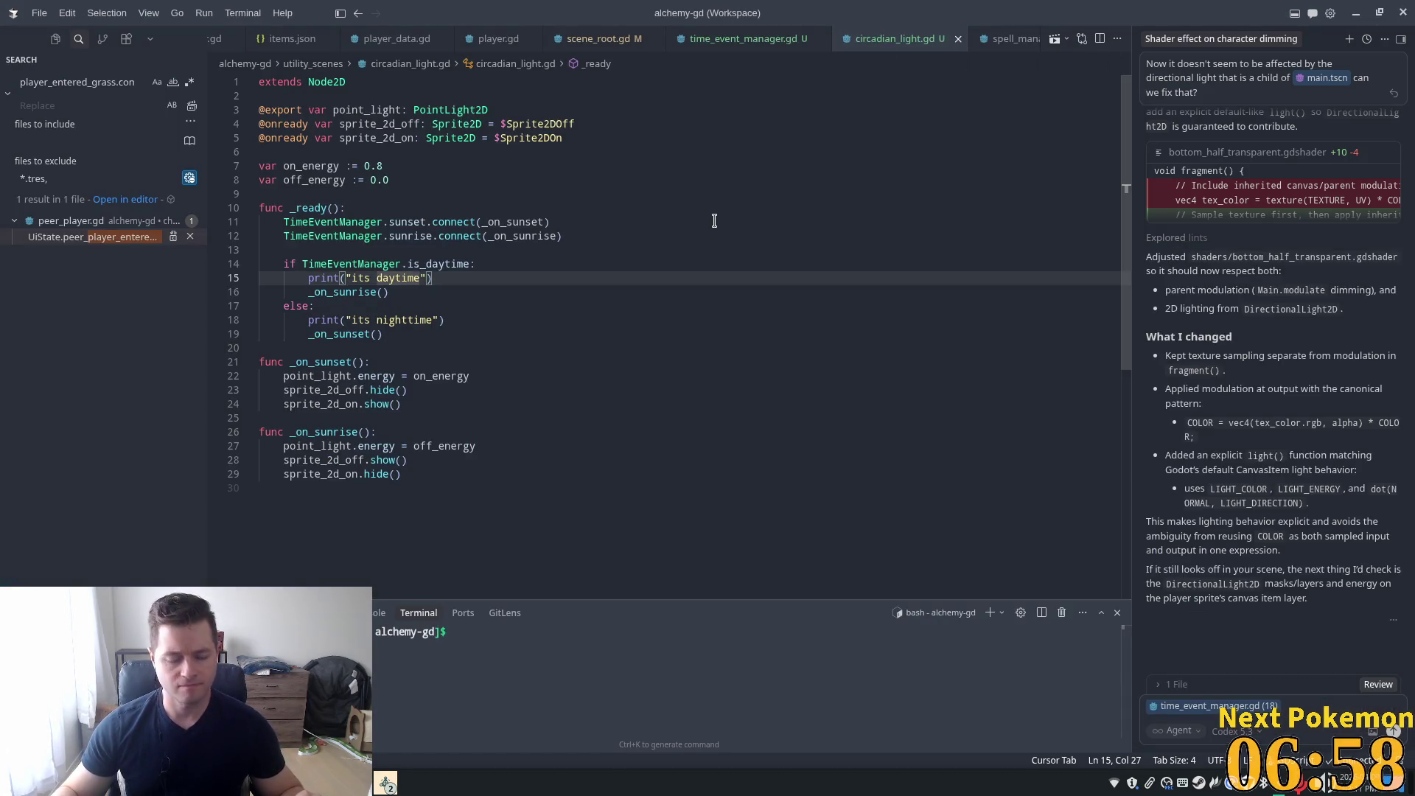
{"action": "key", "text": "alt+Tab"}
{"action": "scroll", "coordinate": [752, 330], "scroll_direction": "down", "scroll_amount": 2}
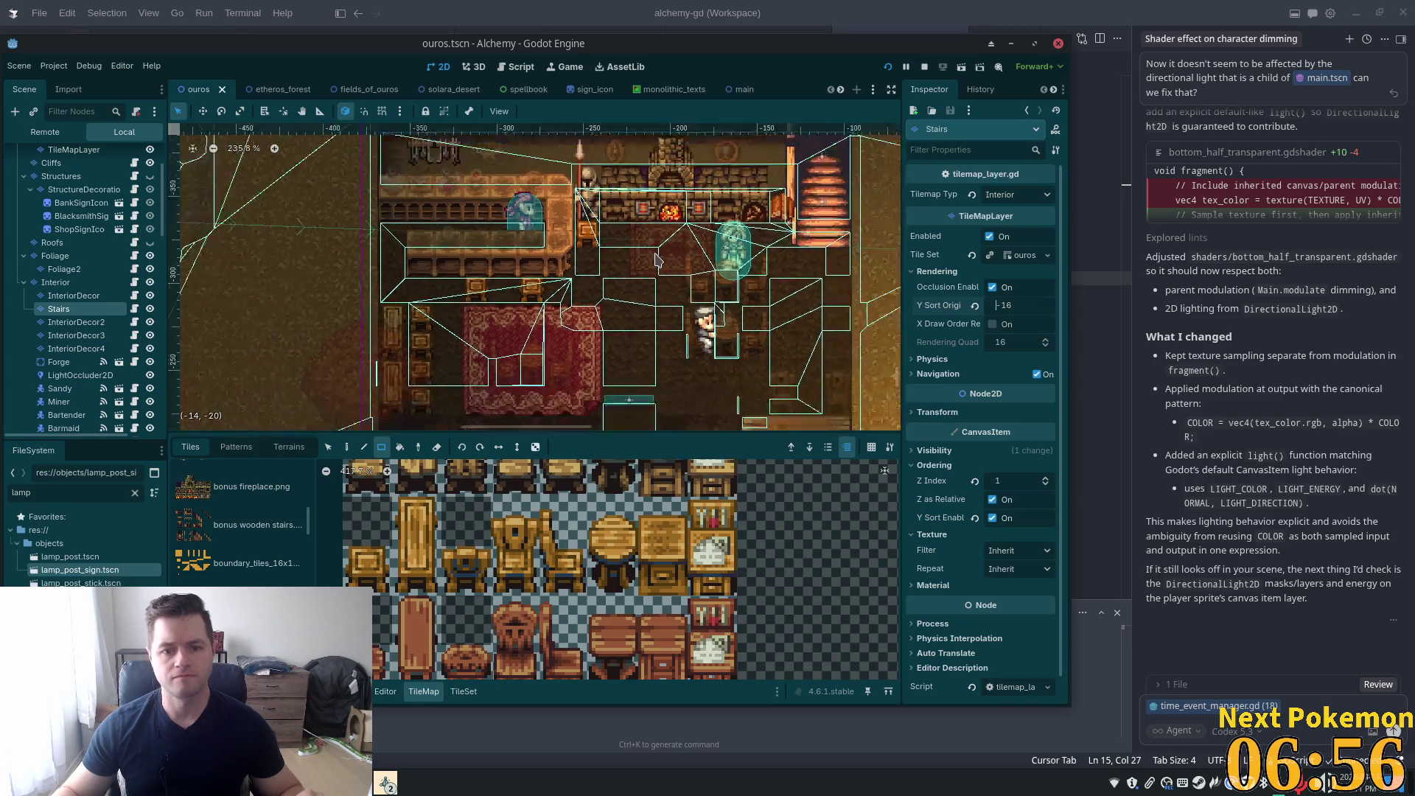
{"action": "left_click", "coordinate": [1035, 43]}
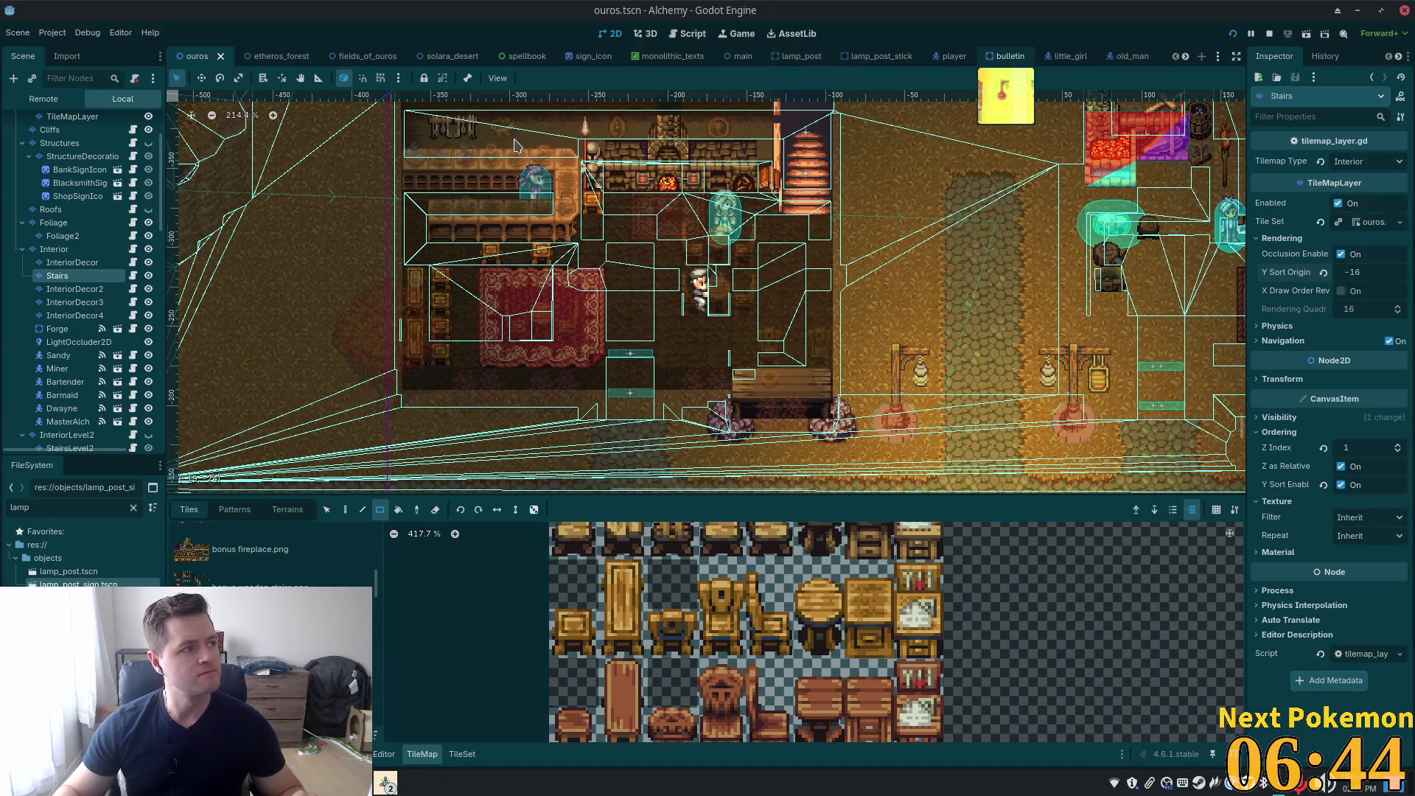
{"action": "scroll", "coordinate": [514, 144], "scroll_direction": "up", "scroll_amount": 5}
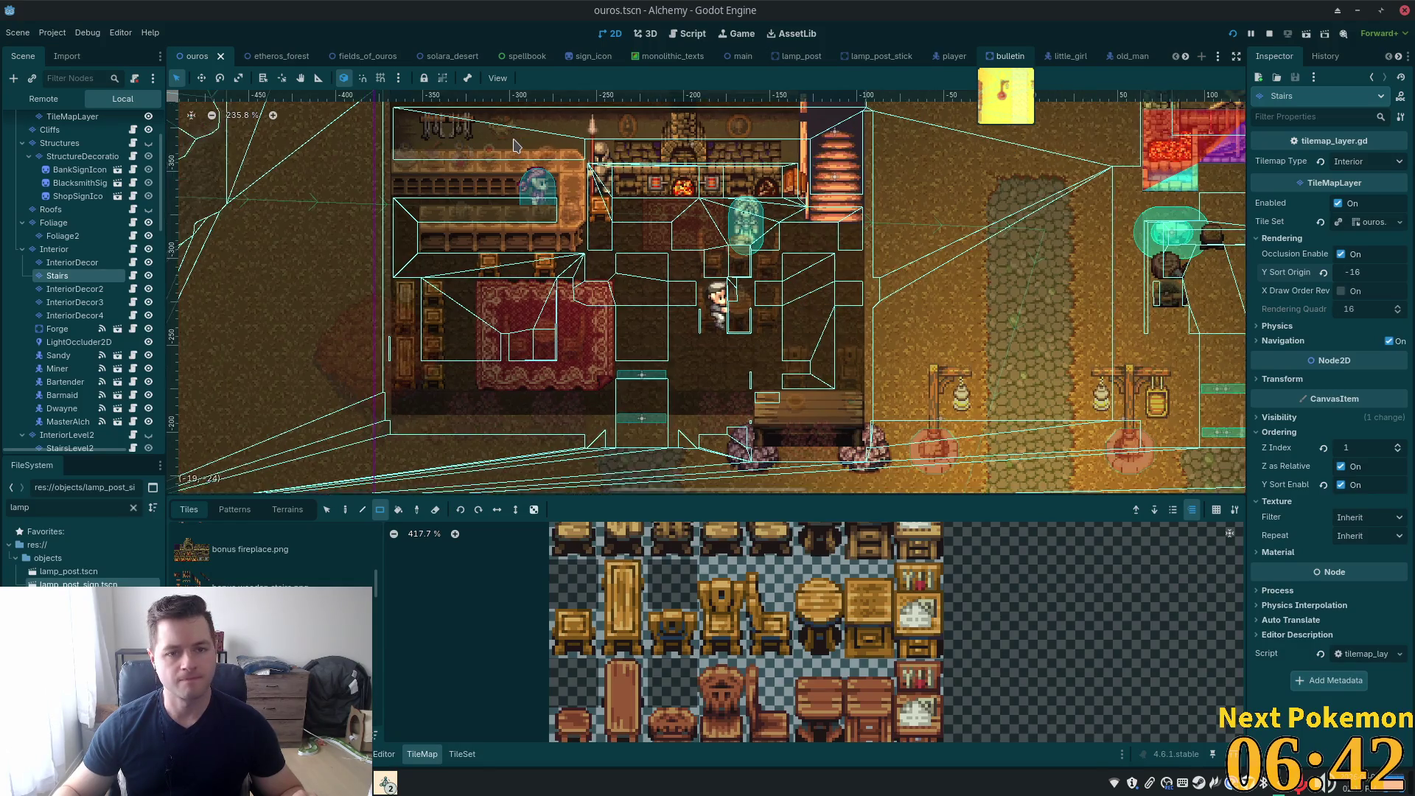
{"action": "scroll", "coordinate": [534, 237], "scroll_direction": "up", "scroll_amount": 1}
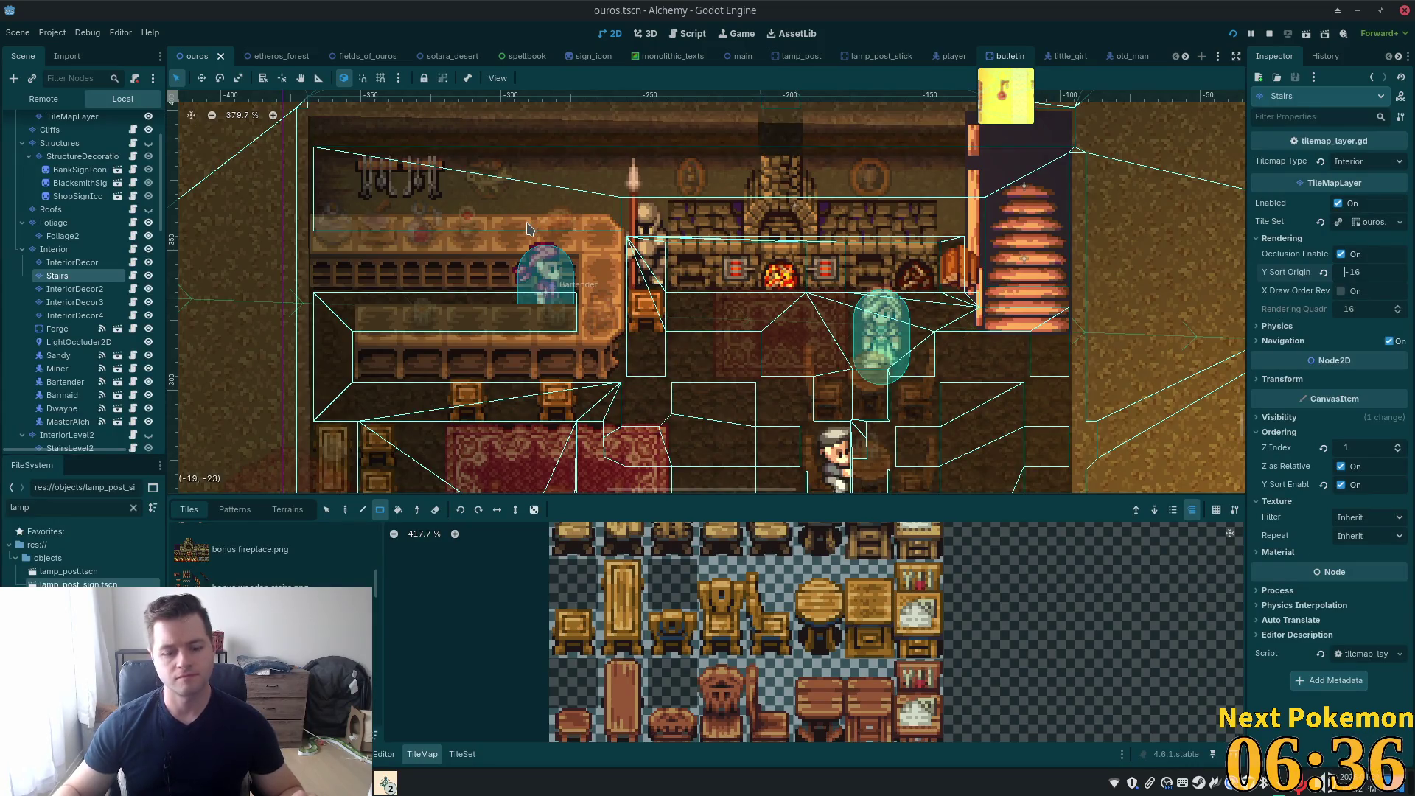
Quick-search project resources for 'scon', then dismiss the search without opening anything
{"action": "key", "text": "alt+shift+o"}
{"action": "type", "text": "scon"}
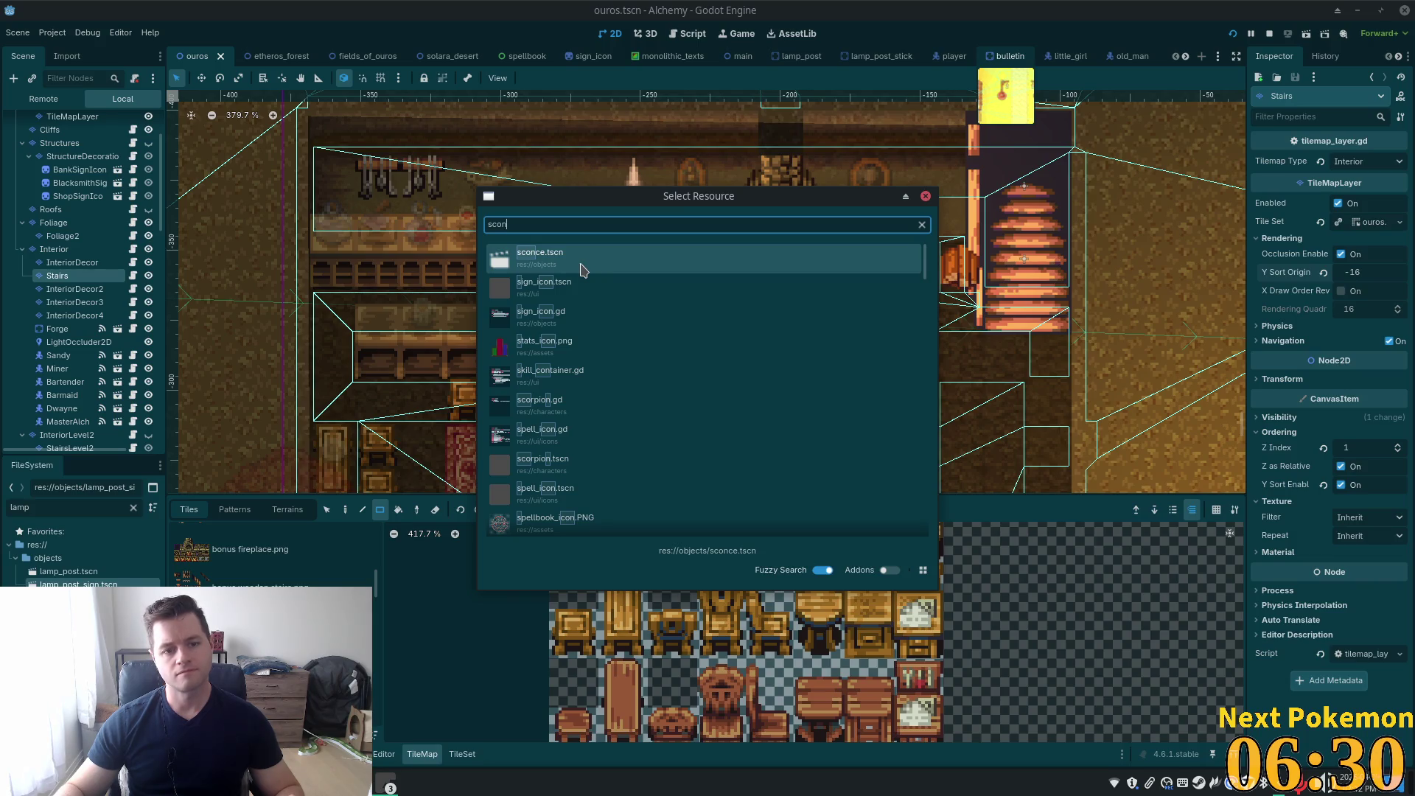
{"action": "left_click", "coordinate": [926, 196]}
Select the Interior layer in the Scene tree
{"action": "scroll", "coordinate": [164, 174], "scroll_direction": "up", "scroll_amount": 1}
{"action": "scroll", "coordinate": [163, 174], "scroll_direction": "up", "scroll_amount": 2}
{"action": "left_click", "coordinate": [41, 122]}
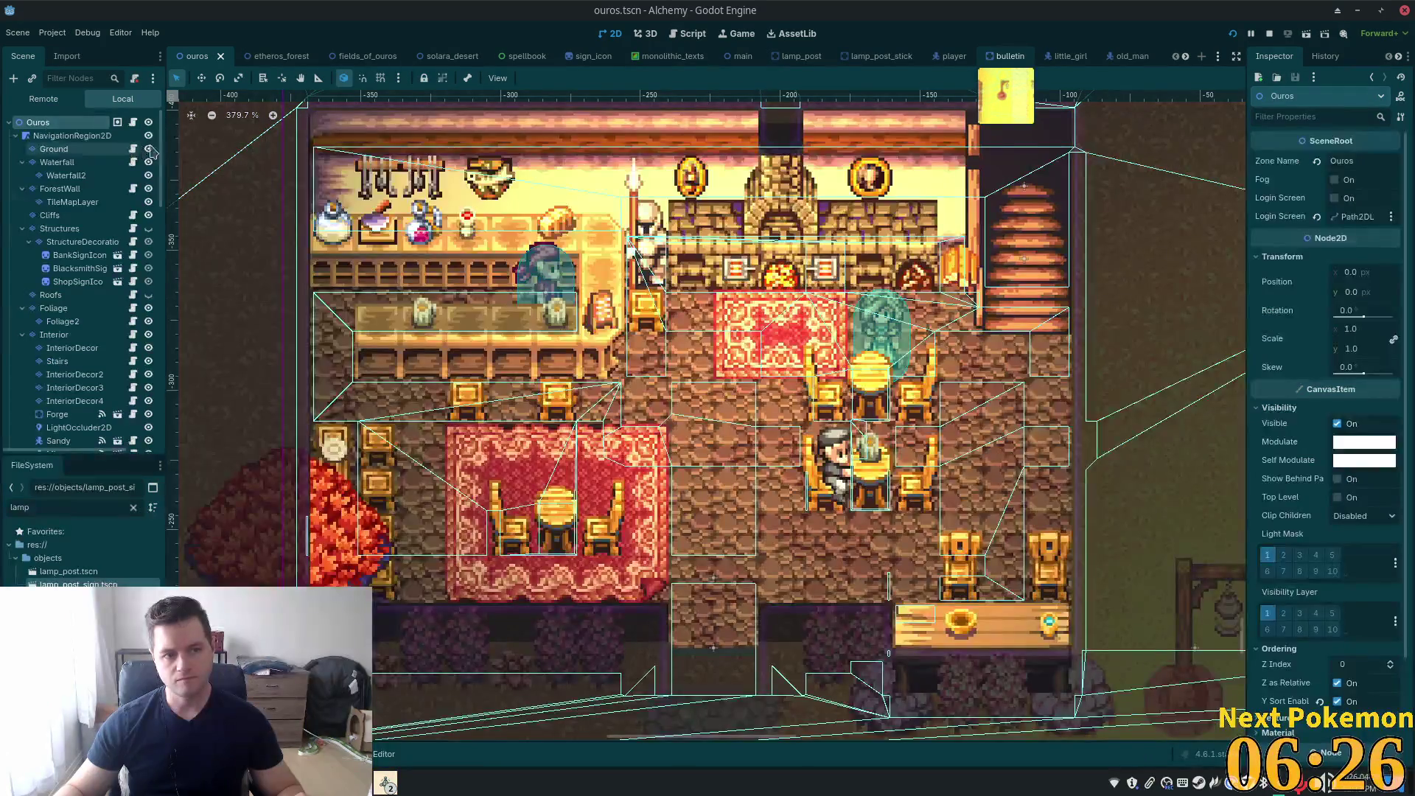
{"action": "scroll", "coordinate": [81, 251], "scroll_direction": "down", "scroll_amount": 2}
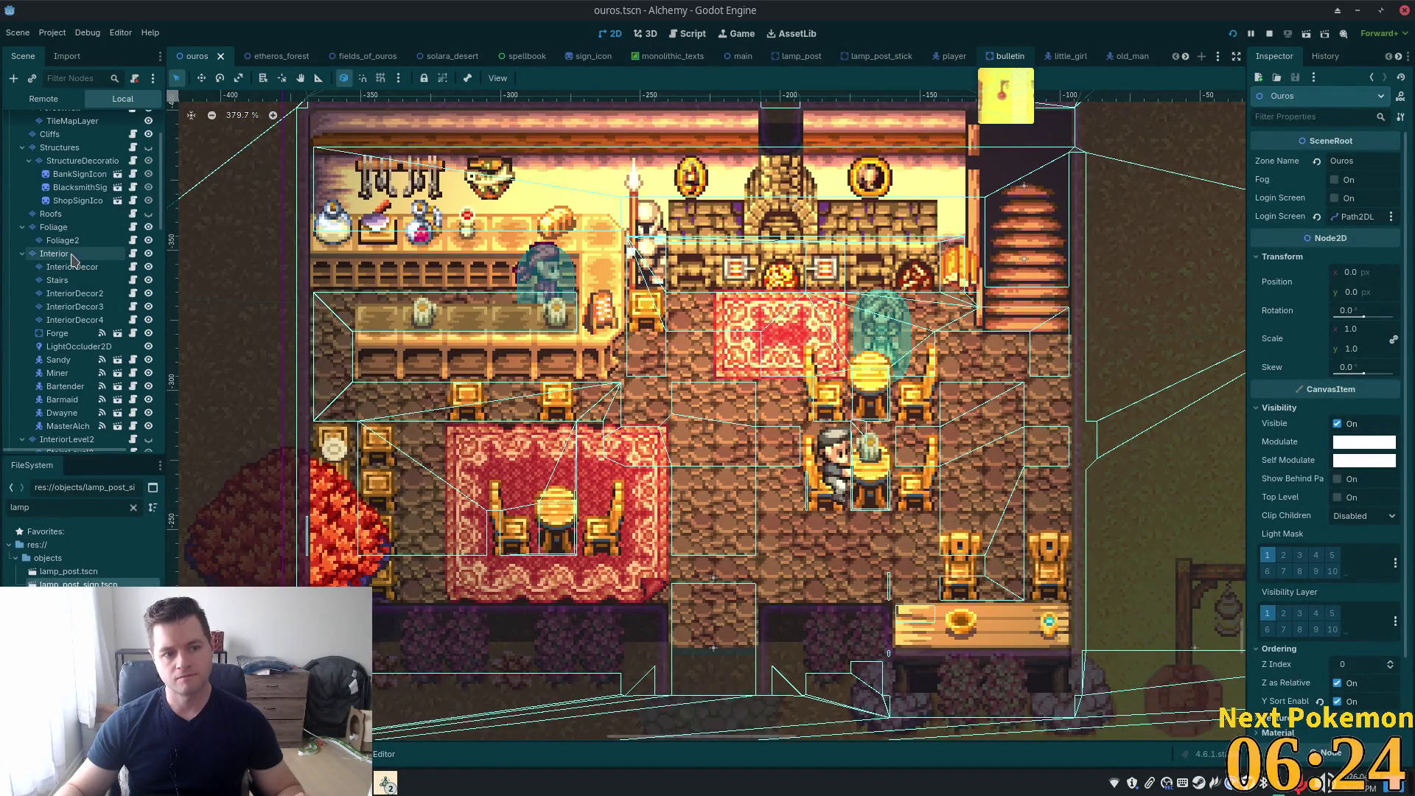
{"action": "left_click", "coordinate": [73, 260]}
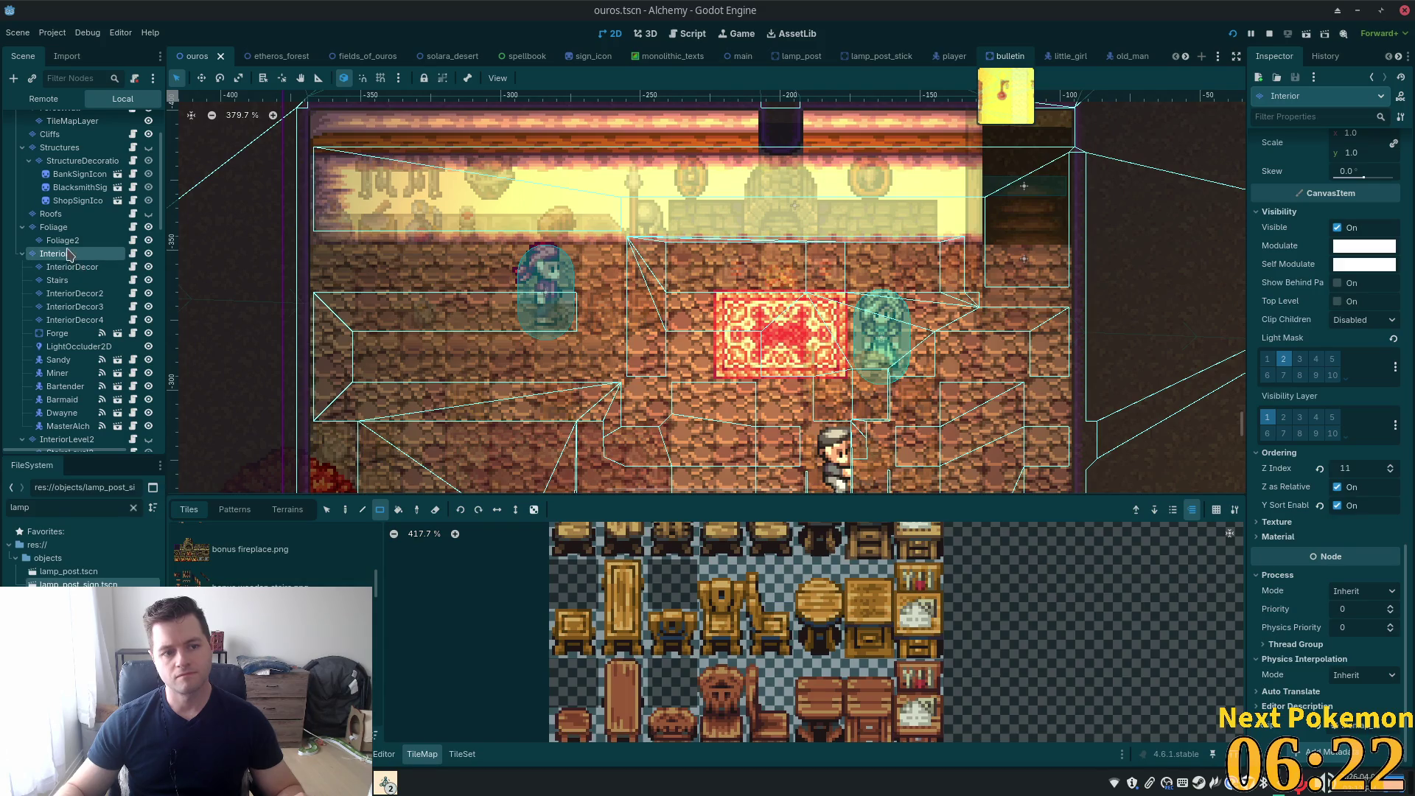
Instantiate sconce.tscn as a child scene under the Interior node
{"action": "right_click", "coordinate": [66, 253]}
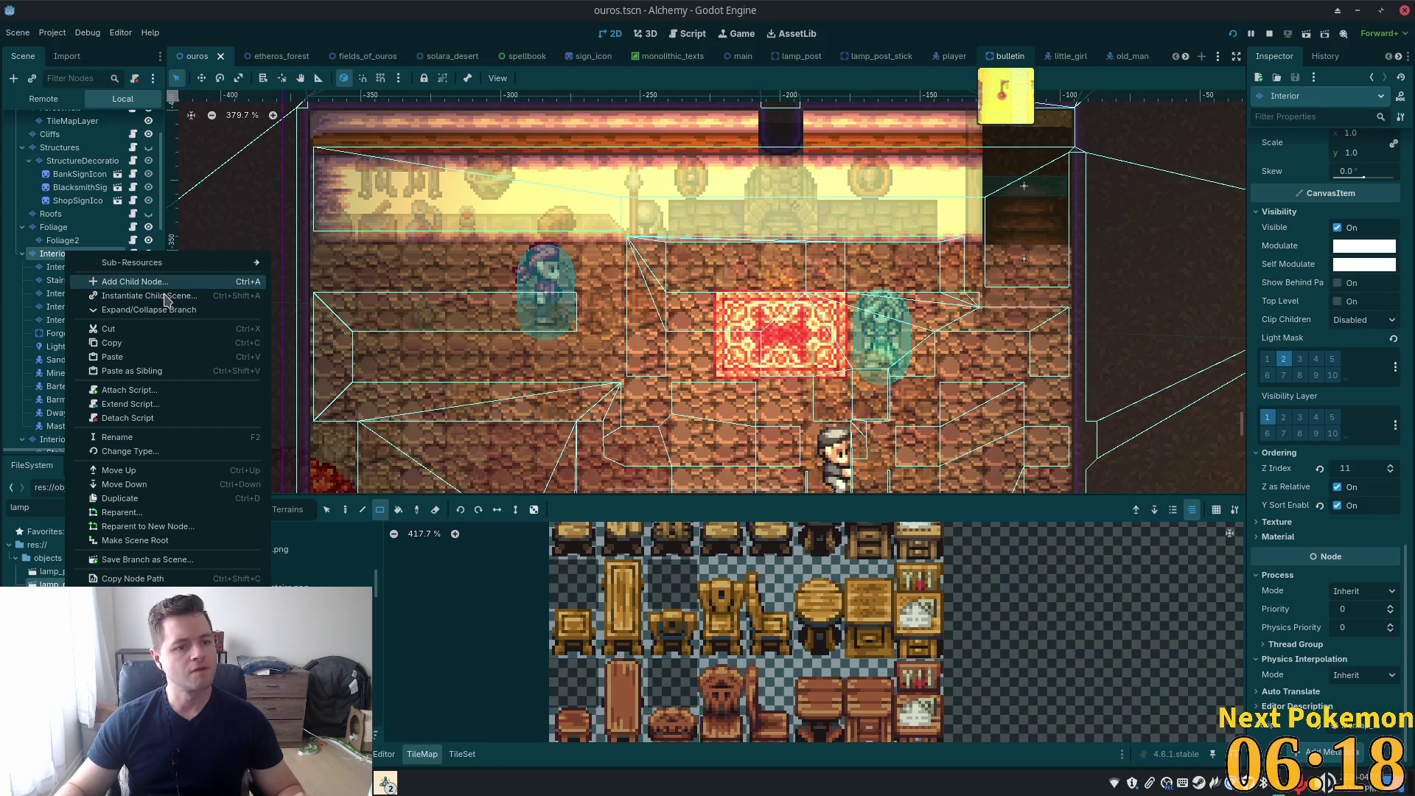
{"action": "left_click", "coordinate": [164, 296]}
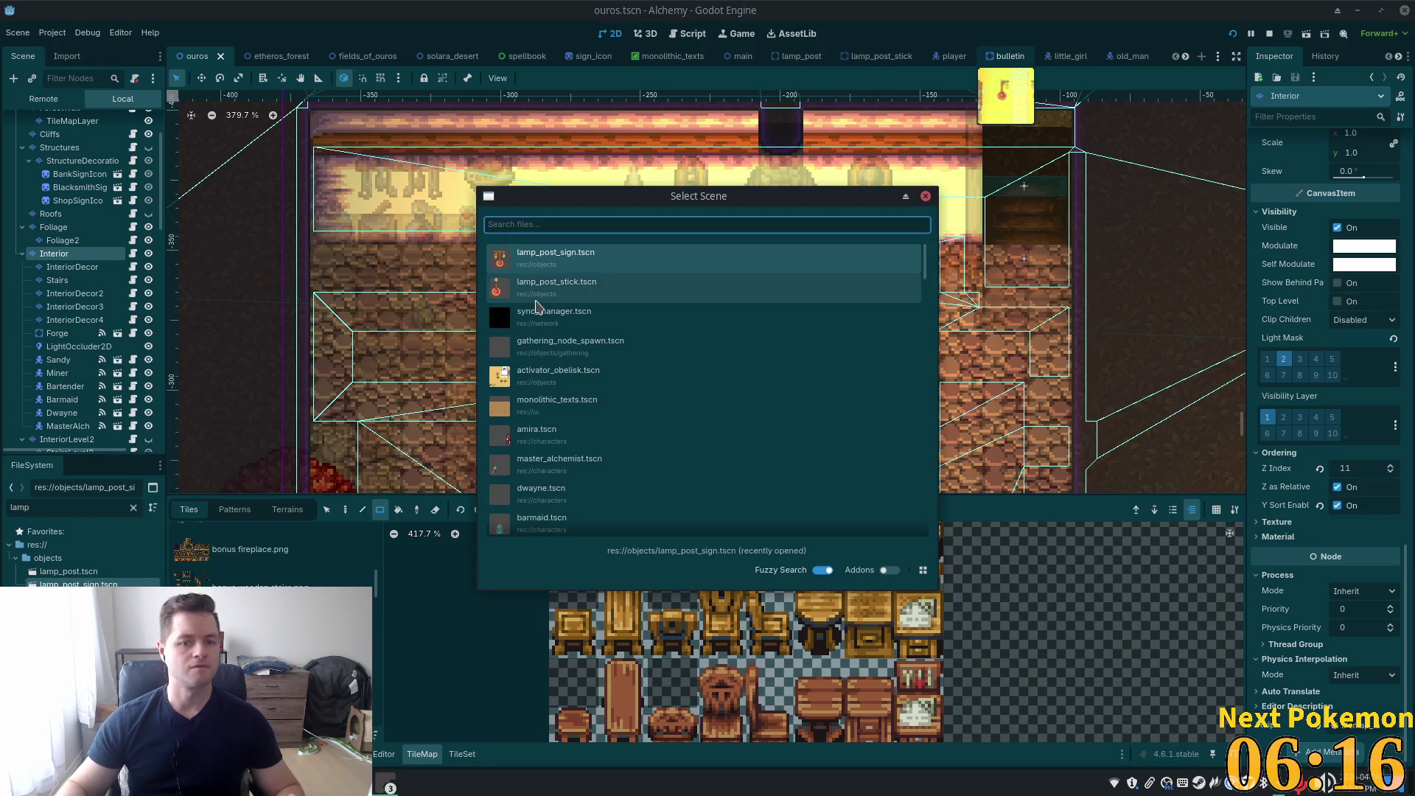
{"action": "type", "text": "sc"}
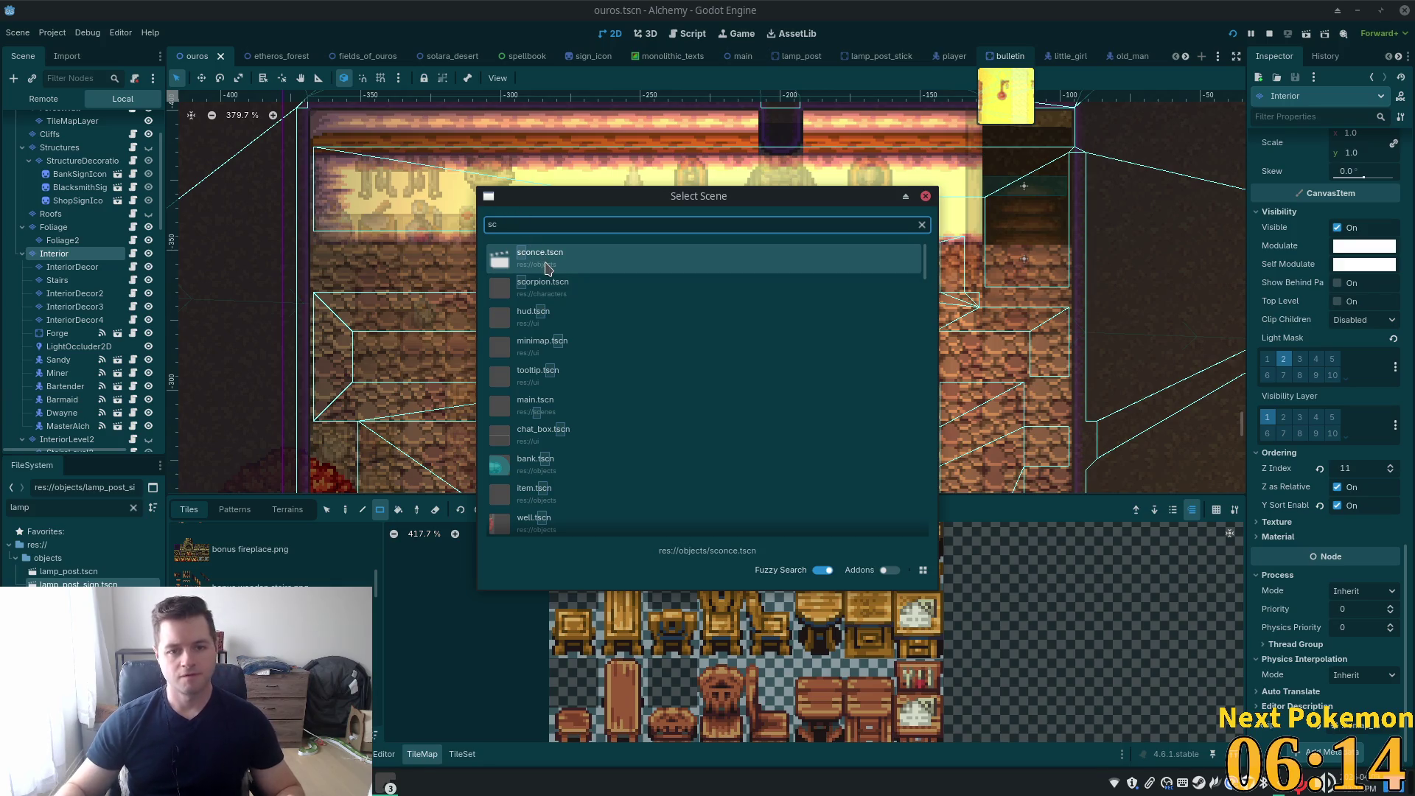
{"action": "double_click", "coordinate": [548, 267]}
Place the sconce up on the tavern's back wall, save ouros, and run the game
{"action": "scroll", "coordinate": [604, 279], "scroll_direction": "down", "scroll_amount": 5}
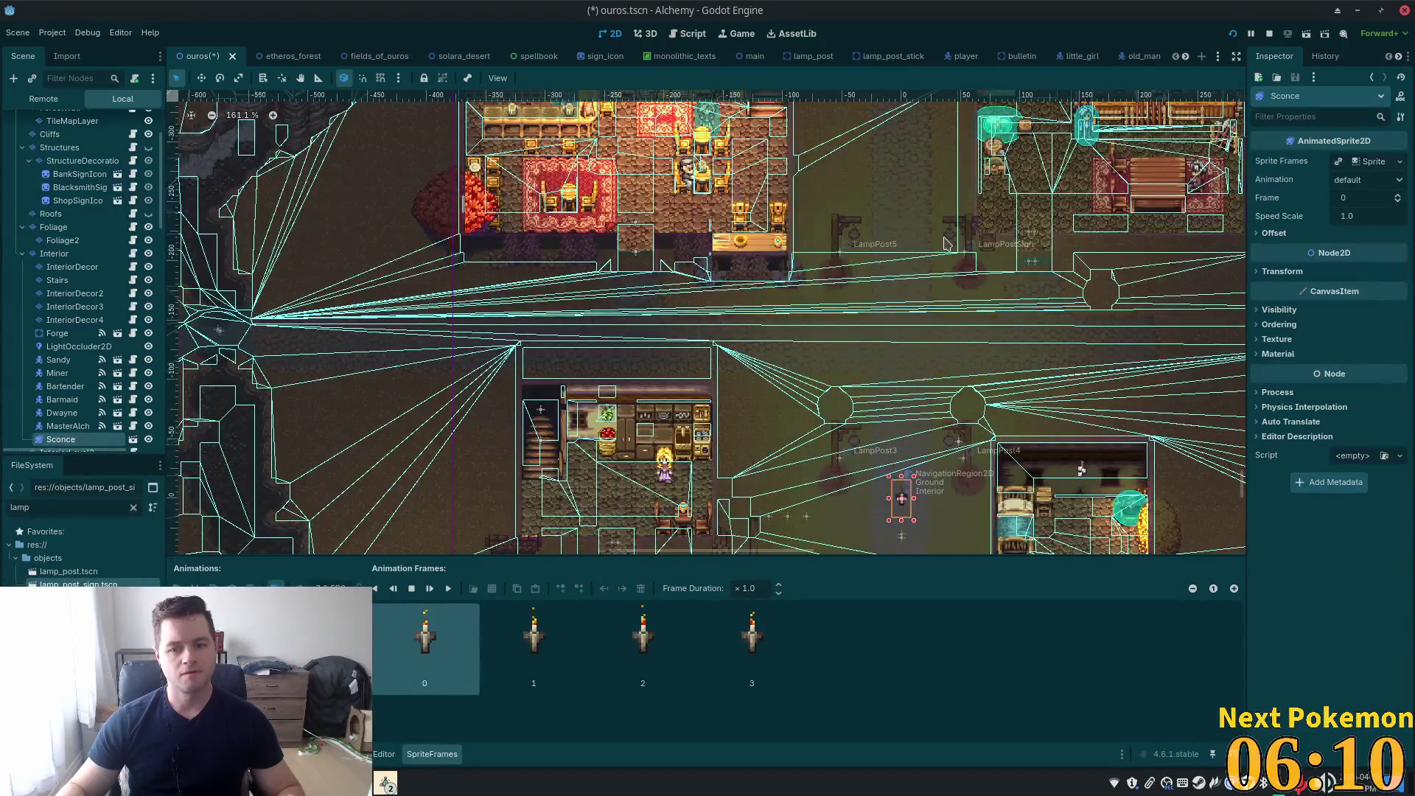
{"action": "left_click", "coordinate": [201, 78]}
{"action": "mouse_move", "coordinate": [901, 498]}
{"action": "left_mouse_down"}
{"action": "mouse_move", "coordinate": [737, 361]}
{"action": "mouse_move", "coordinate": [648, 266]}
{"action": "mouse_move", "coordinate": [594, 167]}
{"action": "mouse_move", "coordinate": [594, 184]}
{"action": "left_mouse_up"}
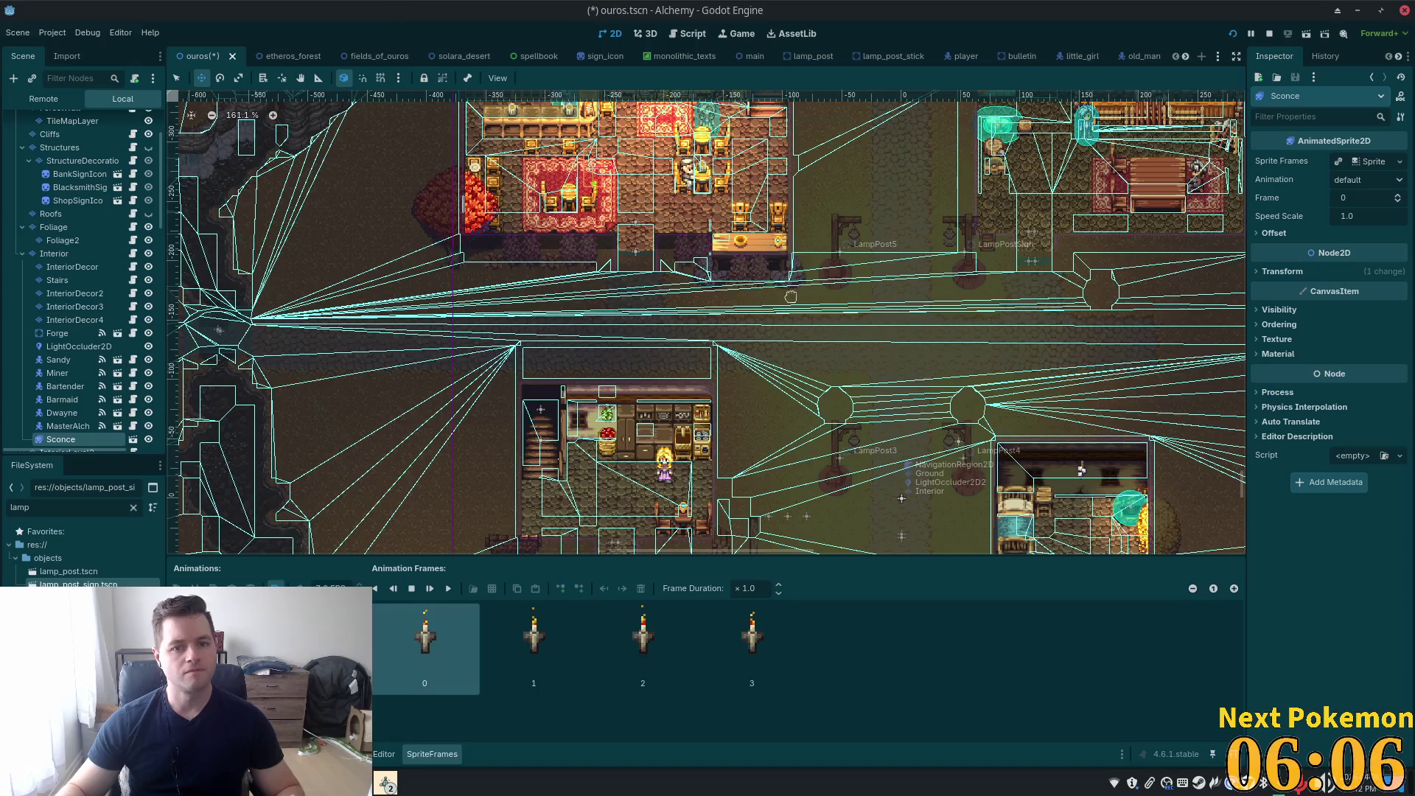
{"action": "scroll", "coordinate": [595, 184], "scroll_direction": "up", "scroll_amount": 5}
{"action": "scroll", "coordinate": [594, 184], "scroll_direction": "up", "scroll_amount": 3}
{"action": "mouse_move", "coordinate": [624, 369]}
{"action": "left_mouse_down"}
{"action": "mouse_move", "coordinate": [582, 221]}
{"action": "mouse_move", "coordinate": [604, 155]}
{"action": "mouse_move", "coordinate": [582, 131]}
{"action": "left_mouse_up"}
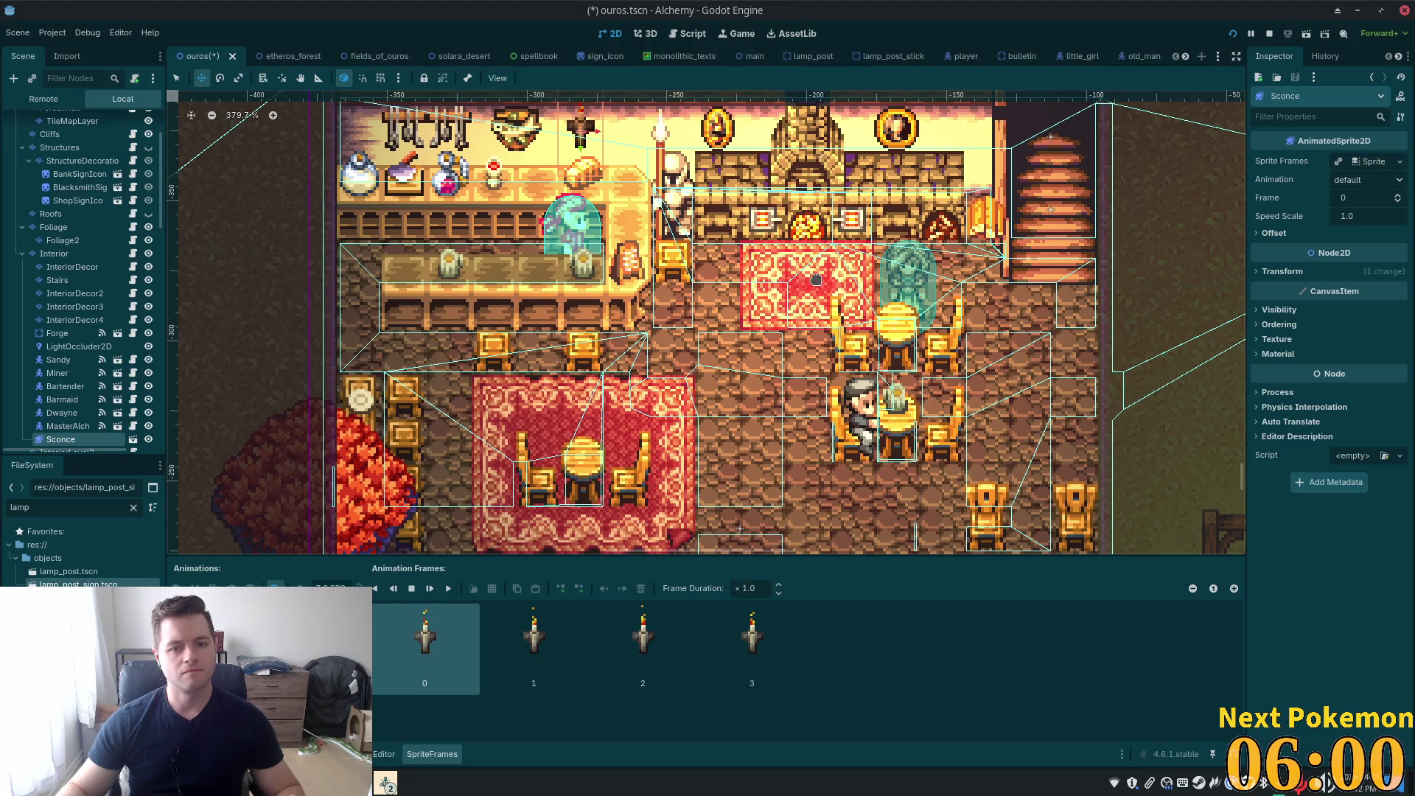
{"action": "key", "text": "ctrl+s"}
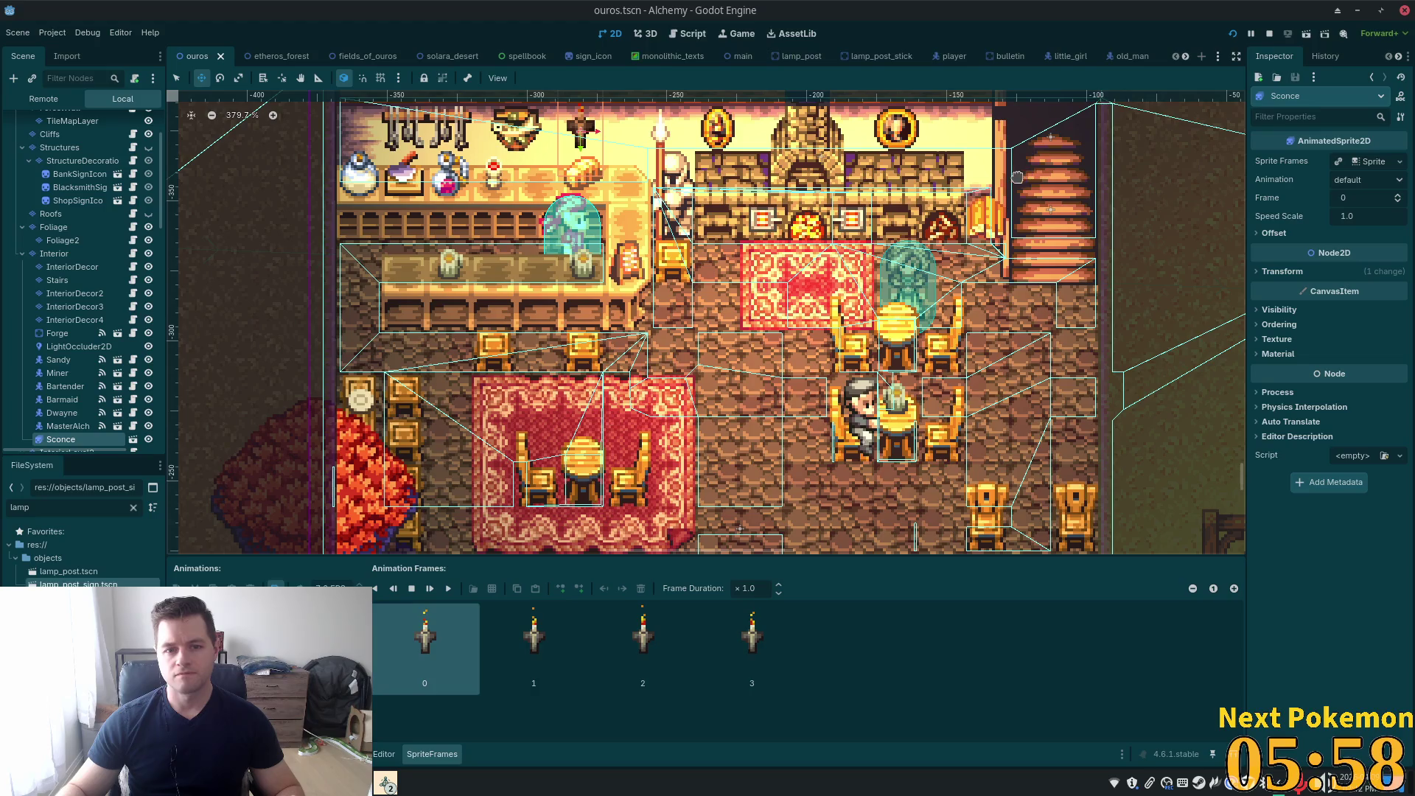
{"action": "left_click", "coordinate": [1233, 33]}
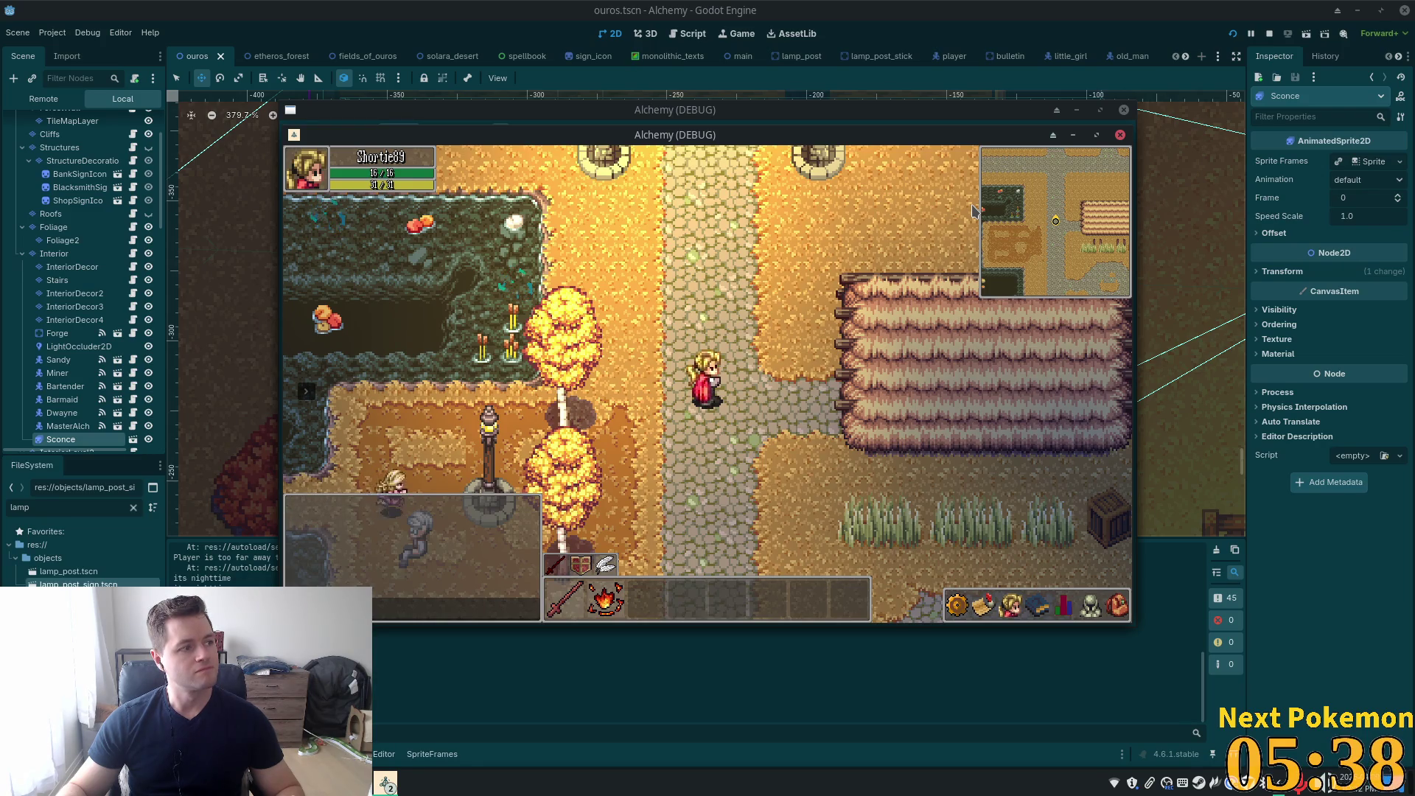
Walk the player into the tavern to view the sconce, then close the game
{"action": "key", "text": "w"}
{"action": "key", "text": "w"}
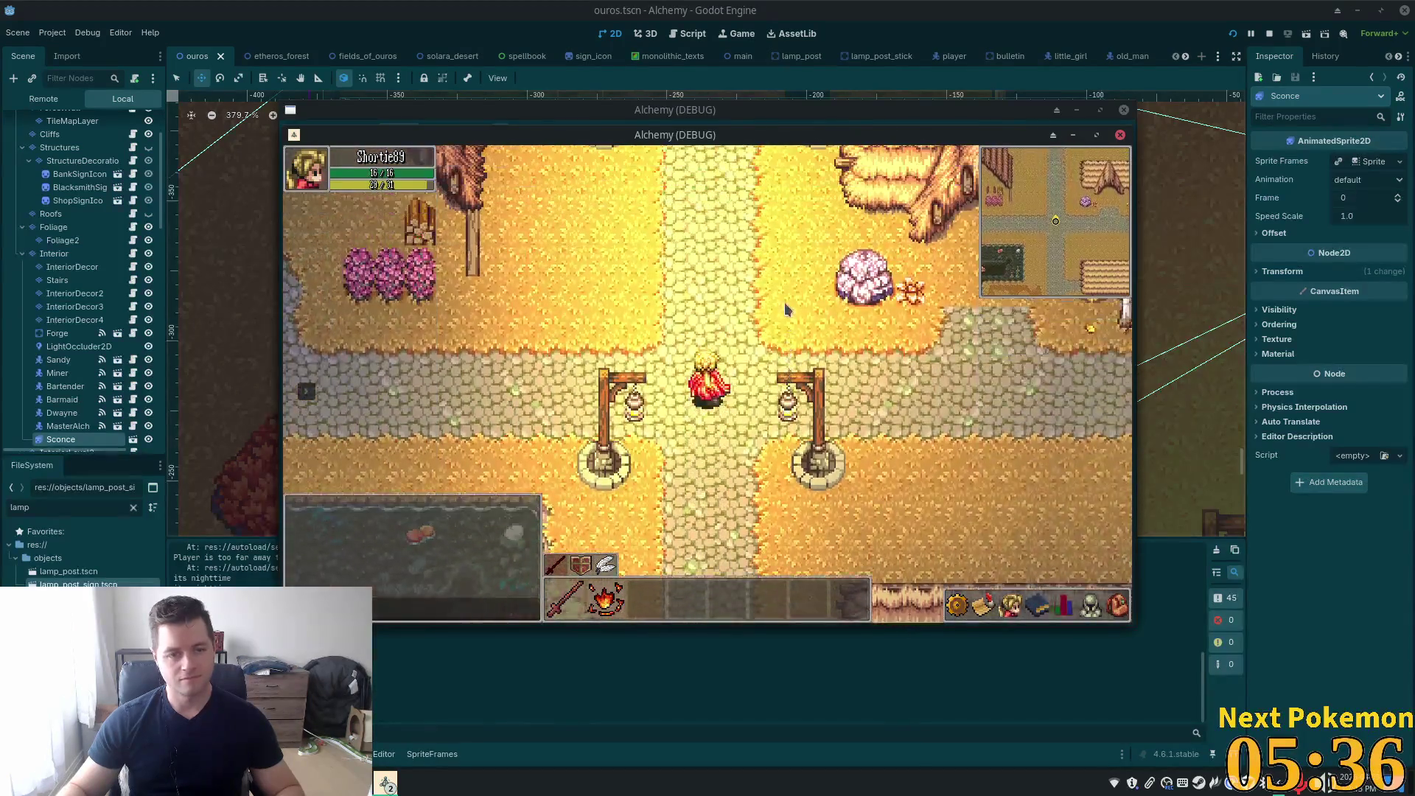
{"action": "key", "text": "a"}
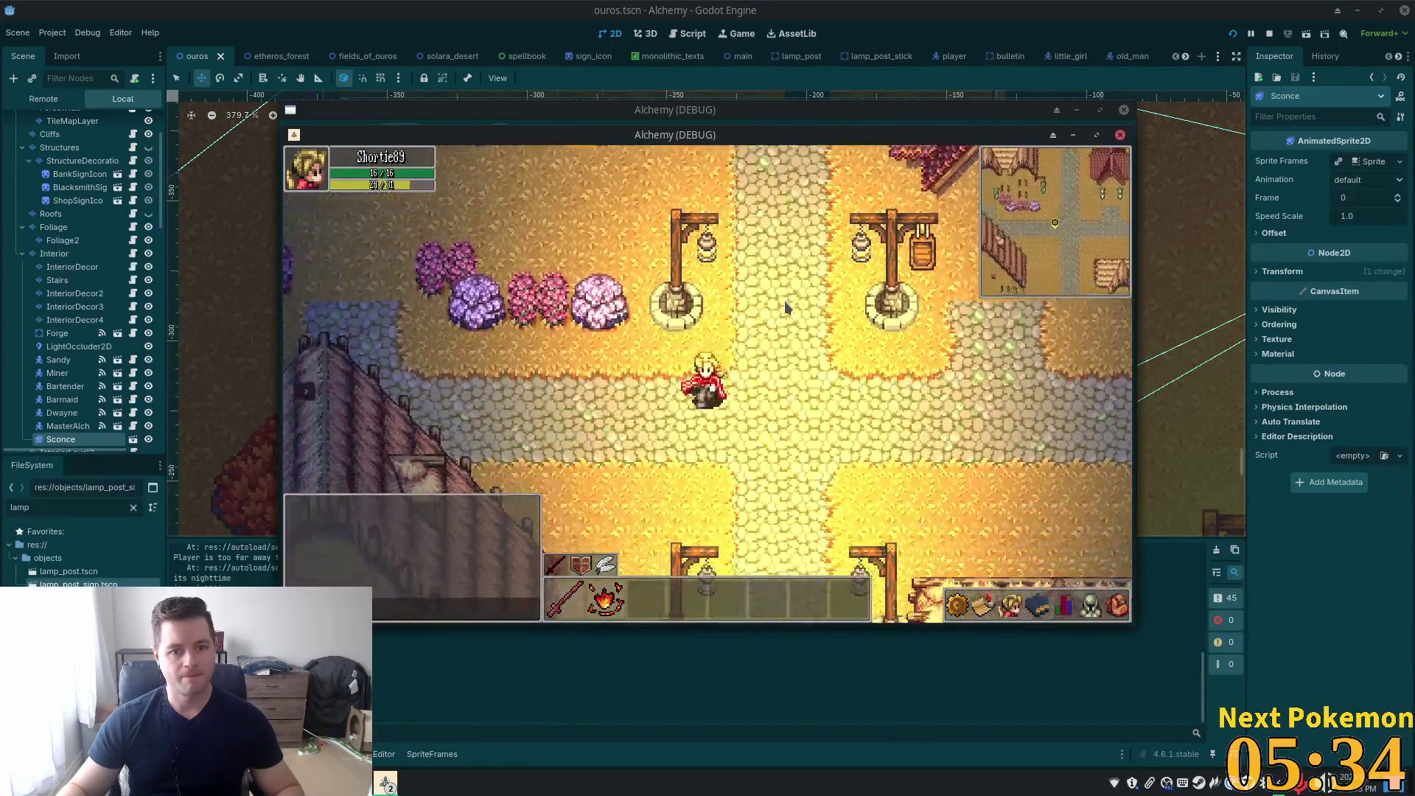
{"action": "key", "text": "s"}
{"action": "key", "text": "w"}
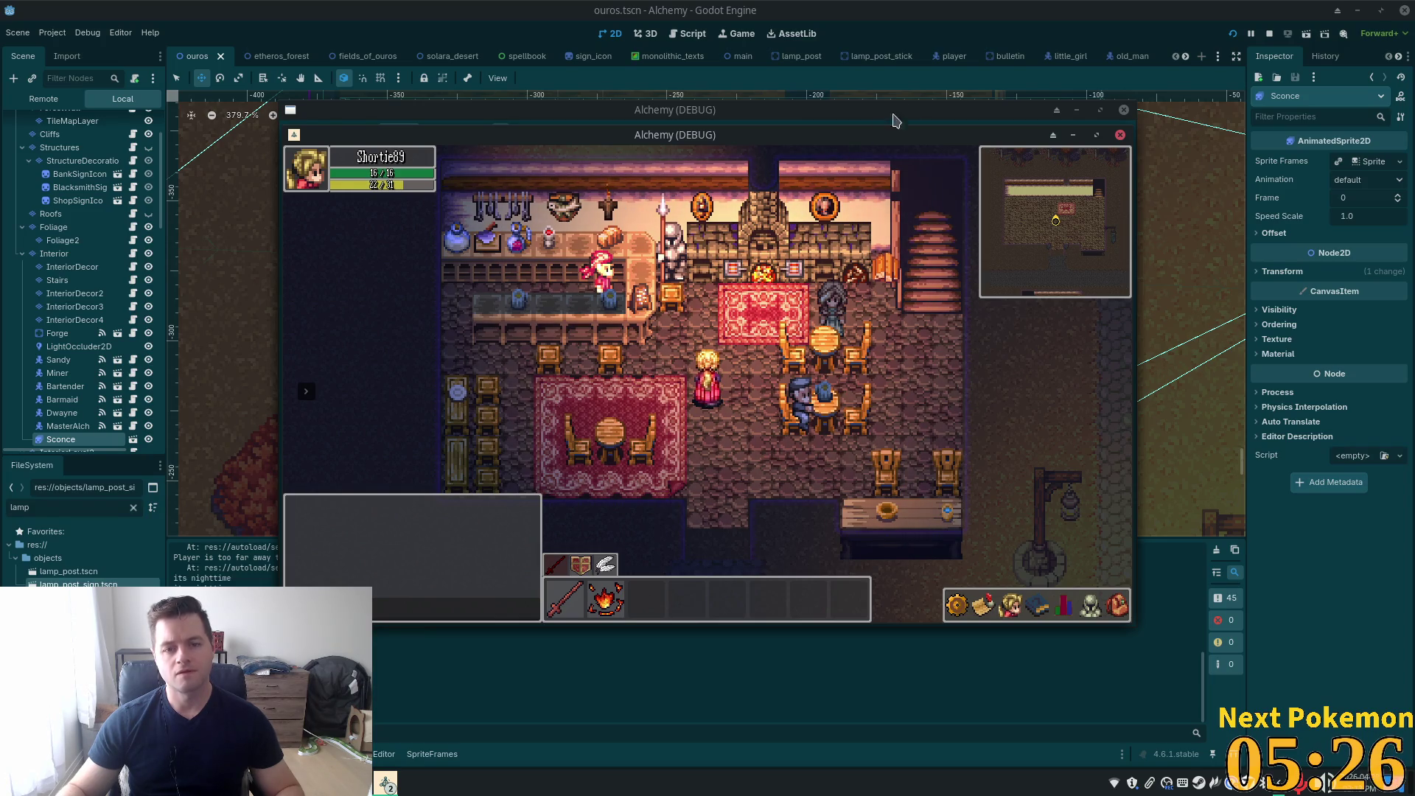
{"action": "key", "text": "F8"}
Shift the sconce left along the wall, replay around the tavern, and return to the editor
{"action": "left_click_drag", "start_coordinate": [646, 194], "coordinate": [435, 193]}
{"action": "key", "text": "F5"}
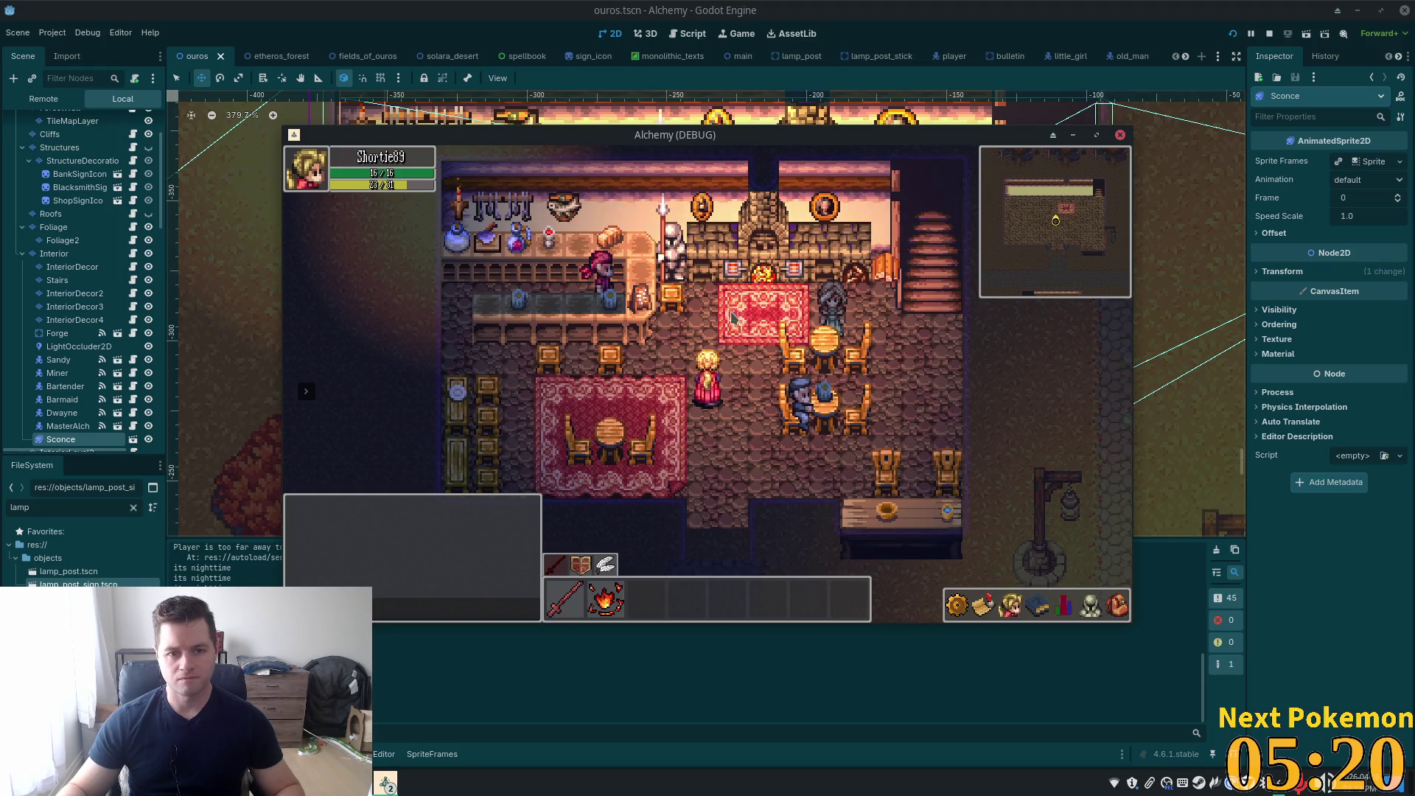
{"action": "key", "text": "Left"}
{"action": "key", "text": "Up"}
{"action": "key", "text": "Down"}
{"action": "key", "text": "Down"}
{"action": "key", "text": "Right"}
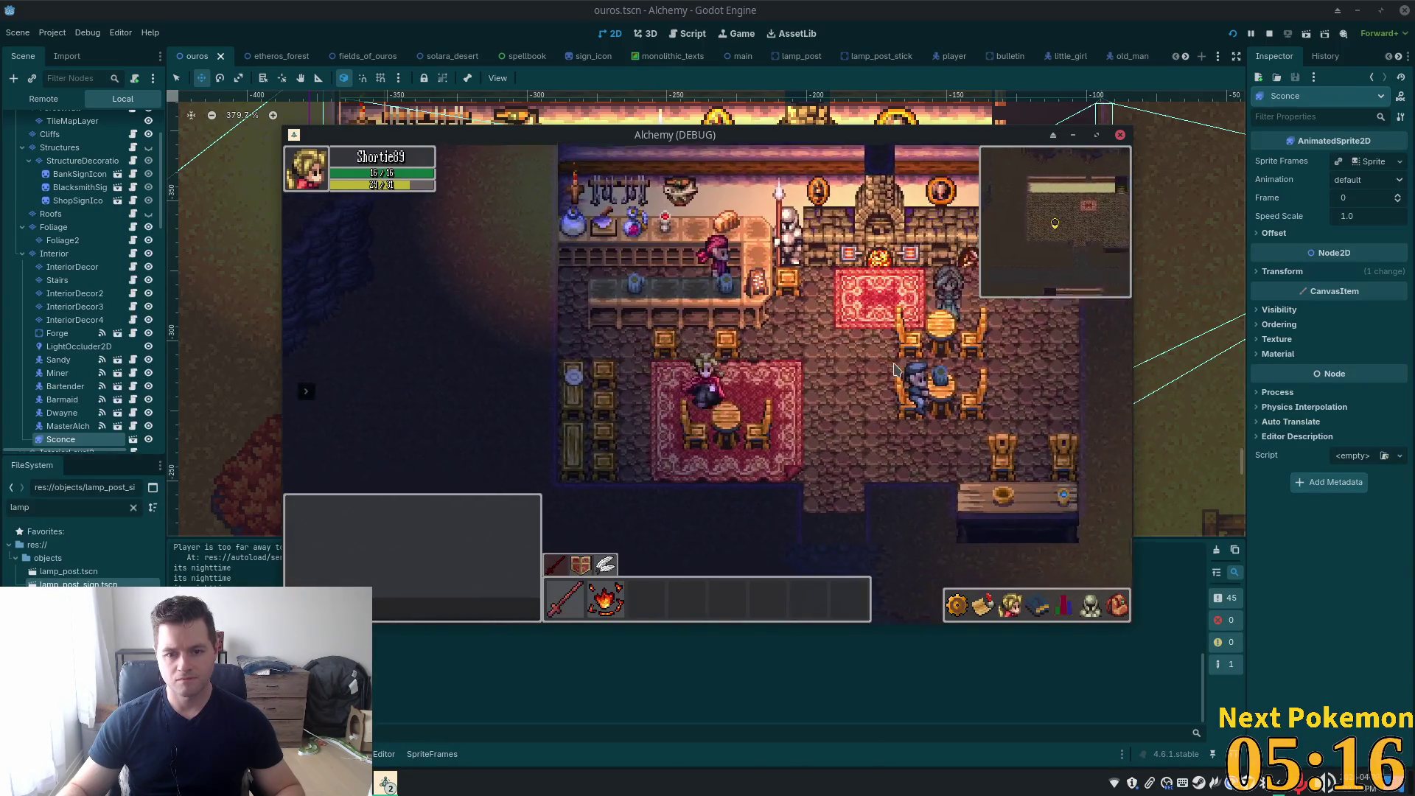
{"action": "key", "text": "Left"}
{"action": "key", "text": "Up"}
{"action": "key", "text": "Down"}
{"action": "key", "text": "Right"}
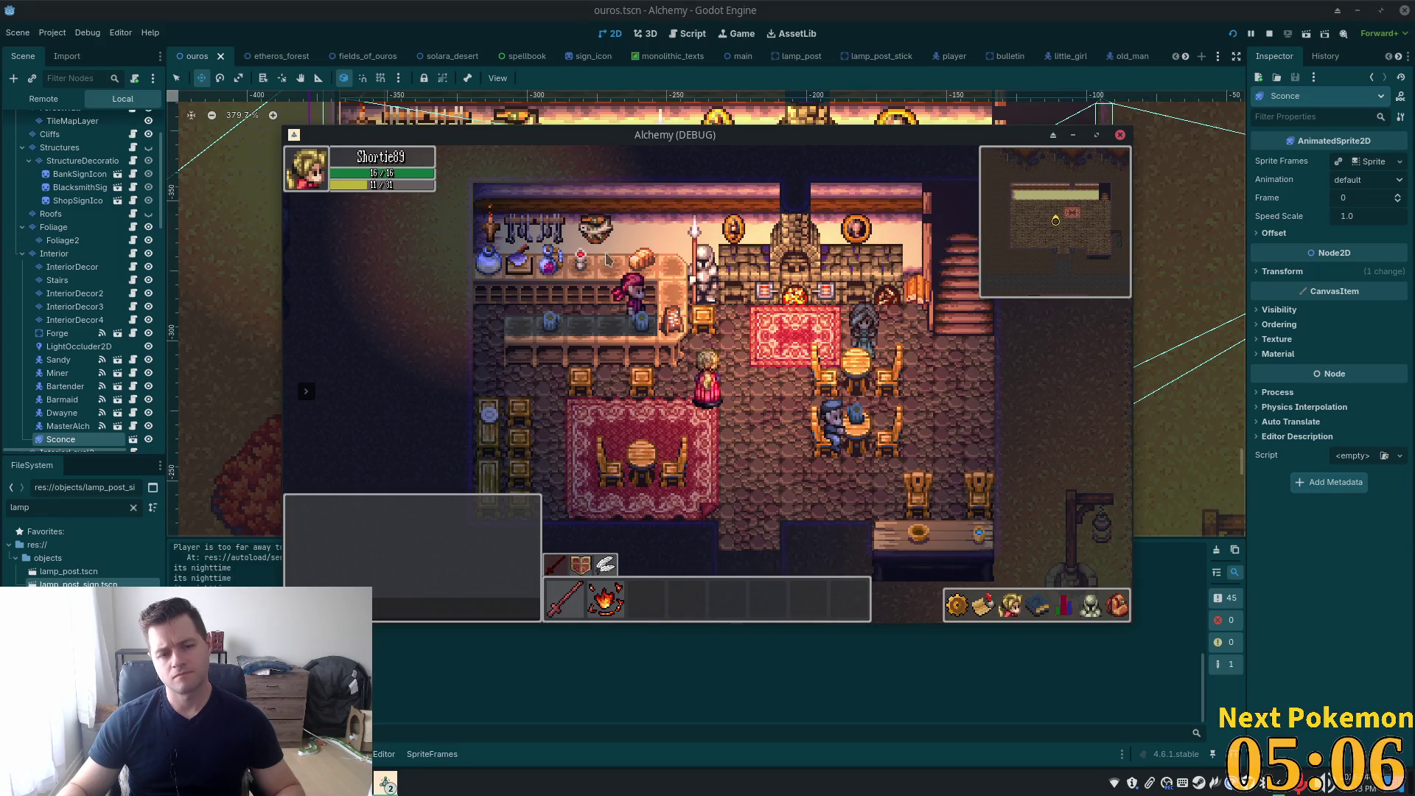
{"action": "left_click", "coordinate": [742, 93]}
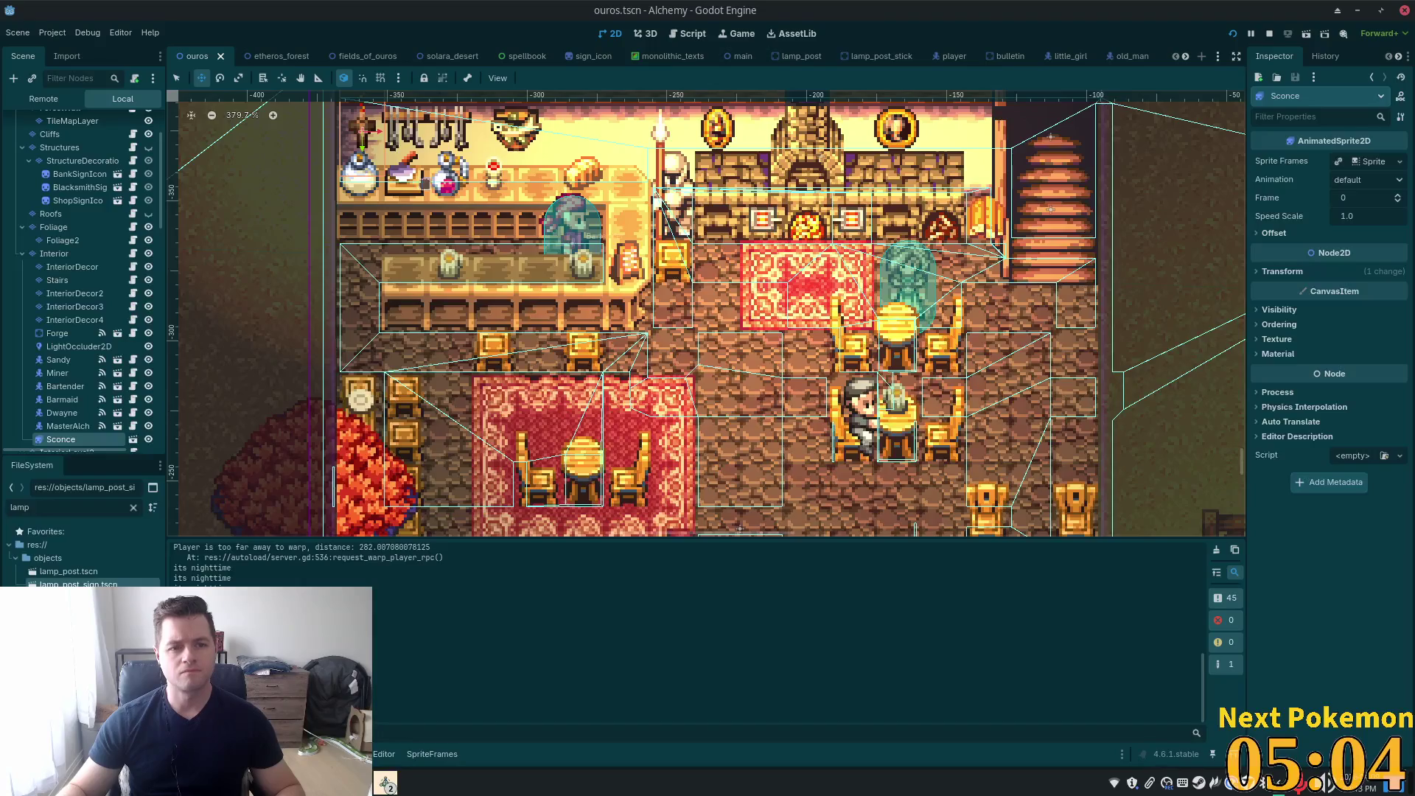
Drag the sconce far right along the tavern wall and relaunch the game with F5
{"action": "mouse_move", "coordinate": [373, 346]}
{"action": "left_mouse_down"}
{"action": "mouse_move", "coordinate": [429, 389]}
{"action": "mouse_move", "coordinate": [514, 397]}
{"action": "mouse_move", "coordinate": [644, 241]}
{"action": "left_mouse_up"}
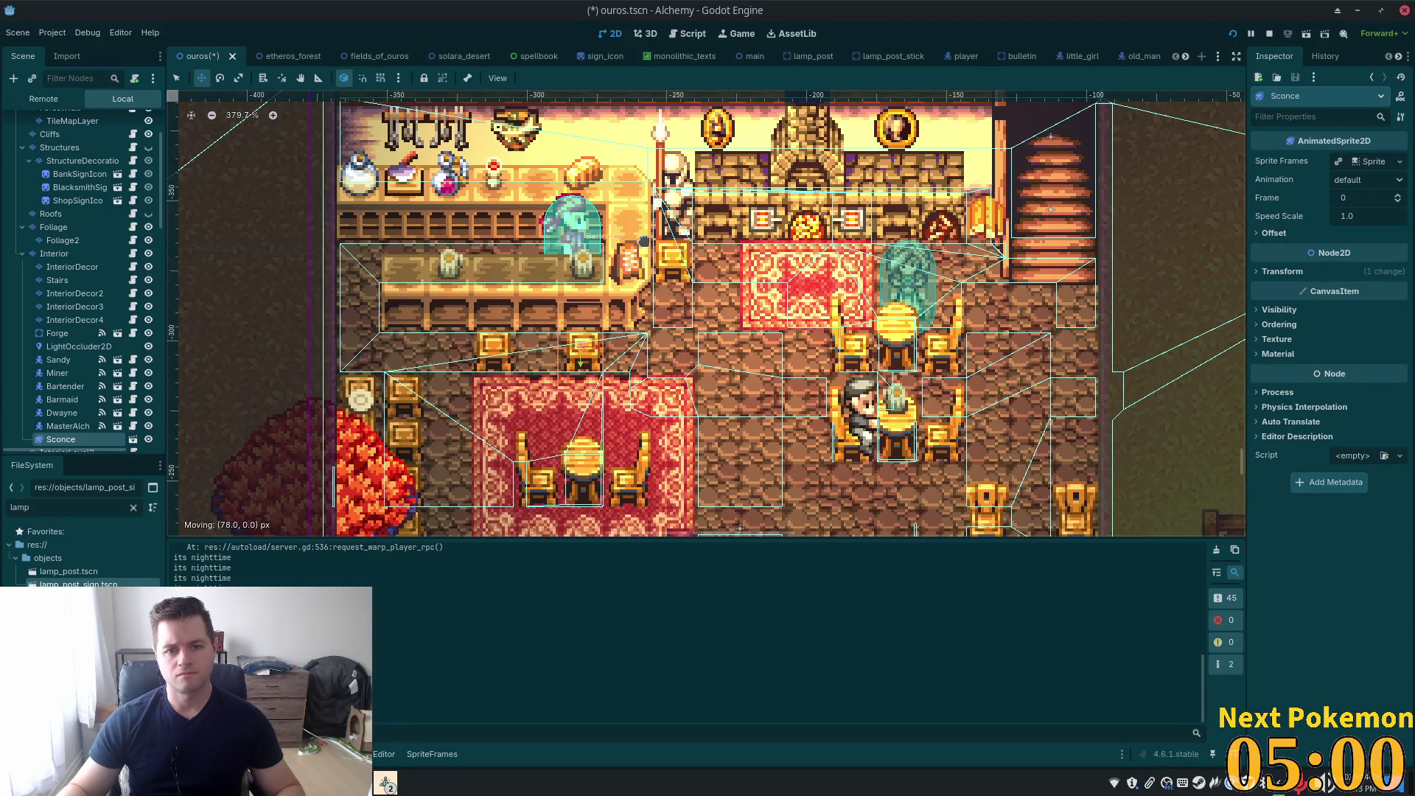
{"action": "mouse_move", "coordinate": [634, 376]}
{"action": "left_mouse_down"}
{"action": "mouse_move", "coordinate": [635, 402]}
{"action": "mouse_move", "coordinate": [619, 354]}
{"action": "mouse_move", "coordinate": [1130, 386]}
{"action": "left_mouse_up"}
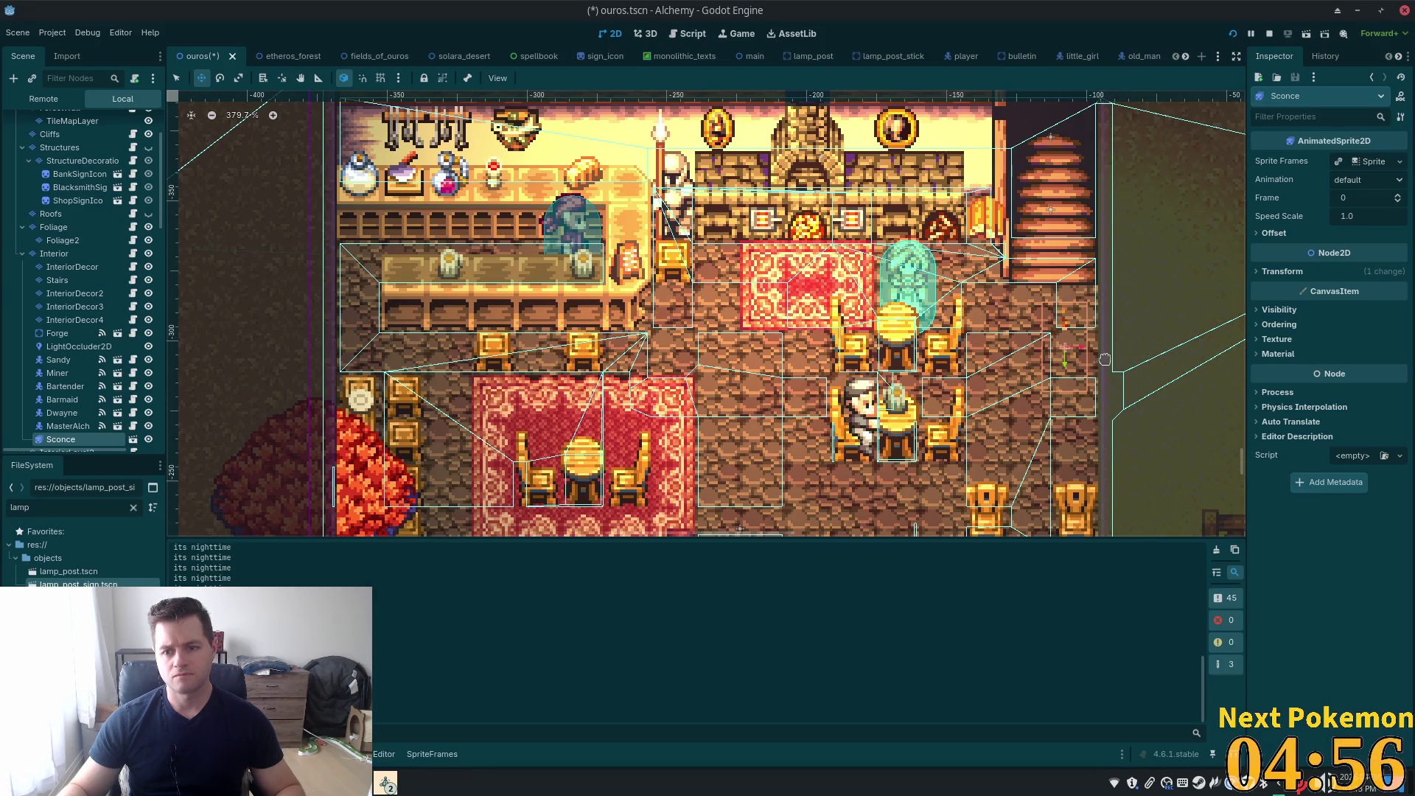
{"action": "key", "text": "F5"}
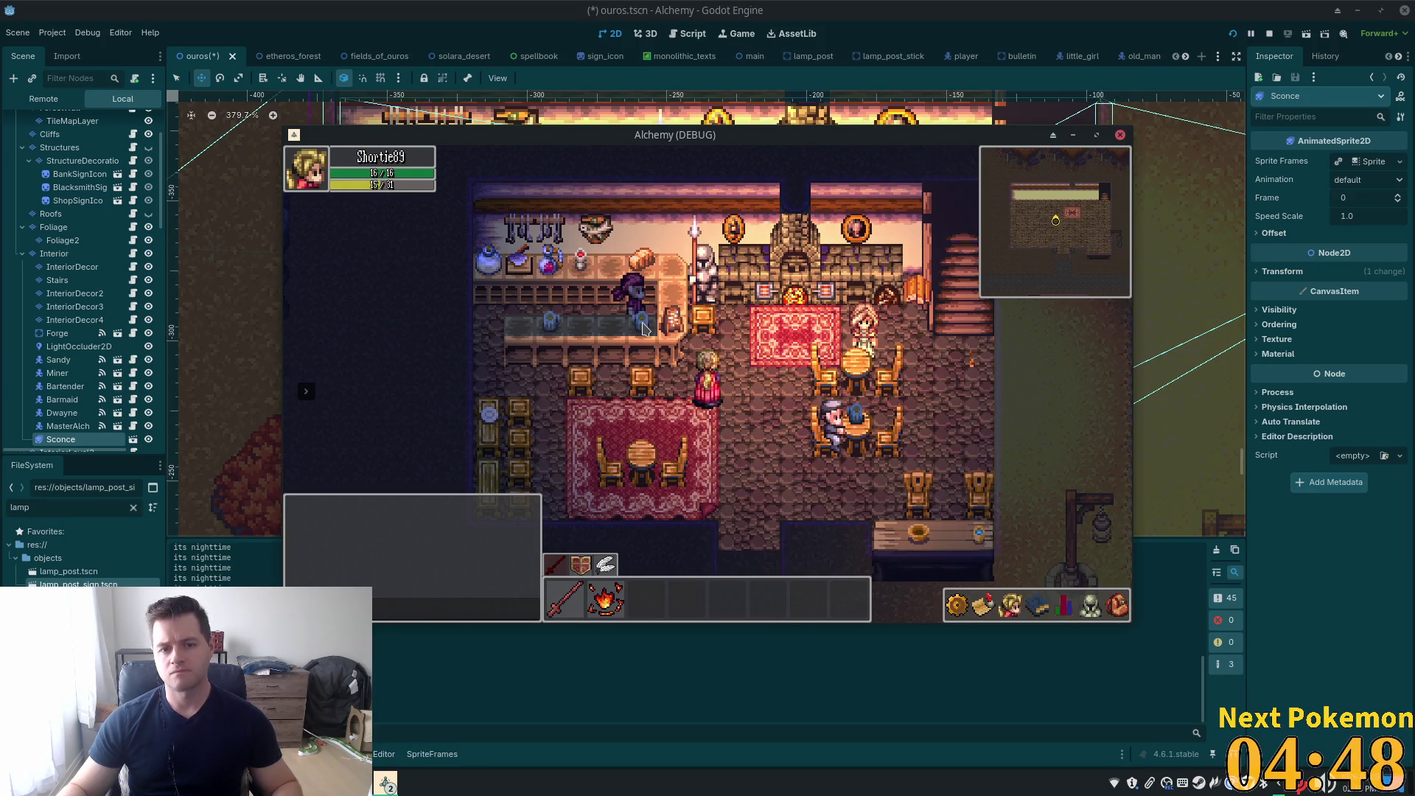
Move the sconce onto the tavern's left wall, nudge it slightly down, and close the game
{"action": "key", "text": "F8"}
{"action": "mouse_move", "coordinate": [1061, 339]}
{"action": "left_mouse_down"}
{"action": "mouse_move", "coordinate": [278, 385]}
{"action": "mouse_move", "coordinate": [303, 389]}
{"action": "left_mouse_up"}
{"action": "mouse_move", "coordinate": [488, 383]}
{"action": "left_mouse_down"}
{"action": "mouse_move", "coordinate": [473, 435]}
{"action": "mouse_move", "coordinate": [434, 429]}
{"action": "left_mouse_up"}
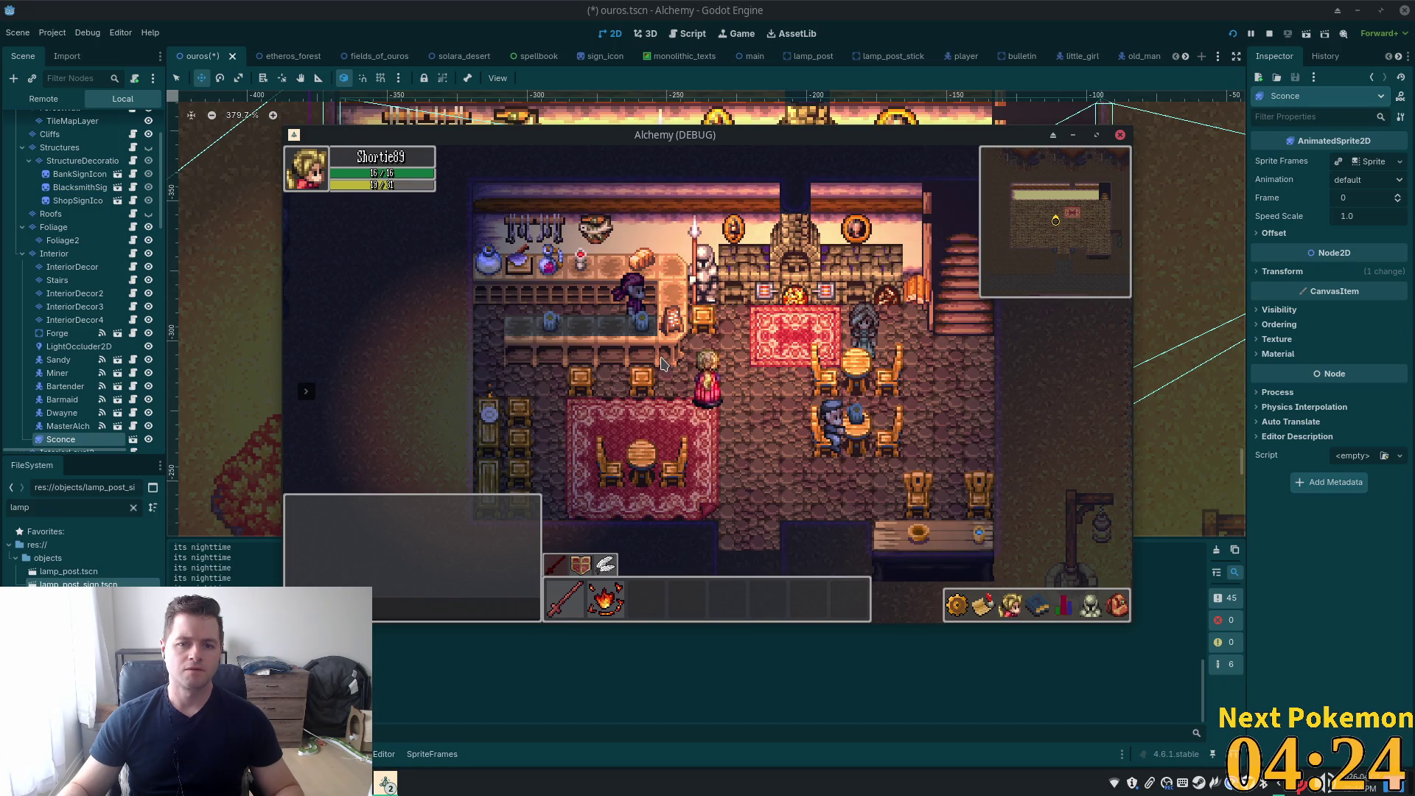
{"action": "key", "text": "F8"}
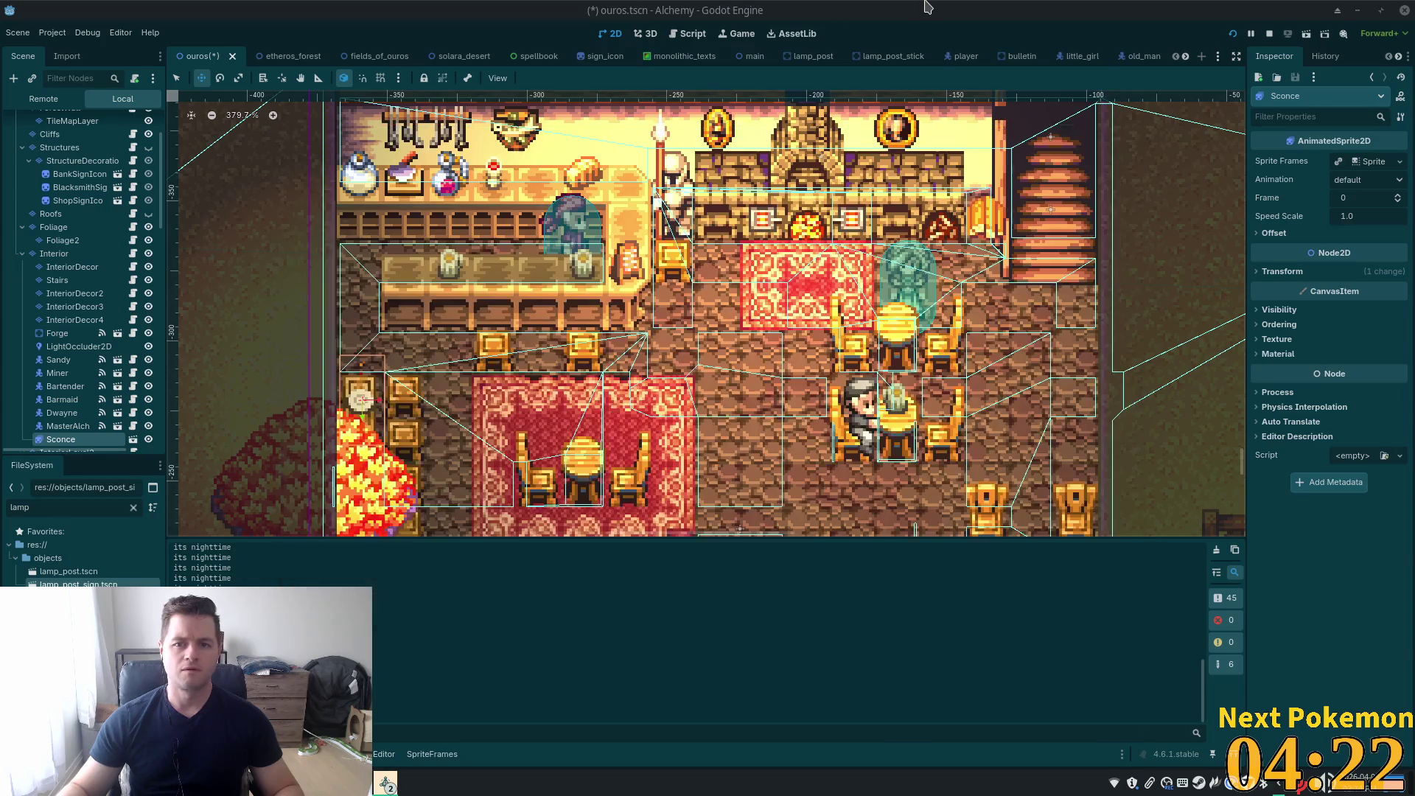
Delete the placed sconce node and open sconce.tscn through the quick resource search
{"action": "key", "text": "Delete"}
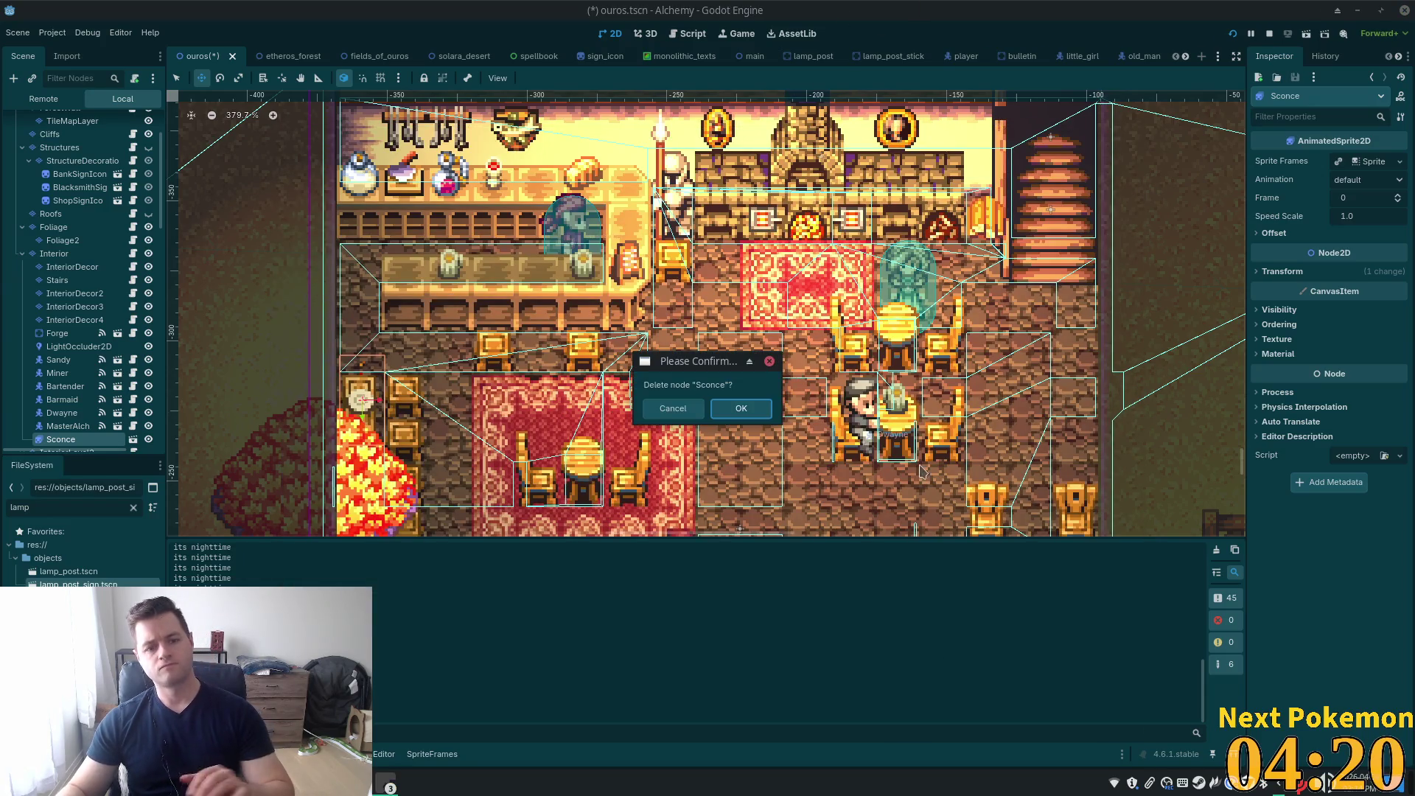
{"action": "left_click", "coordinate": [742, 409]}
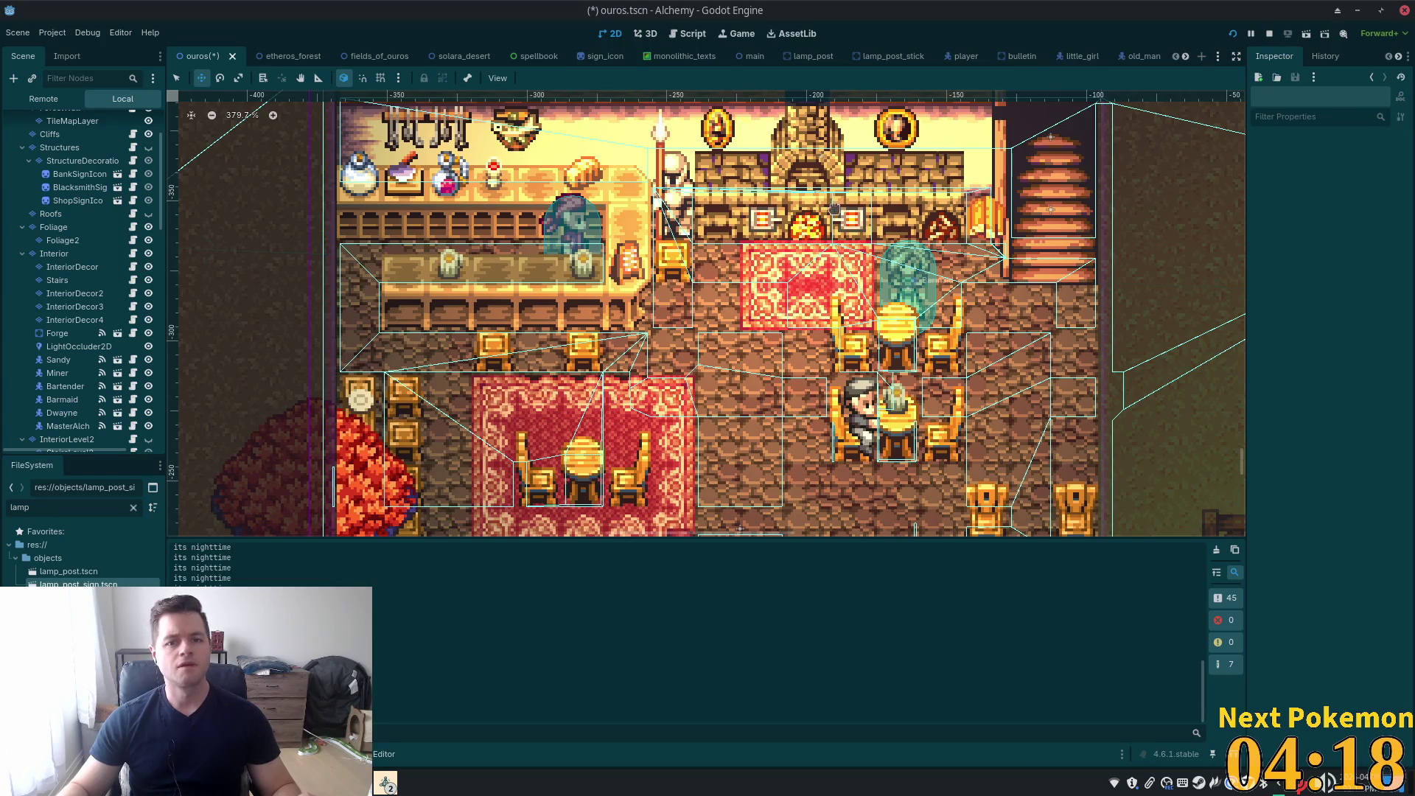
{"action": "key", "text": "alt+shift+o"}
{"action": "type", "text": "sconce"}
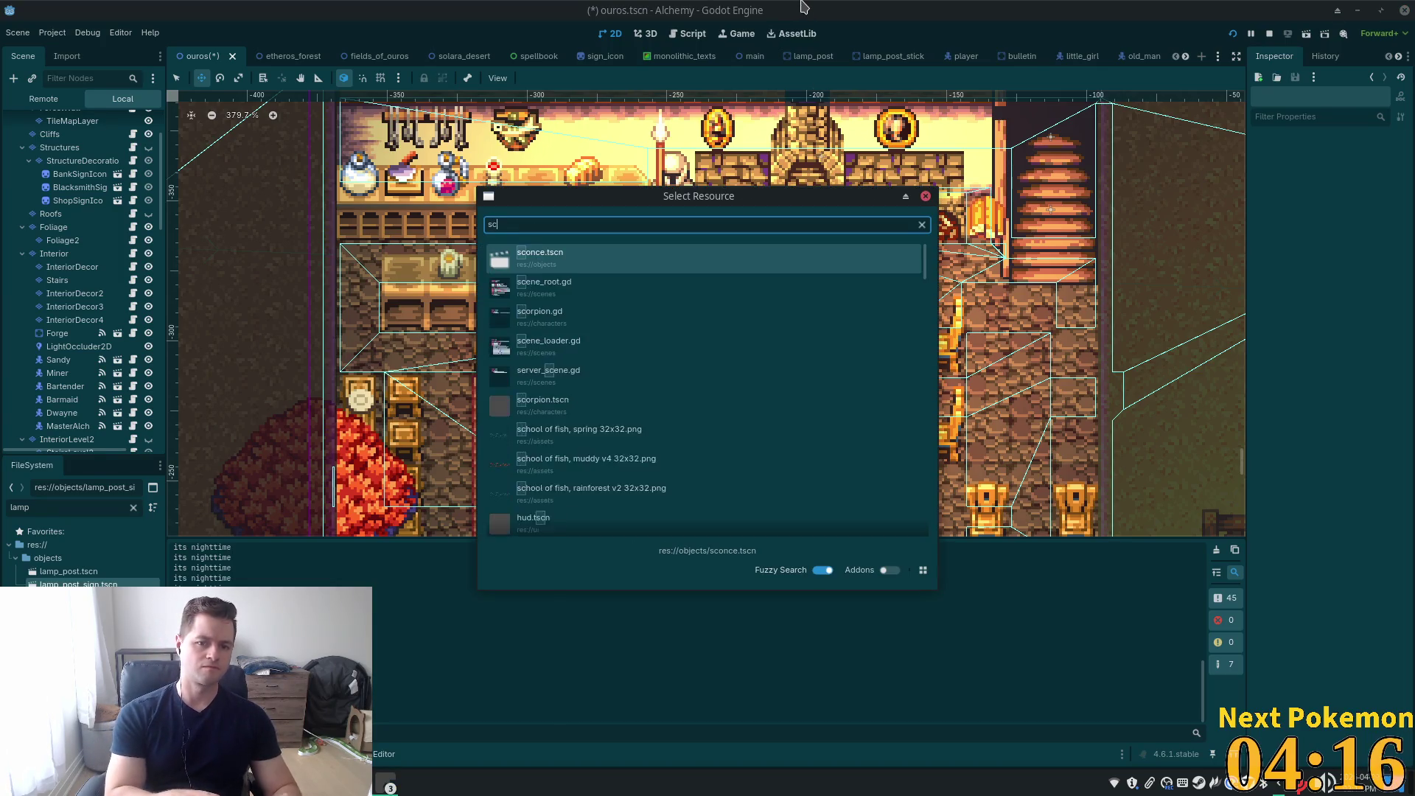
{"action": "key", "text": "Return"}
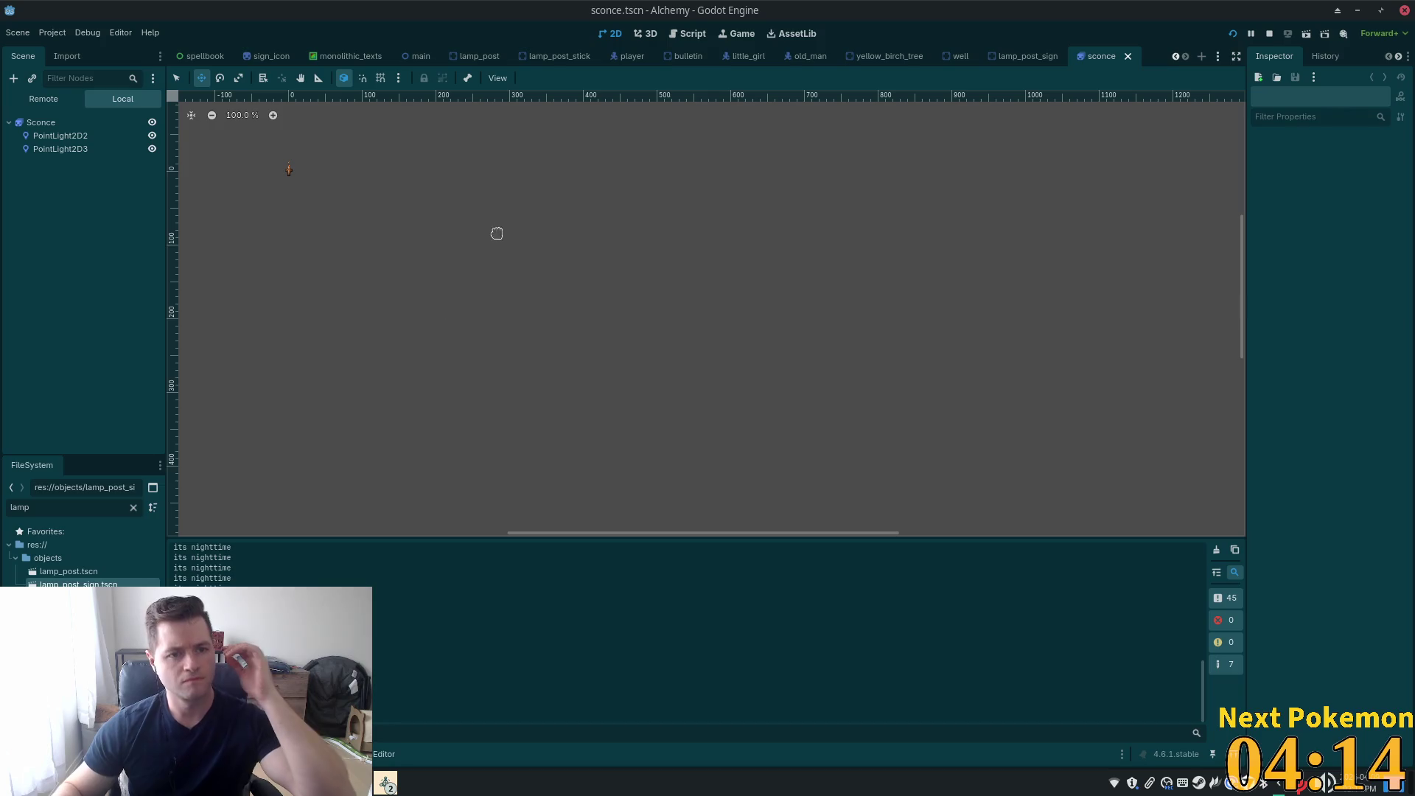
Zoom and pan onto the sconce sprite, then clear the lamp filter in FileSystem
{"action": "scroll", "coordinate": [335, 190], "scroll_direction": "up", "scroll_amount": 14}
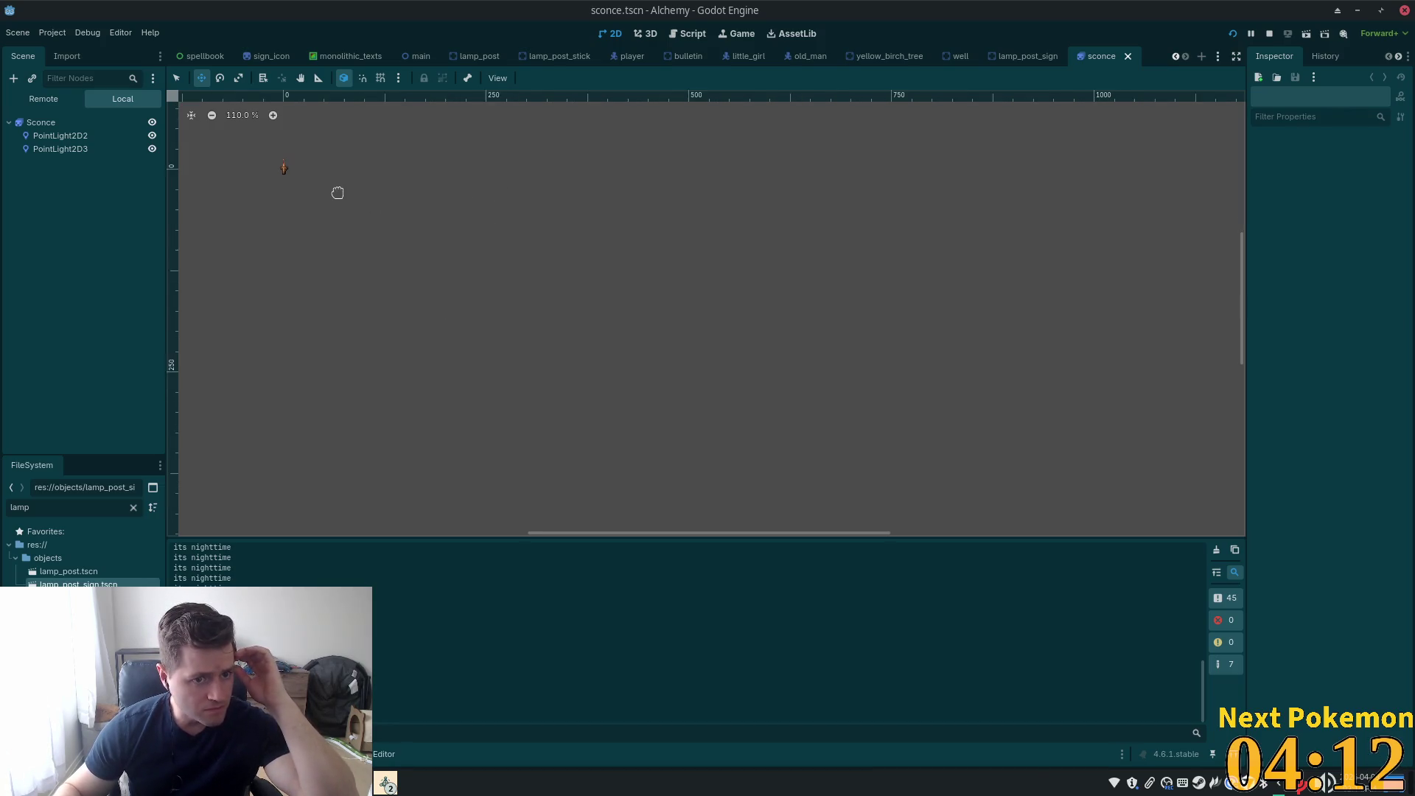
{"action": "left_click_drag", "start_coordinate": [310, 181], "coordinate": [670, 353]}
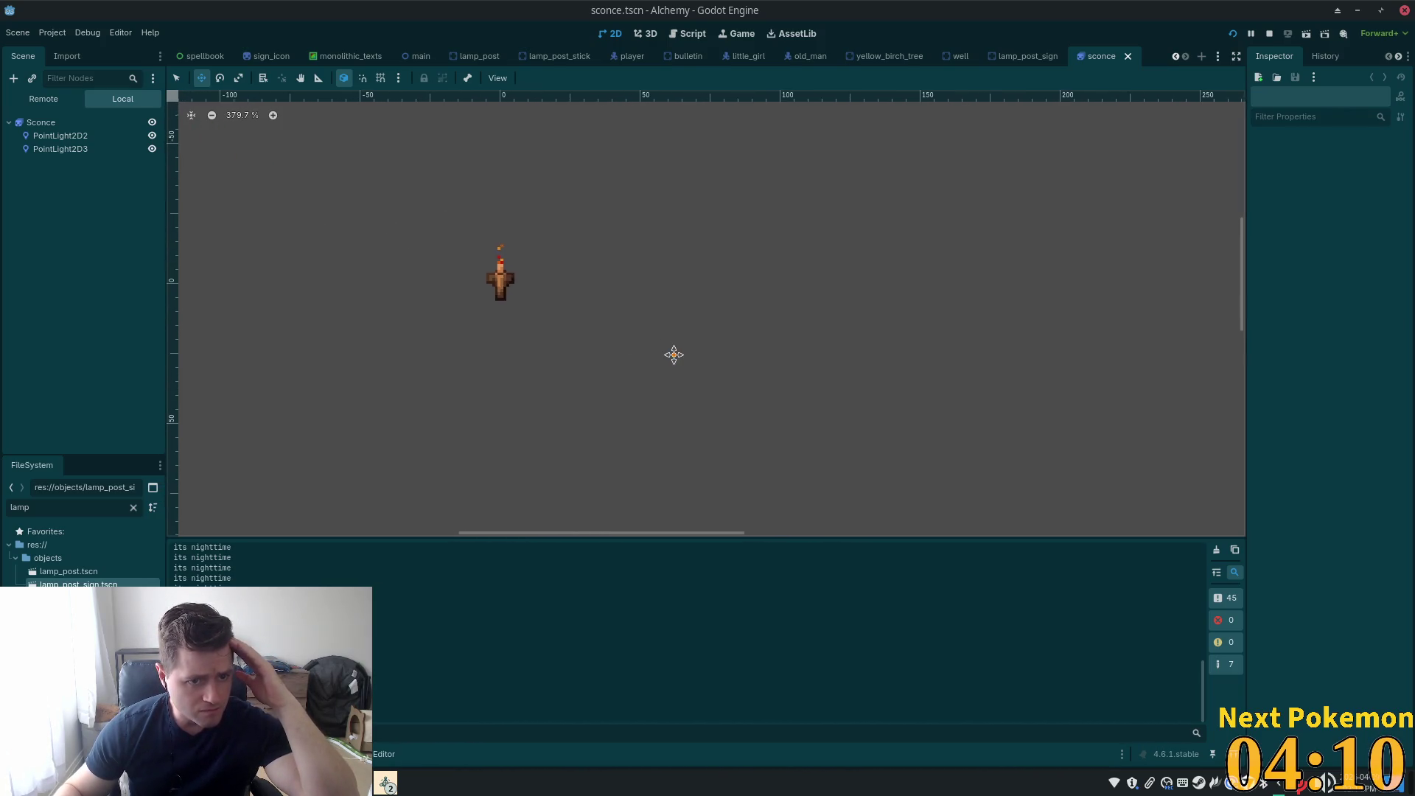
{"action": "scroll", "coordinate": [591, 310], "scroll_direction": "up", "scroll_amount": 6}
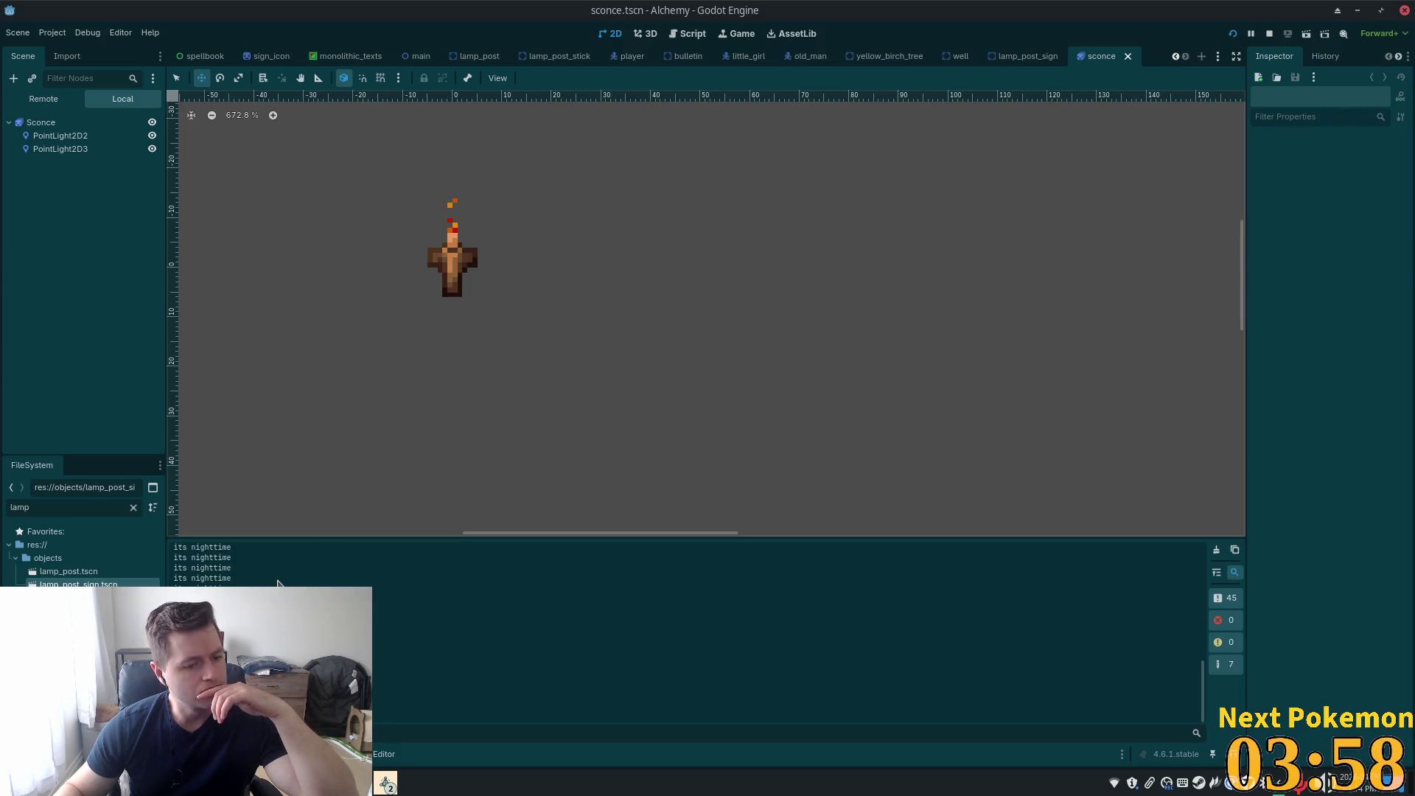
{"action": "left_click", "coordinate": [133, 508]}
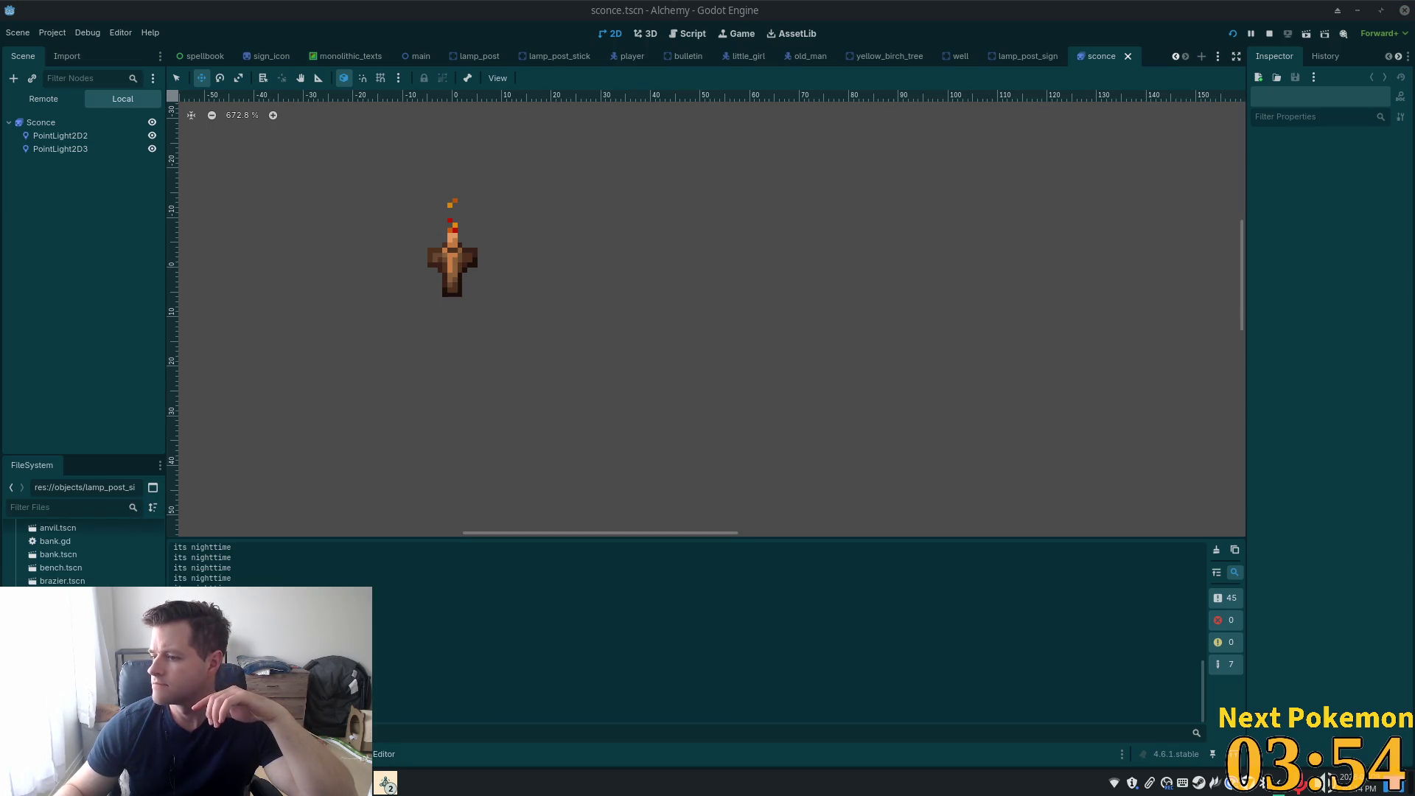
Open Thunar at Game Assets and enter the 18.10b - Village Accessories 2.2 folder
{"action": "key", "text": "super+e"}
{"action": "scroll", "coordinate": [808, 516], "scroll_direction": "down", "scroll_amount": 5}
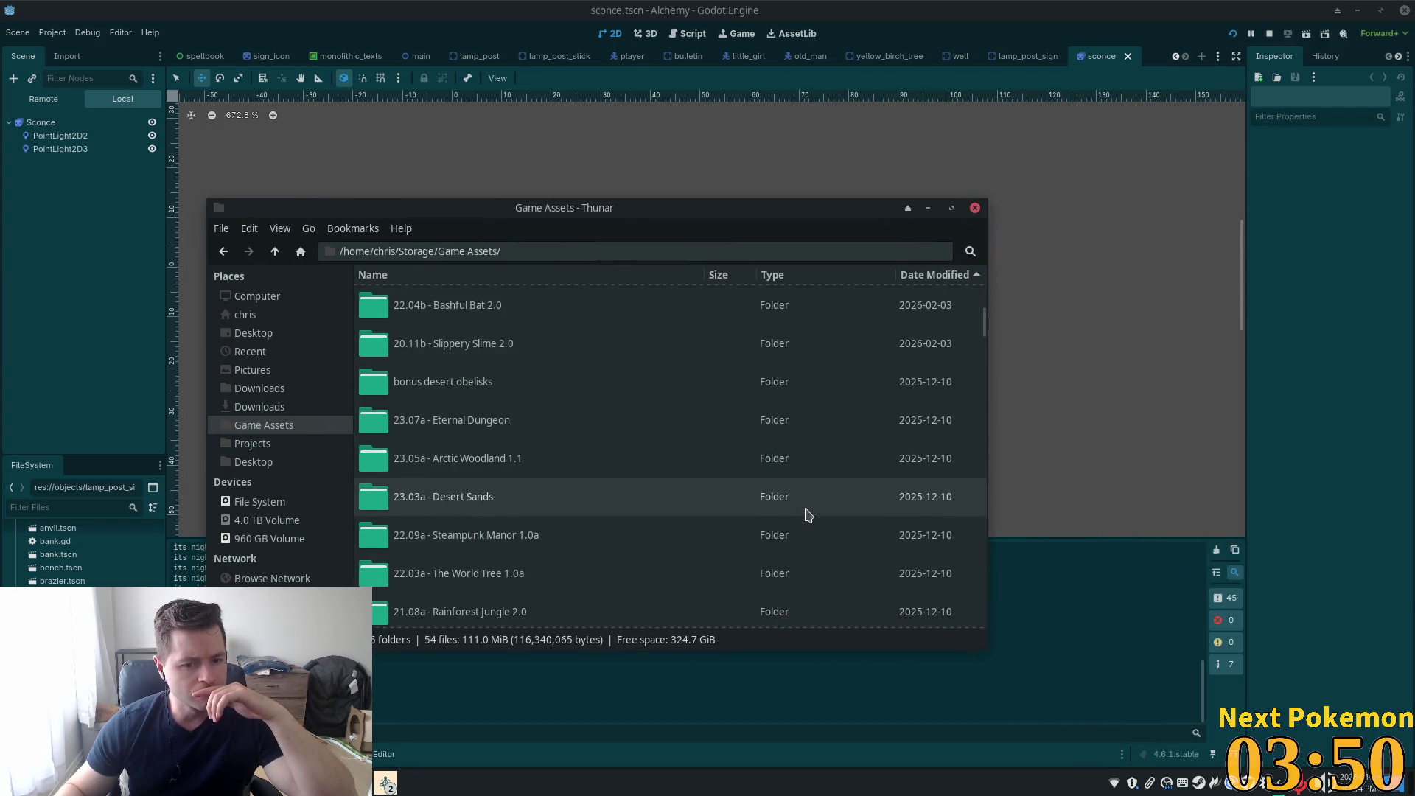
{"action": "scroll", "coordinate": [733, 494], "scroll_direction": "down", "scroll_amount": 5}
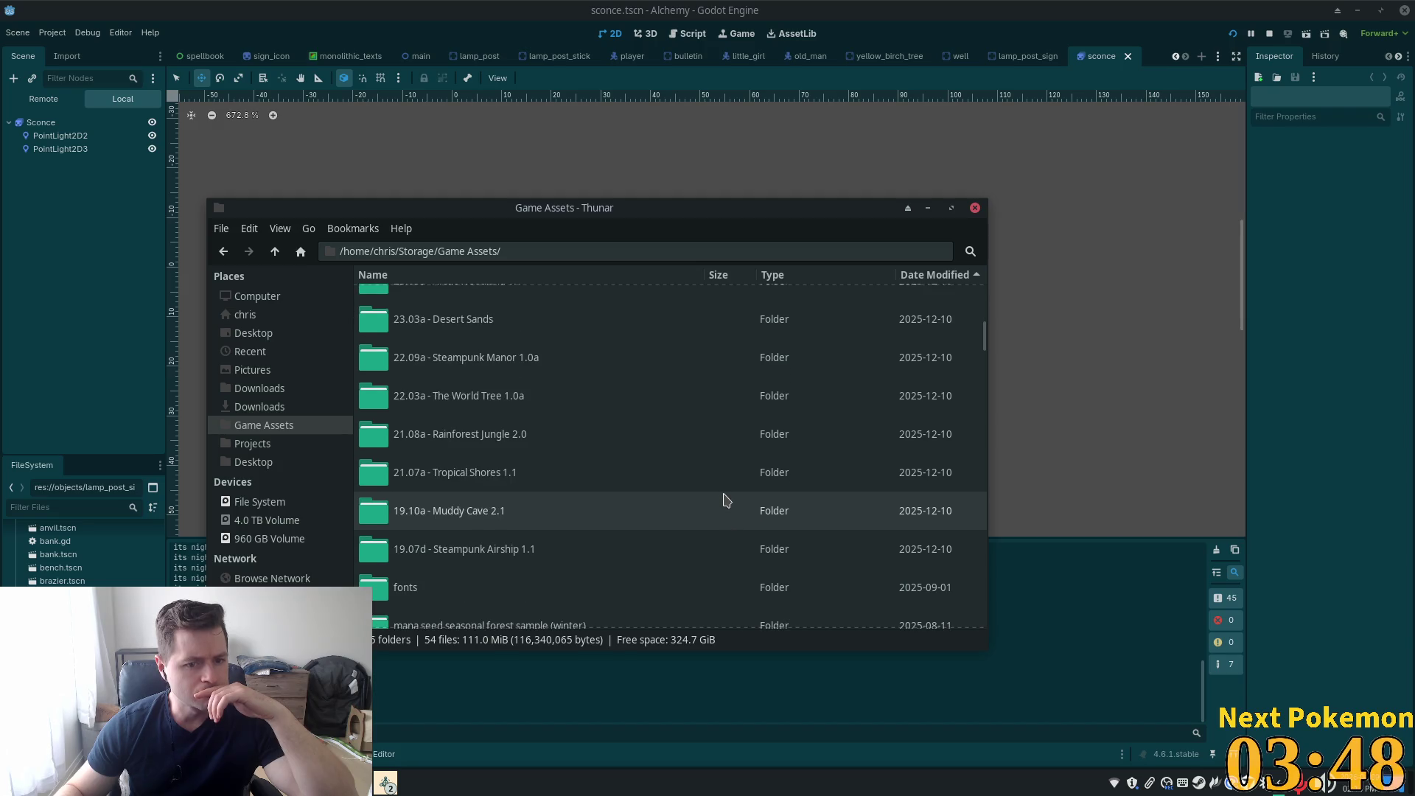
{"action": "scroll", "coordinate": [725, 501], "scroll_direction": "down", "scroll_amount": 8}
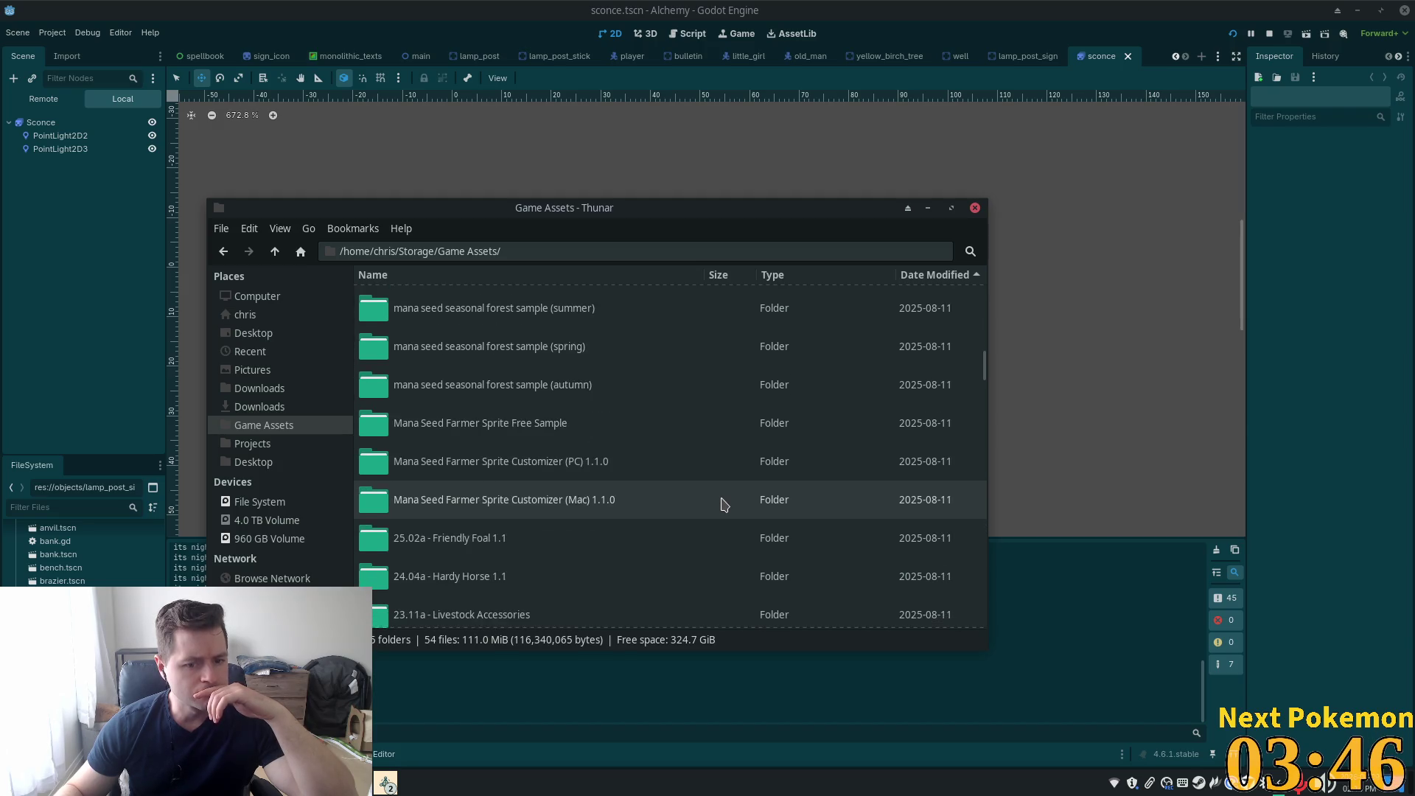
{"action": "scroll", "coordinate": [723, 504], "scroll_direction": "down", "scroll_amount": 7}
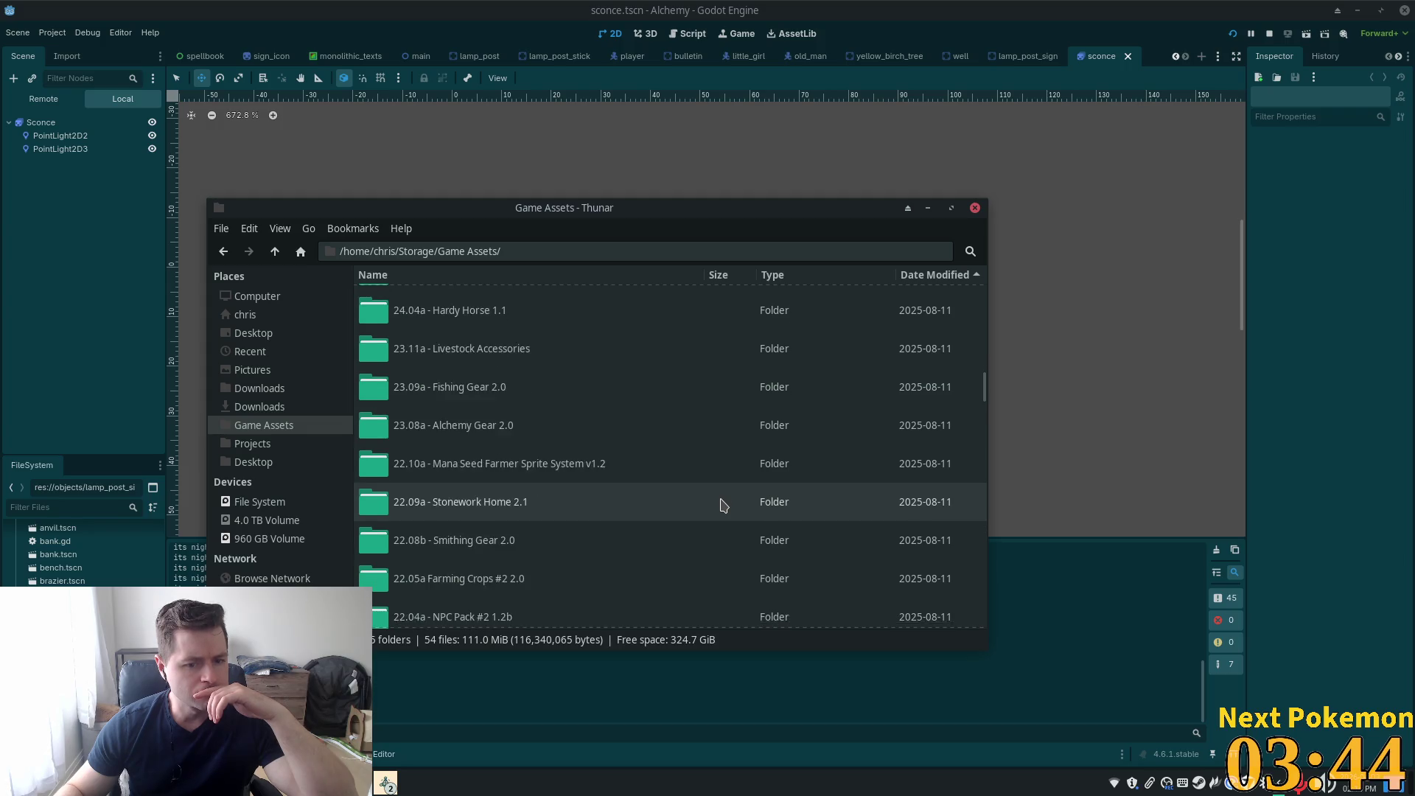
{"action": "scroll", "coordinate": [723, 504], "scroll_direction": "down", "scroll_amount": 6}
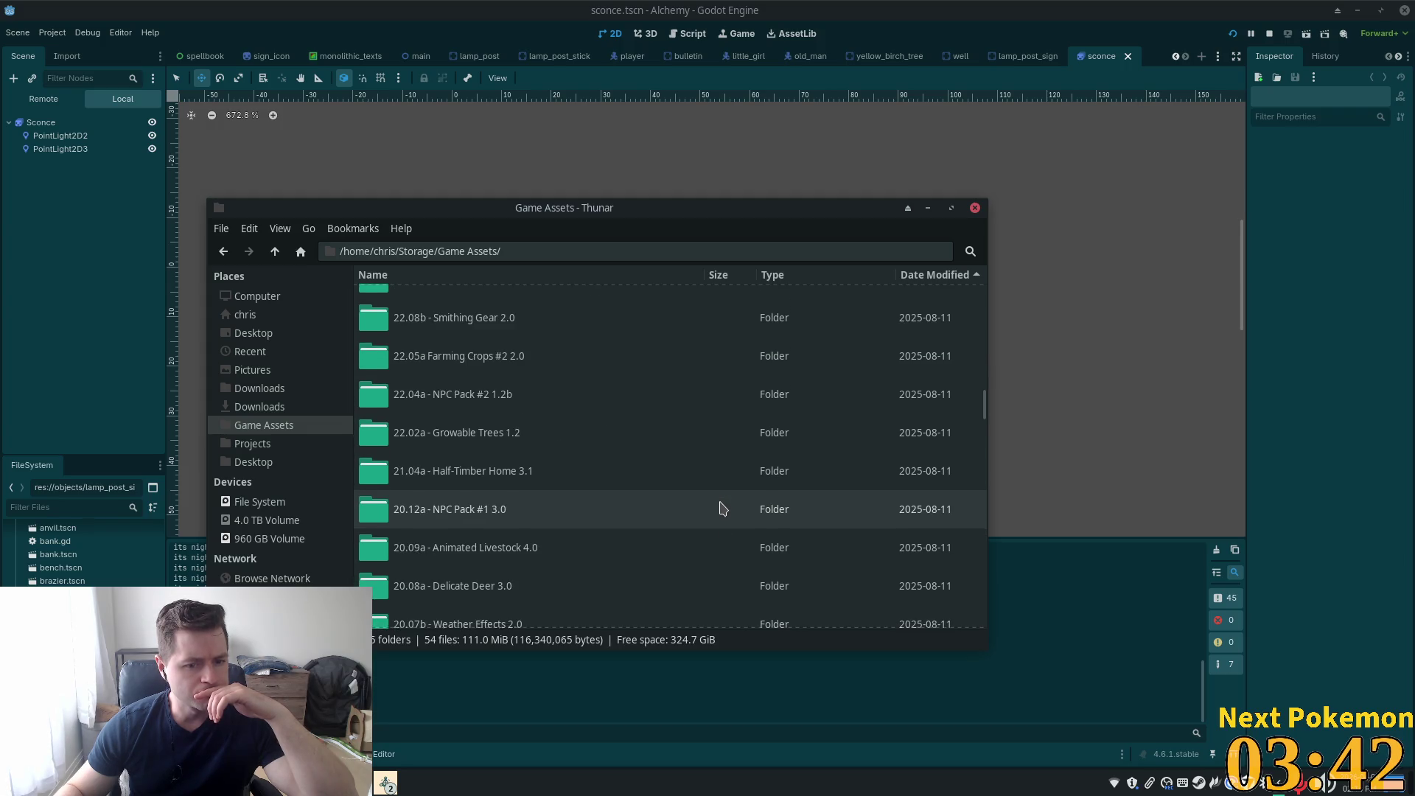
{"action": "scroll", "coordinate": [722, 509], "scroll_direction": "down", "scroll_amount": 6}
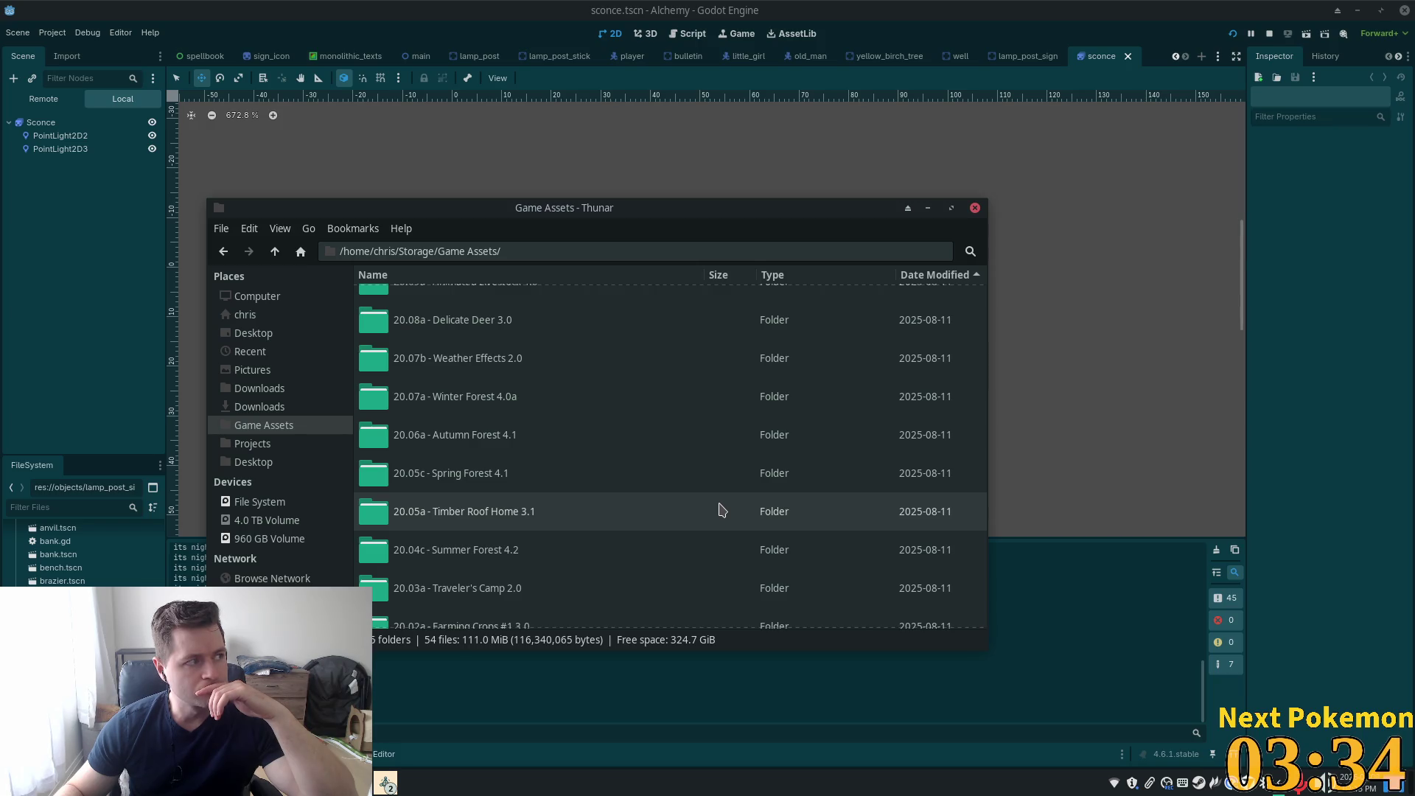
{"action": "scroll", "coordinate": [721, 508], "scroll_direction": "down", "scroll_amount": 3}
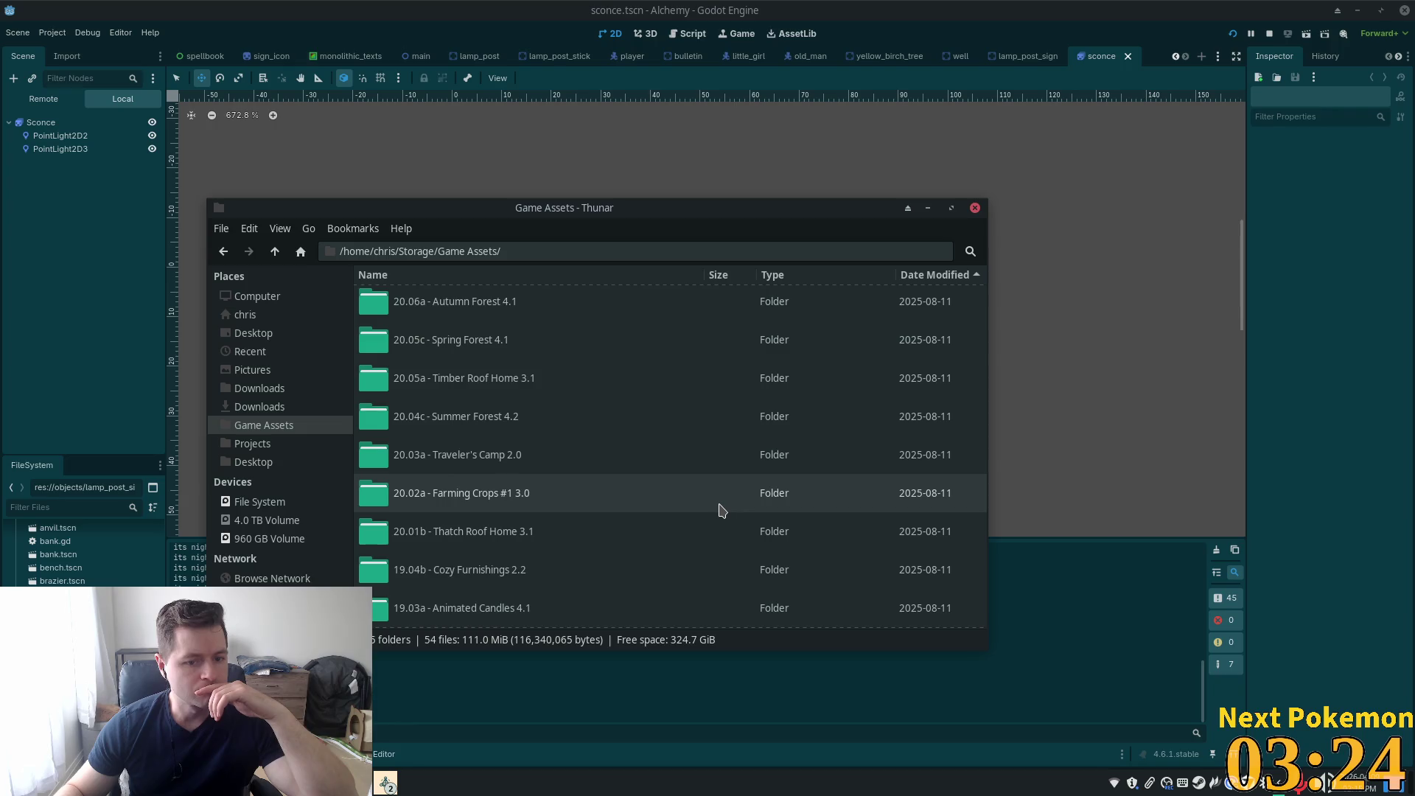
{"action": "scroll", "coordinate": [721, 510], "scroll_direction": "down", "scroll_amount": 2}
{"action": "double_click", "coordinate": [568, 554]}
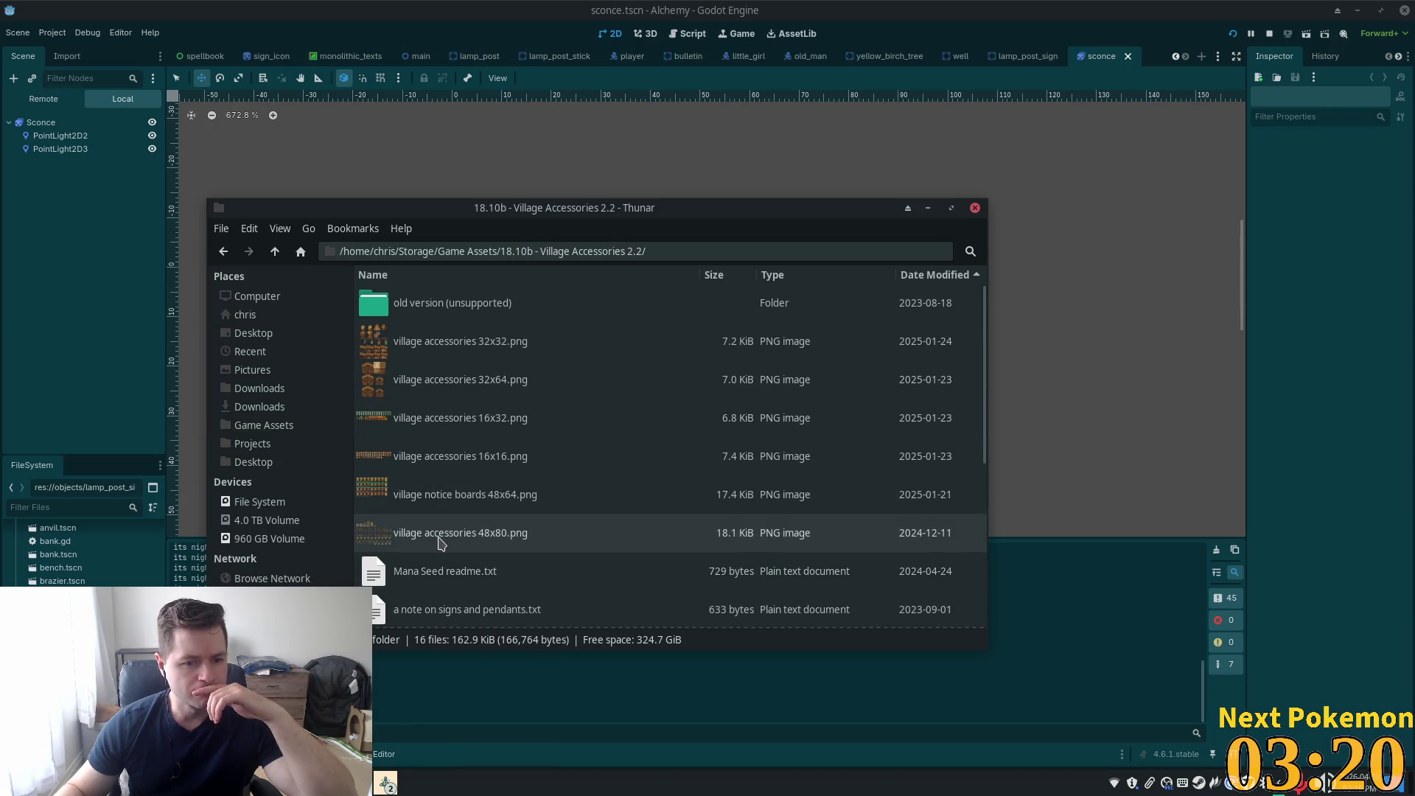
Preview the village accessories 16x32, 48x80 and notice boards 48x64 sprite sheets
{"action": "left_click", "coordinate": [456, 419]}
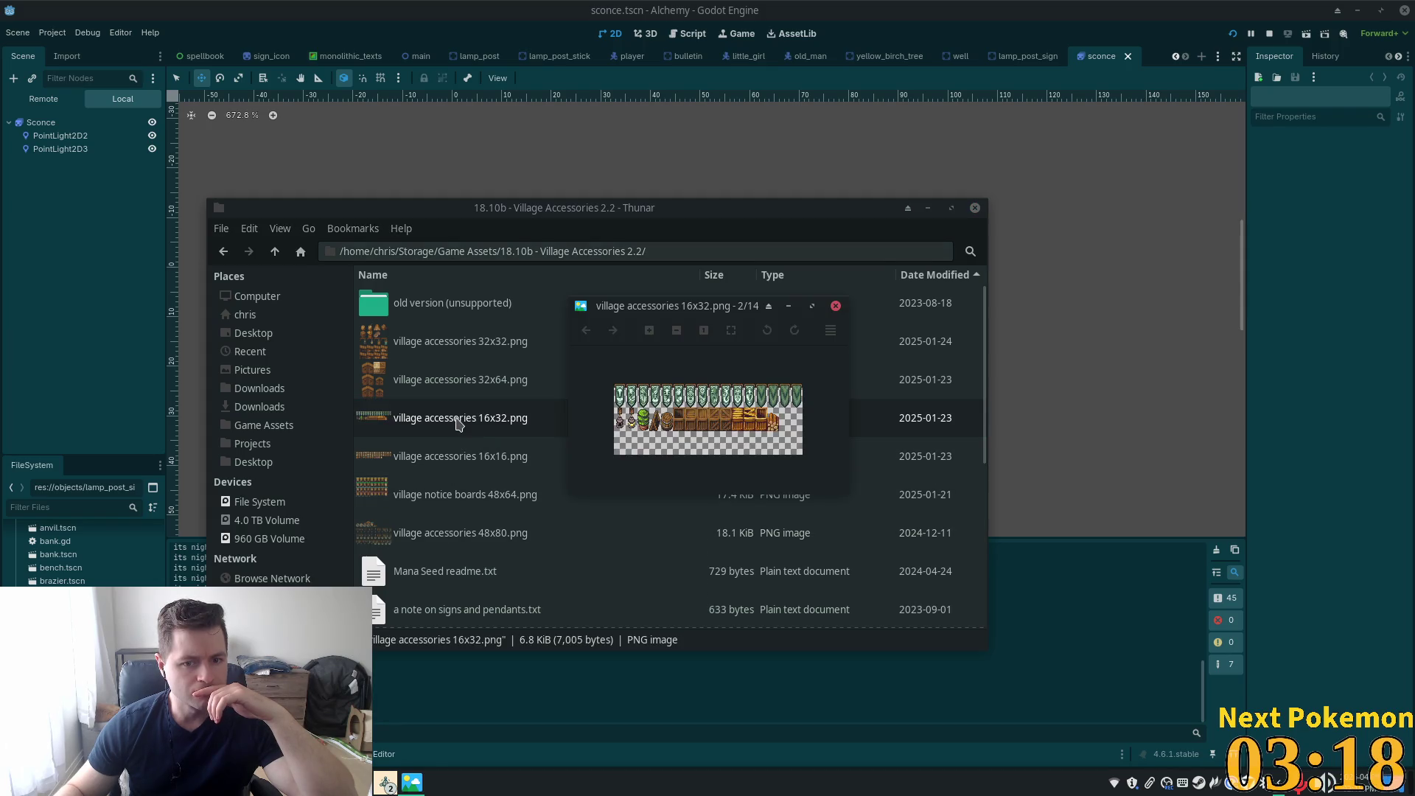
{"action": "left_click", "coordinate": [836, 306]}
{"action": "double_click", "coordinate": [413, 535]}
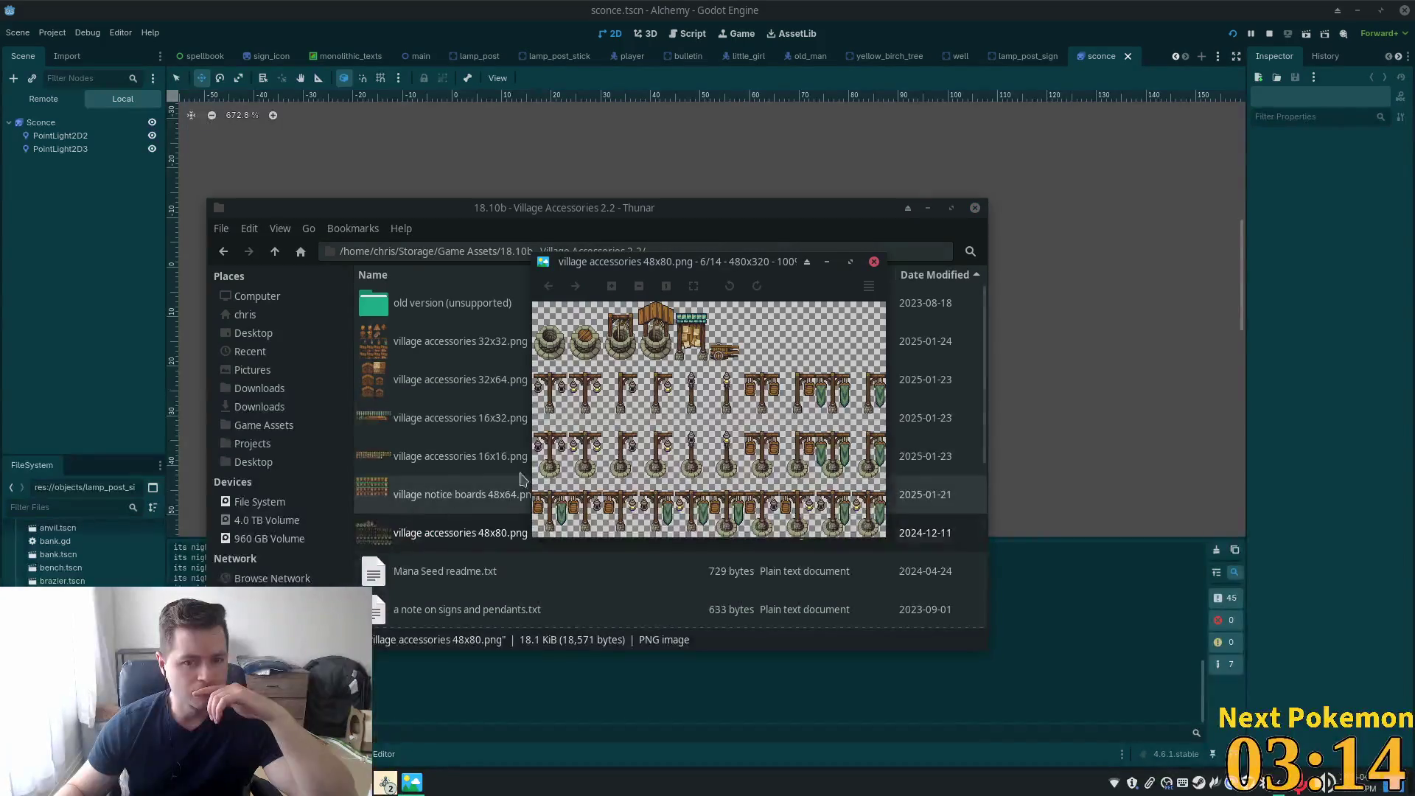
{"action": "left_click", "coordinate": [874, 261]}
{"action": "double_click", "coordinate": [447, 494]}
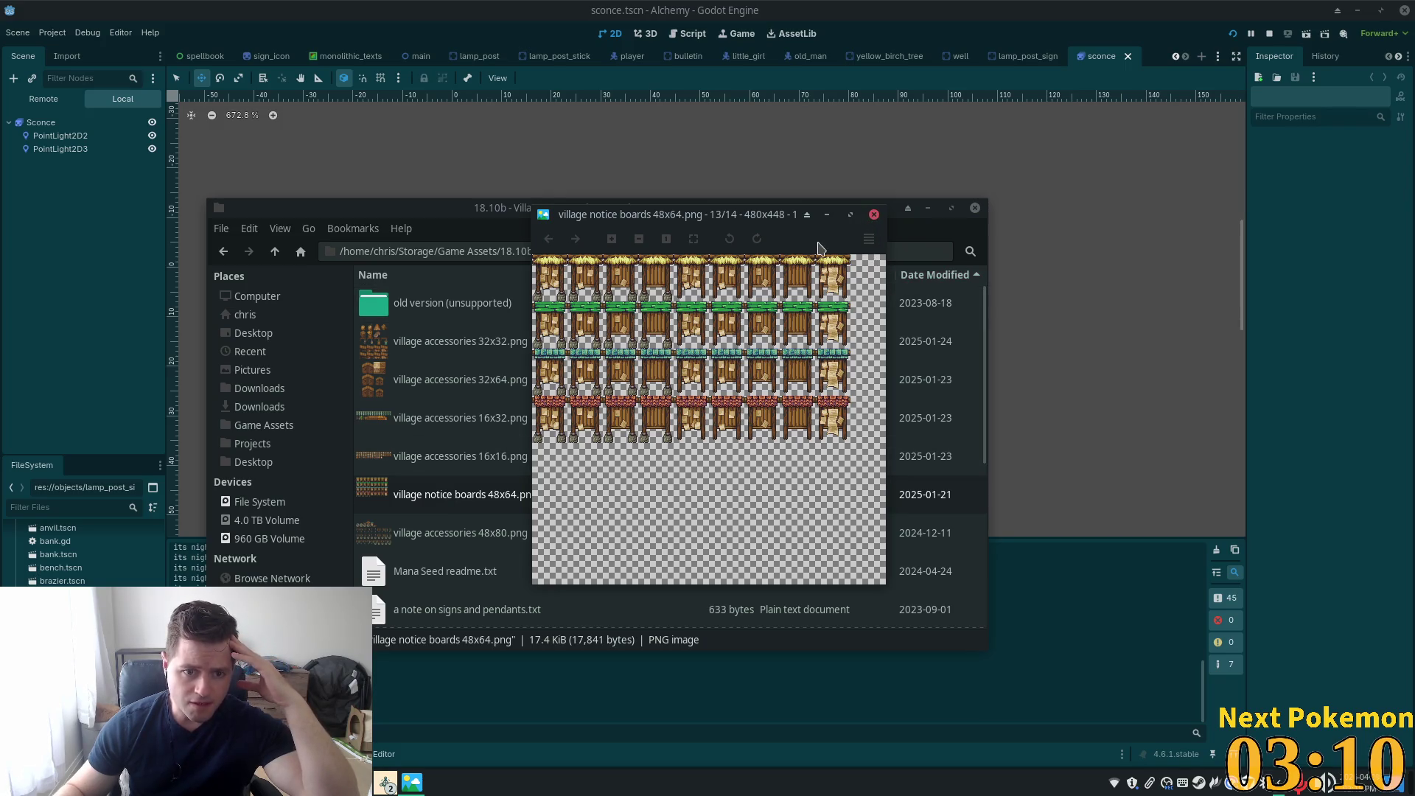
{"action": "left_click", "coordinate": [874, 215]}
Preview the 32x32 sheet, cycle through the pack's images, then return to Game Assets
{"action": "left_click", "coordinate": [475, 339]}
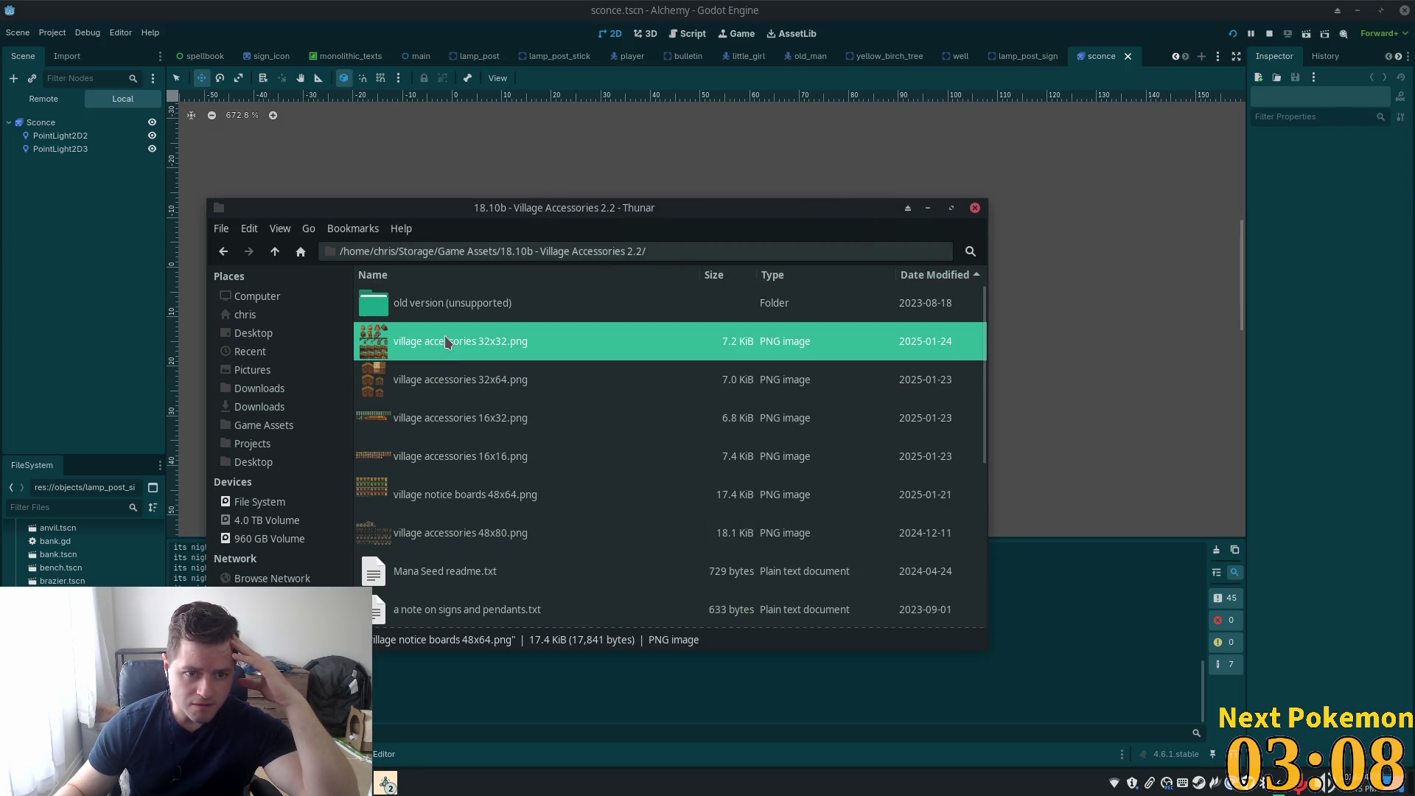
{"action": "double_click", "coordinate": [475, 340]}
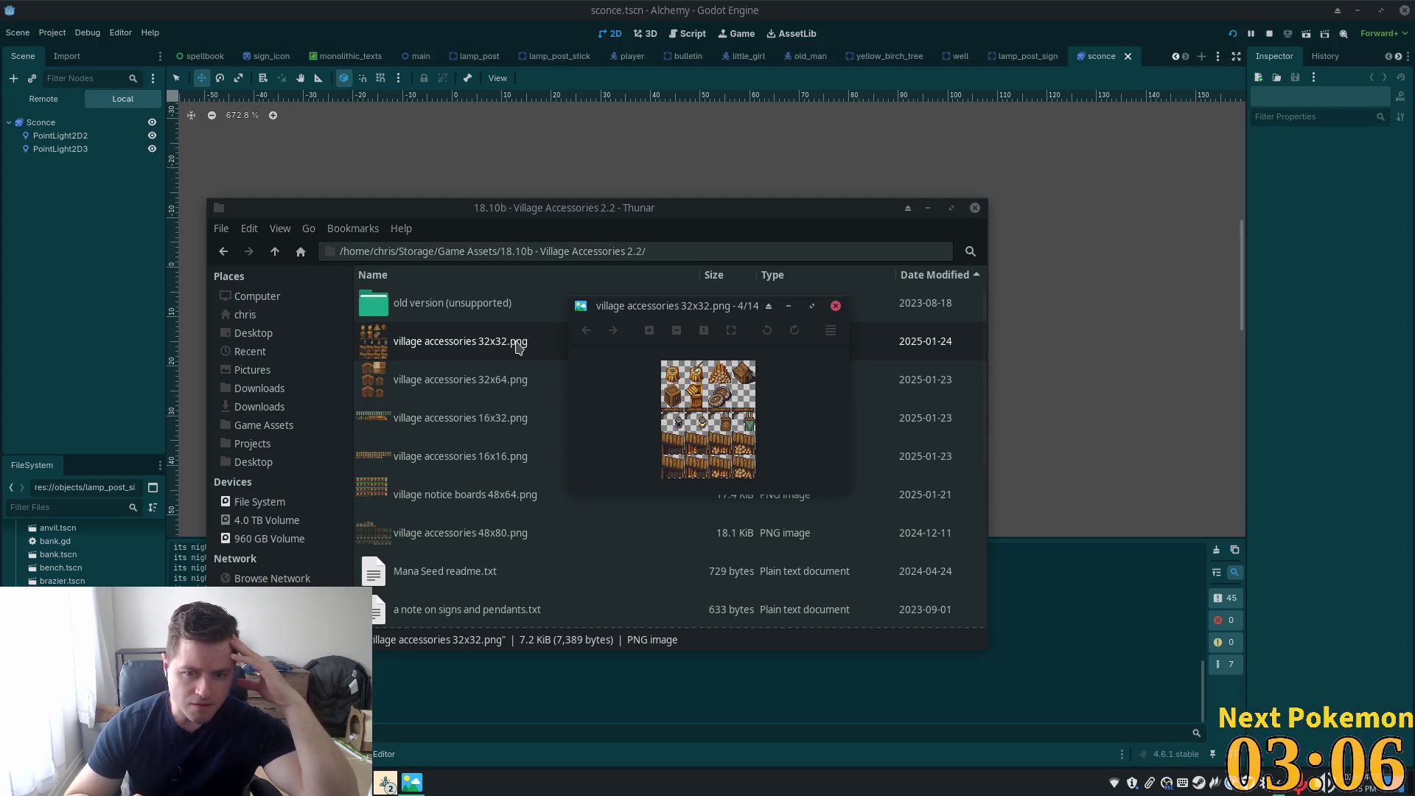
{"action": "key", "text": "Right"}
{"action": "key", "text": "Right"}
{"action": "key", "text": "Right"}
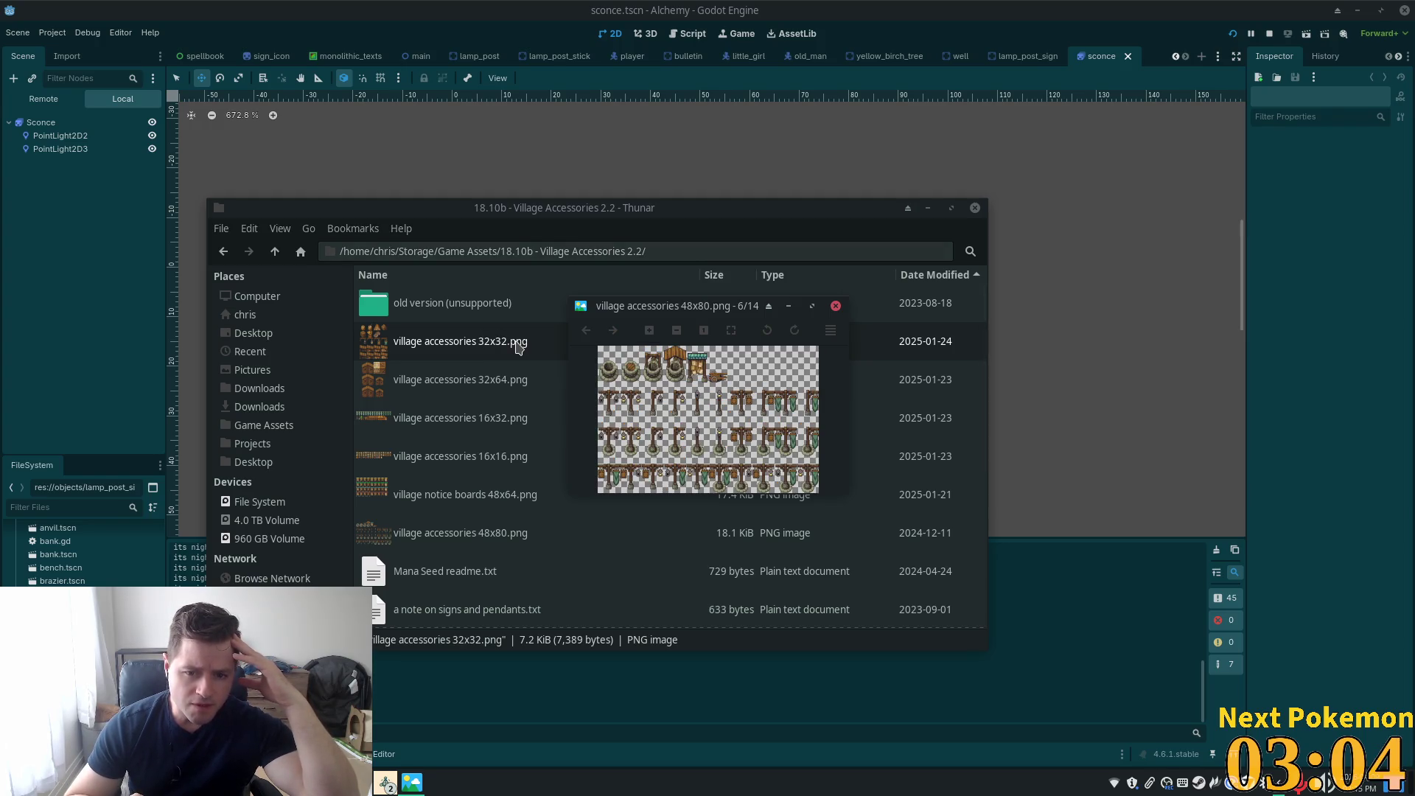
{"action": "key", "text": "Right"}
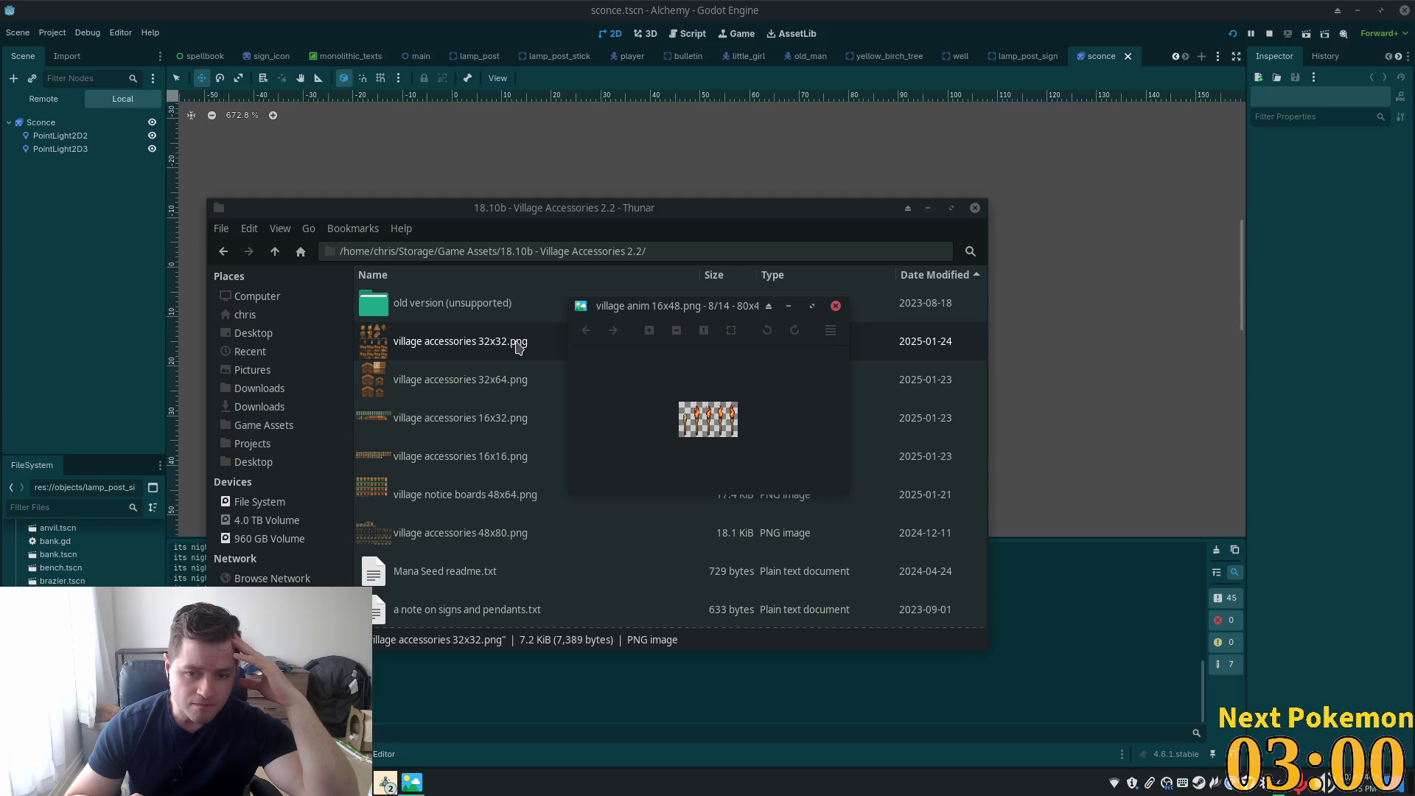
{"action": "key", "text": "Right"}
{"action": "key", "text": "Right"}
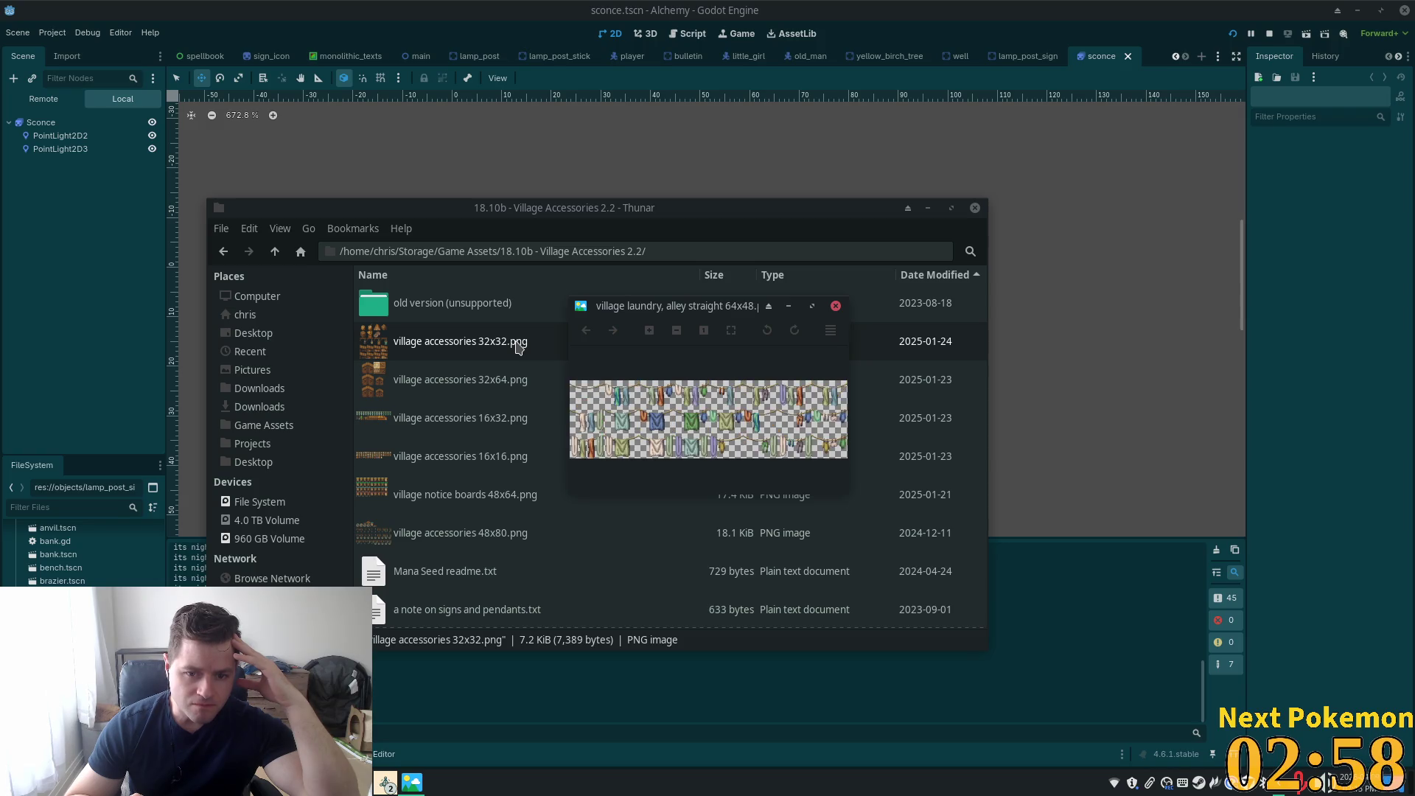
{"action": "key", "text": "Right"}
{"action": "key", "text": "Right"}
{"action": "key", "text": "Right"}
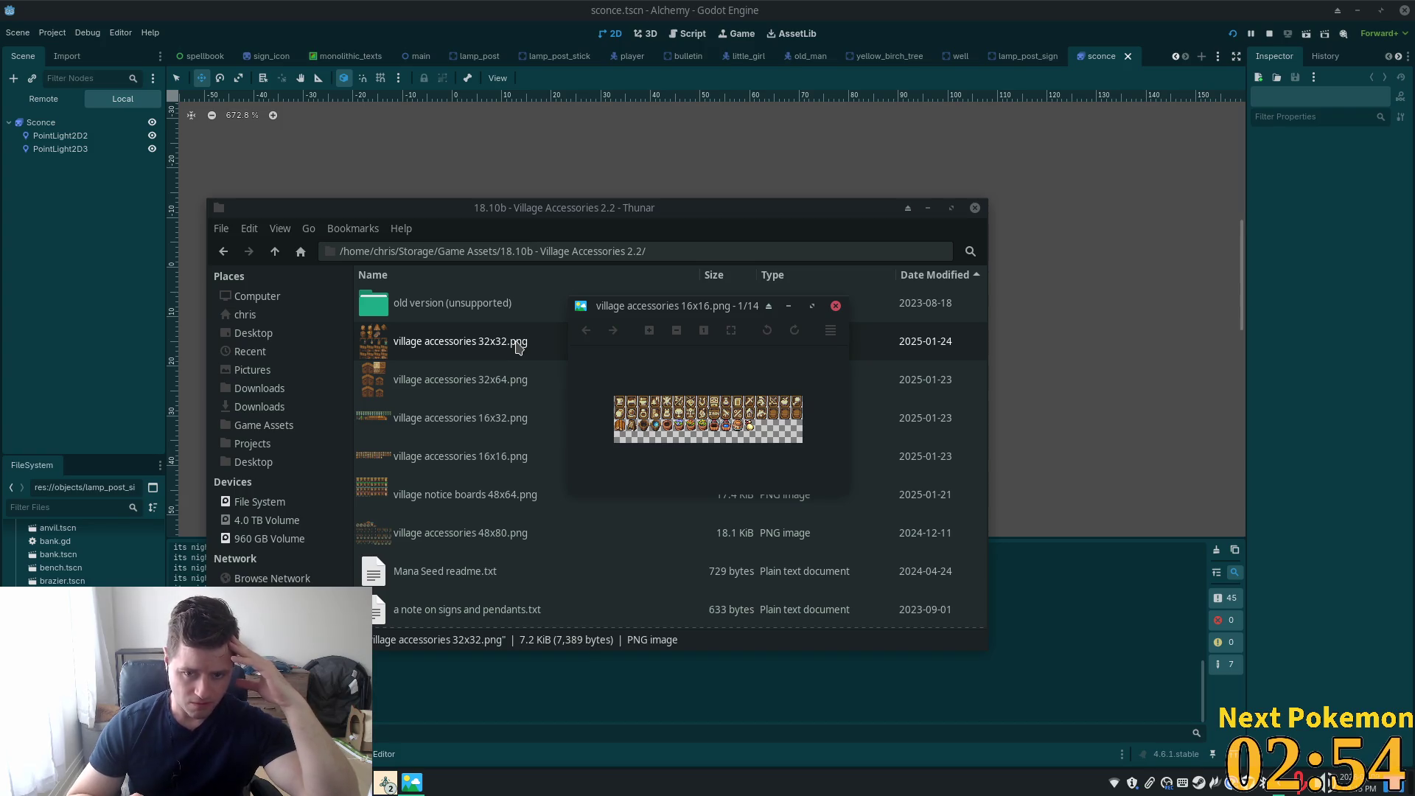
{"action": "key", "text": "Right"}
{"action": "key", "text": "Right"}
{"action": "key", "text": "Right"}
{"action": "key", "text": "Right"}
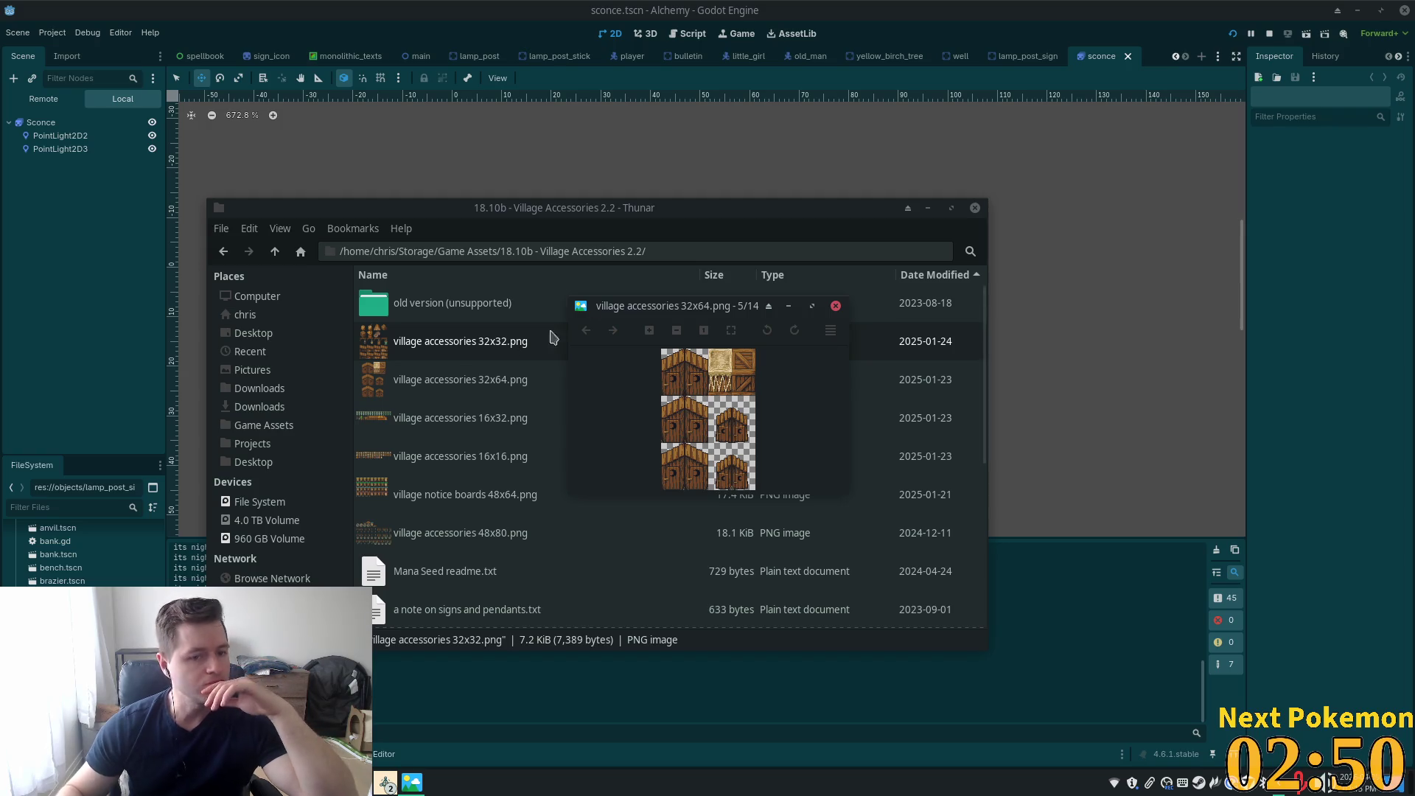
{"action": "left_click", "coordinate": [836, 306]}
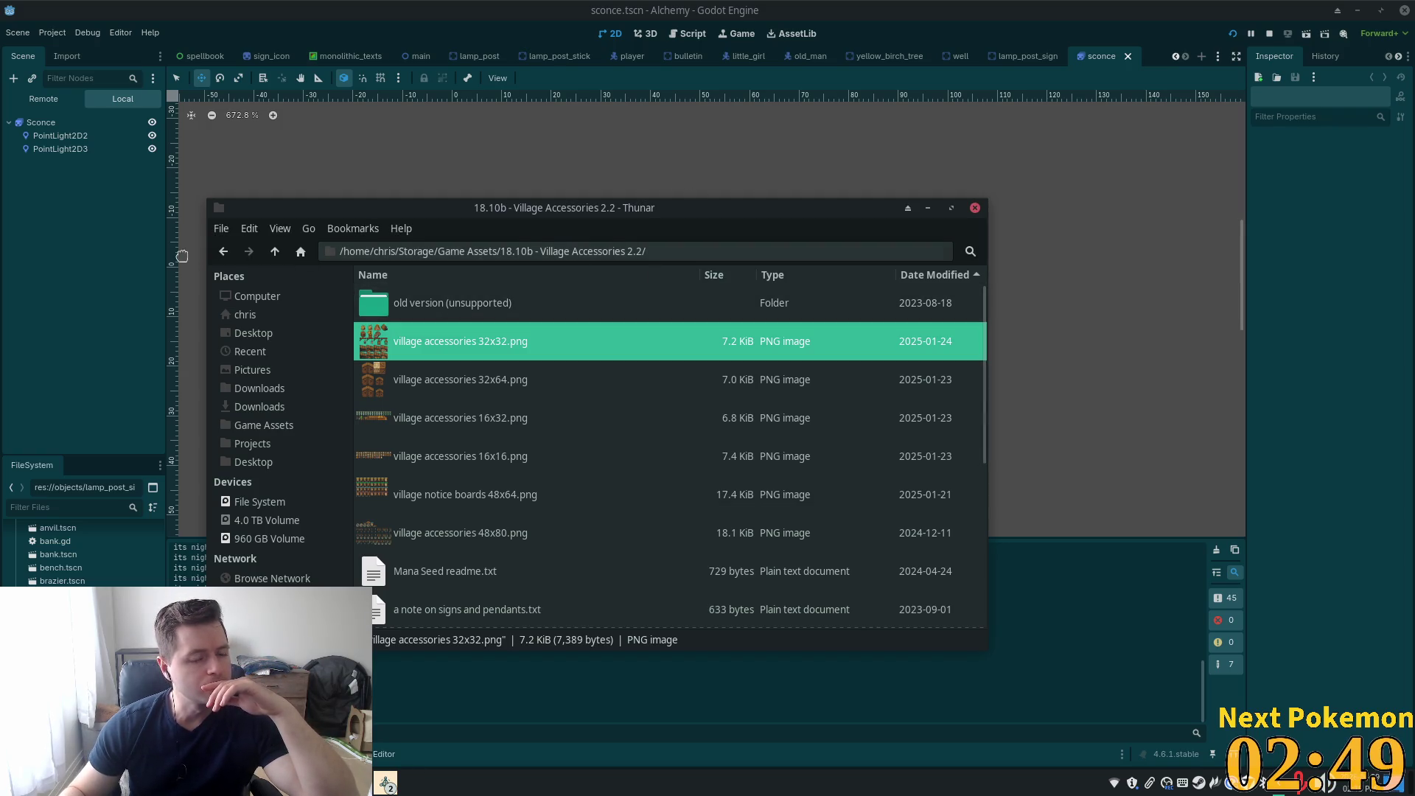
{"action": "left_click", "coordinate": [275, 252]}
{"action": "scroll", "coordinate": [472, 516], "scroll_direction": "down", "scroll_amount": 2}
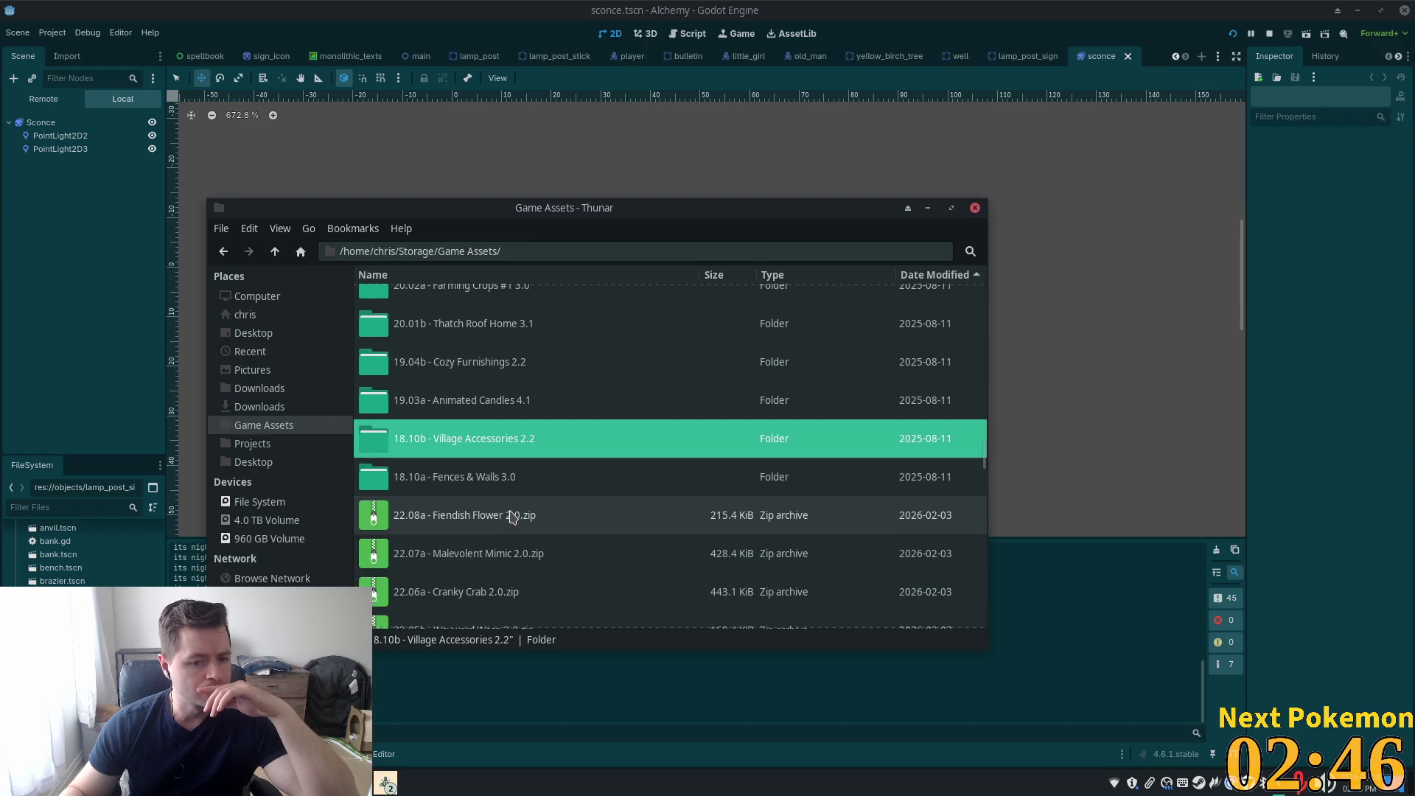
{"action": "scroll", "coordinate": [472, 502], "scroll_direction": "up", "scroll_amount": 3}
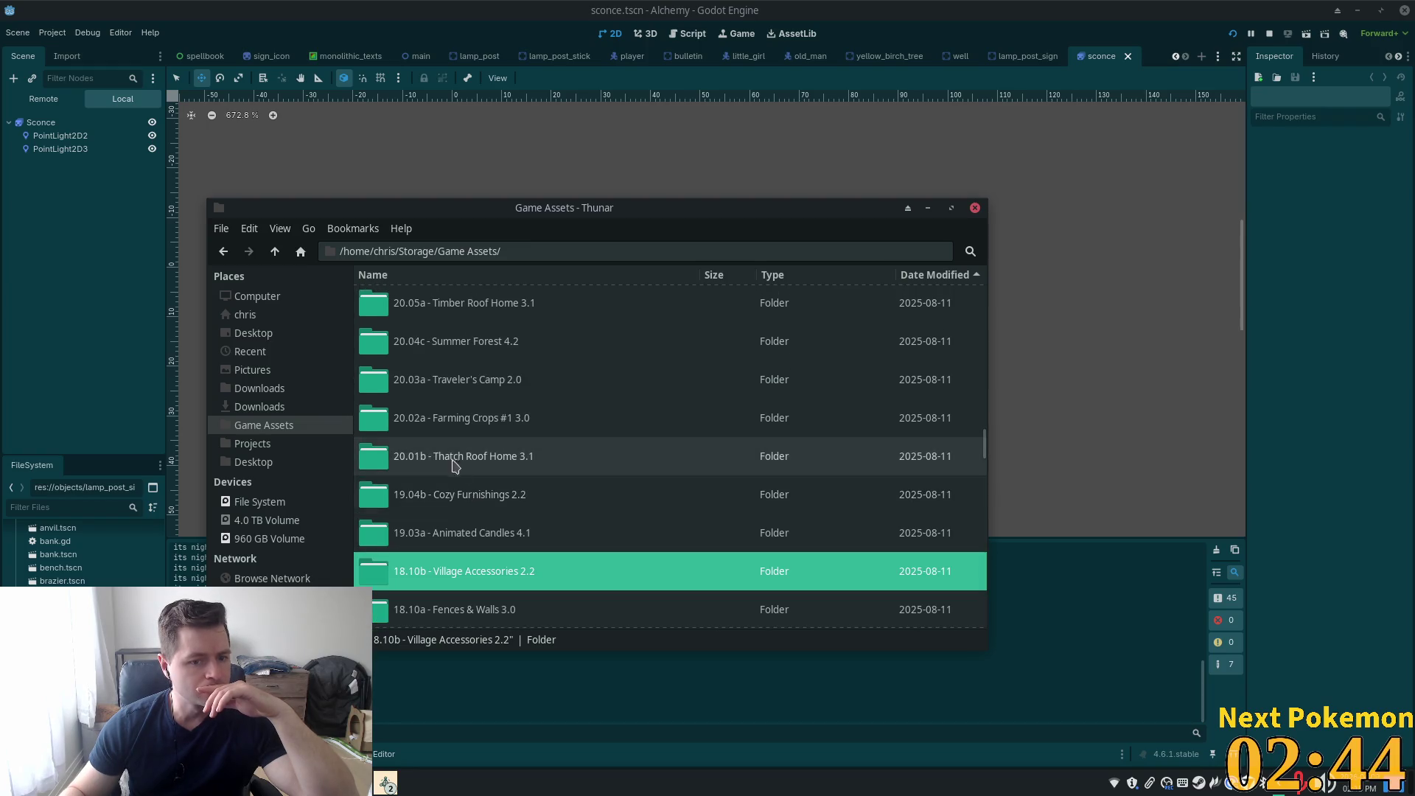
{"action": "double_click", "coordinate": [455, 467]}
{"action": "double_click", "coordinate": [423, 378]}
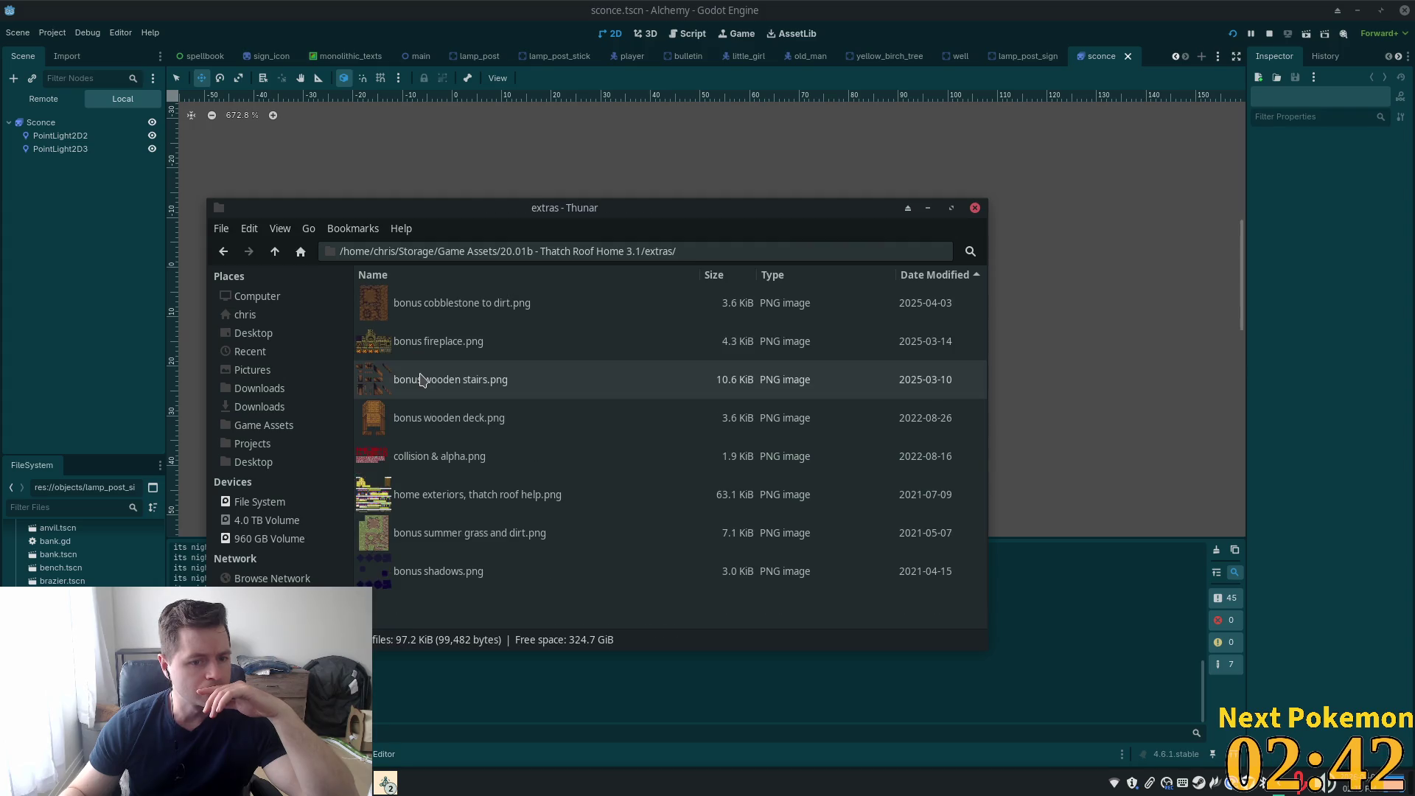
{"action": "double_click", "coordinate": [397, 355]}
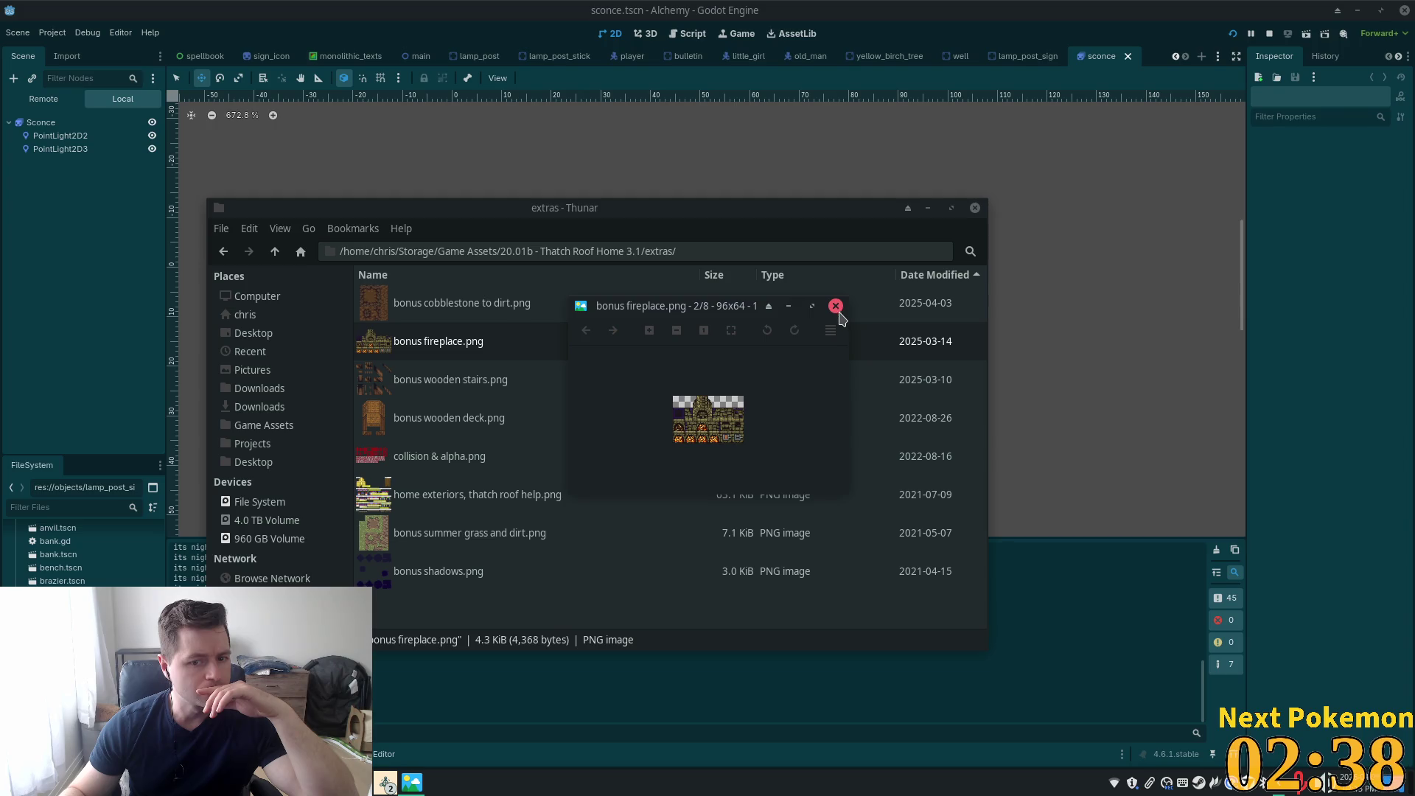
{"action": "left_click", "coordinate": [835, 306]}
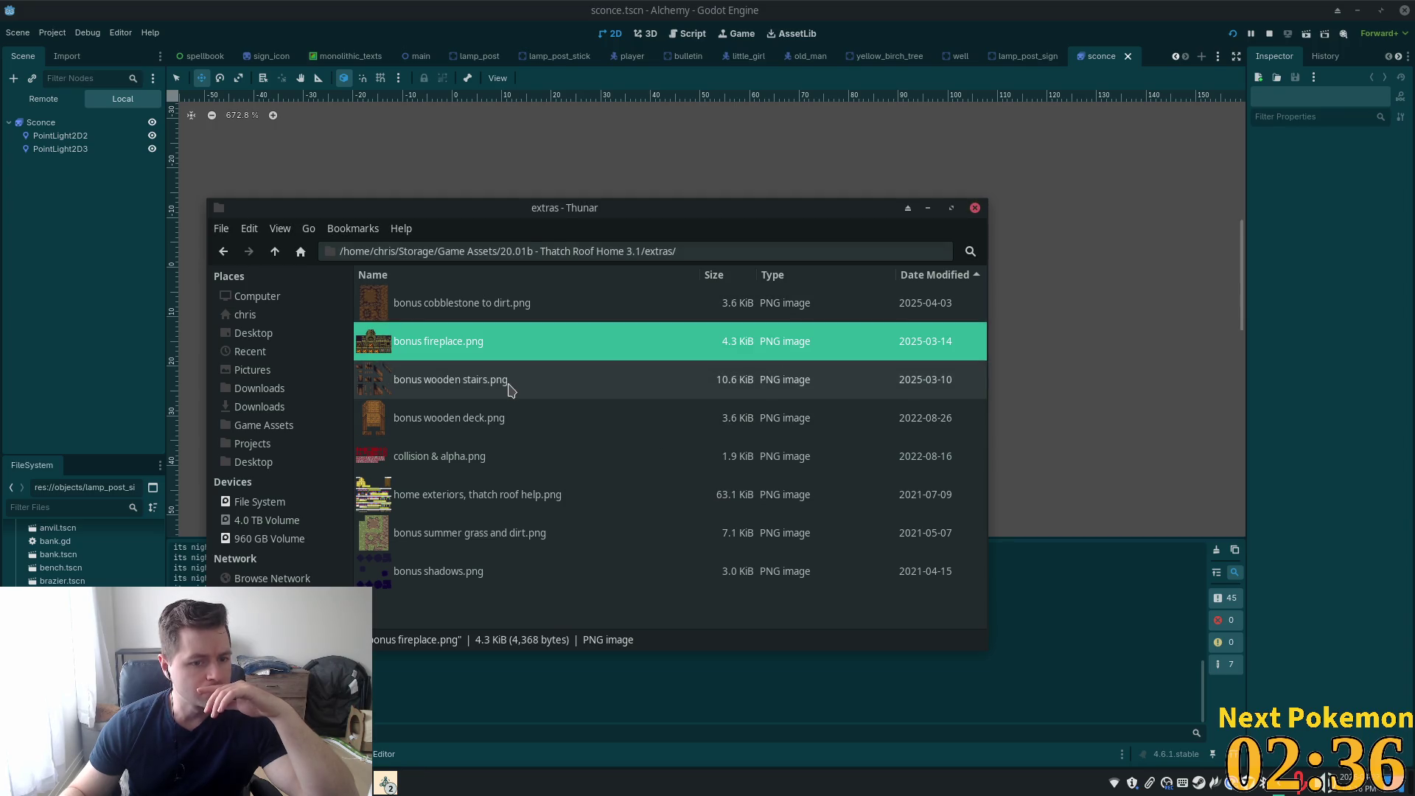
{"action": "left_click", "coordinate": [275, 253]}
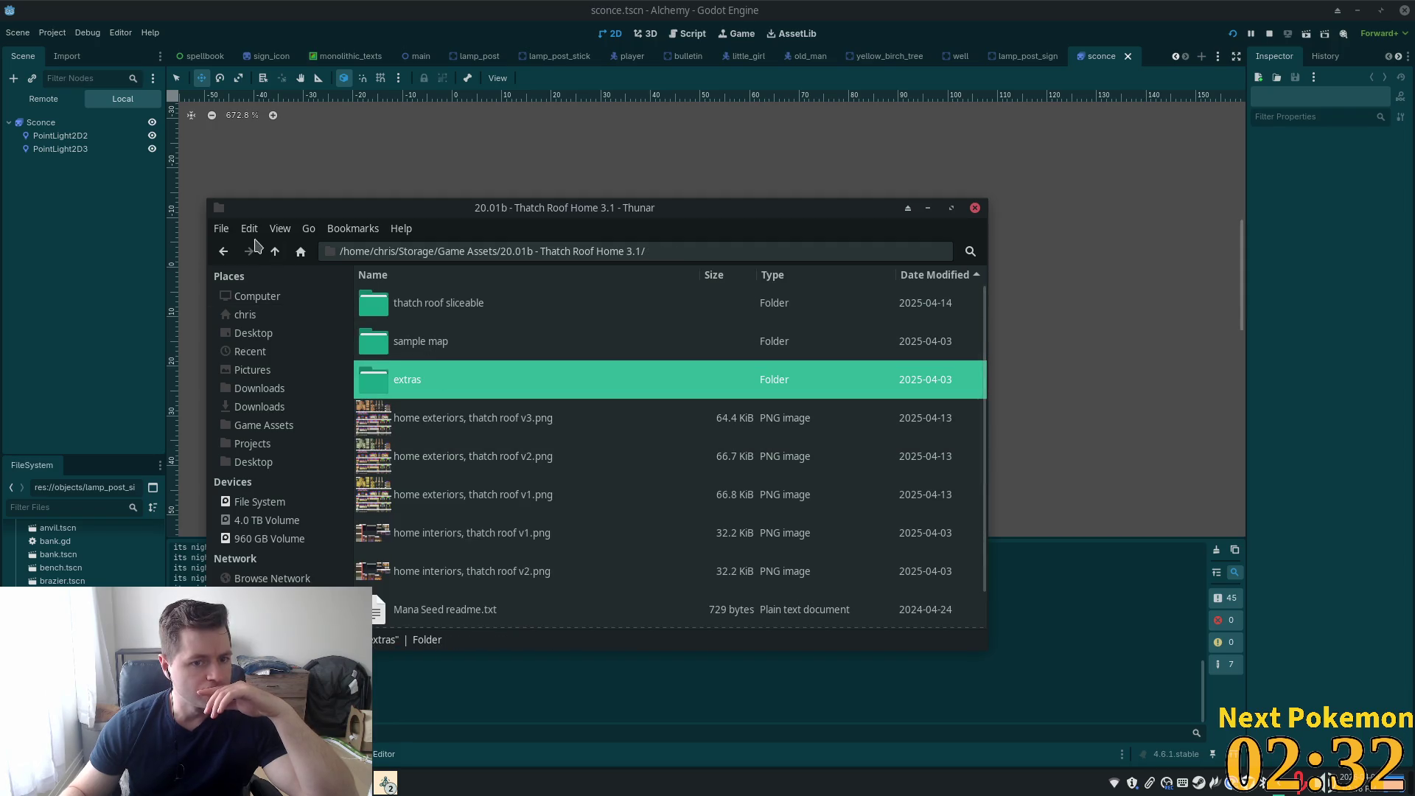
{"action": "left_click", "coordinate": [277, 253]}
{"action": "scroll", "coordinate": [562, 483], "scroll_direction": "up", "scroll_amount": 3}
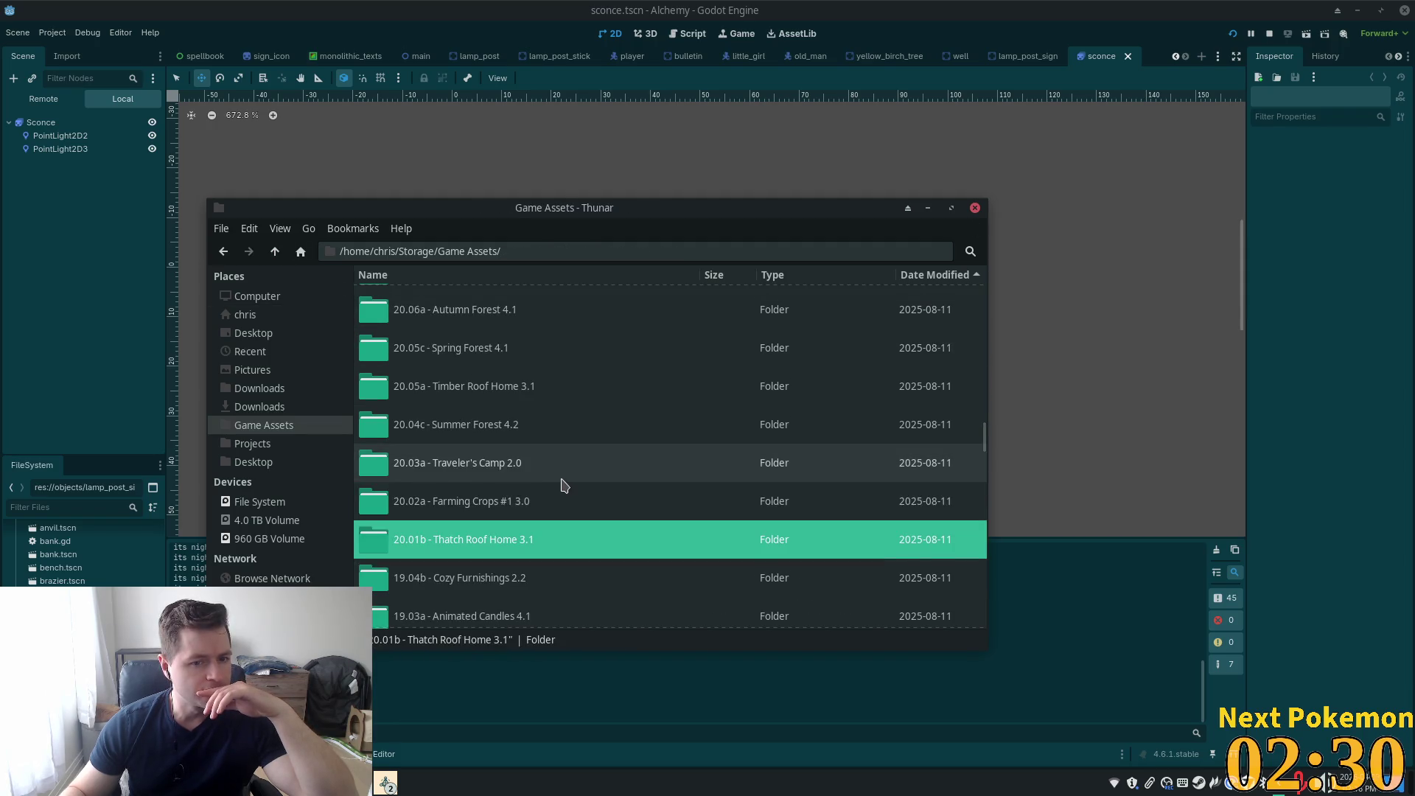
{"action": "scroll", "coordinate": [564, 483], "scroll_direction": "up", "scroll_amount": 2}
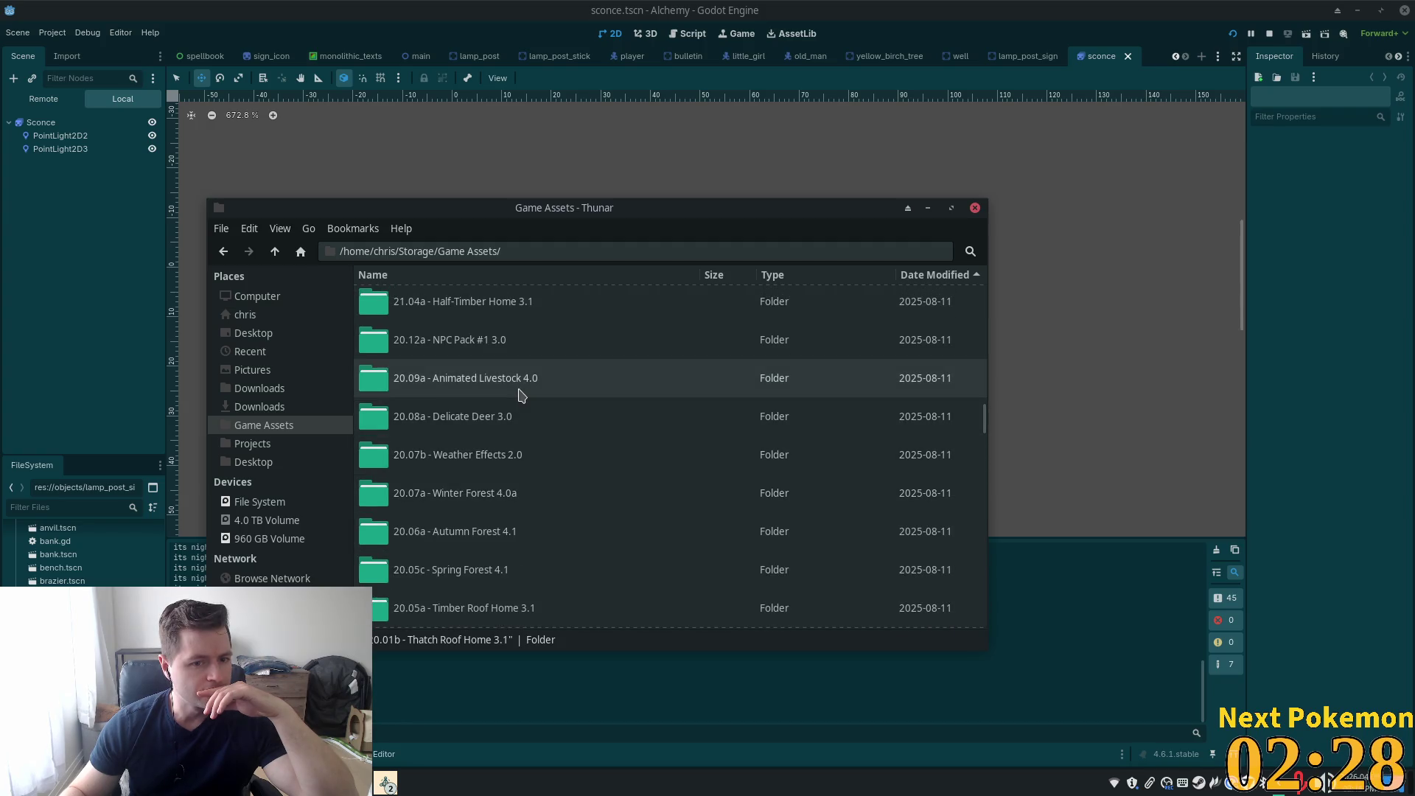
{"action": "scroll", "coordinate": [521, 396], "scroll_direction": "up", "scroll_amount": 8}
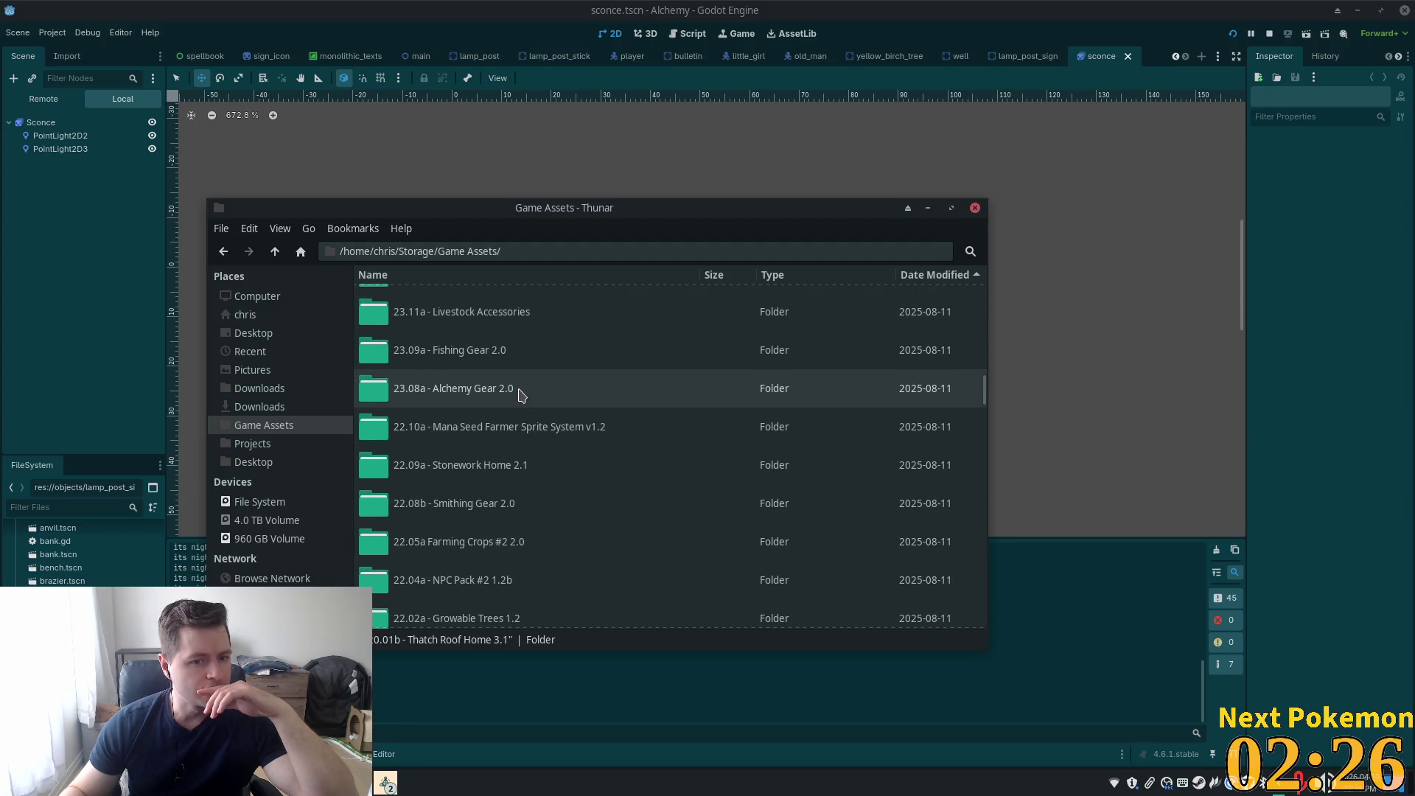
{"action": "scroll", "coordinate": [522, 396], "scroll_direction": "up", "scroll_amount": 3}
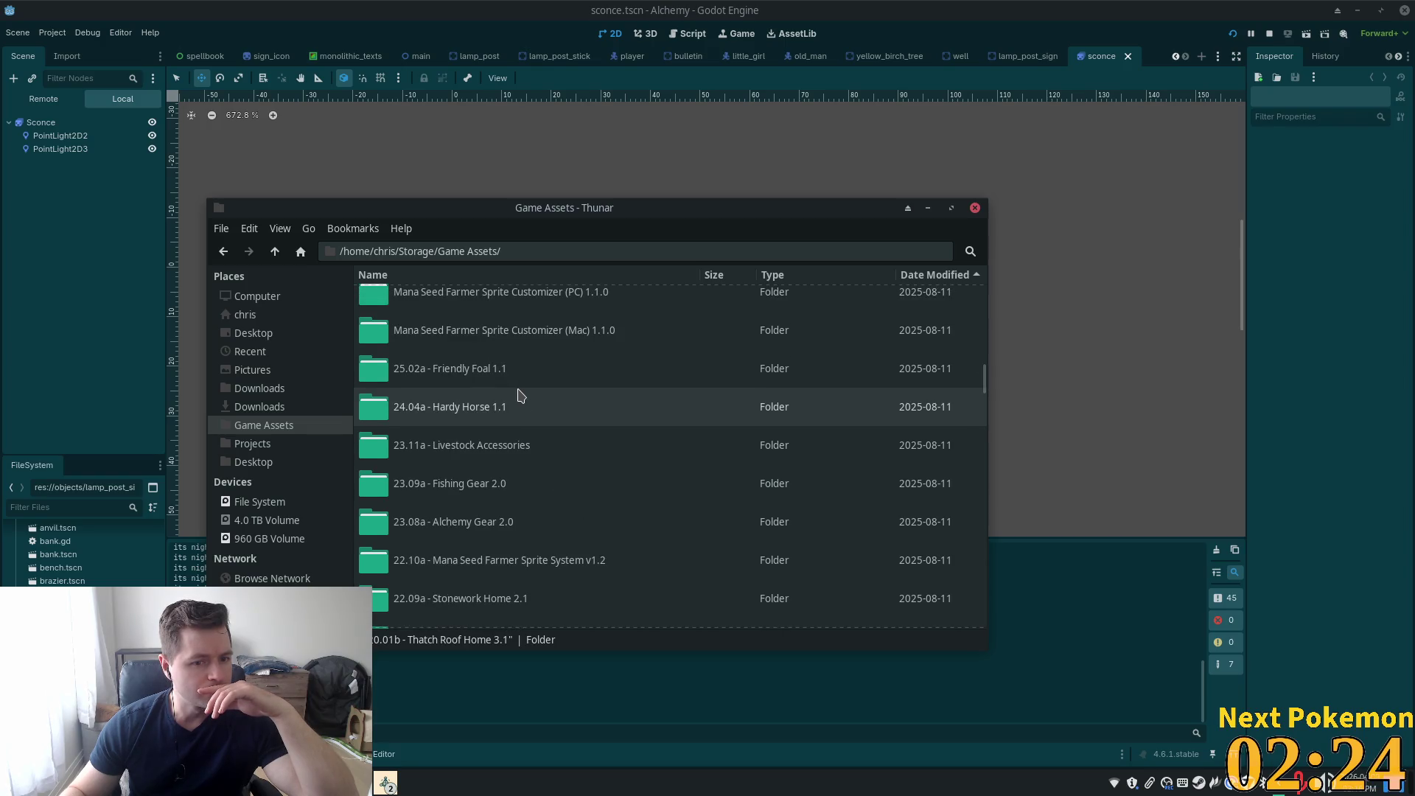
{"action": "scroll", "coordinate": [522, 396], "scroll_direction": "up", "scroll_amount": 3}
{"action": "scroll", "coordinate": [521, 396], "scroll_direction": "down", "scroll_amount": 2}
{"action": "scroll", "coordinate": [521, 396], "scroll_direction": "down", "scroll_amount": 10}
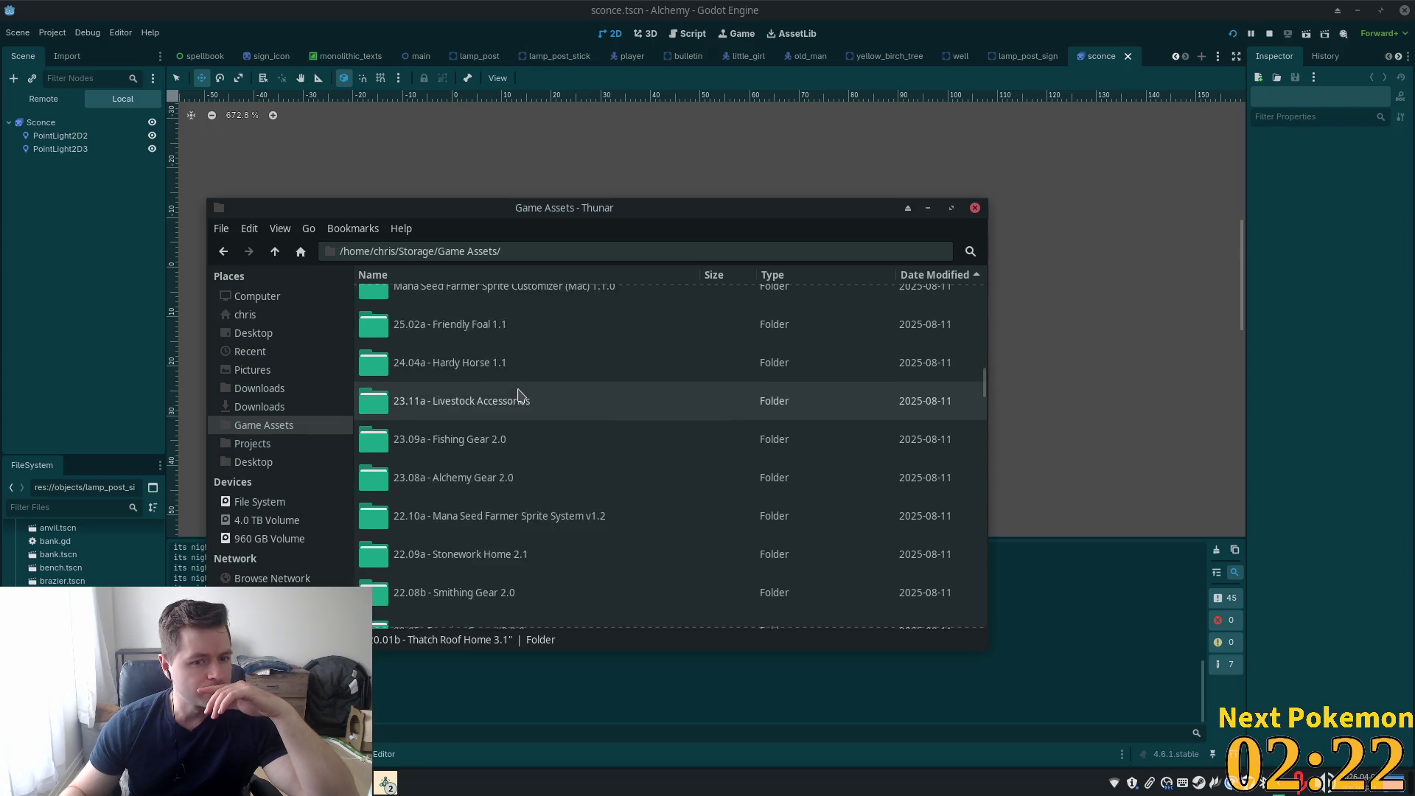
{"action": "scroll", "coordinate": [521, 396], "scroll_direction": "down", "scroll_amount": 5}
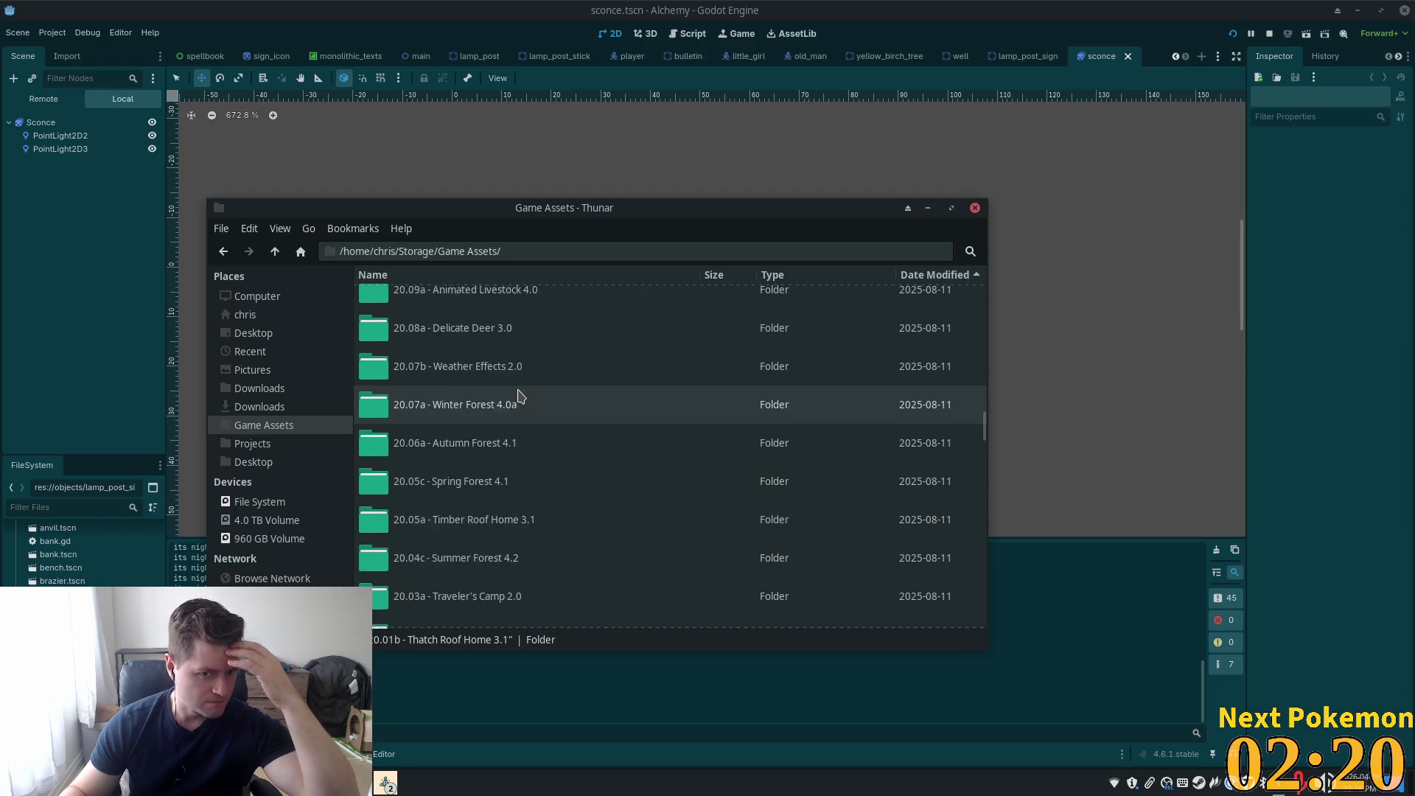
{"action": "scroll", "coordinate": [521, 396], "scroll_direction": "up", "scroll_amount": 8}
{"action": "scroll", "coordinate": [522, 396], "scroll_direction": "up", "scroll_amount": 5}
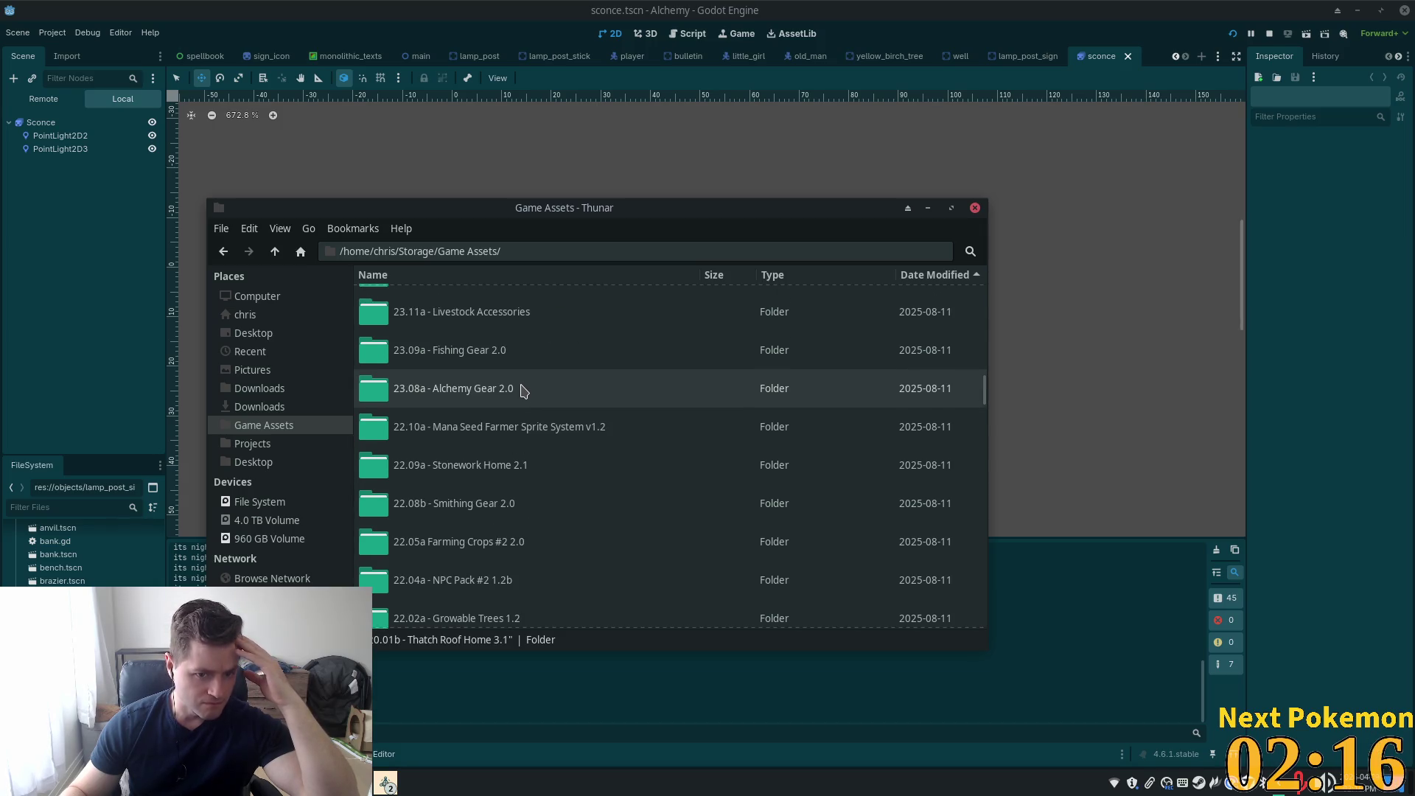
{"action": "double_click", "coordinate": [523, 393]}
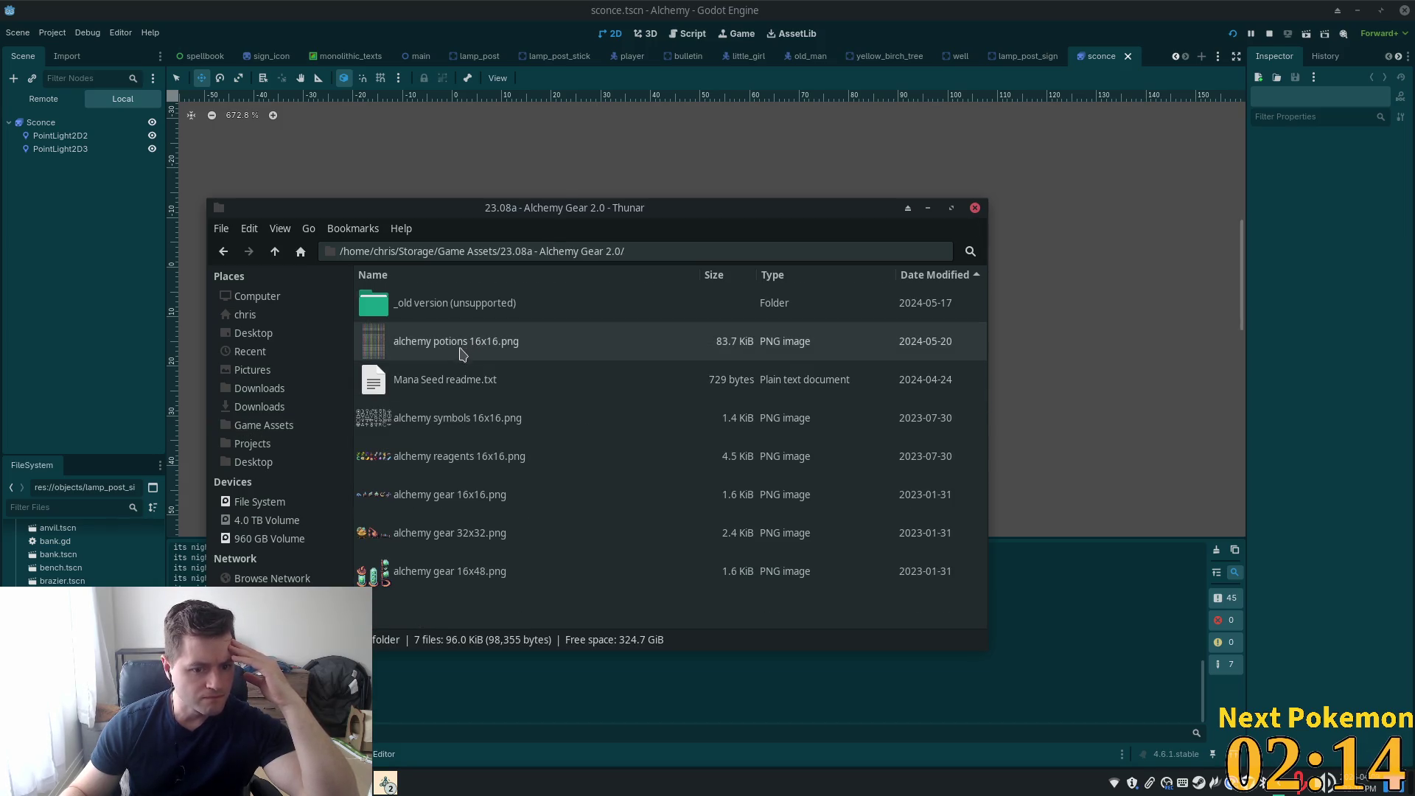
{"action": "left_click", "coordinate": [474, 341]}
{"action": "double_click", "coordinate": [474, 340]}
{"action": "key", "text": "Right"}
{"action": "key", "text": "Right"}
{"action": "key", "text": "Right"}
{"action": "key", "text": "Right"}
{"action": "key", "text": "Right"}
{"action": "key", "text": "Right"}
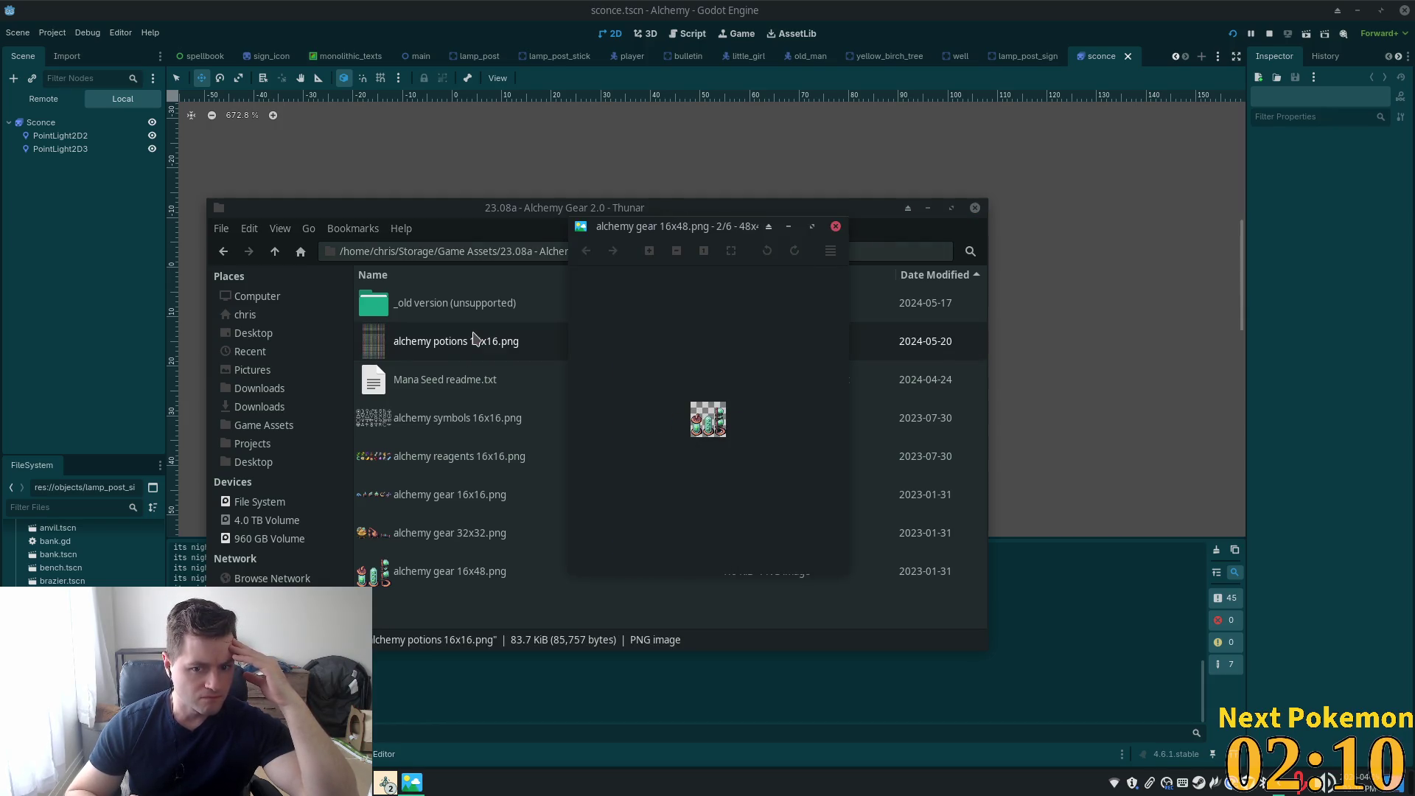
{"action": "key", "text": "Right"}
{"action": "key", "text": "Right"}
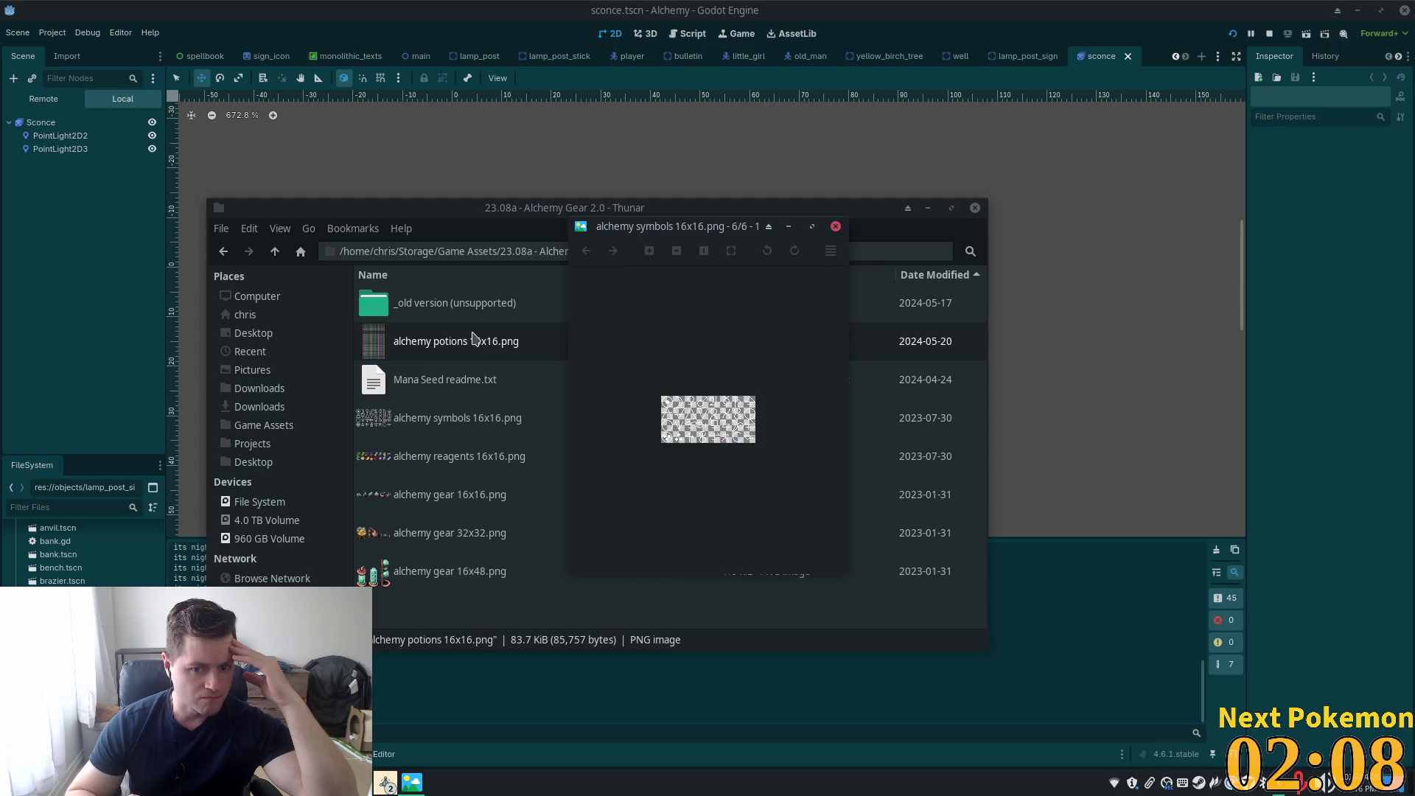
{"action": "left_click", "coordinate": [835, 227]}
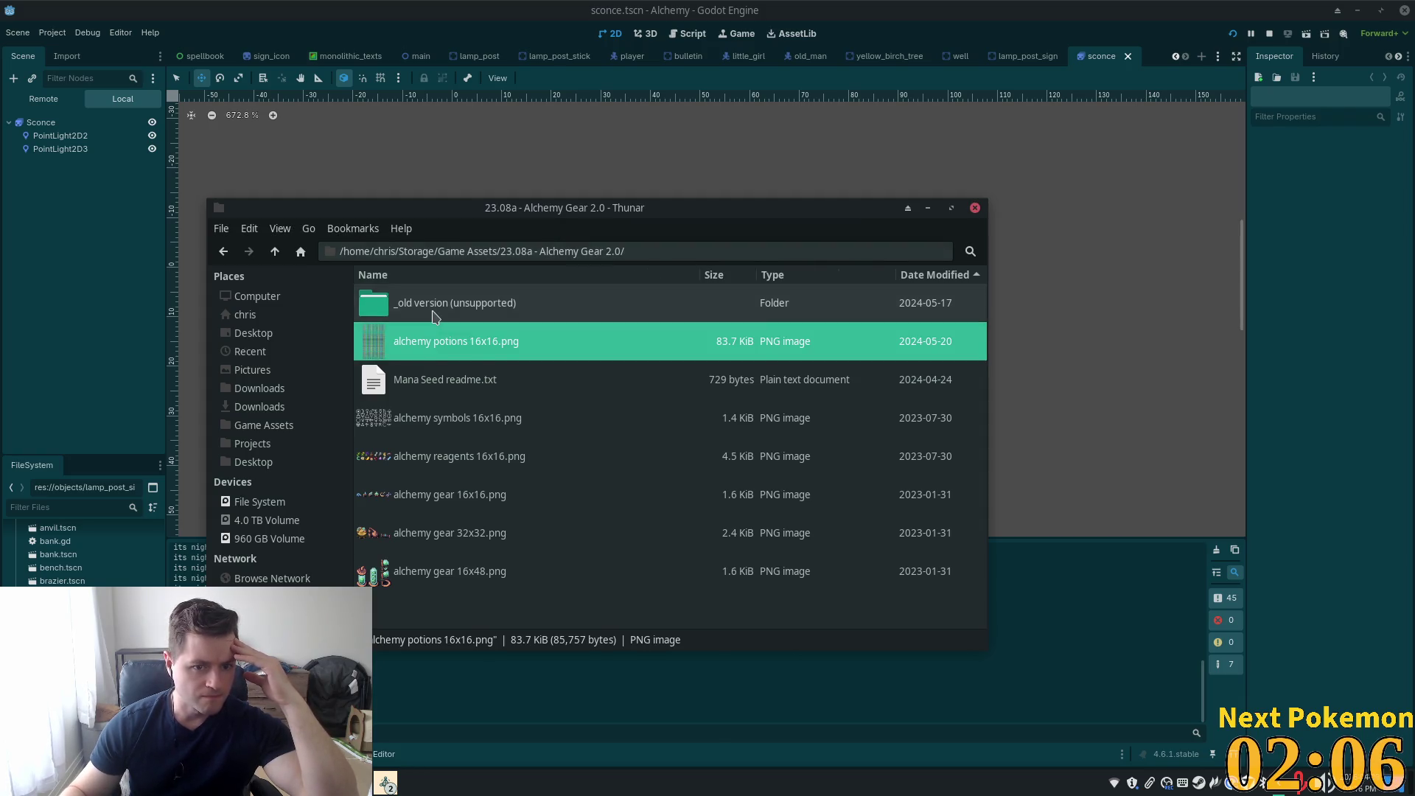
{"action": "left_click", "coordinate": [431, 313]}
{"action": "left_click", "coordinate": [275, 251]}
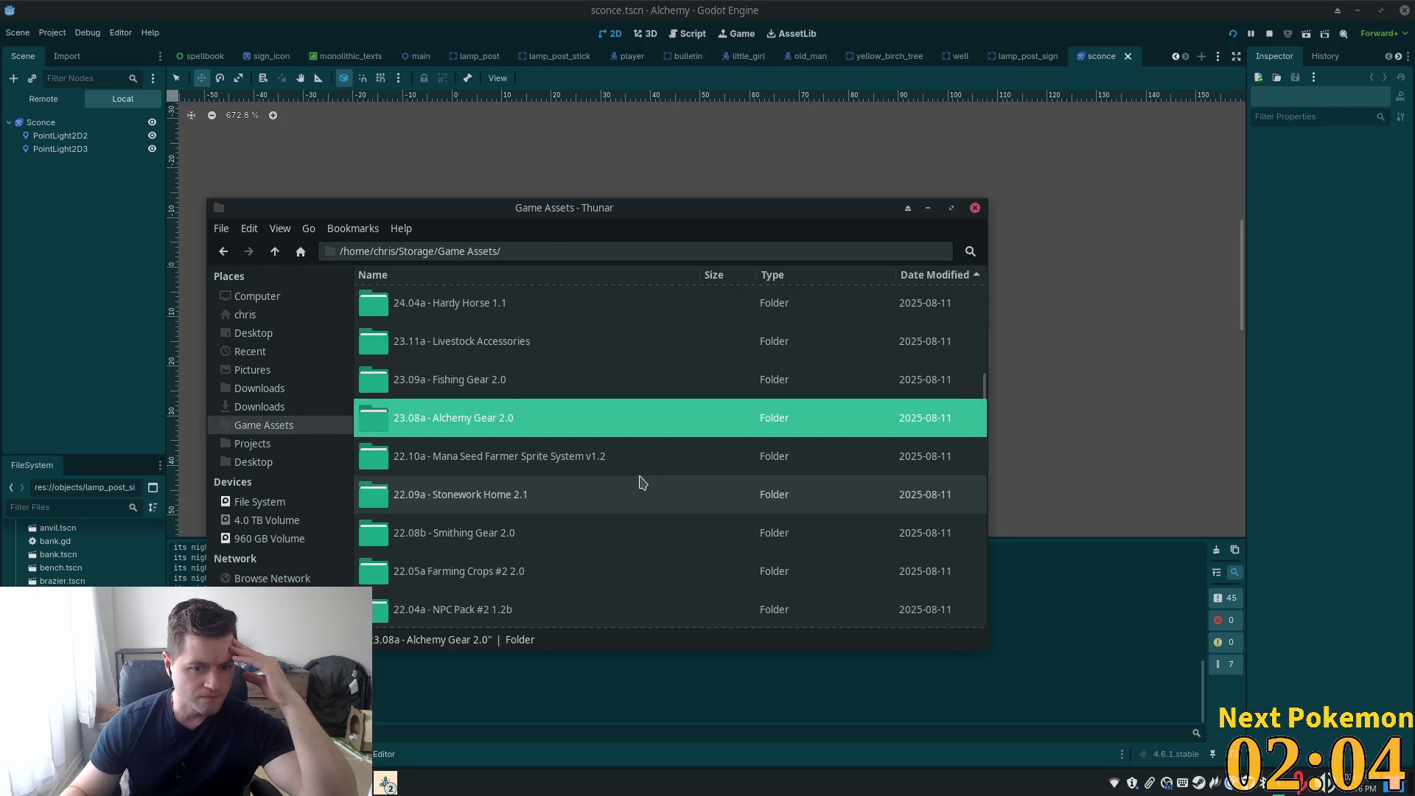
{"action": "scroll", "coordinate": [639, 482], "scroll_direction": "down", "scroll_amount": 5}
{"action": "scroll", "coordinate": [639, 480], "scroll_direction": "down", "scroll_amount": 3}
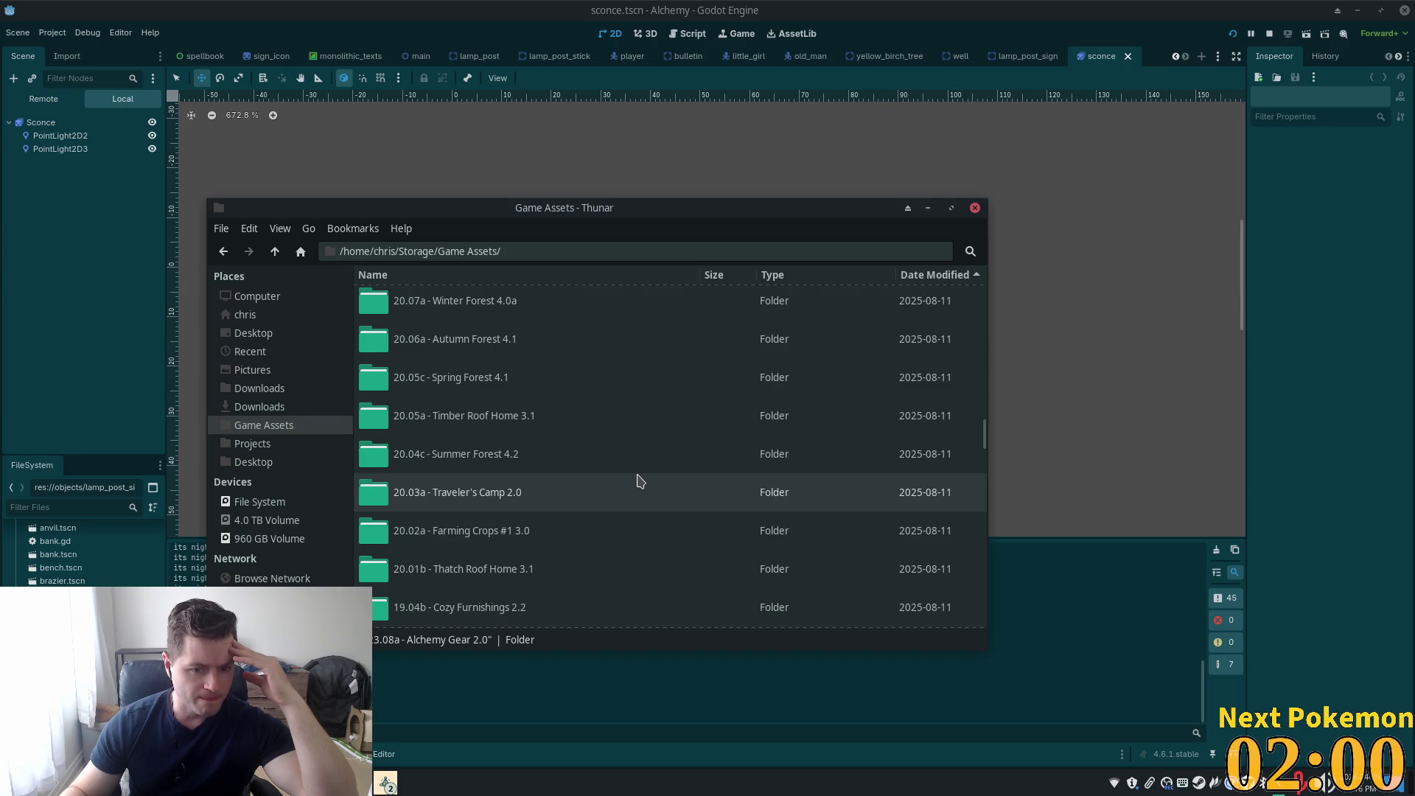
{"action": "scroll", "coordinate": [640, 481], "scroll_direction": "down", "scroll_amount": 1}
{"action": "scroll", "coordinate": [640, 481], "scroll_direction": "down", "scroll_amount": 2}
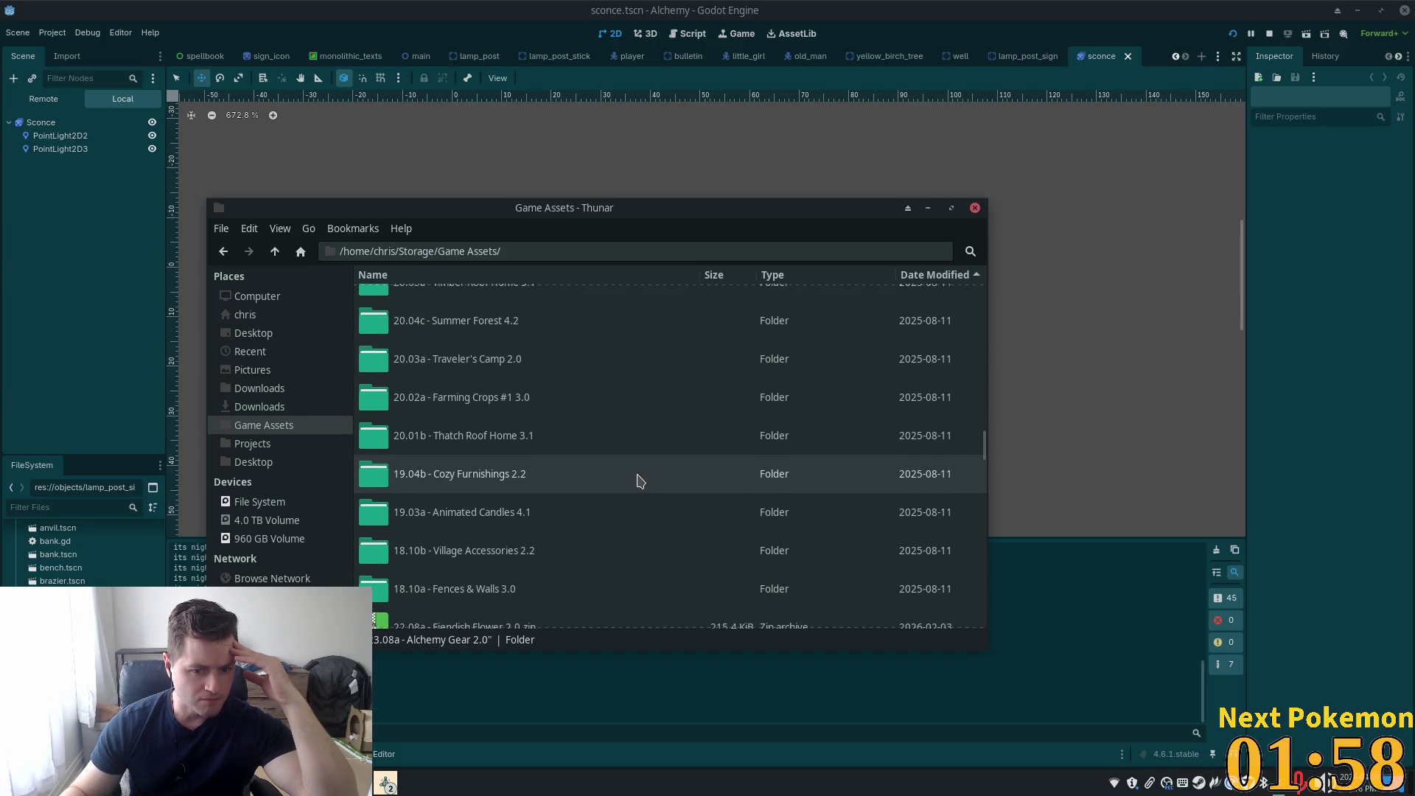
{"action": "double_click", "coordinate": [547, 514]}
Preview the 16x16 v03 and 16x48 v04 candle sheets, stepping on to 16x32 v01
{"action": "double_click", "coordinate": [450, 304]}
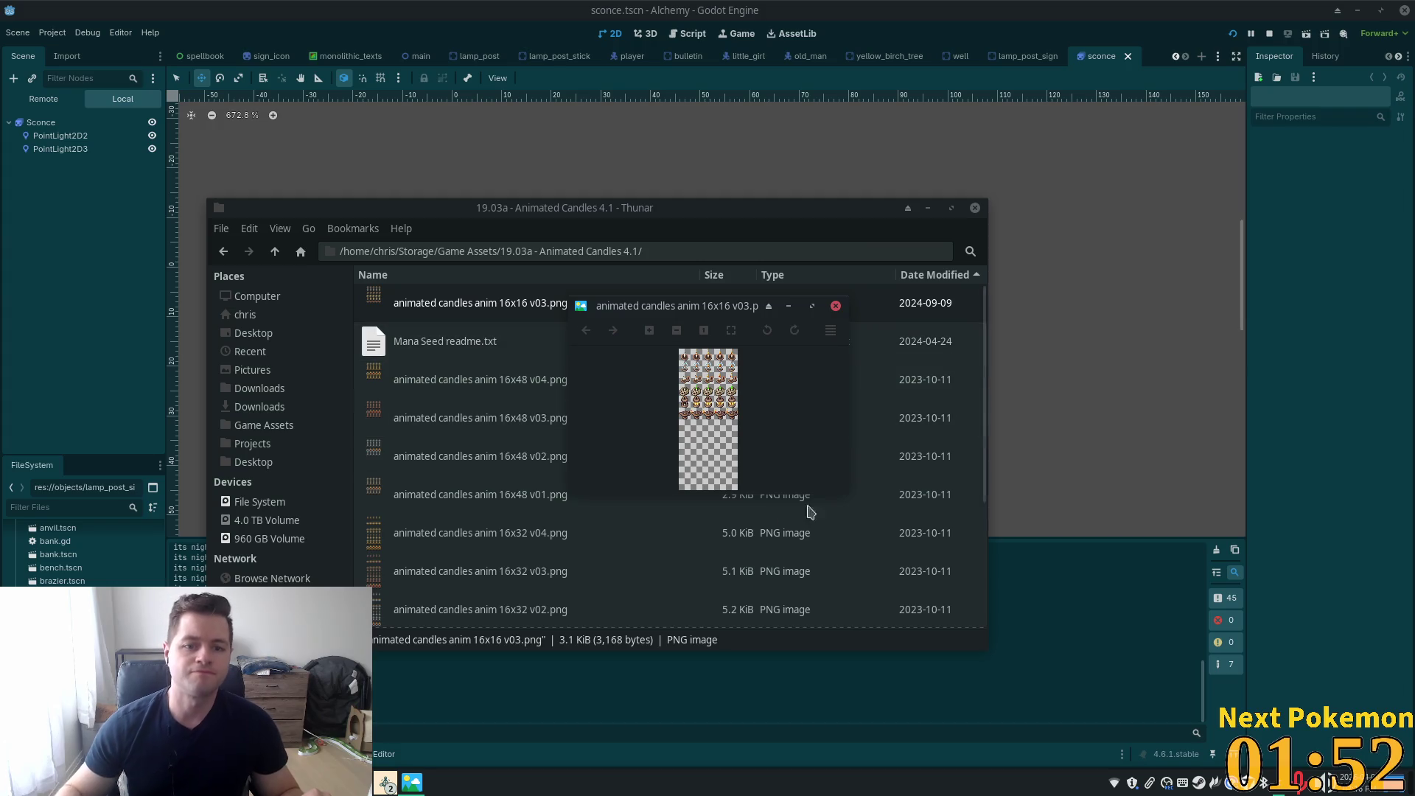
{"action": "scroll", "coordinate": [728, 440], "scroll_direction": "up", "scroll_amount": 3}
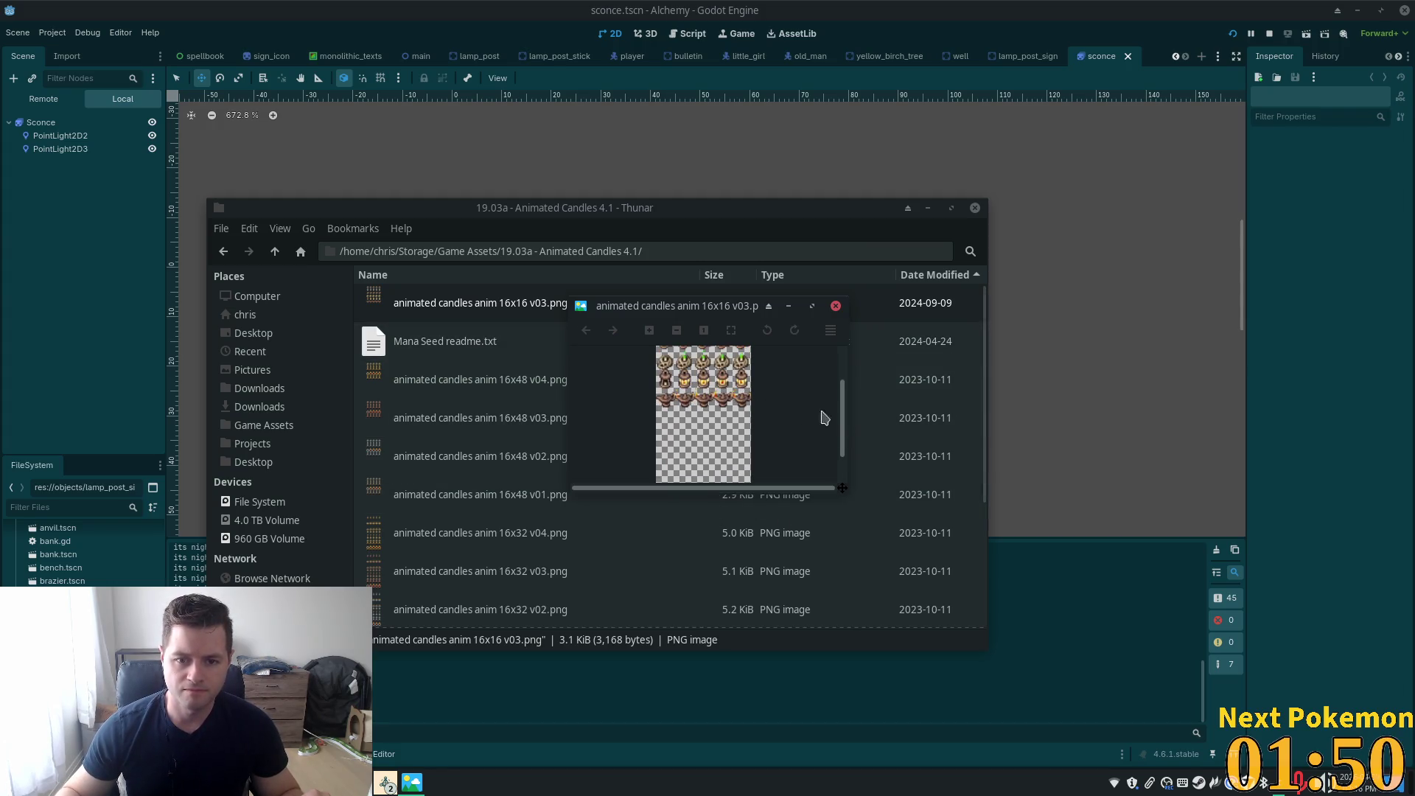
{"action": "left_click_drag", "start_coordinate": [844, 420], "coordinate": [859, 385]}
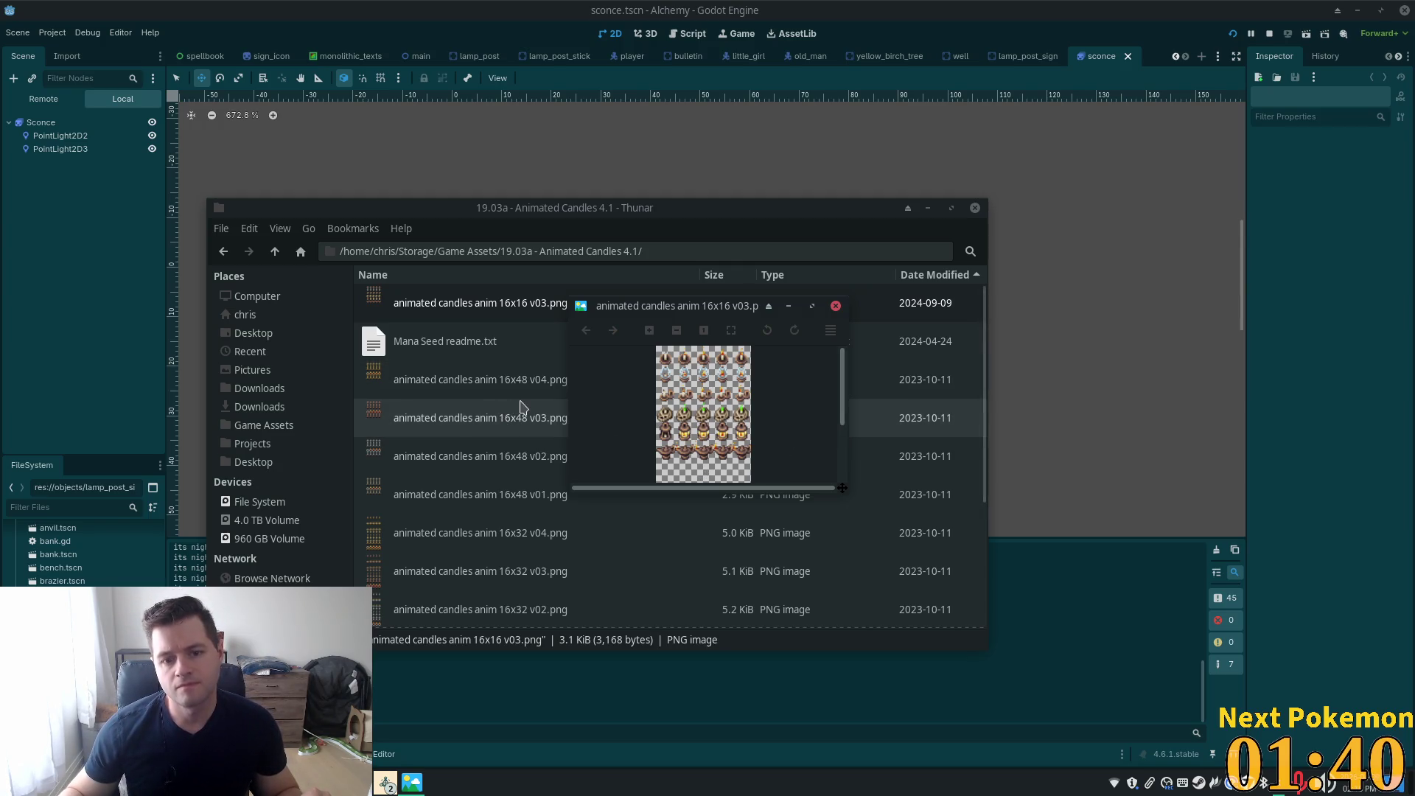
{"action": "left_click", "coordinate": [833, 306]}
{"action": "double_click", "coordinate": [450, 379]}
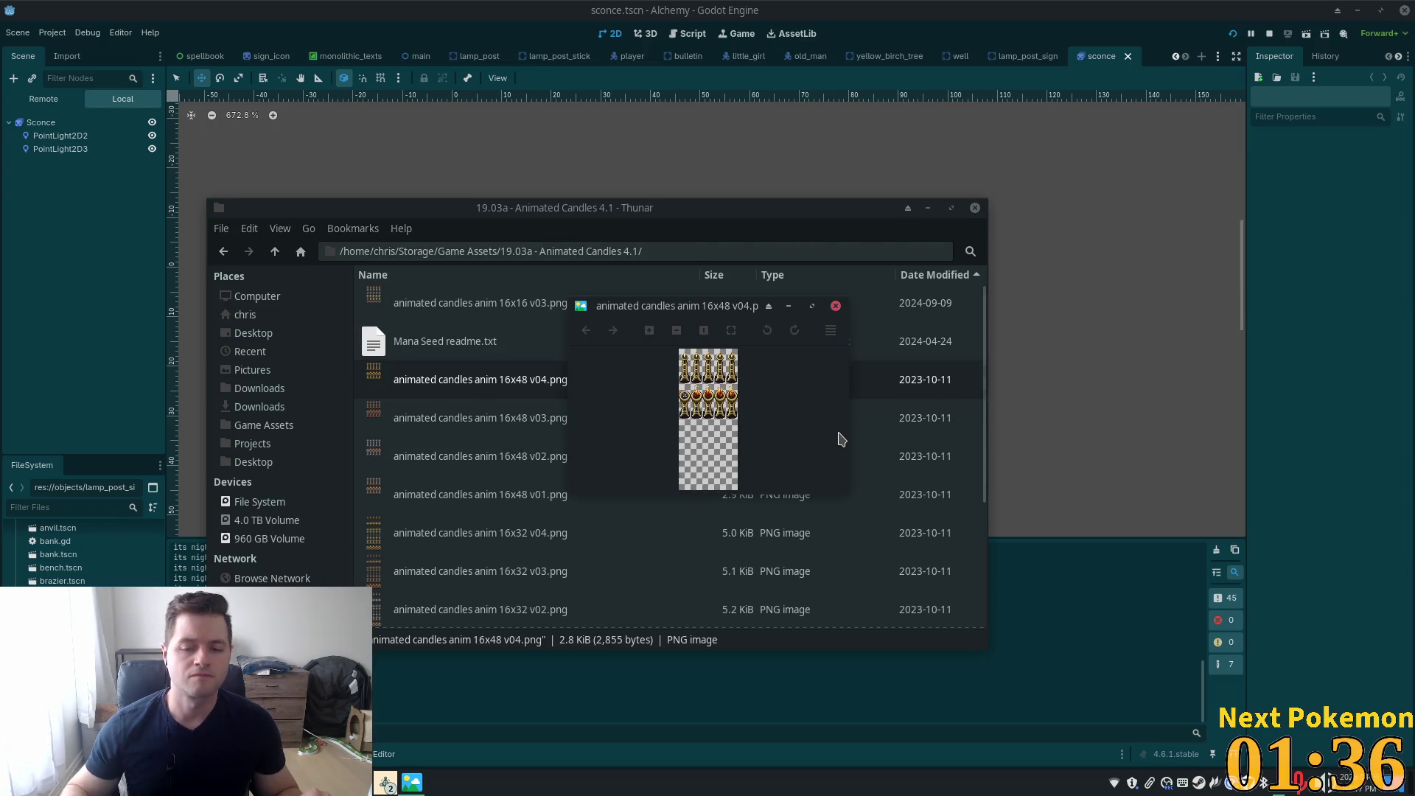
{"action": "key", "text": "Right"}
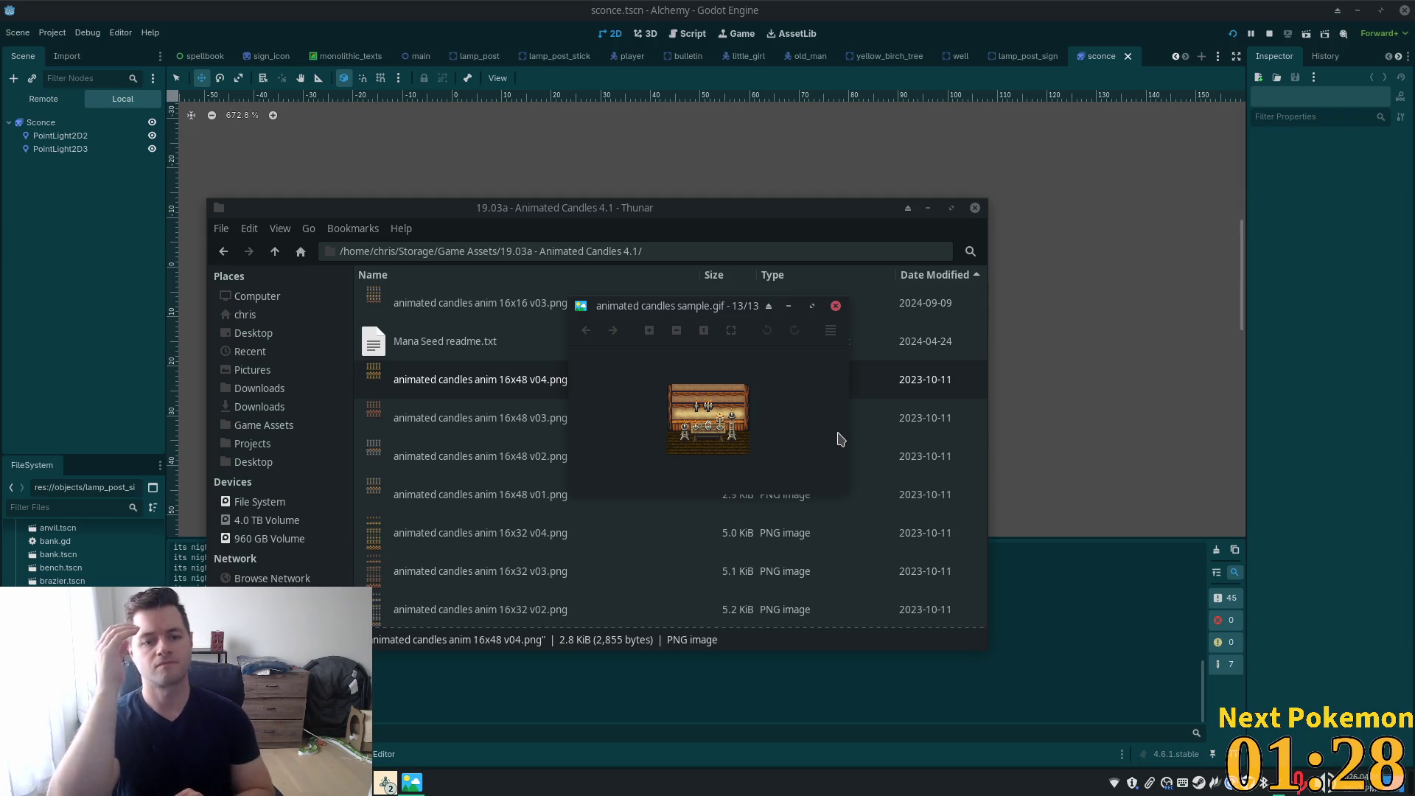
{"action": "key", "text": "Right"}
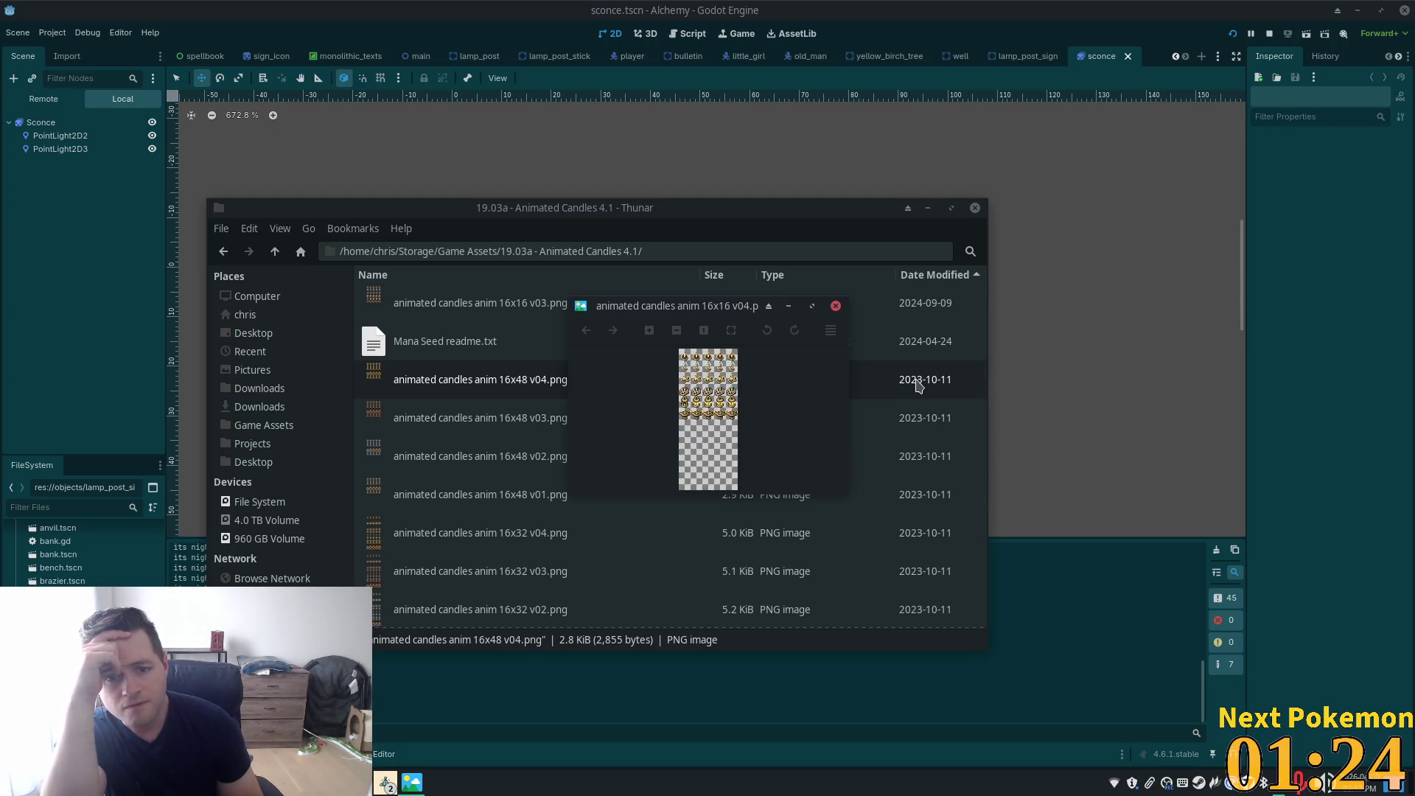
{"action": "key", "text": "Right"}
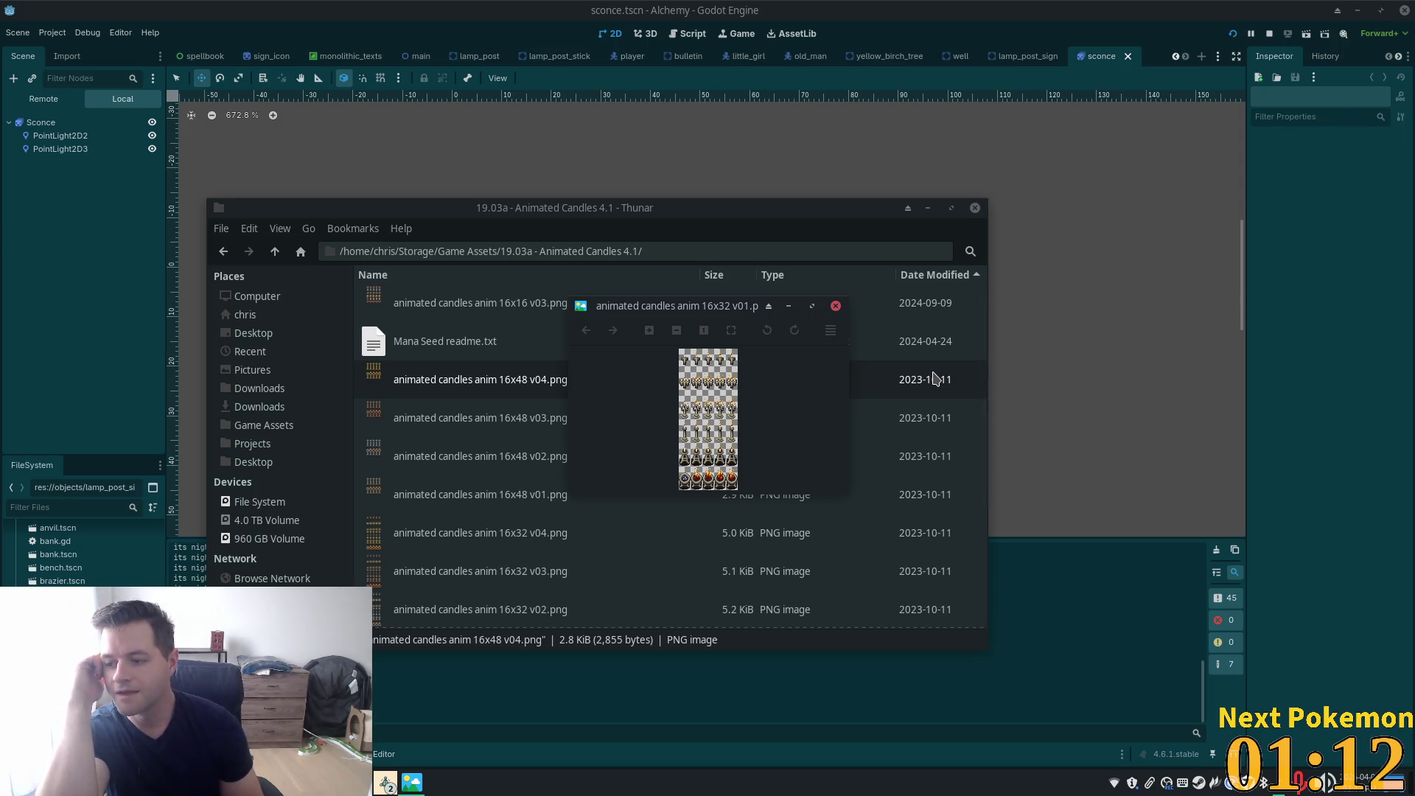
Cycle through the remaining candle sheets and sample, wrapping back to 16x16 v01
{"action": "scroll", "coordinate": [747, 448], "scroll_direction": "down", "scroll_amount": 1}
{"action": "scroll", "coordinate": [747, 449], "scroll_direction": "down", "scroll_amount": 1}
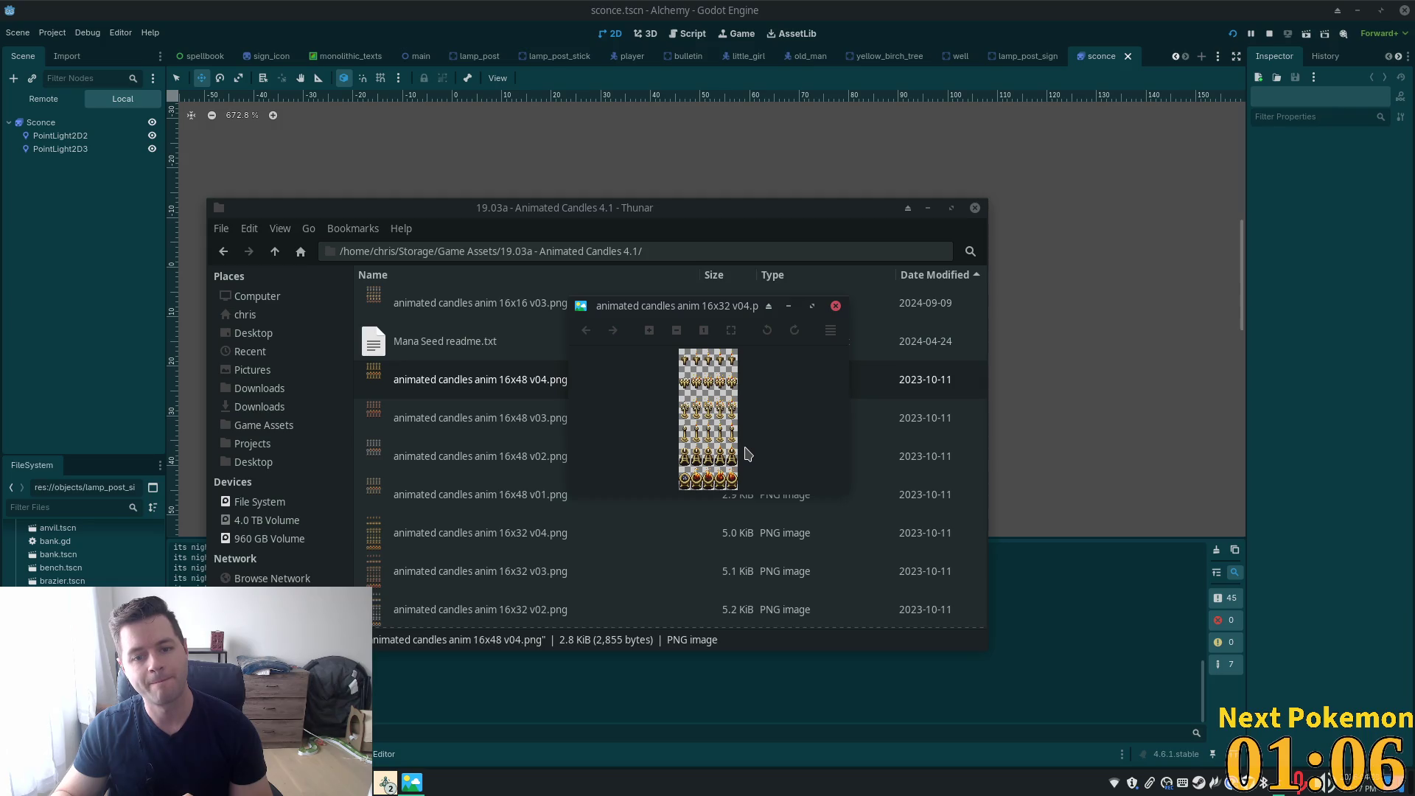
{"action": "key", "text": "Right"}
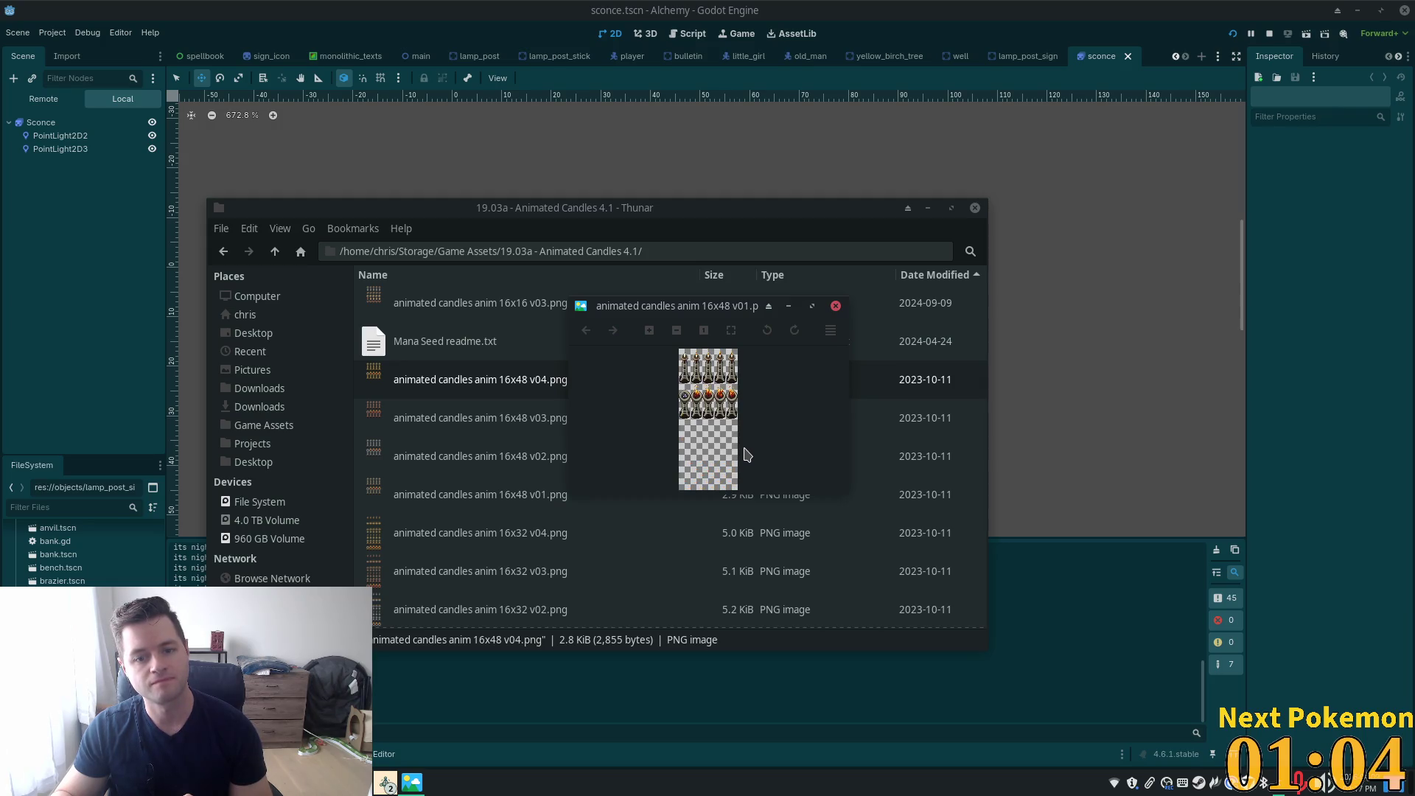
{"action": "key", "text": "Right"}
{"action": "key", "text": "Right"}
{"action": "key", "text": "Right"}
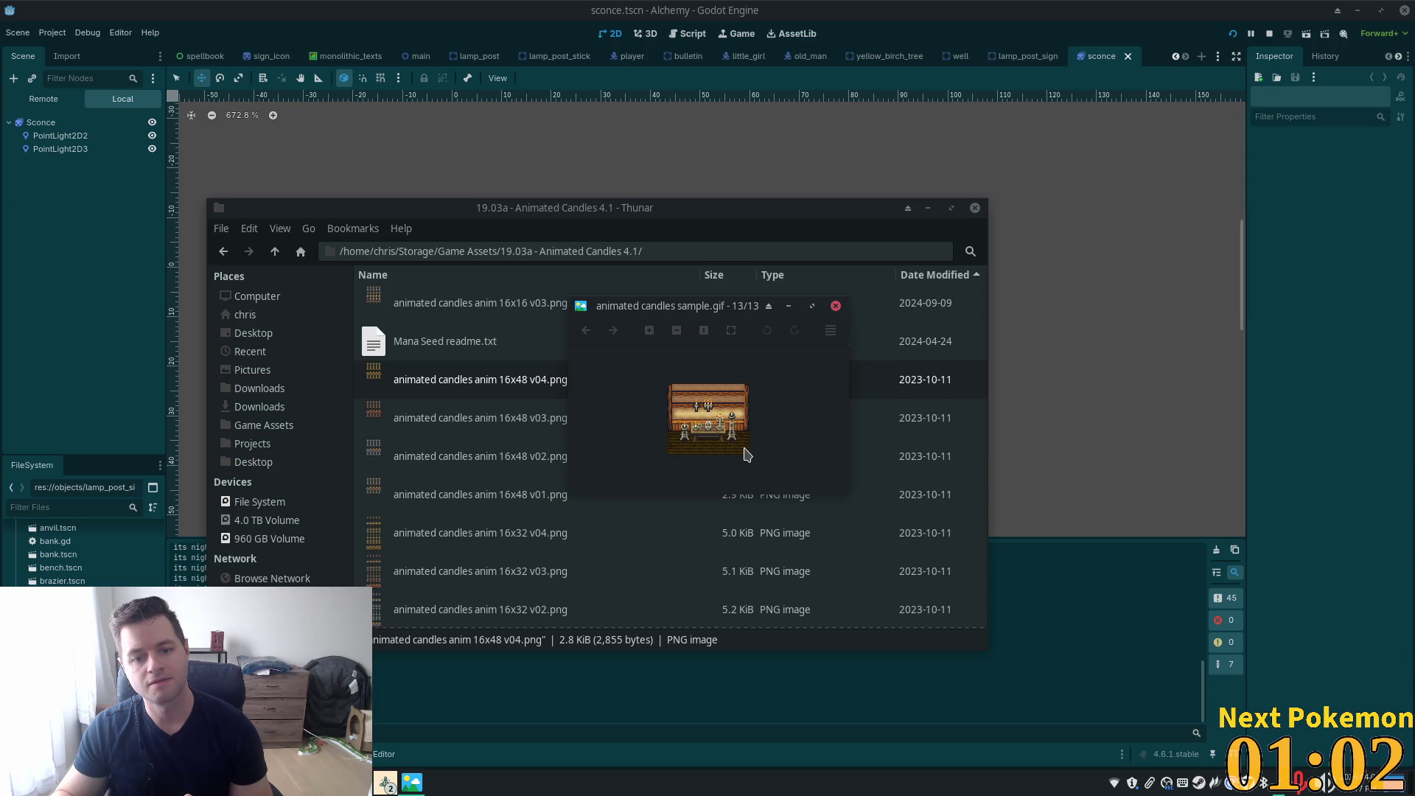
{"action": "key", "text": "Right"}
{"action": "scroll", "coordinate": [721, 384], "scroll_direction": "up", "scroll_amount": 4}
{"action": "scroll", "coordinate": [770, 408], "scroll_direction": "up", "scroll_amount": 1}
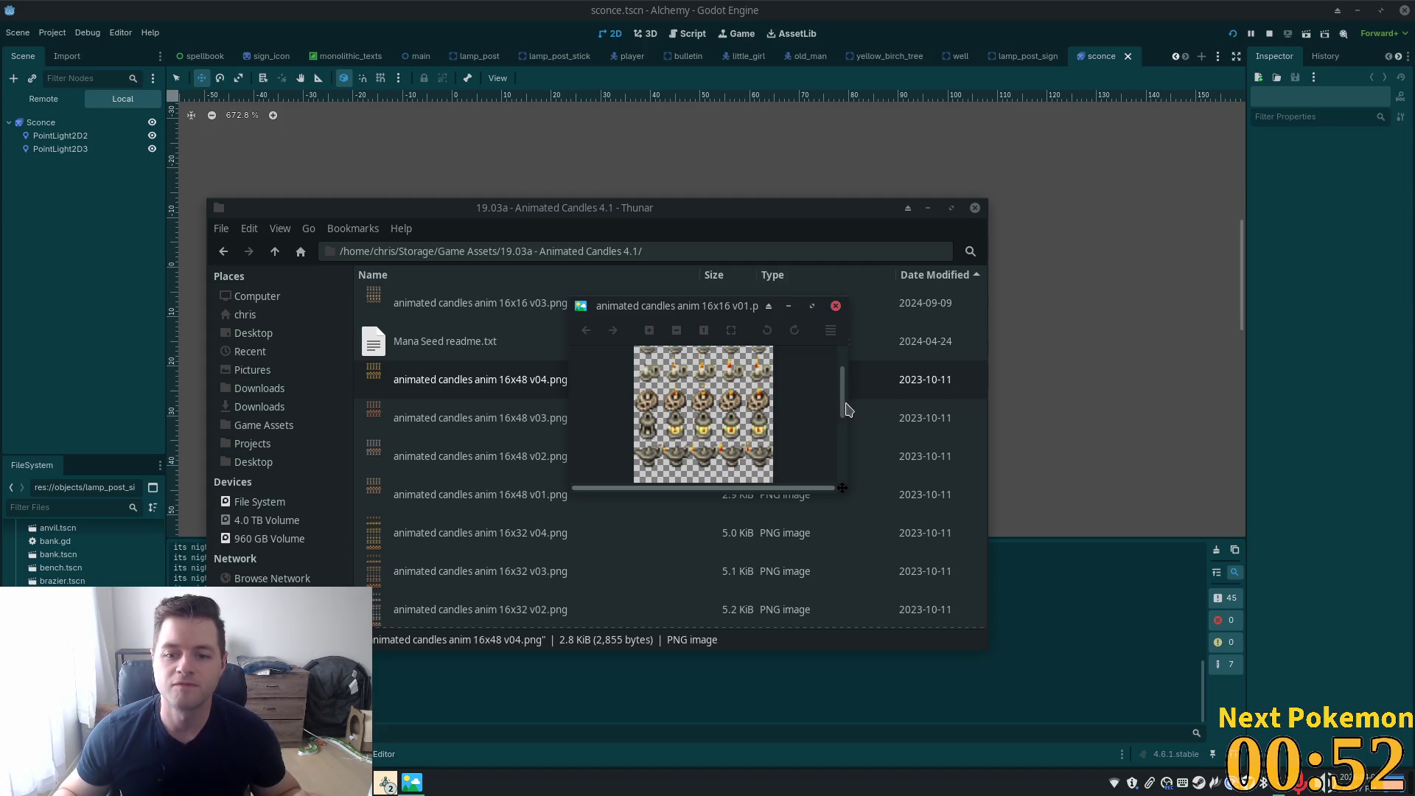
{"action": "left_click_drag", "start_coordinate": [844, 408], "coordinate": [846, 388]}
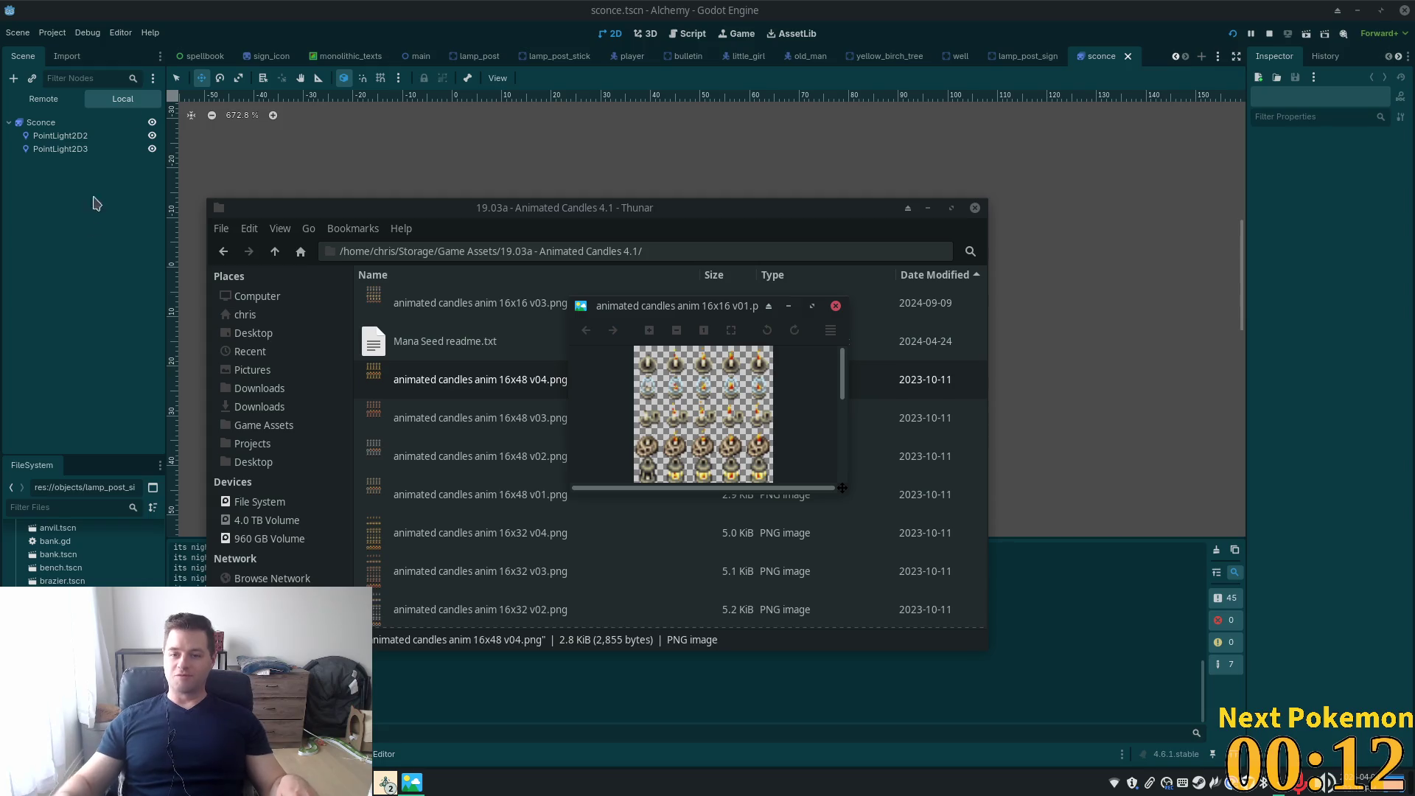
{"action": "left_click", "coordinate": [891, 11]}
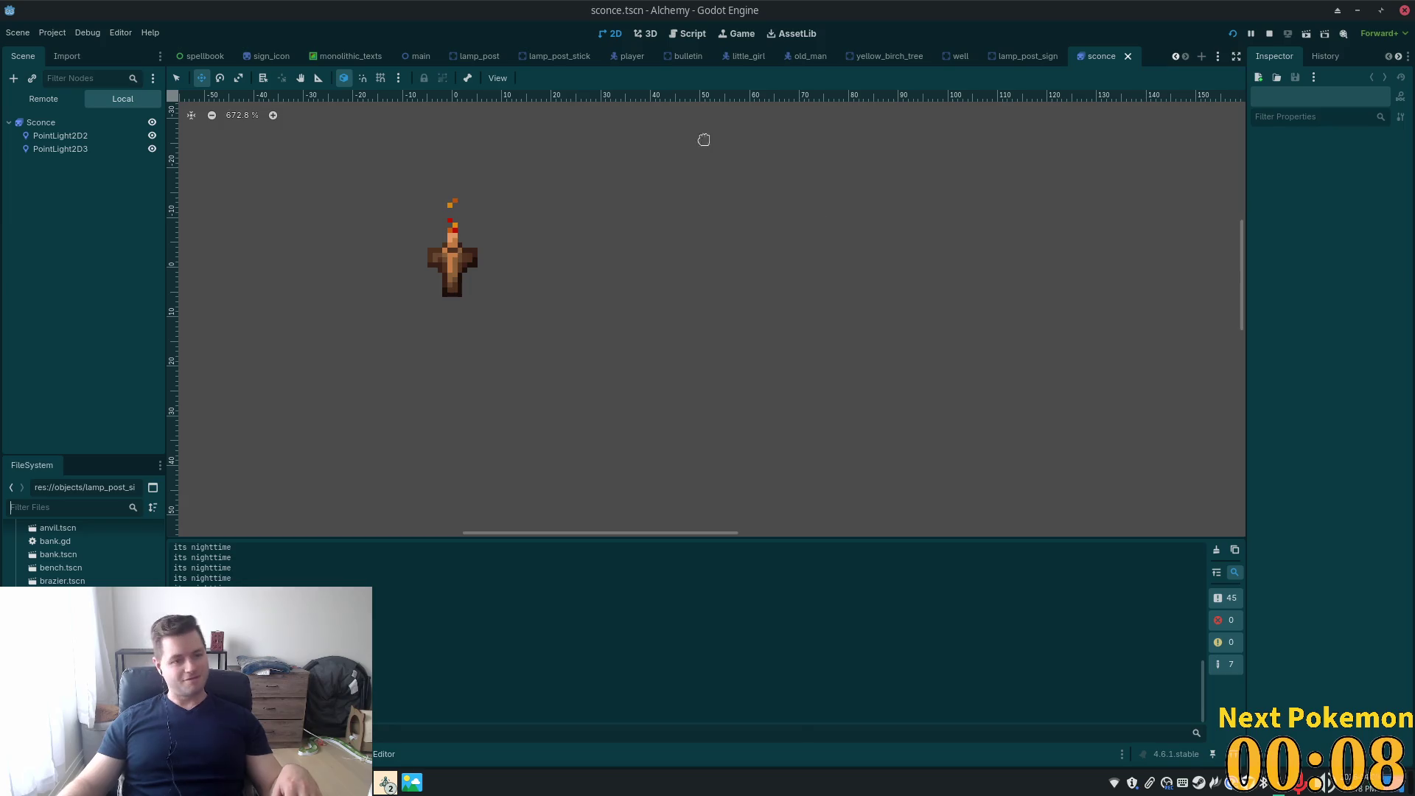
Bring the Alchemy (DEBUG) window forward and walk the player south past the lamp posts
{"action": "left_click", "coordinate": [377, 788]}
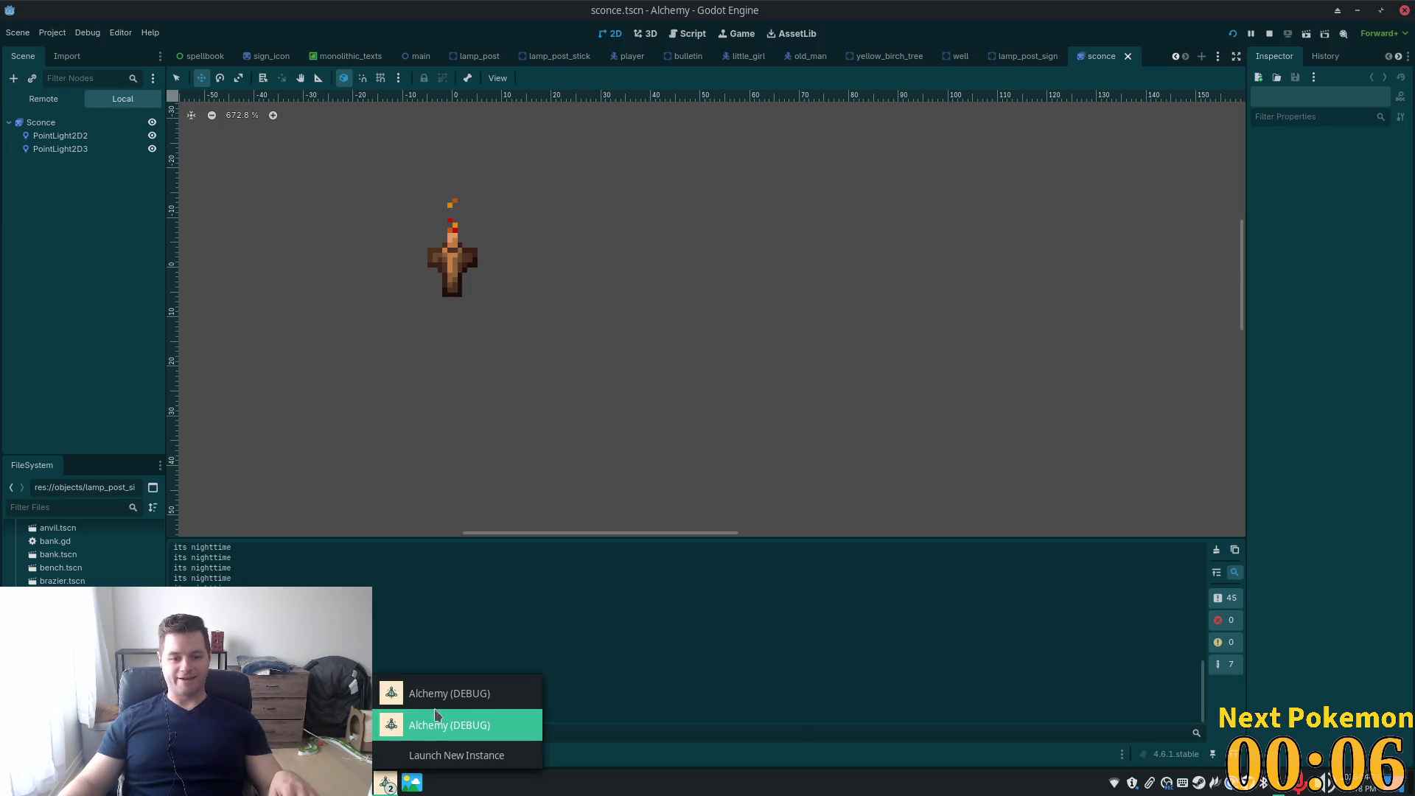
{"action": "left_click", "coordinate": [420, 692]}
{"action": "key", "text": "s"}
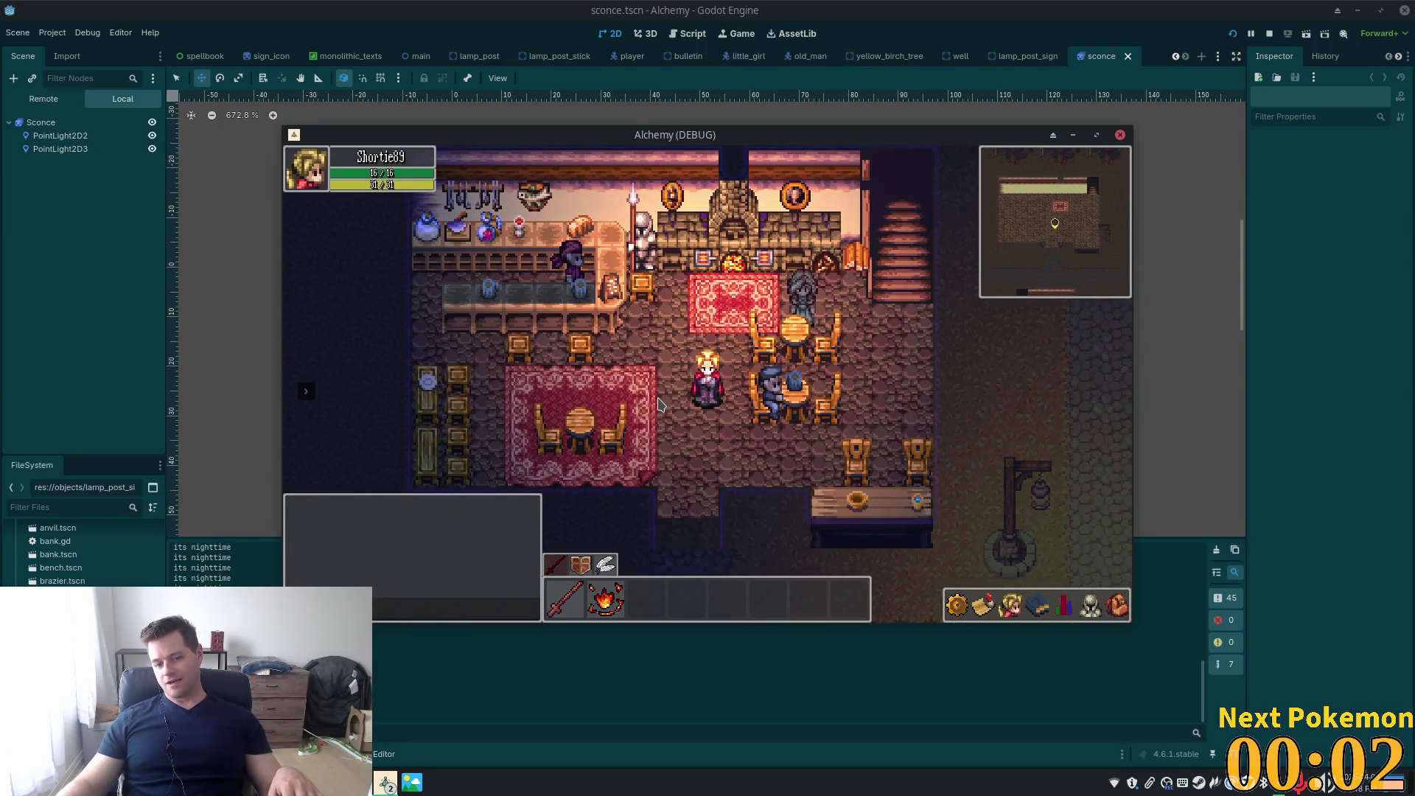
{"action": "key", "text": "s"}
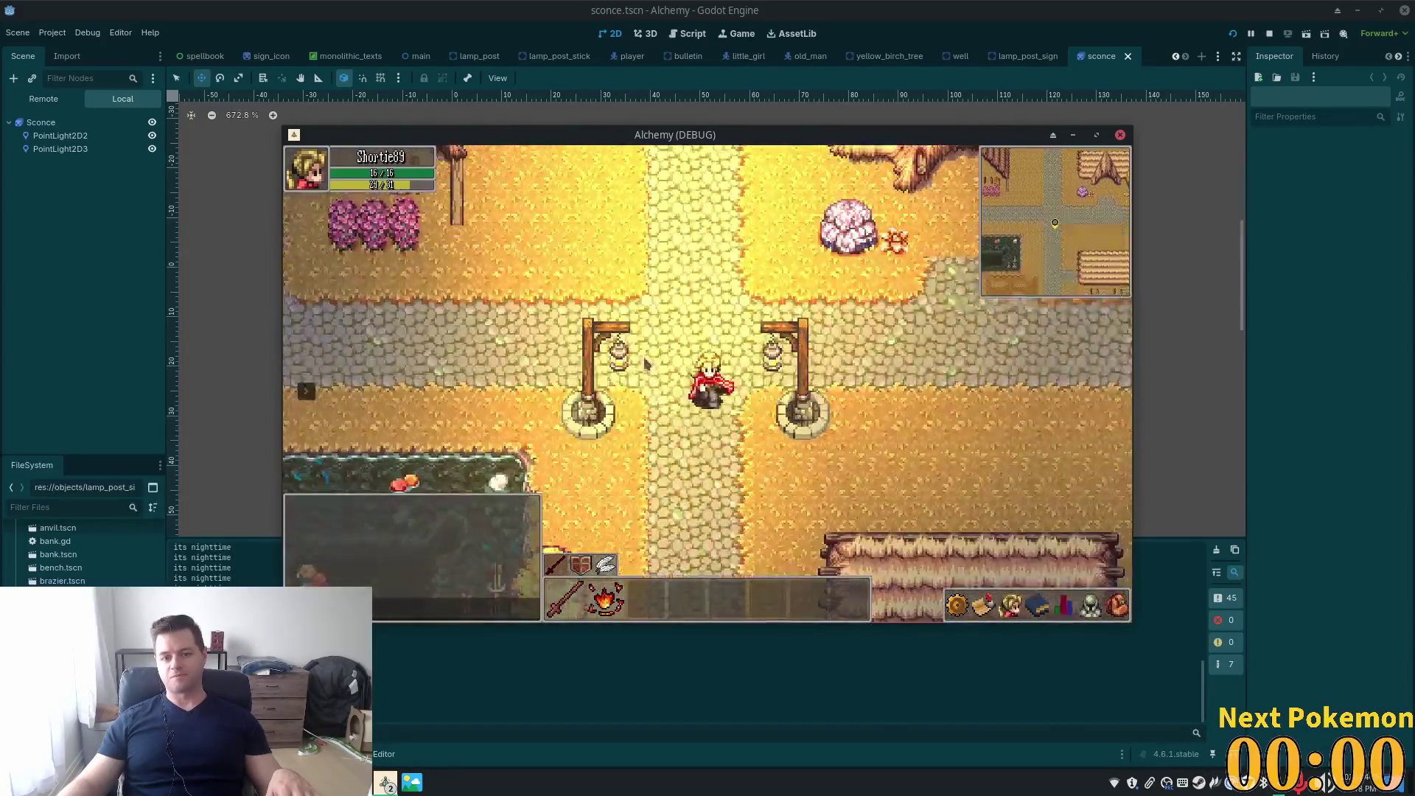
{"action": "key", "text": "F8"}
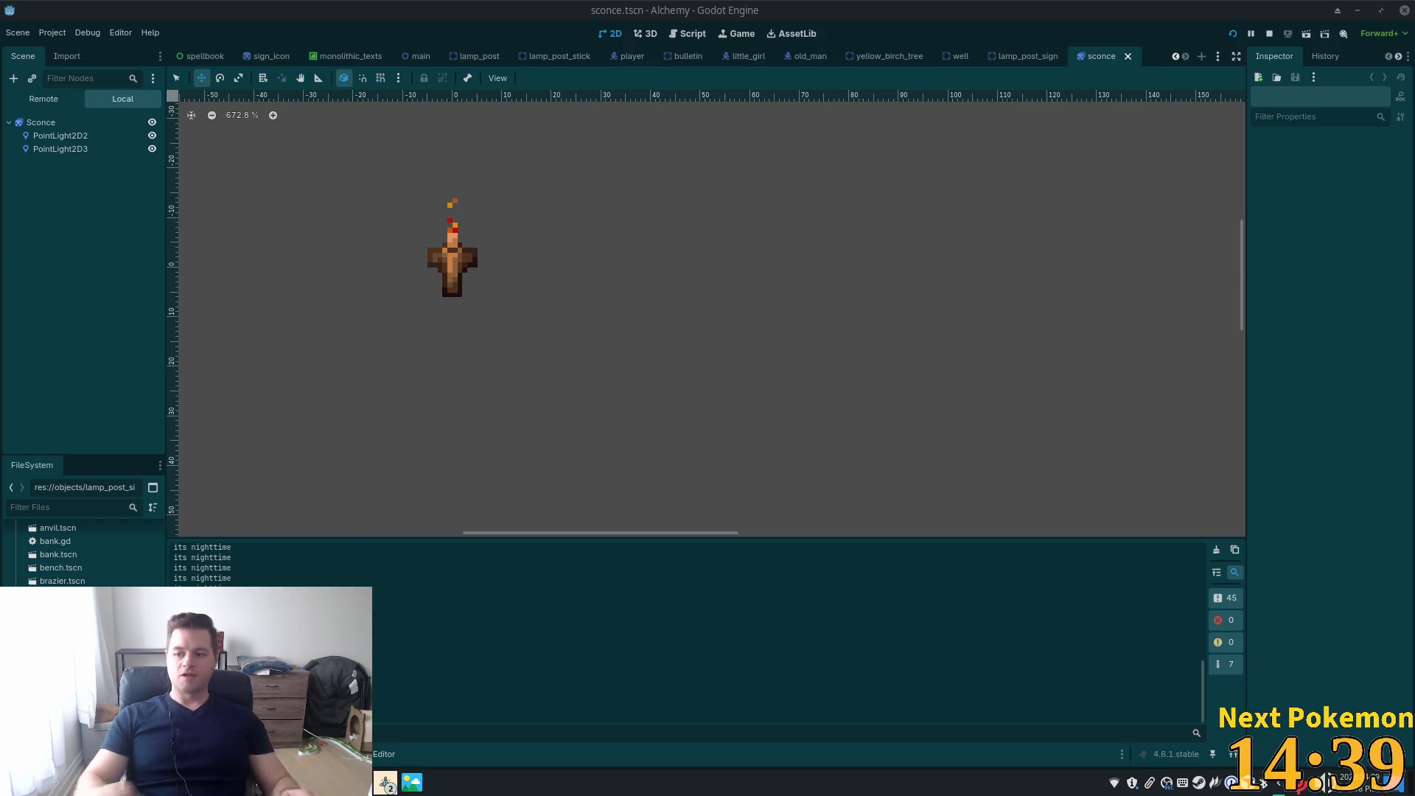
{"action": "left_click", "coordinate": [386, 782]}
{"action": "left_click", "coordinate": [415, 703]}
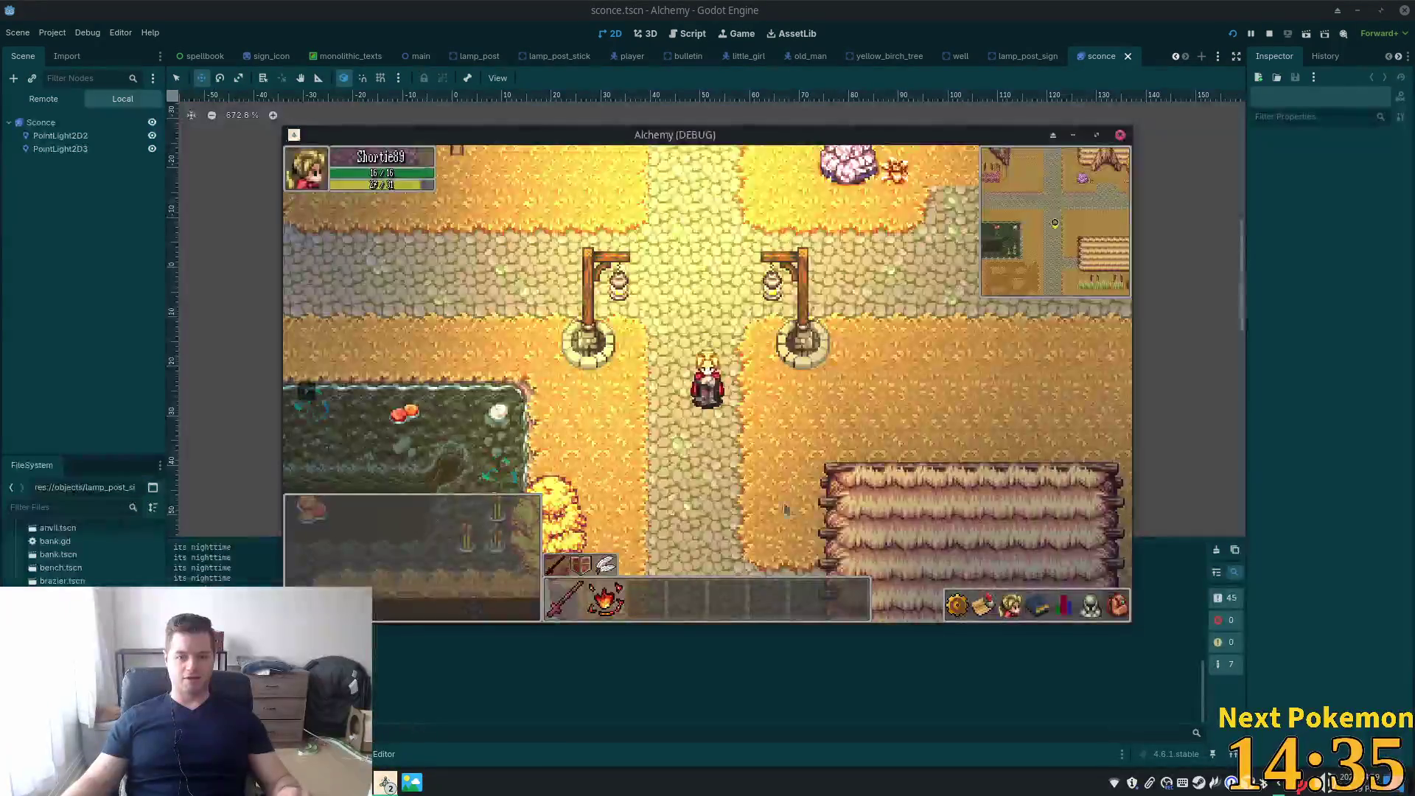